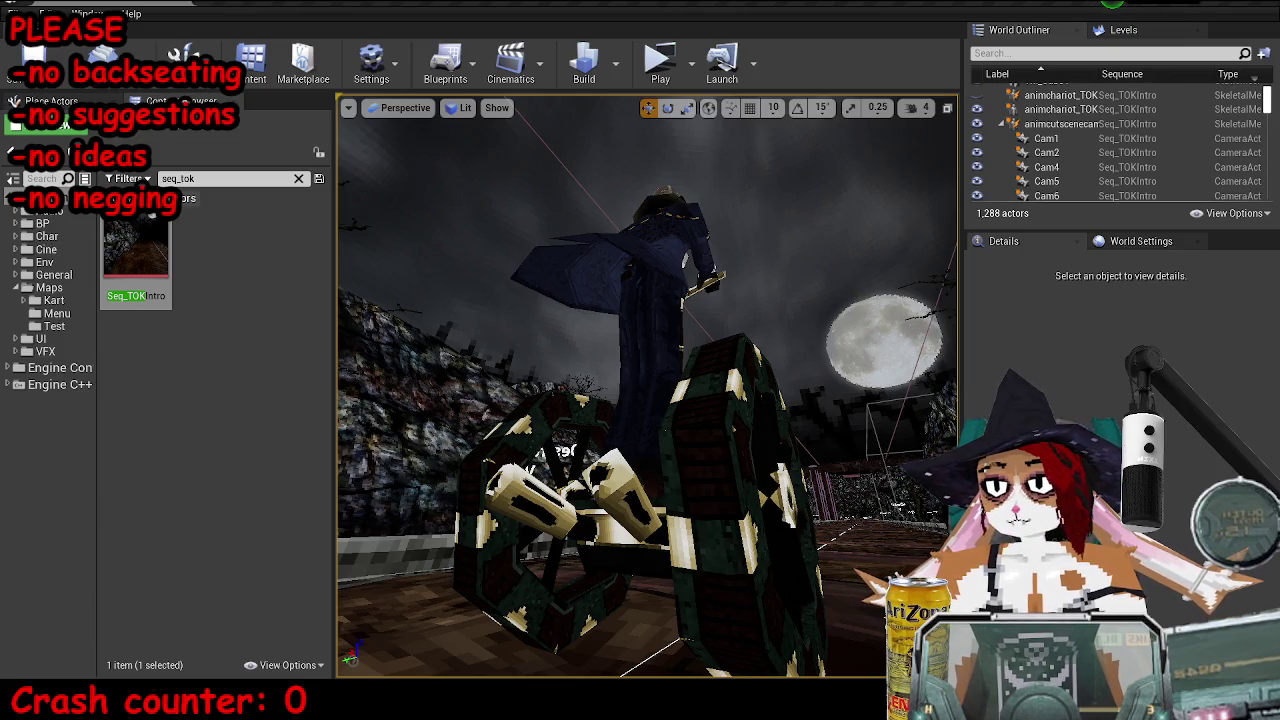
- Open the MP_OldKartsTutorial Level Blueprint and shrink its window to see the level
double_click(850, 375)
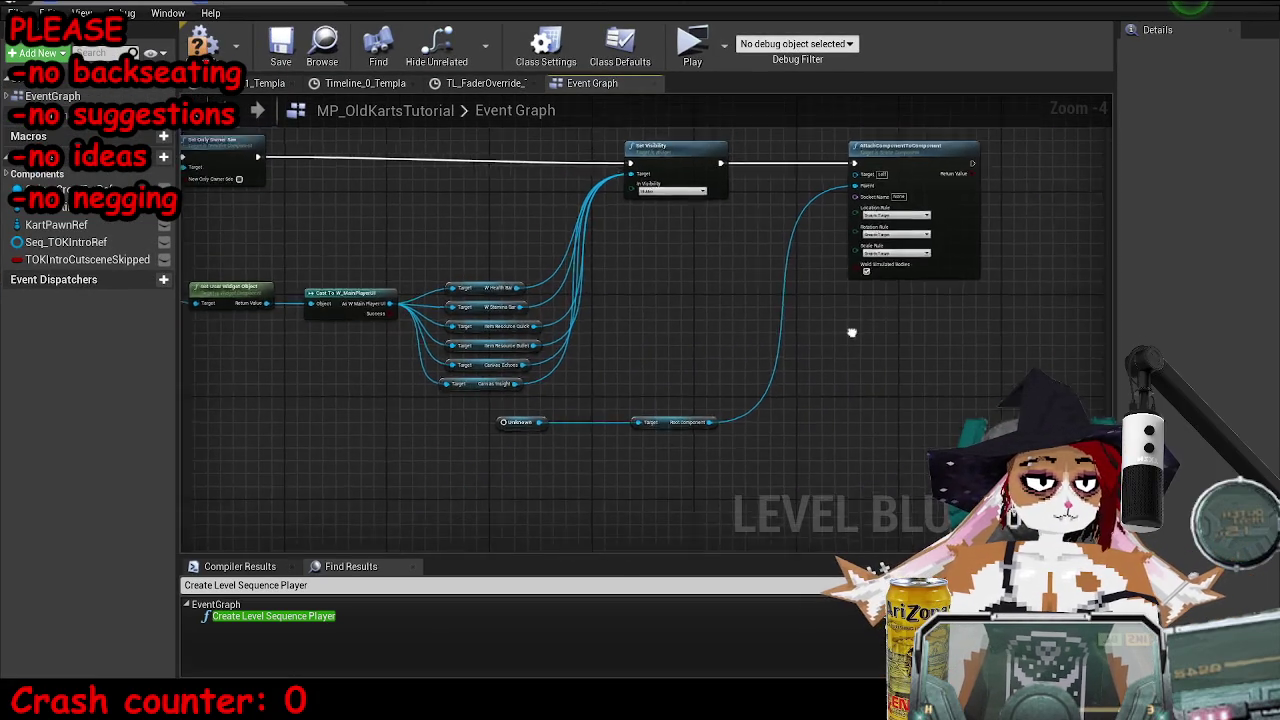
drag(690, 6, 690, 247)
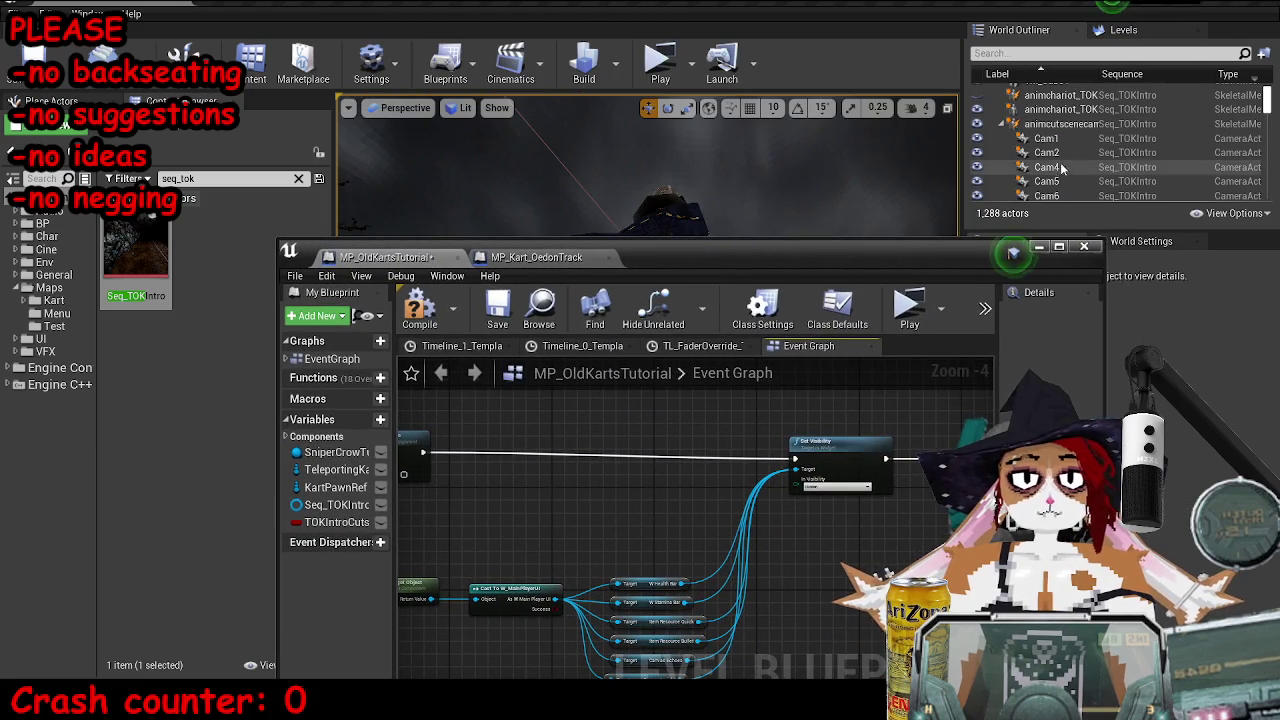
scroll(1068, 157, down, 2)
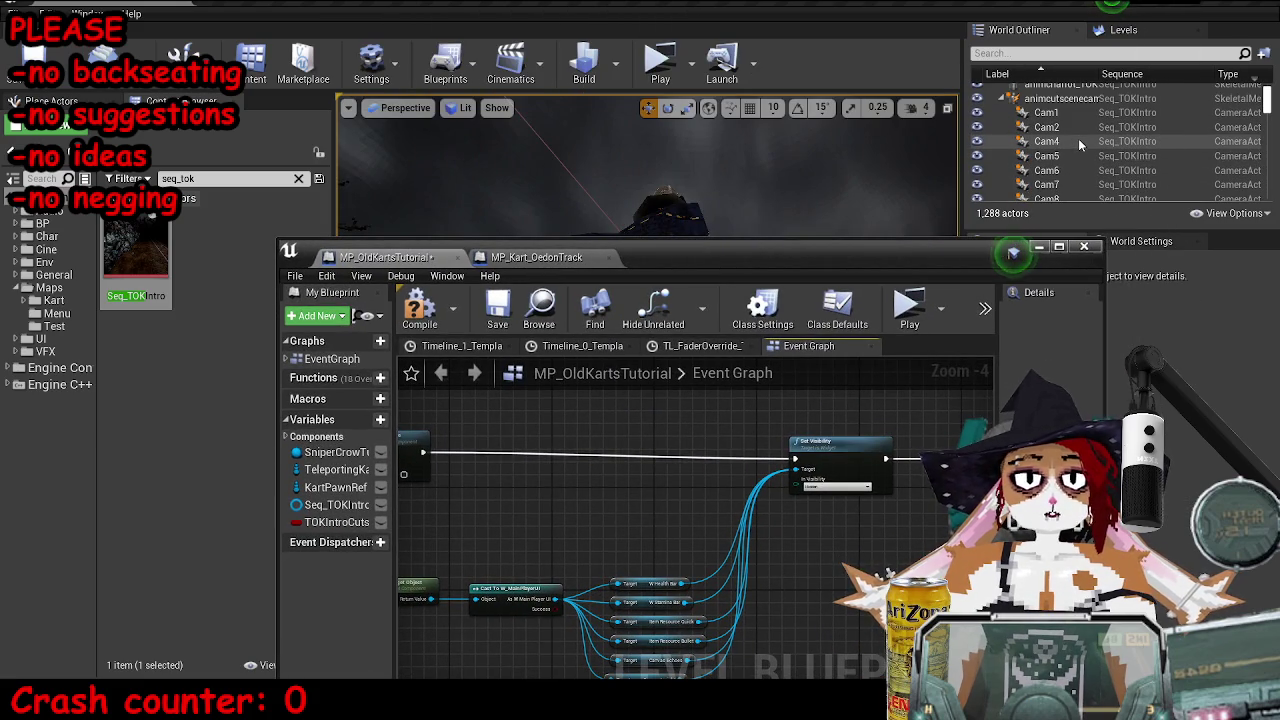
scroll(1070, 150, down, 5)
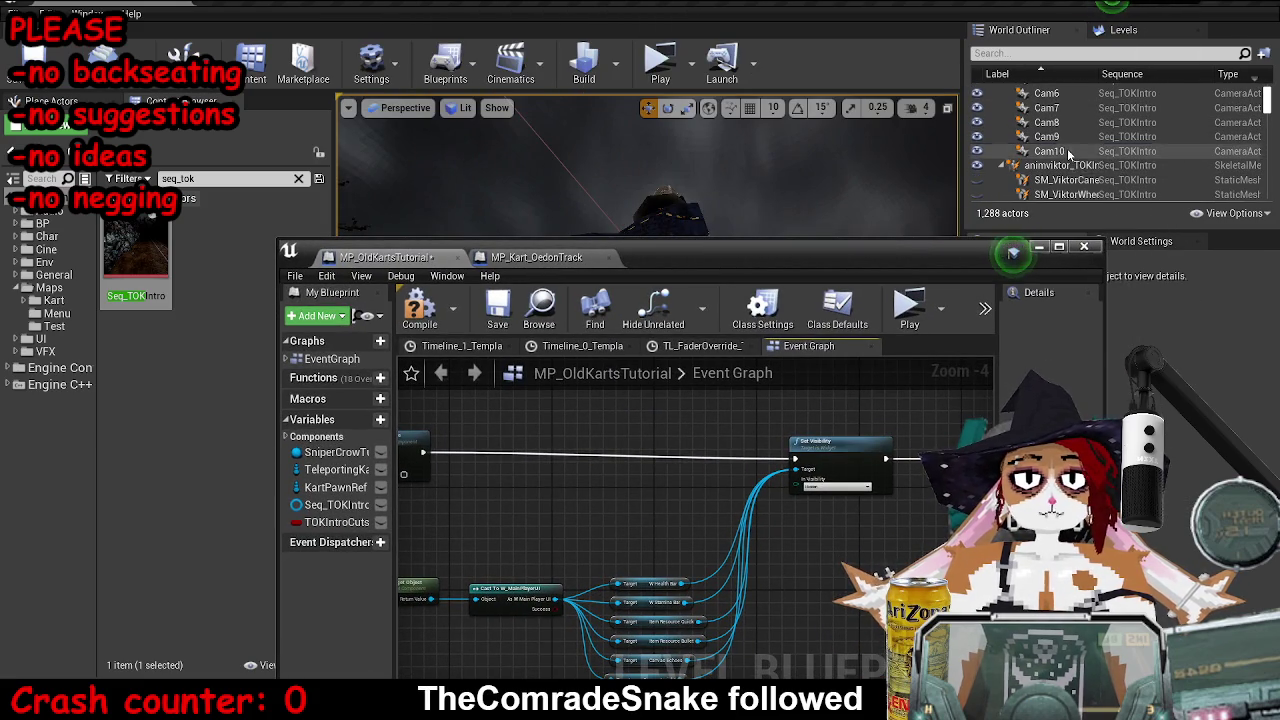
- Browse the World Outliner's Cam actors from Cam6 up to Cam1, then maximize the blueprint again
click(1046, 93)
scroll(1066, 128, up, 2)
key(Up)
key(Up)
key(Up)
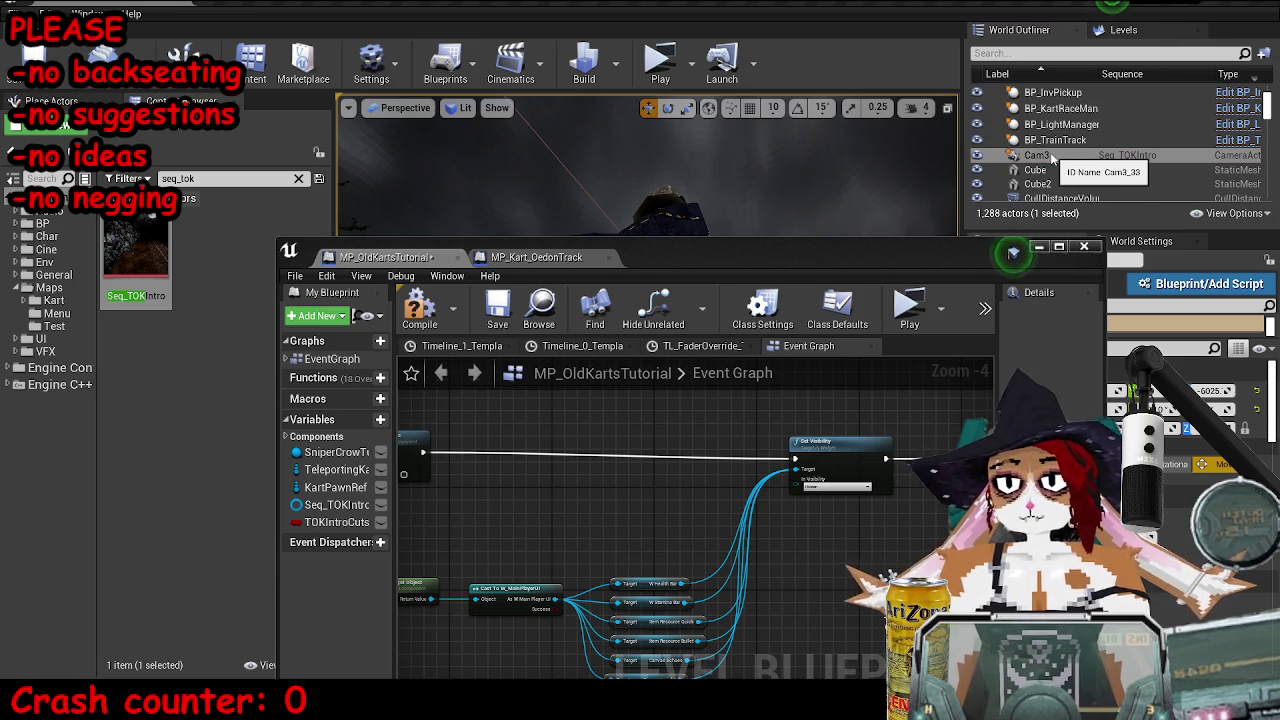
mouse_move(800, 257)
mouse_down()
mouse_move(766, 267)
mouse_move(760, 2)
mouse_up()
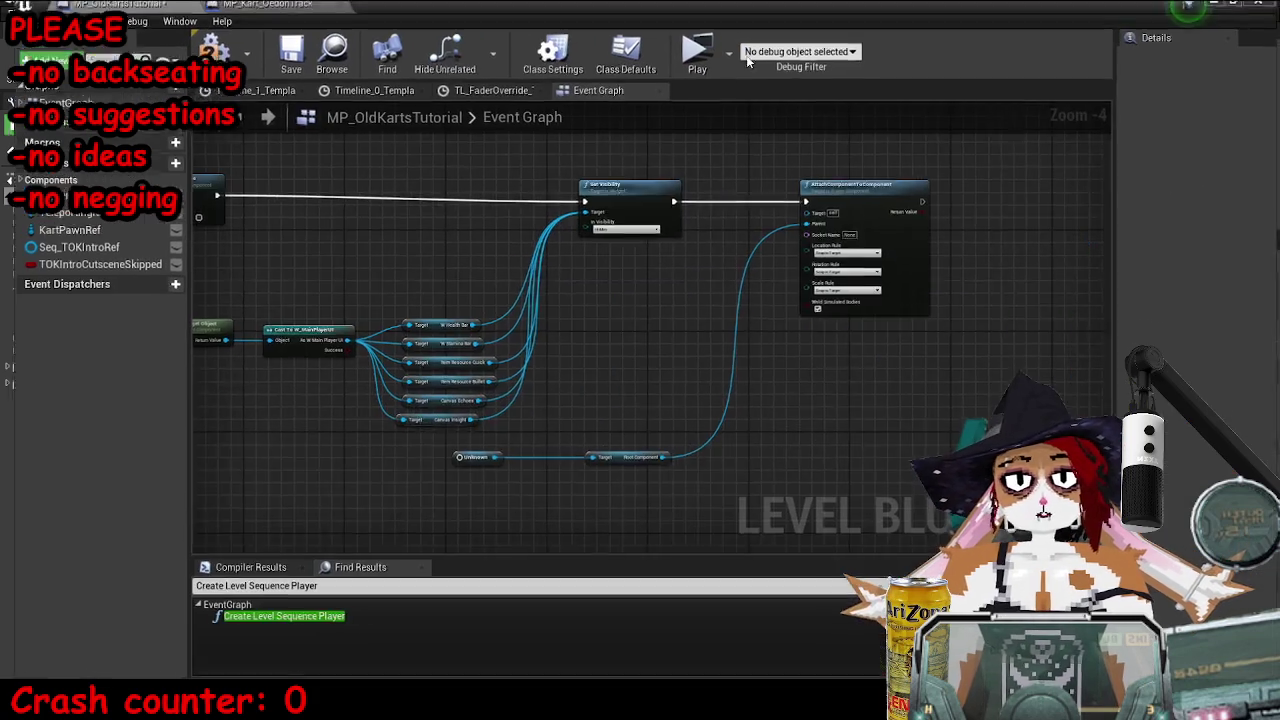
- Repoint the broken Unknown reference node to the Cam3 actor
scroll(590, 341, up, 3)
right_click(545, 377)
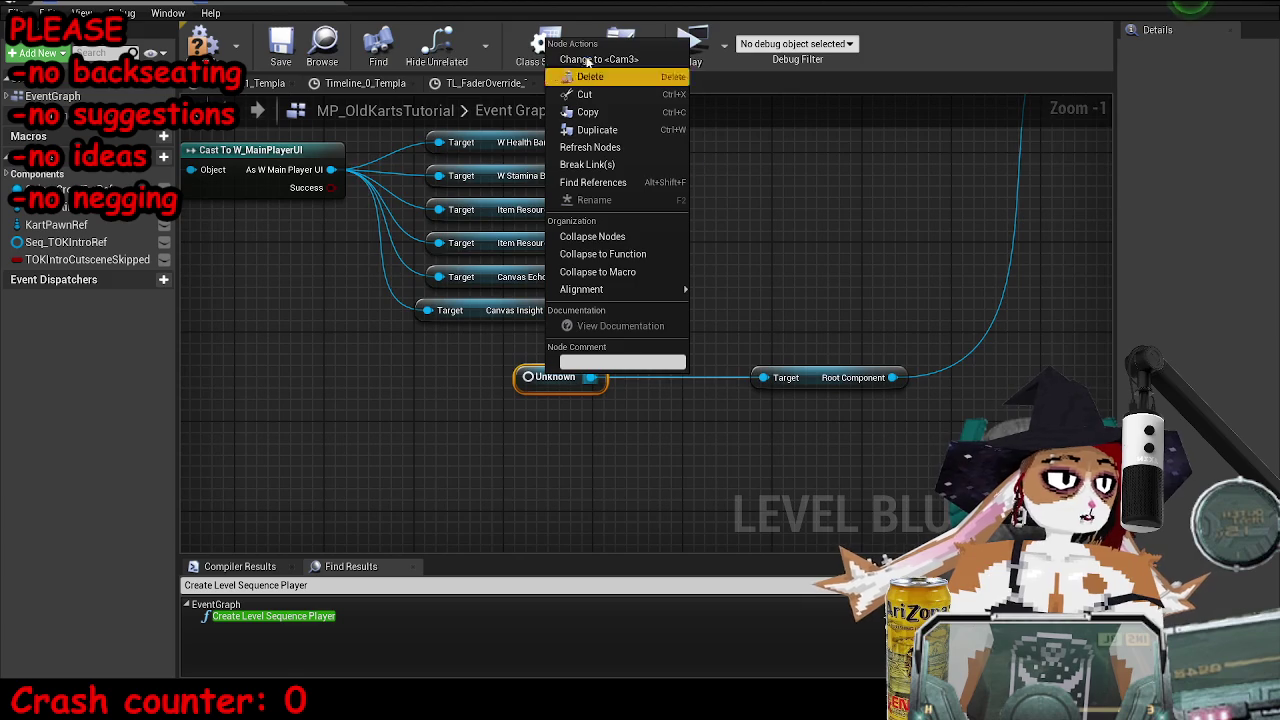
click(588, 60)
- Connect Cam3's Root Component to the attach node's Parent input and reroute the player UI wire
scroll(606, 409, down, 2)
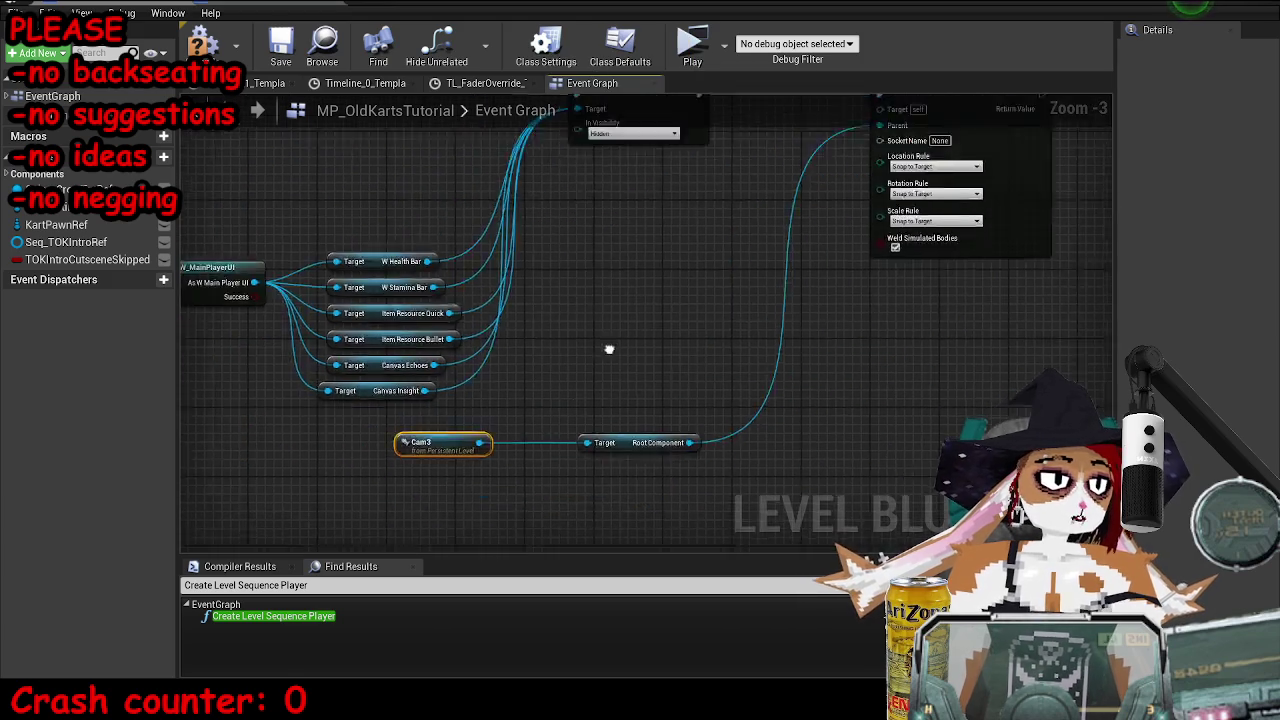
drag(609, 349, 698, 357)
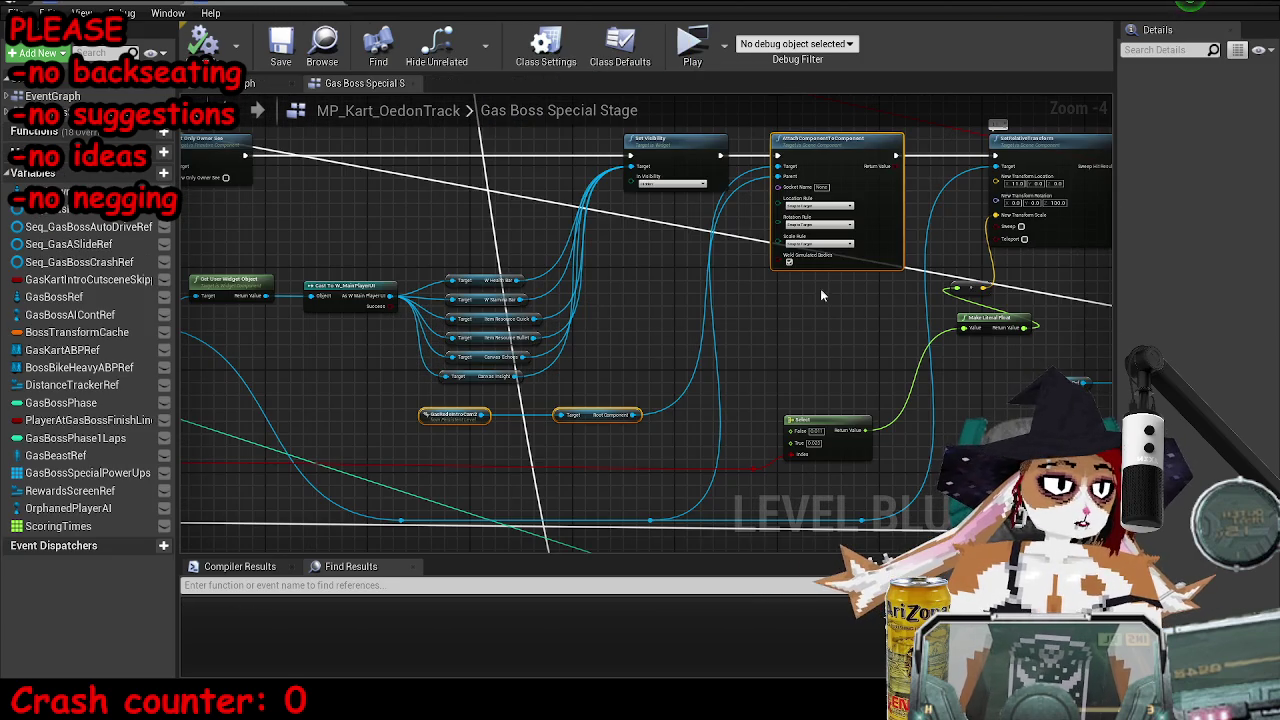
scroll(810, 380, down, 2)
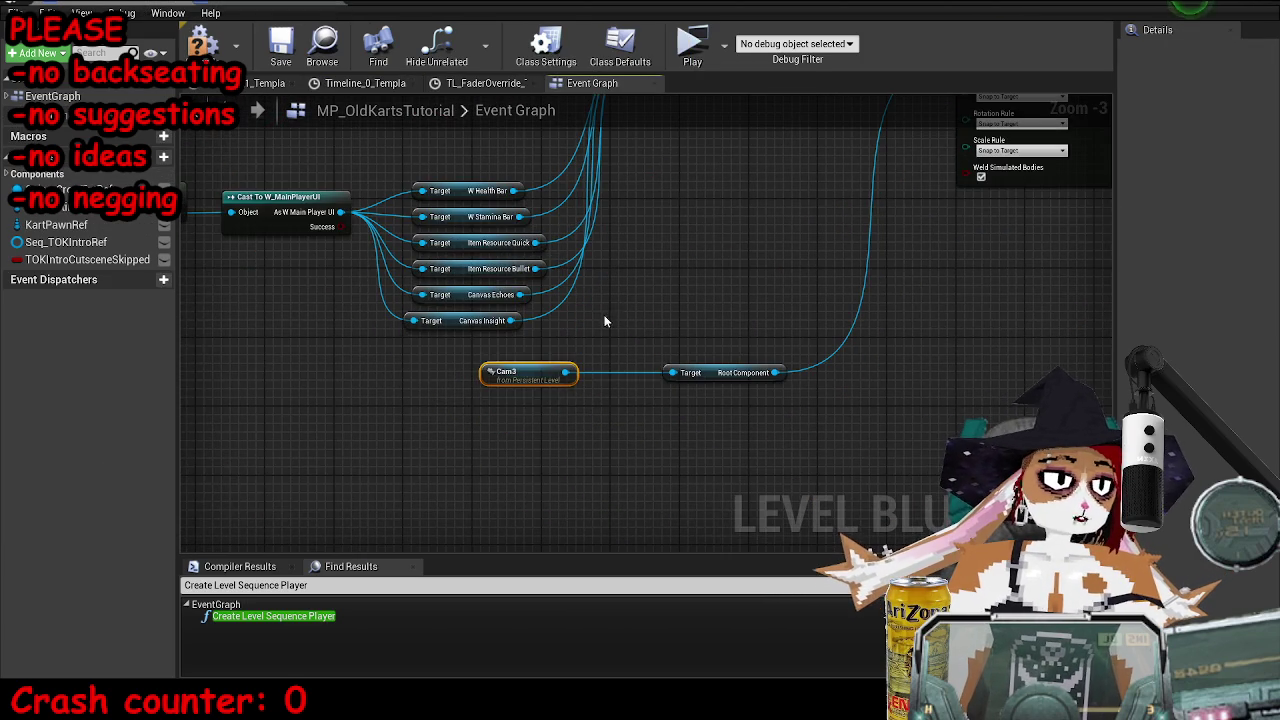
mouse_move(840, 164)
mouse_down()
mouse_move(900, 160)
mouse_move(930, 120)
mouse_move(935, 210)
mouse_move(933, 197)
mouse_up()
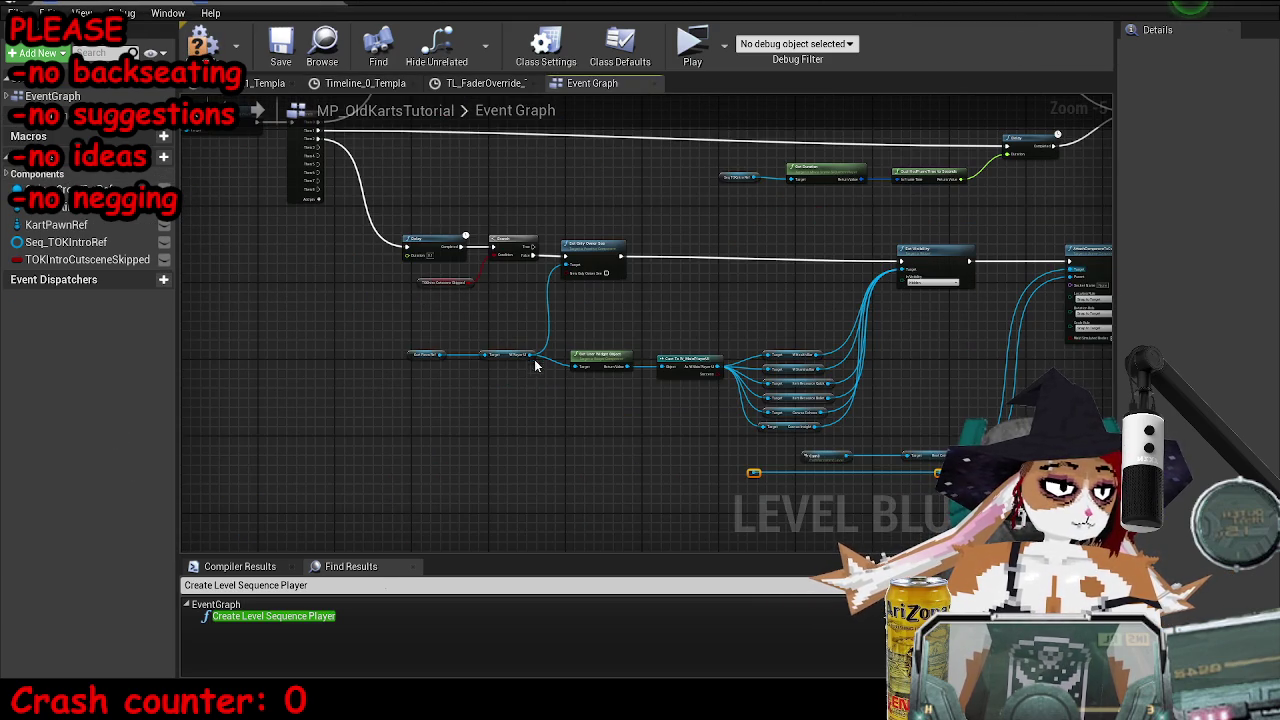
mouse_move(535, 362)
mouse_down()
mouse_move(831, 551)
mouse_move(760, 394)
mouse_move(671, 388)
mouse_up()
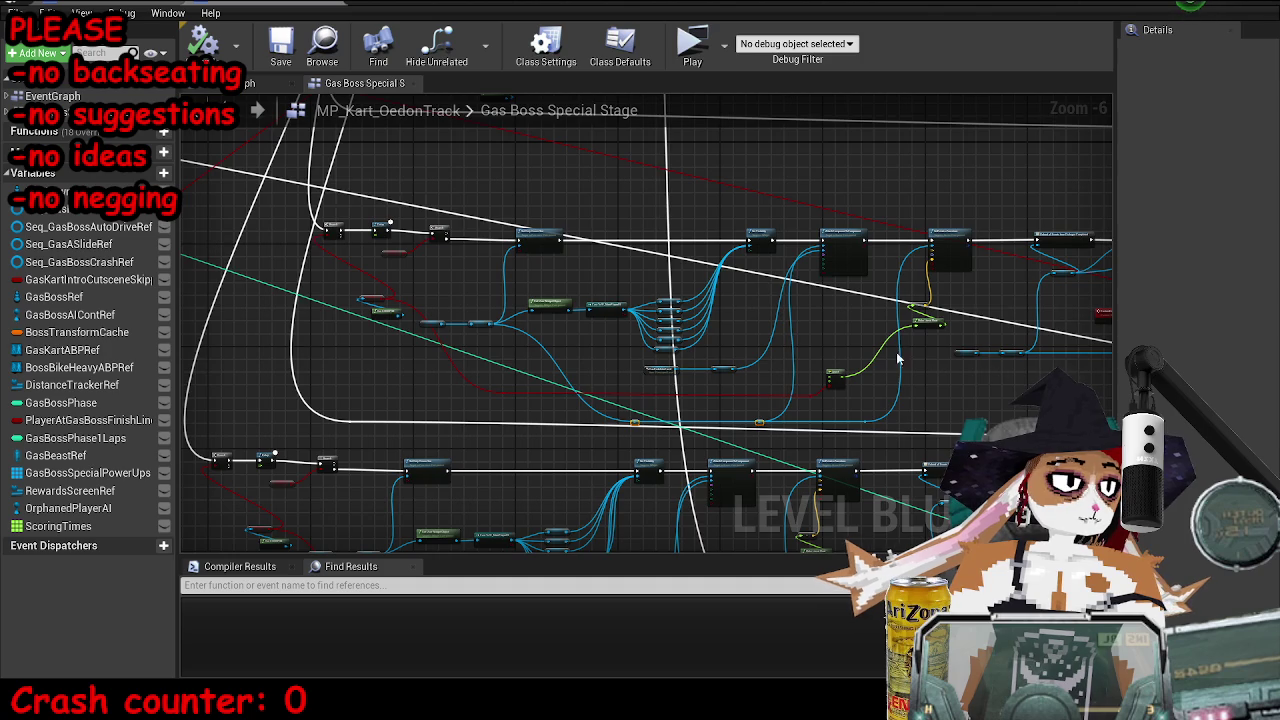
scroll(898, 360, up, 2)
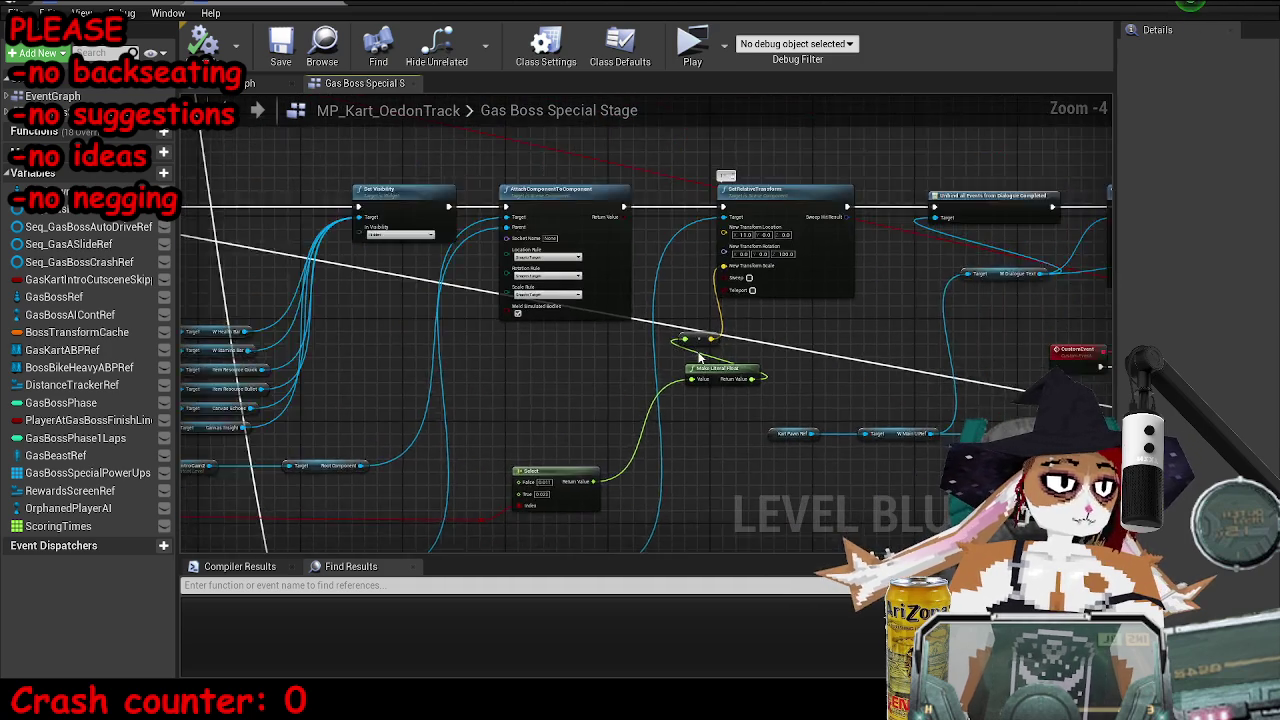
- Copy the reroute and Make Literal Float nodes from the Gas Boss graph into the tutorial Event Graph
scroll(700, 357, up, 1)
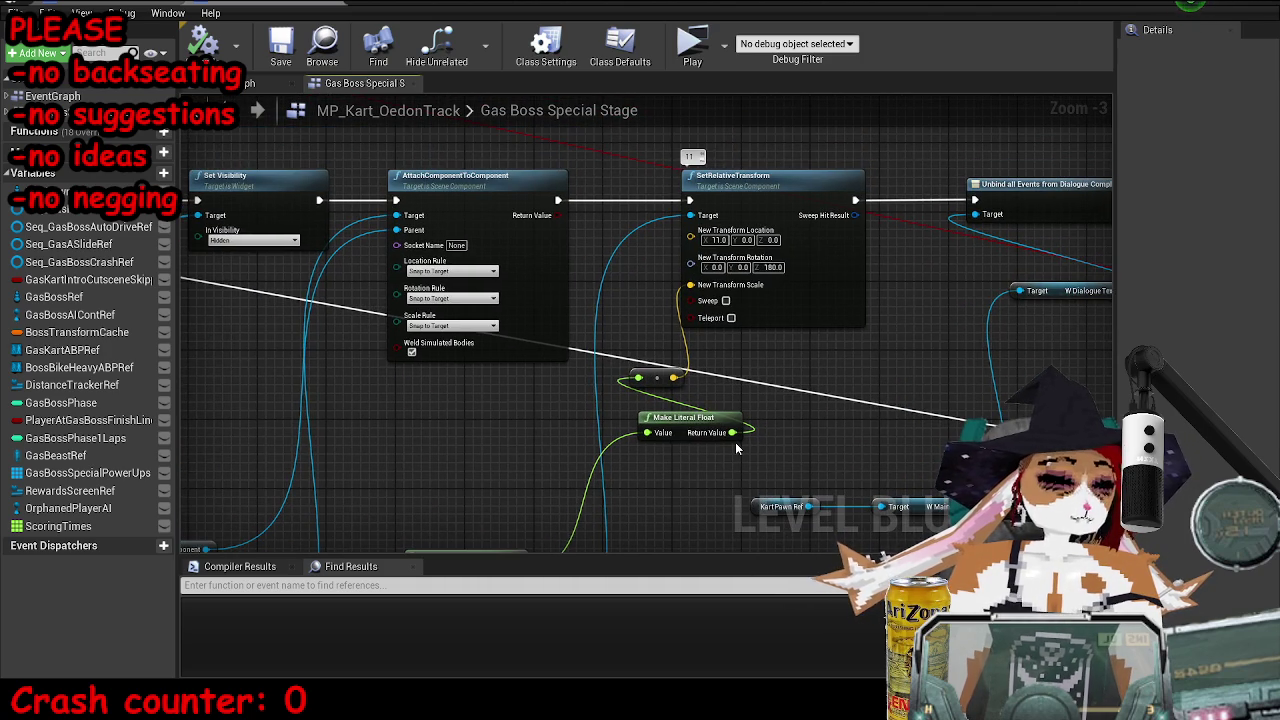
drag(770, 368, 630, 453)
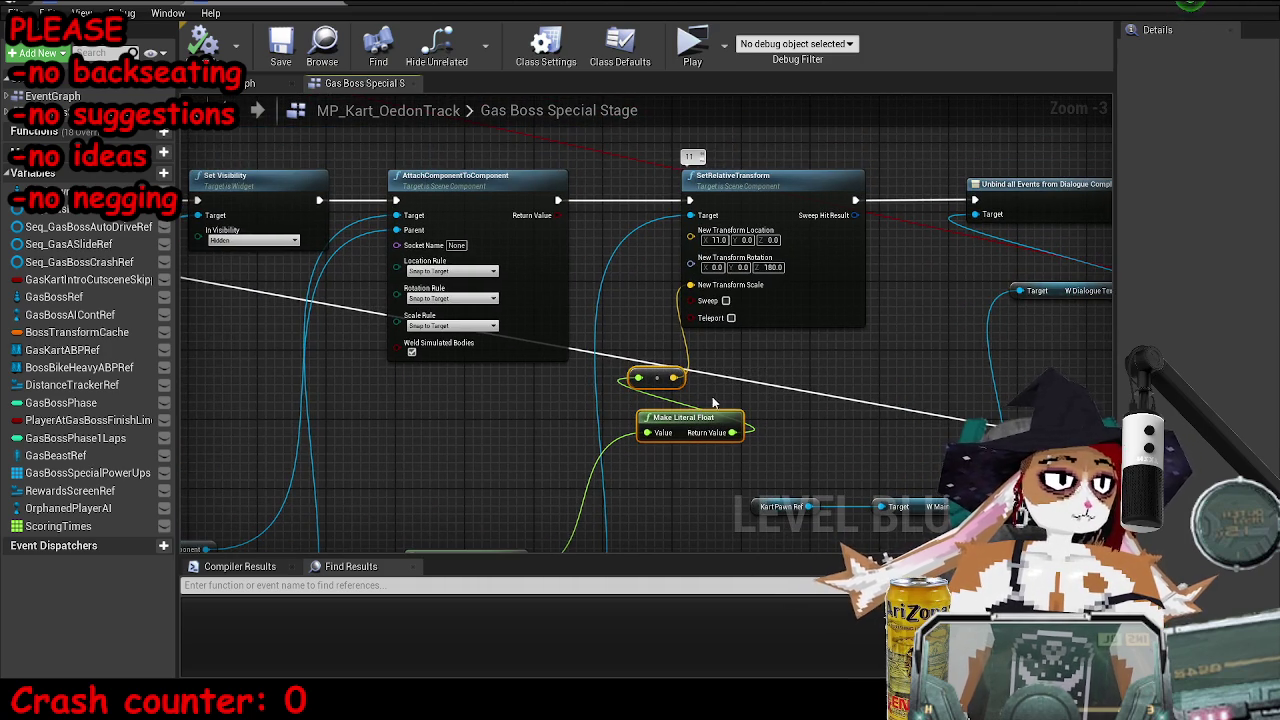
key(ctrl+Tab)
key(ctrl+v)
scroll(850, 360, up, 1)
drag(911, 374, 680, 378)
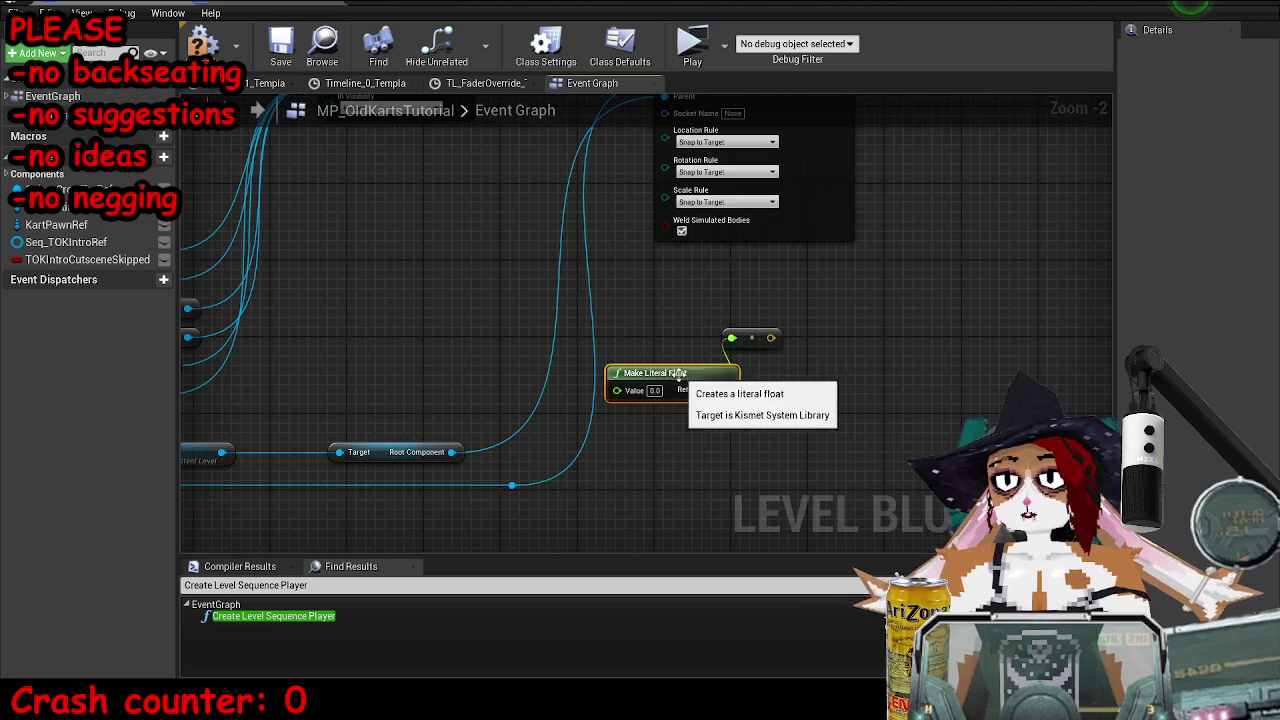
- Copy SetRelativeTransform (location X 11, rotation Z 180) over and run it after AttachComponentToComponent
key(ctrl+Tab)
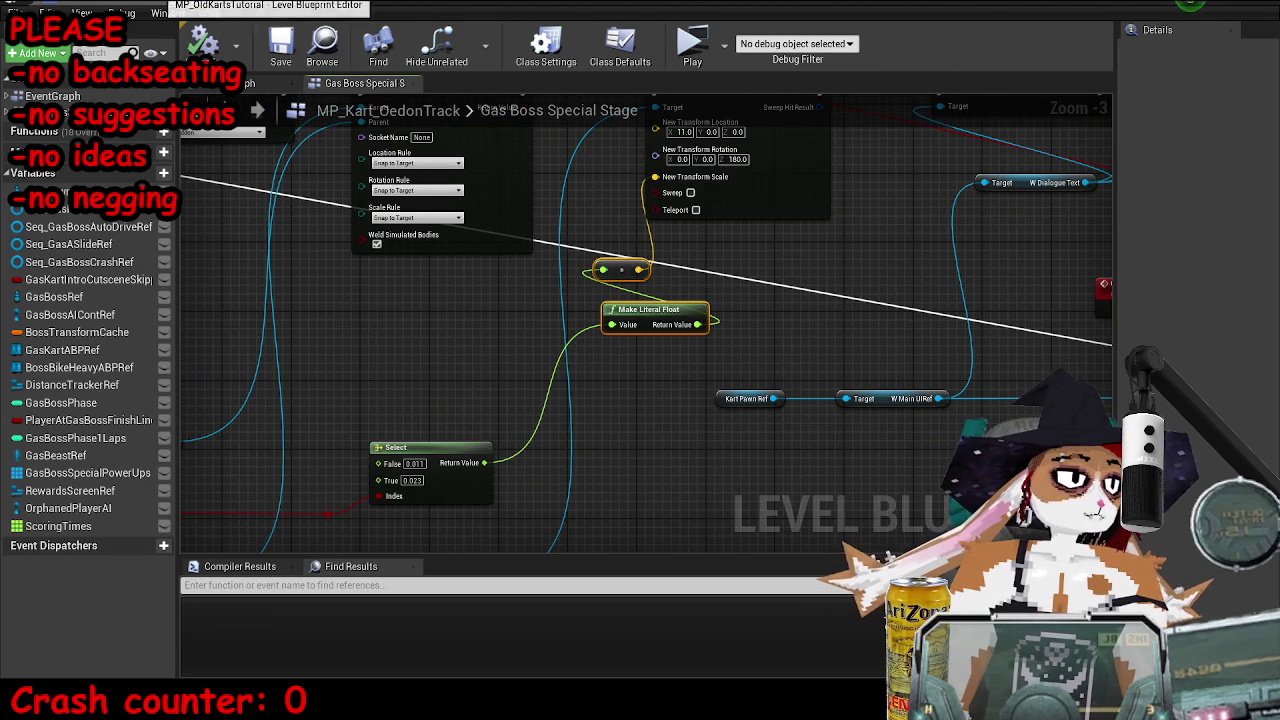
click(700, 230)
scroll(646, 323, down, 3)
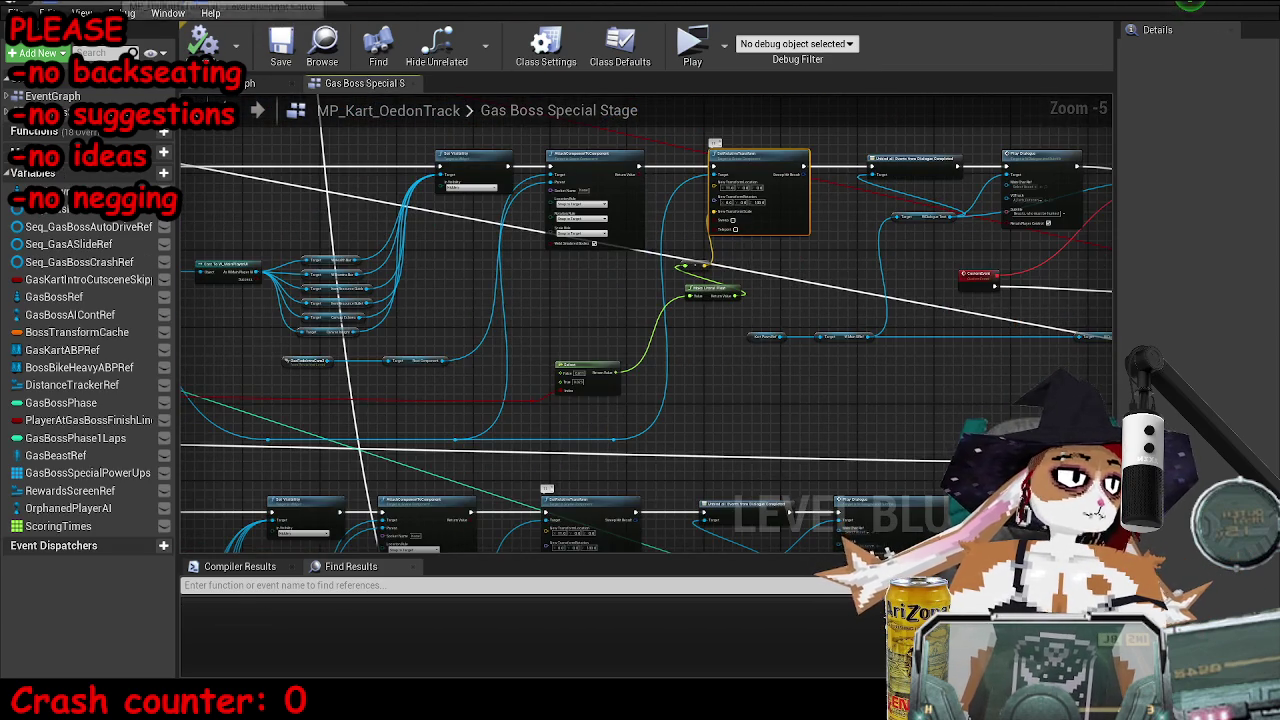
key(ctrl+Tab)
key(ctrl+v)
drag(760, 332, 833, 140)
mouse_move(678, 200)
mouse_down()
mouse_move(795, 178)
mouse_move(804, 156)
mouse_move(850, 157)
mouse_move(850, 173)
mouse_up()
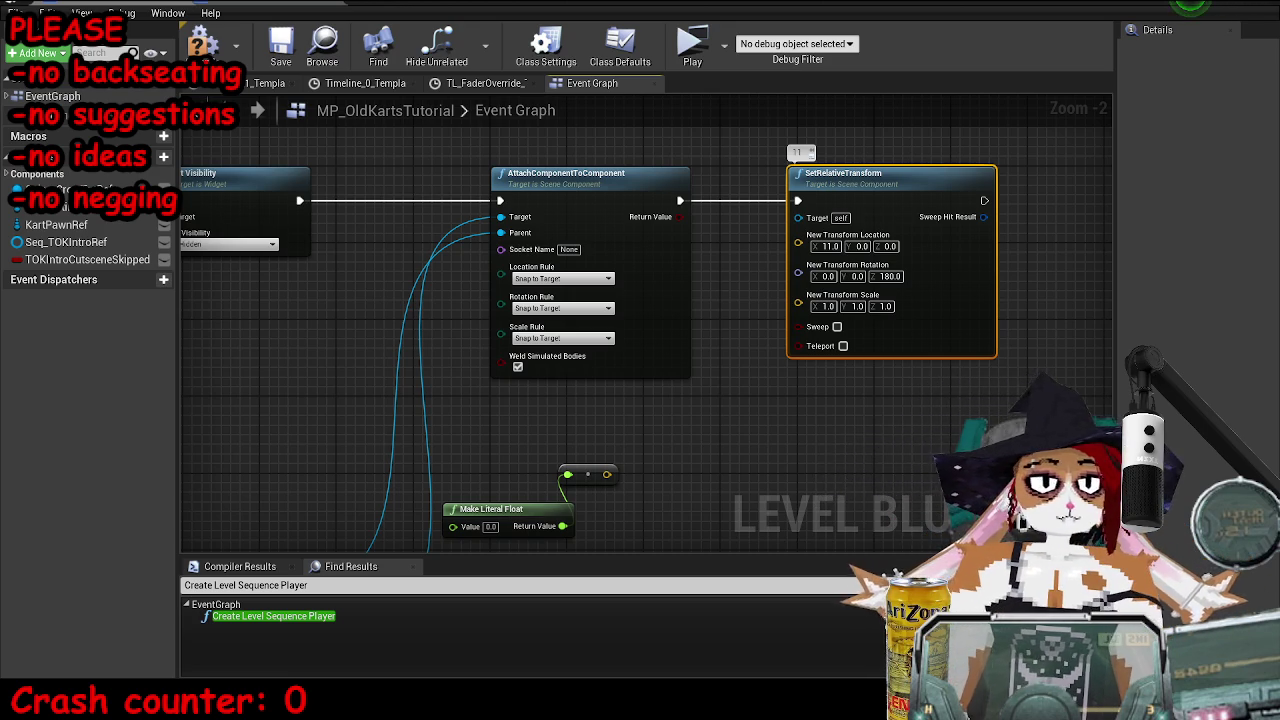
- Feed the reroute value into SetRelativeTransform's New Transform Scale, adding a reroute point on the wire
drag(798, 304, 606, 474)
key(alt+Tab)
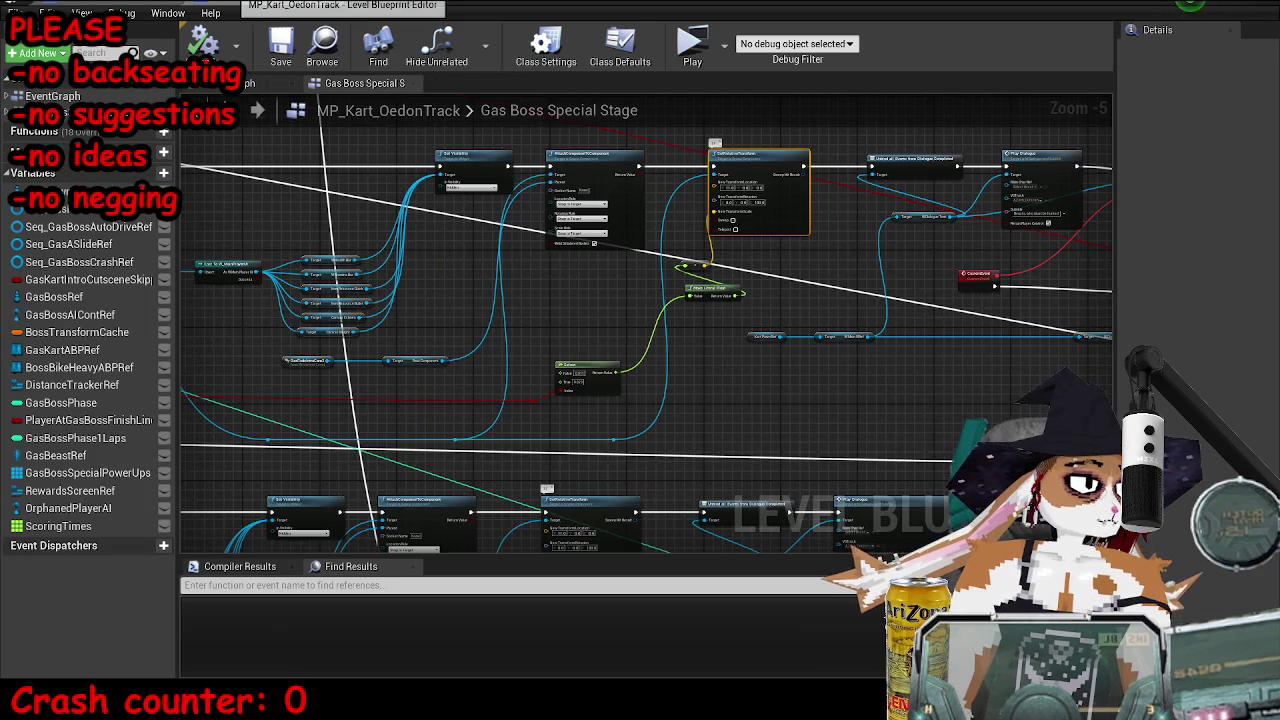
key(alt+Tab)
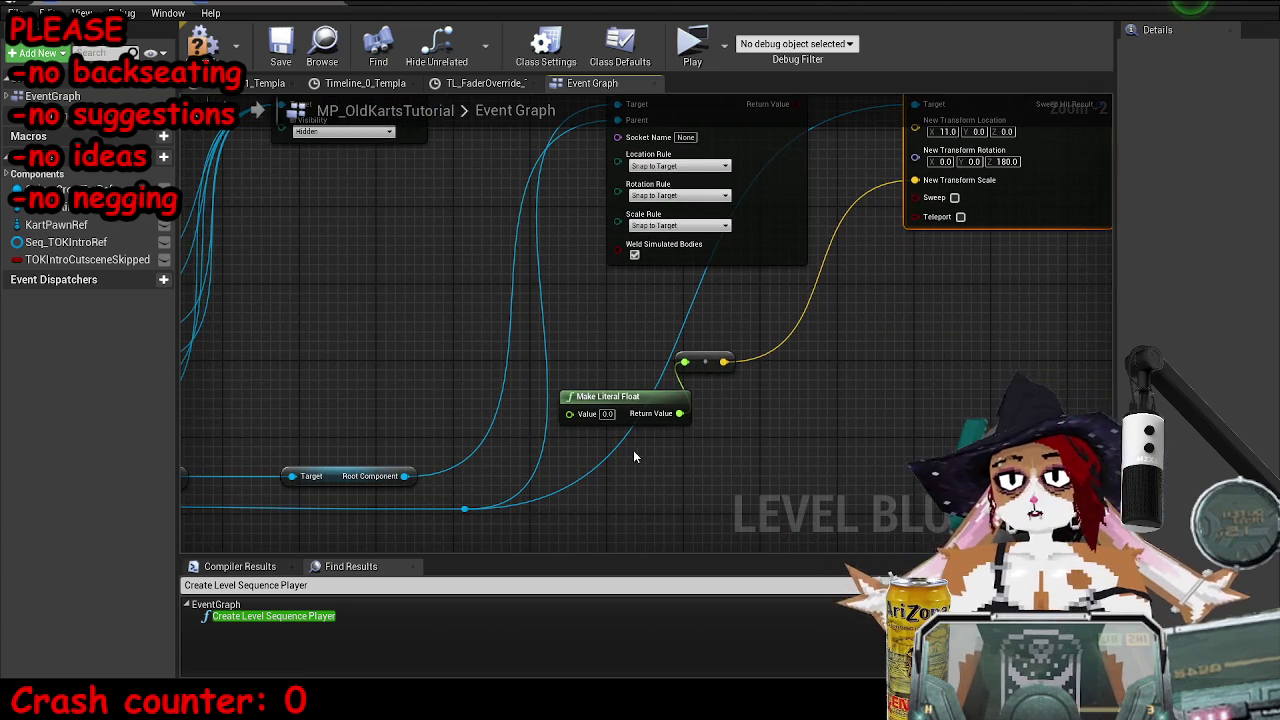
double_click(577, 489)
mouse_move(580, 487)
mouse_down()
mouse_move(590, 511)
mouse_move(820, 509)
mouse_up()
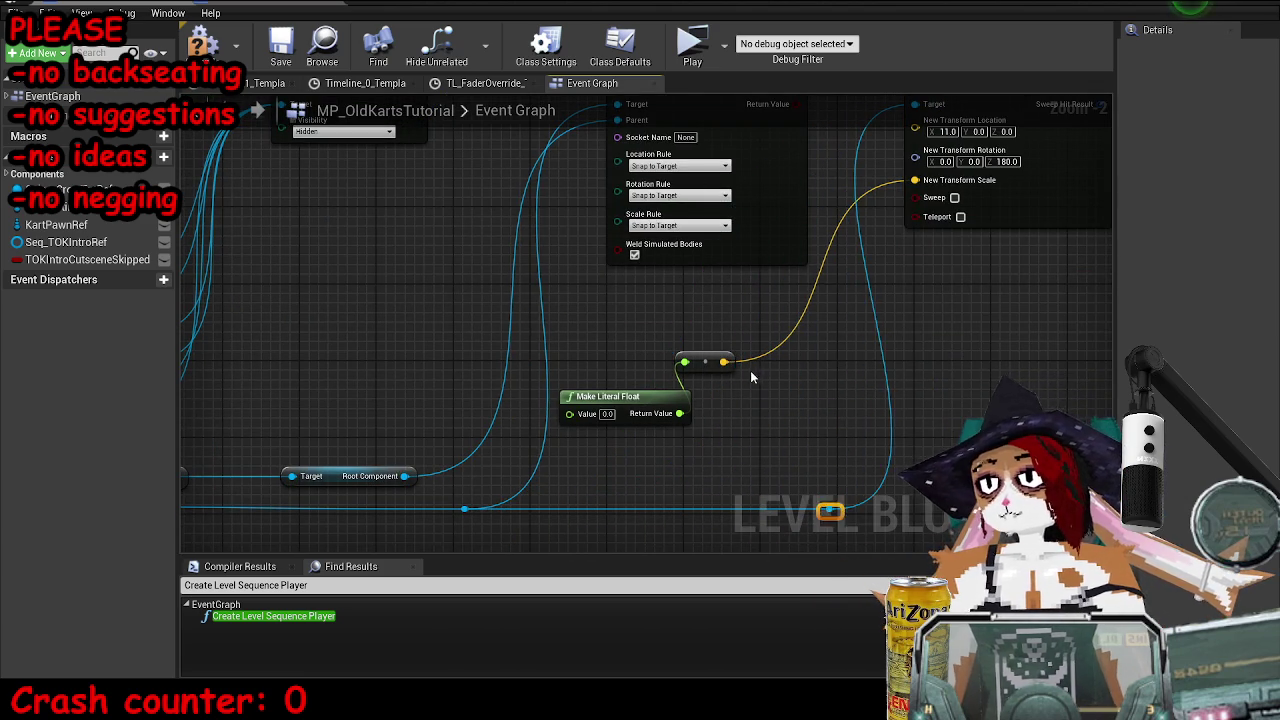
drag(708, 364, 785, 395)
- Move the Make Literal Float and reroute nodes up to tidy the graph, then save the level
mouse_move(822, 344)
mouse_down()
mouse_move(766, 376)
mouse_move(557, 432)
mouse_up()
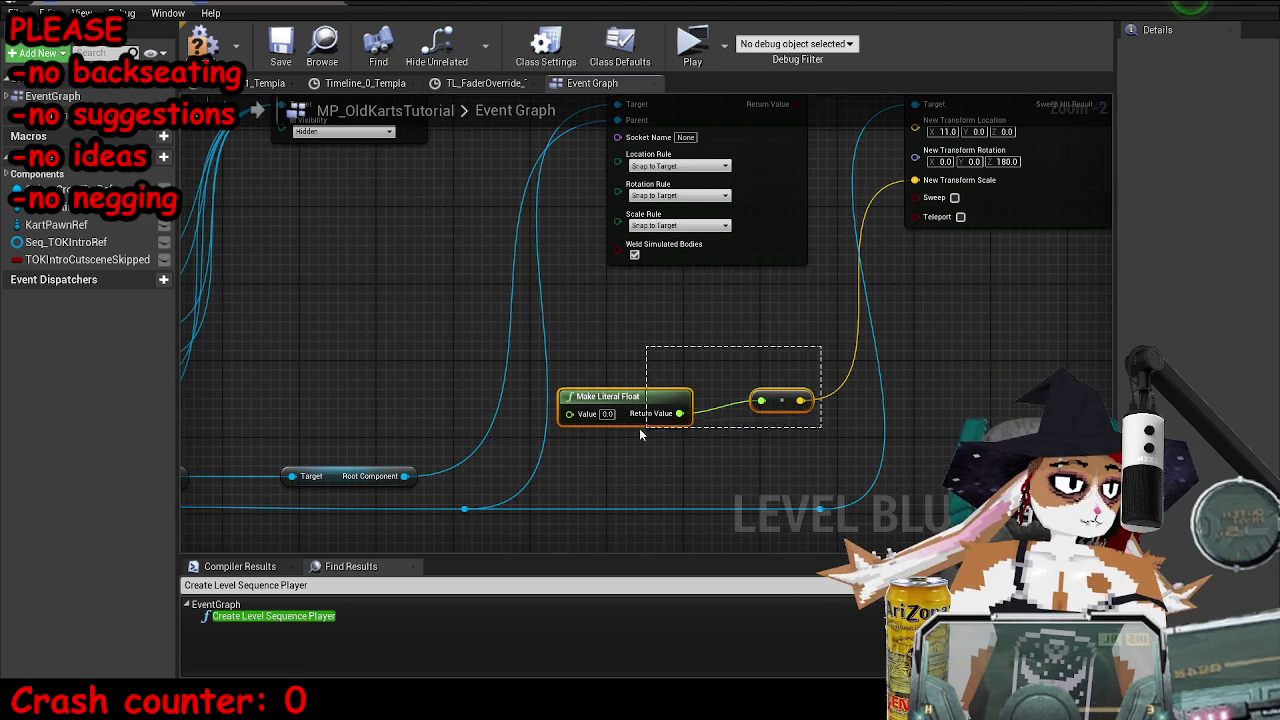
mouse_move(636, 386)
mouse_down()
mouse_move(615, 290)
mouse_move(742, 370)
mouse_up()
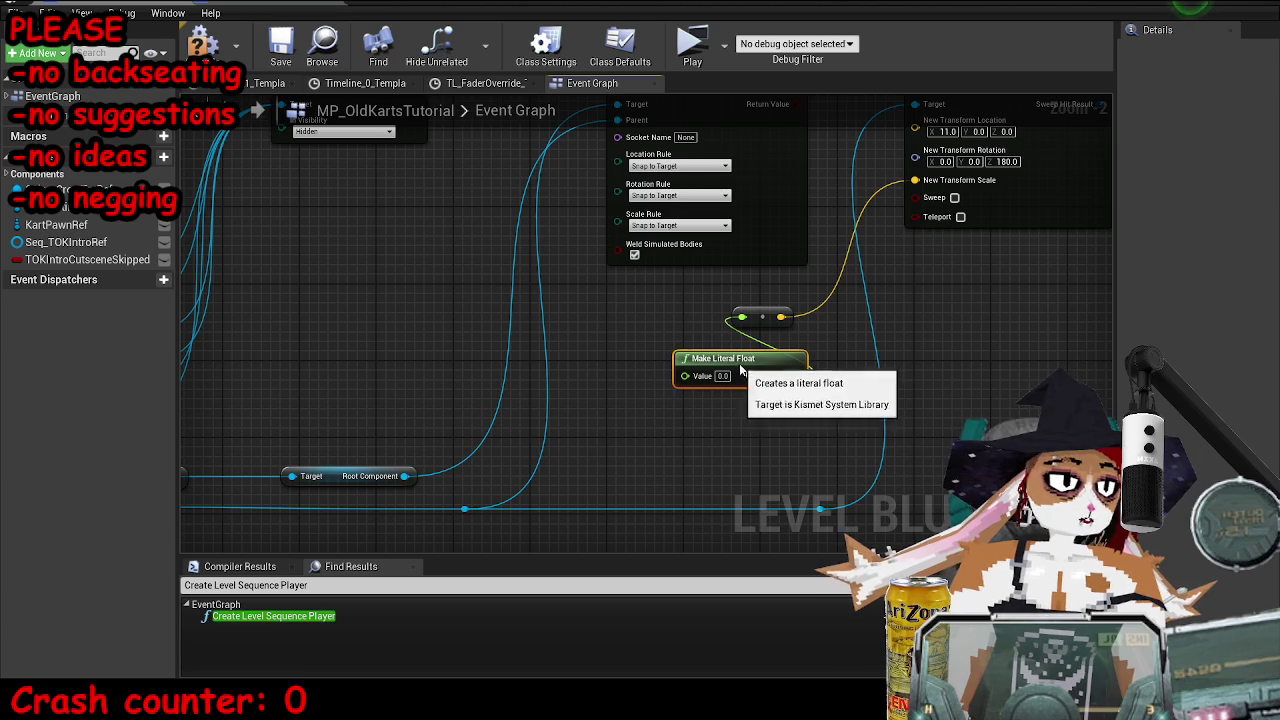
click(837, 351)
mouse_move(909, 328)
mouse_down()
mouse_move(813, 340)
mouse_move(836, 340)
mouse_up()
key(ctrl+s)
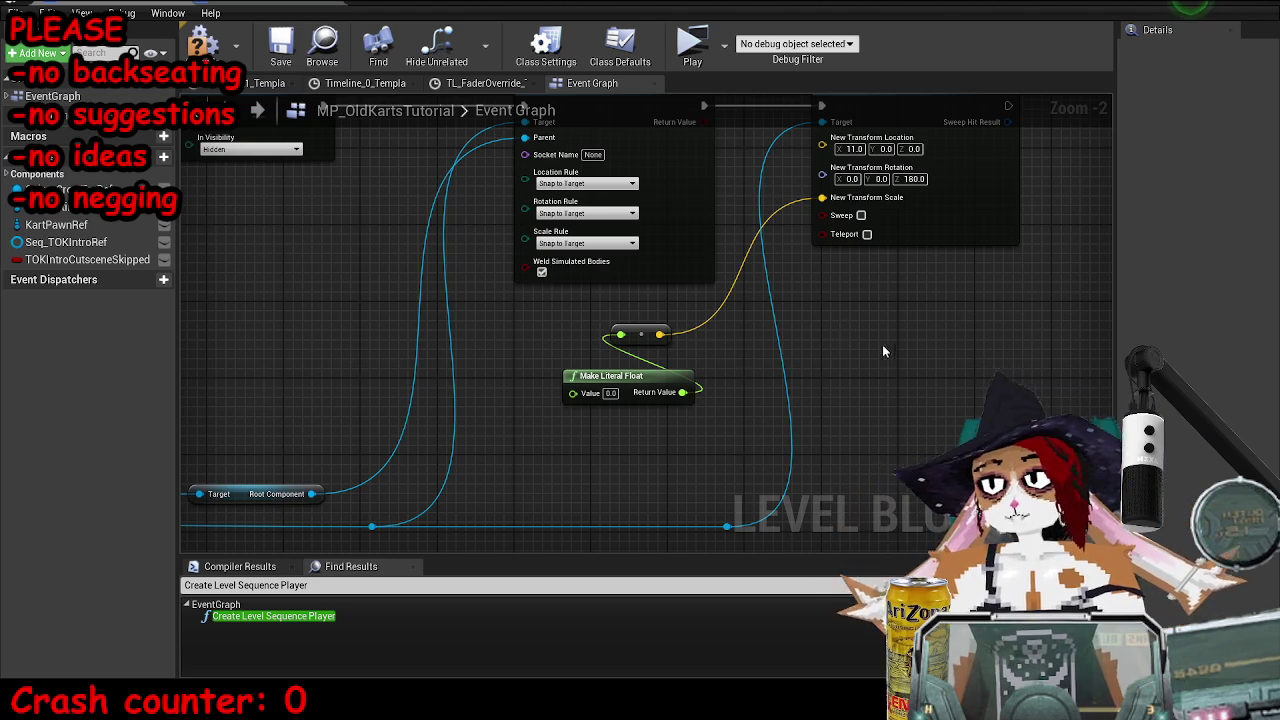
scroll(780, 328, down, 4)
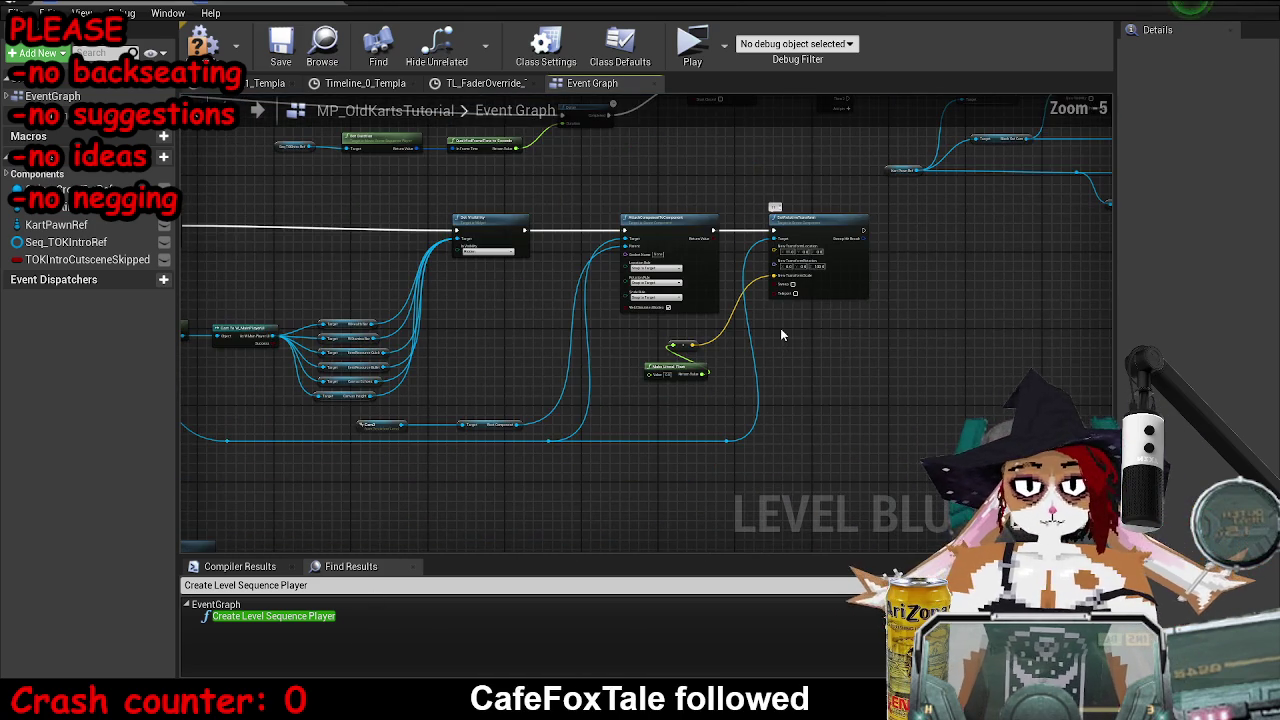
- Select and copy the Unbind, Play Dialogue and CustomEvent chain in the Gas Boss Special Stage graph
click(273, 22)
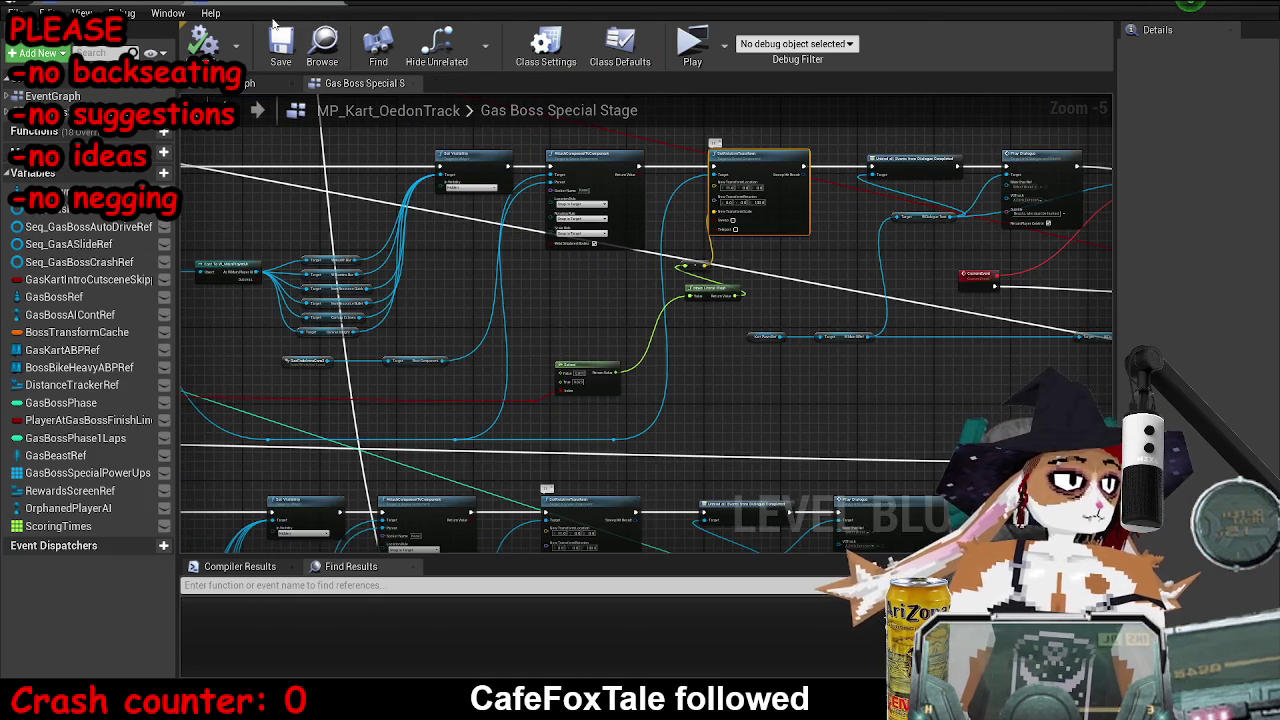
scroll(571, 365, up, 4)
click(250, 10)
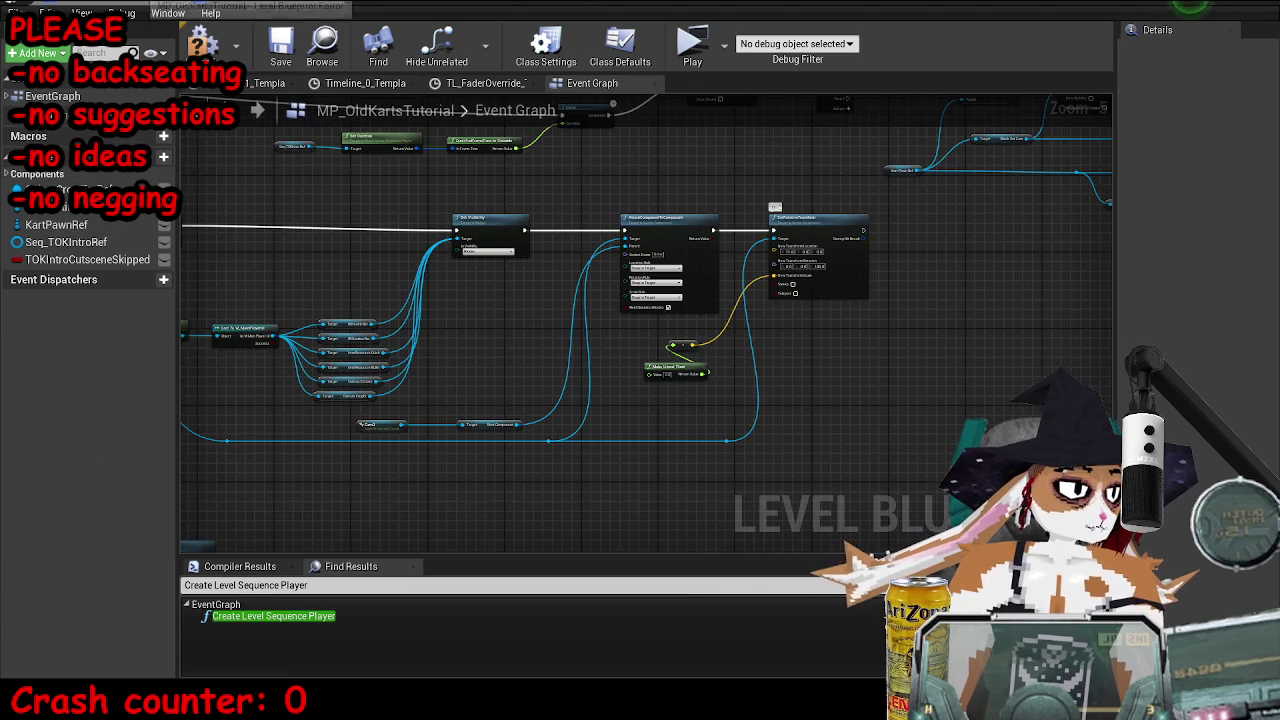
scroll(670, 352, up, 8)
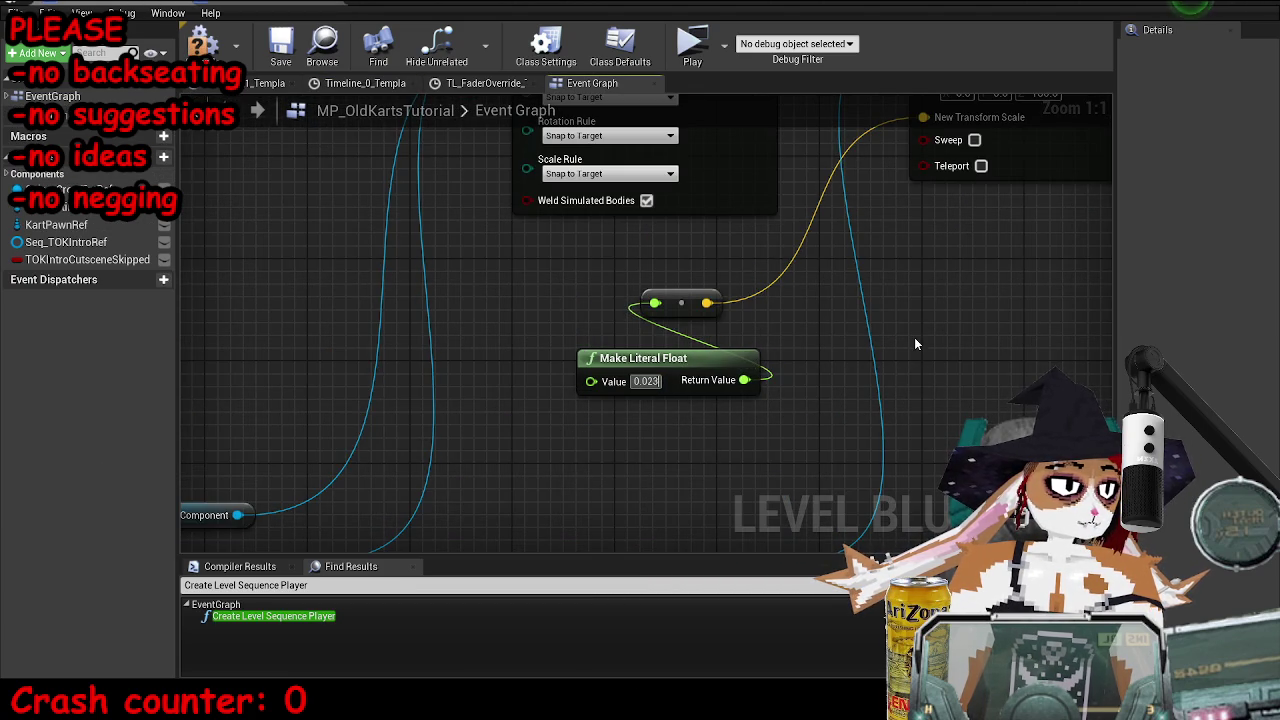
drag(914, 337, 628, 386)
scroll(628, 386, down, 1)
key(ctrl+Tab)
scroll(588, 252, down, 1)
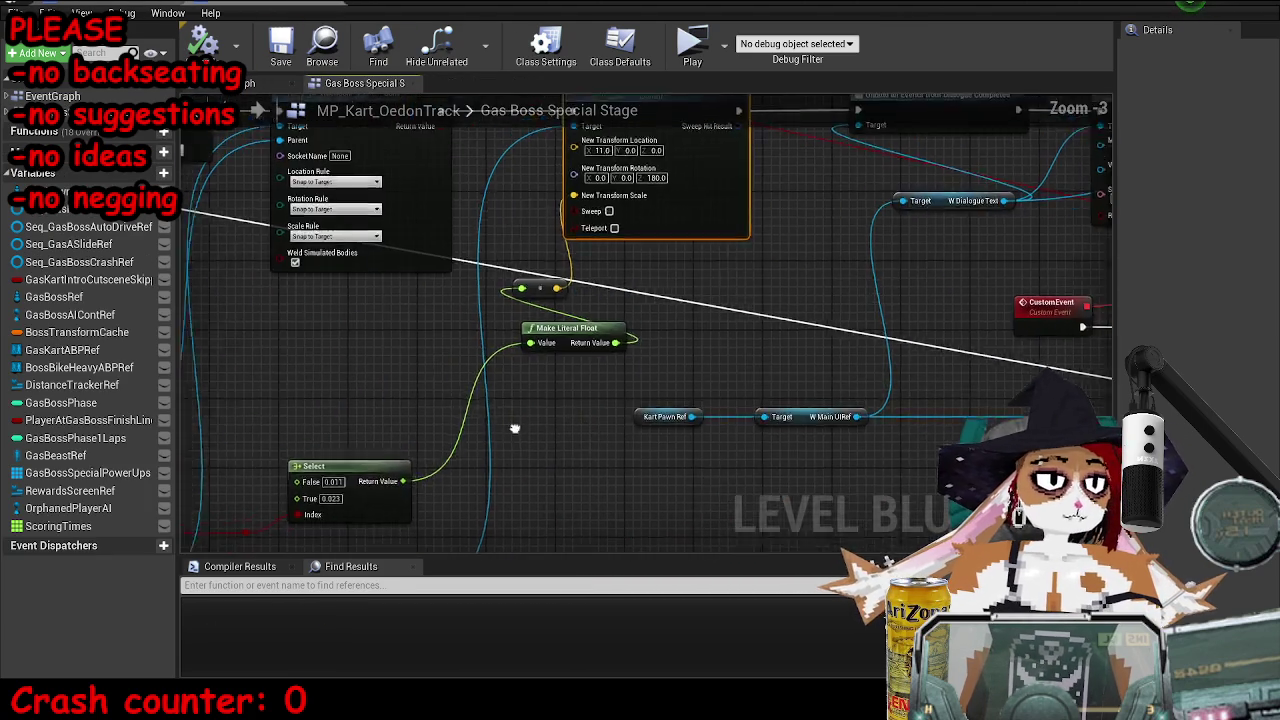
scroll(787, 364, down, 2)
mouse_move(614, 331)
mouse_down()
mouse_move(451, 306)
mouse_move(489, 232)
mouse_move(559, 242)
mouse_up()
mouse_move(365, 195)
mouse_down()
mouse_move(900, 365)
mouse_move(926, 300)
mouse_move(1040, 370)
mouse_up()
- Paste the dialogue chain into the tutorial Event Graph and start wiring SetRelativeTransform to Unbind
key(ctrl+Tab)
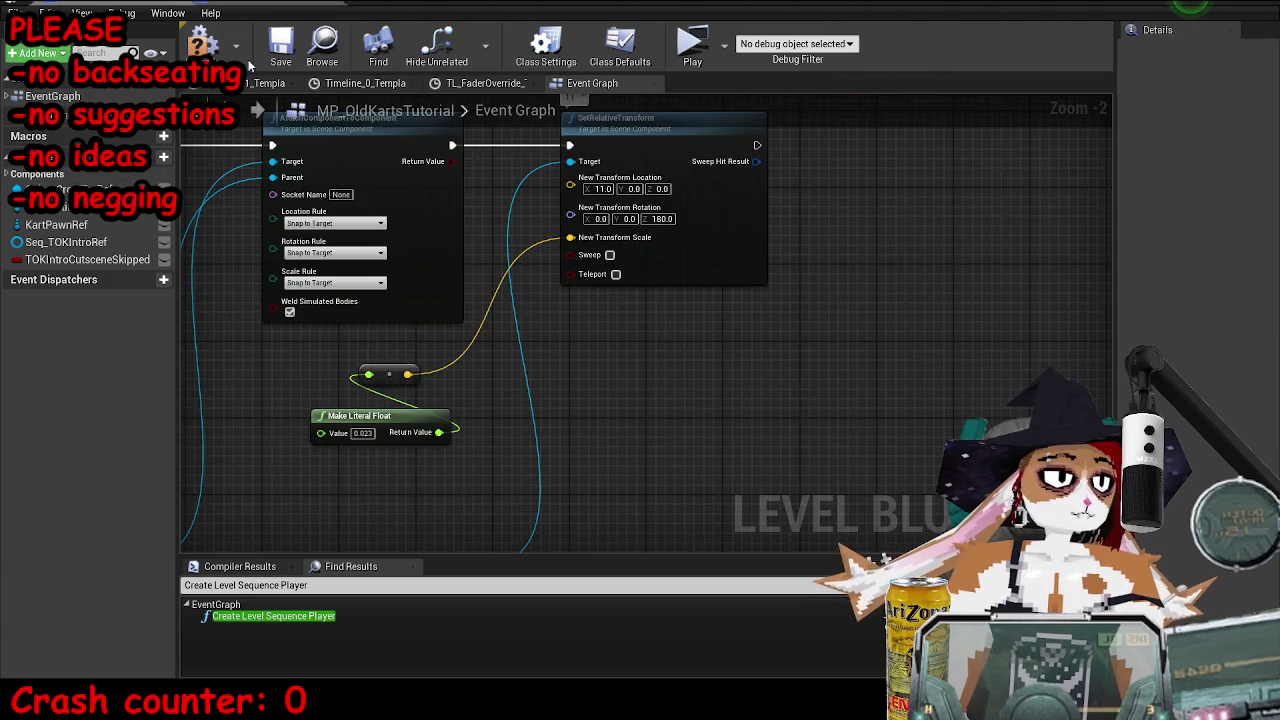
drag(742, 232, 1030, 242)
mouse_move(633, 234)
mouse_down()
mouse_move(628, 245)
mouse_move(491, 236)
mouse_move(541, 232)
mouse_move(640, 270)
mouse_move(913, 425)
mouse_up()
- Link SetRelativeTransform to Unbind and move the pasted dialogue chain into place
click(541, 232)
scroll(540, 230, down, 2)
scroll(540, 230, down, 1)
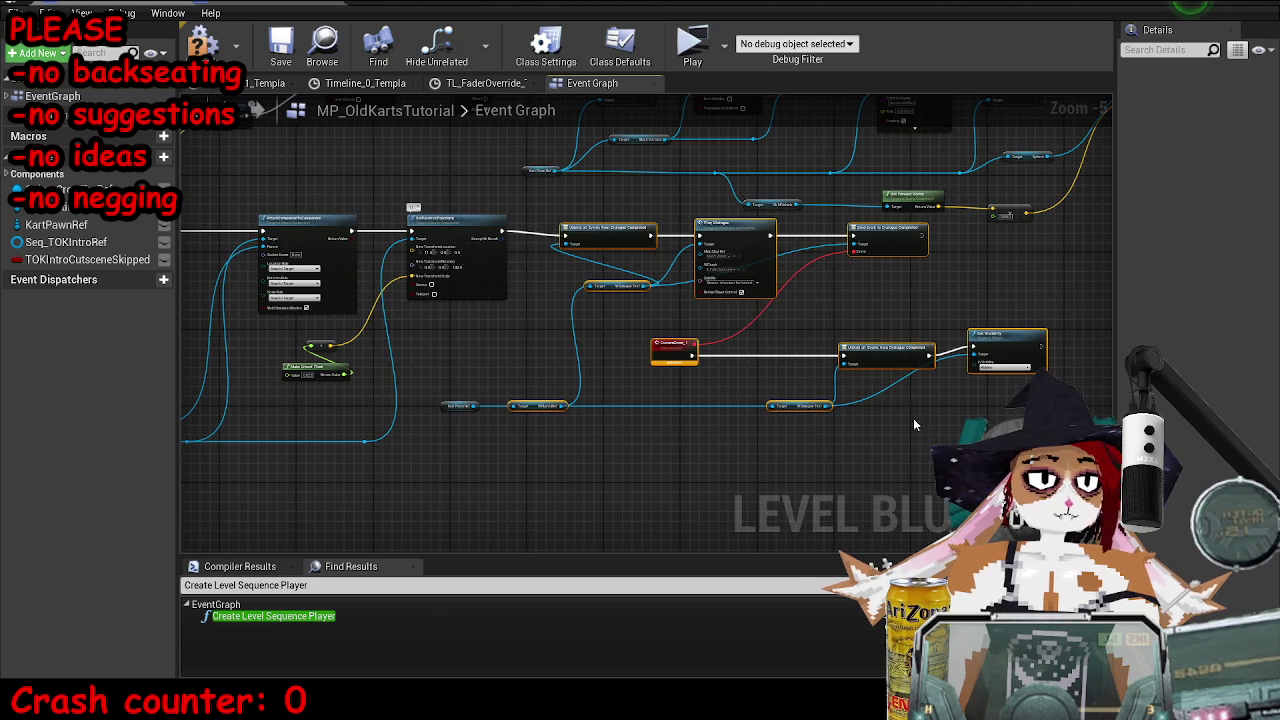
click(608, 232)
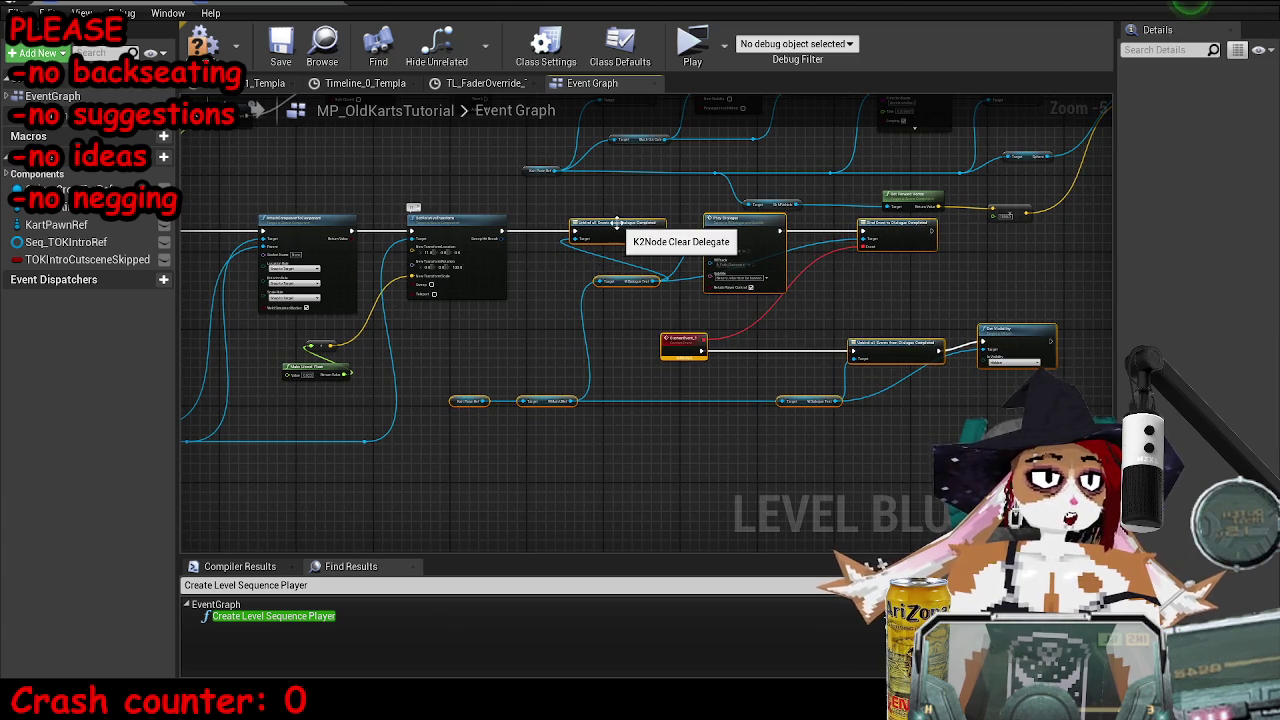
scroll(628, 243, down, 4)
drag(853, 343, 432, 462)
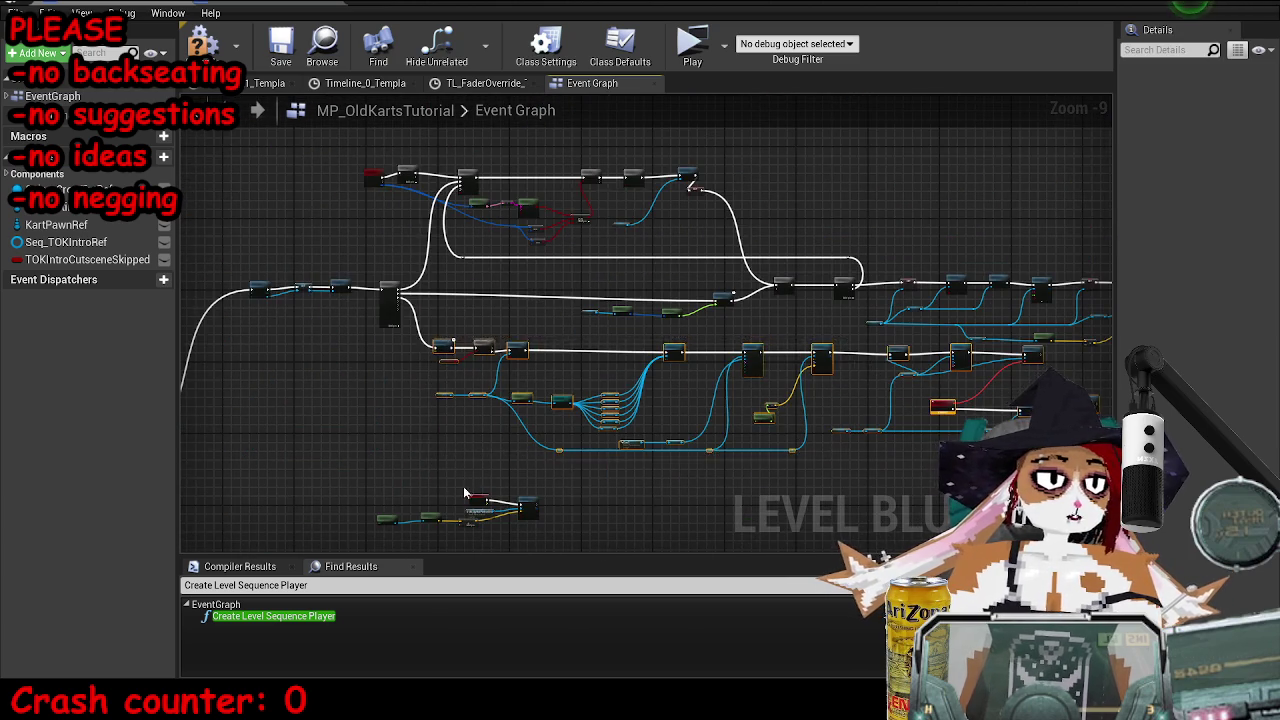
scroll(755, 266, up, 2)
scroll(755, 266, down, 5)
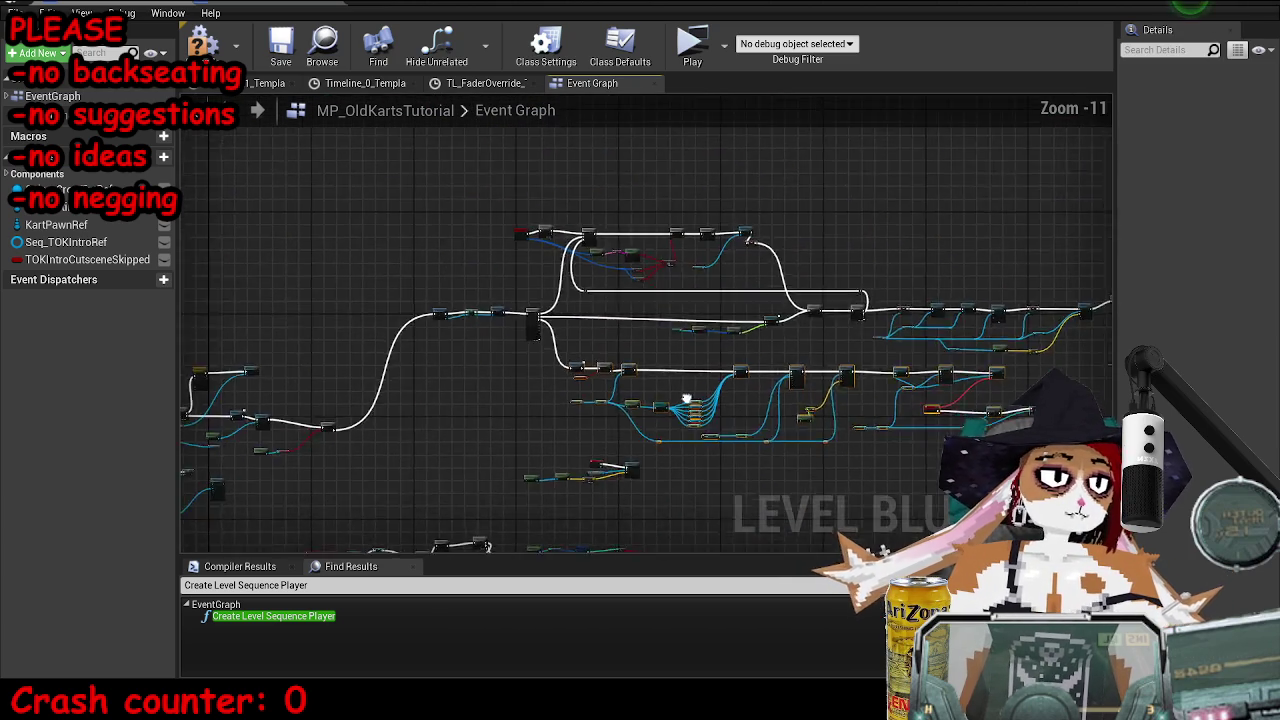
mouse_move(432, 256)
mouse_down()
mouse_move(1100, 415)
mouse_move(1065, 440)
mouse_up()
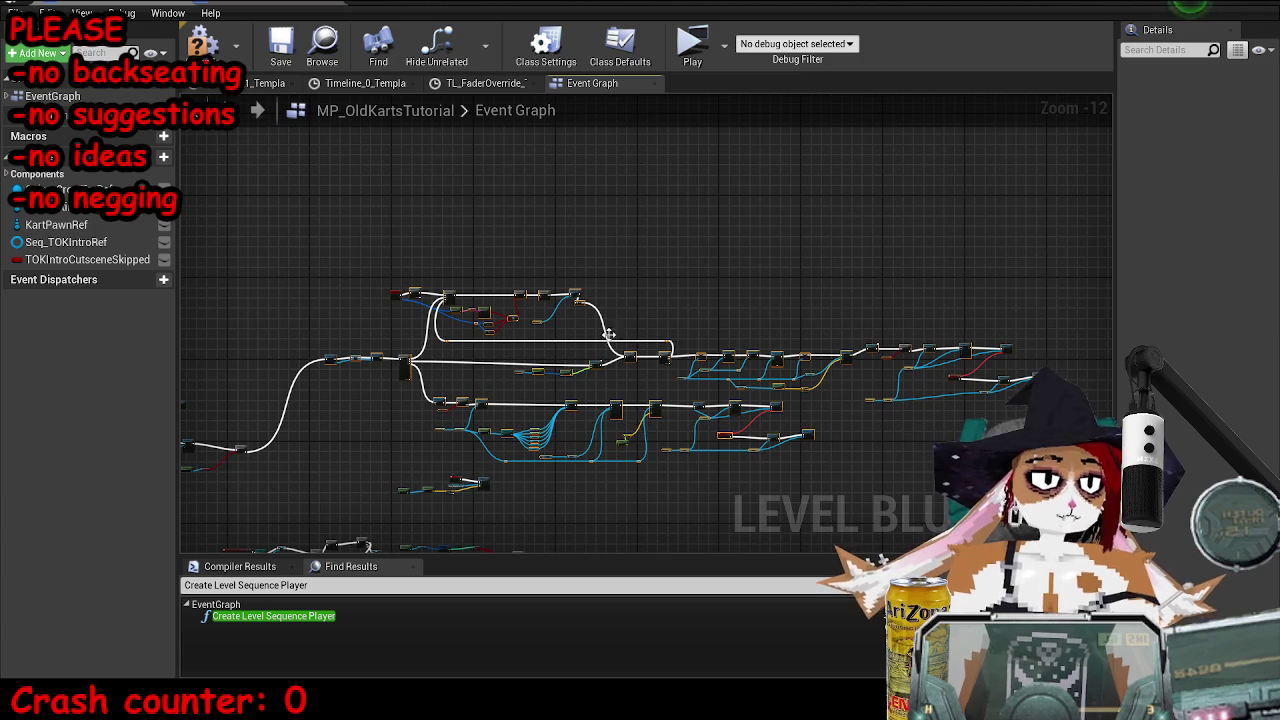
mouse_move(407, 362)
mouse_down()
mouse_move(445, 150)
mouse_move(520, 368)
mouse_up()
- Change the Play Dialogue subtitle to 'I must see her.' and restore the editor to a smaller window
scroll(522, 340, up, 6)
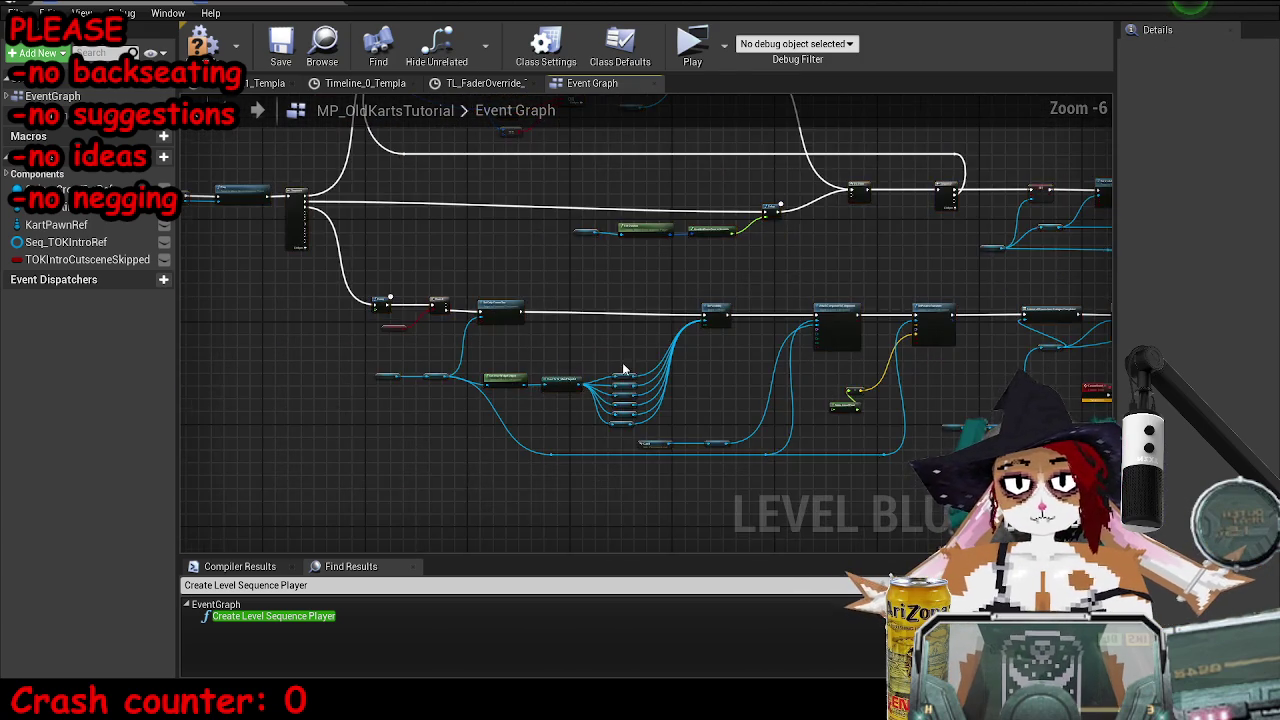
scroll(630, 380, up, 2)
scroll(957, 364, up, 3)
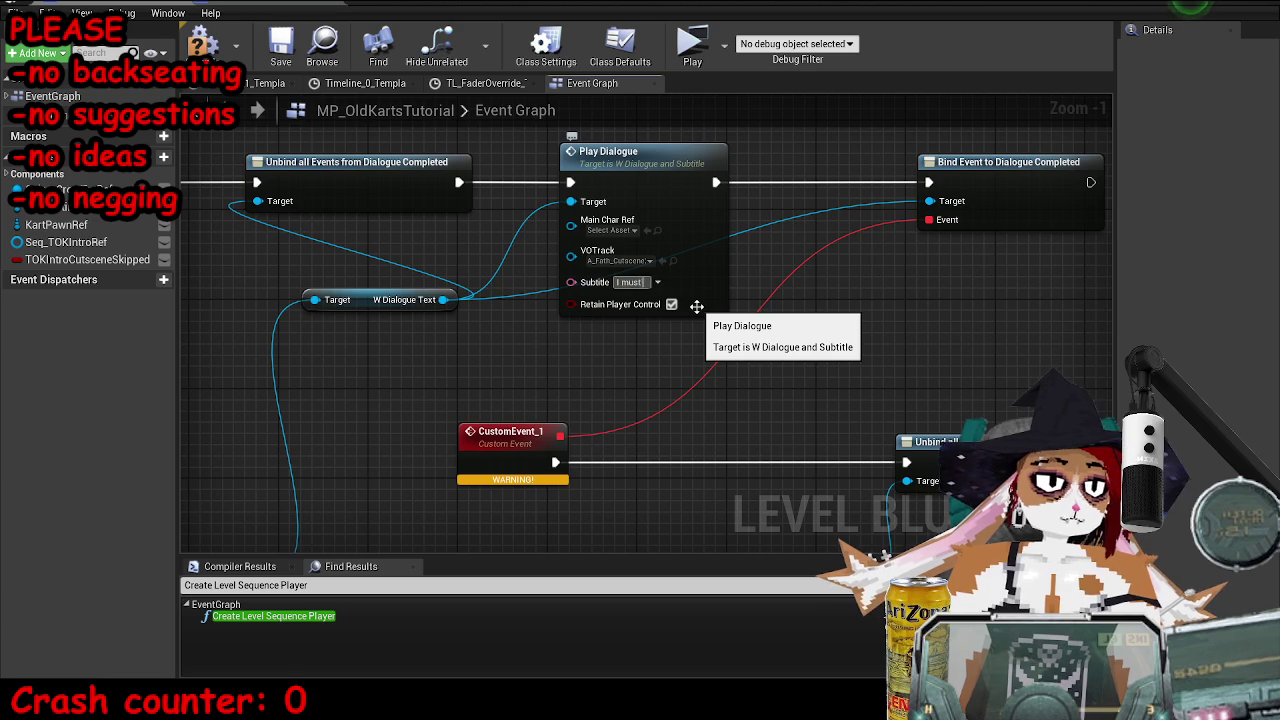
drag(584, 10, 584, 45)
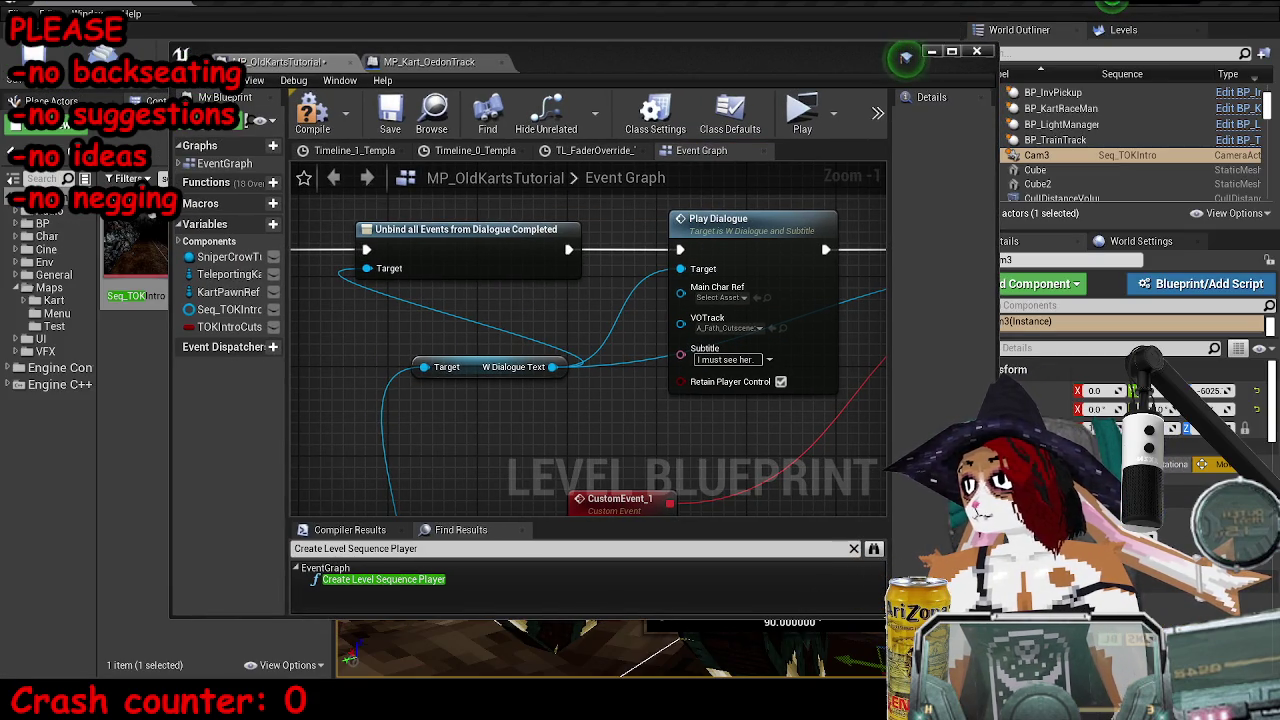
- Assign the Vik_1Int_1IMustSeeHer sound to Play Dialogue's VOTrack and save the level blueprint
key(Escape)
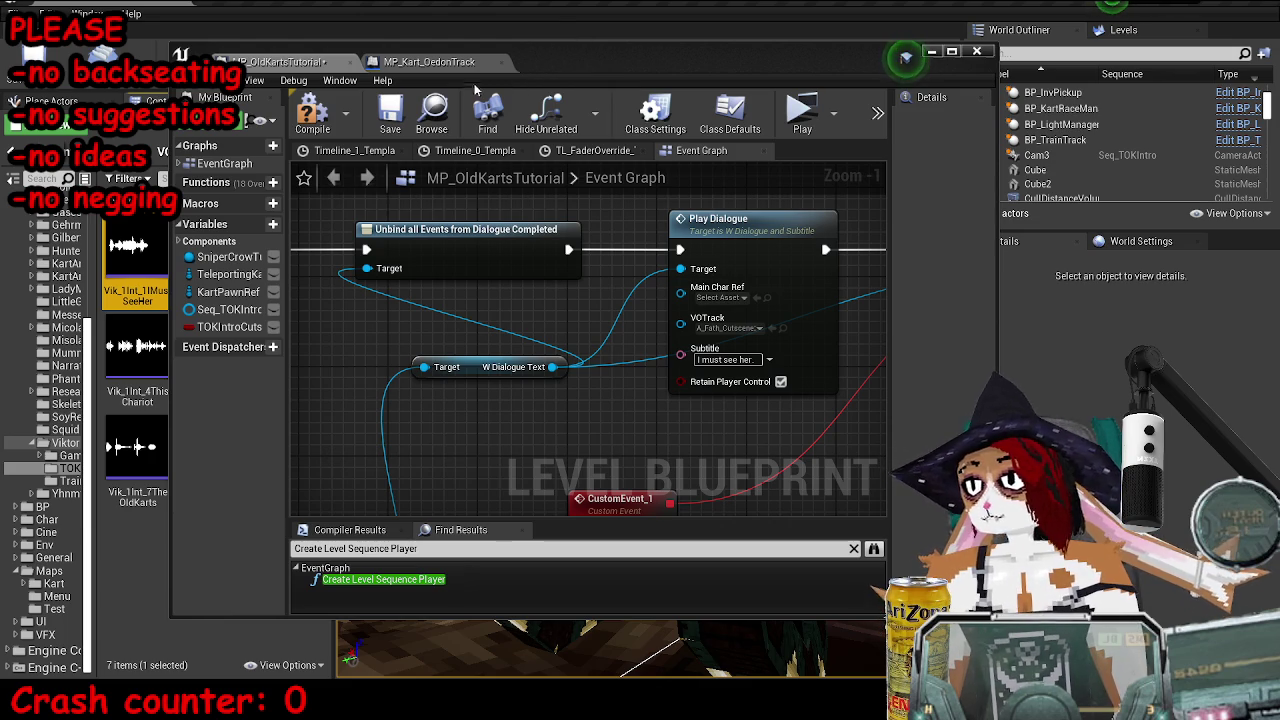
drag(557, 62, 774, 59)
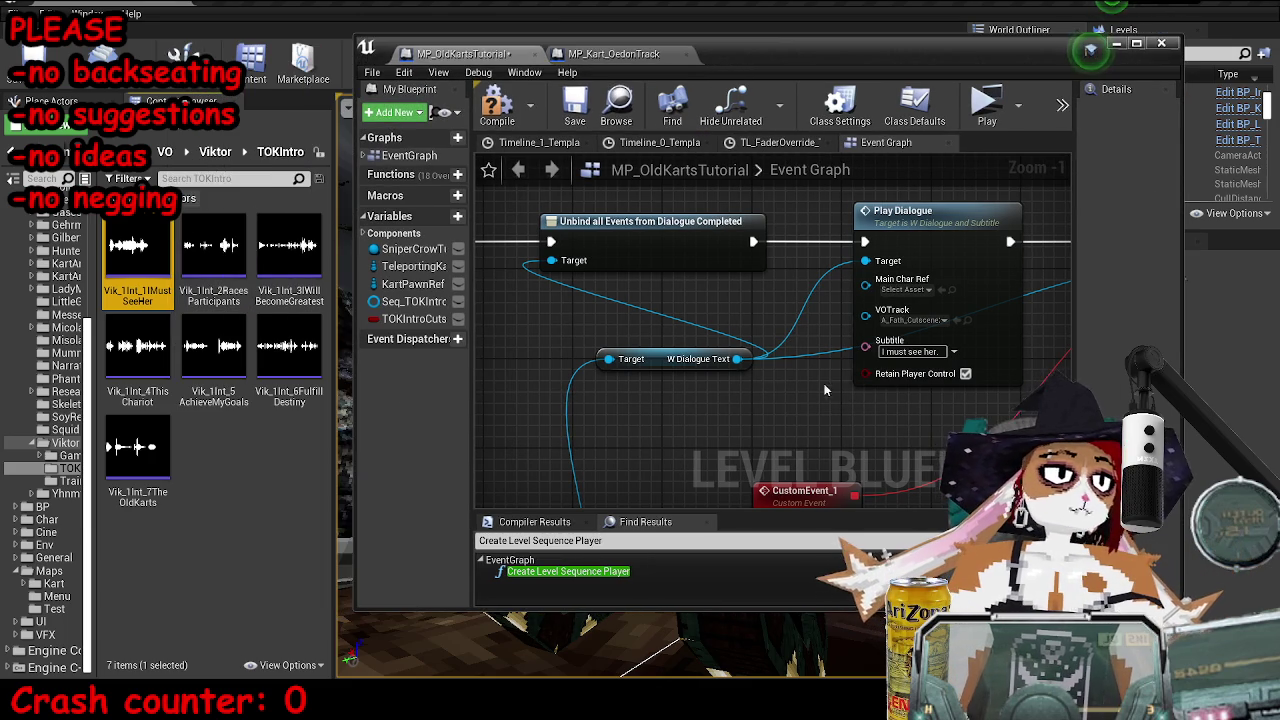
click(956, 319)
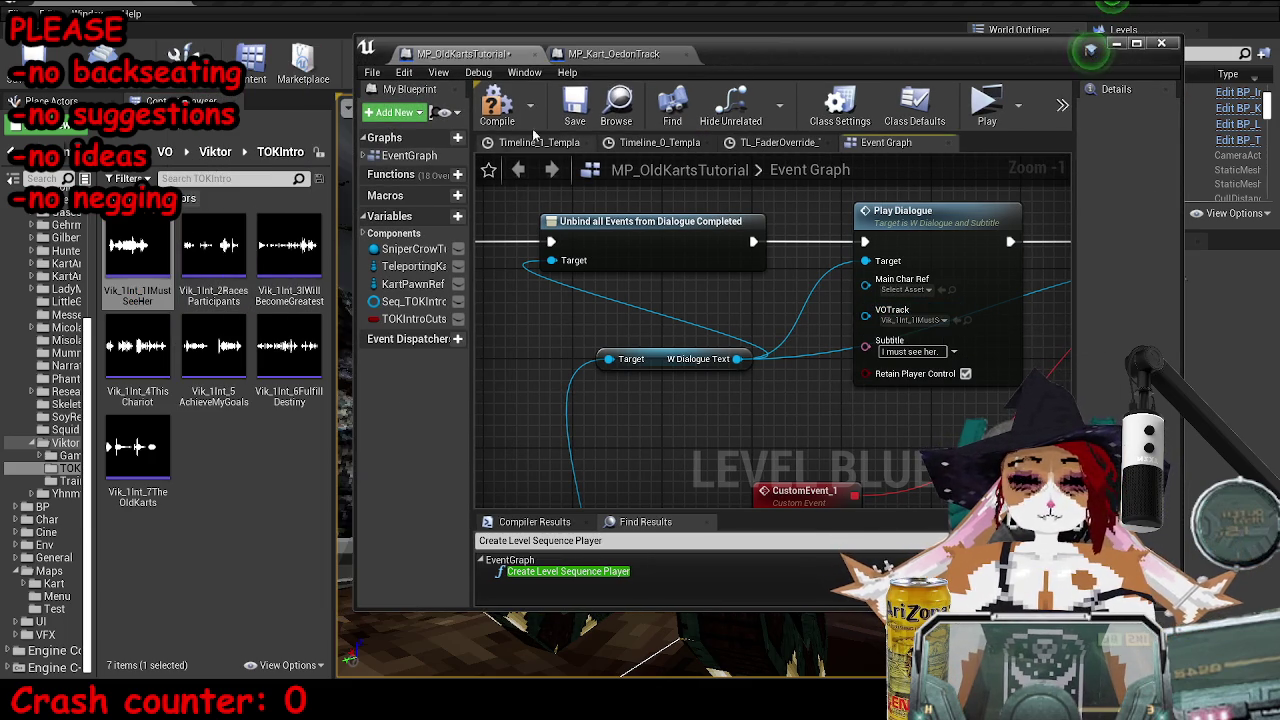
click(576, 107)
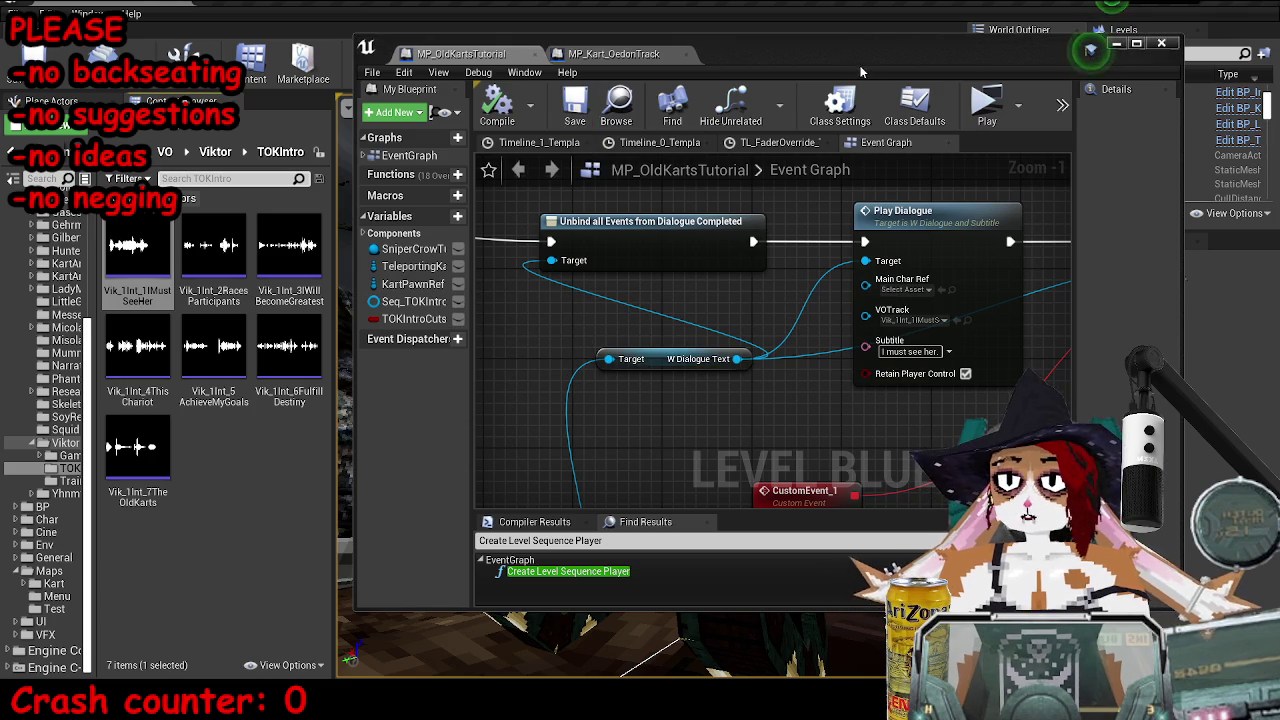
- Maximize the Blueprint editor again and select the CustomEvent_1 node
double_click(860, 72)
scroll(506, 352, down, 2)
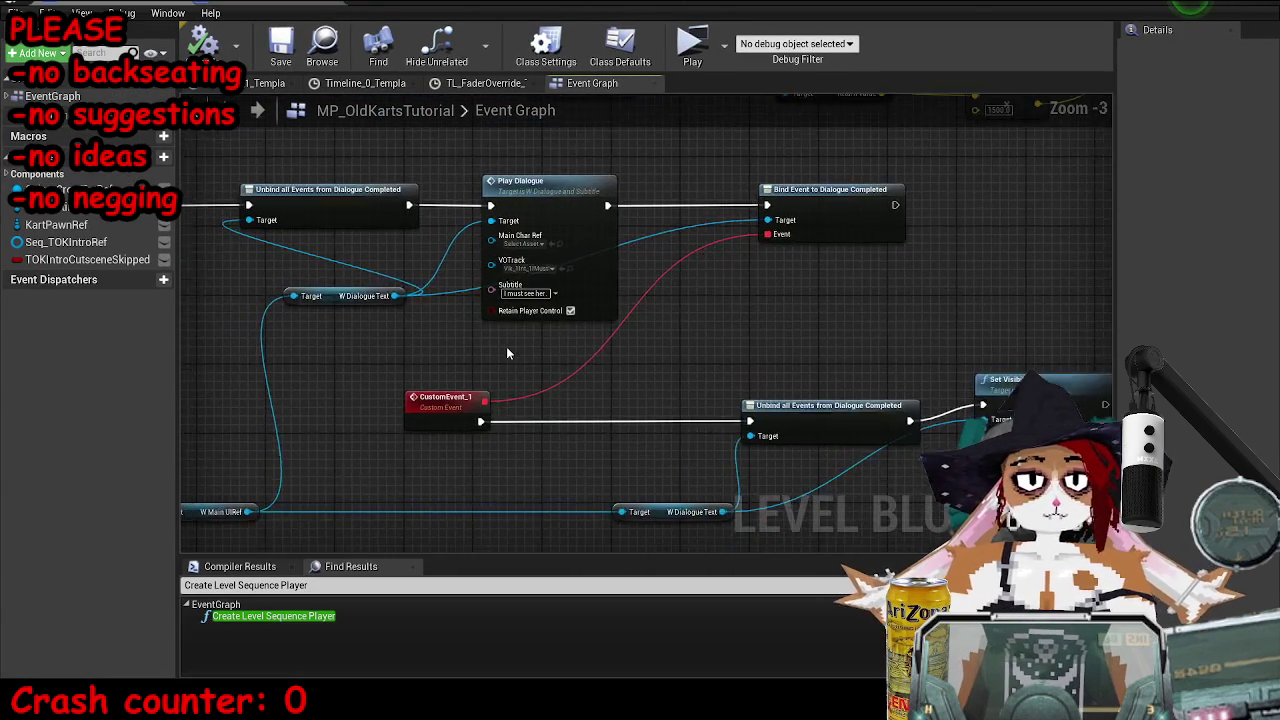
scroll(506, 352, up, 2)
click(443, 414)
scroll(470, 443, down, 5)
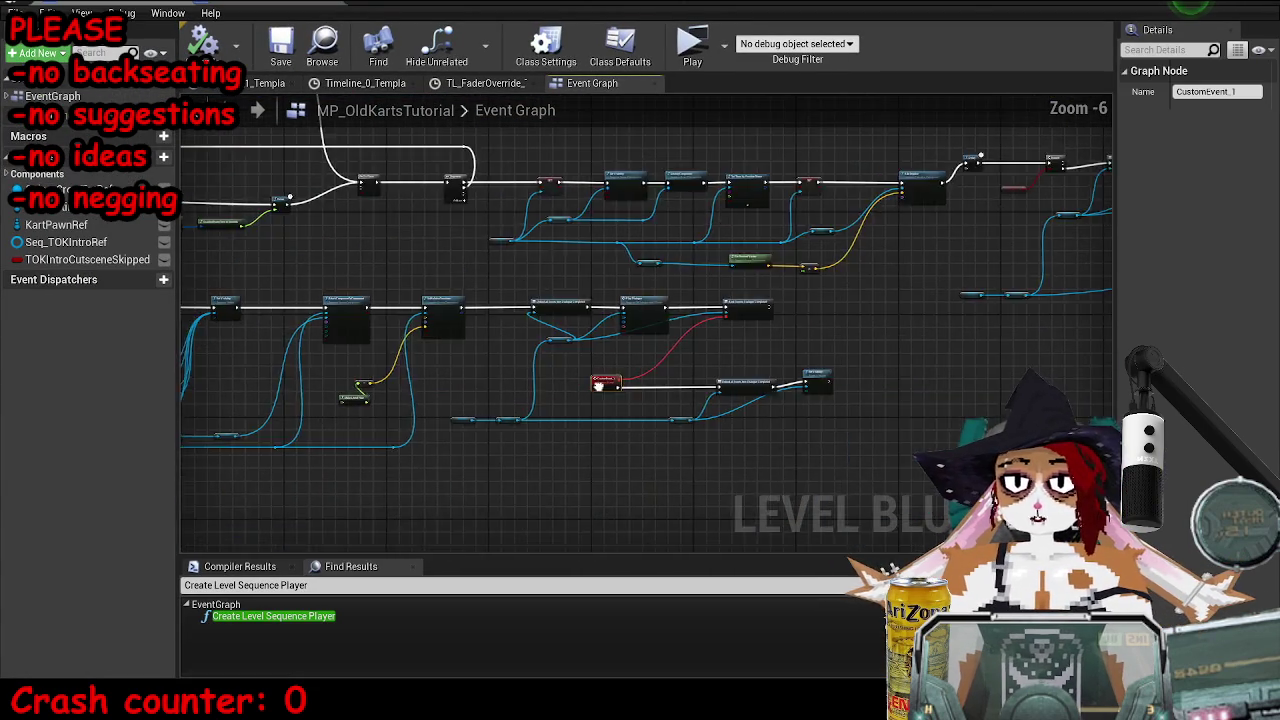
scroll(598, 385, down, 6)
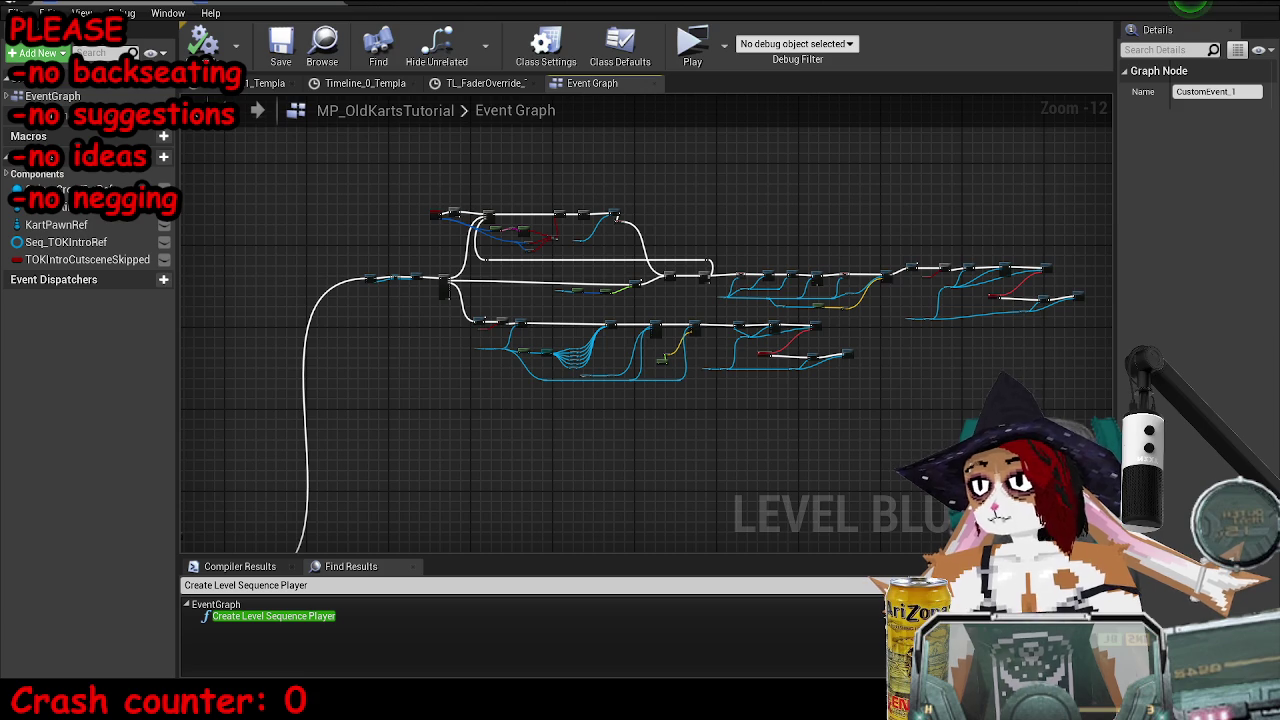
key(super)
key(super)
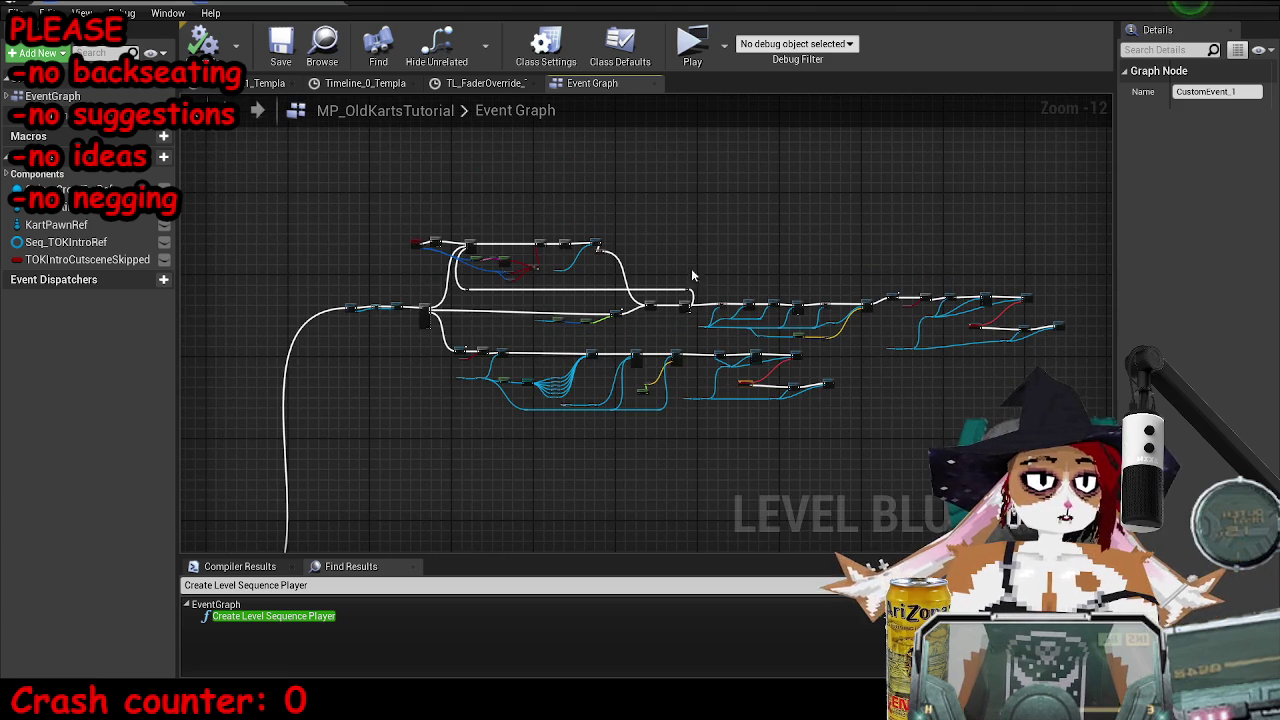
mouse_move(1279, 150)
mouse_down()
mouse_move(948, 153)
mouse_move(550, 44)
mouse_up()
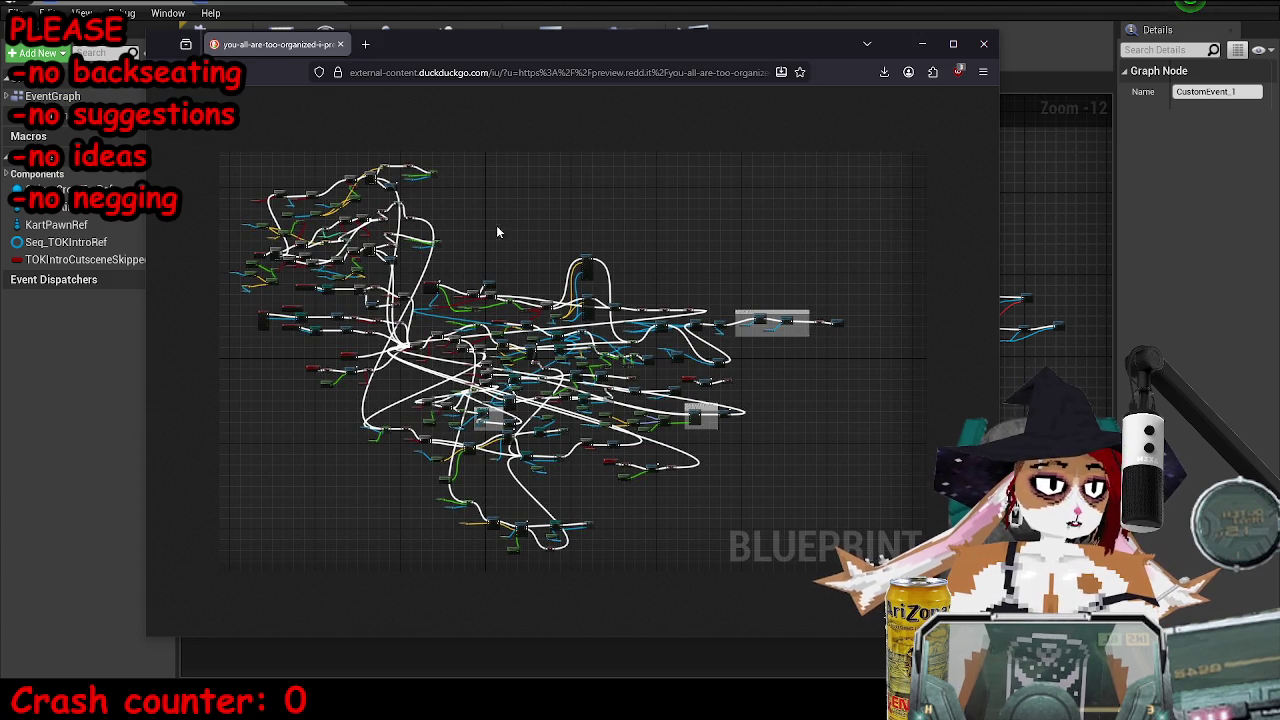
click(984, 47)
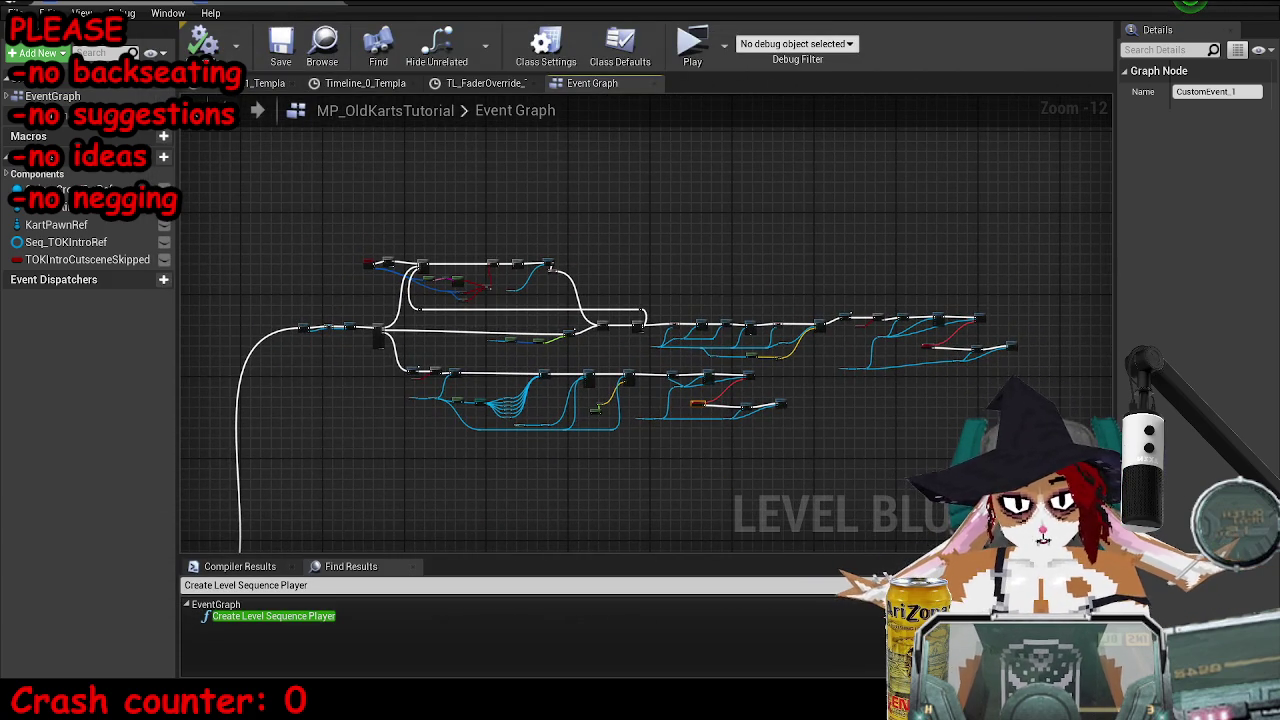
drag(426, 337, 556, 310)
- Pull a new wire from a Sequence pin and select the reroute knot on it
scroll(556, 310, up, 3)
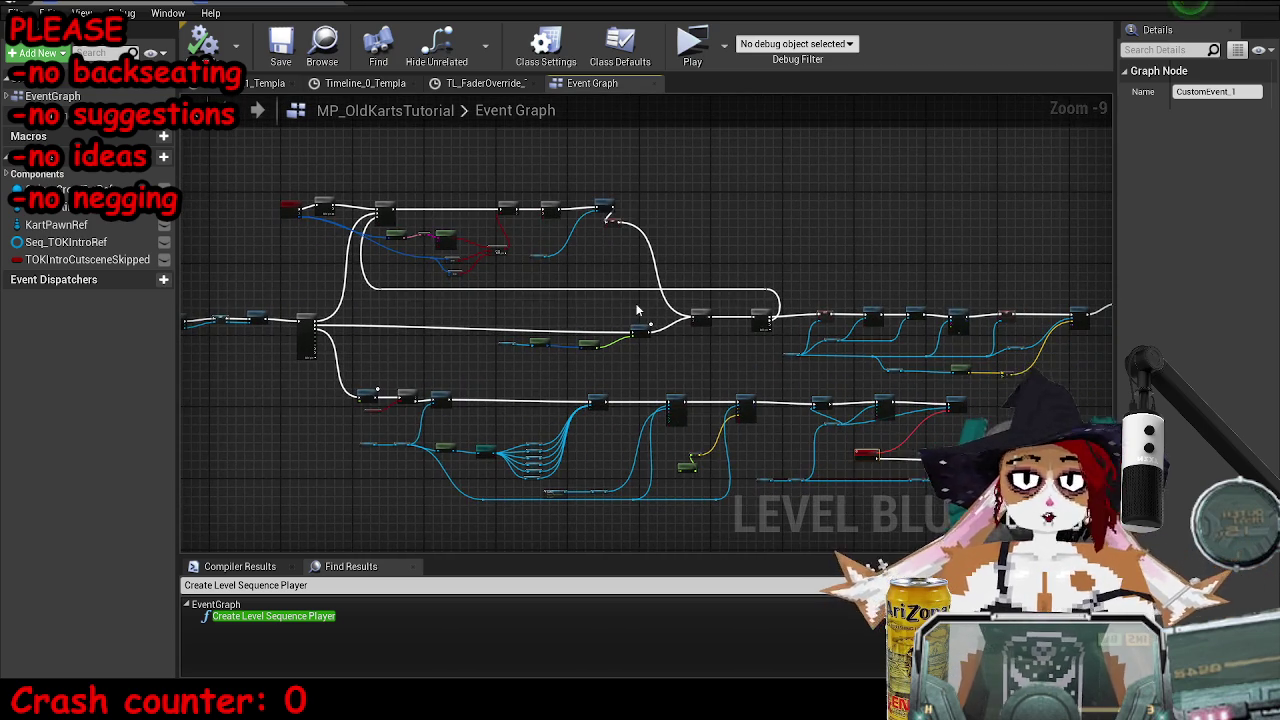
scroll(637, 311, up, 4)
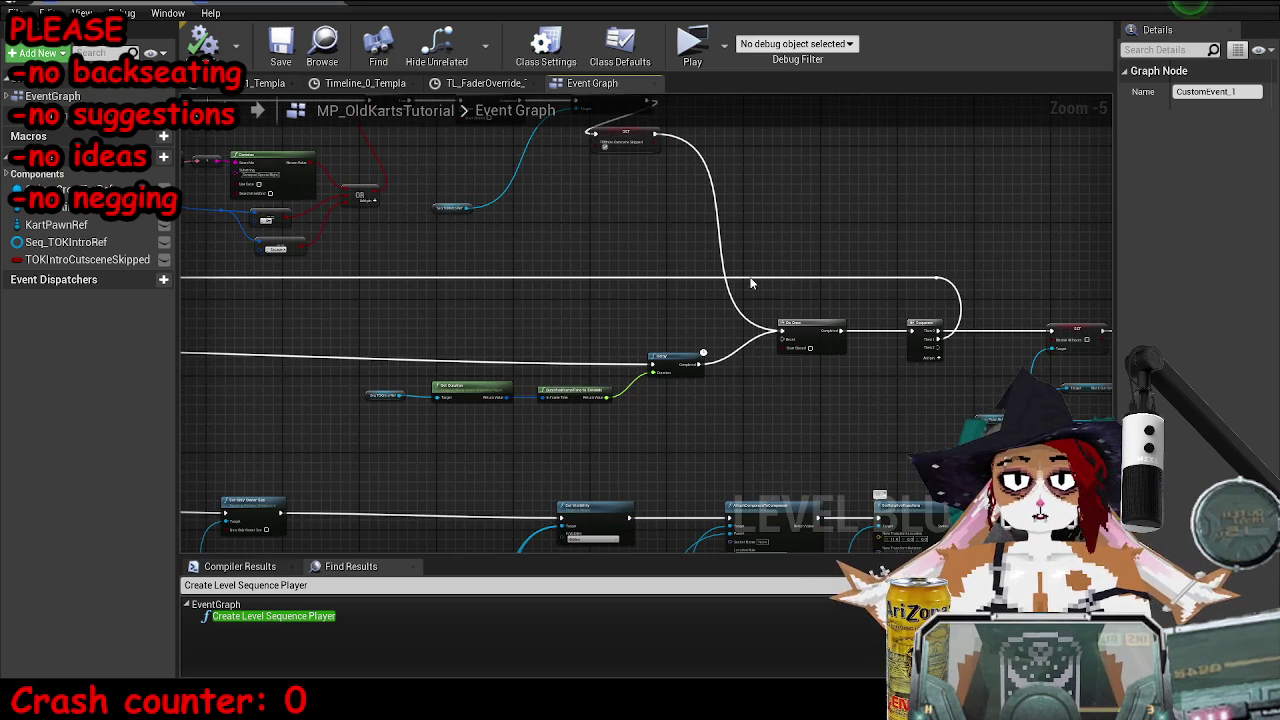
mouse_move(674, 306)
mouse_down()
mouse_move(756, 290)
mouse_move(605, 294)
mouse_move(440, 341)
mouse_move(880, 475)
mouse_up()
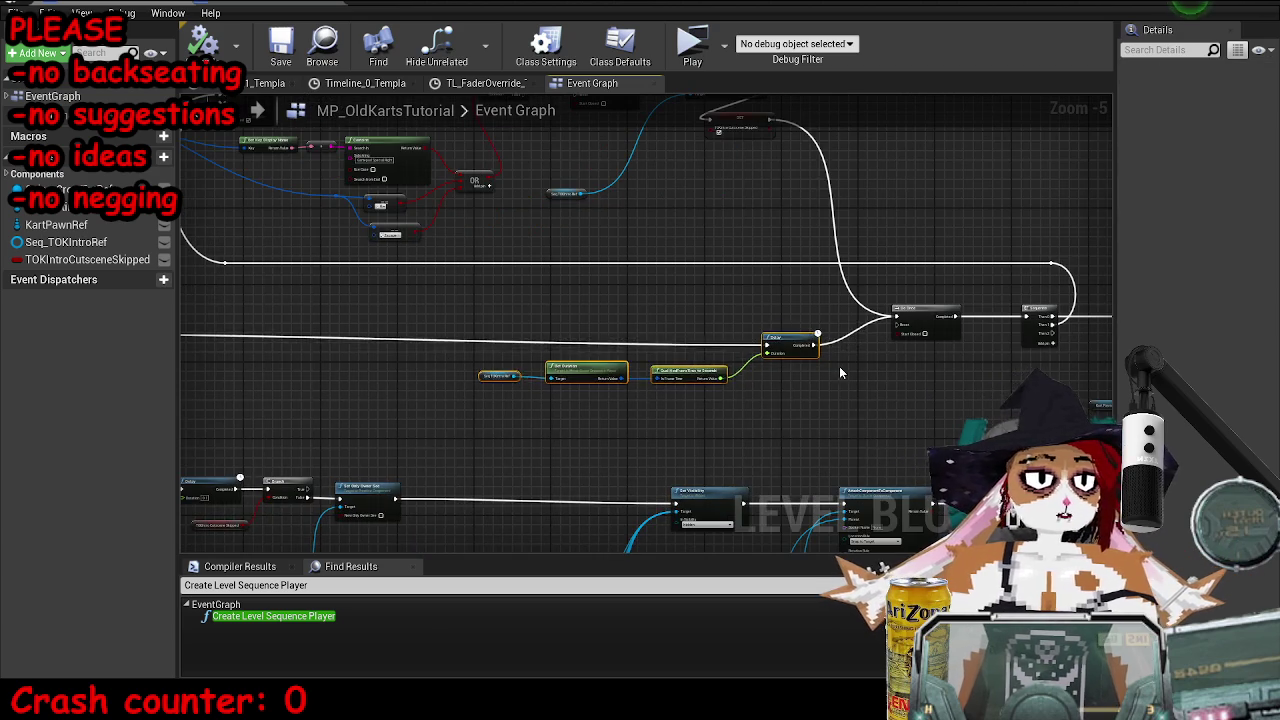
scroll(840, 372, up, 5)
scroll(621, 379, down, 4)
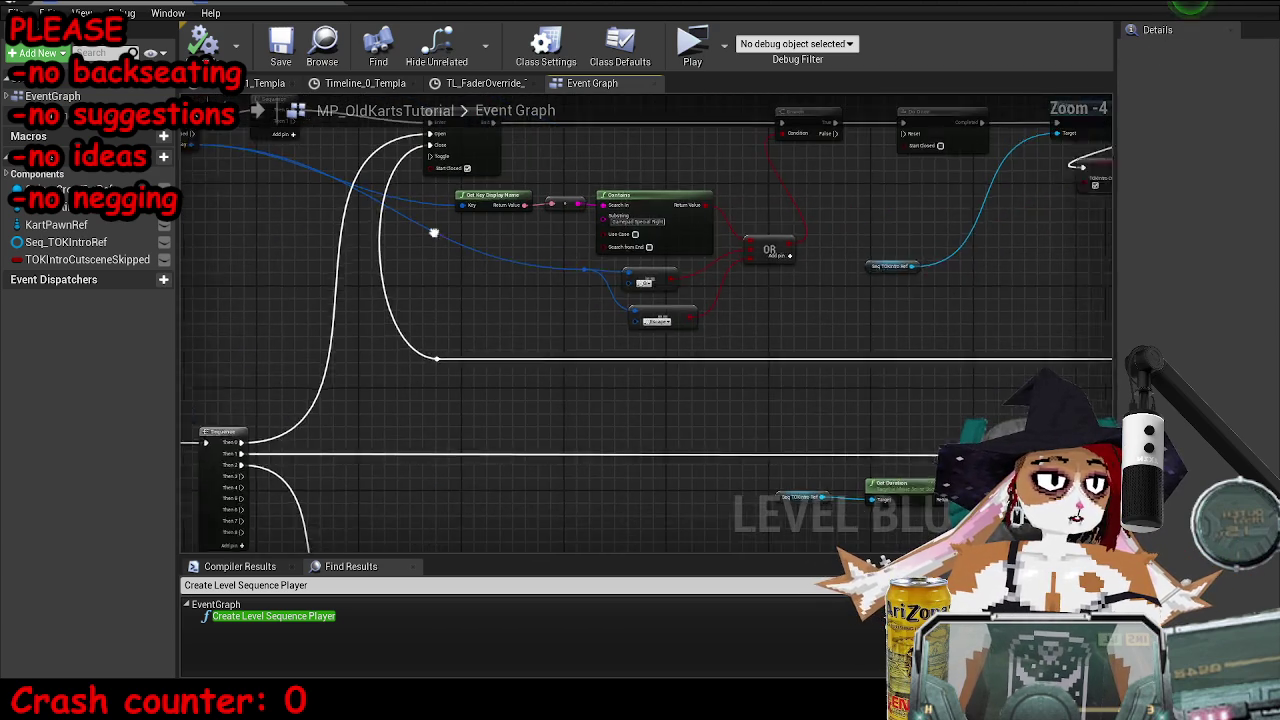
scroll(433, 233, down, 2)
mouse_move(334, 177)
mouse_down()
mouse_move(871, 306)
mouse_move(893, 318)
mouse_move(880, 334)
mouse_up()
scroll(893, 318, up, 4)
drag(919, 215, 520, 287)
scroll(835, 235, down, 3)
drag(437, 278, 456, 276)
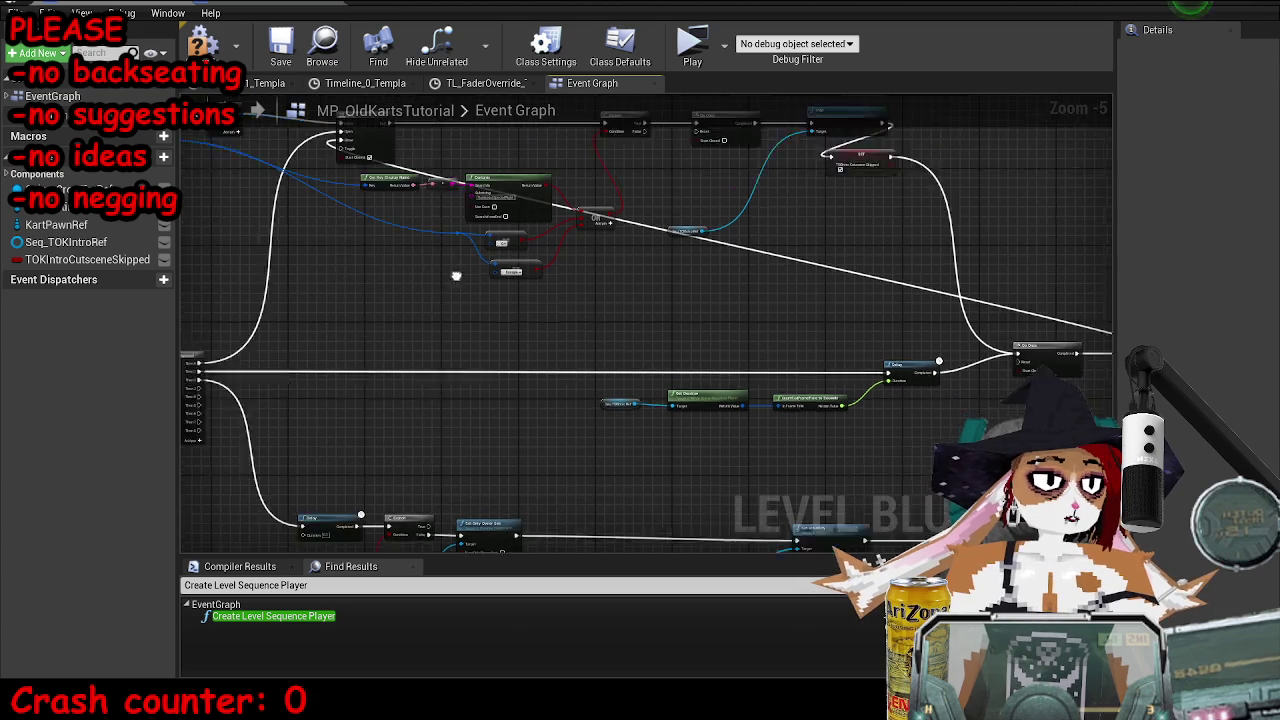
scroll(456, 276, down, 1)
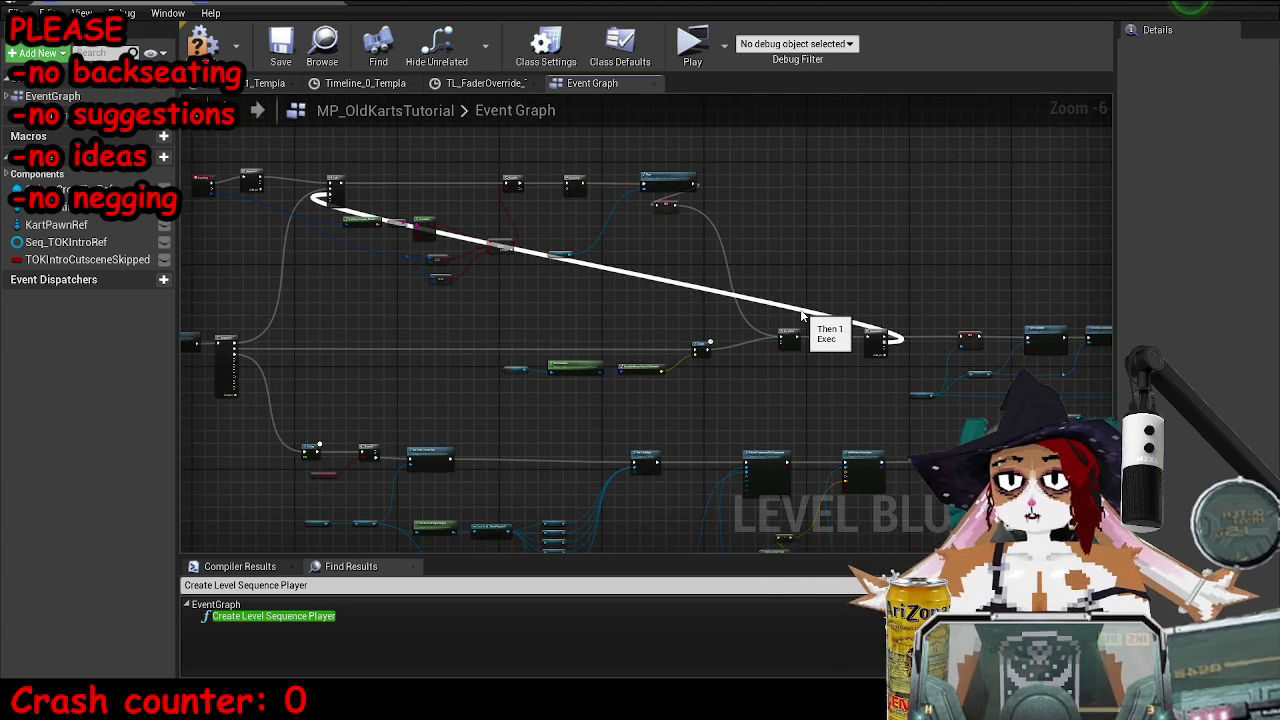
- Add a reroute knot on the Then 1 wire and route it far to the left
double_click(800, 314)
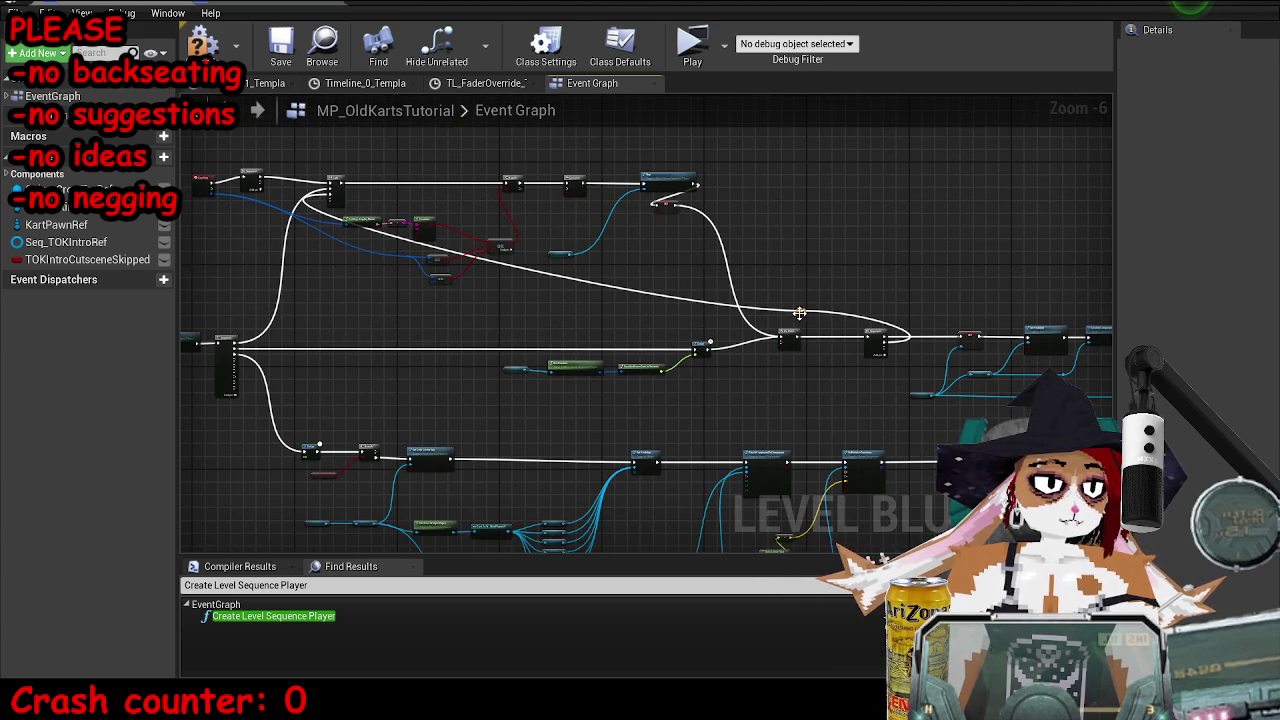
mouse_move(800, 314)
mouse_down()
mouse_move(401, 325)
mouse_move(320, 314)
mouse_up()
drag(891, 316, 908, 320)
scroll(640, 318, up, 4)
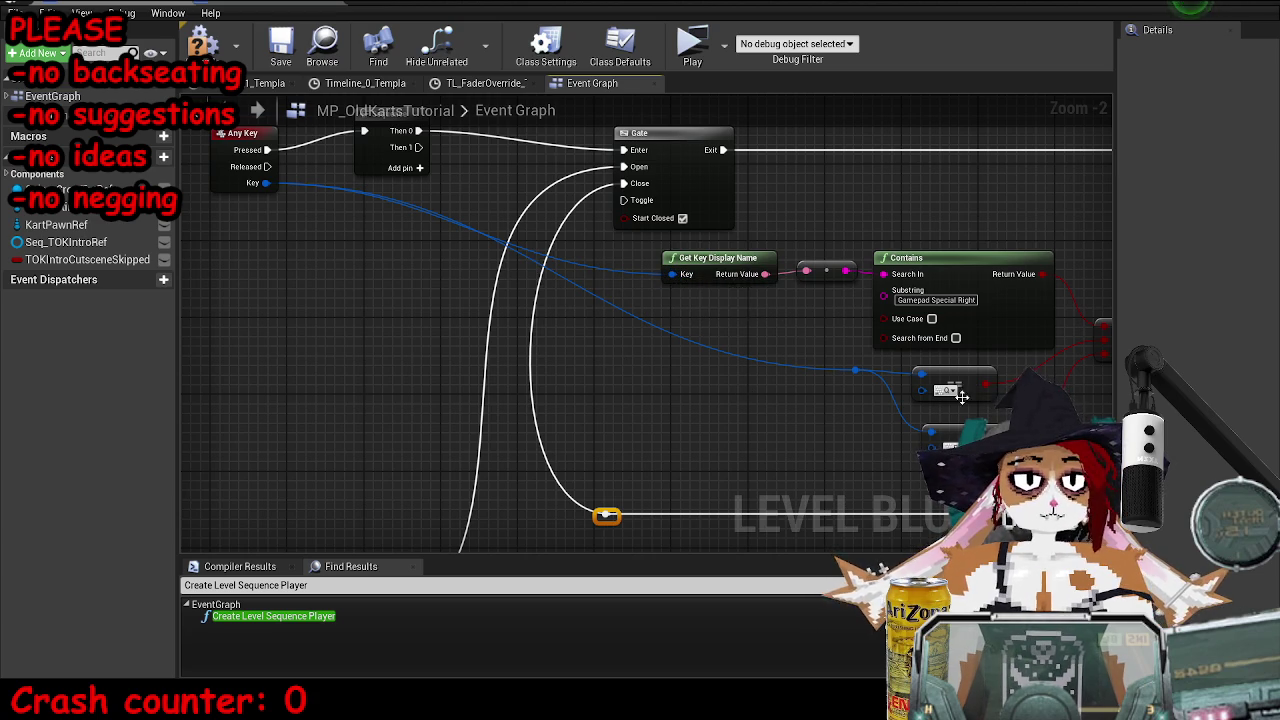
- Add a reroute node on the Any Key Key wire, position it, and zoom out to the whole chain
double_click(582, 266)
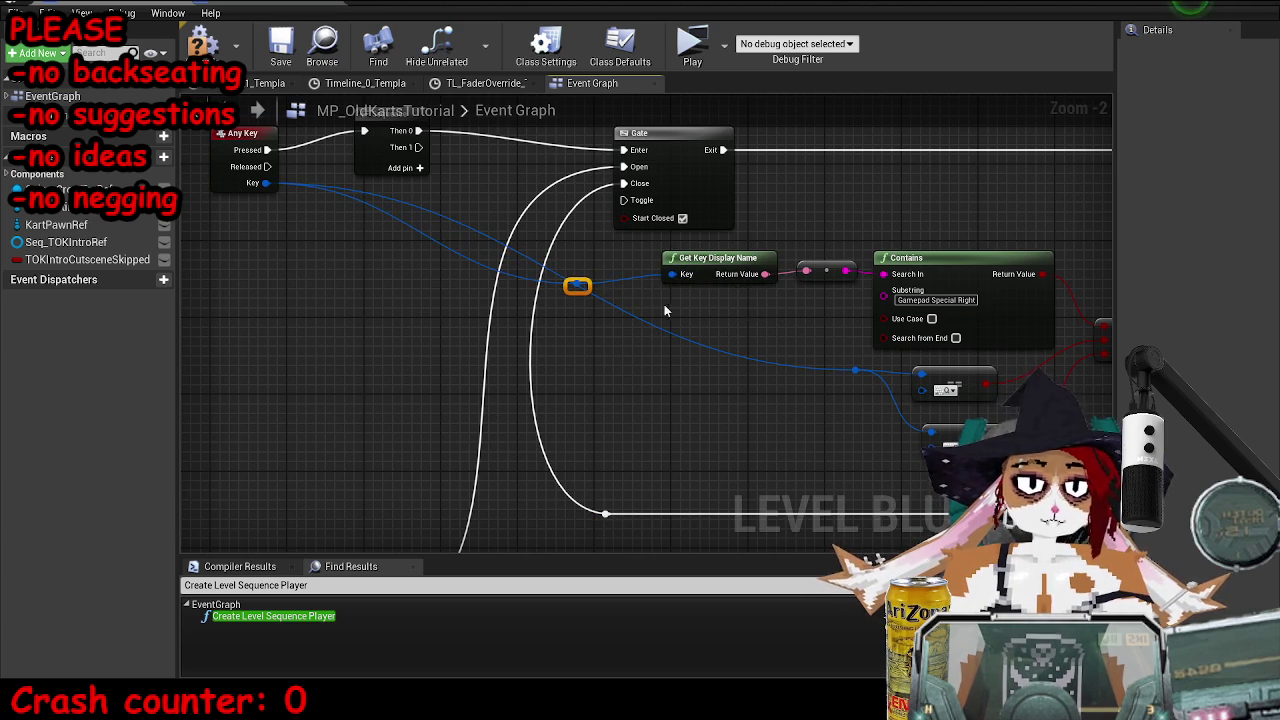
mouse_move(577, 276)
mouse_down()
mouse_move(654, 340)
mouse_move(643, 357)
mouse_move(654, 360)
mouse_up()
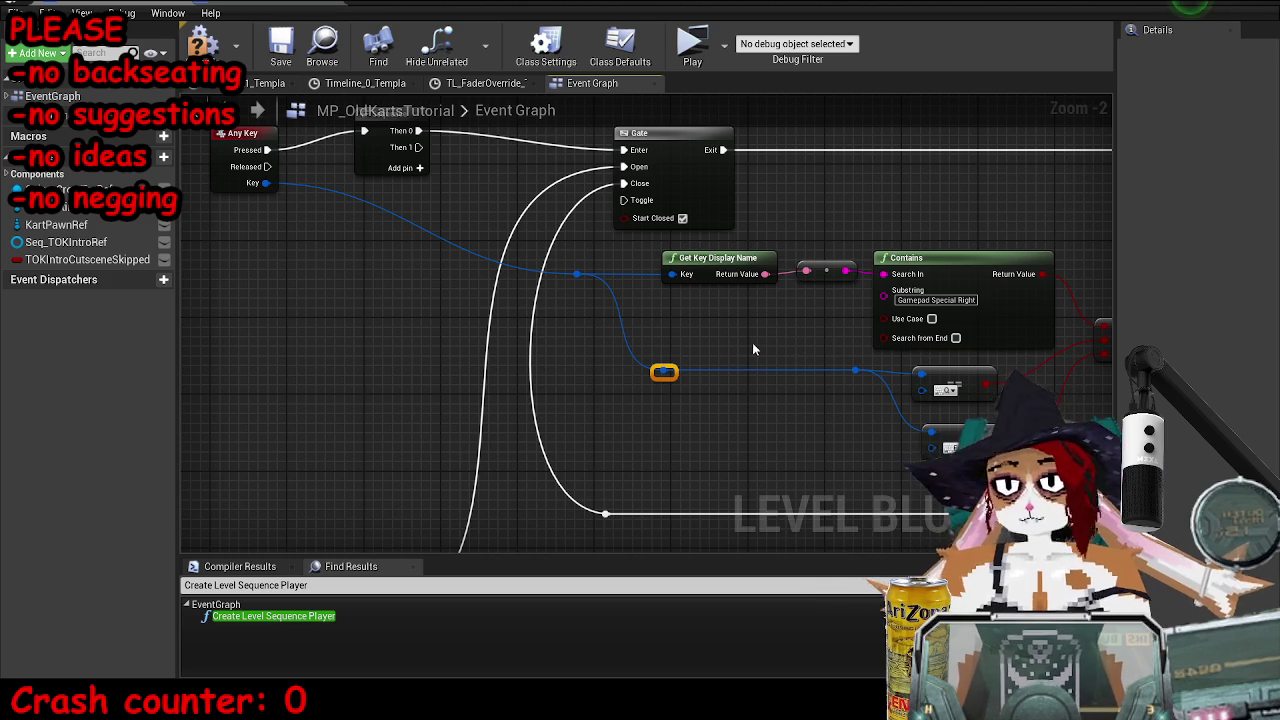
scroll(754, 349, down, 2)
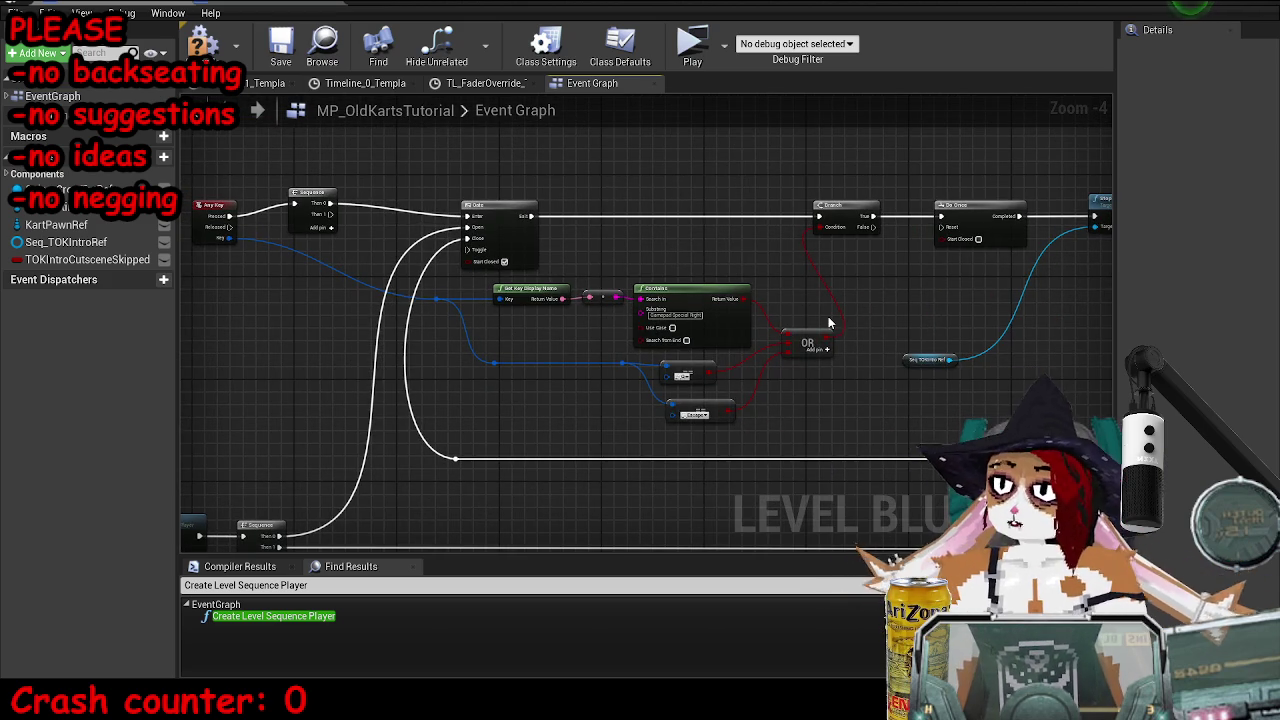
scroll(777, 443, down, 4)
drag(654, 357, 660, 266)
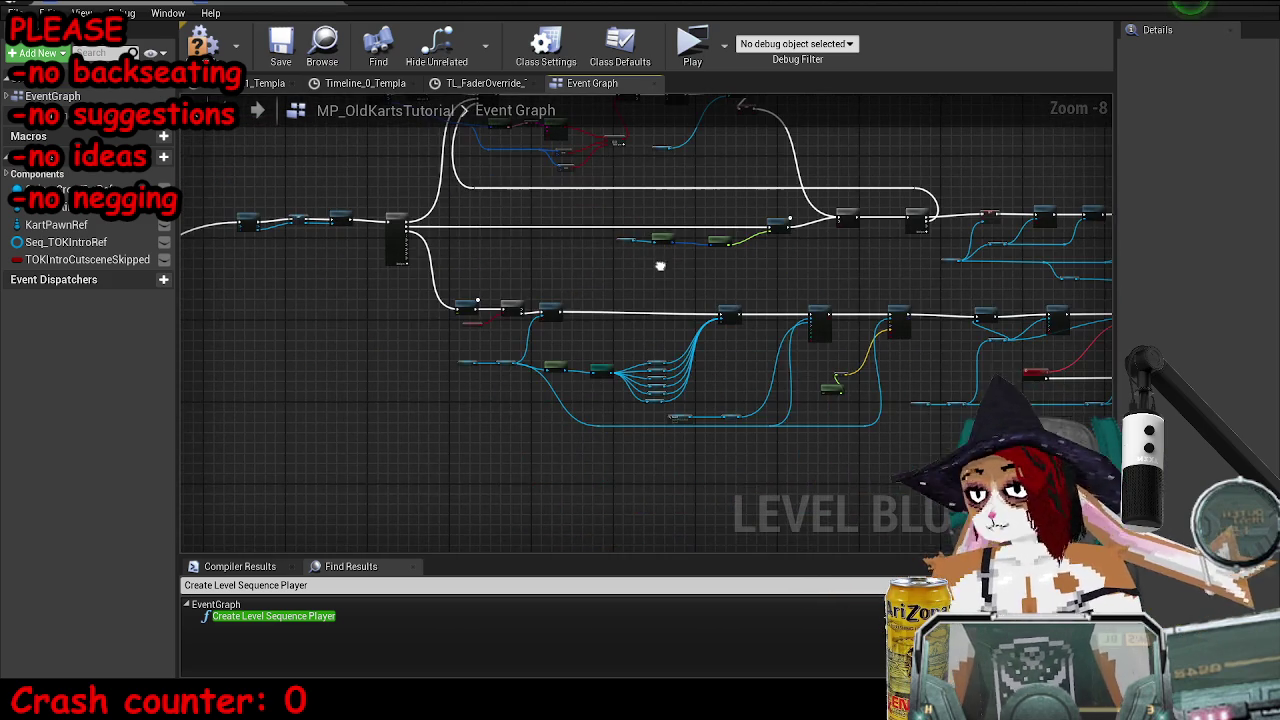
- Select the upper row of dialogue nodes and shift it to the right
scroll(890, 310, up, 5)
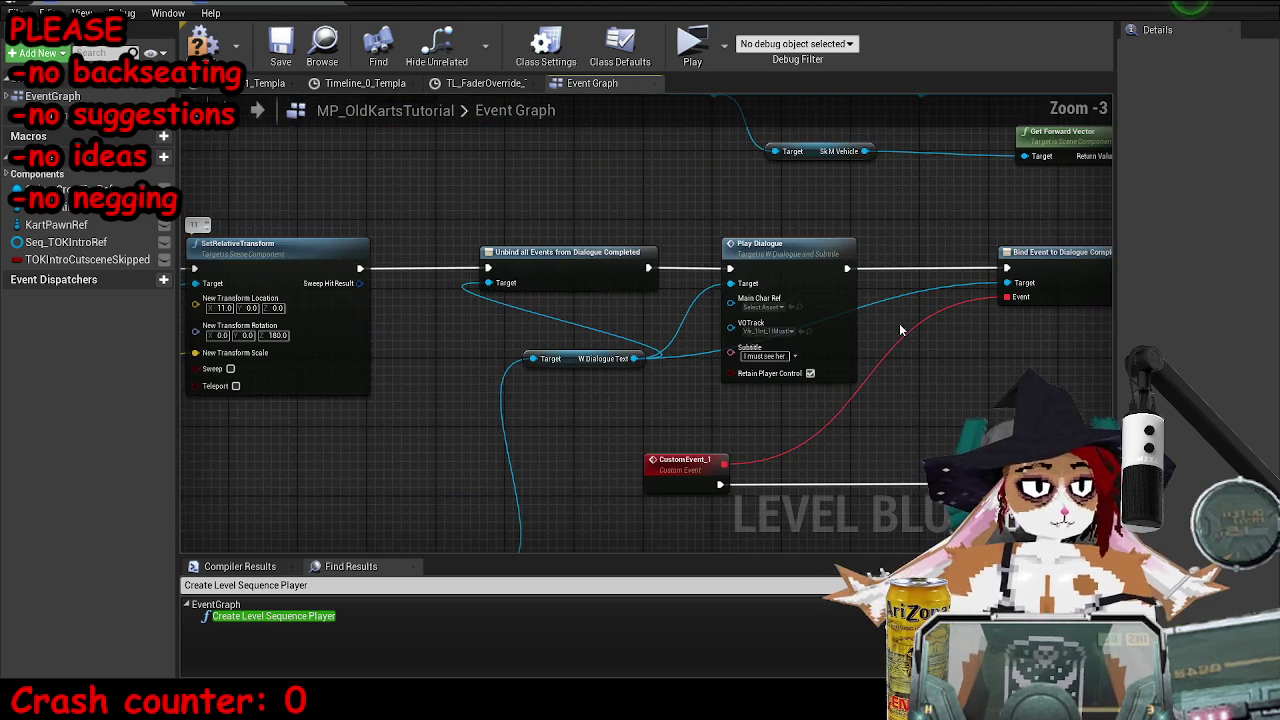
scroll(900, 330, up, 3)
scroll(900, 330, down, 3)
mouse_move(900, 330)
mouse_down()
mouse_move(680, 333)
mouse_move(660, 305)
mouse_move(671, 296)
mouse_up()
scroll(667, 293, down, 4)
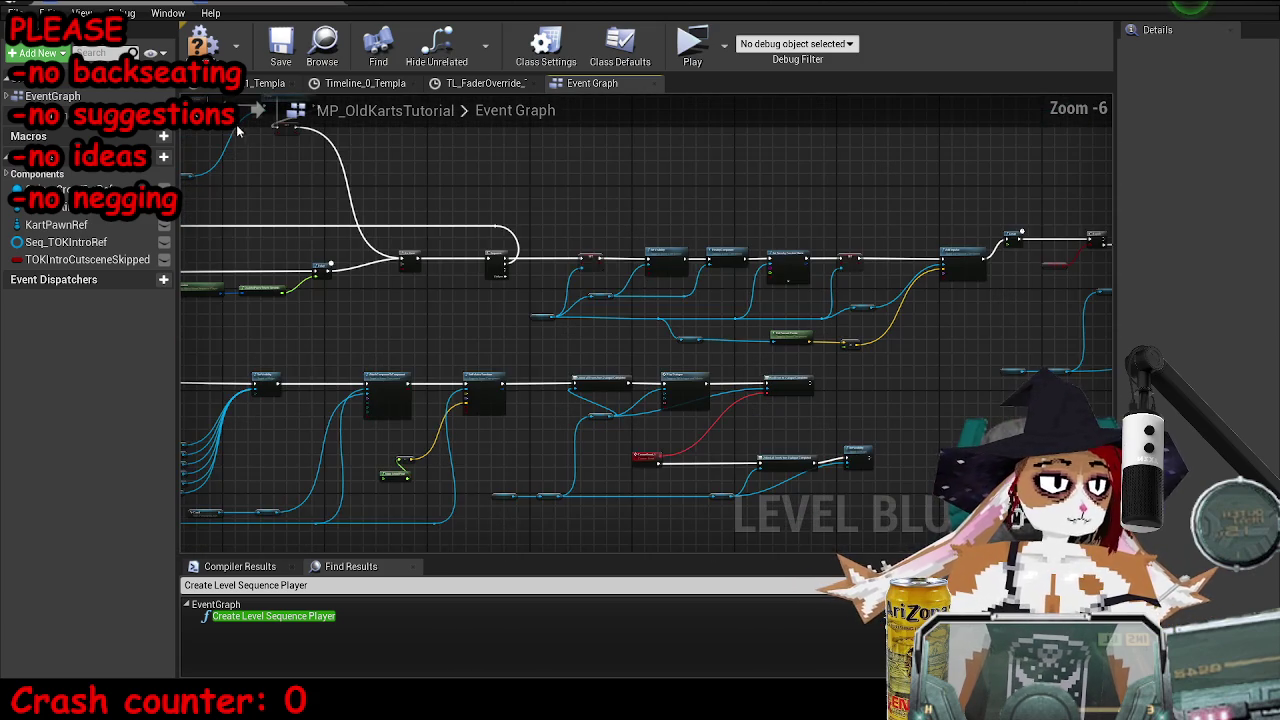
drag(972, 315, 855, 315)
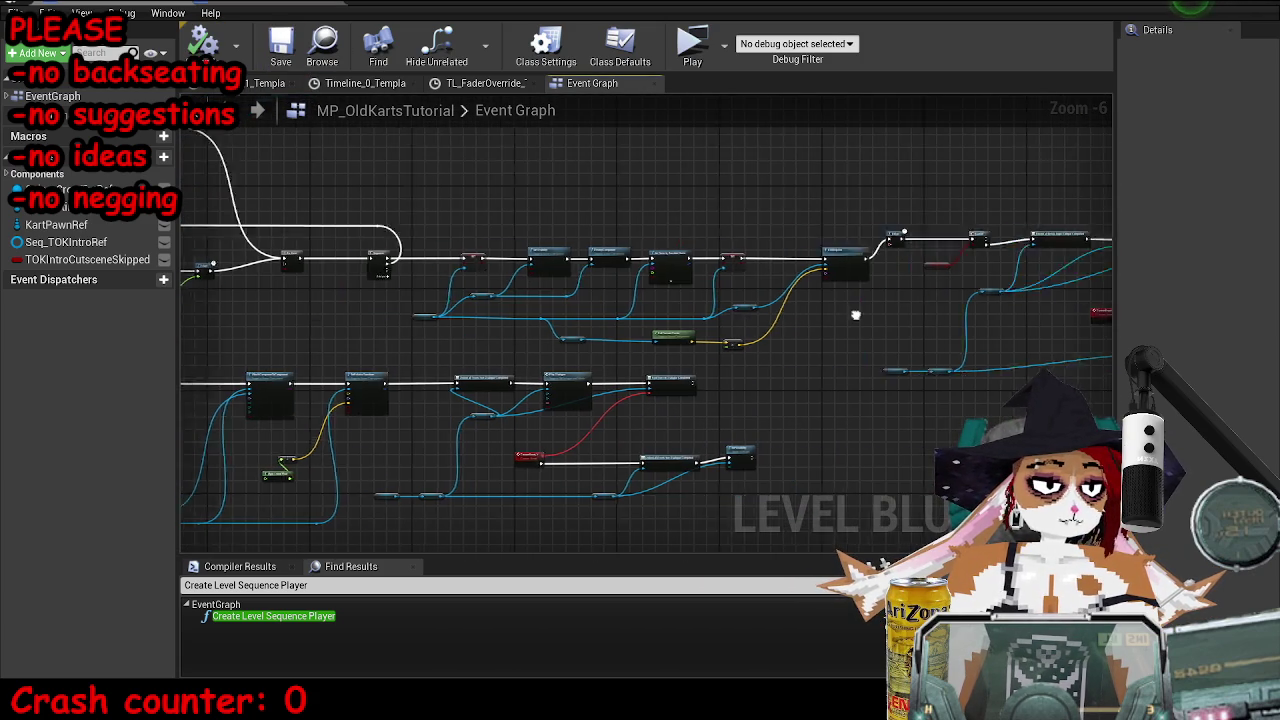
scroll(855, 315, up, 4)
scroll(857, 314, down, 3)
scroll(470, 410, down, 4)
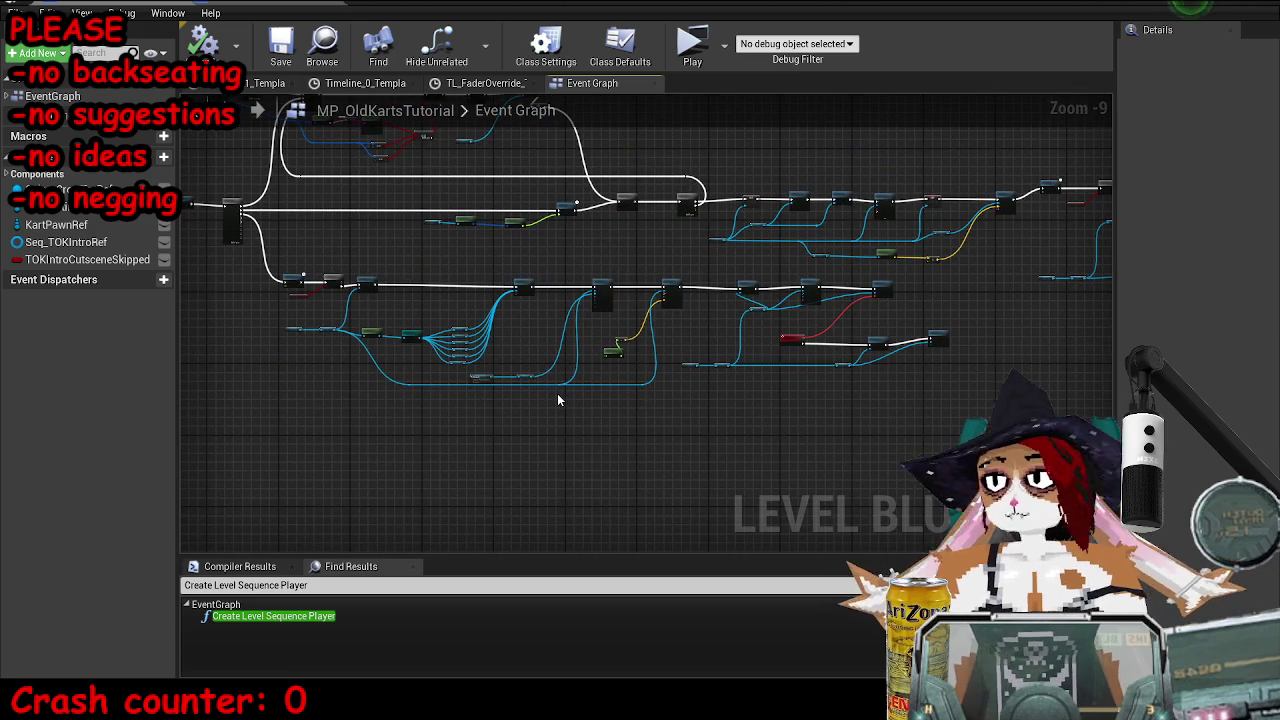
drag(1043, 277, 783, 304)
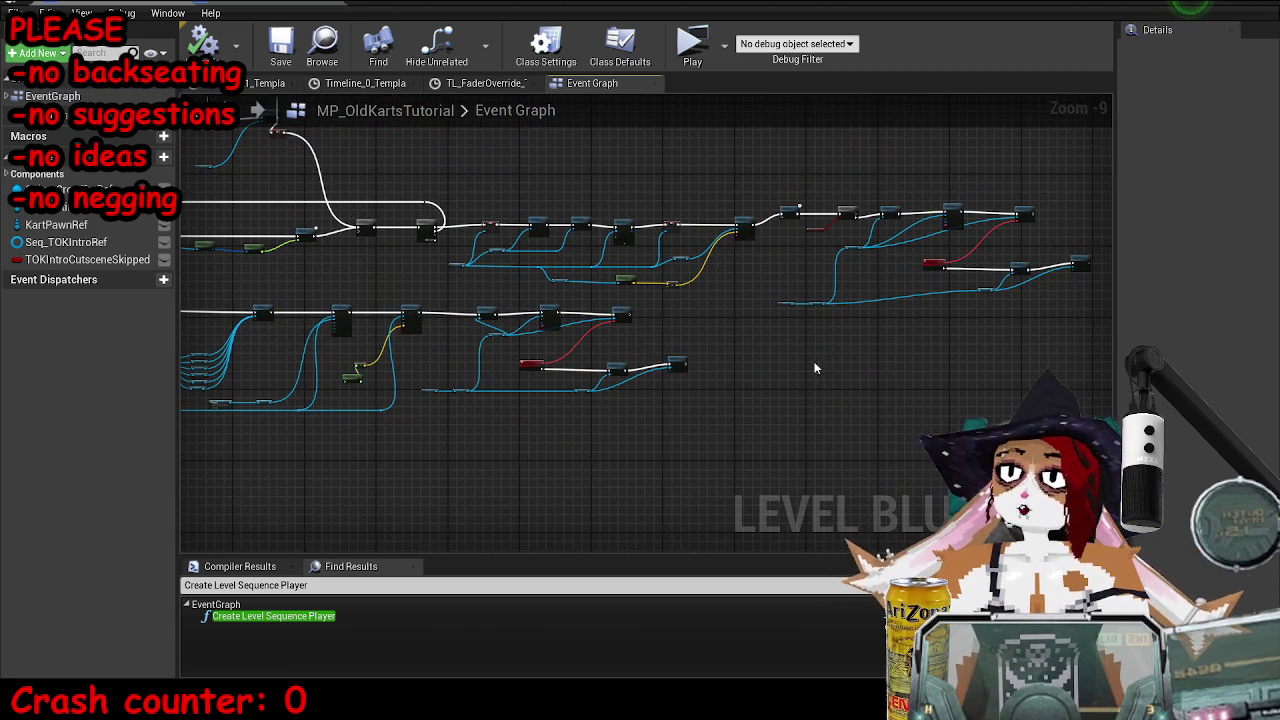
mouse_move(458, 209)
mouse_down()
mouse_move(669, 294)
mouse_move(803, 289)
mouse_up()
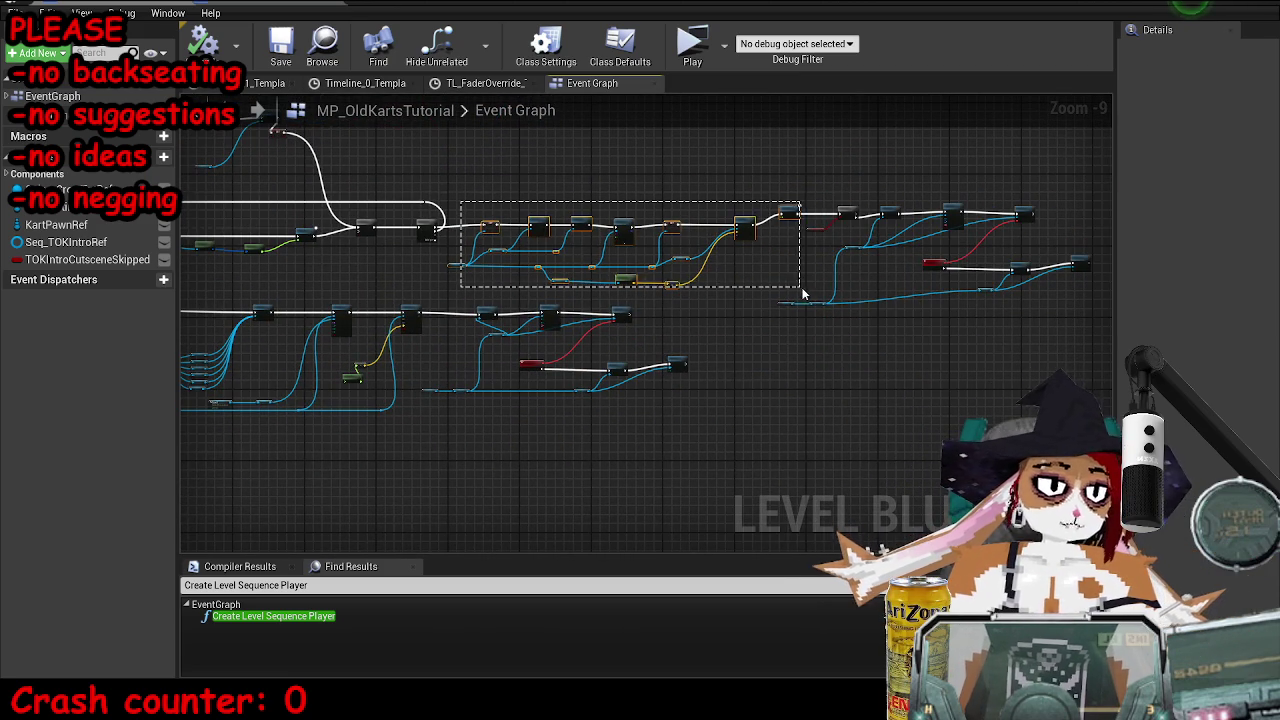
drag(731, 190, 1120, 347)
drag(255, 233, 675, 238)
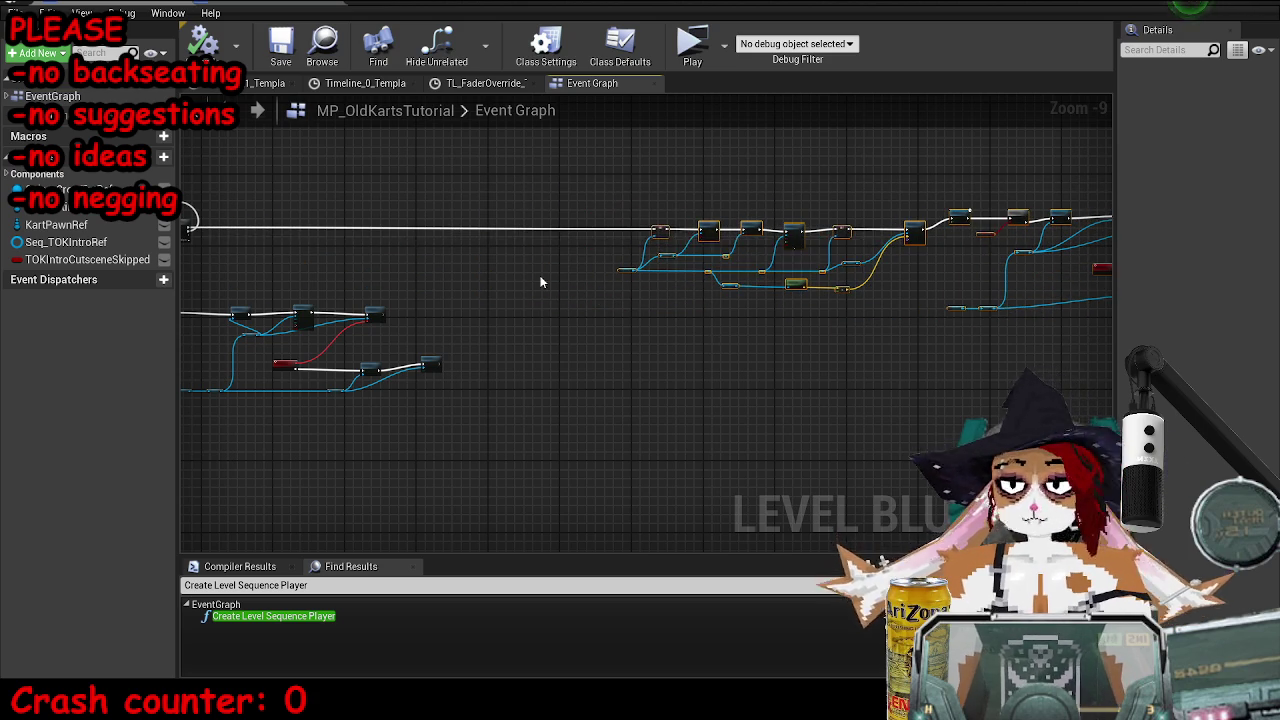
- Pan and zoom the graph to the Create Level Sequence Player nodes
scroll(540, 282, down, 3)
mouse_move(571, 297)
mouse_down()
mouse_move(760, 297)
mouse_move(697, 362)
mouse_move(698, 277)
mouse_up()
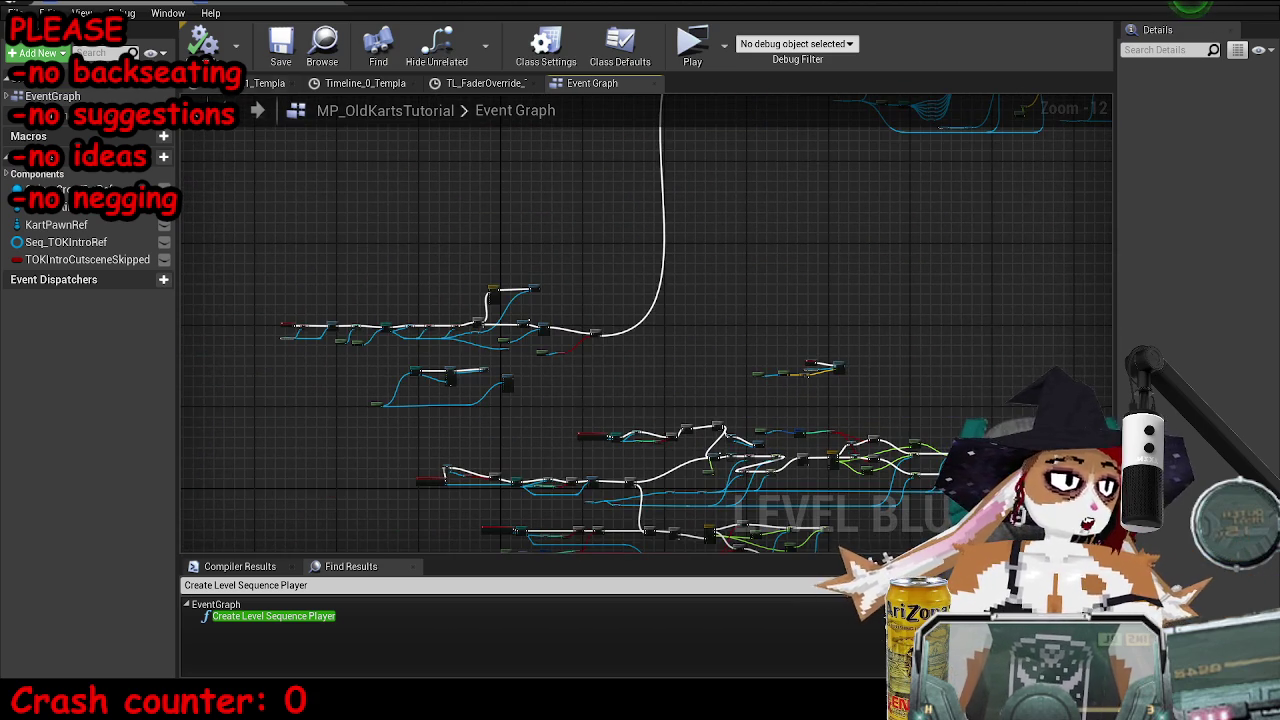
drag(704, 563, 749, 408)
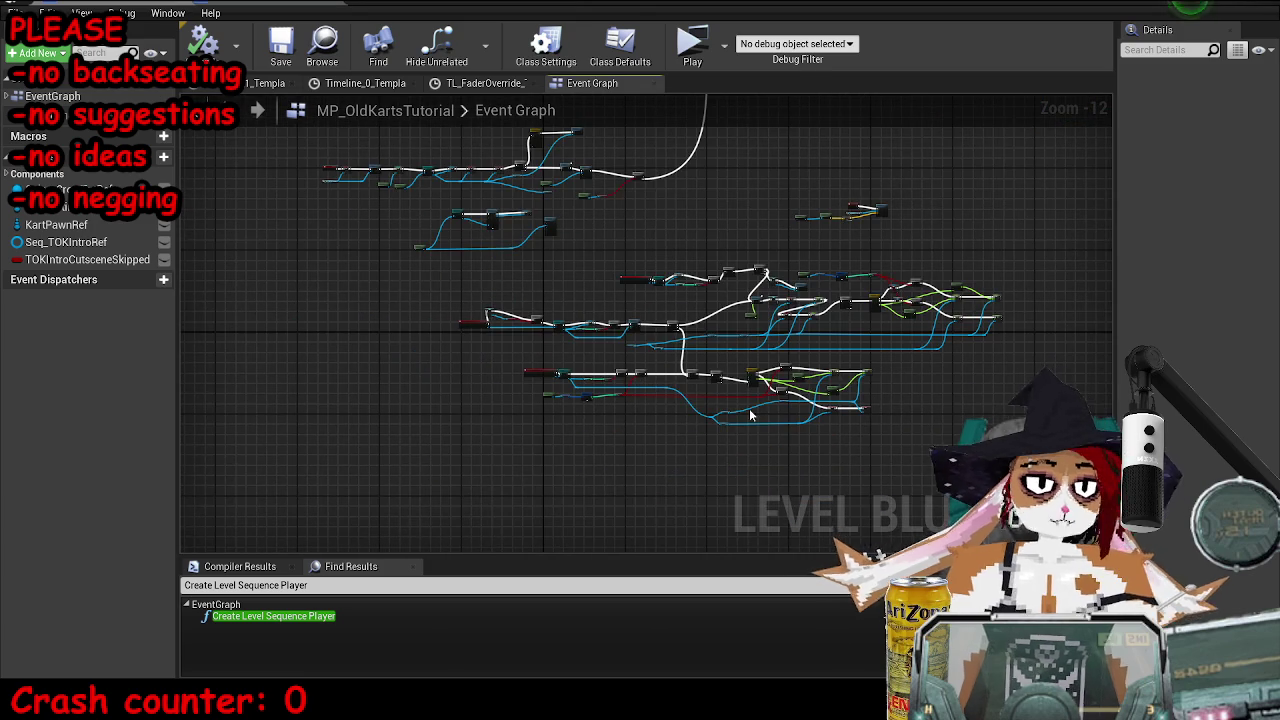
scroll(770, 328, up, 7)
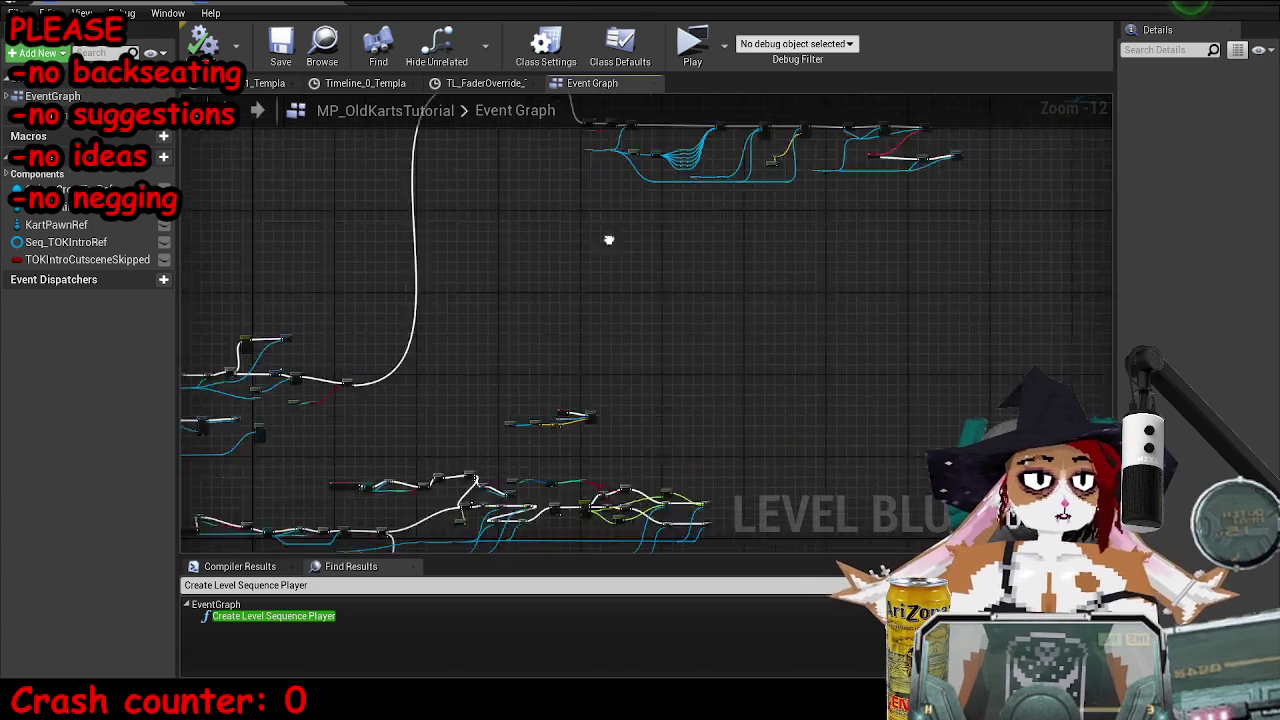
- Wrap the Create Level Sequence Player nodes in an 'intro cutscene' comment and resize it to fit
drag(464, 233, 689, 296)
key(c)
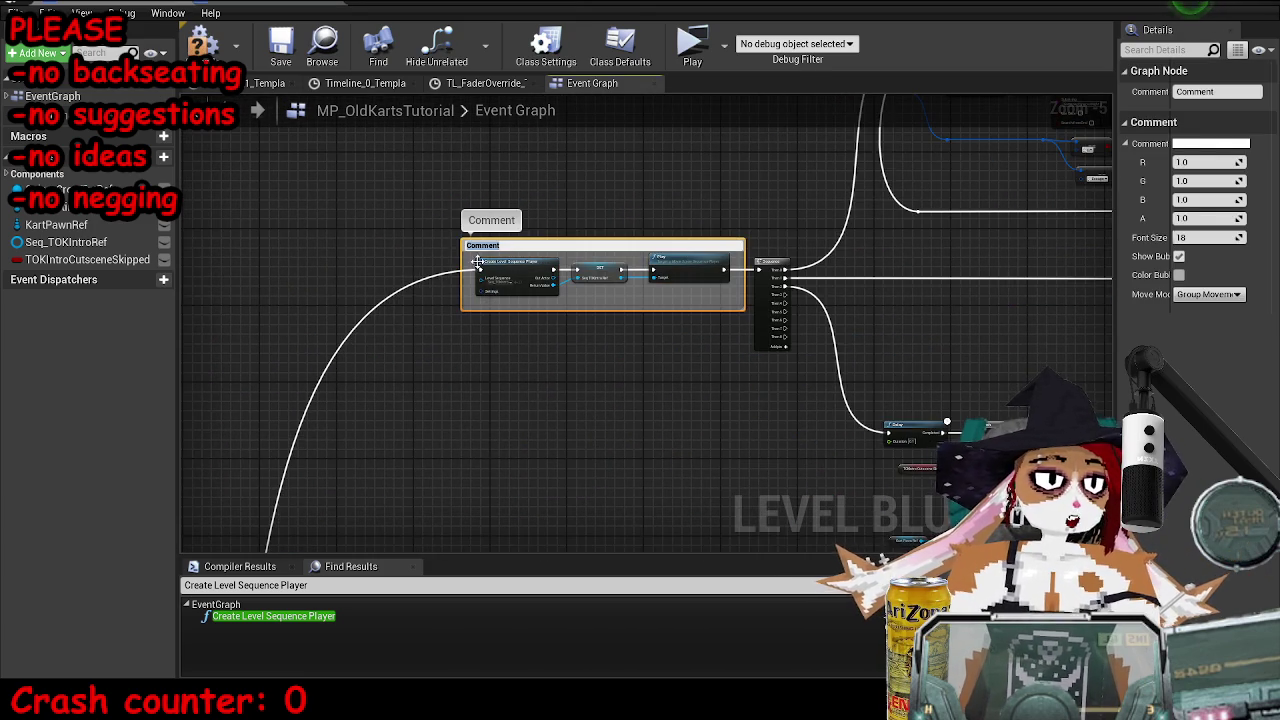
text(ne)
key(Return)
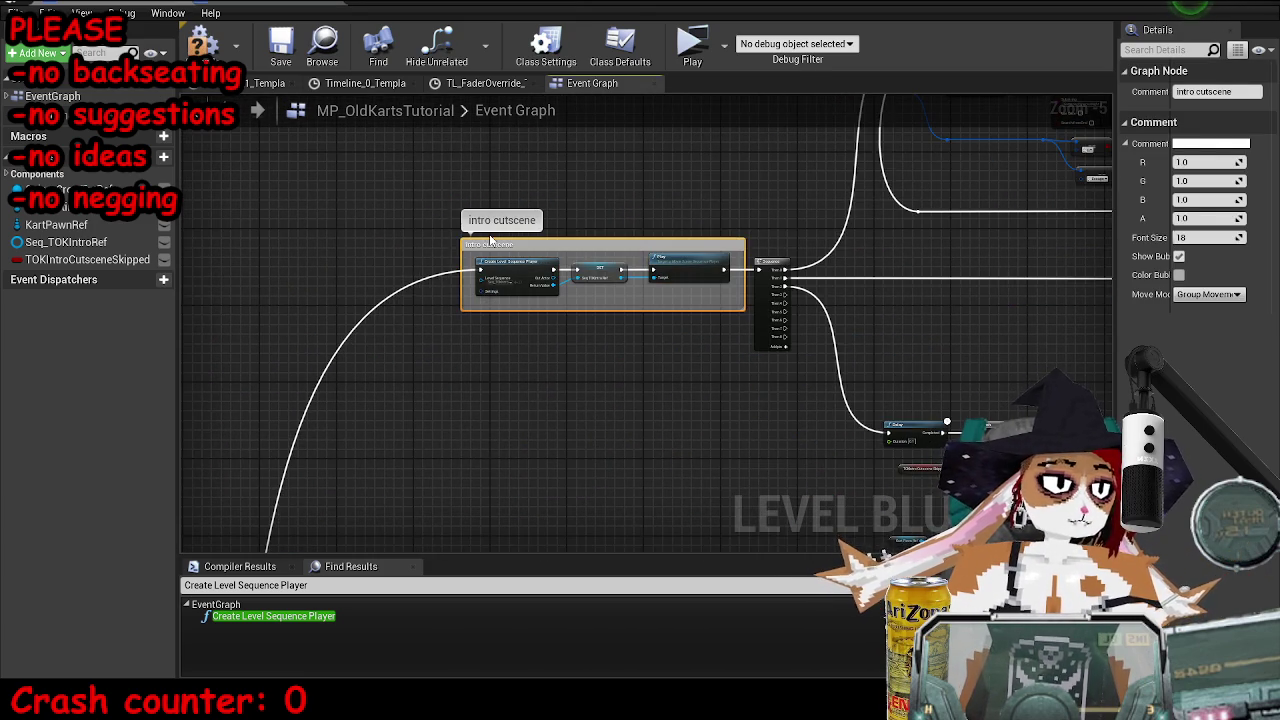
click(741, 315)
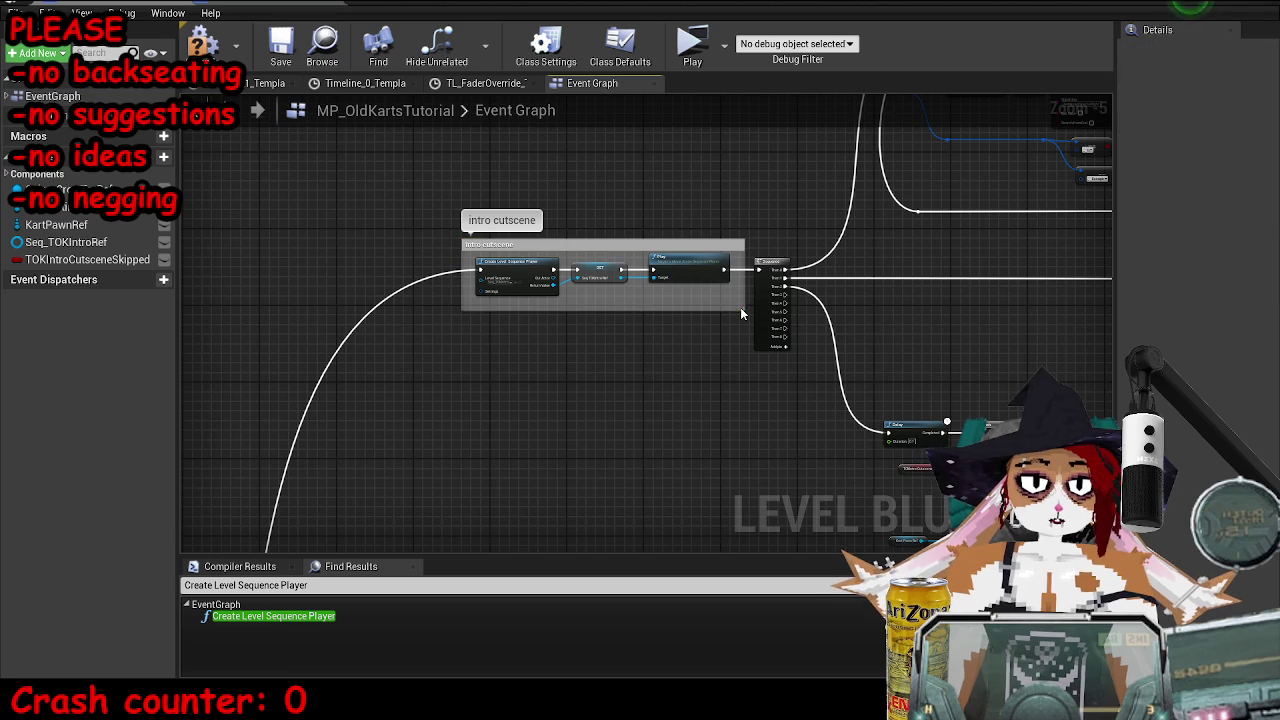
scroll(741, 311, down, 7)
mouse_move(747, 313)
mouse_down()
mouse_move(935, 395)
mouse_move(1112, 410)
mouse_move(1115, 422)
mouse_up()
scroll(912, 382, up, 6)
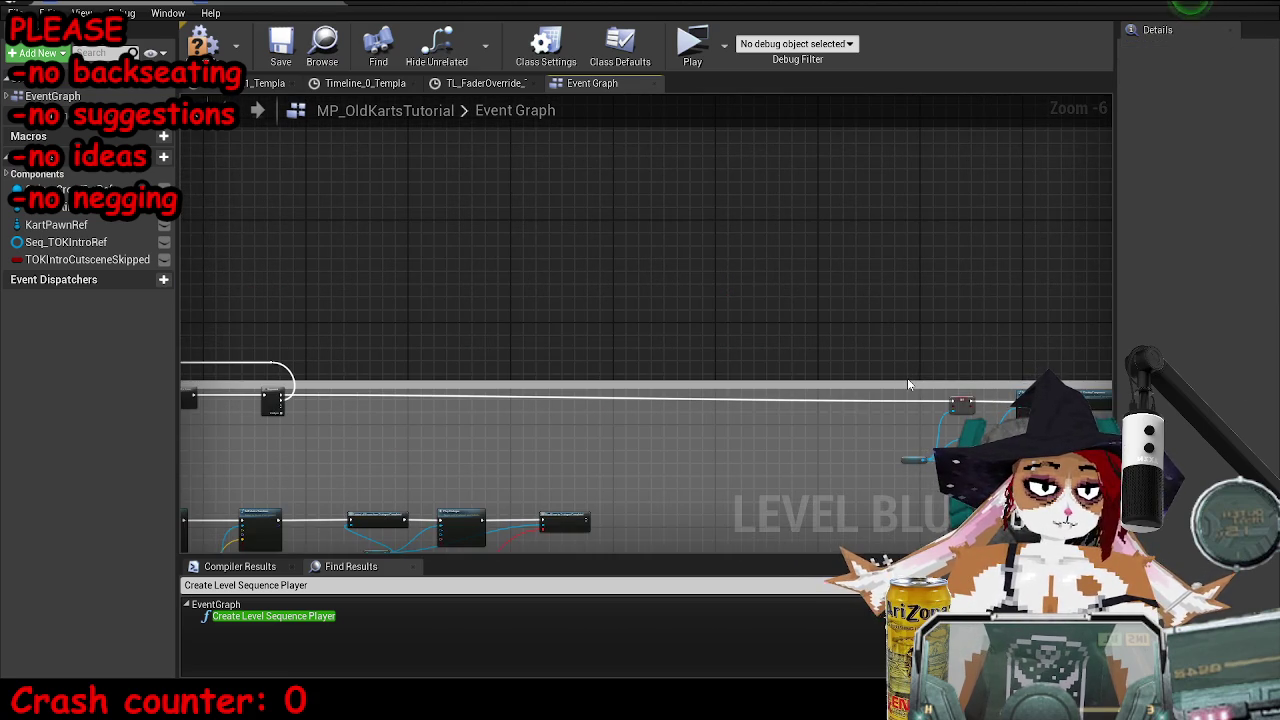
drag(908, 384, 923, 214)
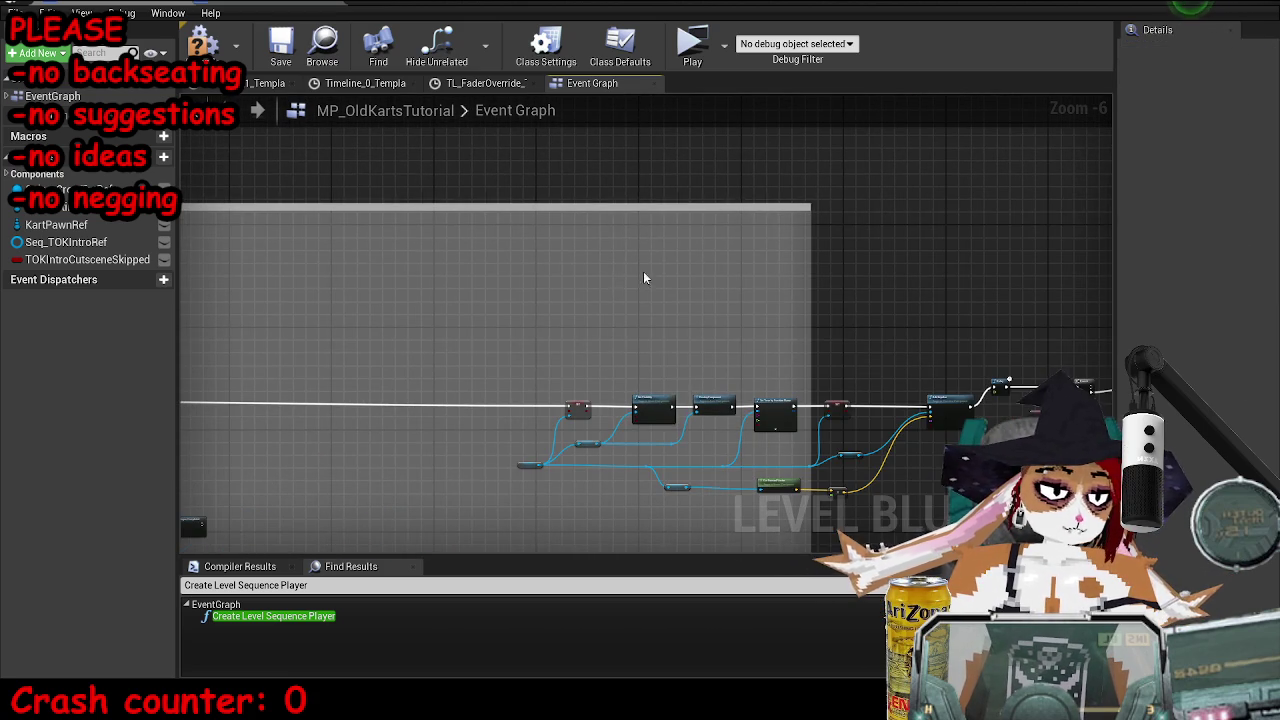
drag(811, 328, 356, 363)
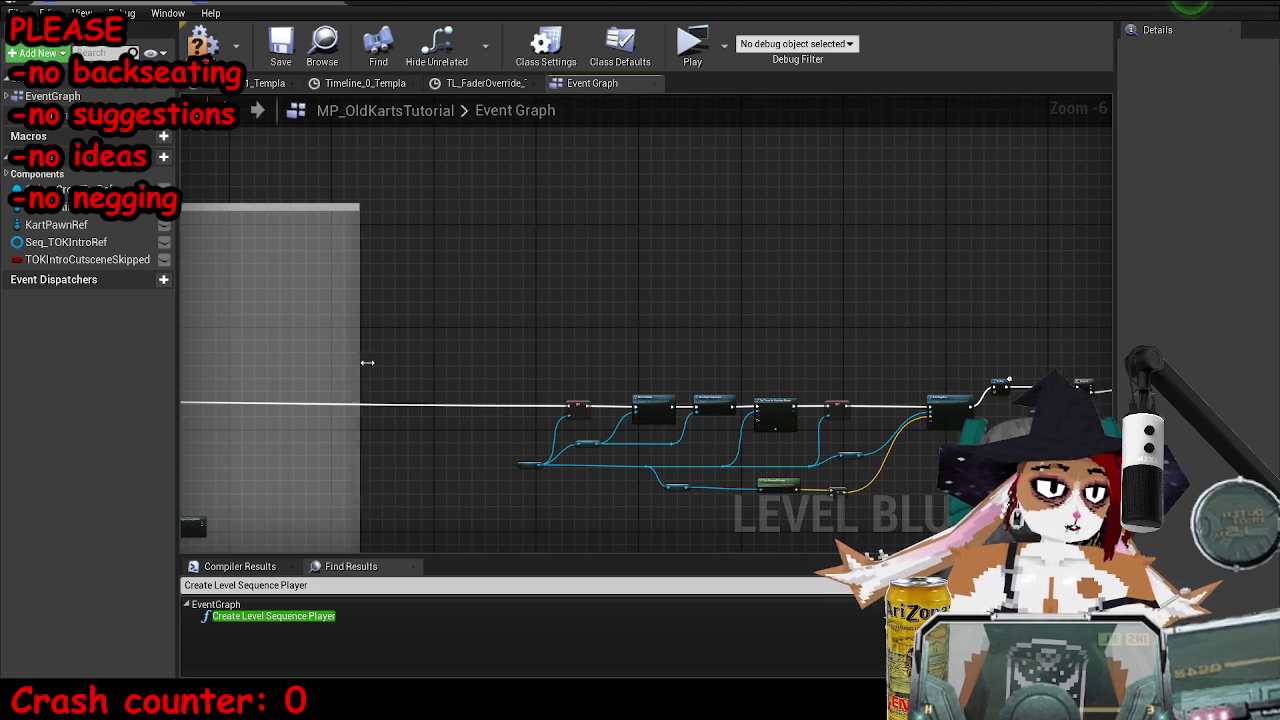
- Tint the intro cutscene comment cyan by setting R to 0 and A to 0.5
click(309, 207)
click(1205, 162)
text(0)
key(Tab)
key(Return)
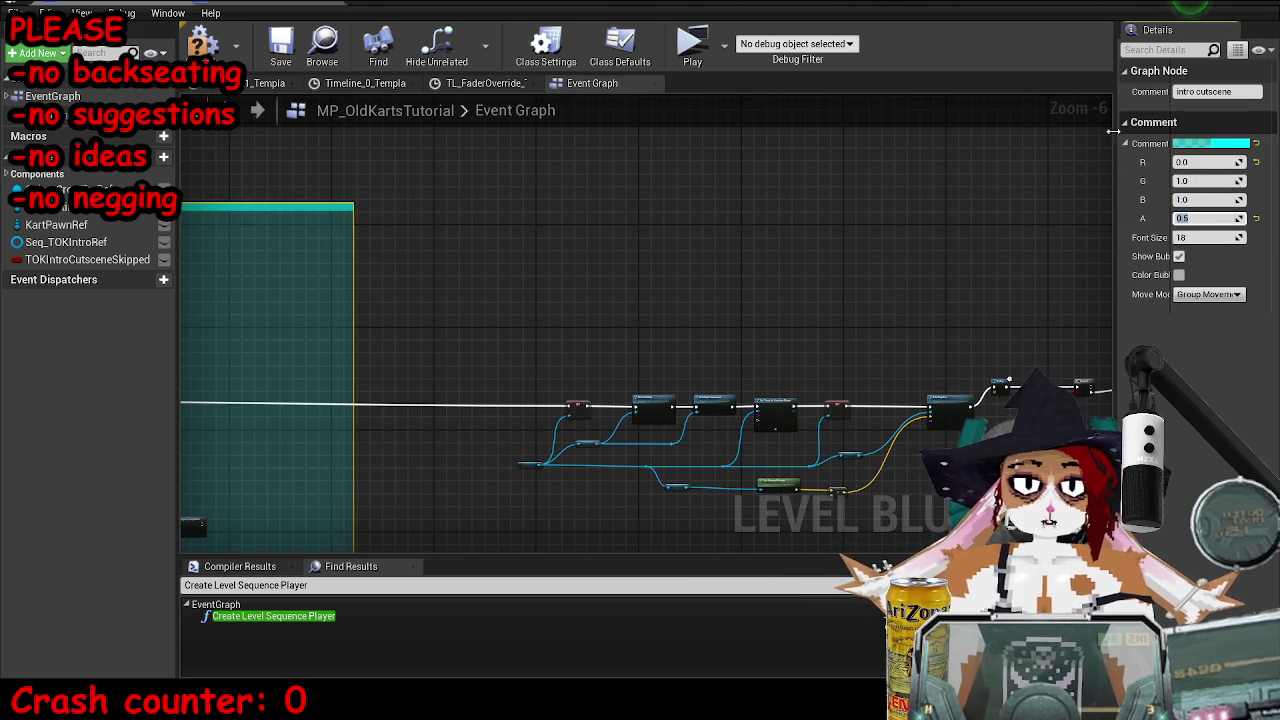
scroll(700, 229, down, 12)
scroll(601, 230, up, 7)
mouse_move(583, 230)
mouse_down()
mouse_move(1031, 376)
mouse_move(1008, 294)
mouse_up()
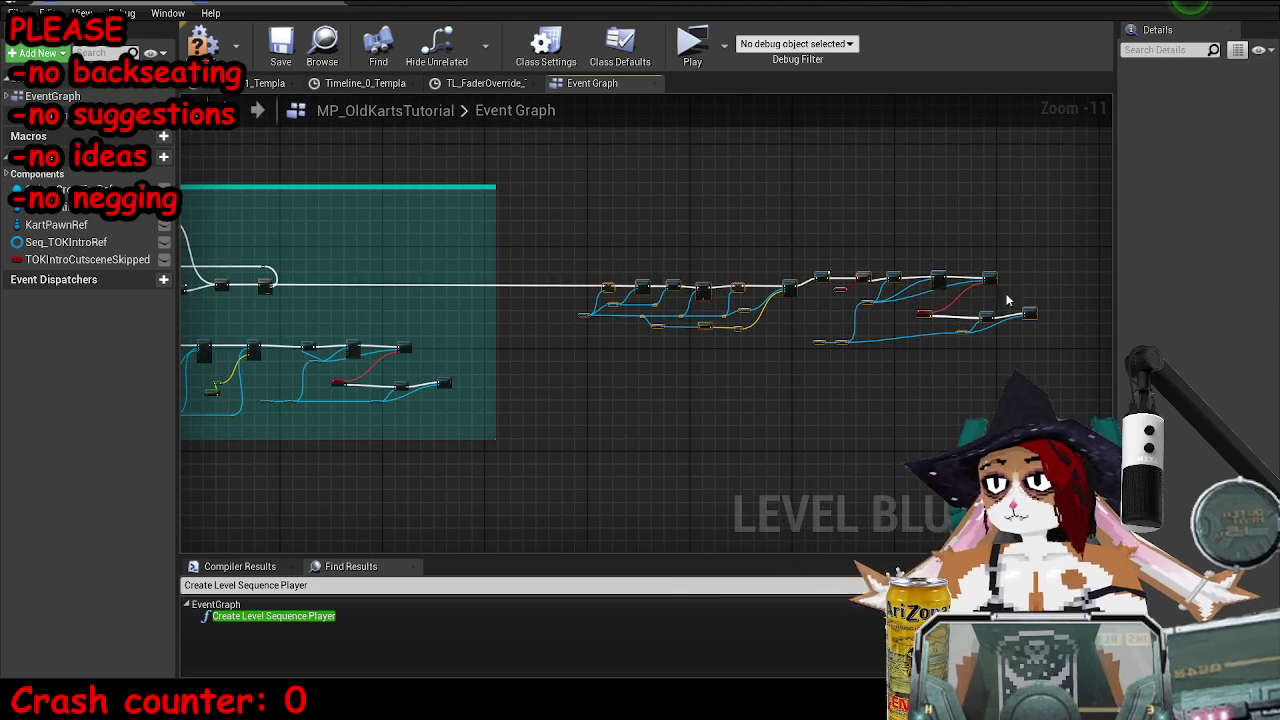
- Wrap the selected nodes in a cyan comment titled 'intro cutscene over' at 0.5 opacity
key(c)
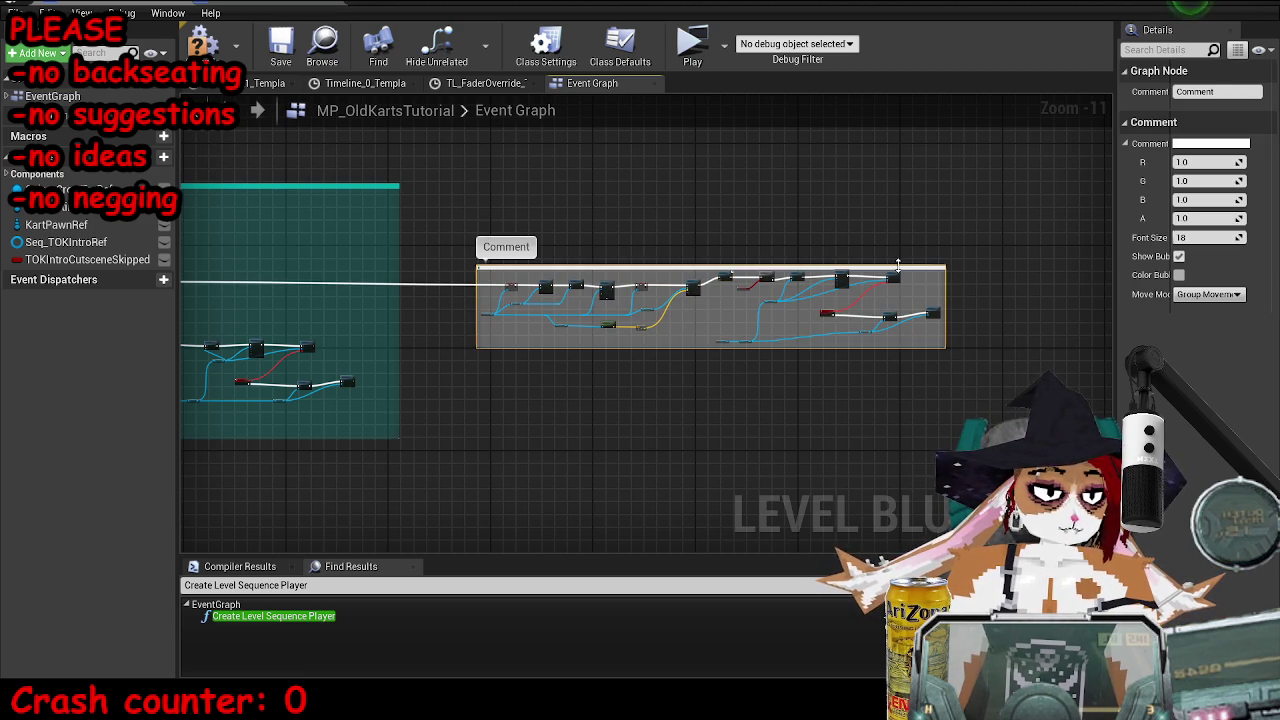
text(intro cutscene over)
key(Return)
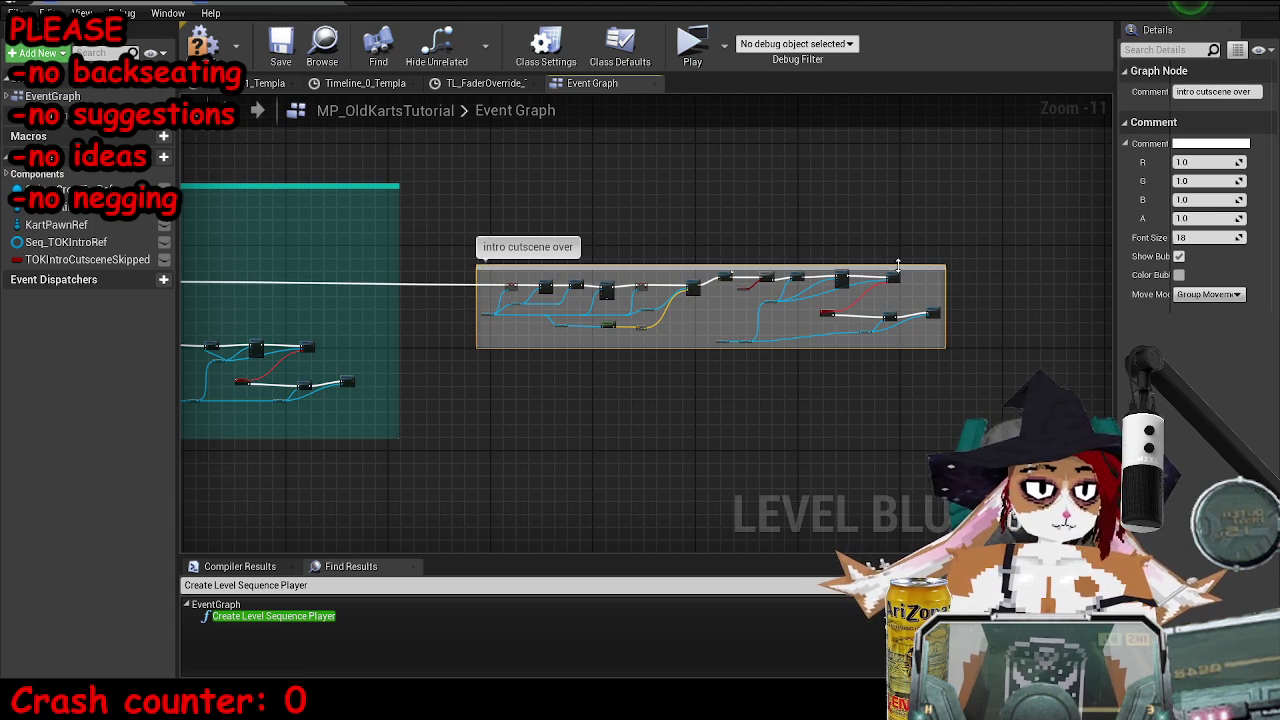
click(1208, 162)
text(0)
click(1215, 217)
text(5)
key(Return)
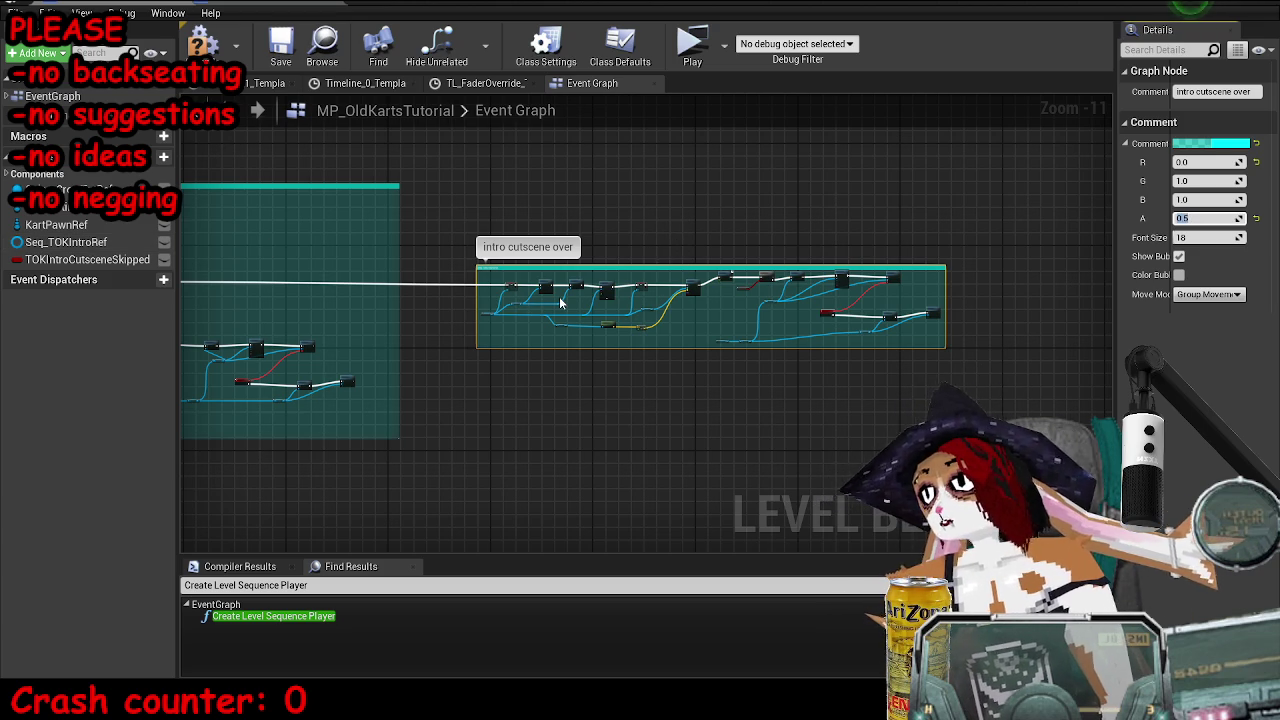
- Stretch the 'intro cutscene over' comment box further down and right over its nodes
scroll(555, 304, up, 6)
click(600, 164)
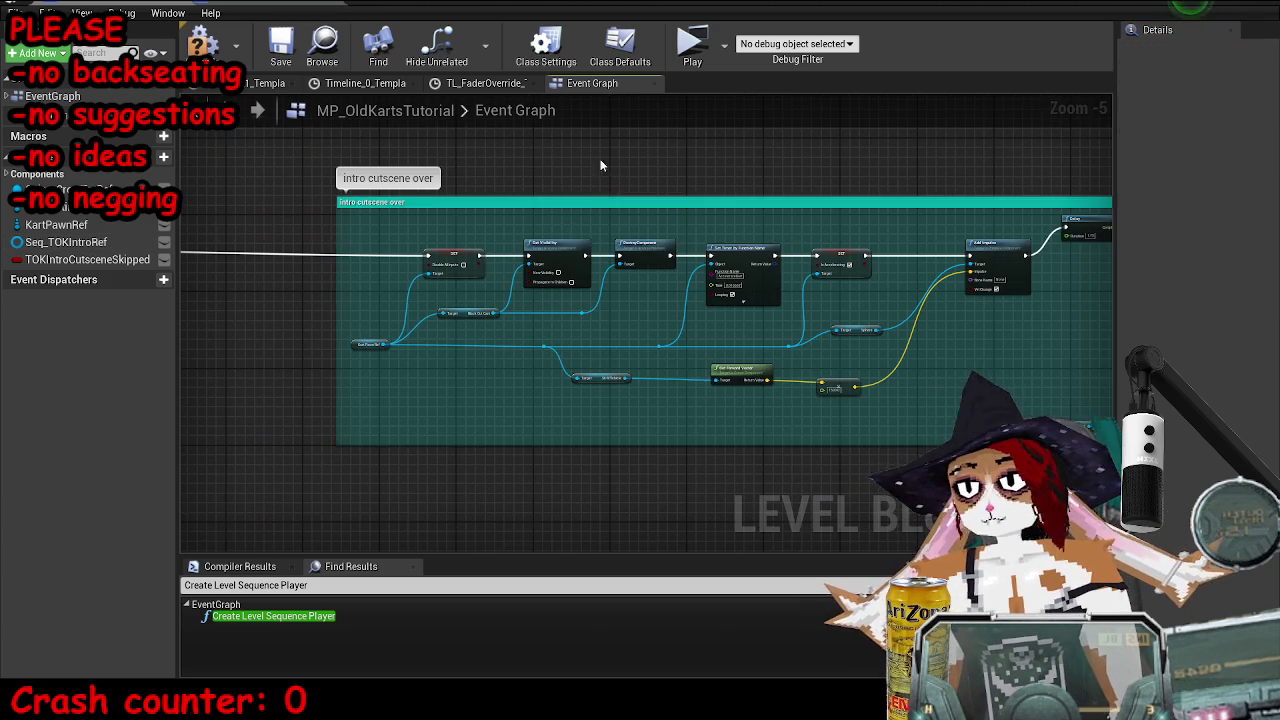
scroll(640, 230, down, 7)
scroll(731, 286, up, 7)
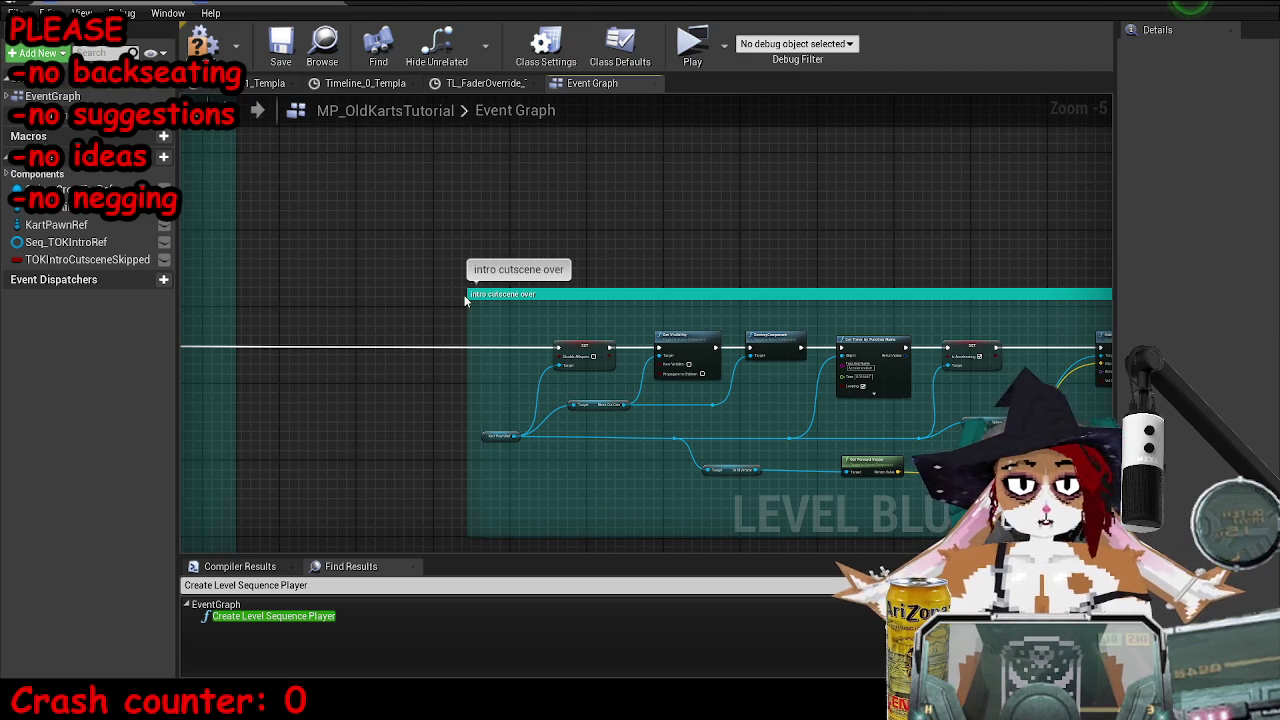
mouse_move(464, 288)
mouse_down()
mouse_move(440, 227)
mouse_move(368, 189)
mouse_up()
scroll(368, 189, down, 2)
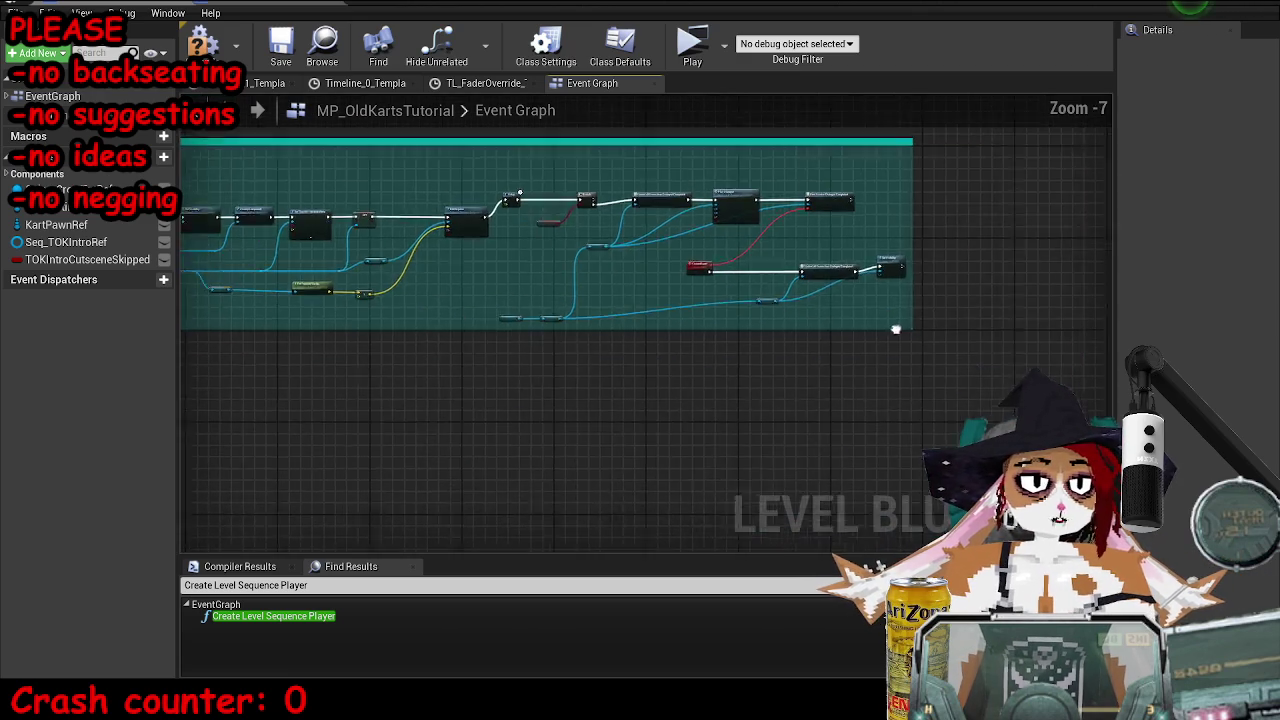
scroll(853, 338, up, 4)
drag(813, 327, 928, 408)
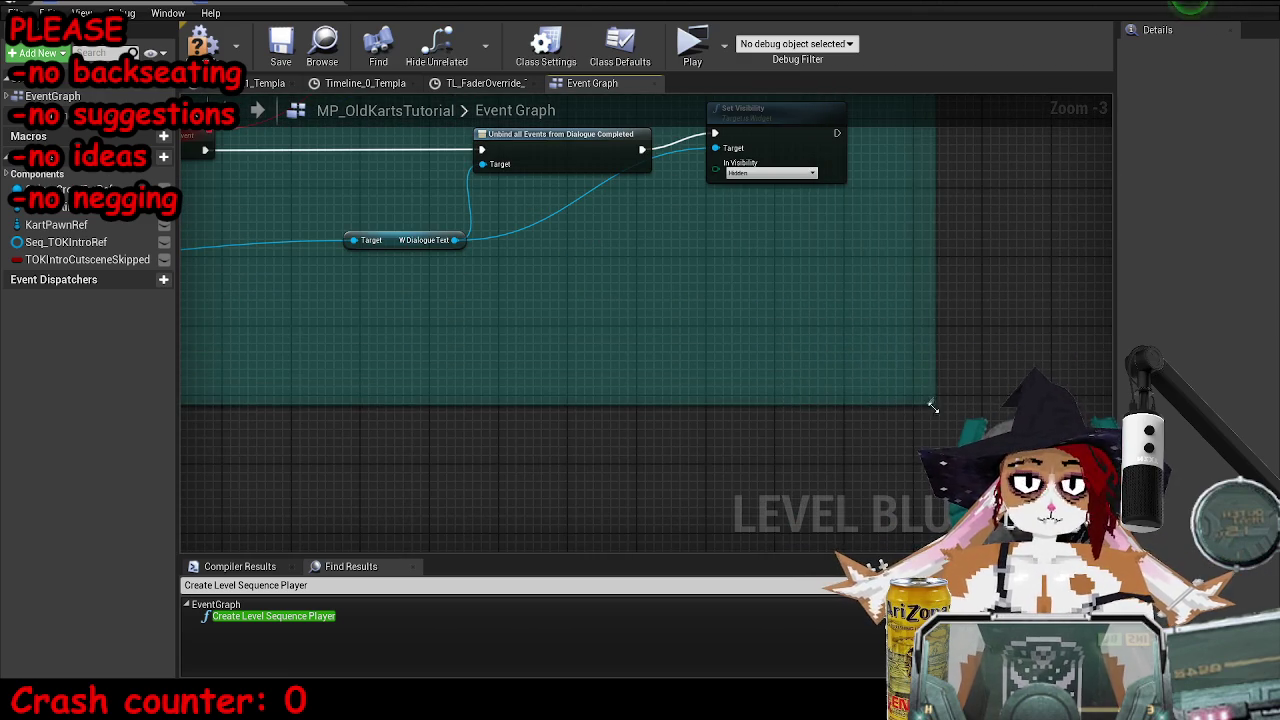
scroll(657, 283, down, 8)
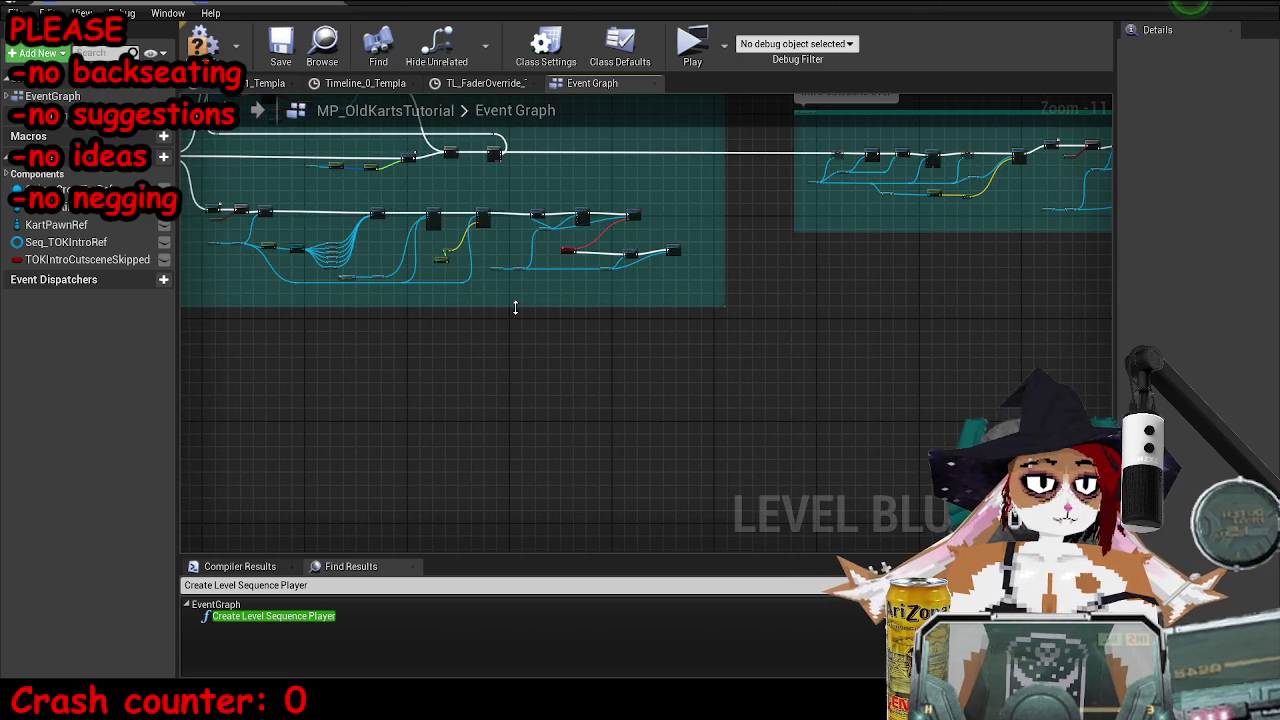
scroll(516, 307, down, 1)
drag(516, 308, 522, 470)
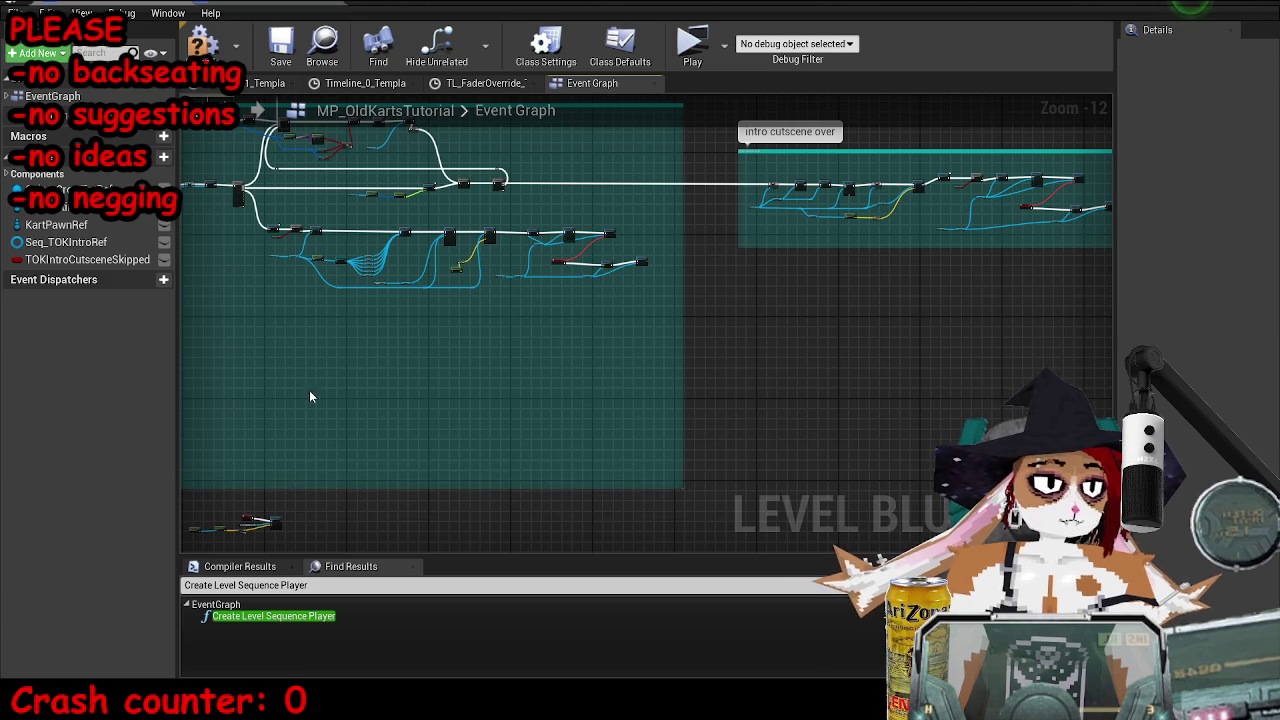
drag(309, 390, 341, 386)
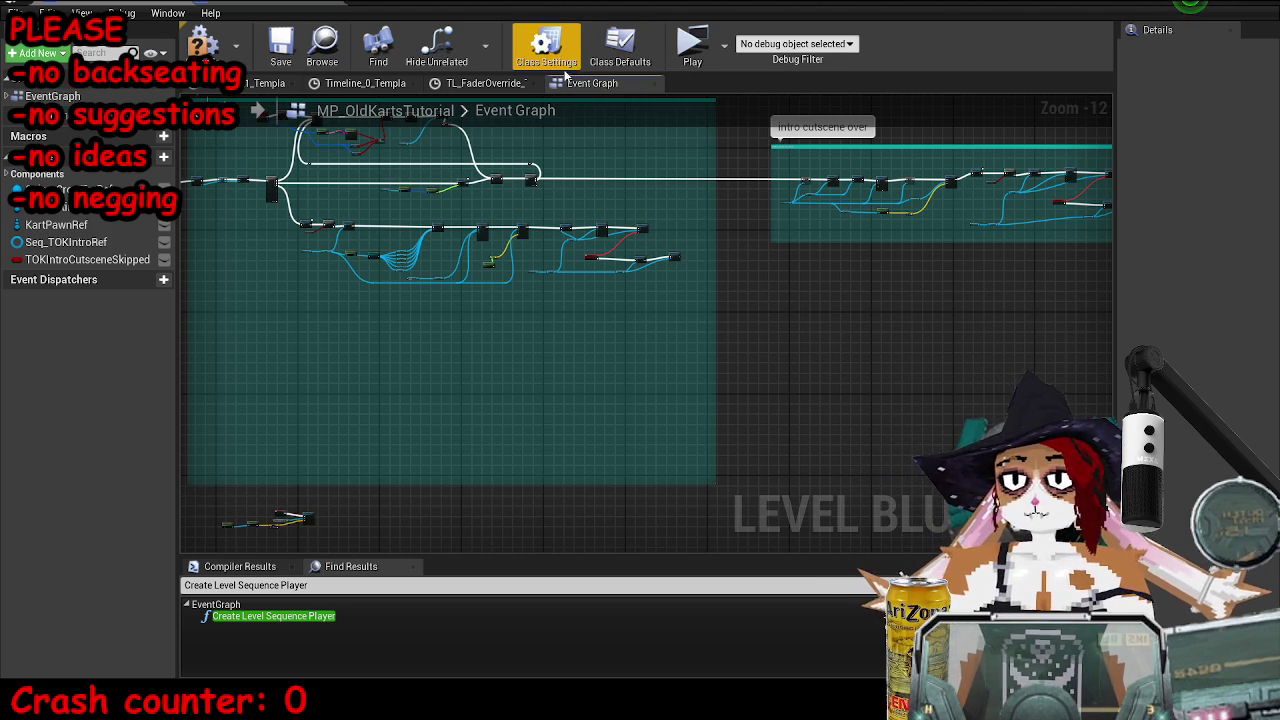
- Save the map and open the Vik_1Int_1IMustSeeHer sound asset's editor
click(280, 45)
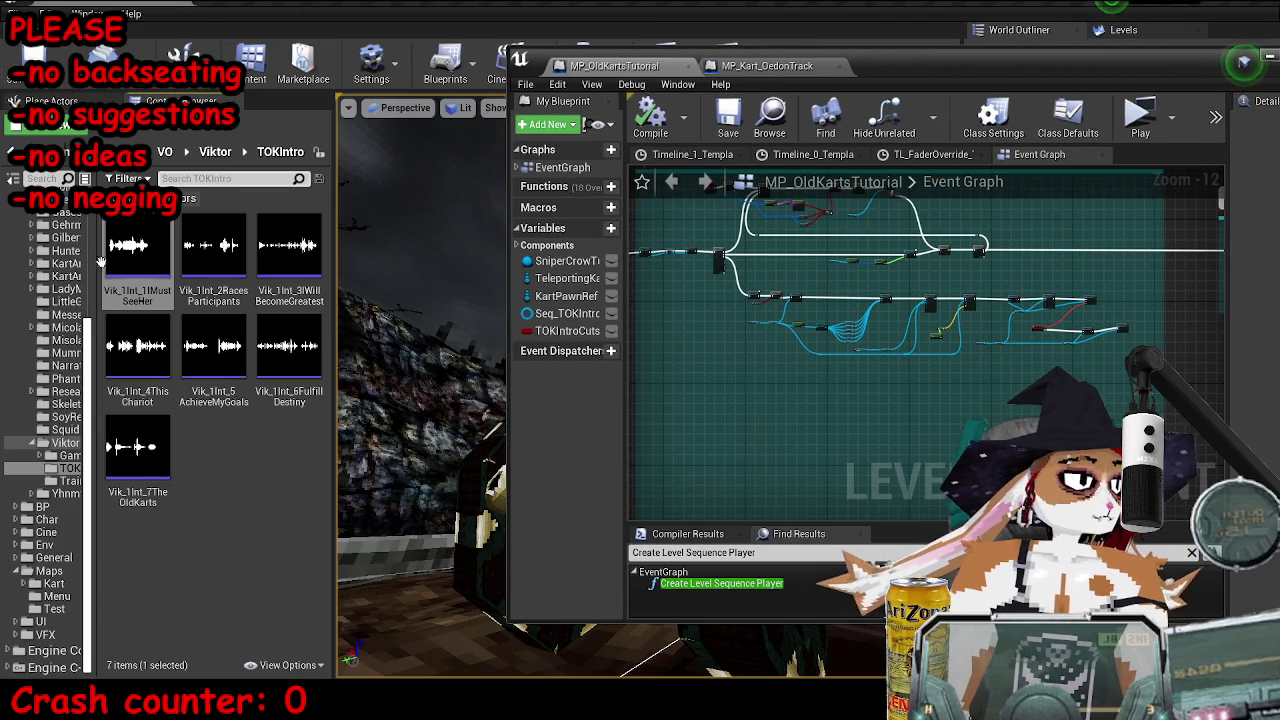
double_click(137, 250)
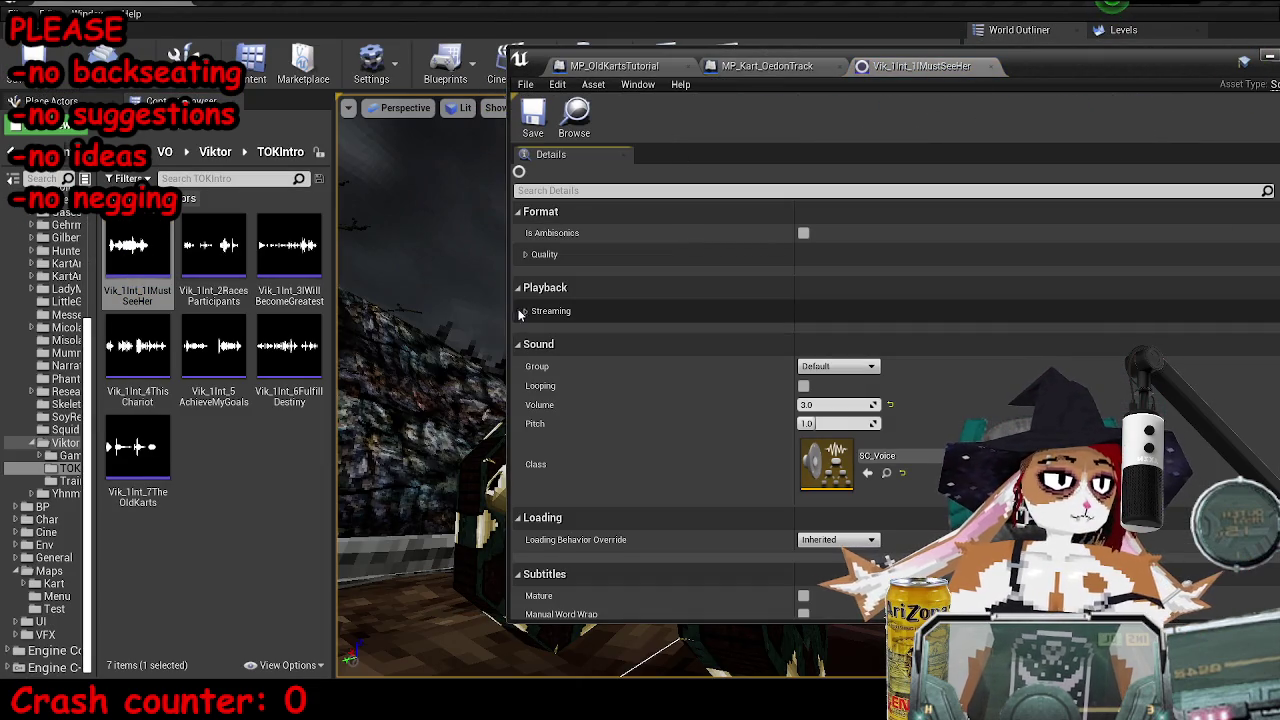
scroll(556, 268, down, 3)
scroll(556, 268, down, 3)
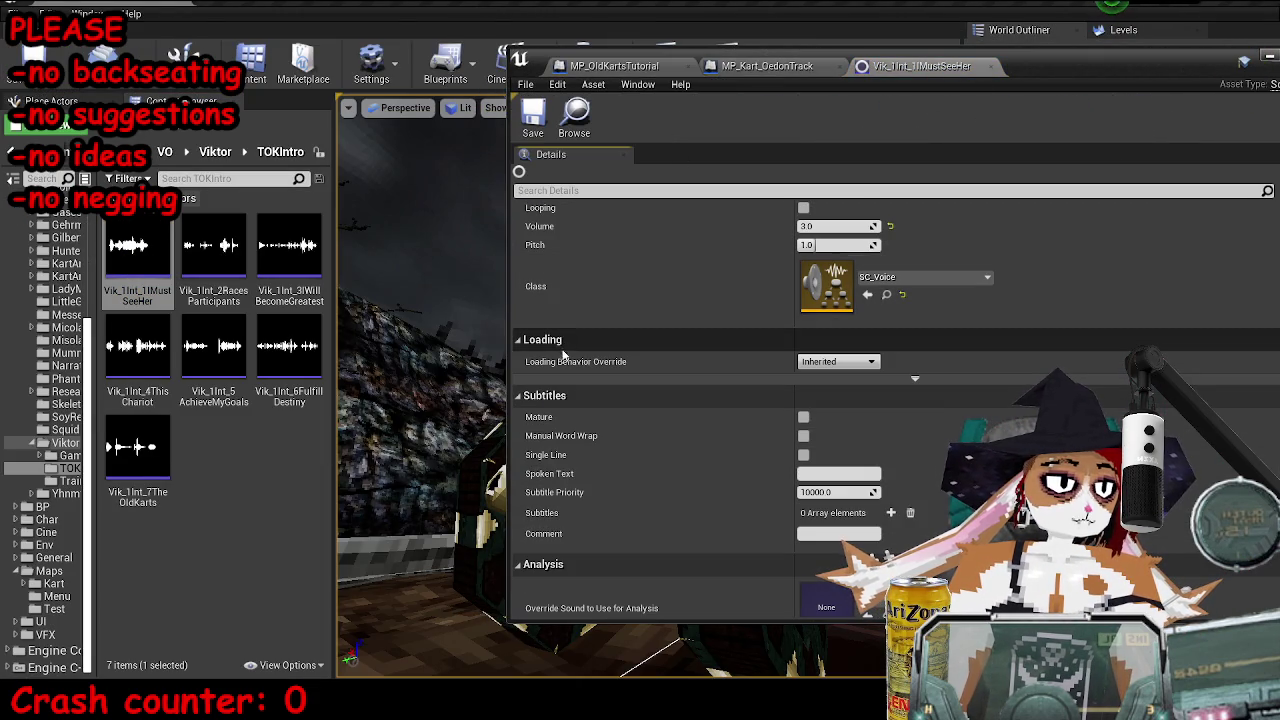
scroll(566, 366, down, 1)
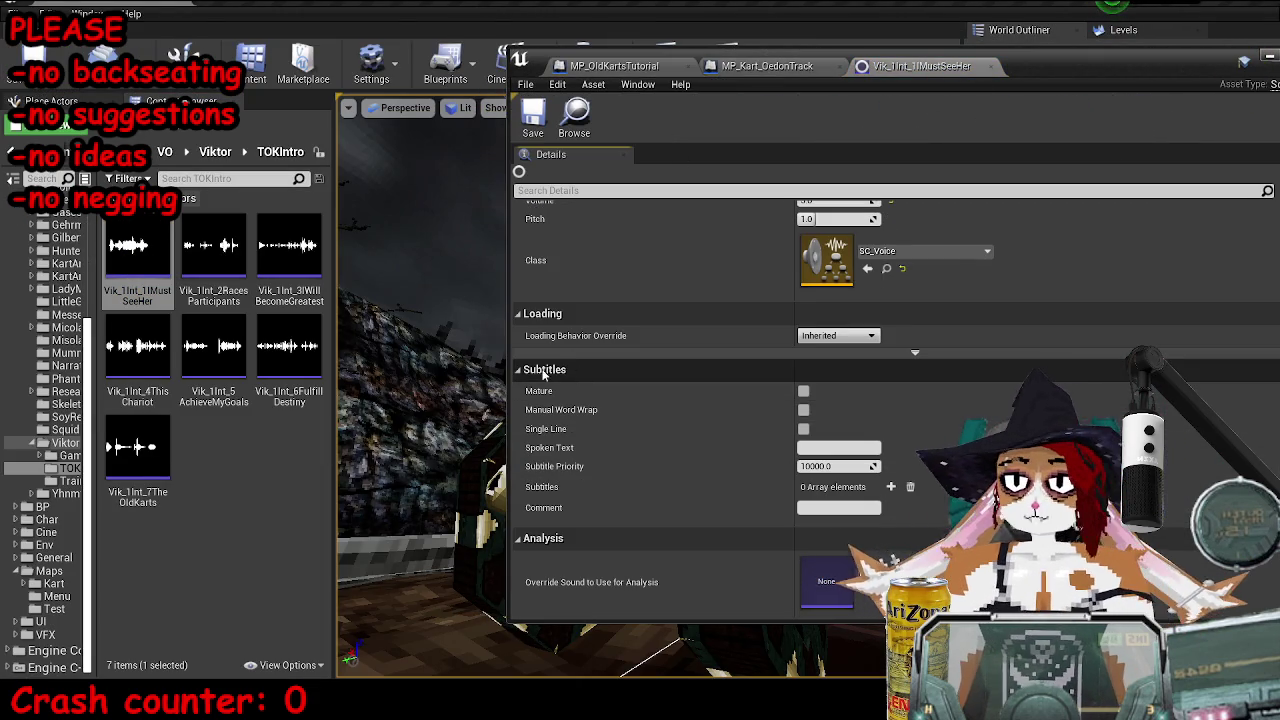
double_click(905, 66)
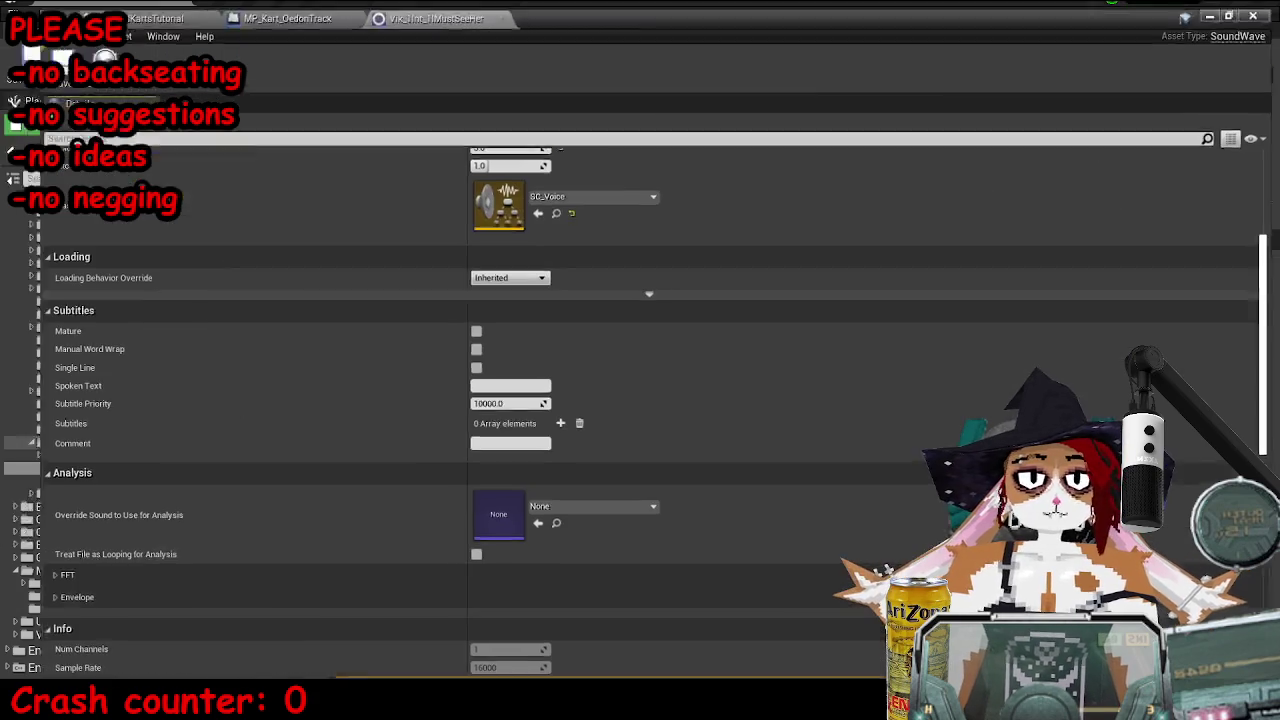
scroll(484, 273, up, 3)
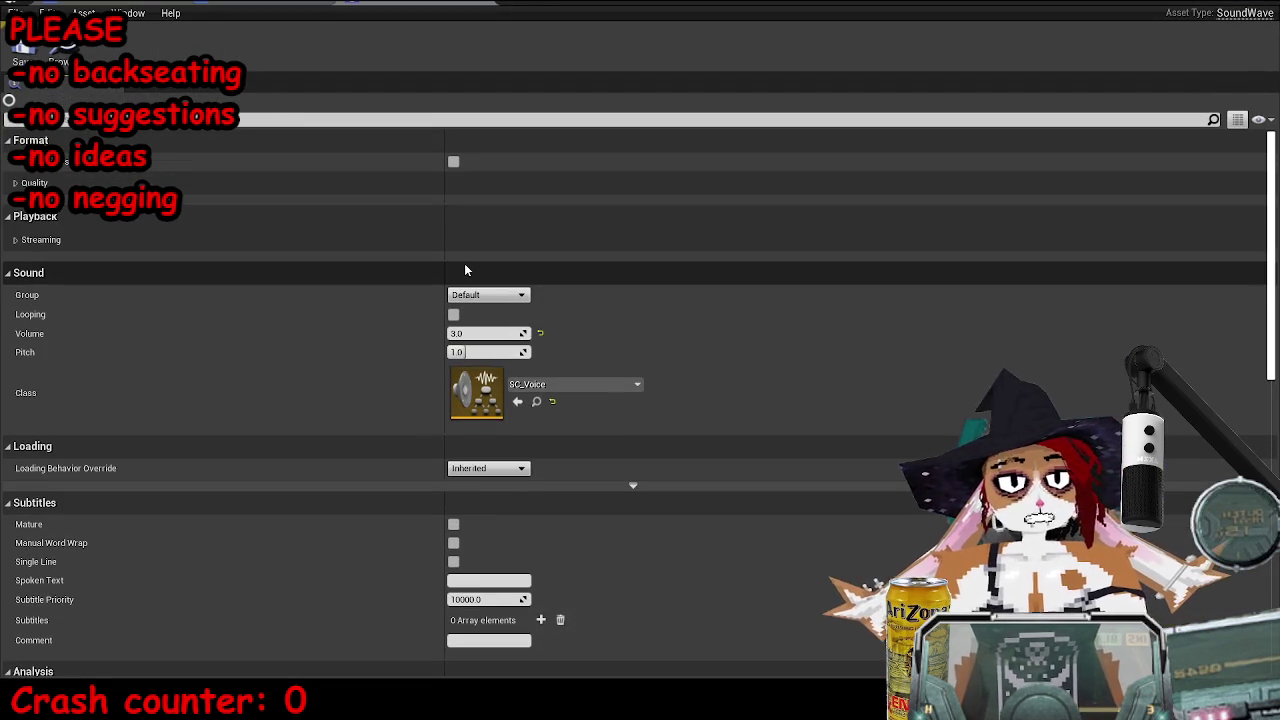
double_click(420, 3)
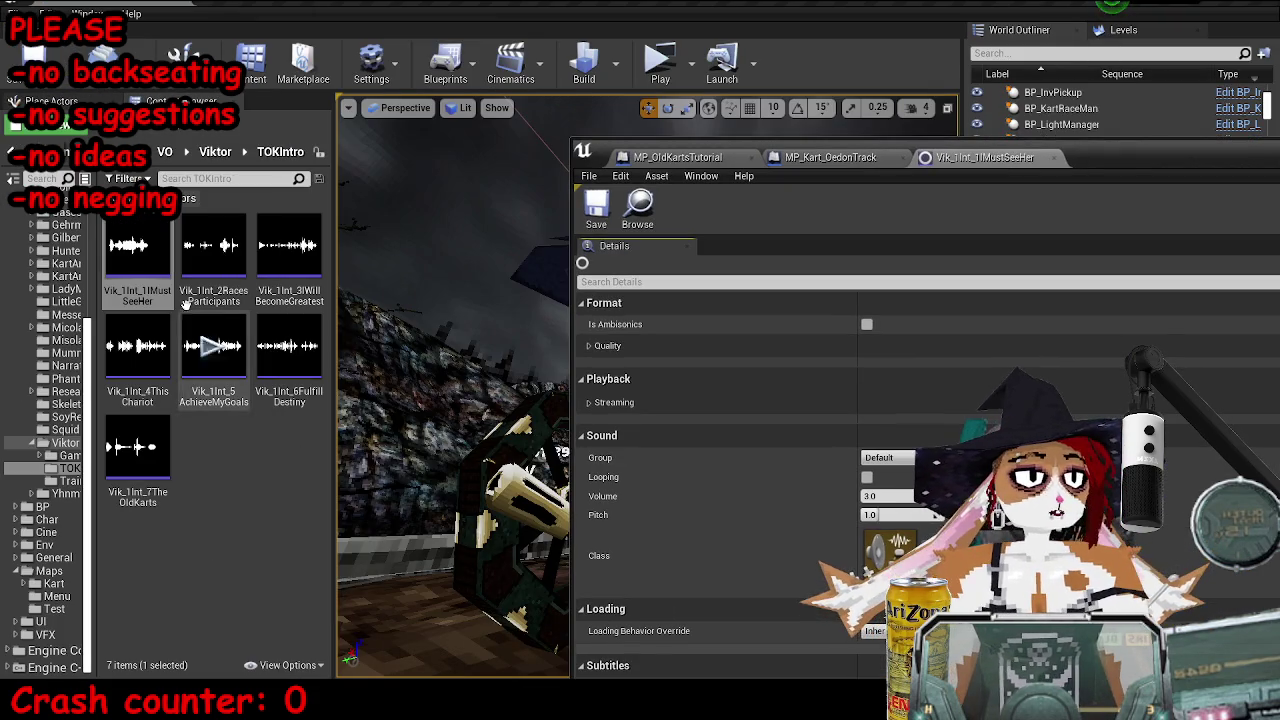
- Play the first voice line and expose the sound's Subtitles settings
click(136, 250)
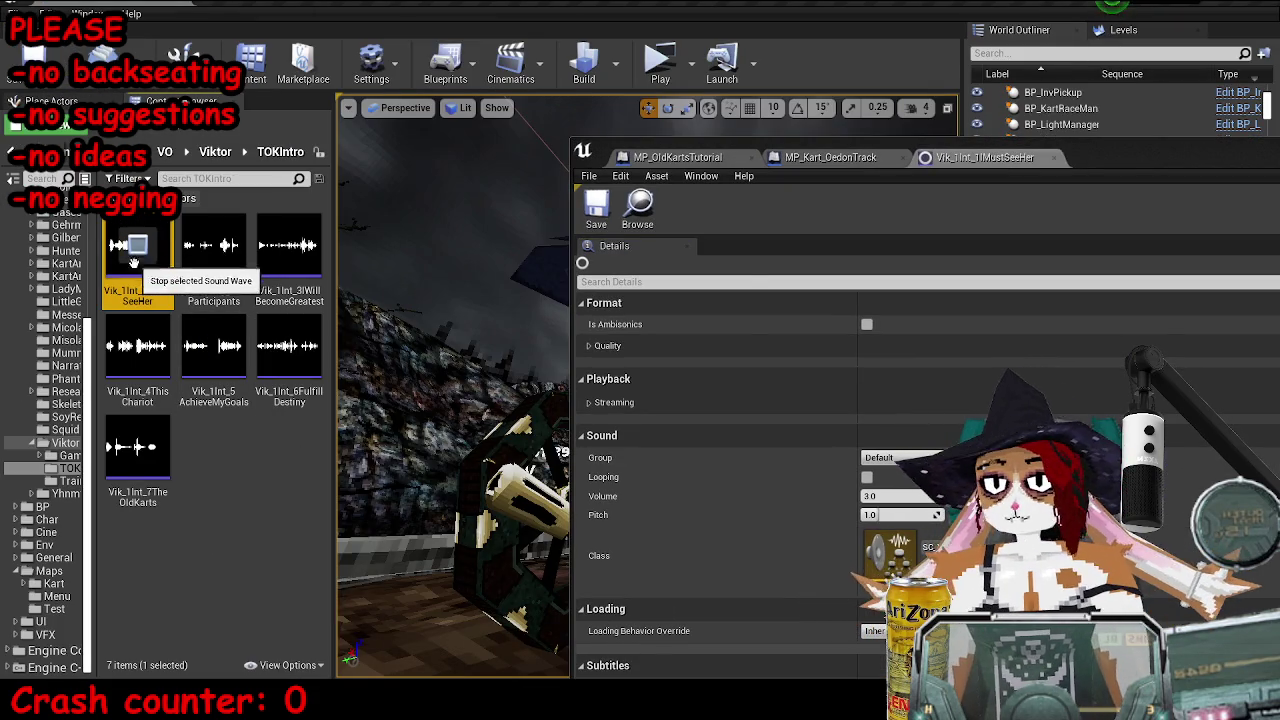
drag(1147, 170, 1110, 175)
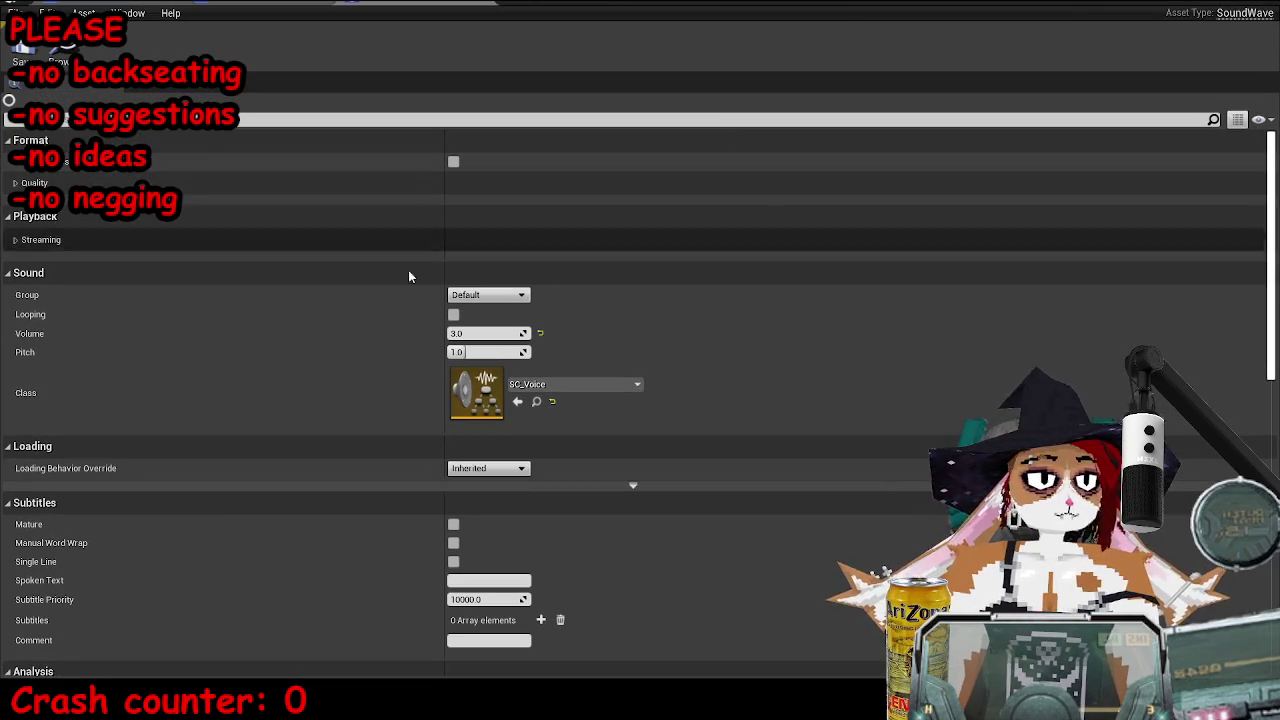
scroll(560, 174, down, 3)
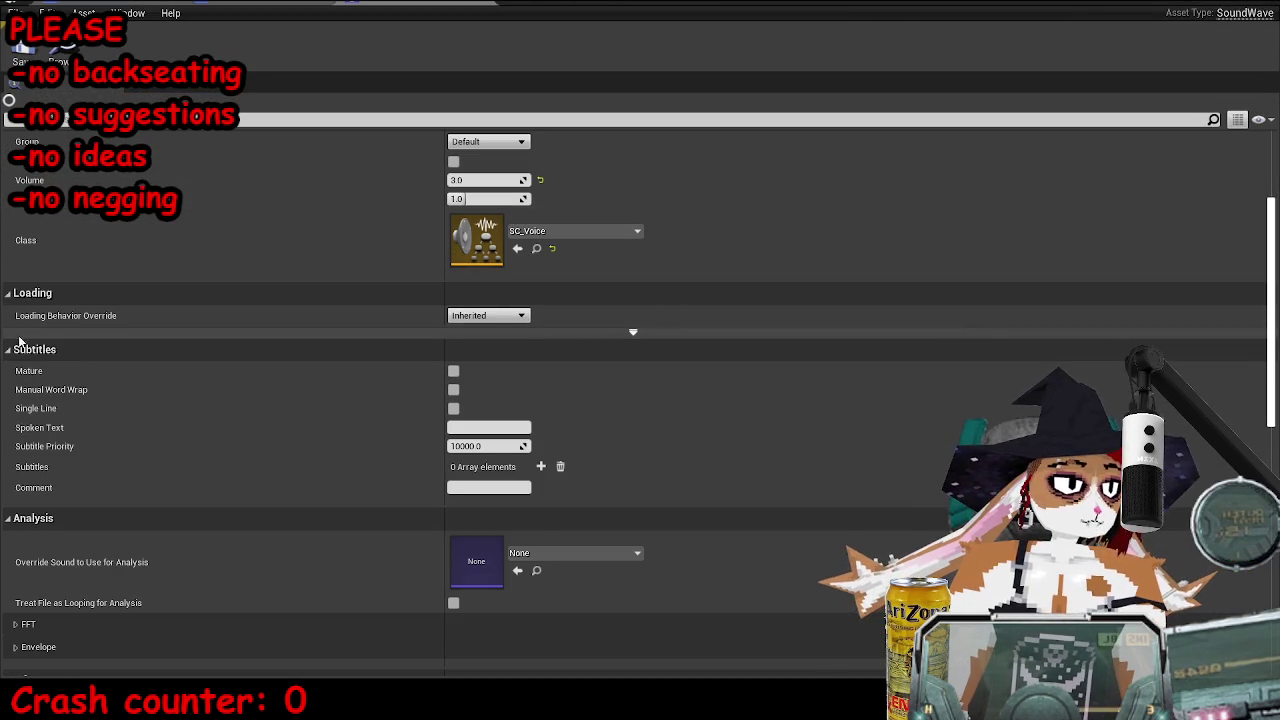
click(29, 350)
click(29, 350)
scroll(400, 408, down, 2)
- Test Spoken Text and two Subtitles entries, reset them empty, and return to the level blueprint
click(491, 345)
text(I must see her)
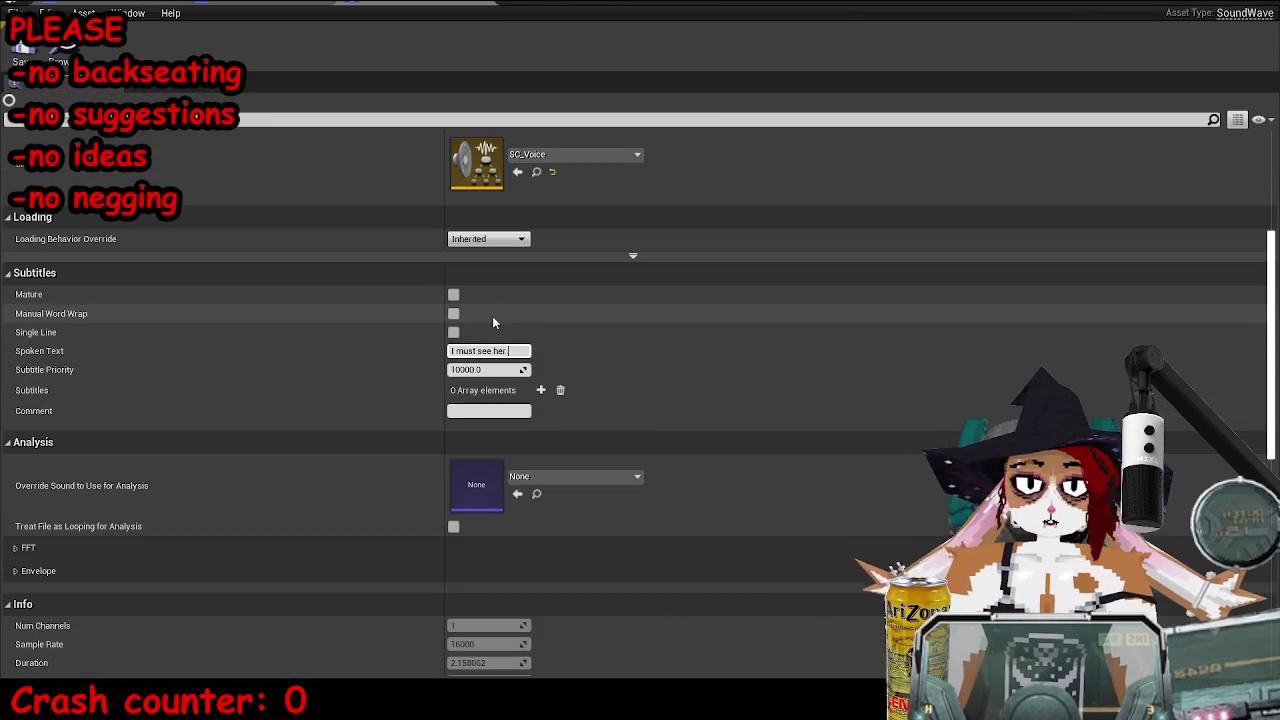
key(Return)
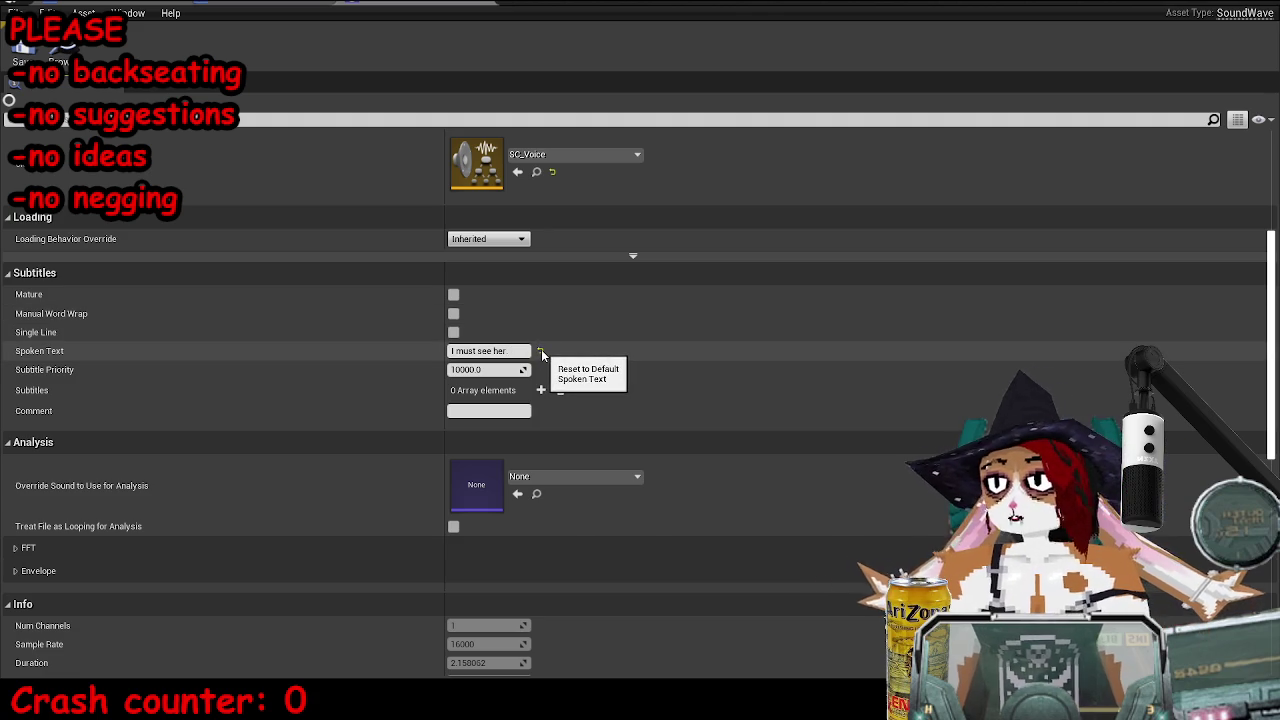
click(540, 352)
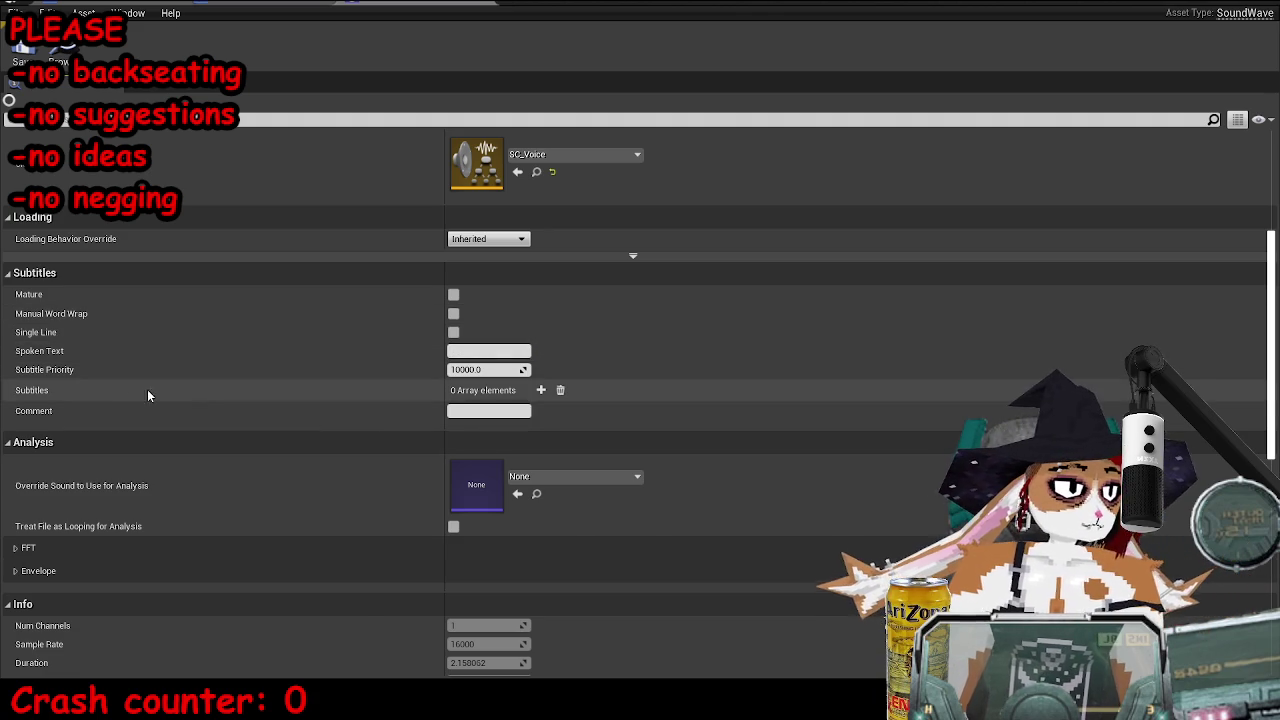
click(540, 390)
click(540, 390)
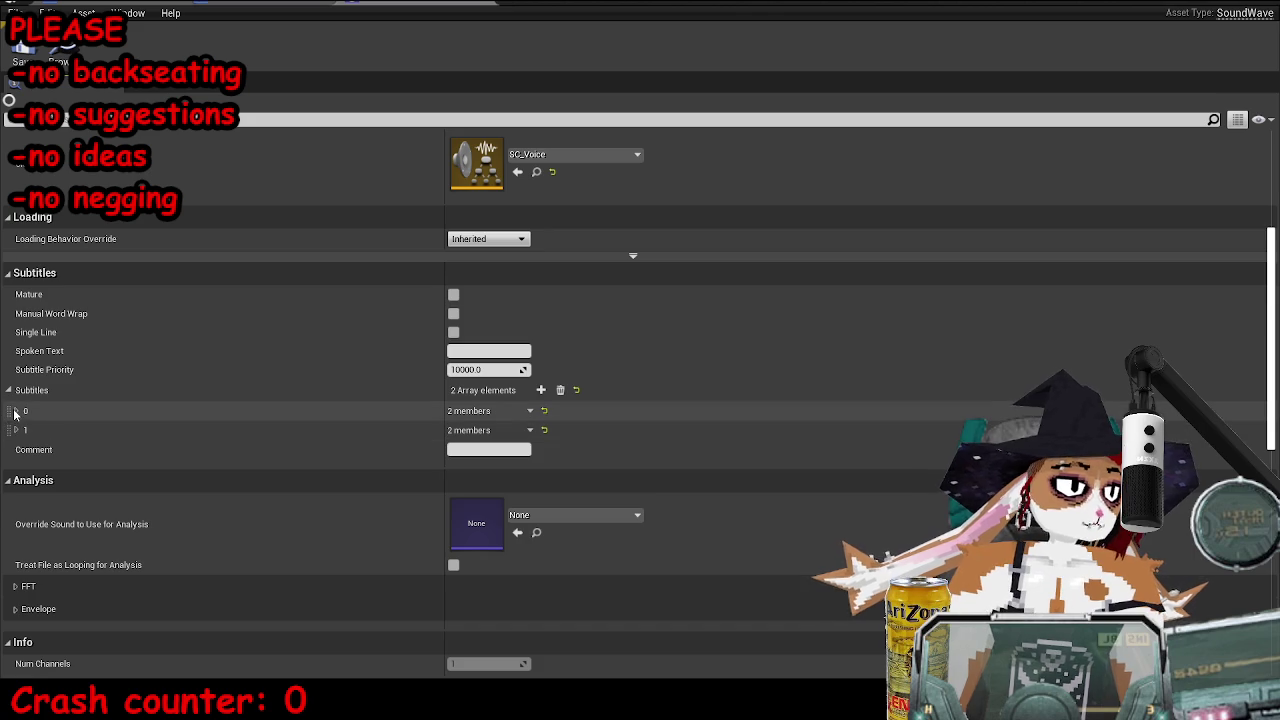
click(16, 411)
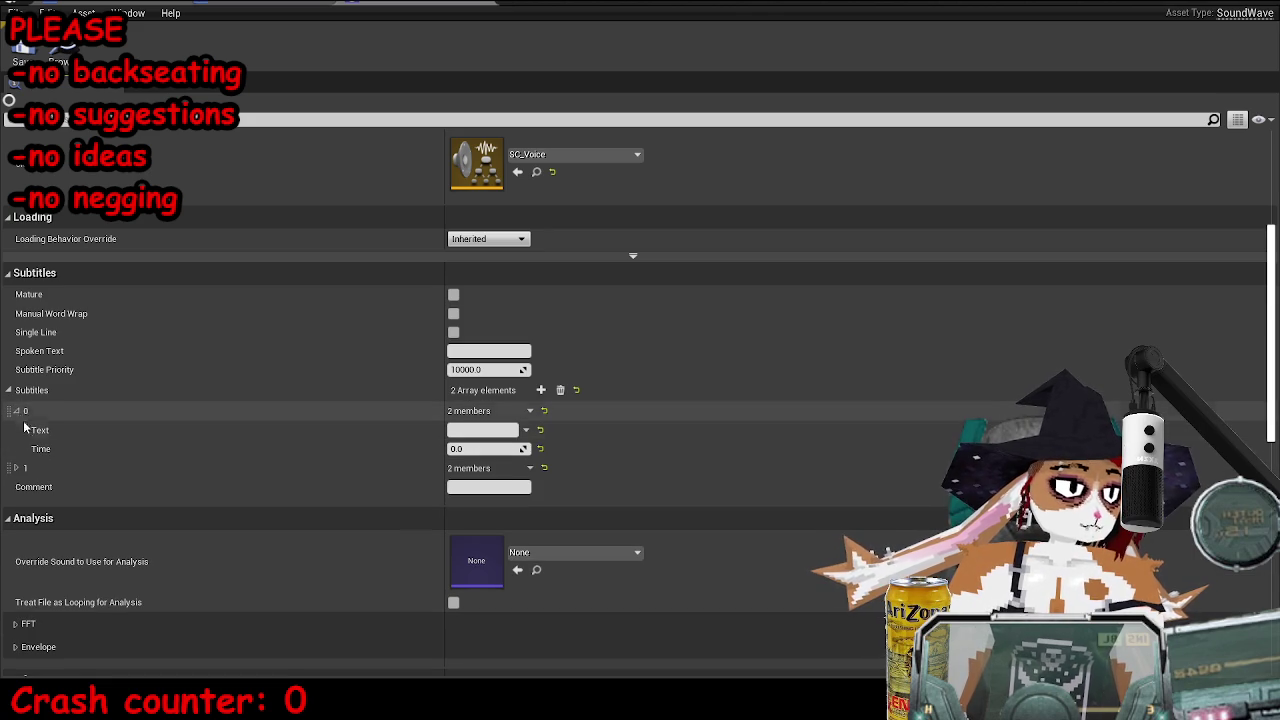
click(560, 390)
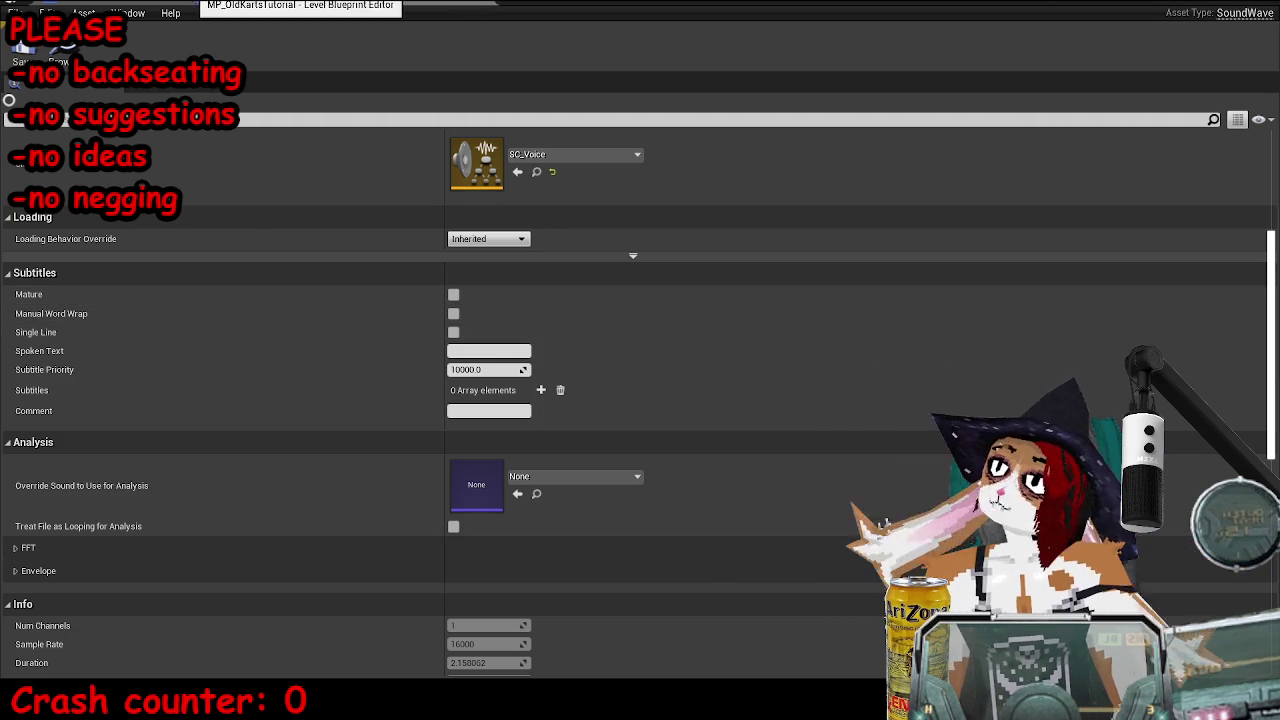
click(215, 6)
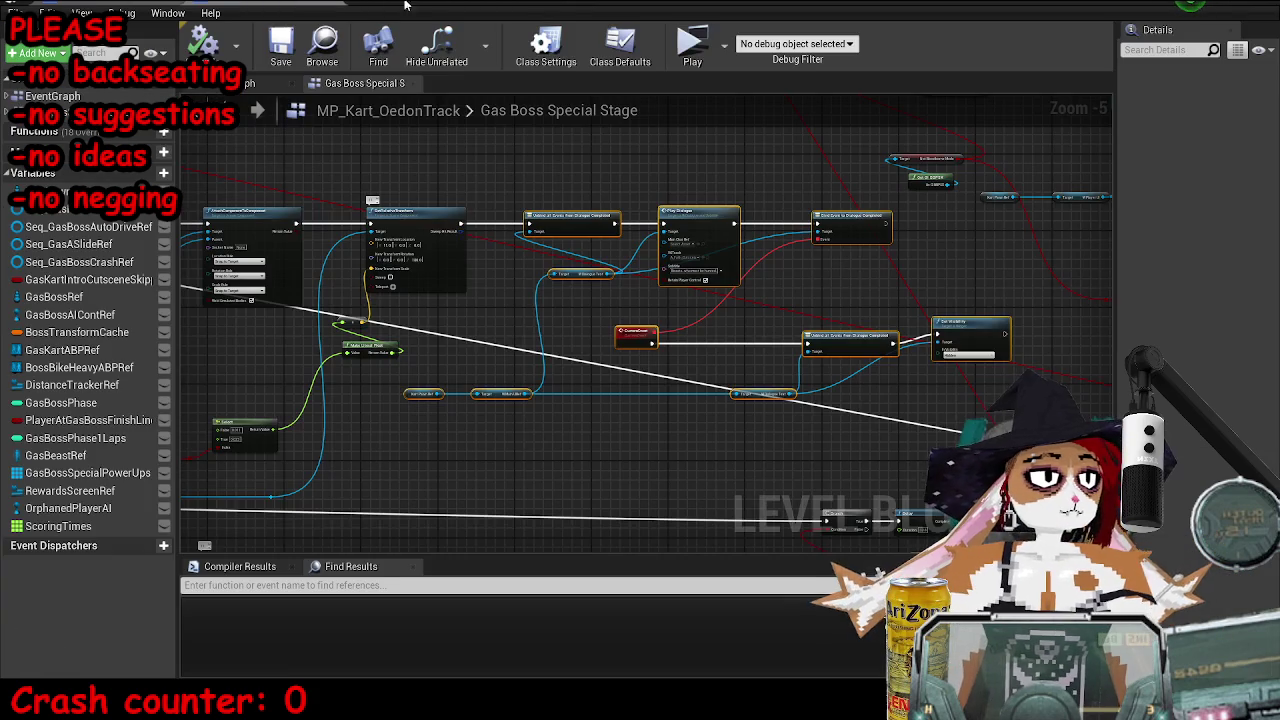
- Bring the dialogue comments into view and enlarge the comment box down and right
click(760, 300)
scroll(712, 284, up, 3)
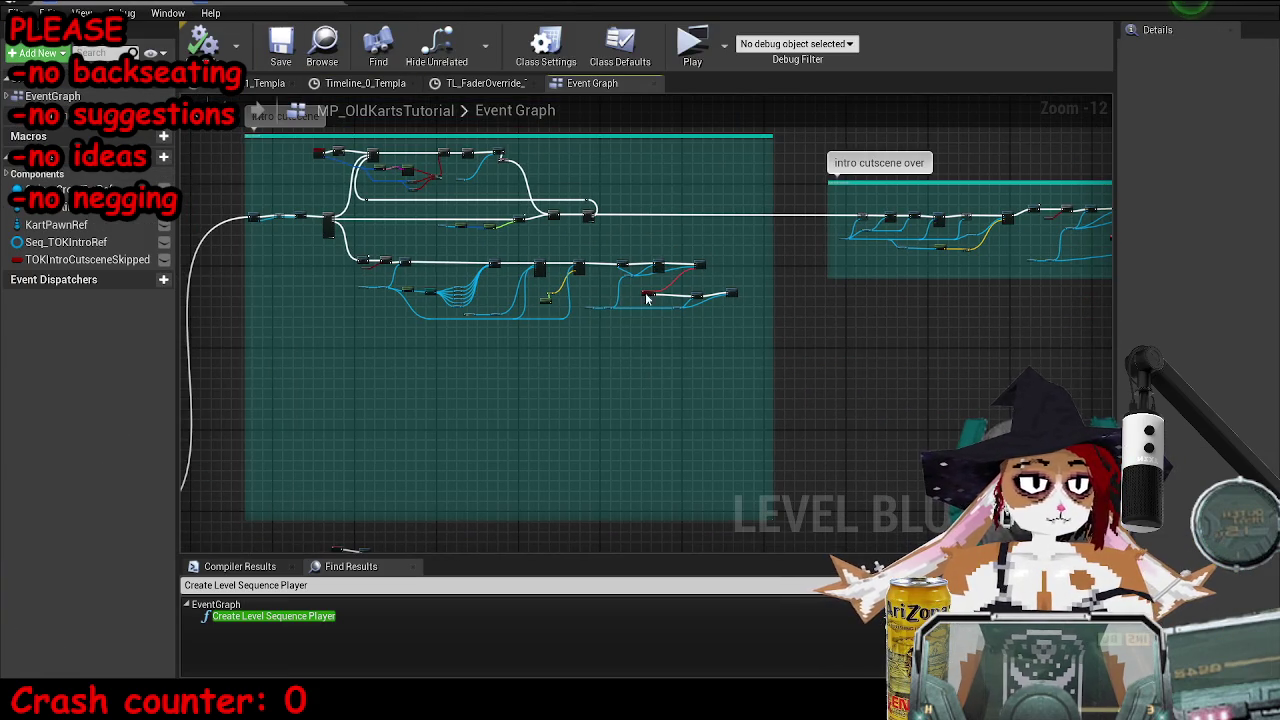
drag(852, 282, 572, 308)
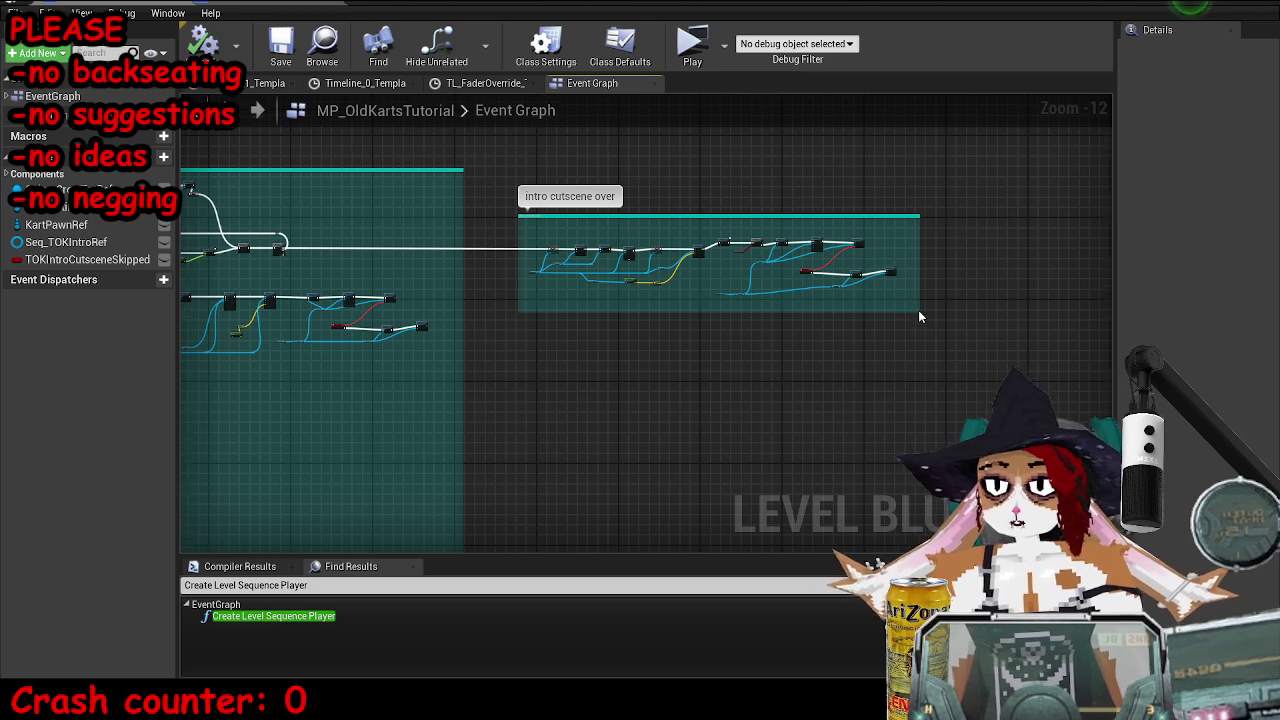
scroll(920, 316, up, 4)
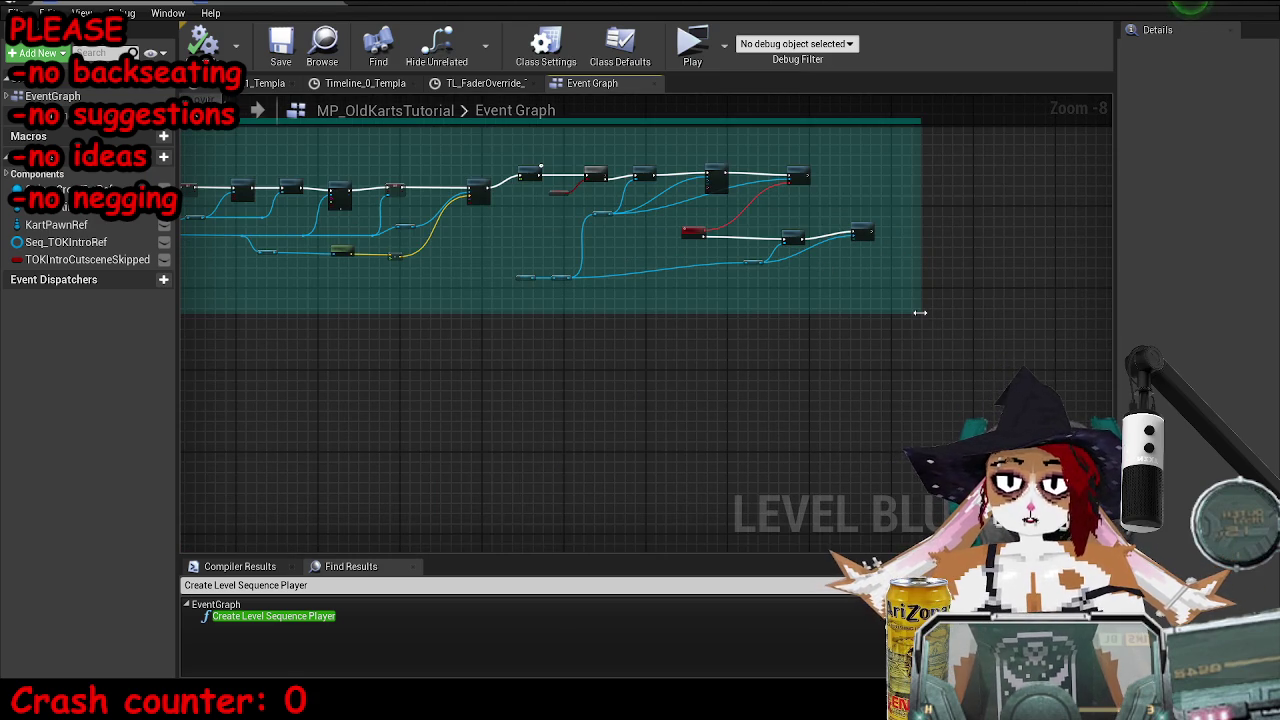
scroll(920, 315, down, 4)
drag(914, 309, 986, 430)
- Box-select the nodes inside the 'intro cutscene over' comment and shift them right
drag(533, 241, 850, 318)
drag(728, 273, 808, 273)
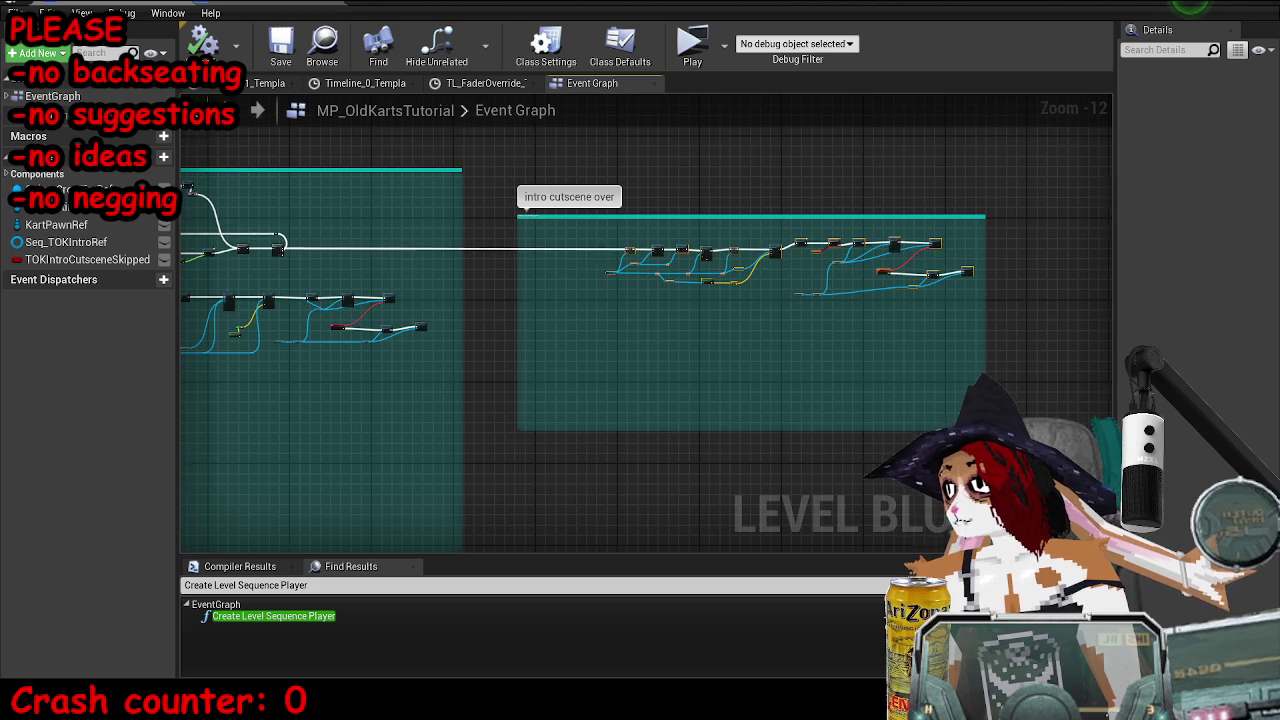
drag(590, 257, 735, 282)
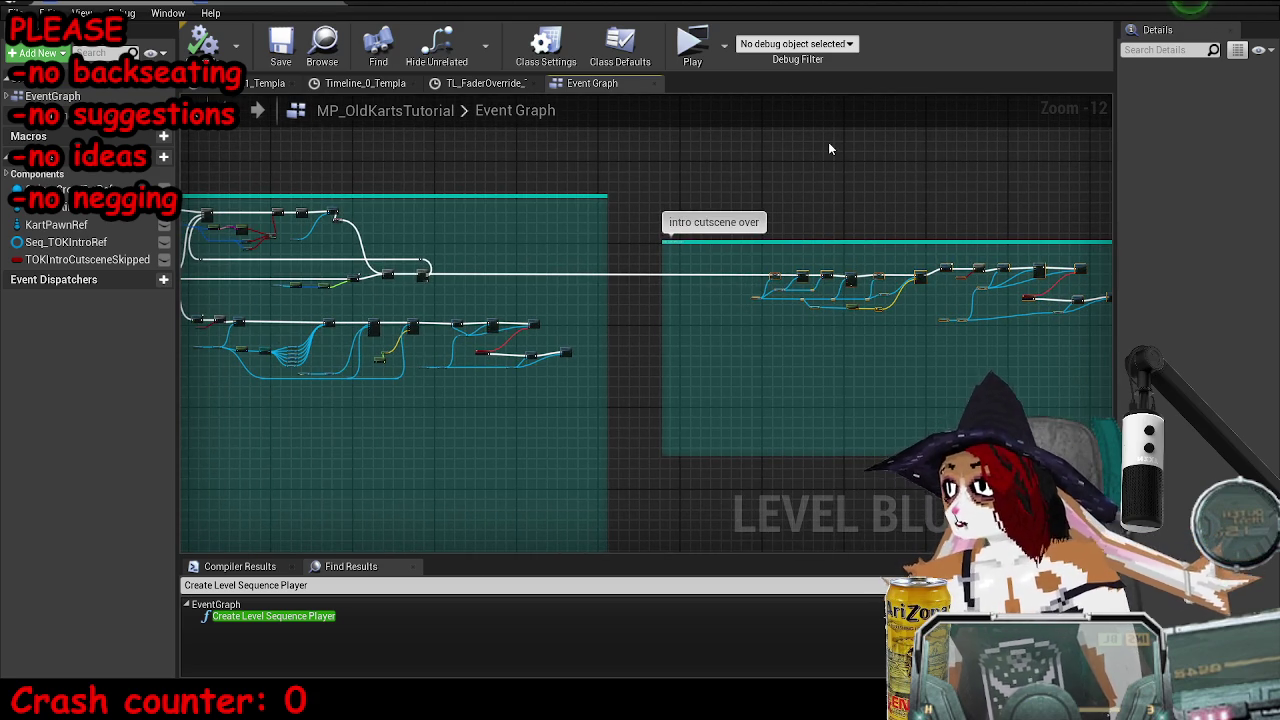
right_click(811, 220)
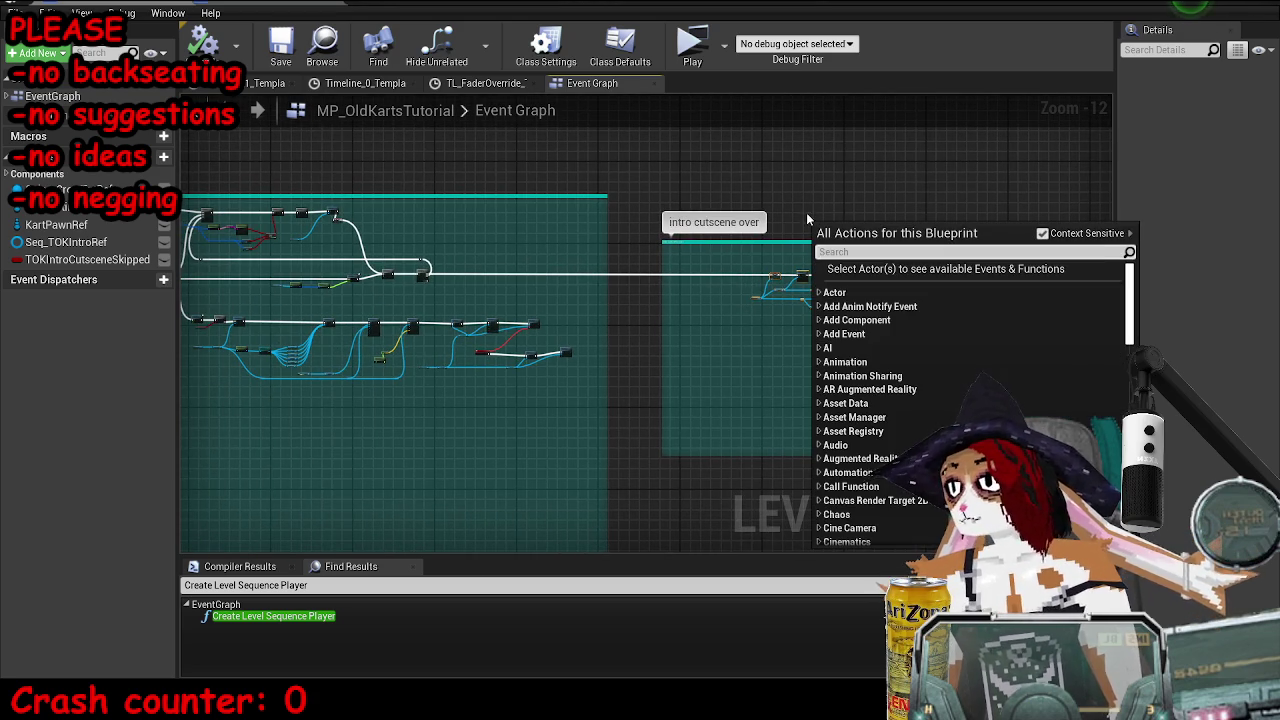
click(737, 190)
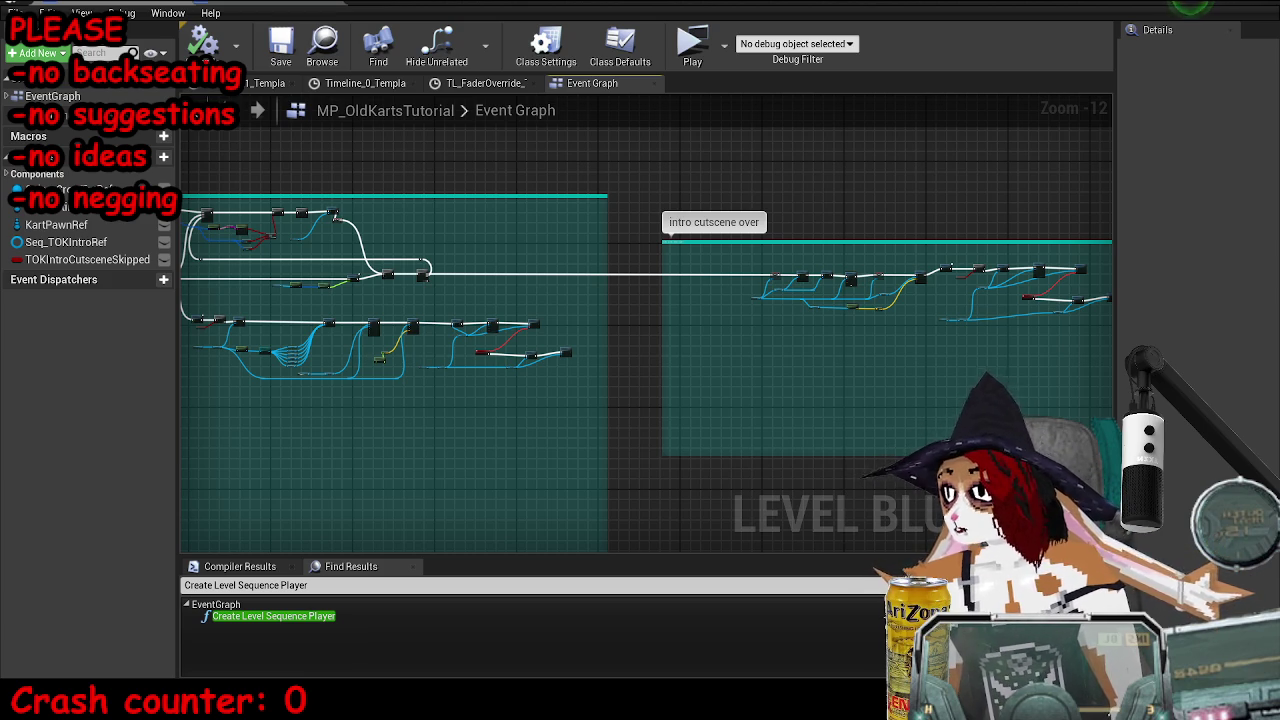
scroll(705, 270, up, 7)
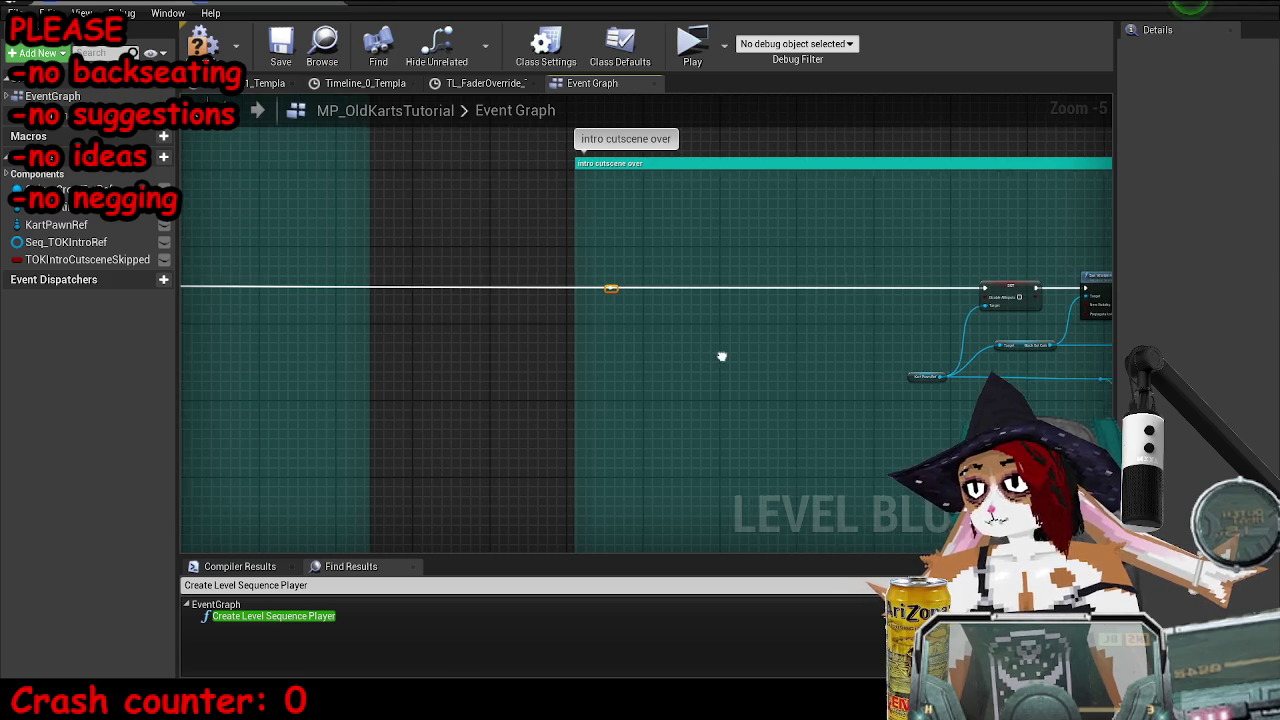
drag(720, 357, 763, 357)
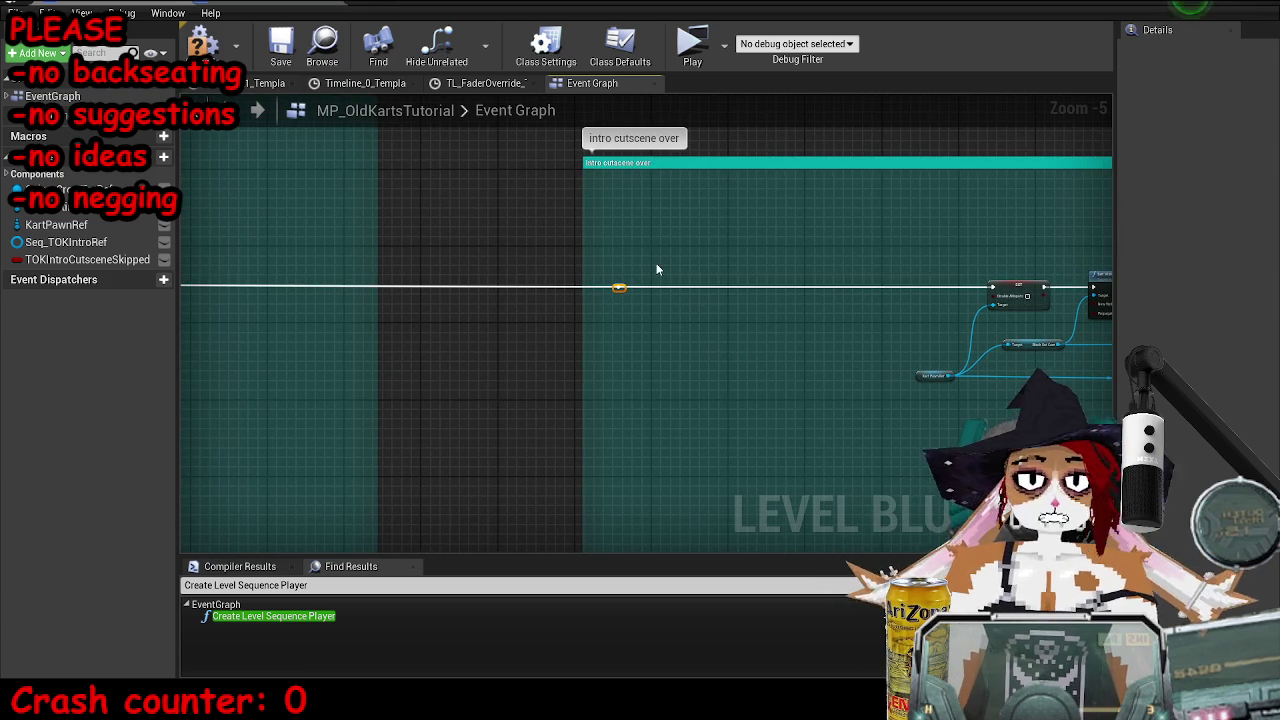
mouse_move(330, 667)
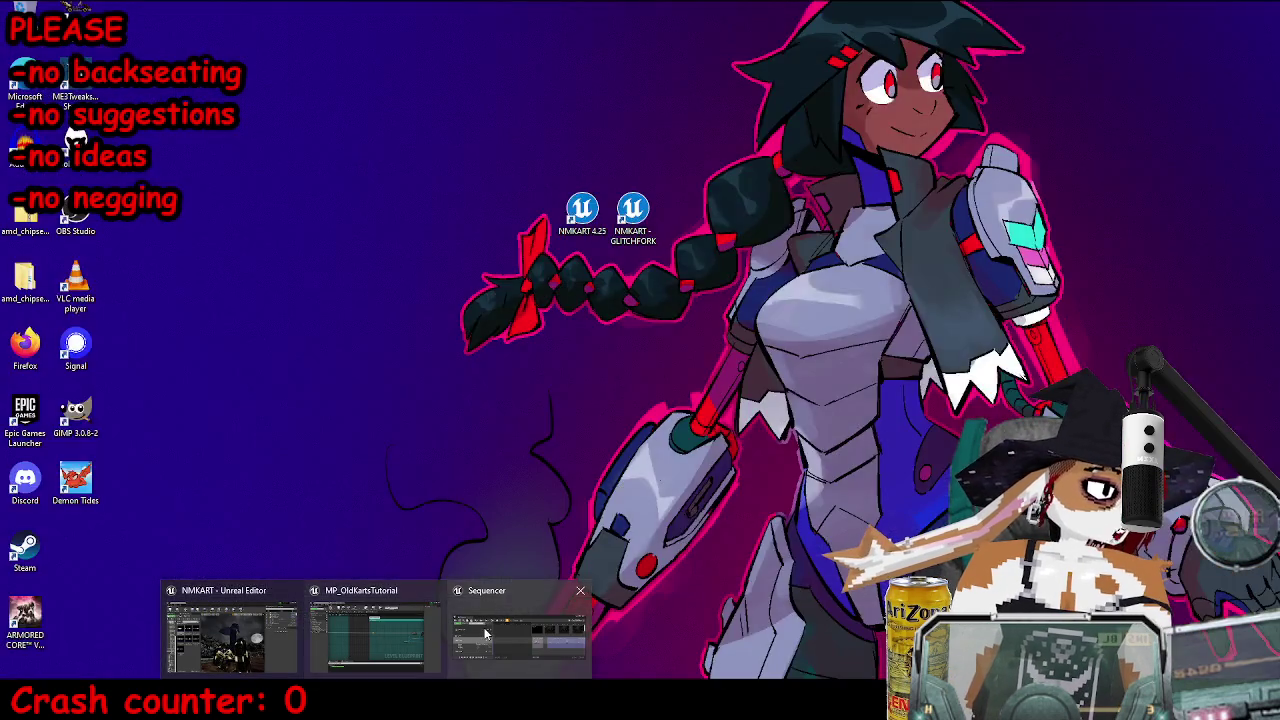
click(383, 640)
scroll(735, 174, down, 10)
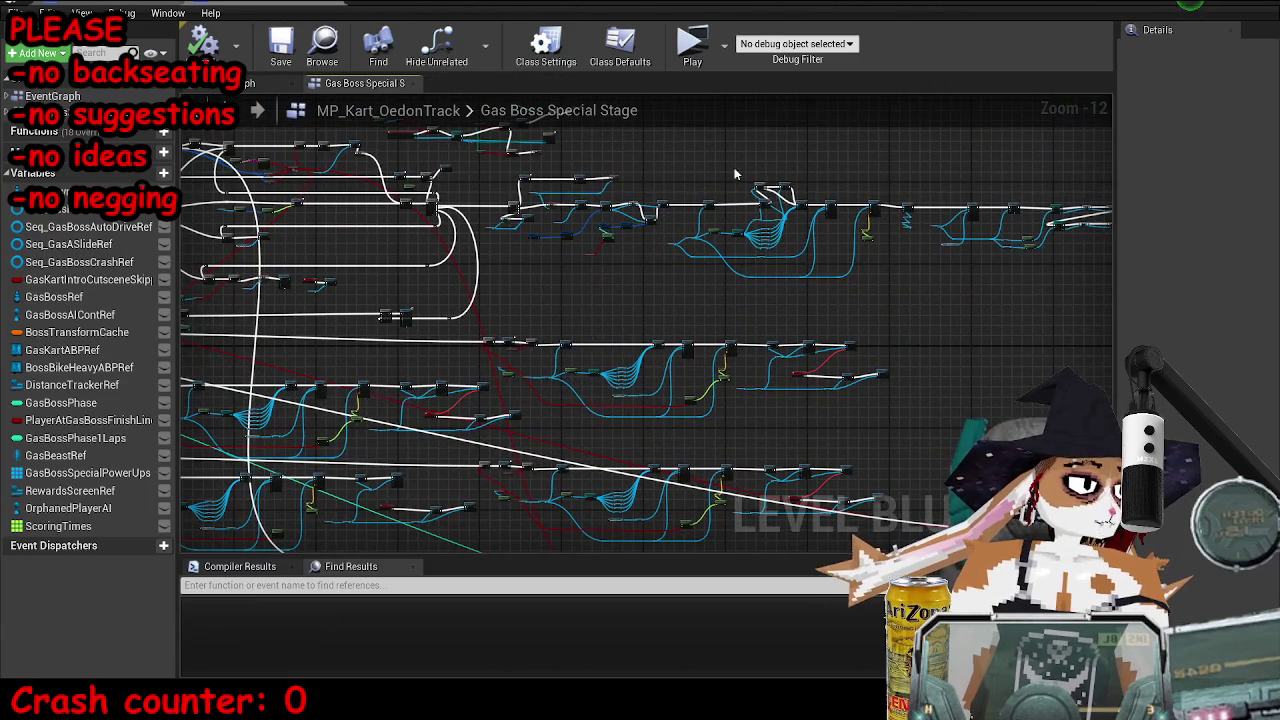
scroll(735, 174, up, 7)
mouse_move(420, 208)
mouse_down()
mouse_move(478, 294)
mouse_move(530, 290)
mouse_up()
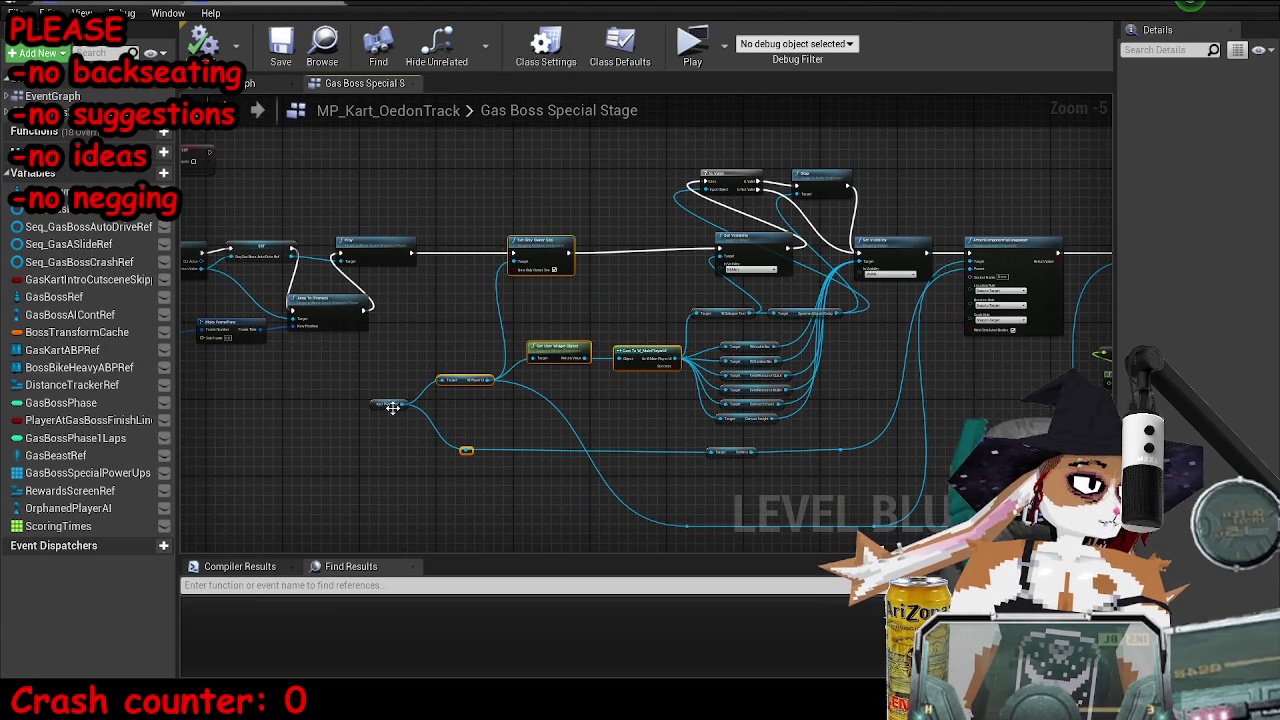
scroll(392, 407, down, 2)
mouse_move(480, 228)
mouse_down()
mouse_move(720, 429)
mouse_move(845, 497)
mouse_up()
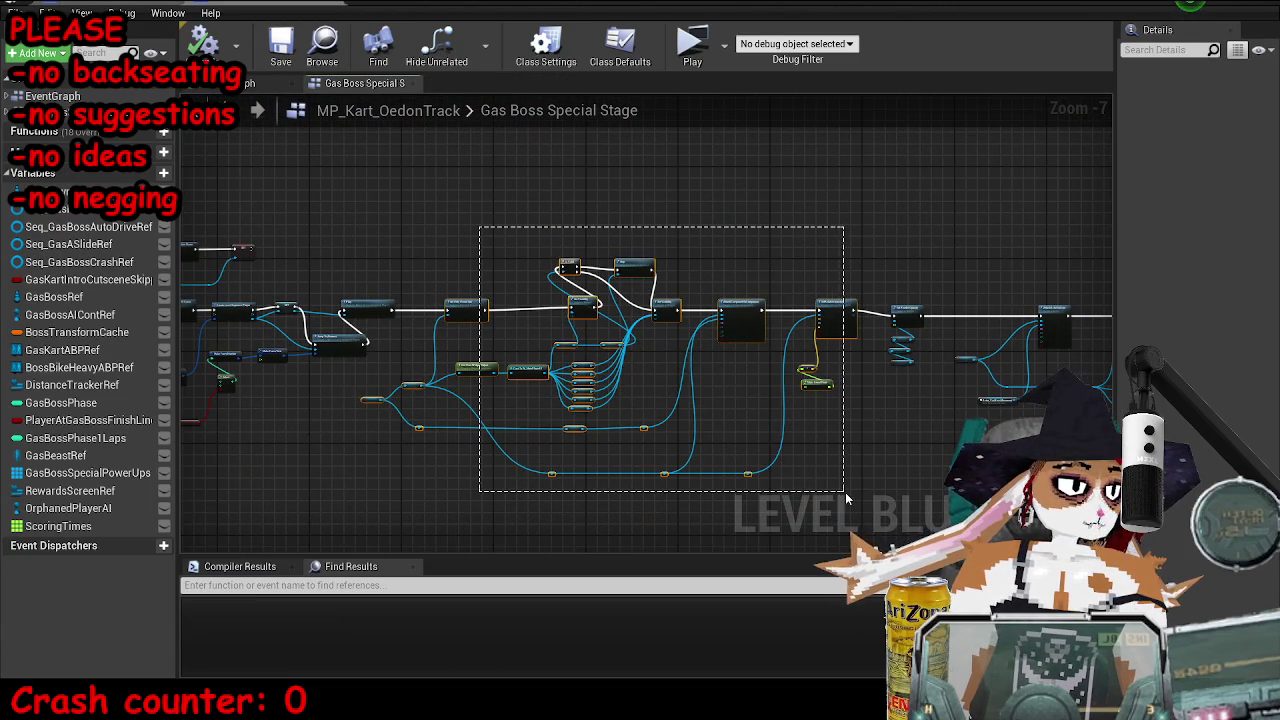
drag(592, 315, 662, 288)
scroll(662, 288, up, 3)
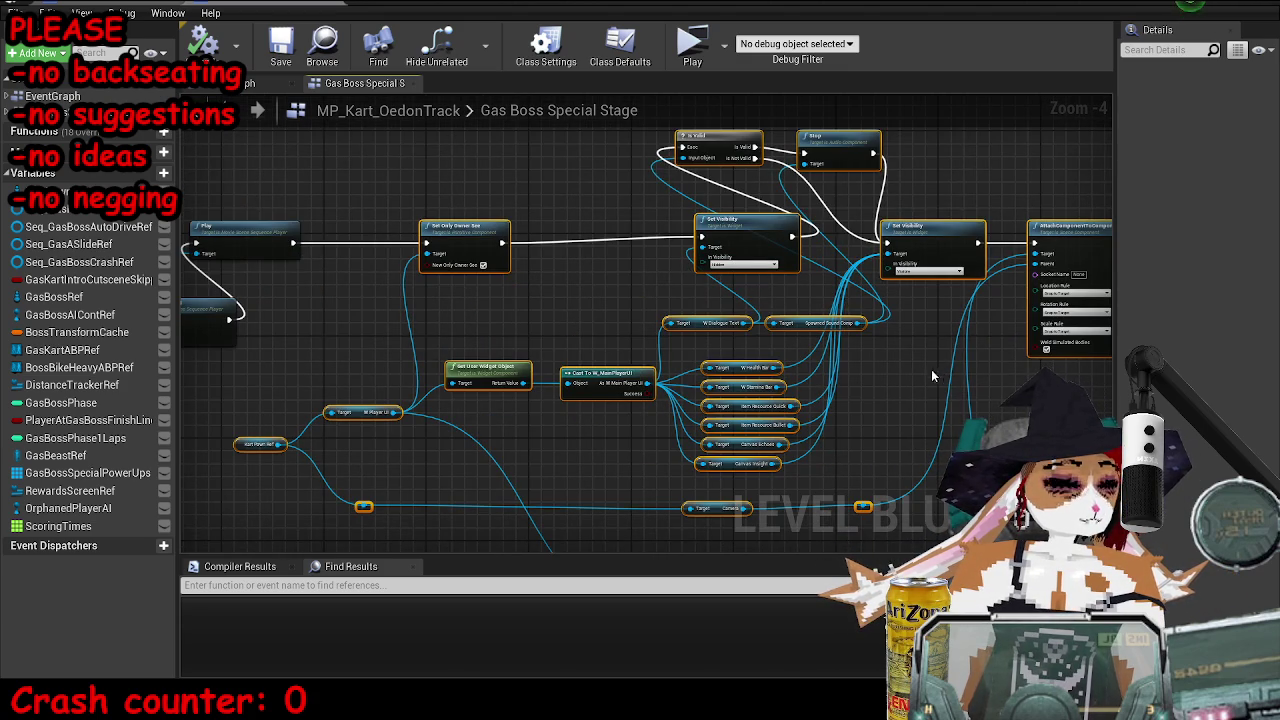
click(260, 8)
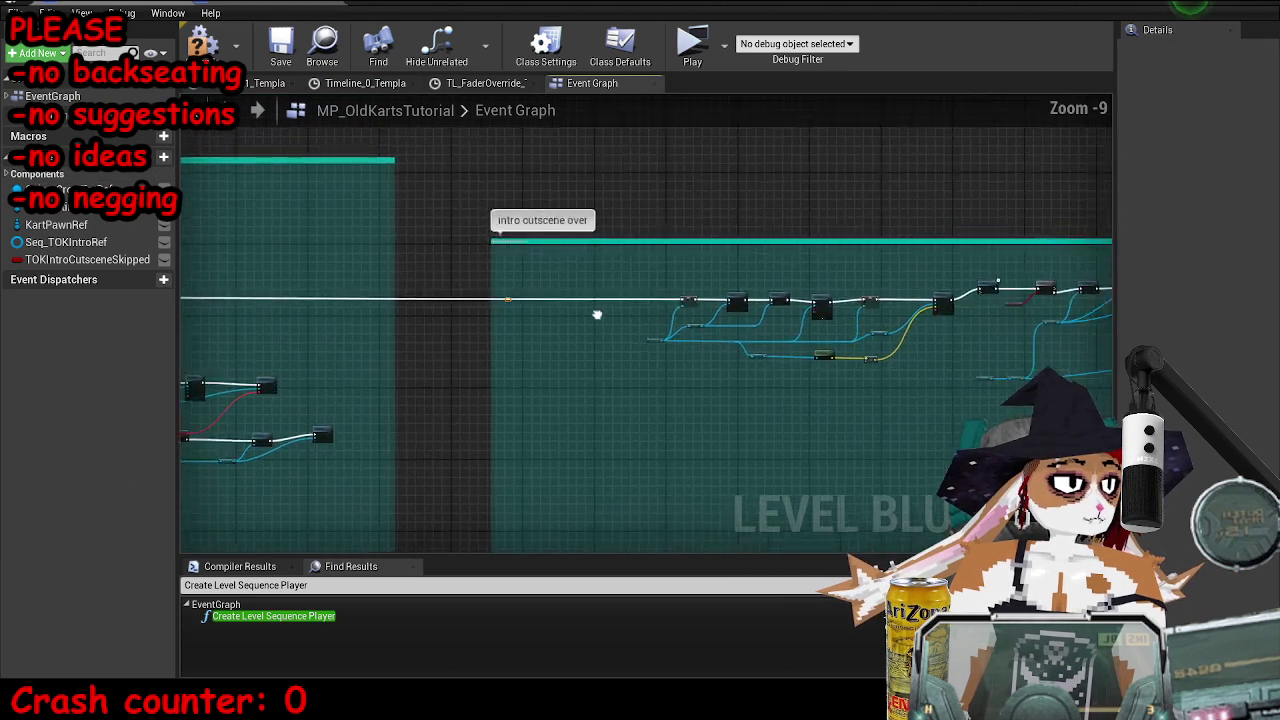
- Widen the 'intro cutscene over' comment and move the node chain right inside it
scroll(389, 283, down, 3)
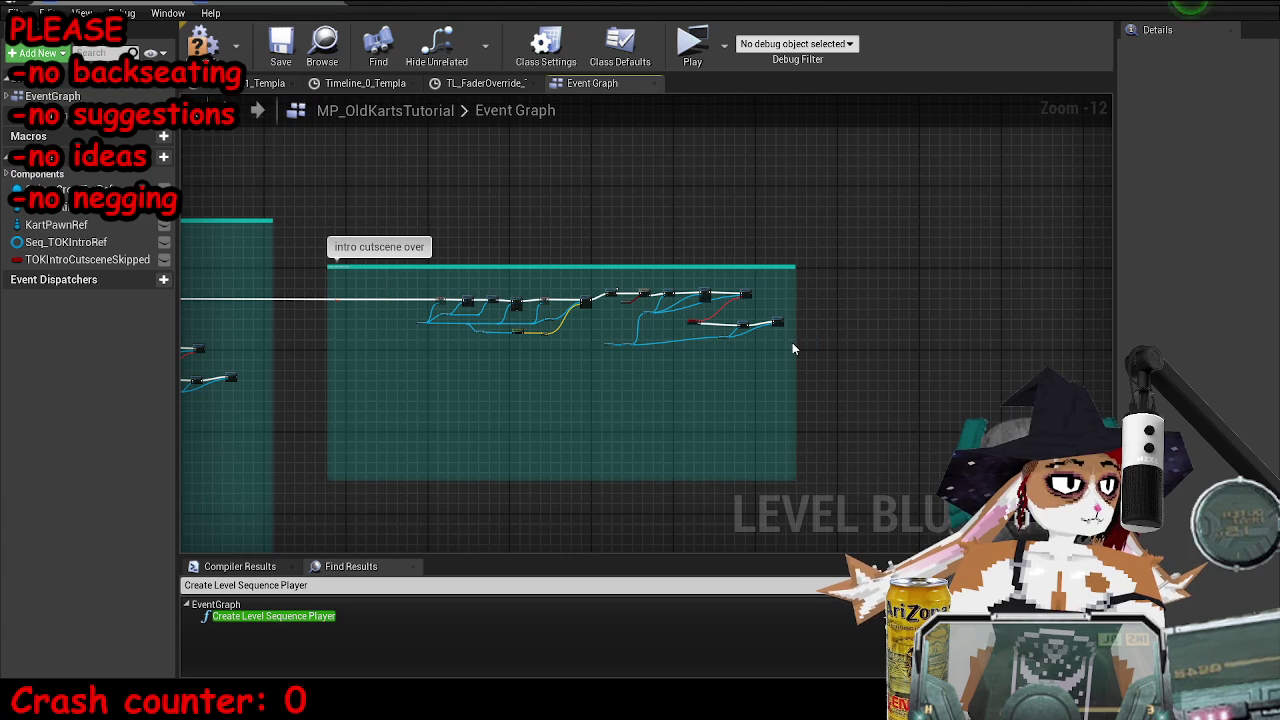
drag(795, 348, 978, 342)
drag(470, 302, 673, 305)
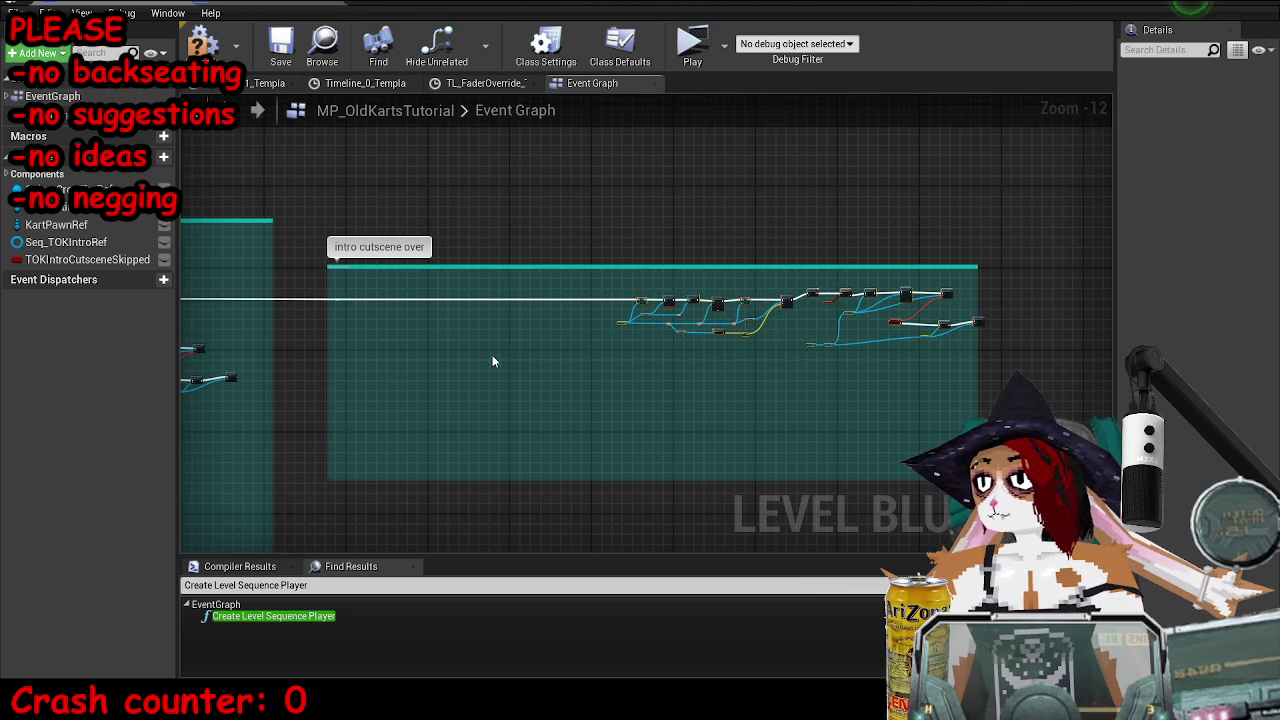
- Wire the exec line into Set Only Owner See and on into the SET node
scroll(490, 355, up, 4)
scroll(592, 353, up, 3)
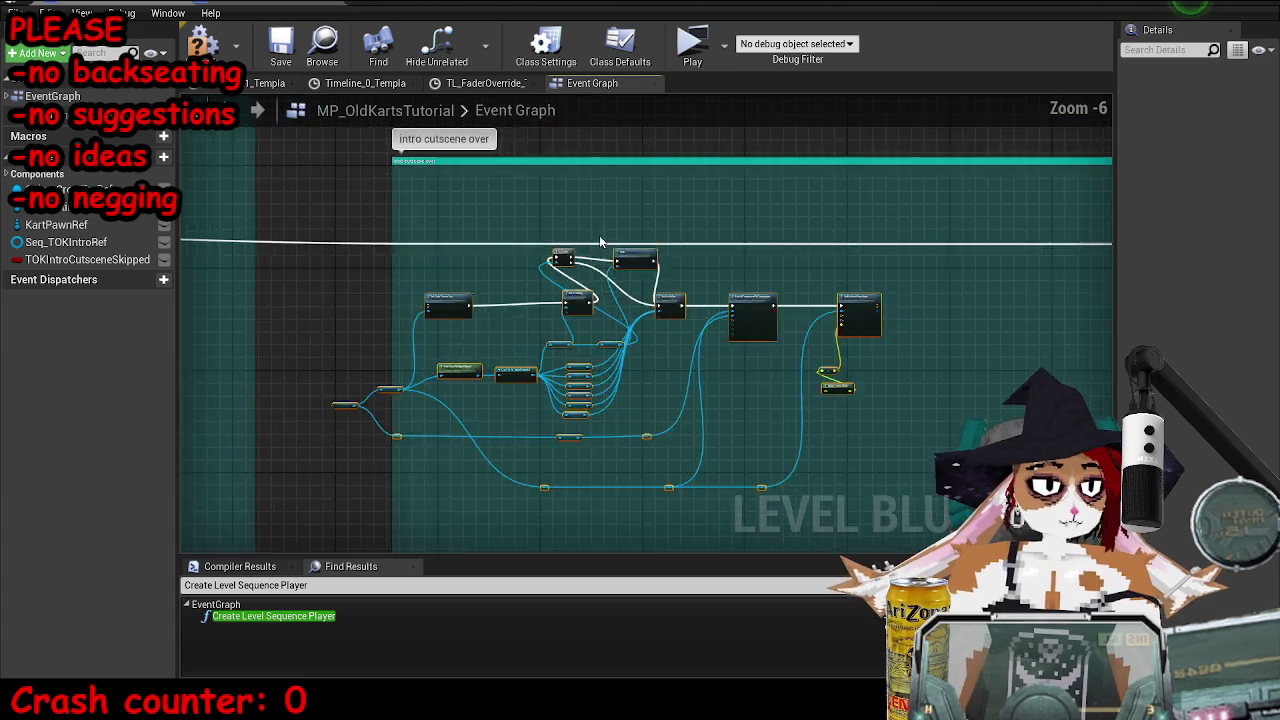
scroll(388, 250, up, 2)
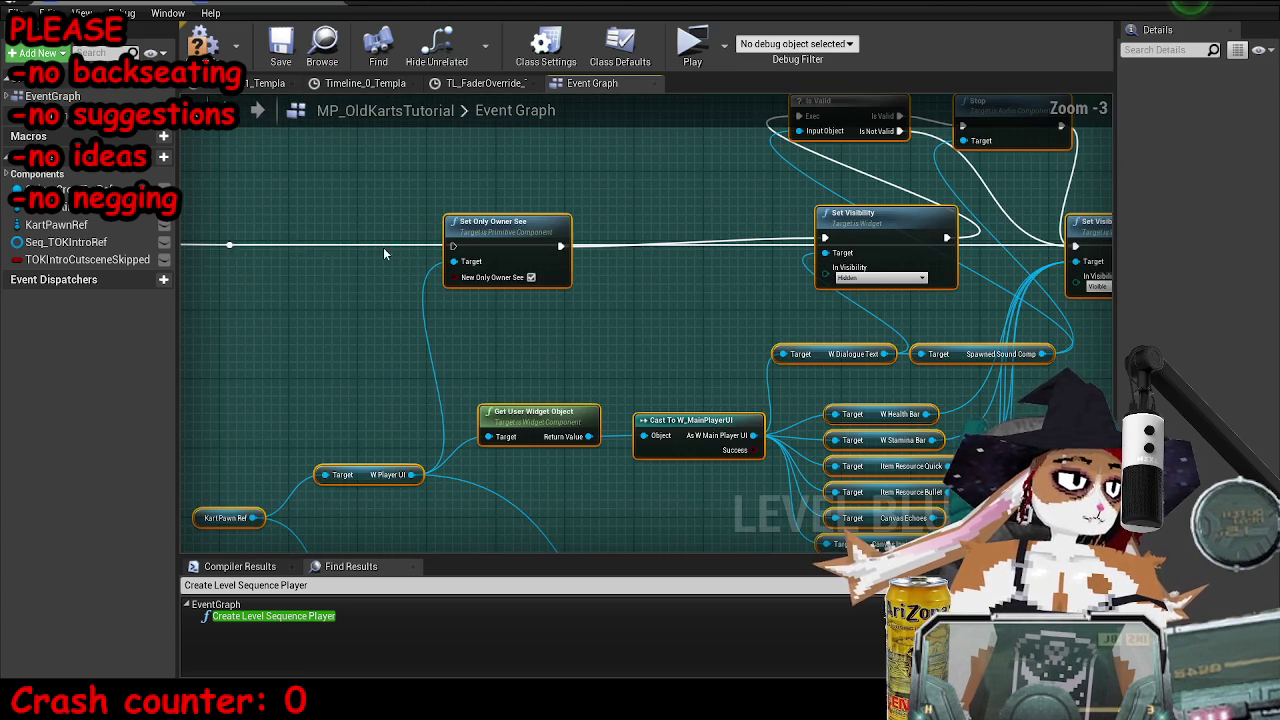
mouse_move(230, 245)
mouse_down()
mouse_move(505, 250)
mouse_move(731, 289)
mouse_move(602, 311)
mouse_move(1215, 300)
mouse_move(480, 345)
mouse_move(776, 298)
mouse_up()
scroll(505, 250, down, 2)
scroll(568, 305, up, 2)
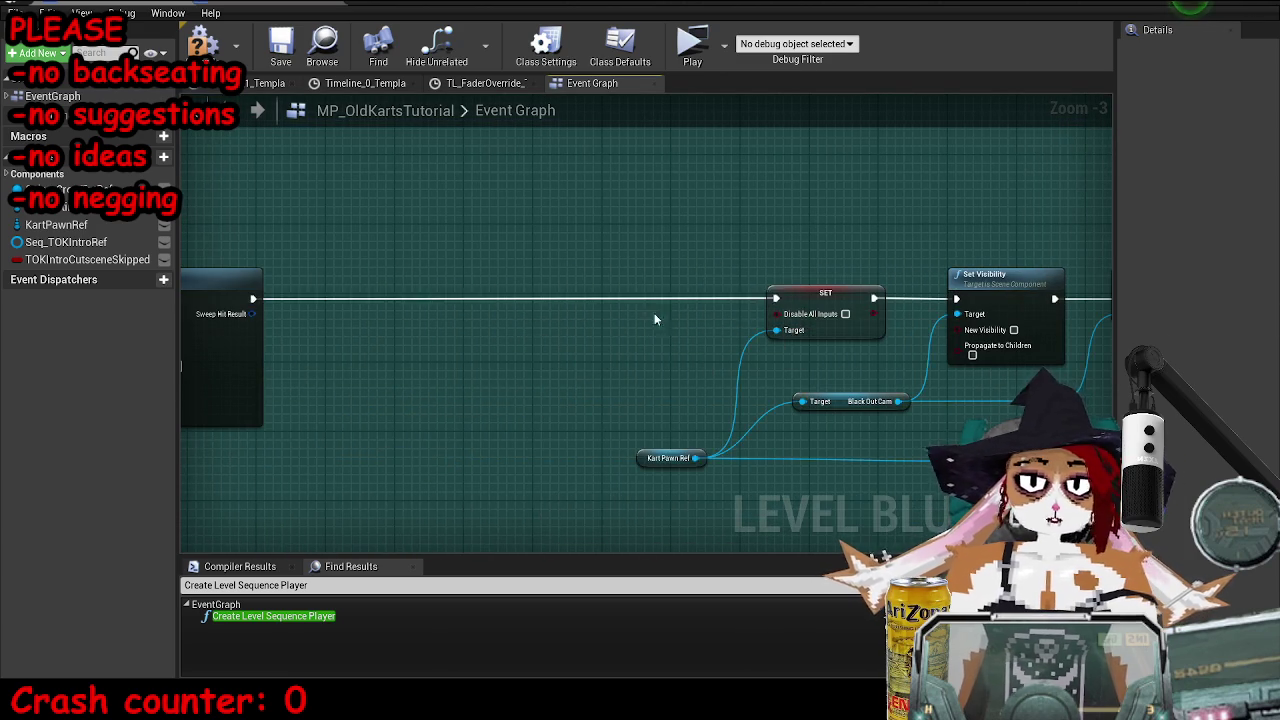
drag(489, 308, 766, 243)
scroll(583, 296, down, 2)
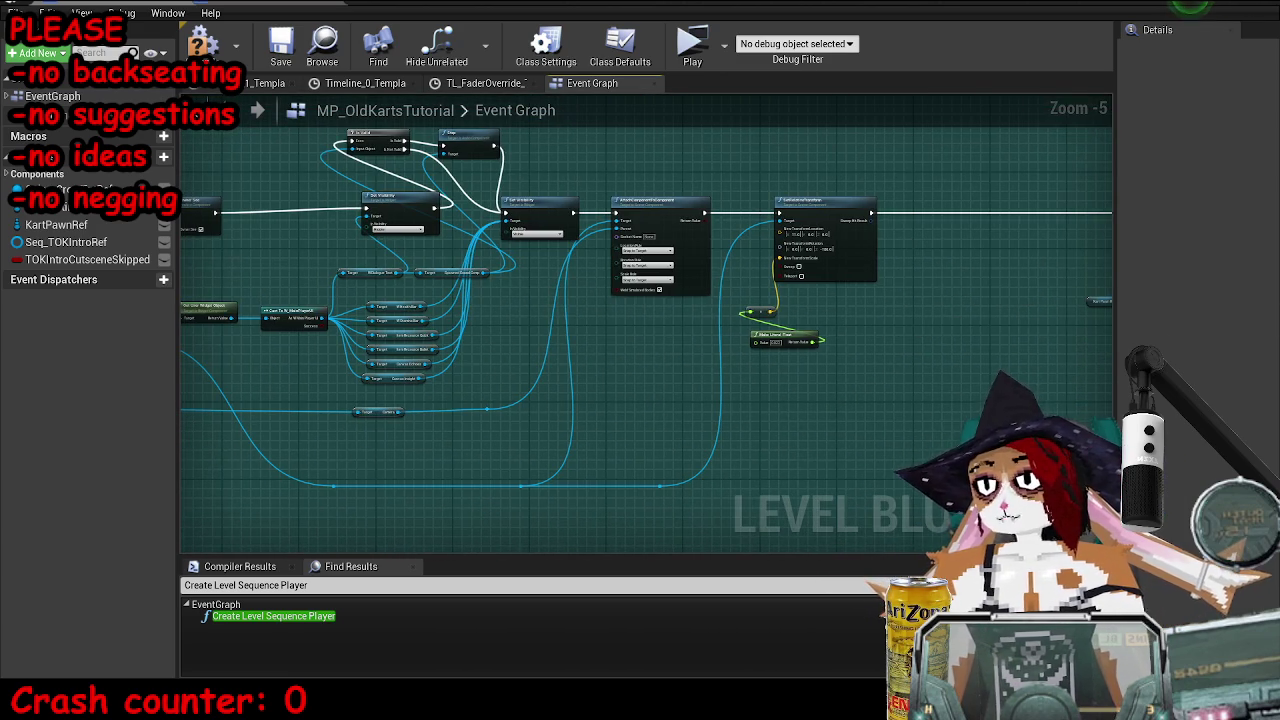
- Review the start of the dialogue chain and select the Set Only Owner See node
mouse_move(553, 269)
mouse_down()
mouse_move(743, 259)
mouse_move(634, 247)
mouse_up()
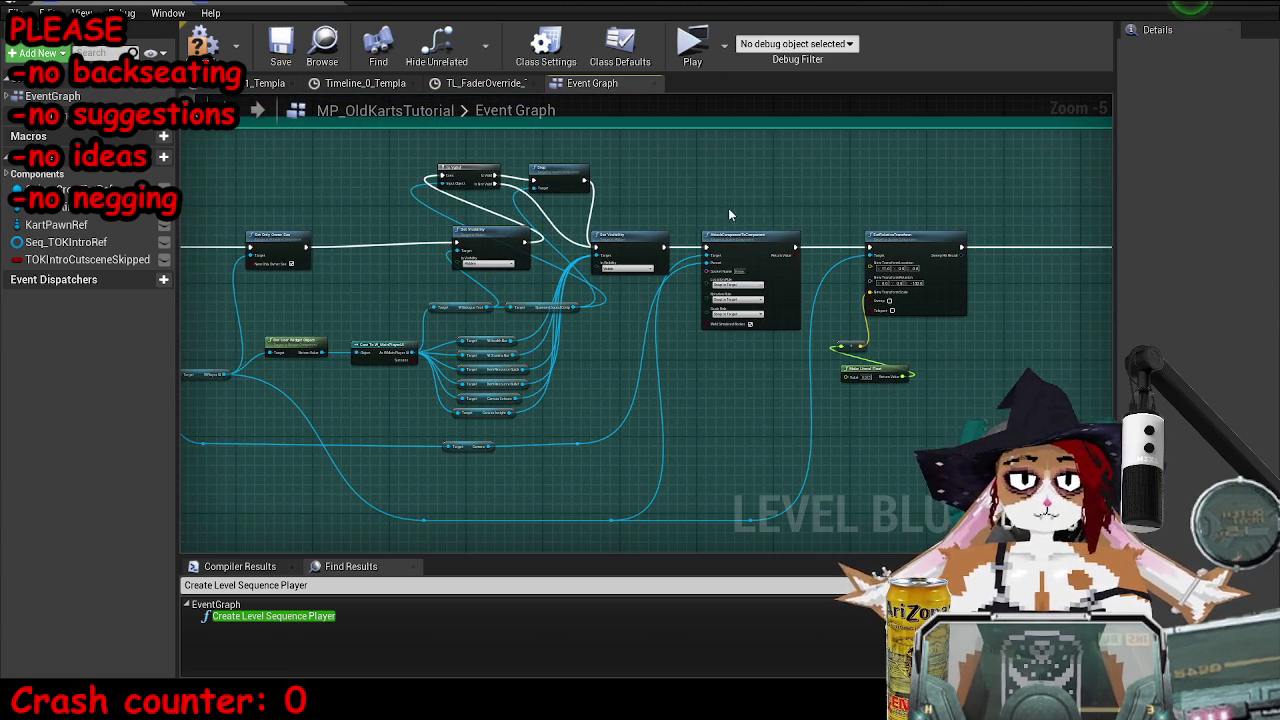
drag(548, 369, 753, 344)
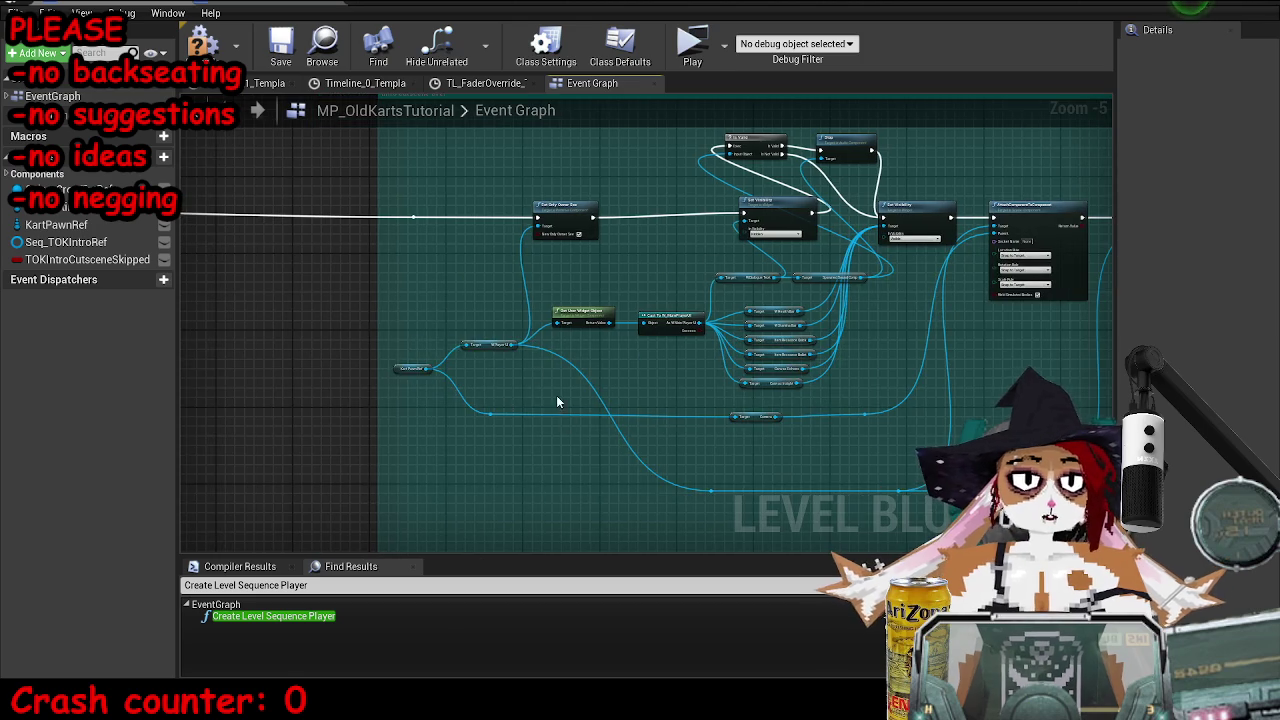
scroll(560, 403, up, 3)
drag(834, 128, 680, 250)
mouse_move(600, 178)
mouse_down()
mouse_move(558, 330)
mouse_move(500, 378)
mouse_move(438, 376)
mouse_up()
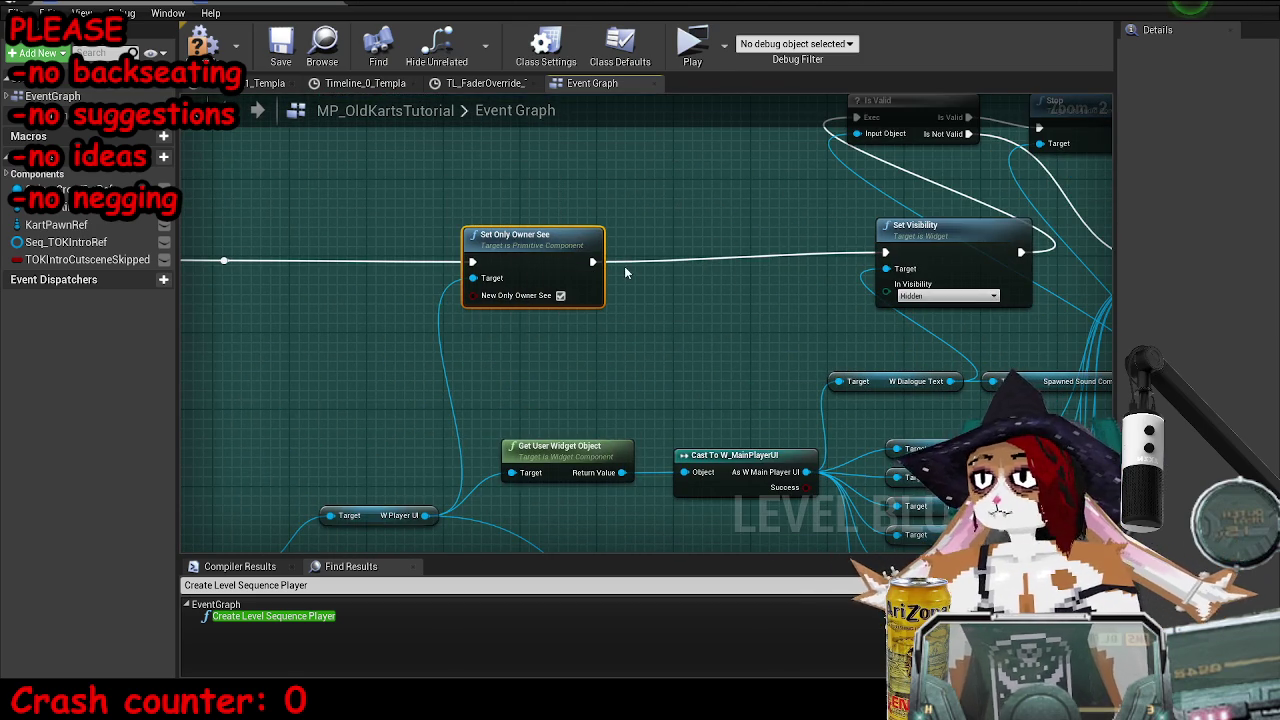
- Move Set Visibility, W Dialogue Text and Spawned Sound Comp left and nudge Stop upward
drag(619, 260, 296, 335)
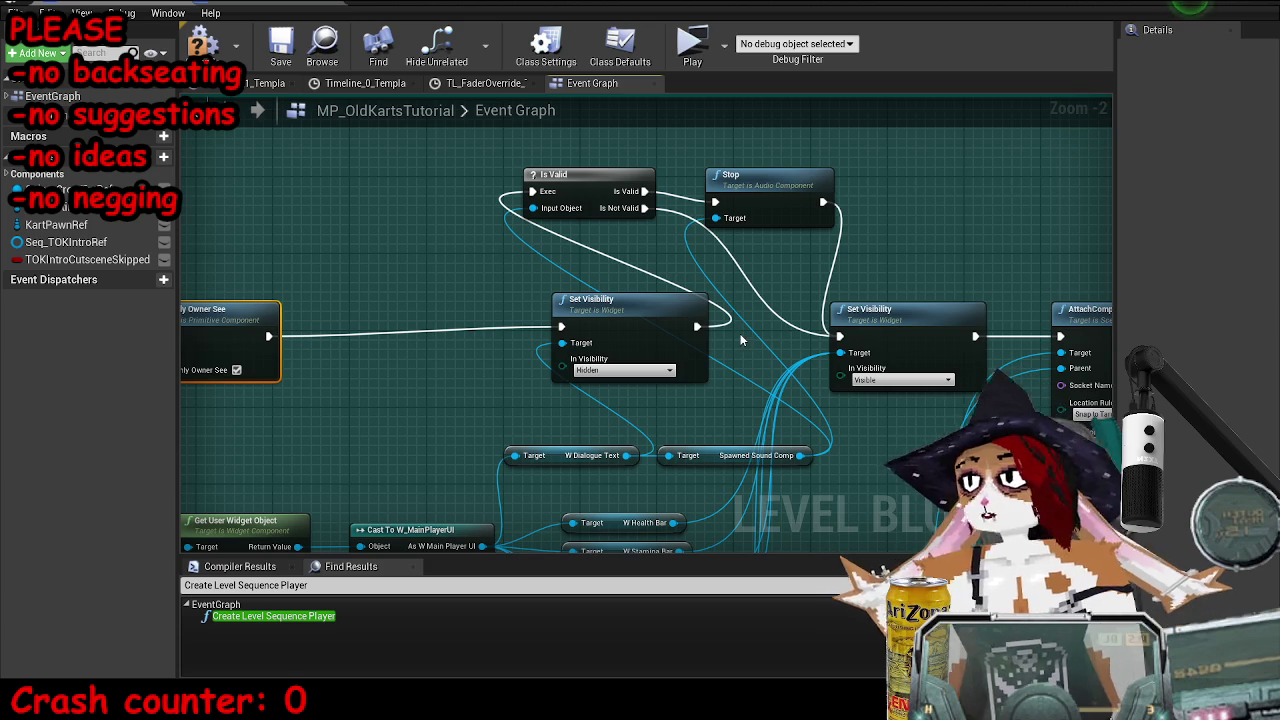
click(680, 330)
mouse_move(646, 337)
mouse_down()
mouse_move(670, 283)
mouse_move(584, 283)
mouse_up()
click(588, 402)
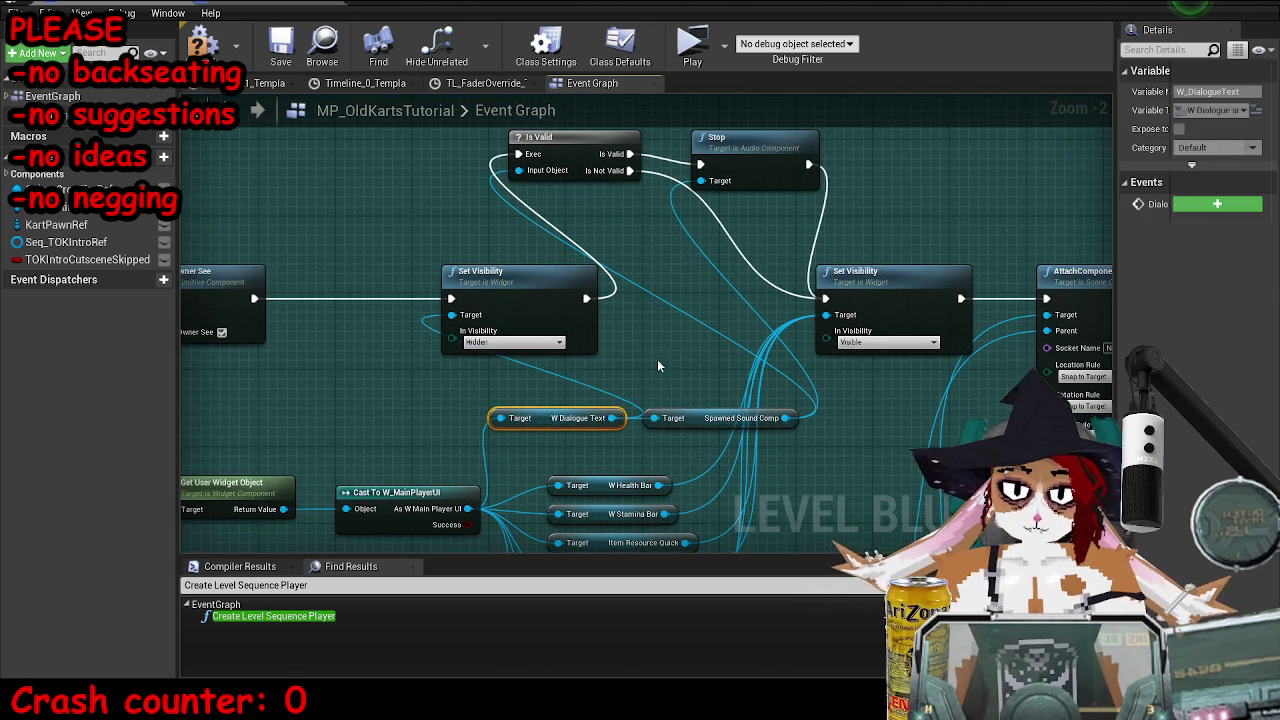
click(703, 420)
drag(562, 420, 457, 420)
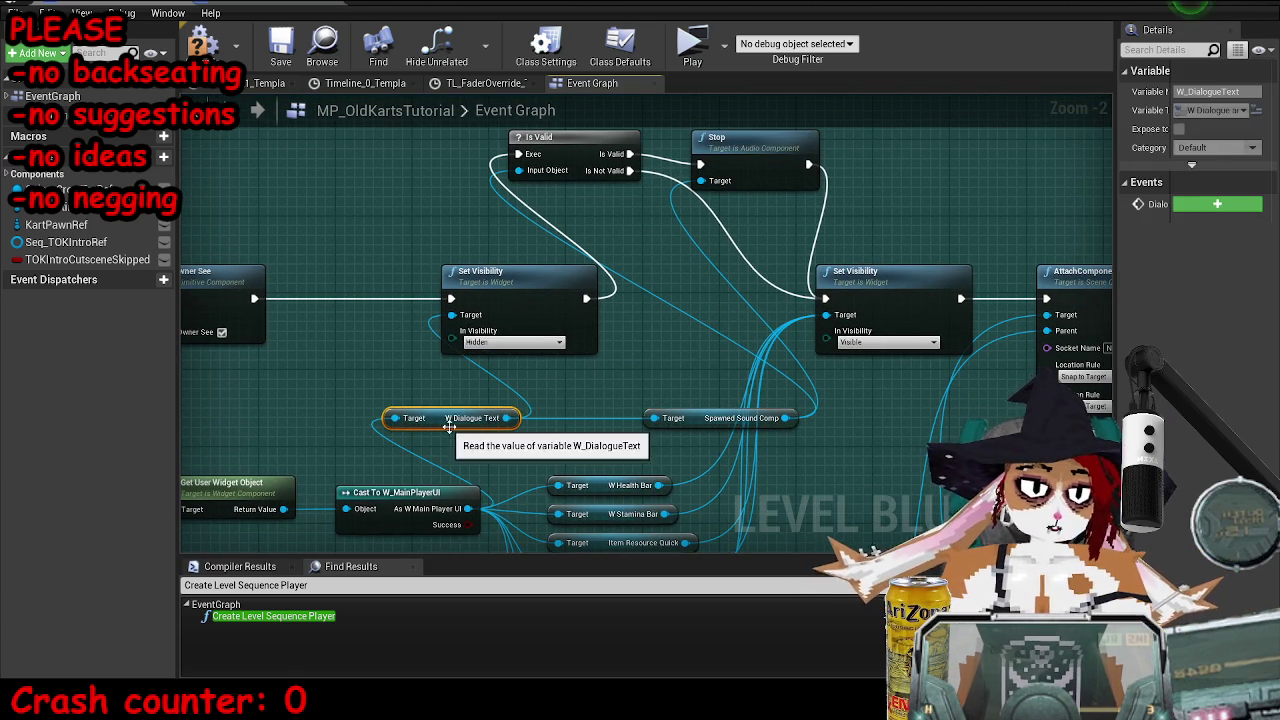
mouse_move(736, 422)
mouse_down()
mouse_move(640, 413)
mouse_move(650, 384)
mouse_move(648, 434)
mouse_up()
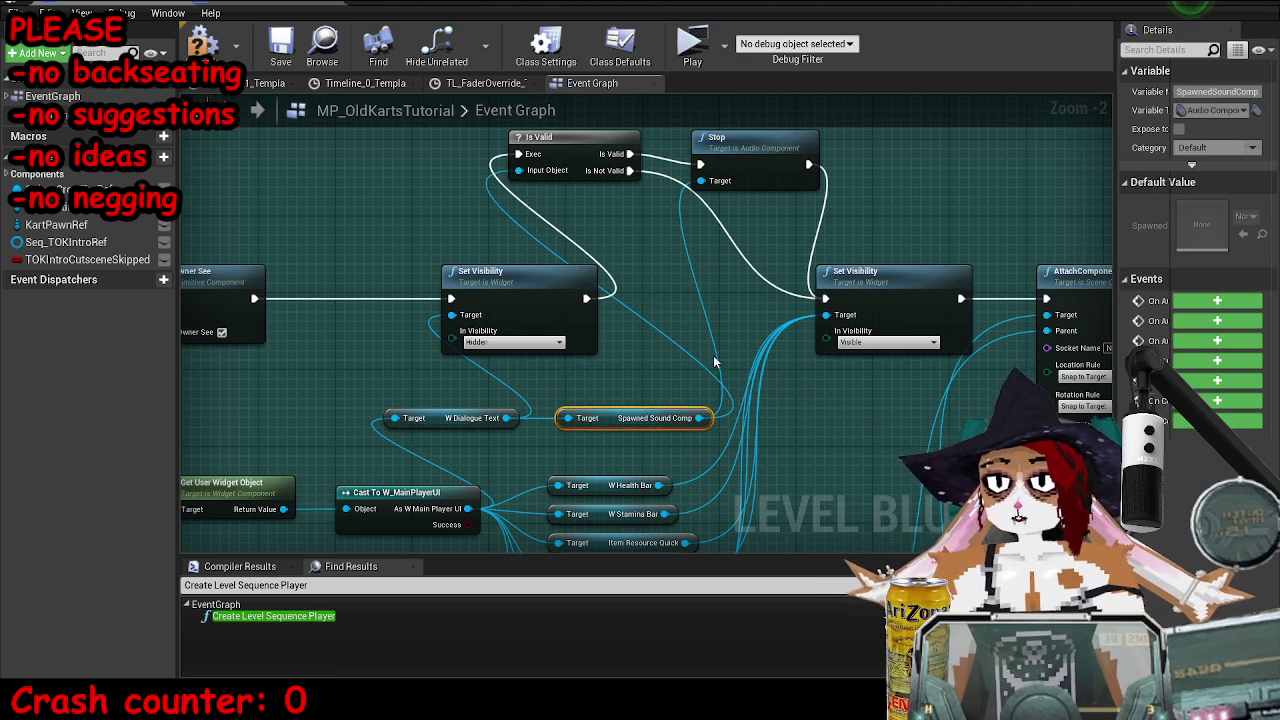
drag(745, 170, 745, 160)
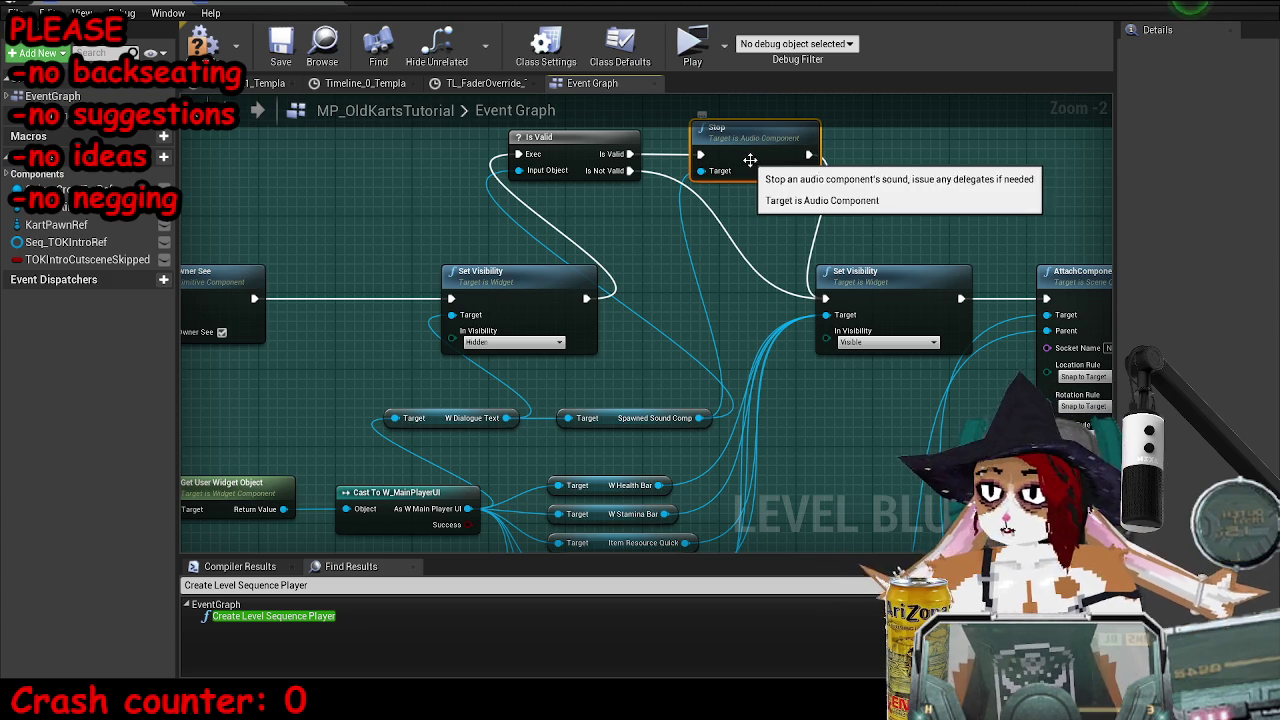
- Inspect the Is Valid, Stop and AttachComponentToComponent nodes
mouse_move(867, 303)
mouse_down()
mouse_move(742, 284)
mouse_move(787, 303)
mouse_move(920, 314)
mouse_up()
mouse_move(470, 162)
mouse_down()
mouse_move(520, 226)
mouse_move(511, 252)
mouse_up()
click(520, 226)
click(696, 195)
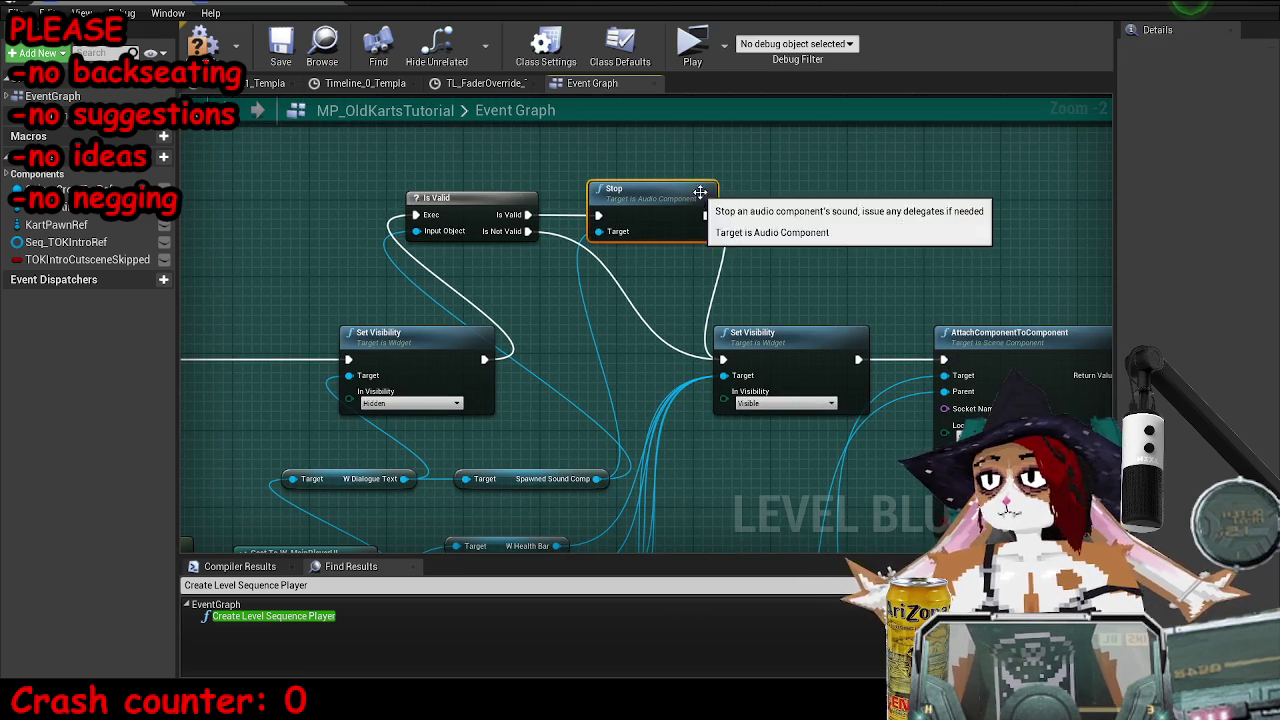
scroll(650, 240, down, 2)
drag(713, 224, 757, 109)
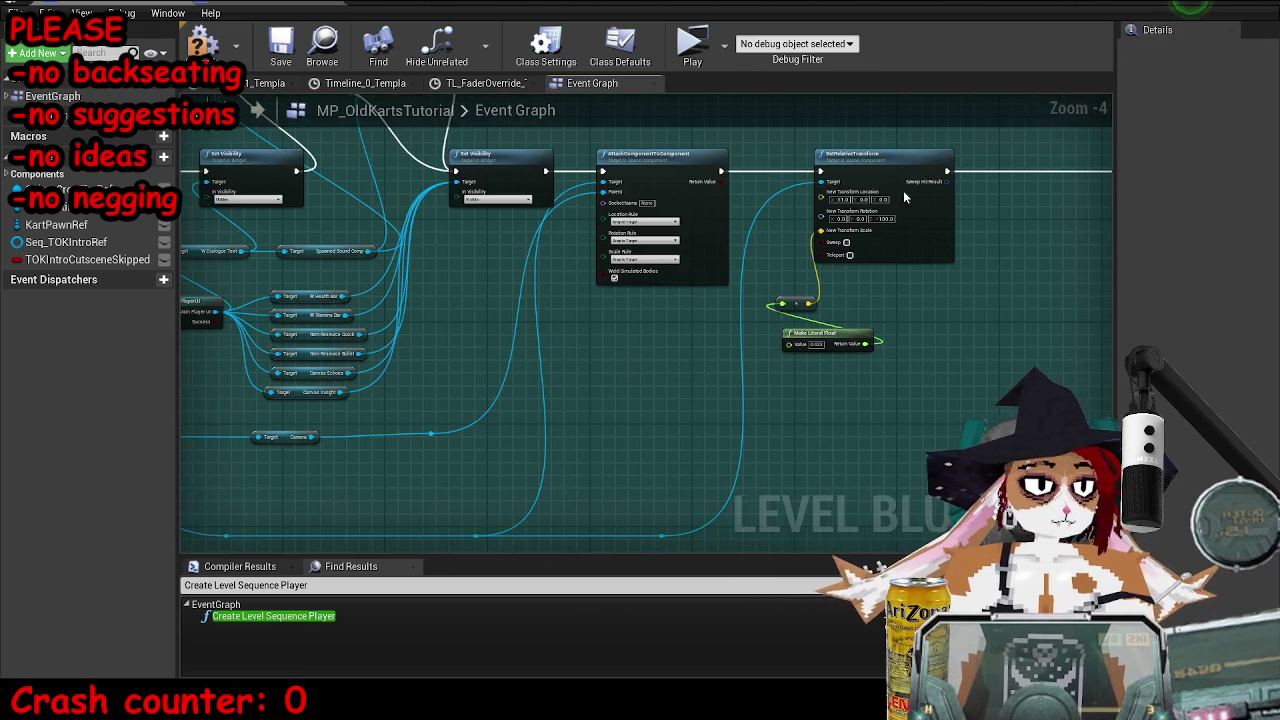
click(650, 200)
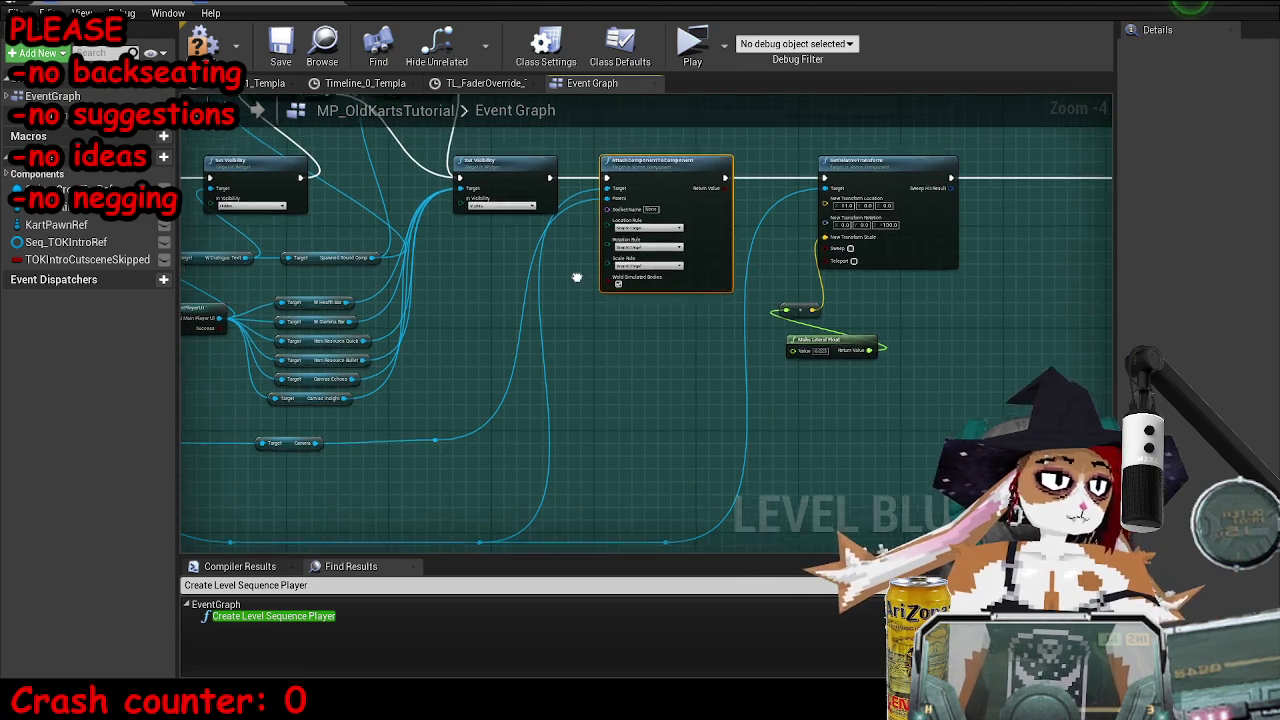
- Check the SetRelativeTransform node, then save the MP_OldKartsTutorial map
drag(614, 270, 660, 287)
click(914, 196)
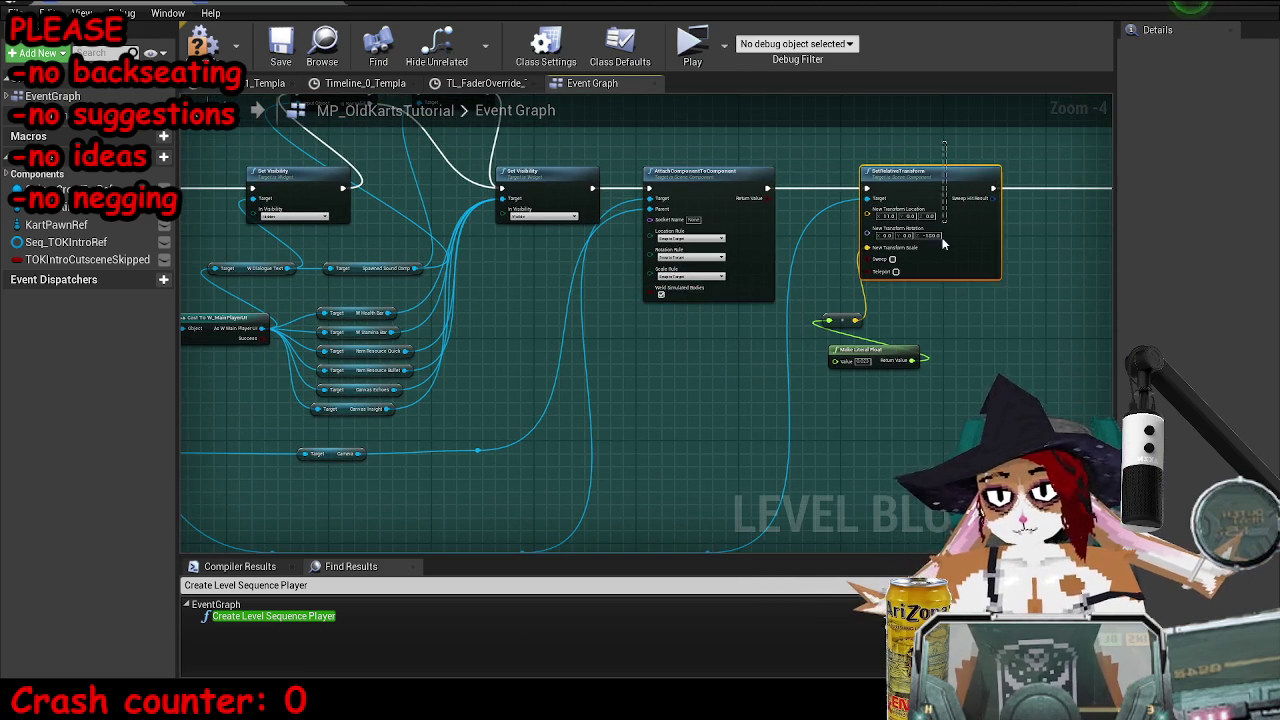
drag(1018, 225, 828, 268)
scroll(955, 262, down, 3)
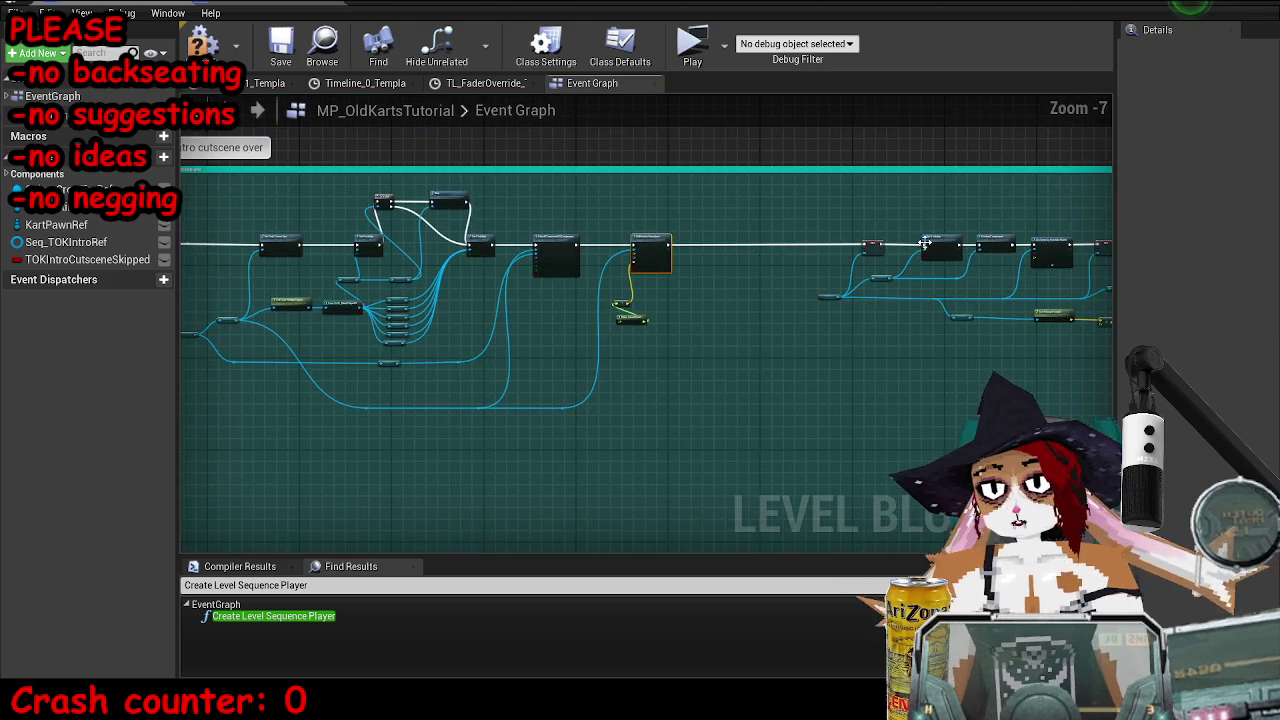
scroll(575, 170, down, 3)
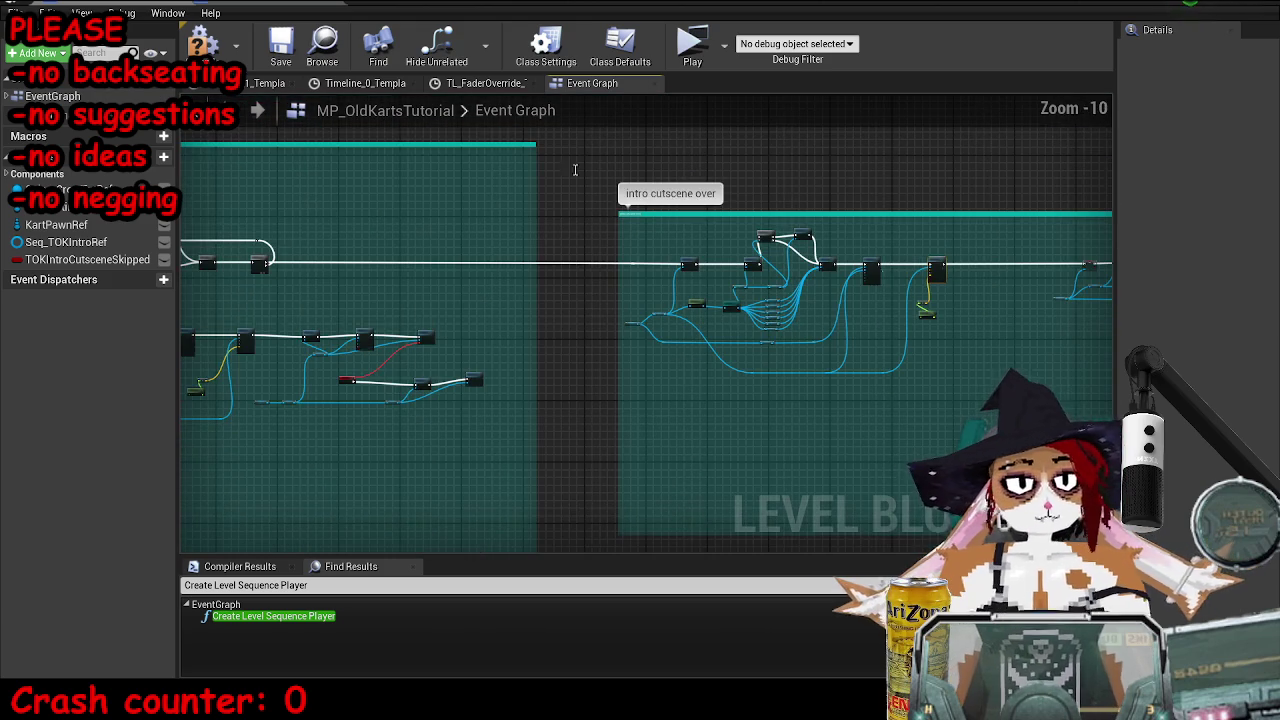
click(281, 45)
key(alt+Tab)
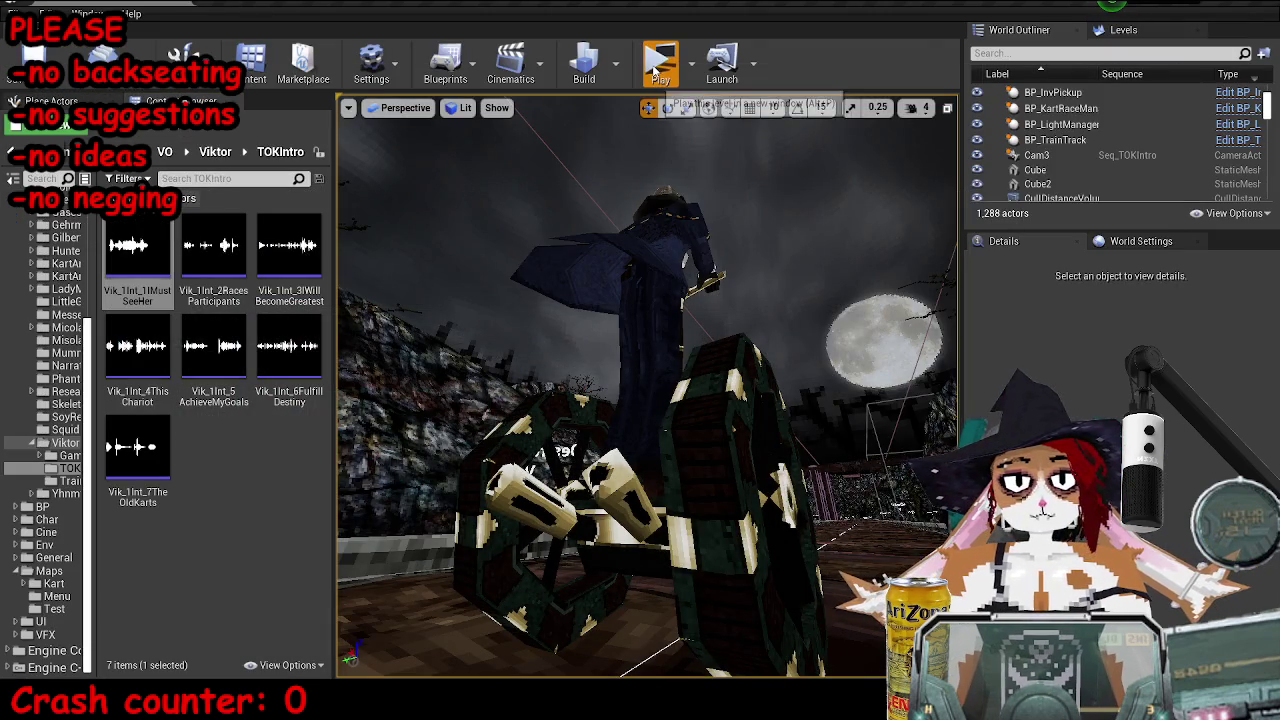
- Run a brief play-in-editor test, then reposition and send the Sequencer window back
click(657, 60)
key(Escape)
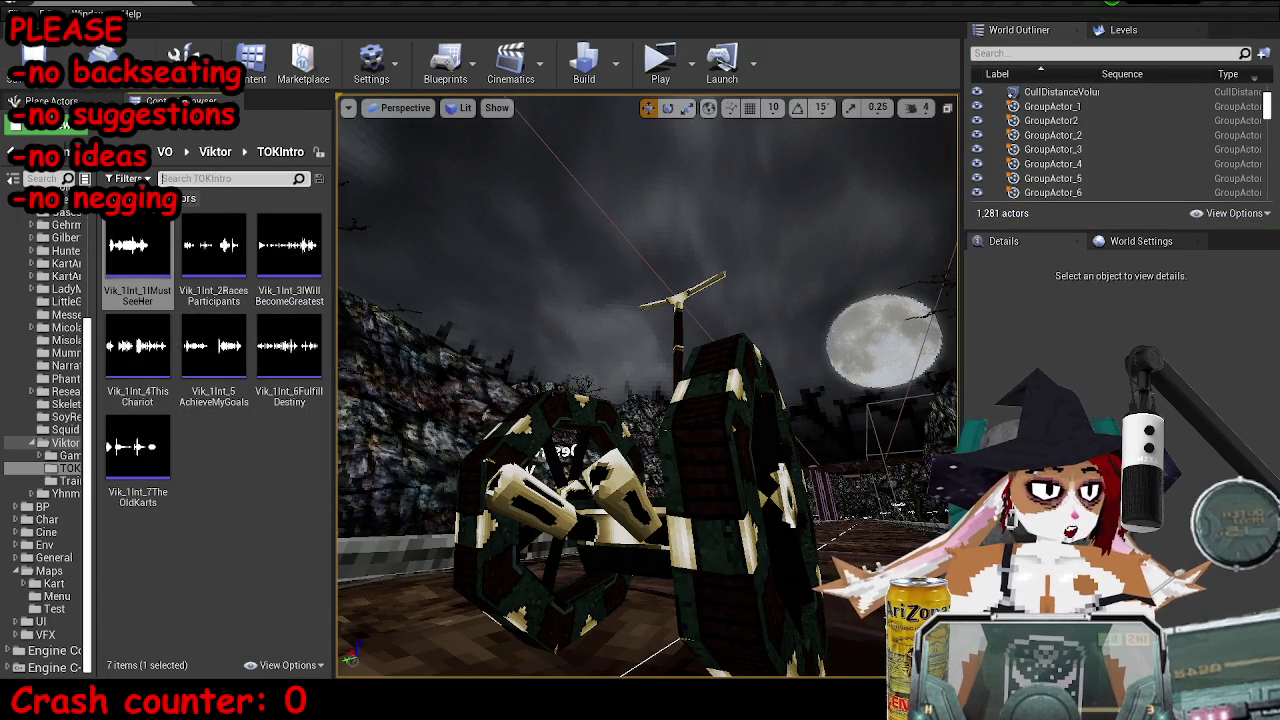
mouse_move(377, 718)
click(607, 597)
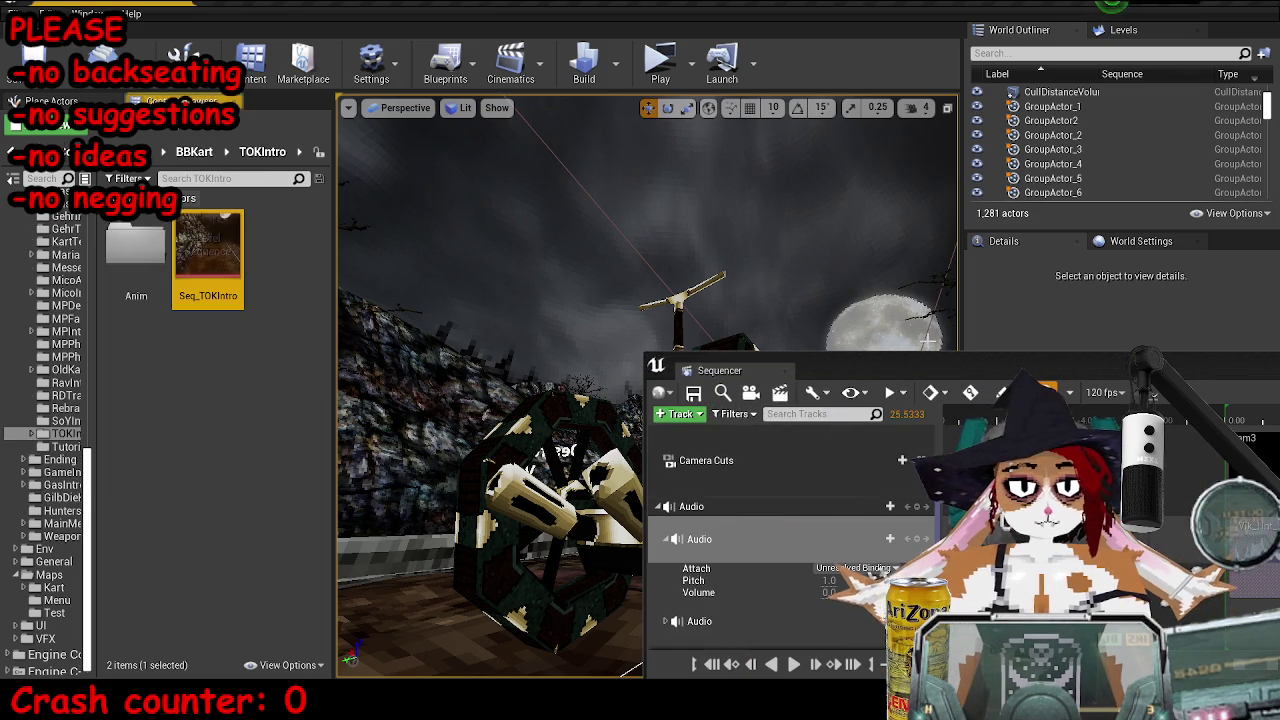
drag(962, 293, 333, 259)
click(448, 231)
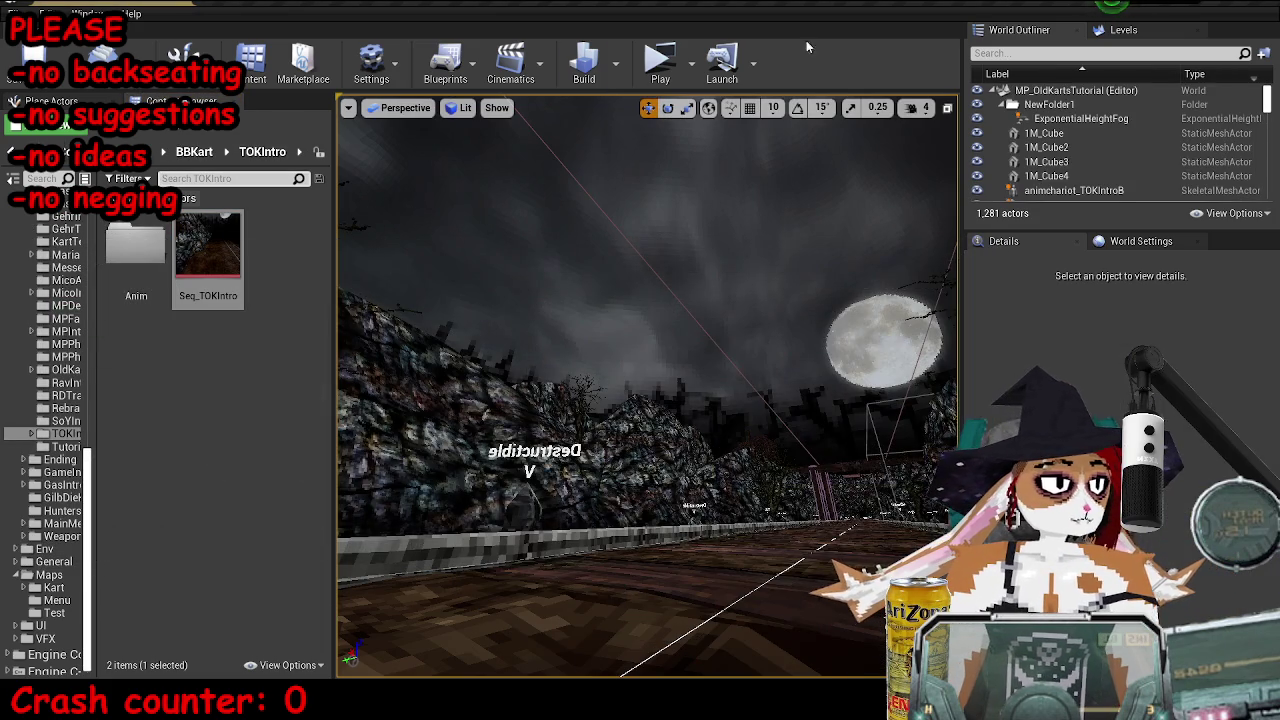
- Save and test-play the level showing 'I must see her.', then return to the Level Blueprint
key(alt+p)
key(Return)
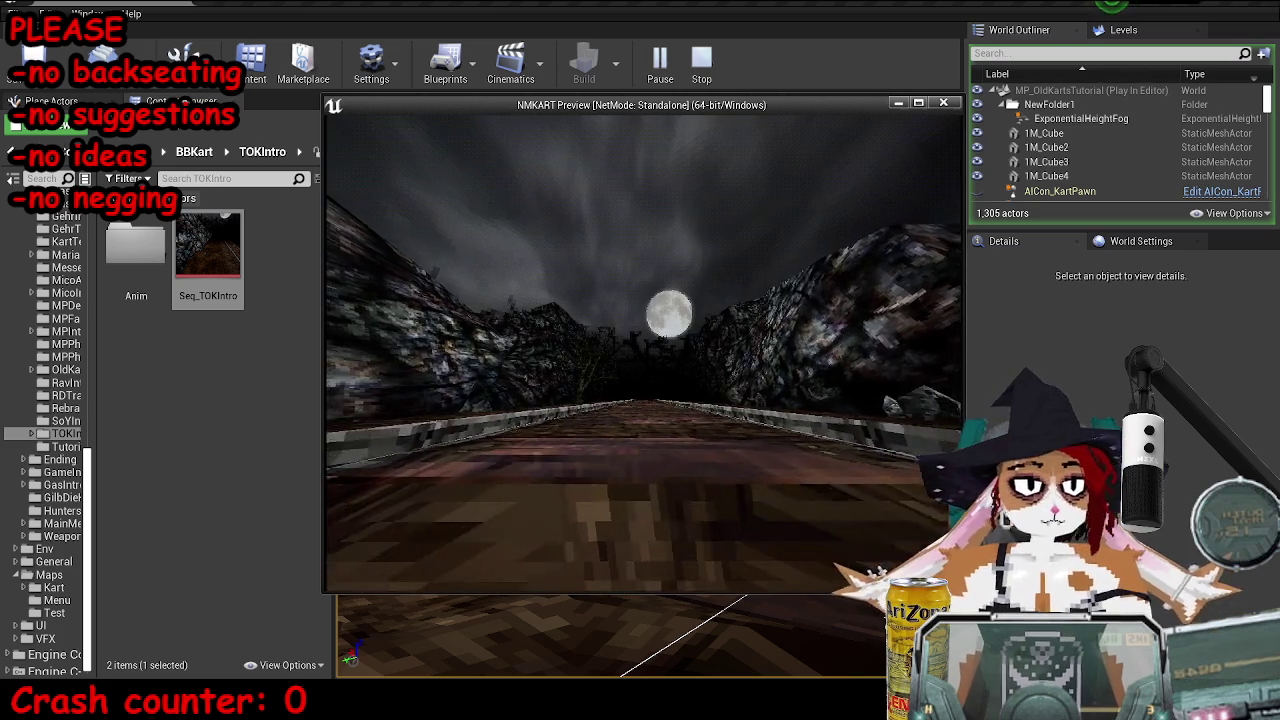
key(Escape)
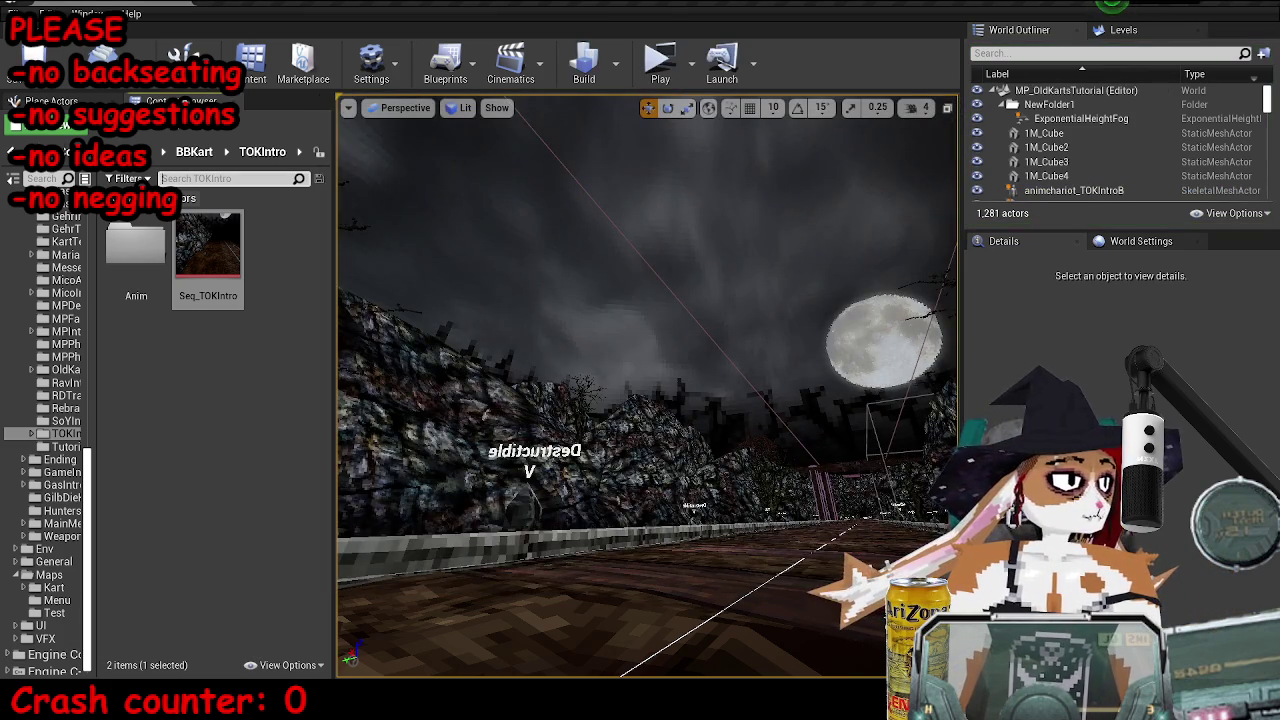
mouse_move(375, 712)
click(458, 605)
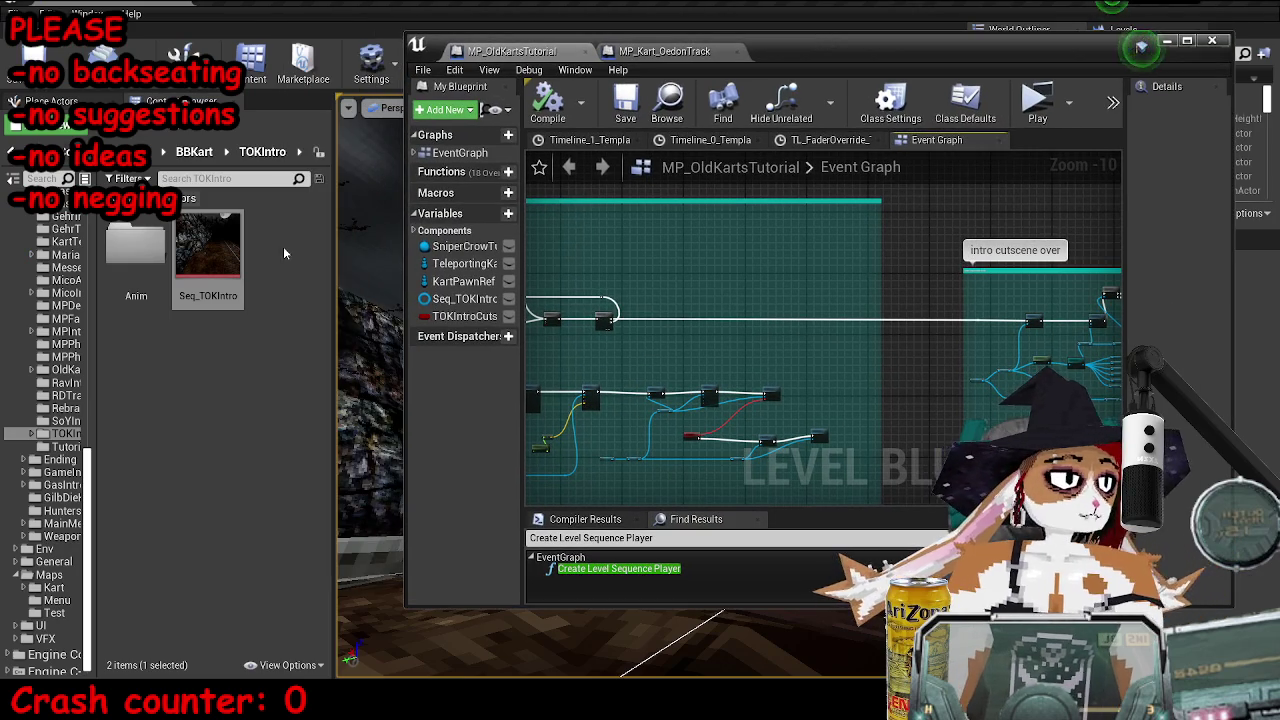
- Restore the Level Blueprint editor to a floating window positioned lower and left over the editor
click(208, 255)
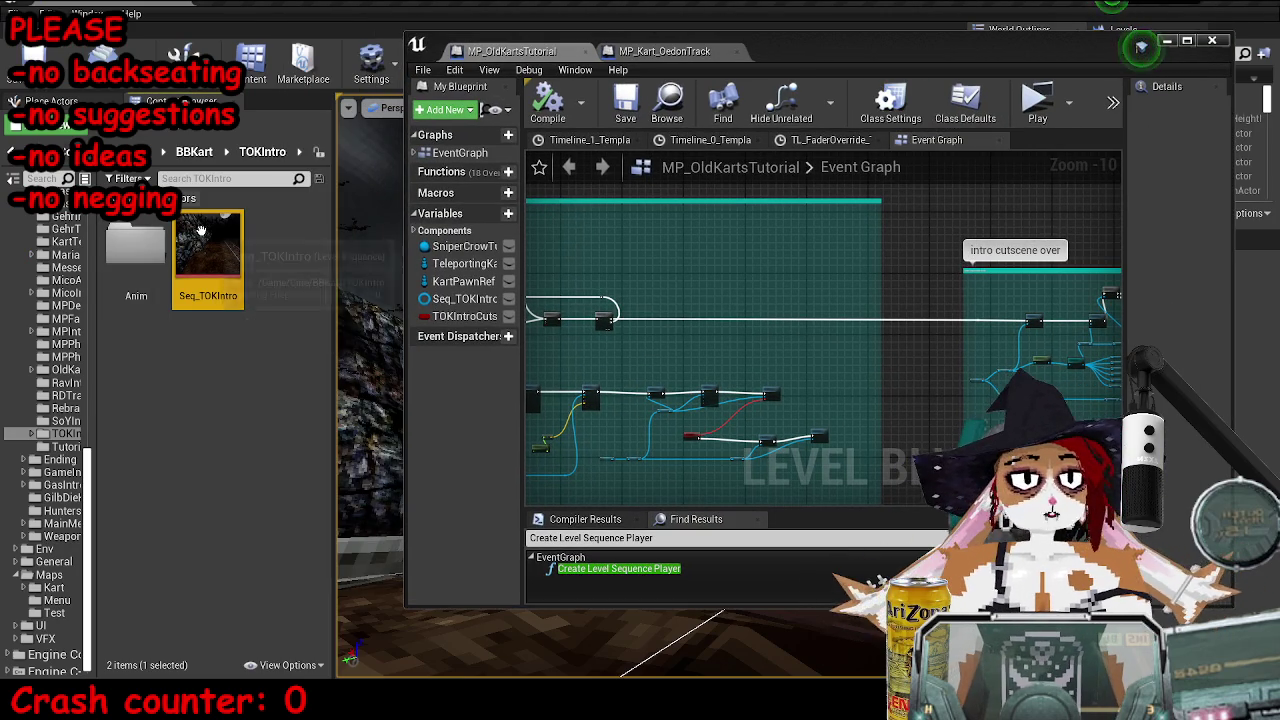
mouse_move(991, 58)
mouse_down()
mouse_move(989, 128)
mouse_move(971, 88)
mouse_up()
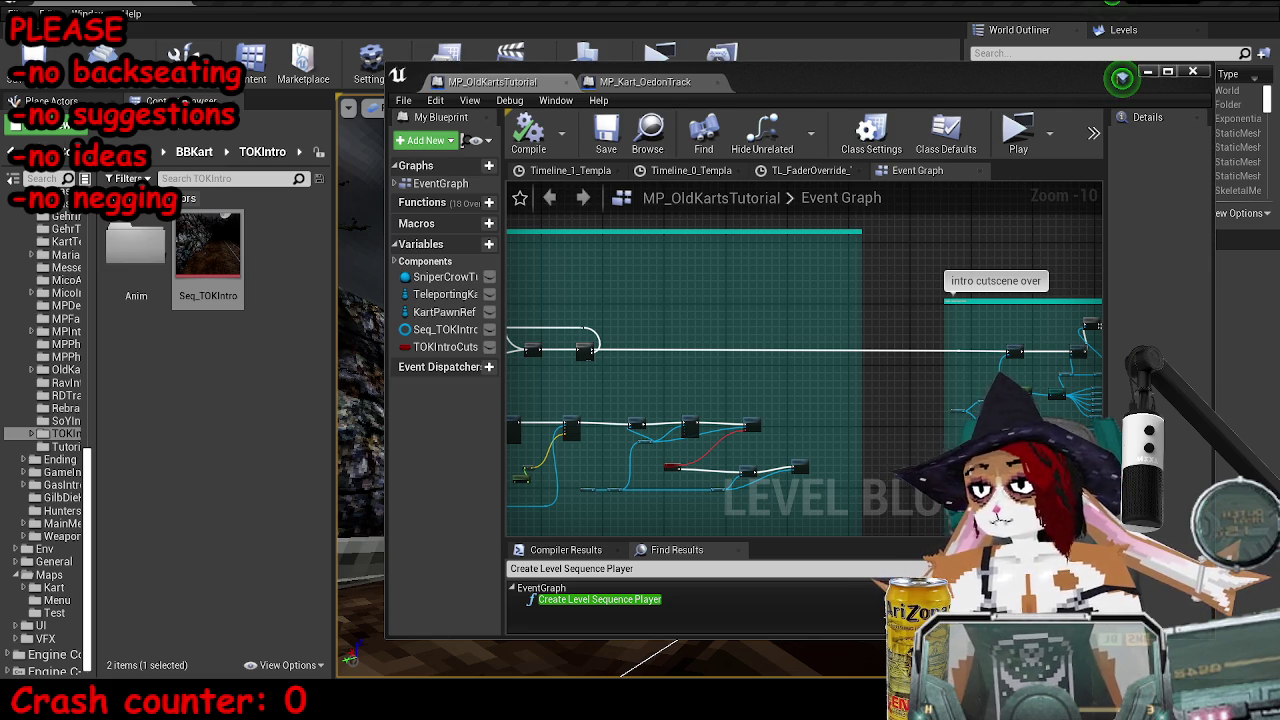
drag(1121, 77, 1060, 117)
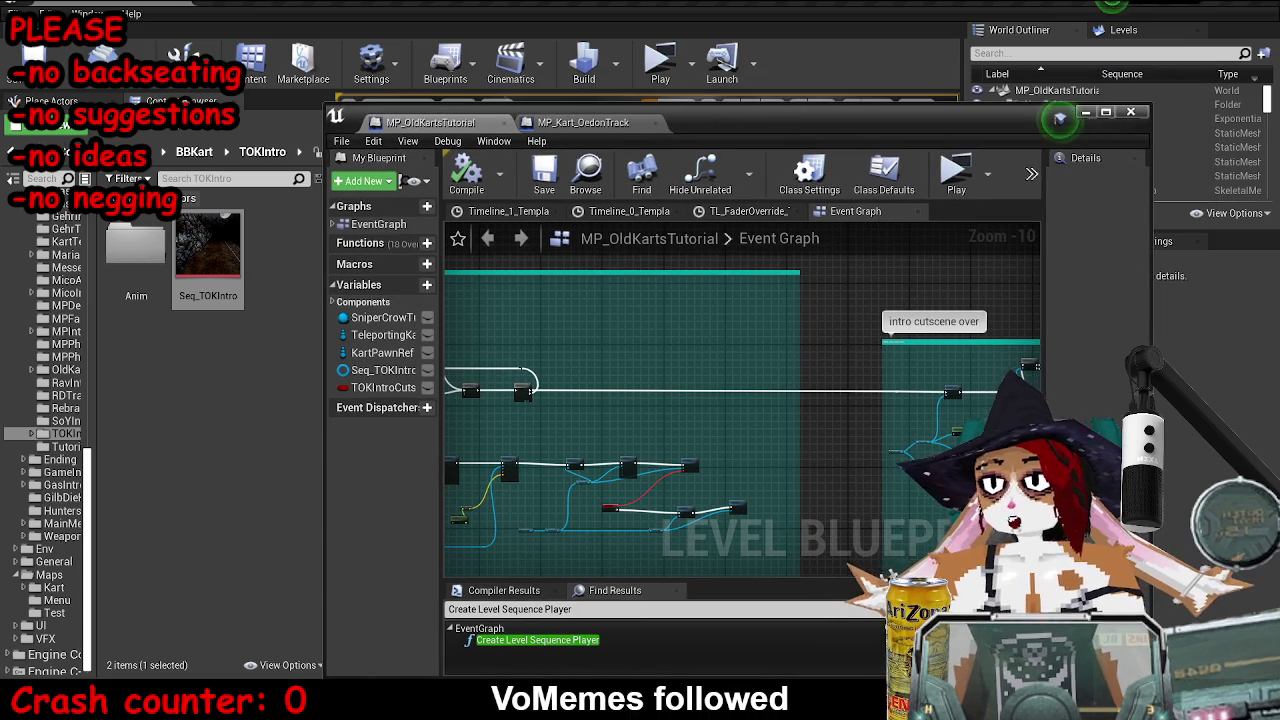
click(1060, 118)
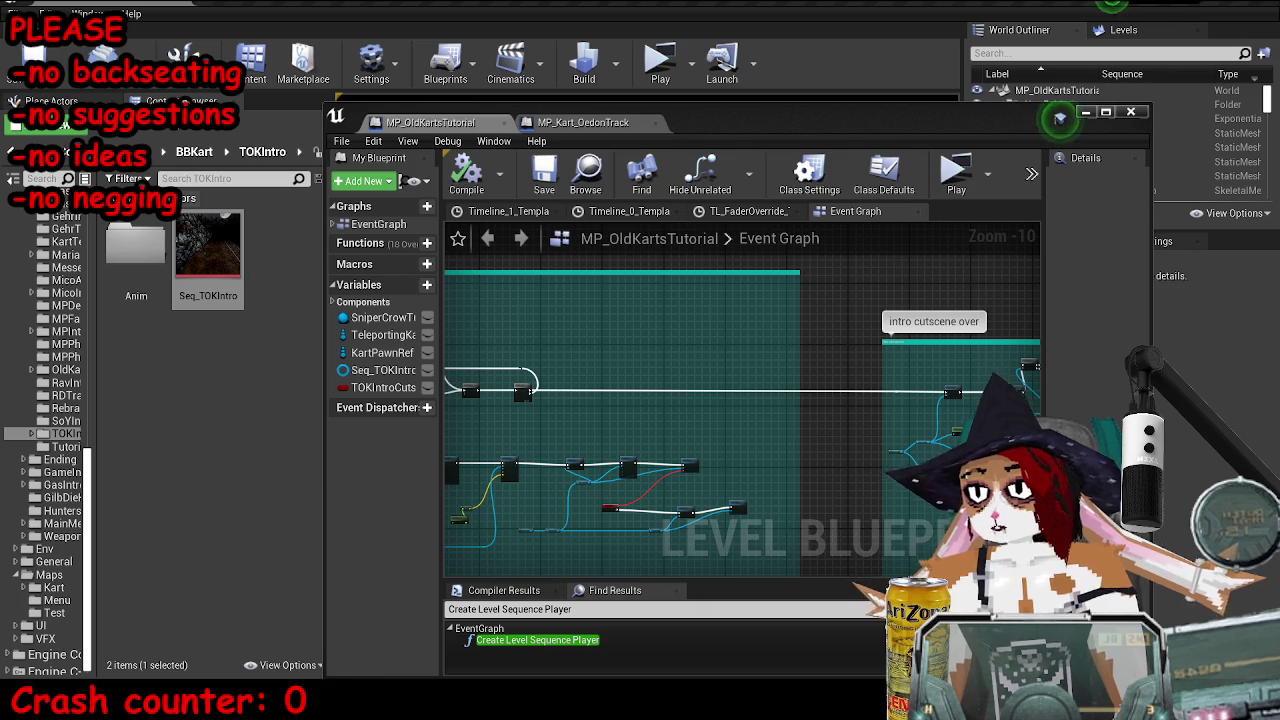
- Duplicate the dialogue node row below the original and wire the next Sequence output into its Delay
double_click(373, 111)
scroll(537, 289, down, 2)
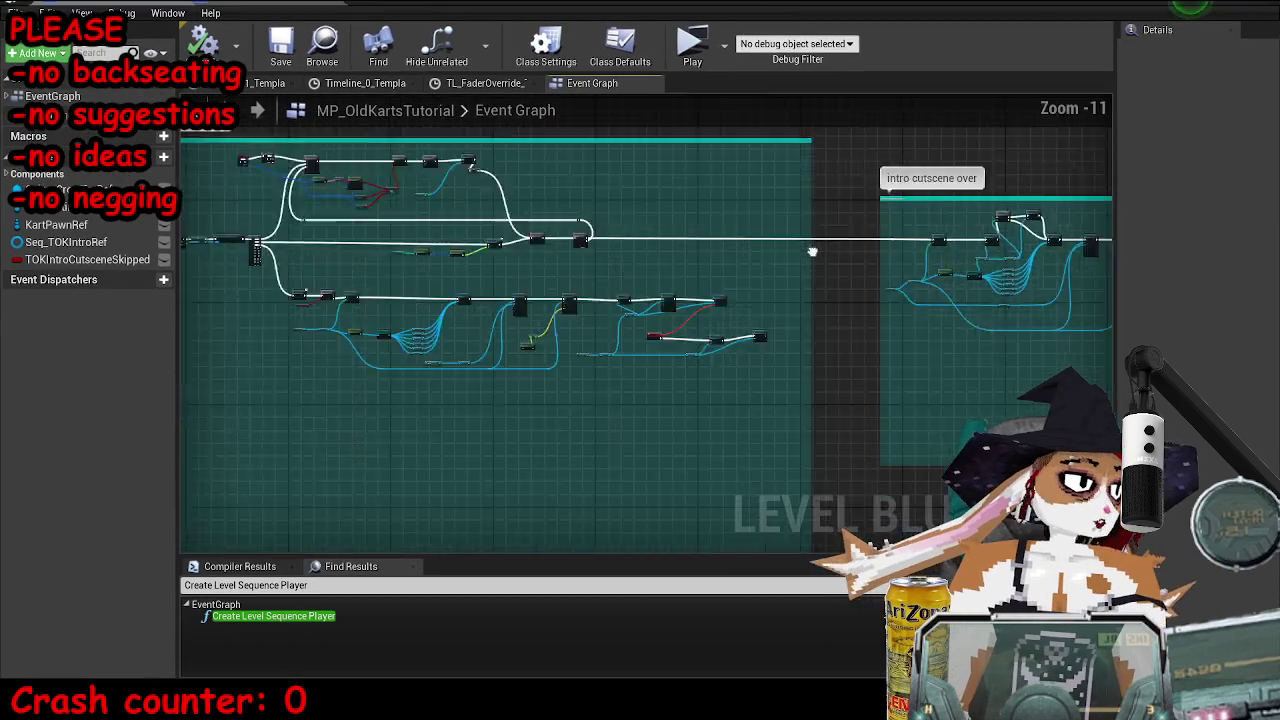
drag(528, 244, 939, 346)
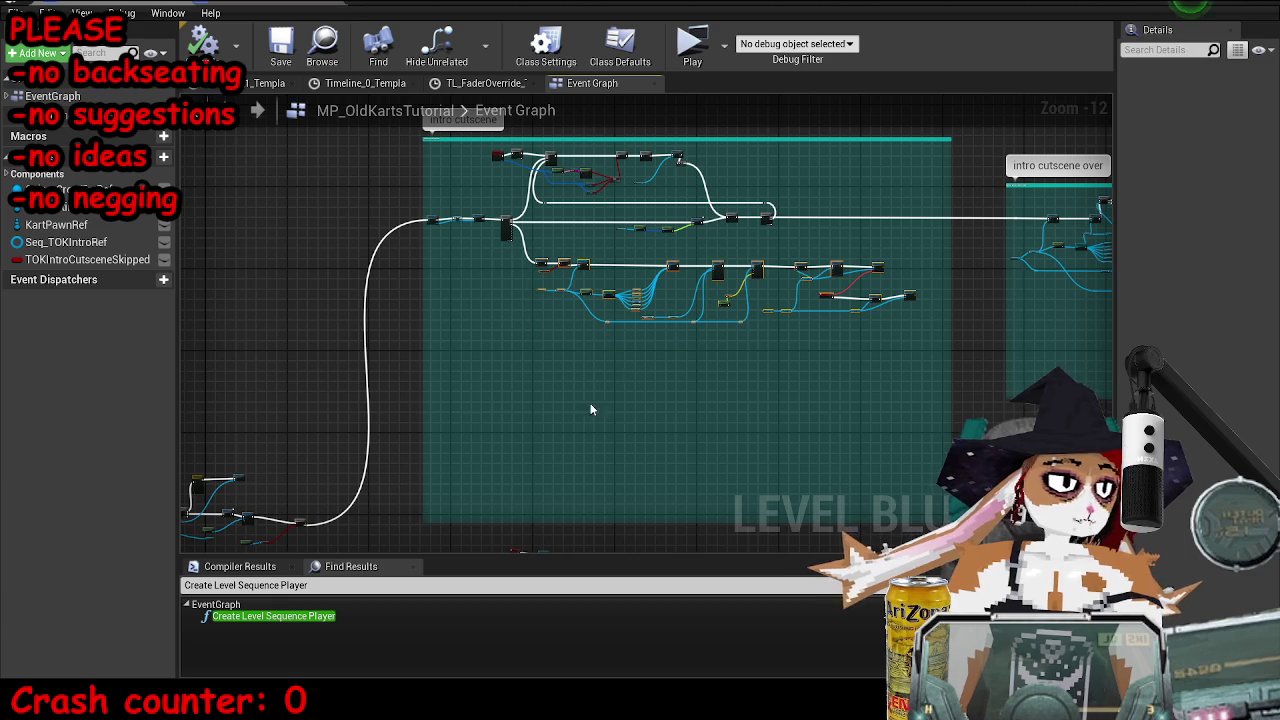
key(ctrl+c)
key(ctrl+v)
drag(481, 384, 603, 378)
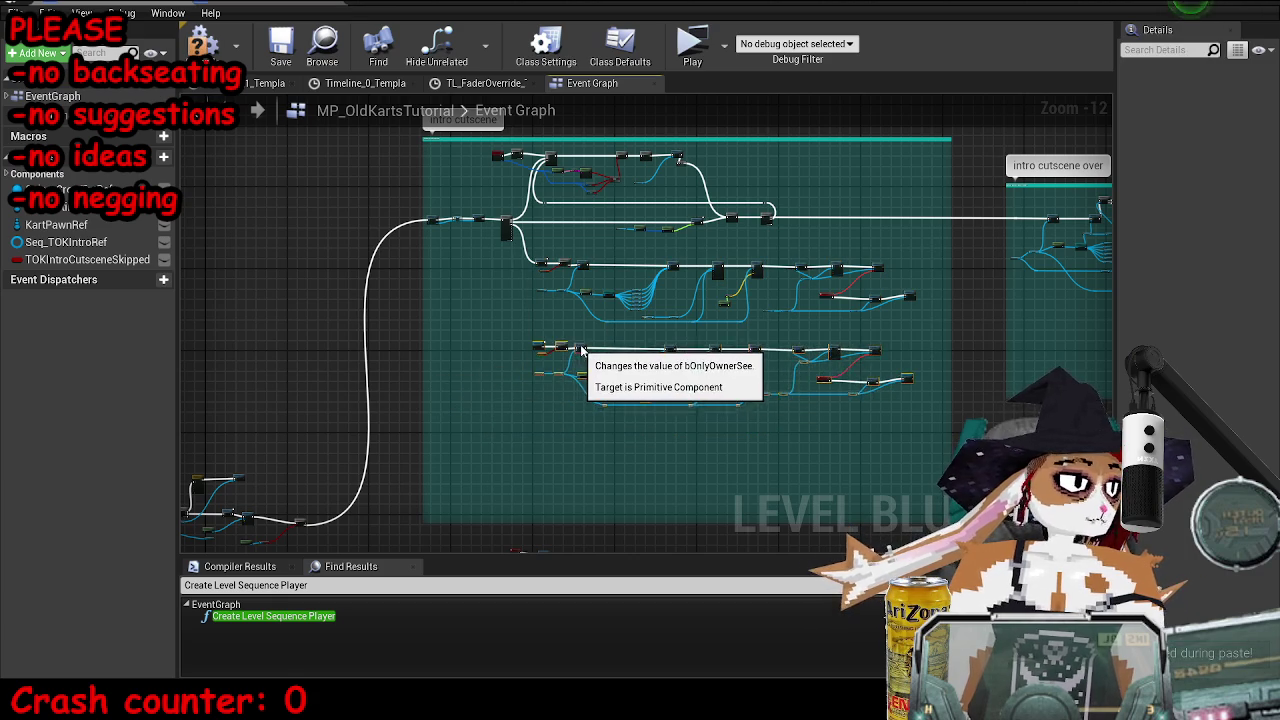
scroll(492, 281, up, 4)
scroll(502, 295, up, 3)
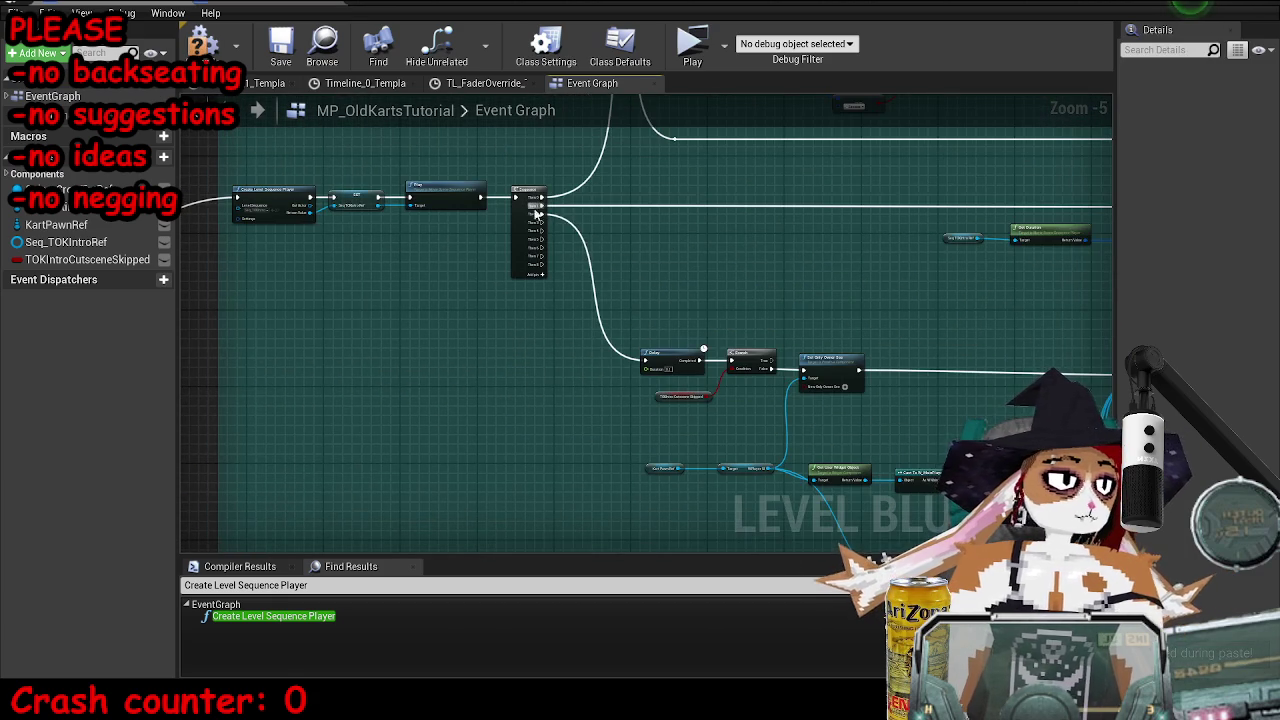
mouse_move(548, 222)
mouse_down()
mouse_move(603, 528)
mouse_move(629, 302)
mouse_move(661, 252)
mouse_up()
- Pan along the pasted chain to its SetRelativeTransform and Play Dialogue nodes
scroll(651, 251, up, 2)
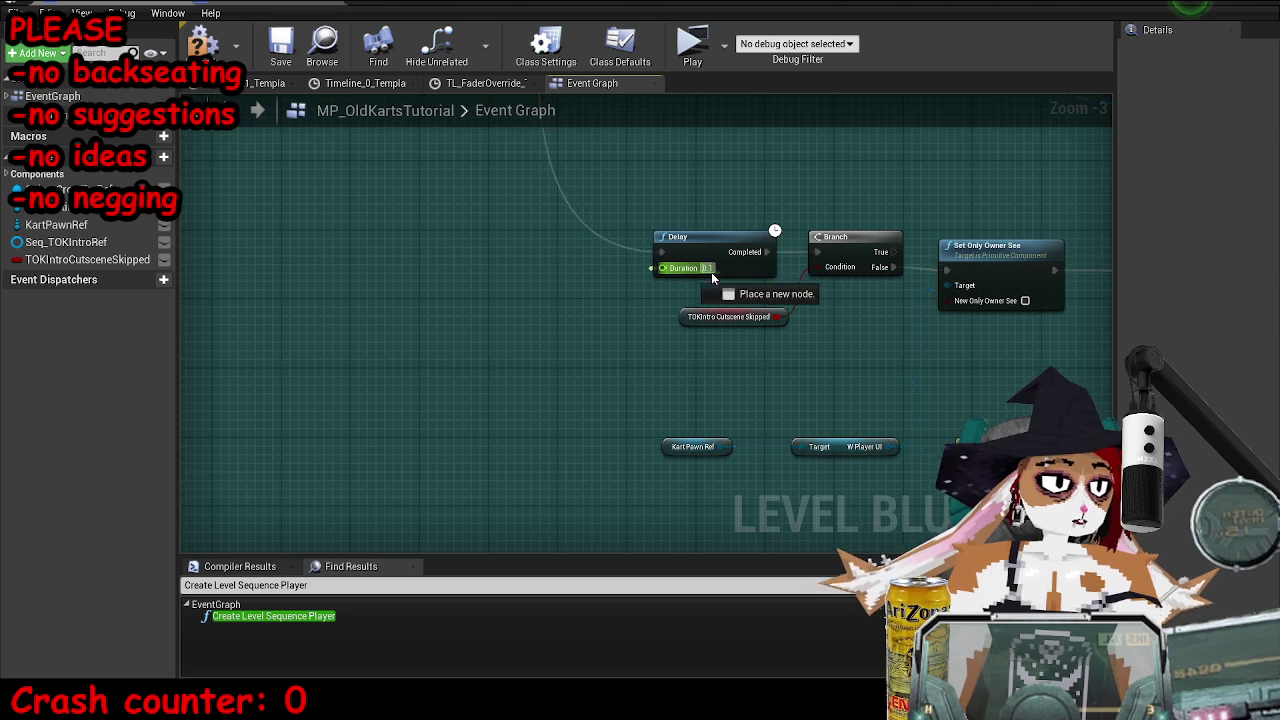
scroll(881, 298, down, 2)
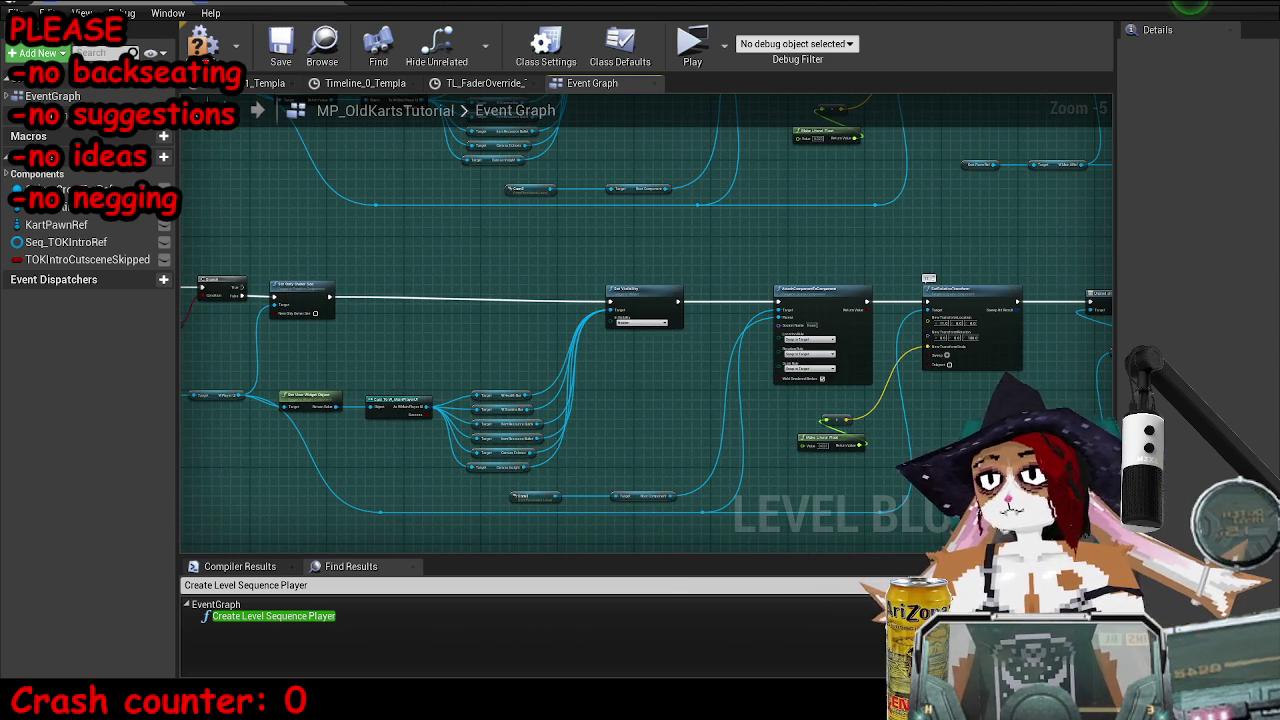
drag(585, 345, 642, 335)
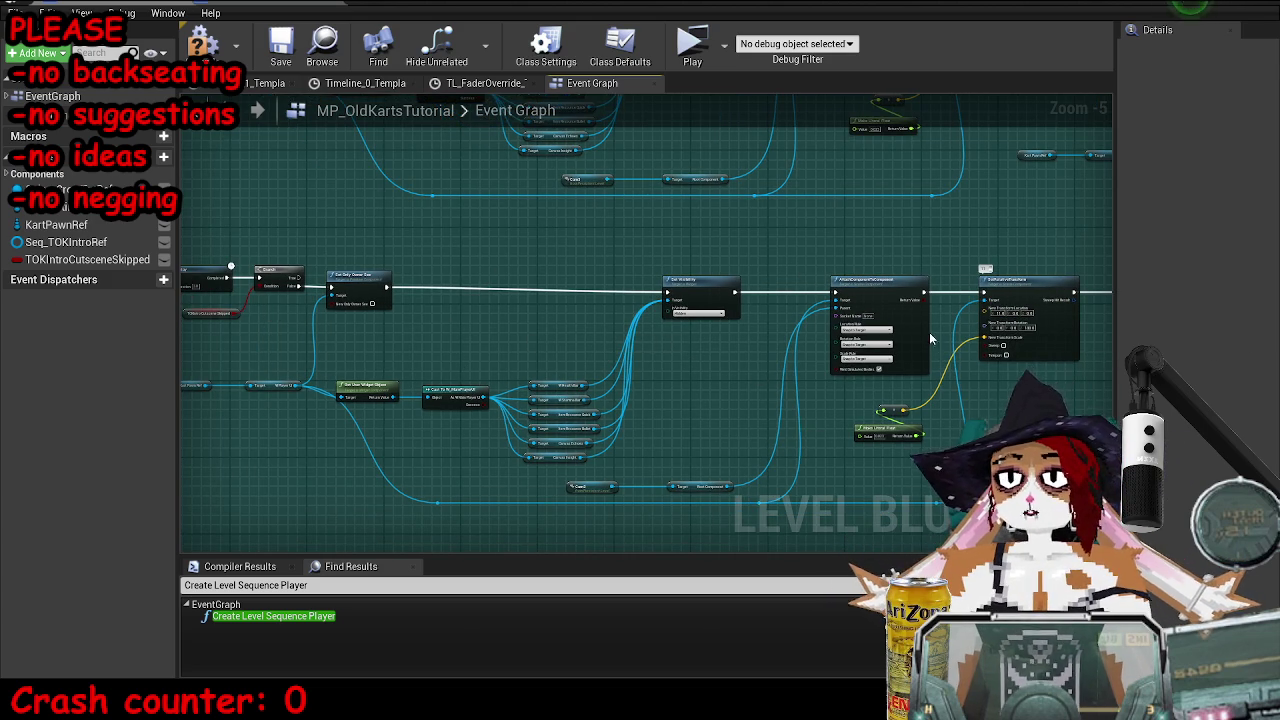
drag(929, 338, 849, 334)
drag(945, 318, 728, 314)
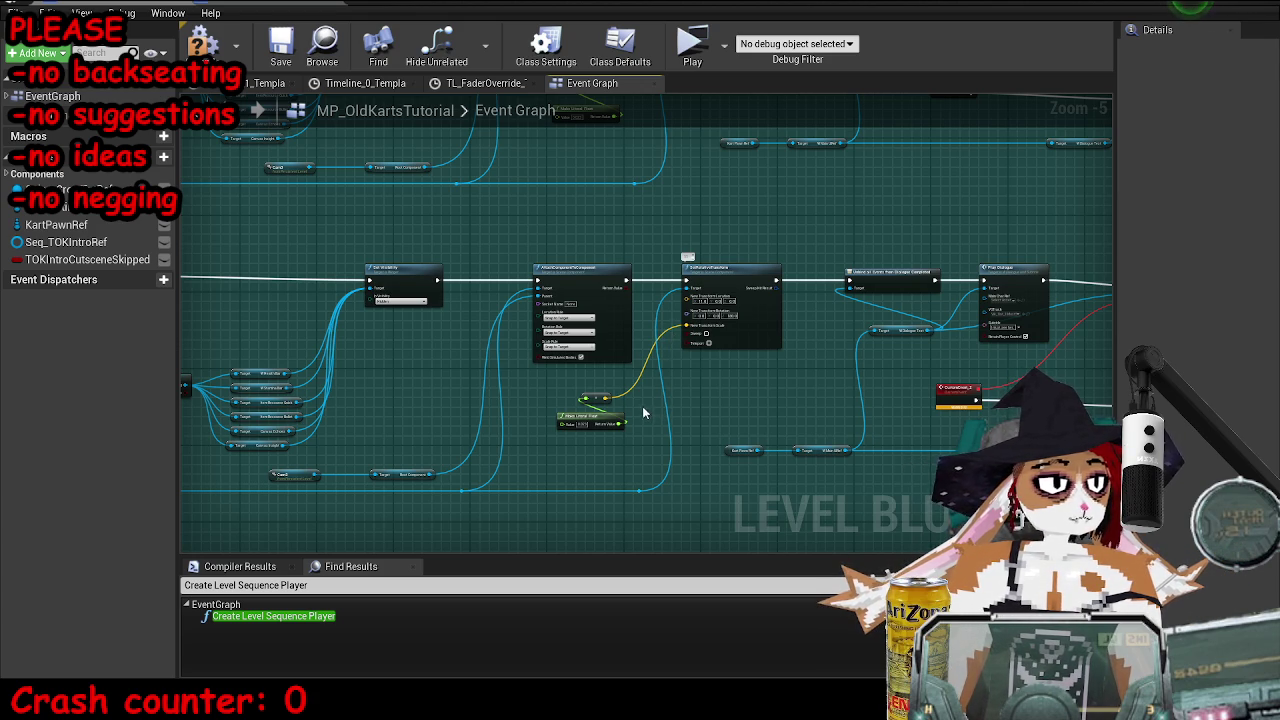
scroll(944, 365, up, 4)
mouse_move(944, 365)
mouse_down()
mouse_move(858, 374)
mouse_move(1105, 376)
mouse_up()
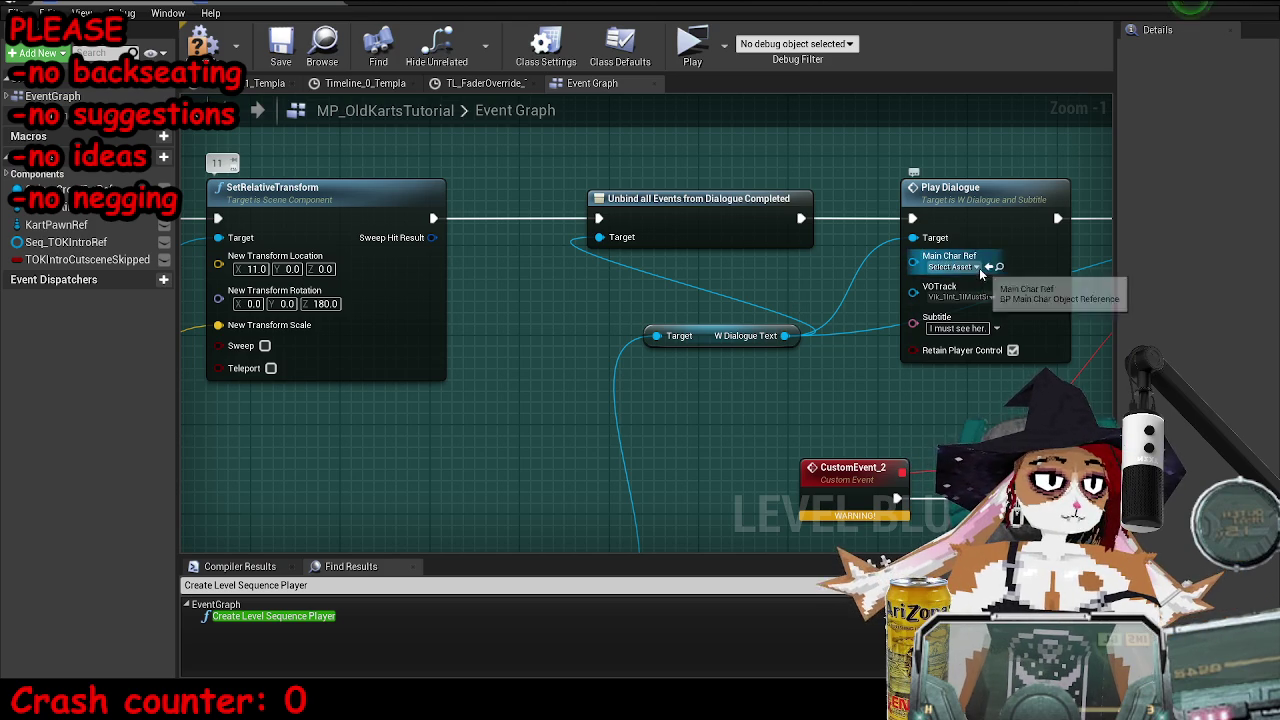
- Give the copied Play Dialogue the Races VO track and subtitle 'The races, the participants, they must all be bested.', then save
click(1003, 295)
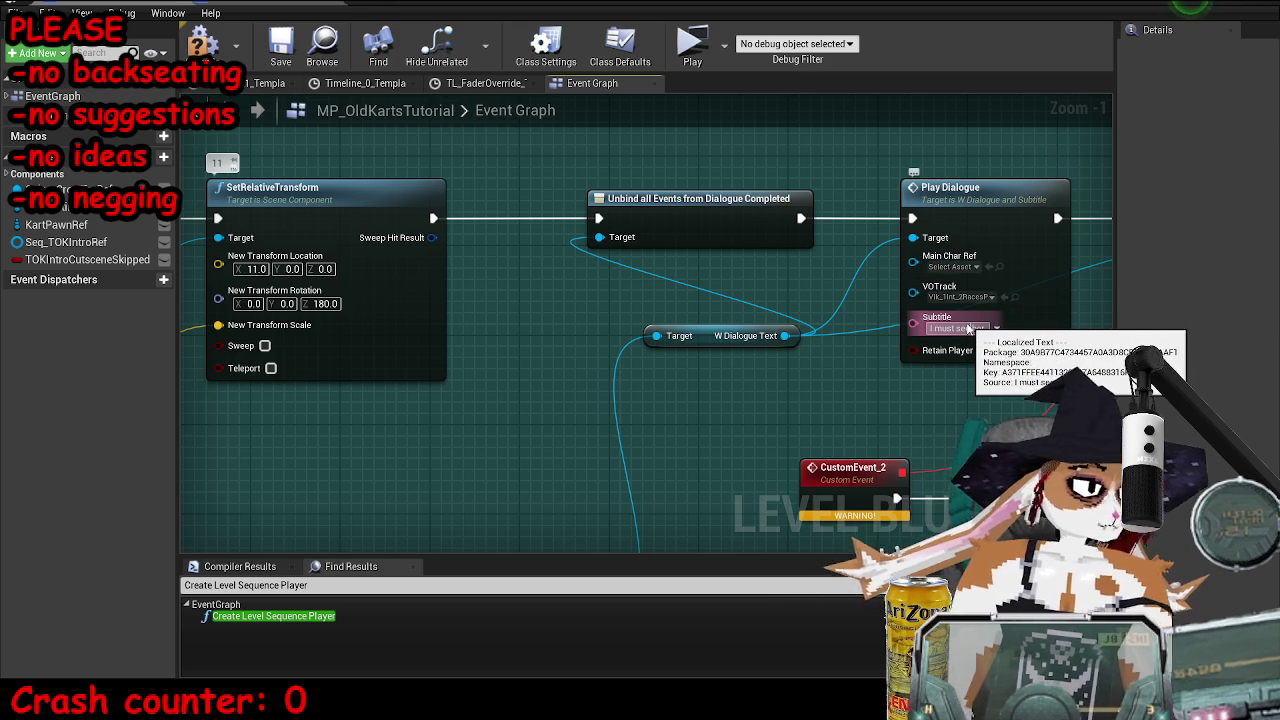
text(The races)
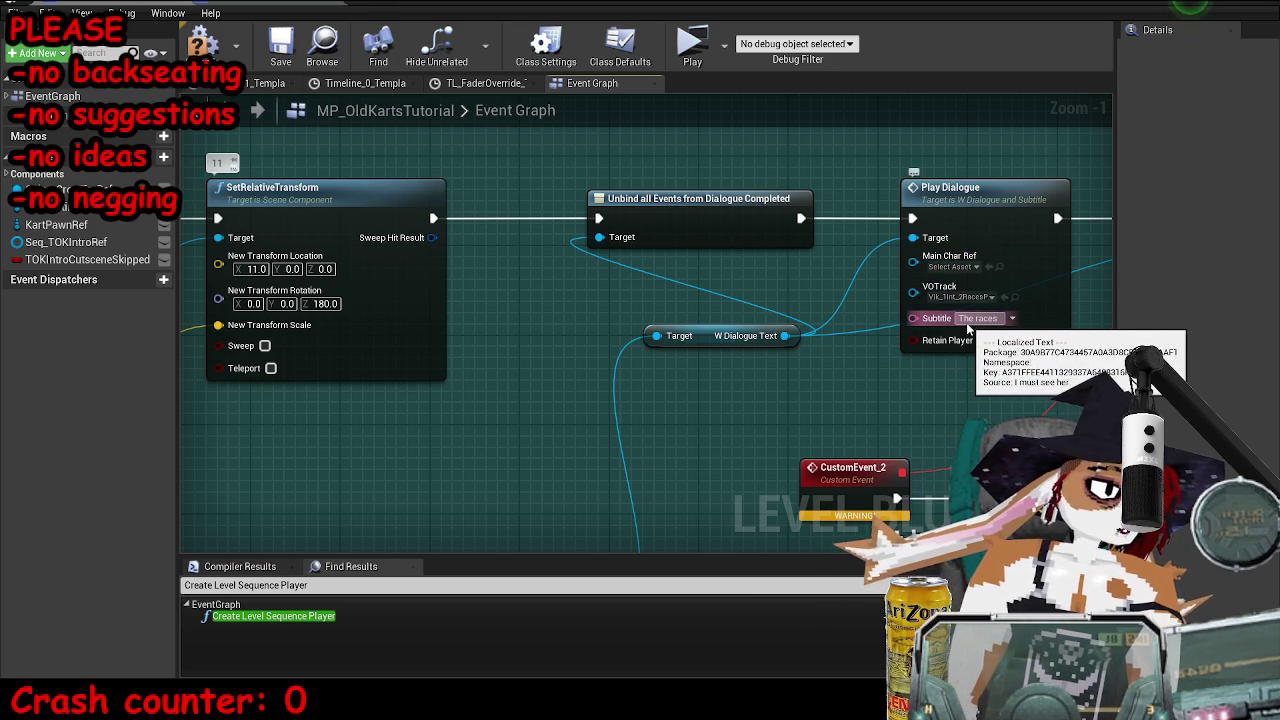
text(, Ithe participants)
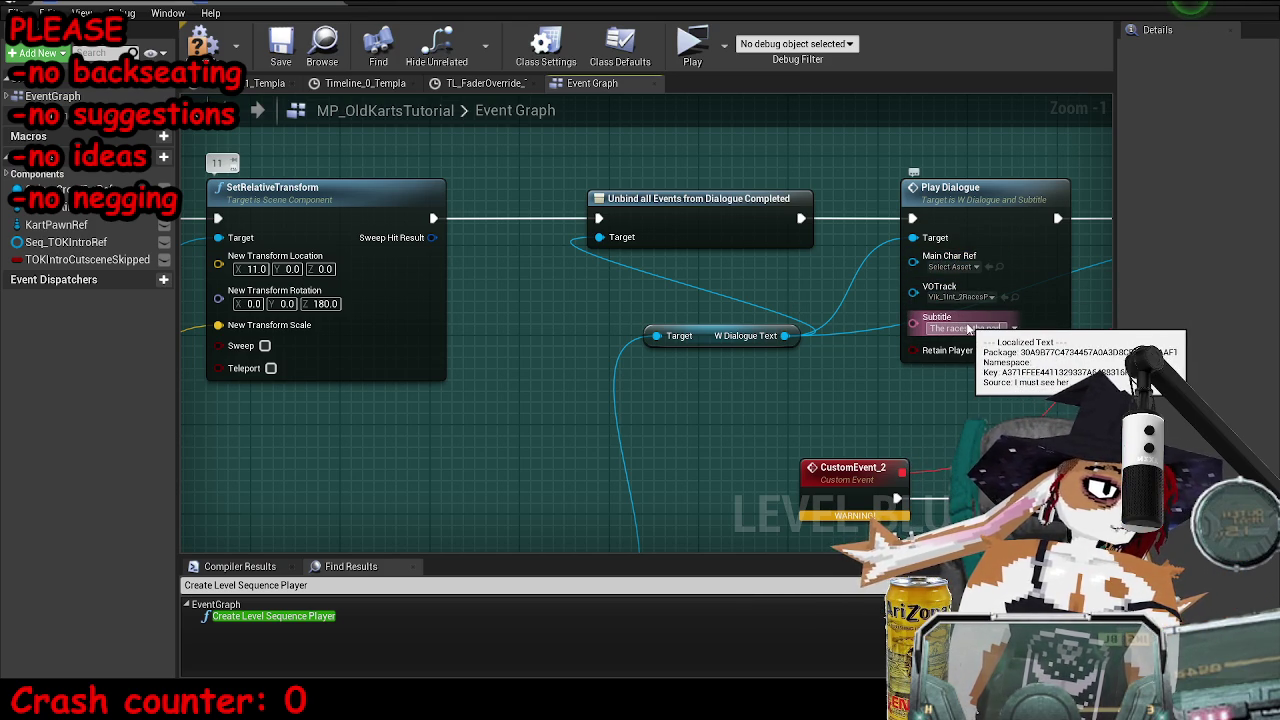
text(, th)
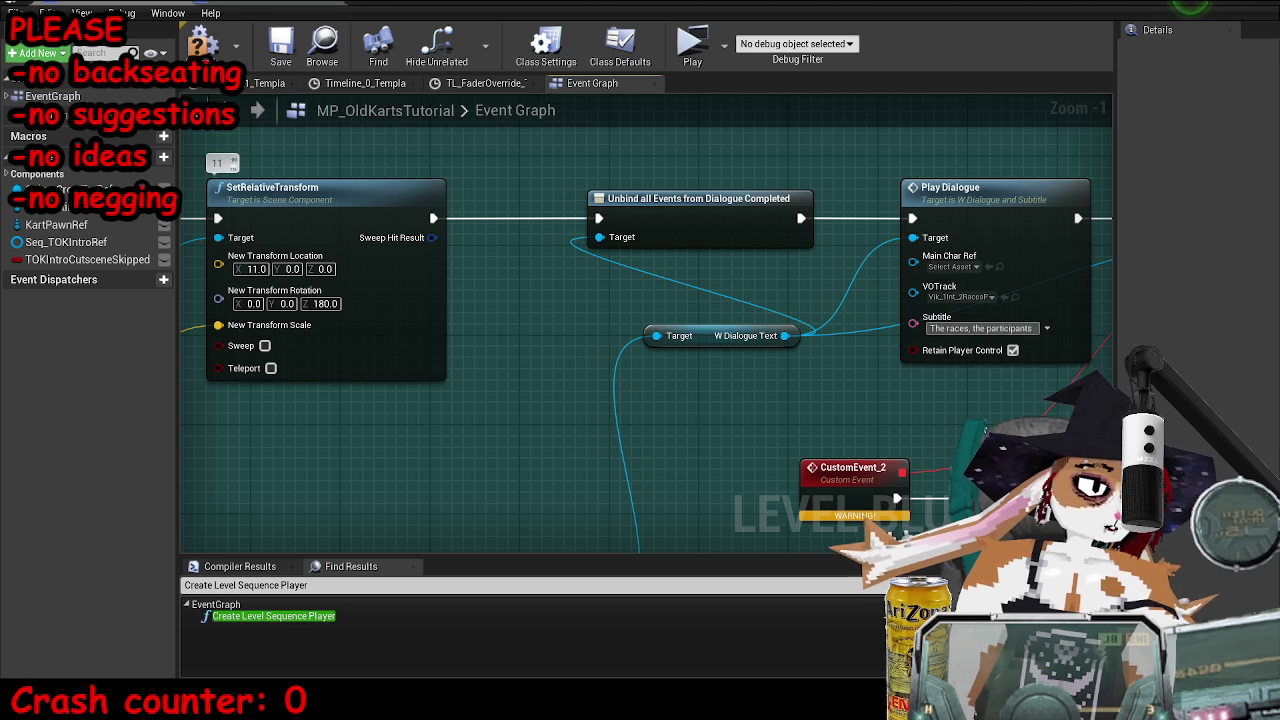
text(ey must all be bes)
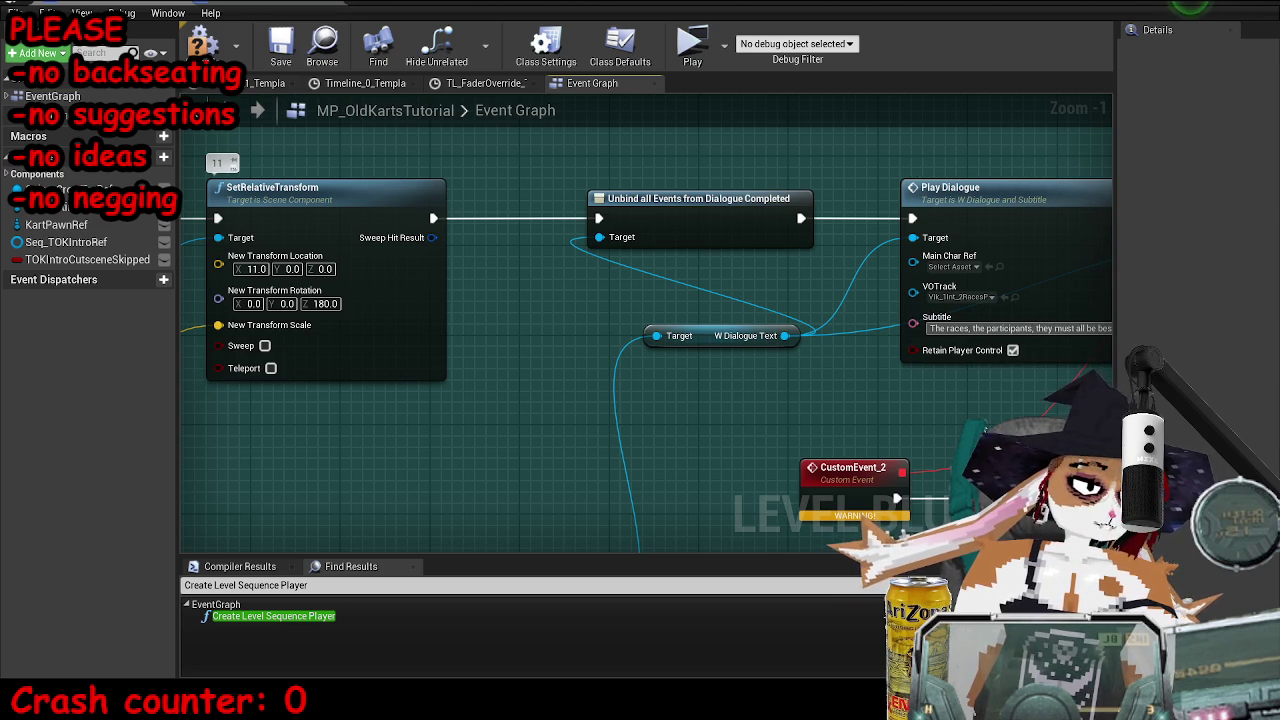
text(ted.)
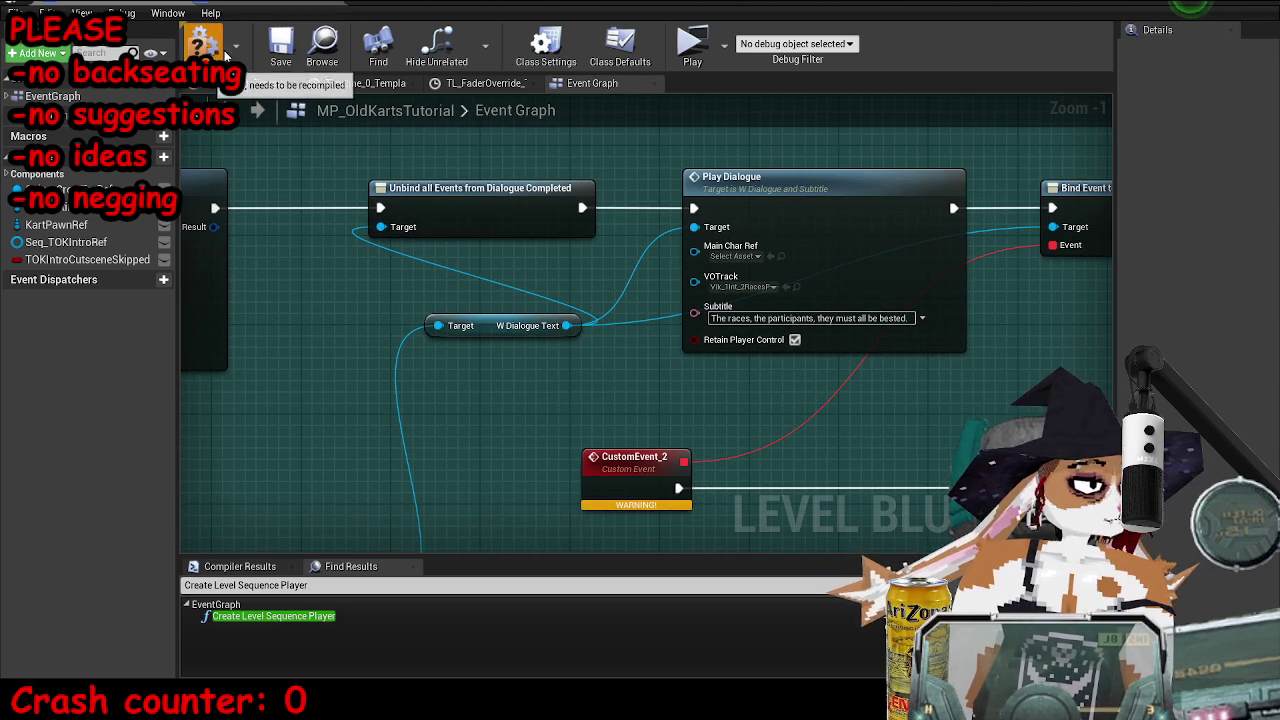
click(281, 45)
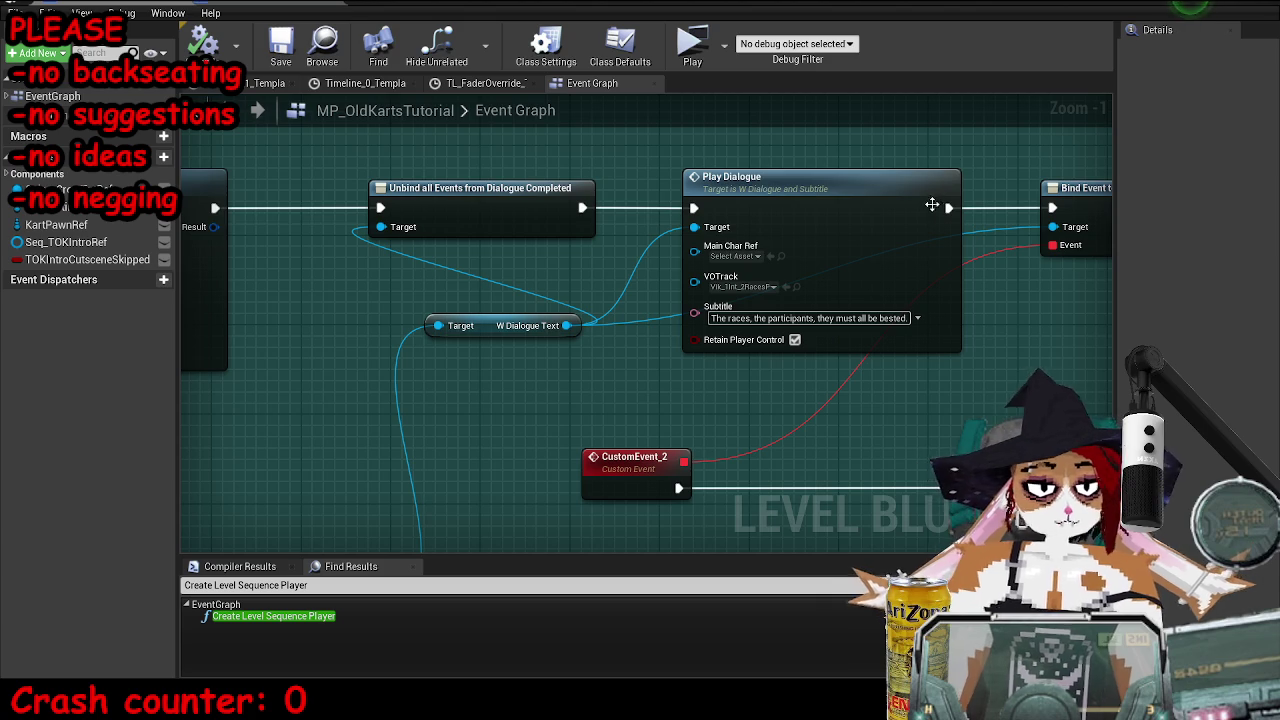
scroll(451, 286, down, 4)
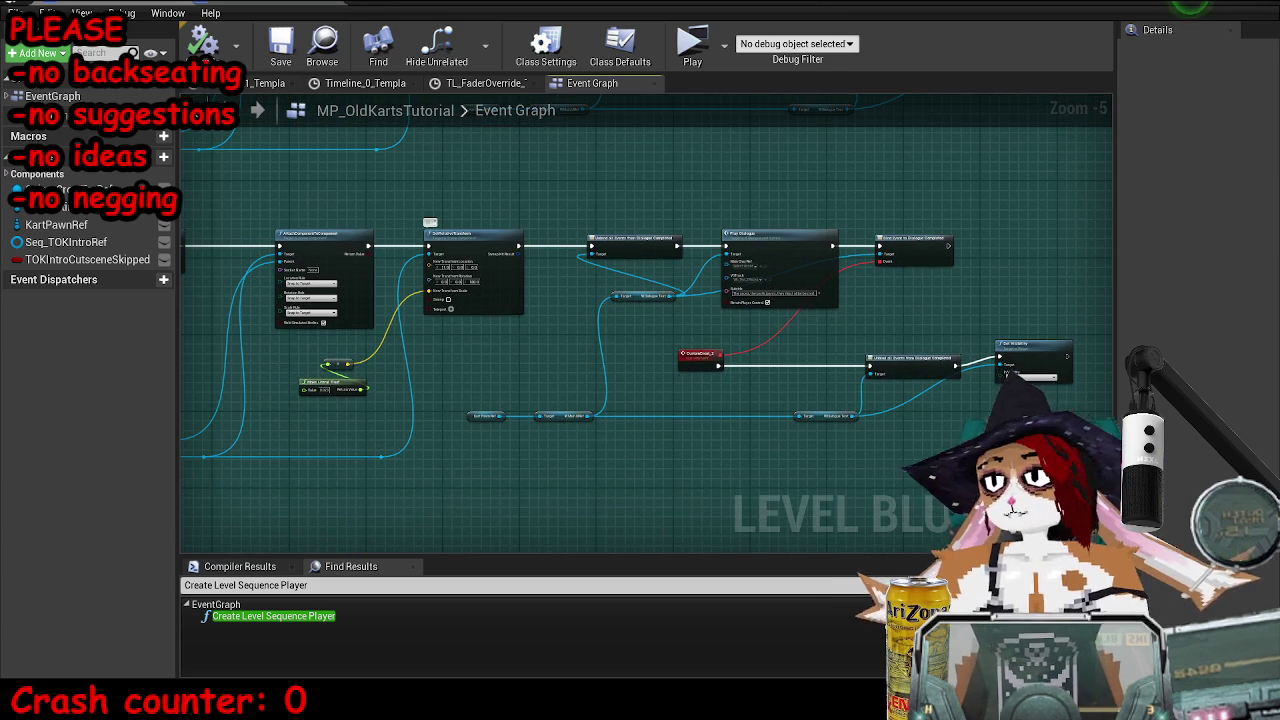
scroll(490, 440, up, 5)
scroll(718, 390, down, 4)
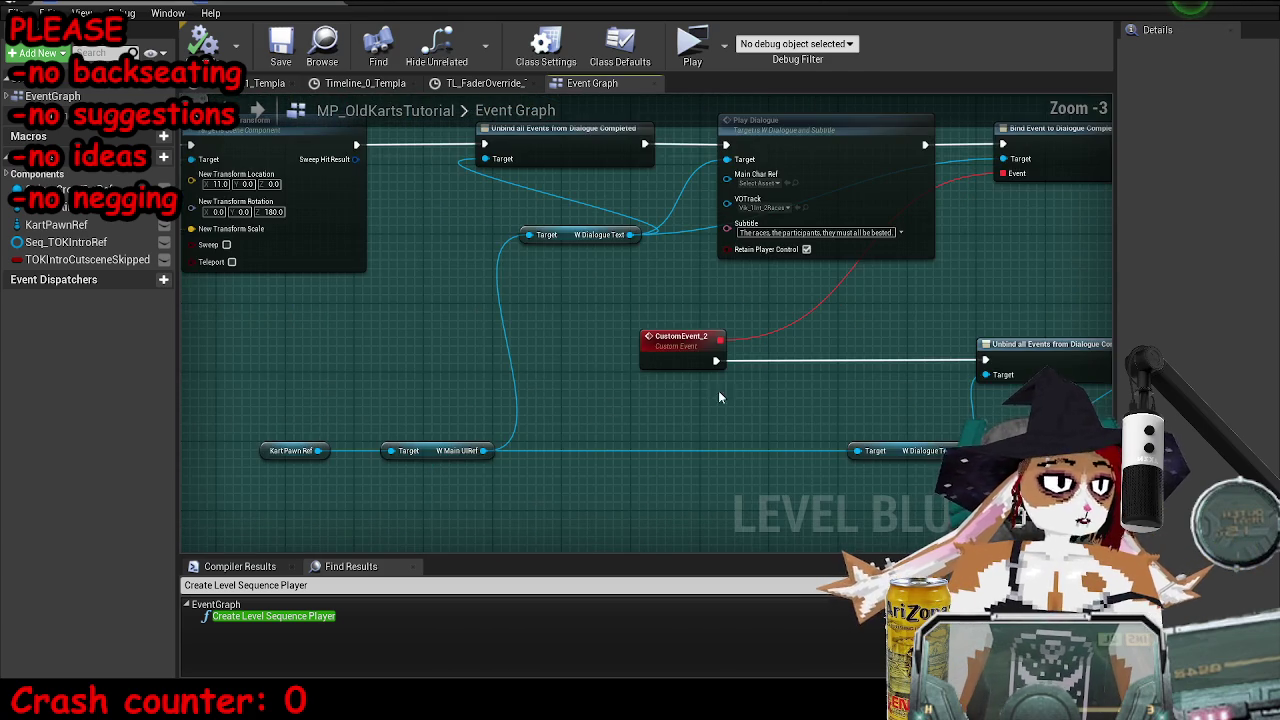
scroll(548, 364, up, 1)
mouse_move(393, 8)
mouse_down()
mouse_move(270, 113)
mouse_move(257, 158)
mouse_up()
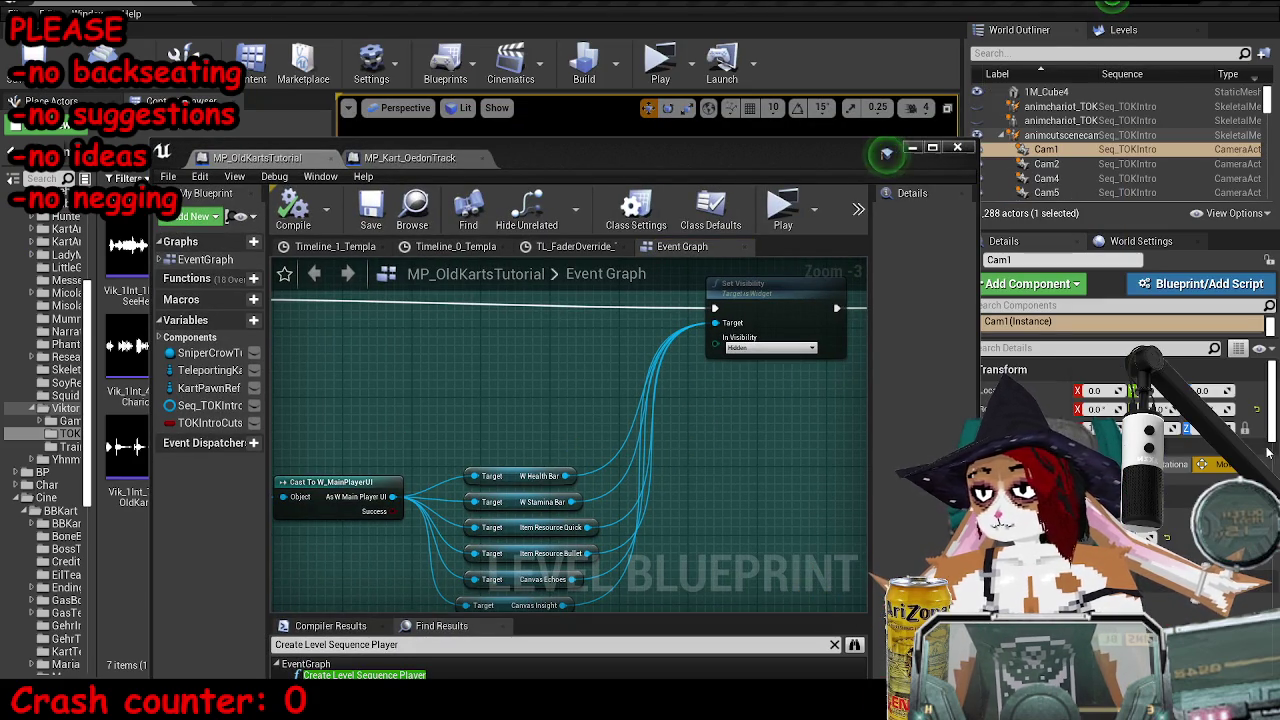
- Change the pasted chain's Cam3 reference node to Cam1, then compile and save the blueprint
drag(610, 489, 642, 313)
right_click(610, 489)
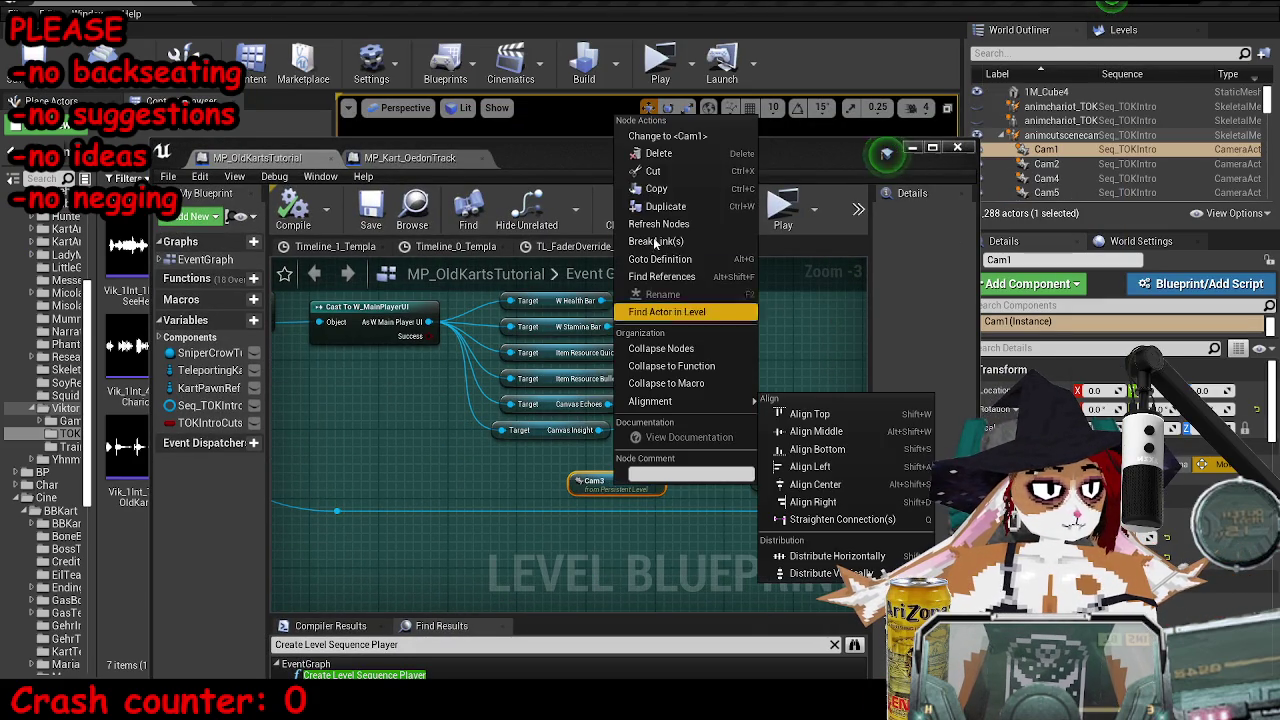
click(660, 130)
click(293, 210)
click(370, 210)
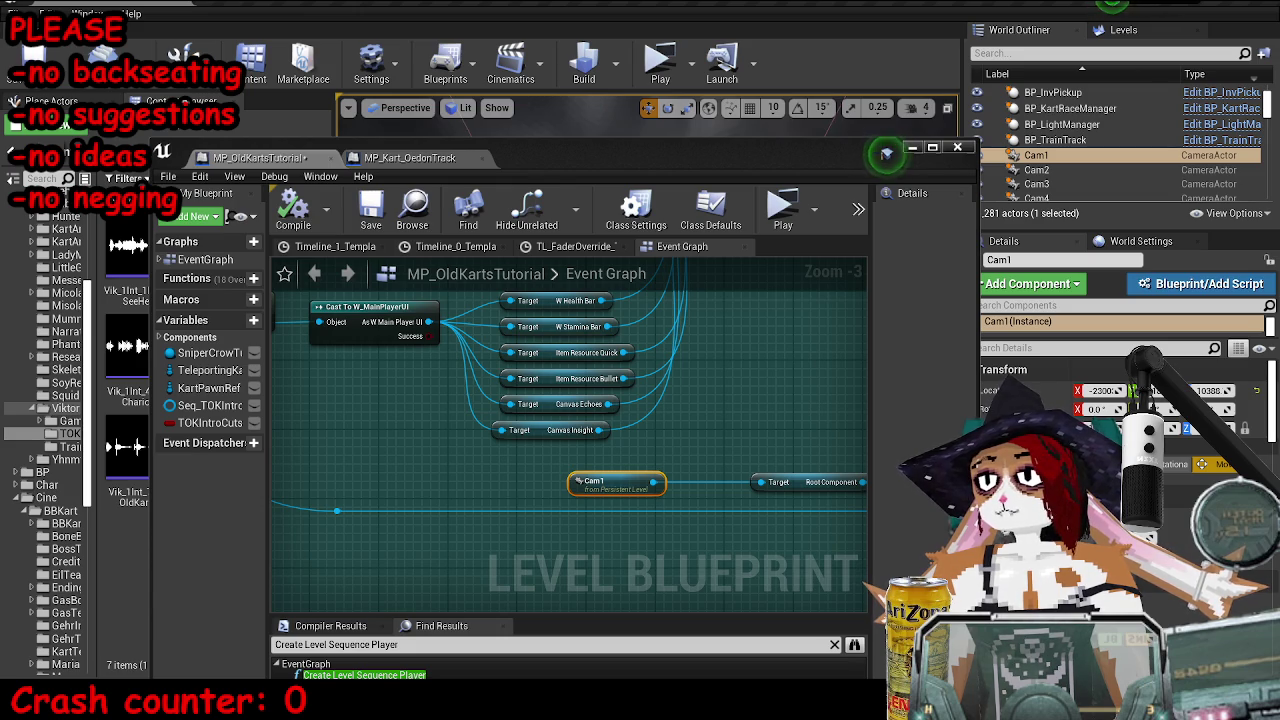
- Test-play the intro in a standalone window up to the races subtitle, then stop it
click(912, 147)
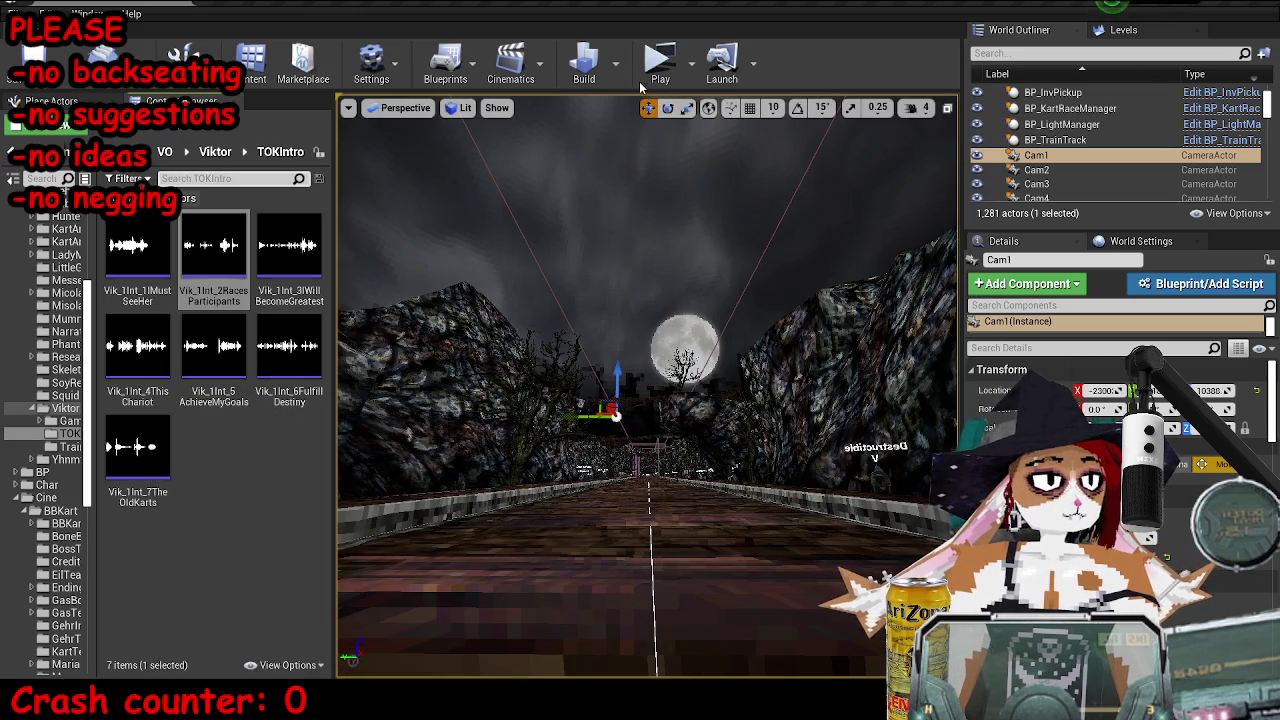
click(655, 80)
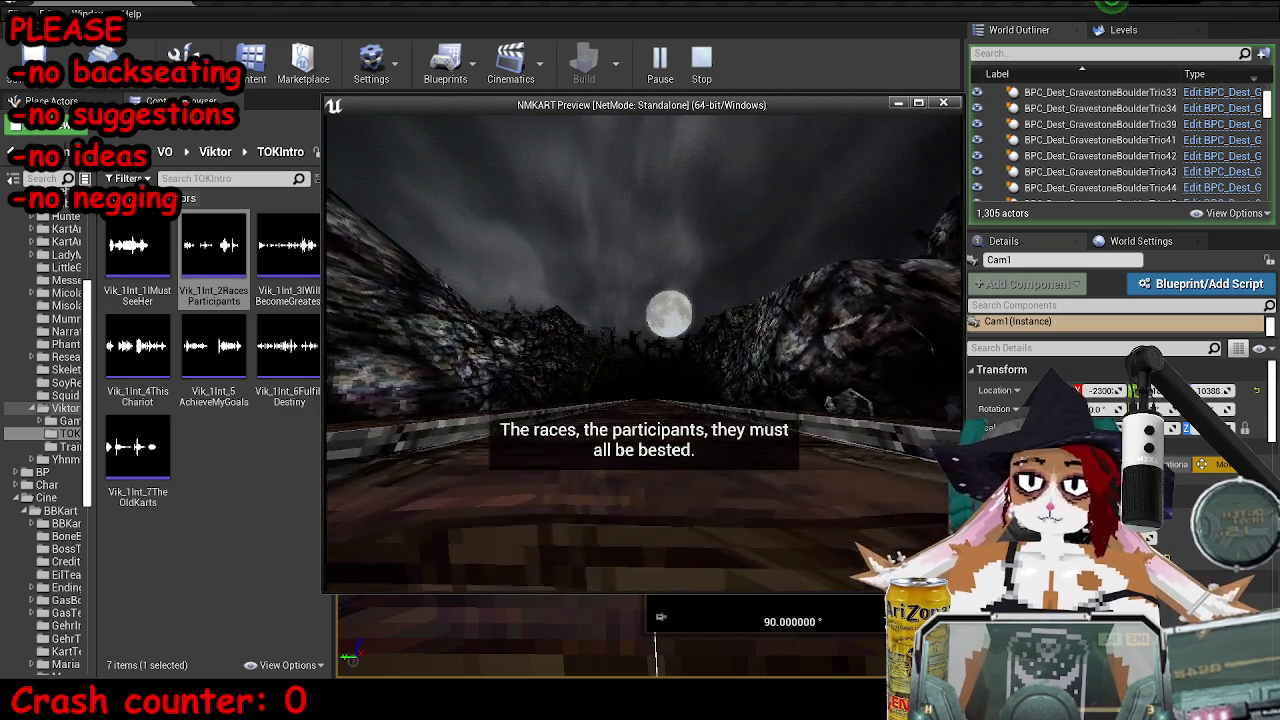
key(Escape)
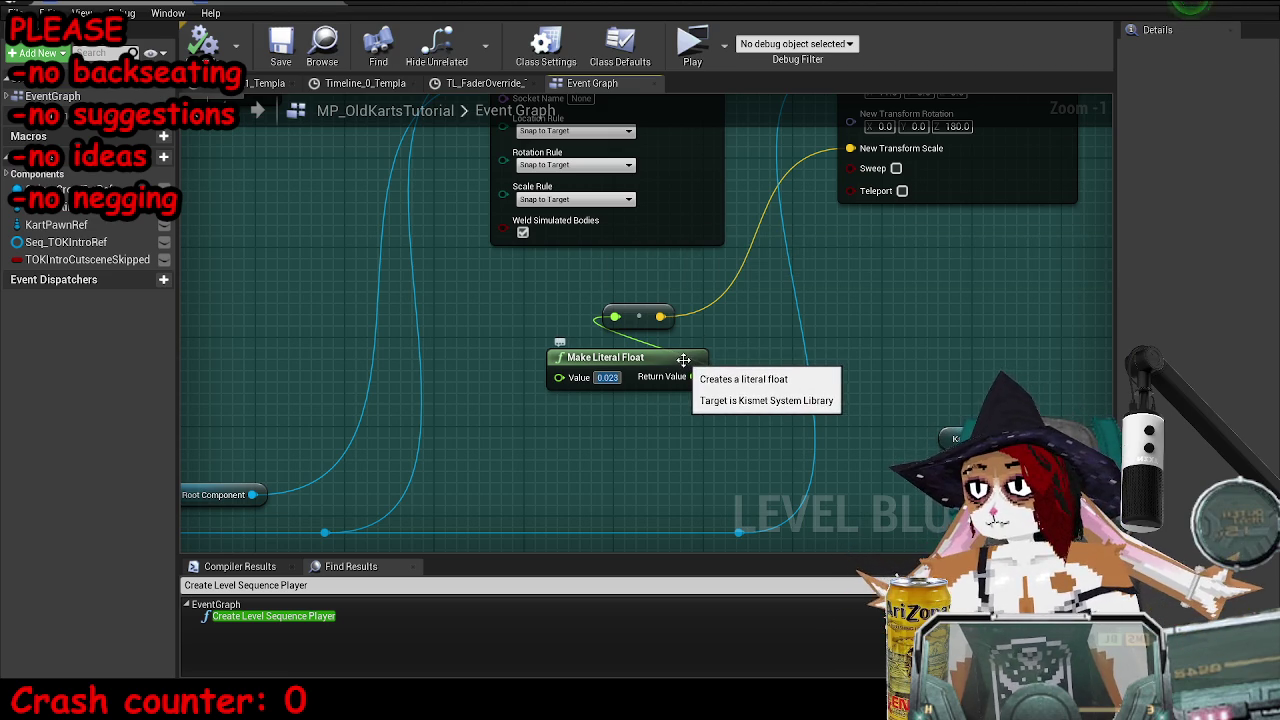
- Change the Make Literal Float value from 0.023 to 0.053
drag(701, 419, 711, 380)
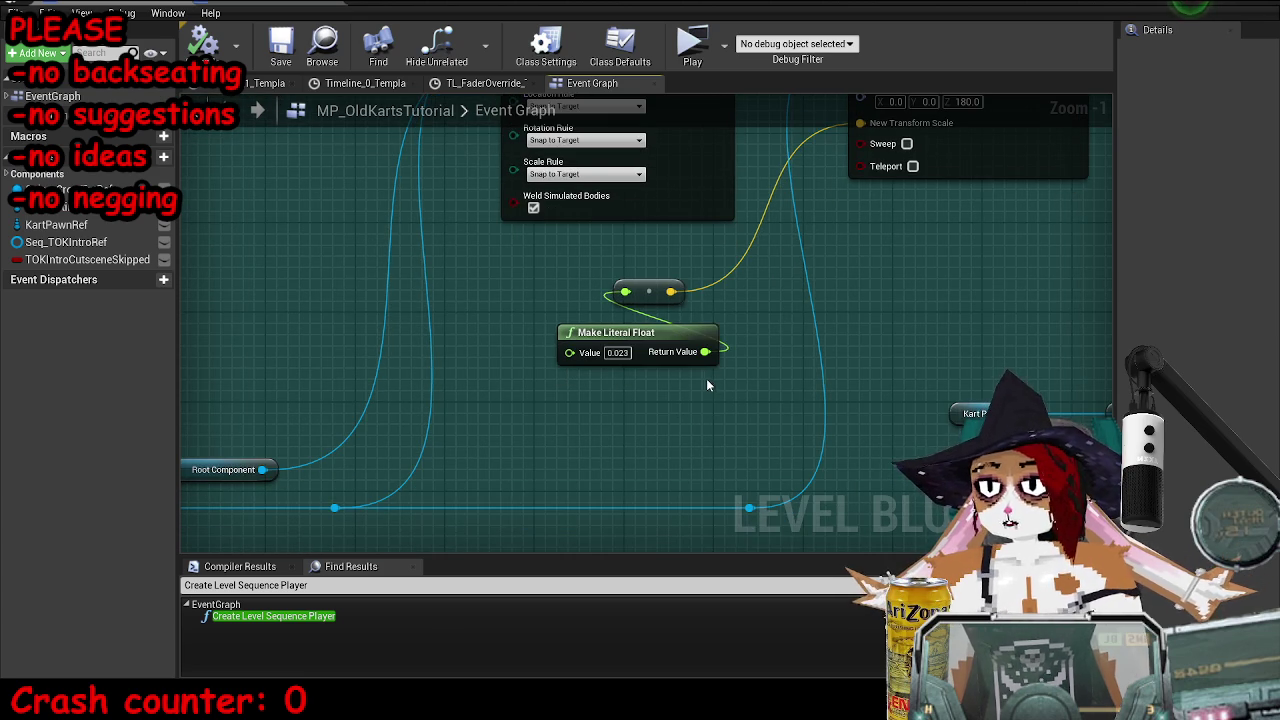
drag(706, 360, 736, 341)
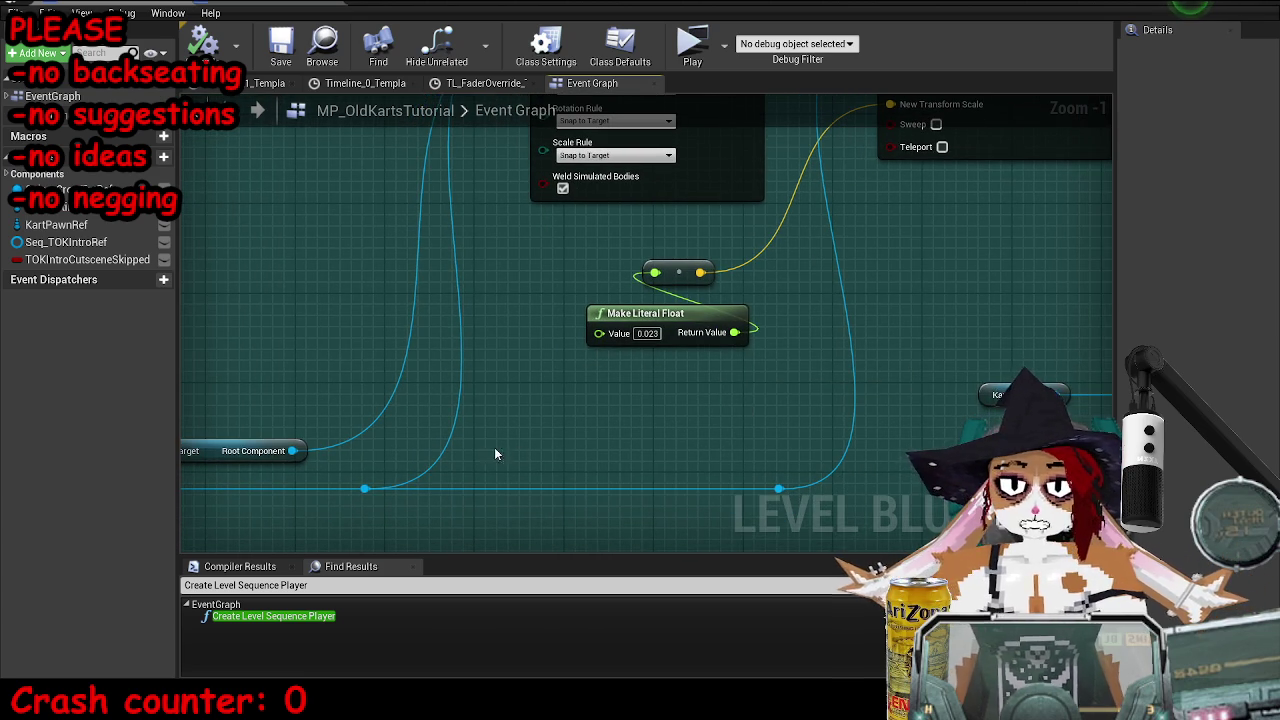
drag(366, 488, 486, 440)
text(g)
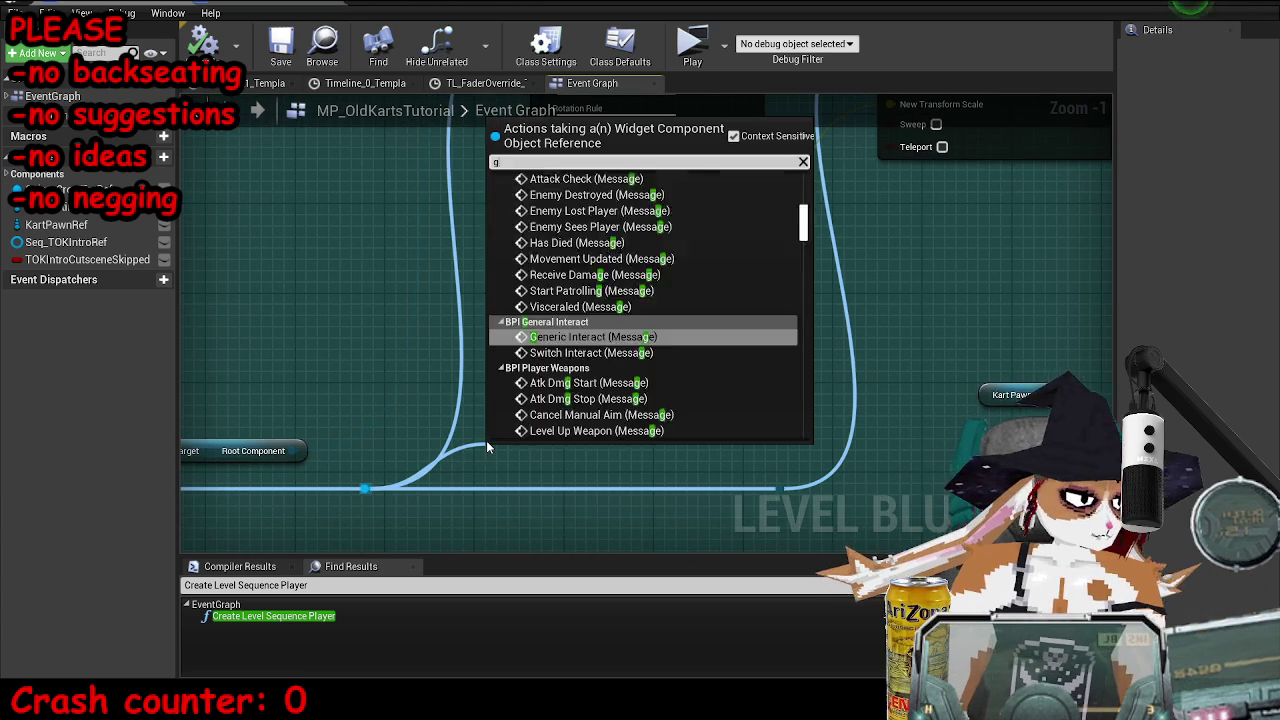
text(et fov)
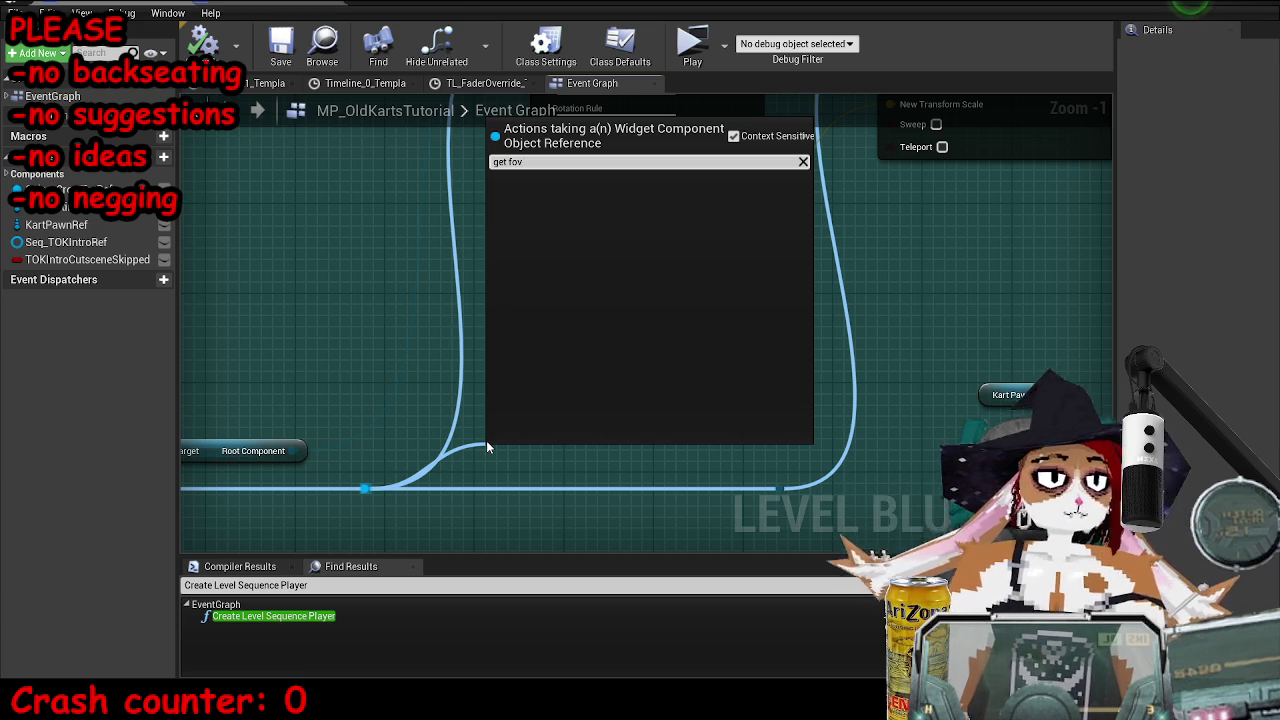
click(881, 281)
text(0.053)
key(Return)
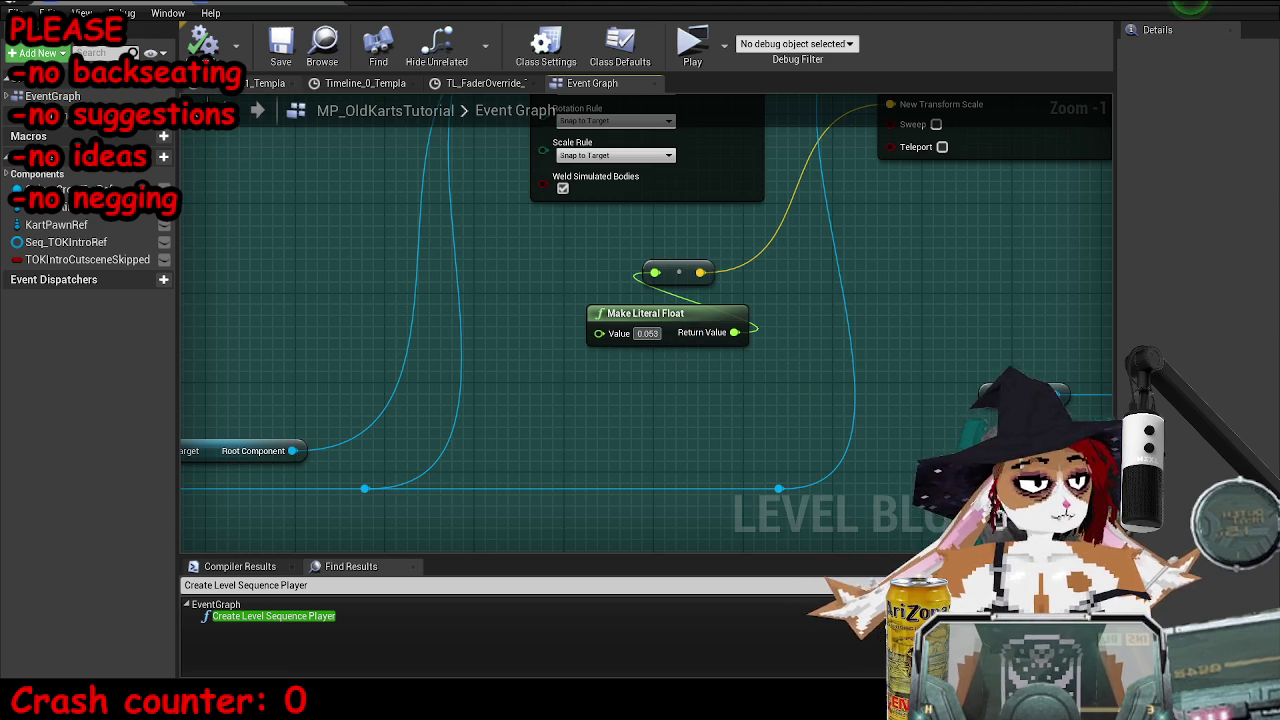
- Save the map and test-play the intro with the 0.053 value
click(281, 45)
click(692, 45)
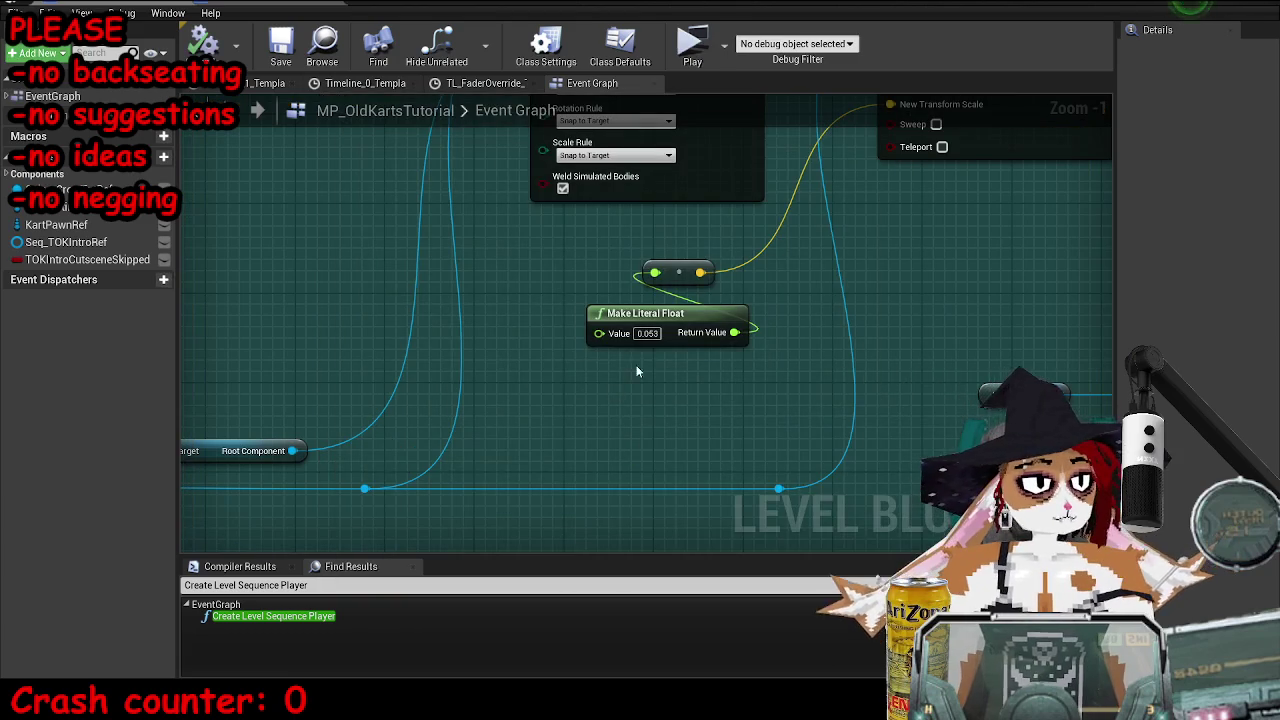
click(640, 333)
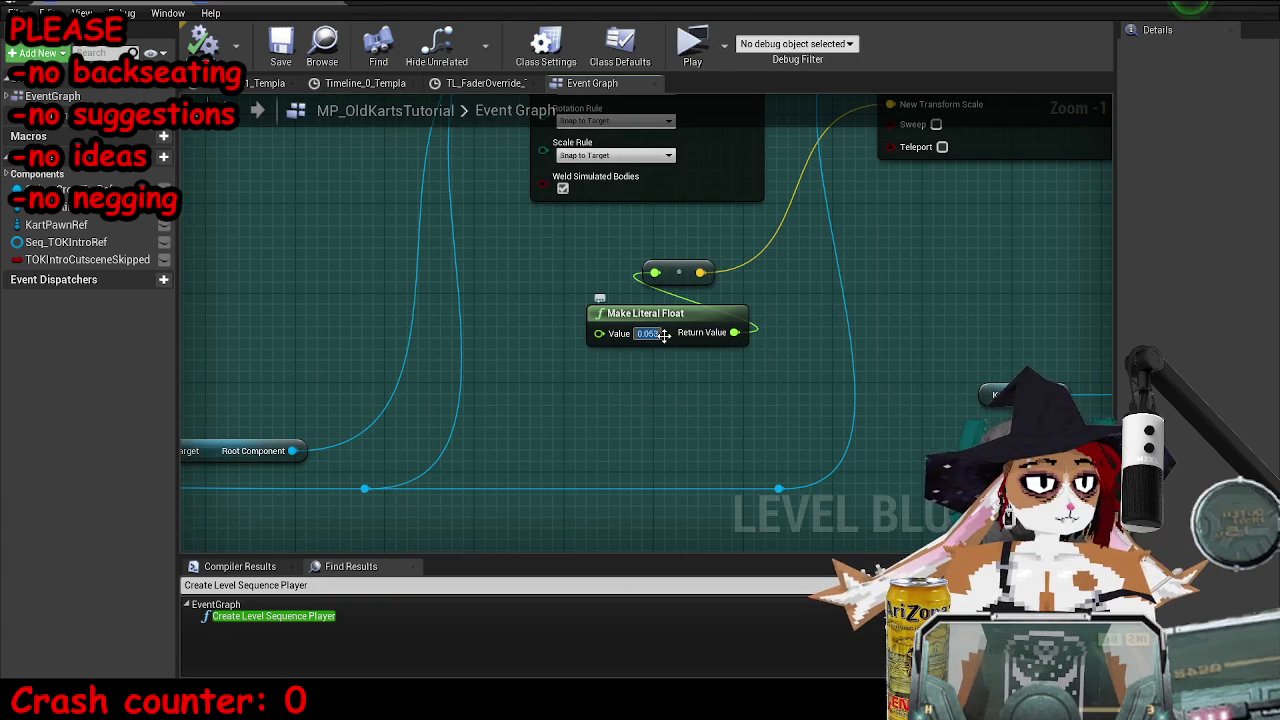
click(692, 45)
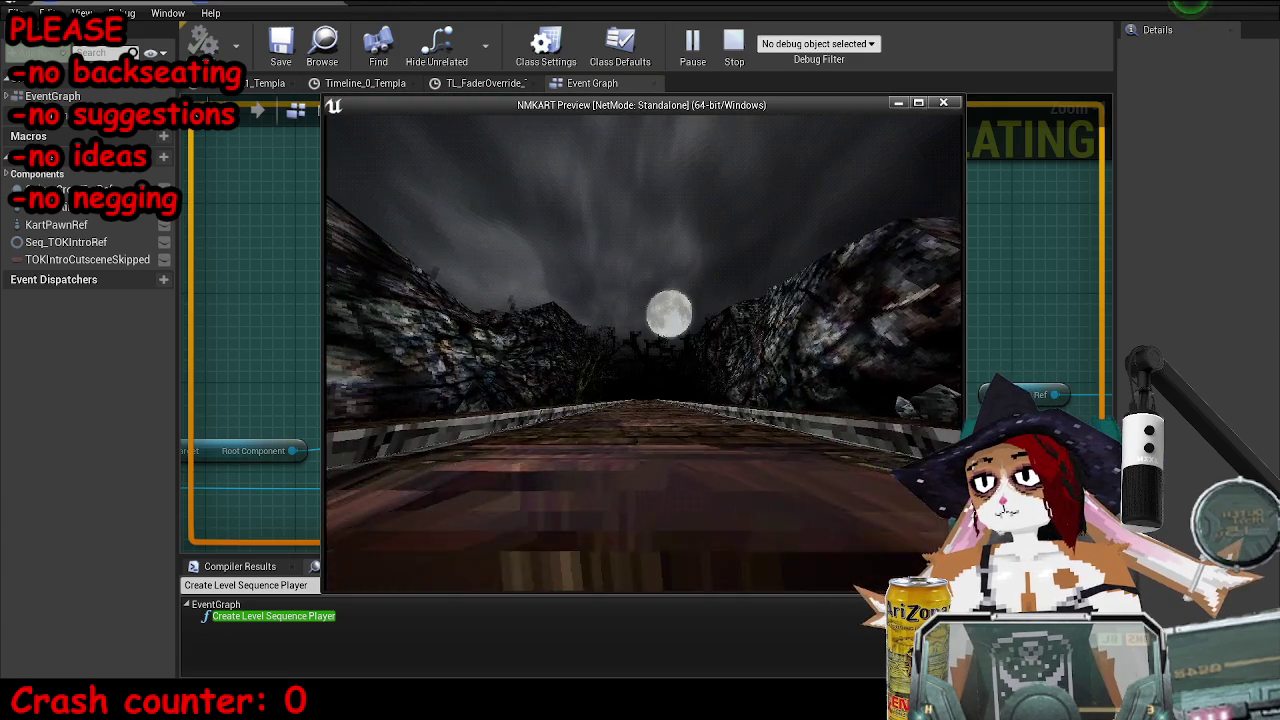
key(Escape)
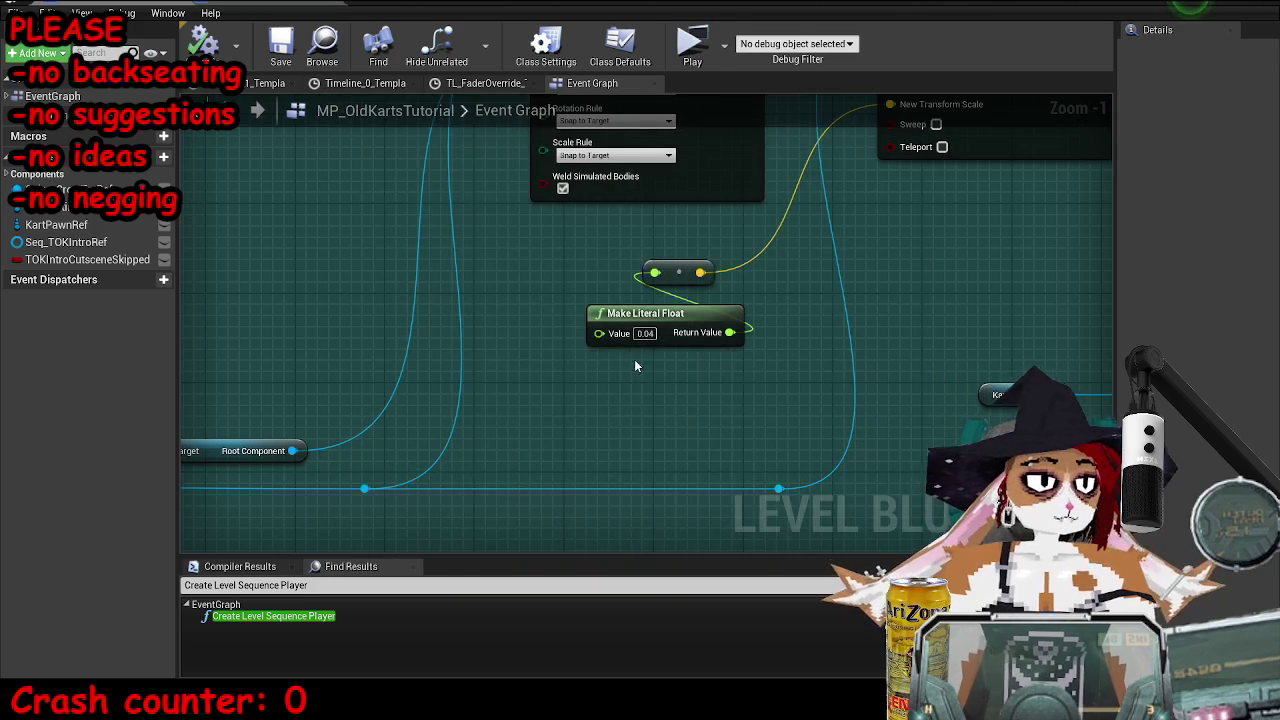
- Change the float to 0.045 and test-play the intro again
right_click(655, 338)
click(767, 323)
text(5)
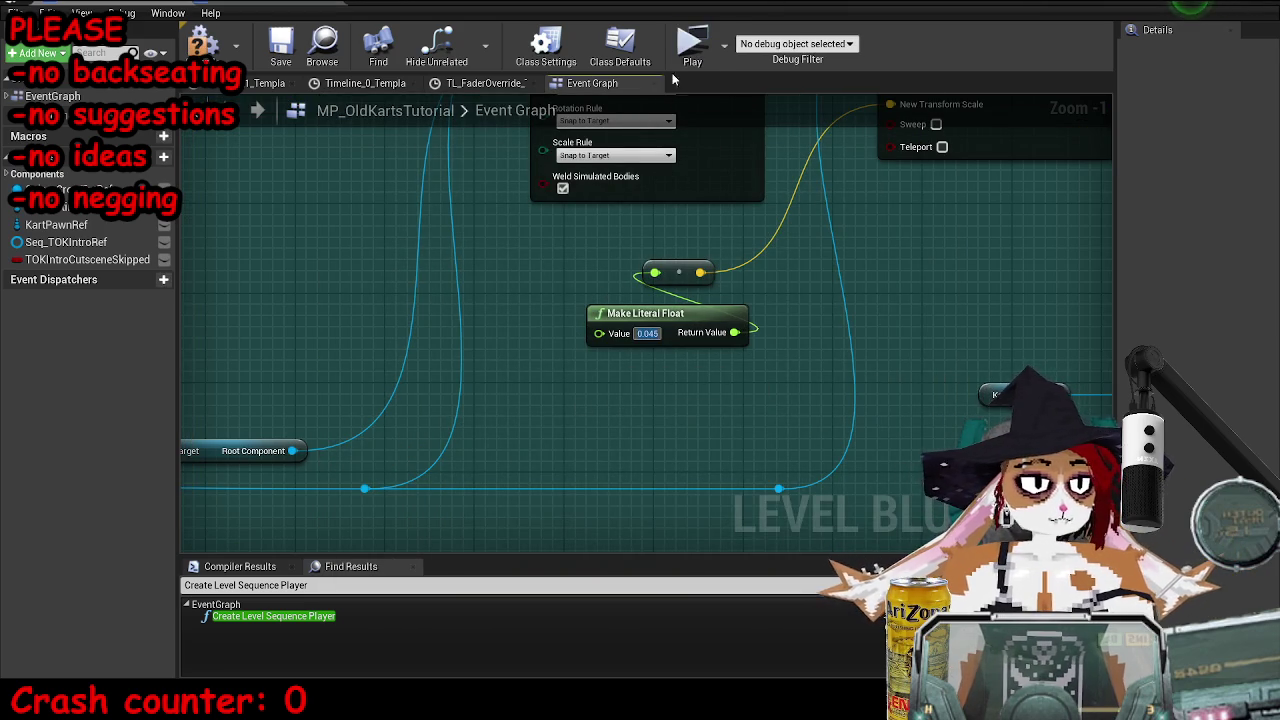
key(alt+p)
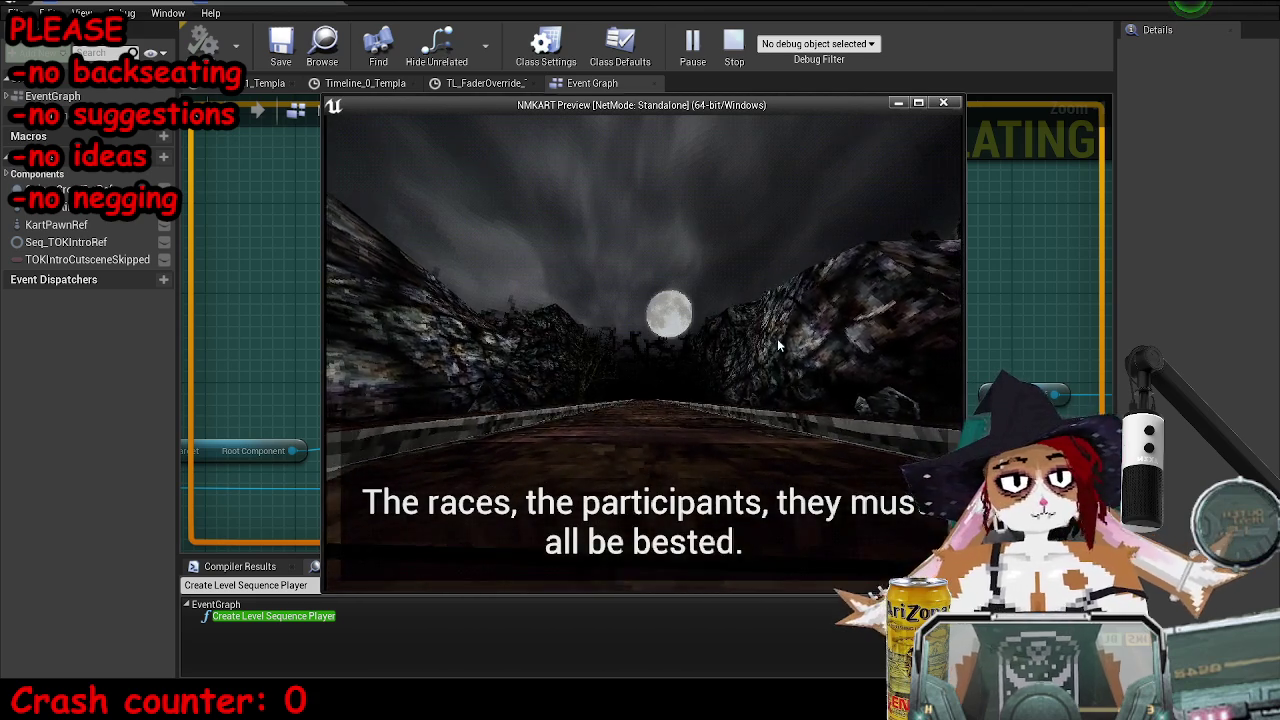
key(Escape)
- Set the float to 0.047 and run another test play of the intro
click(647, 333)
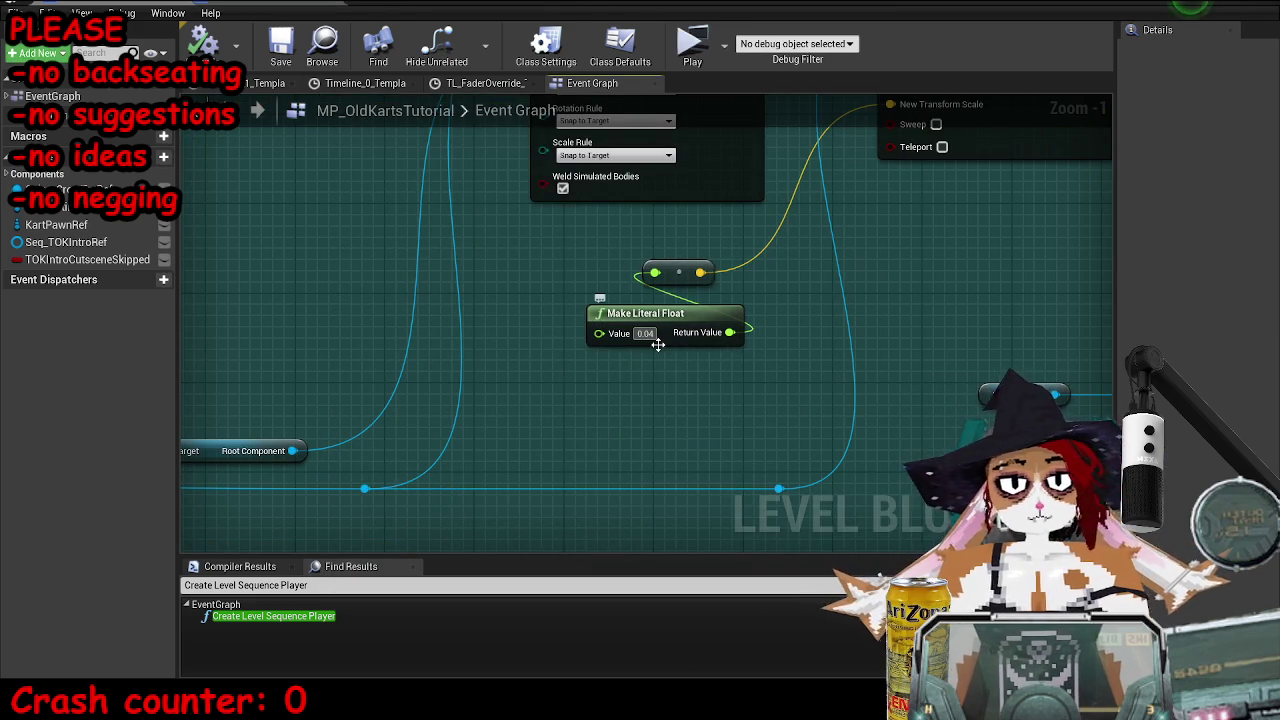
text(0.047)
key(Return)
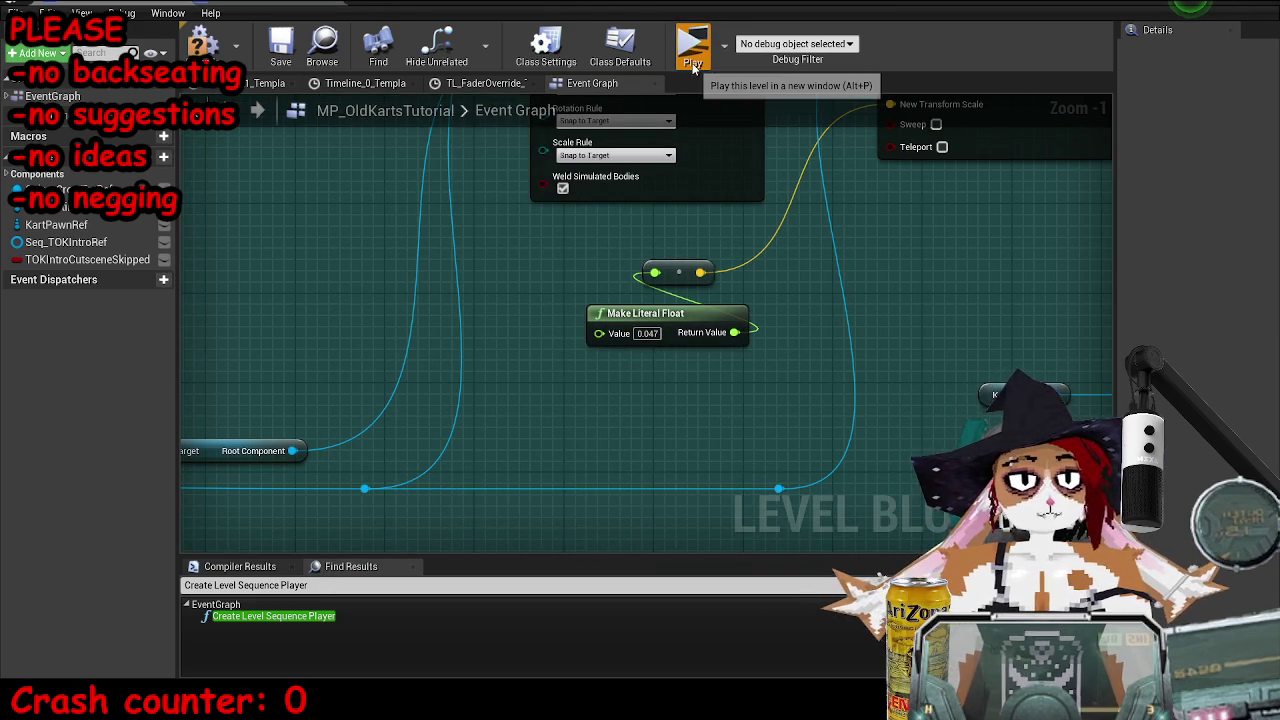
key(alt+p)
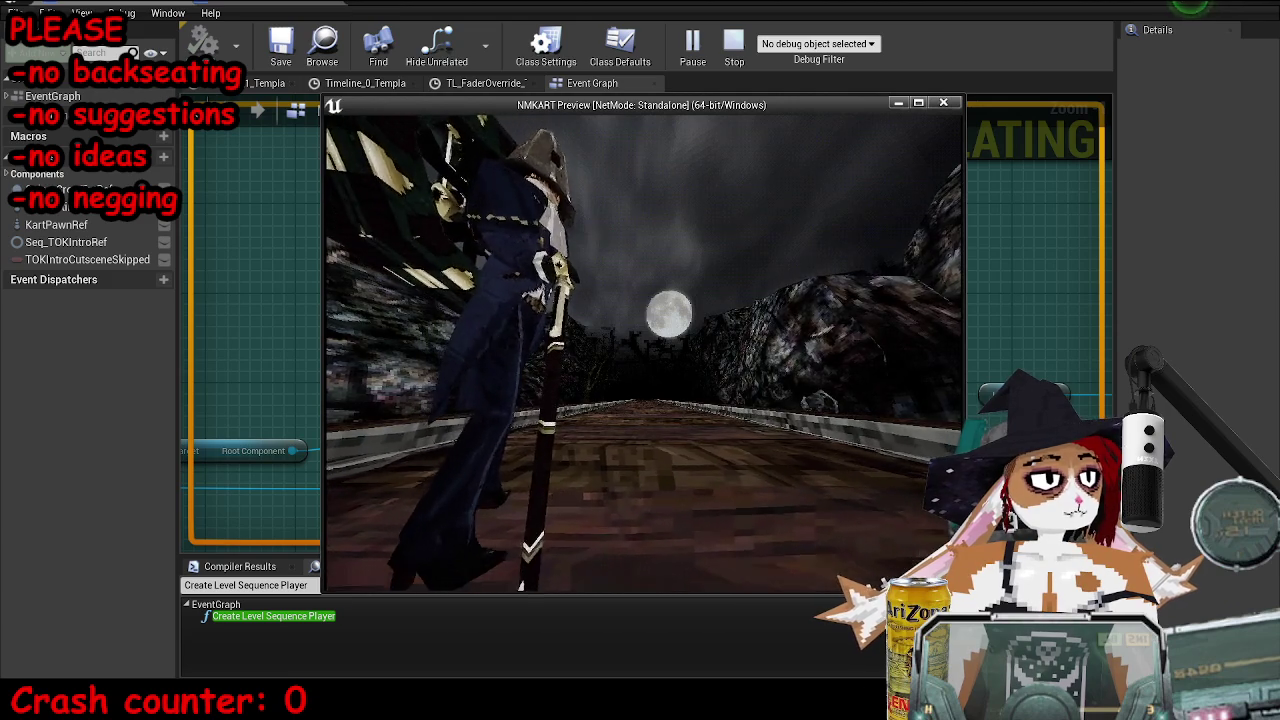
key(Escape)
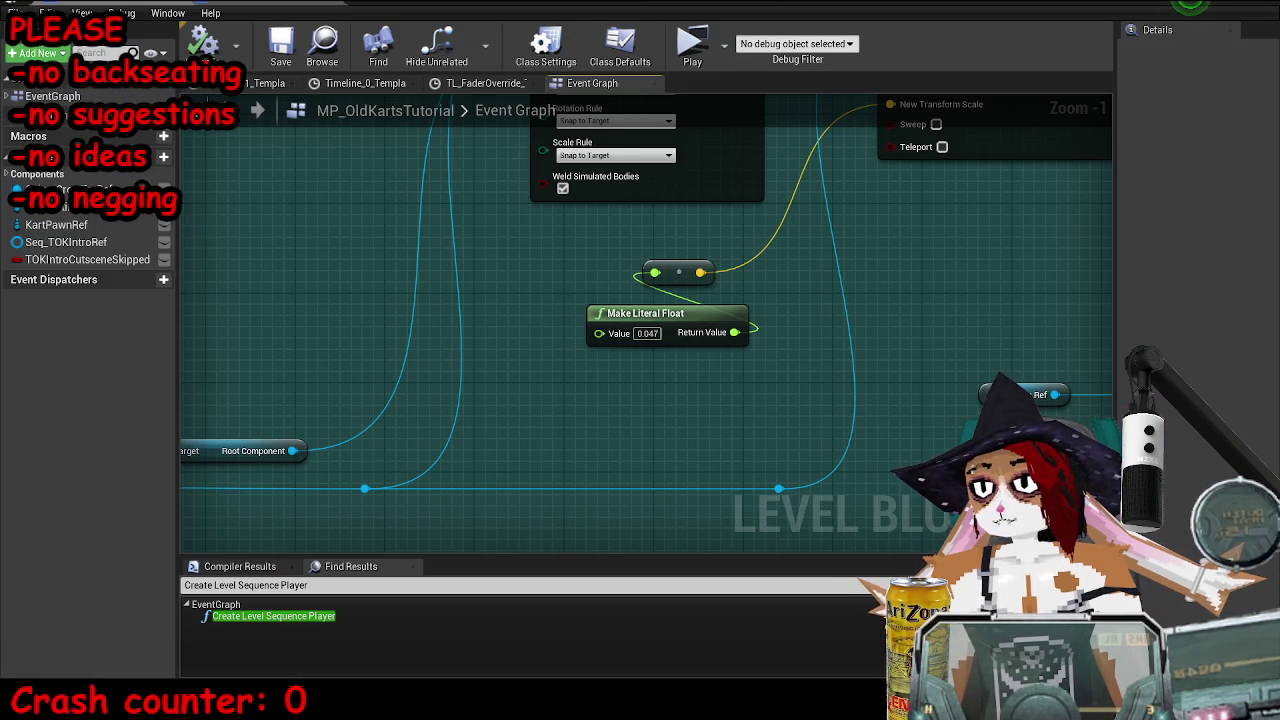
scroll(718, 376, down, 9)
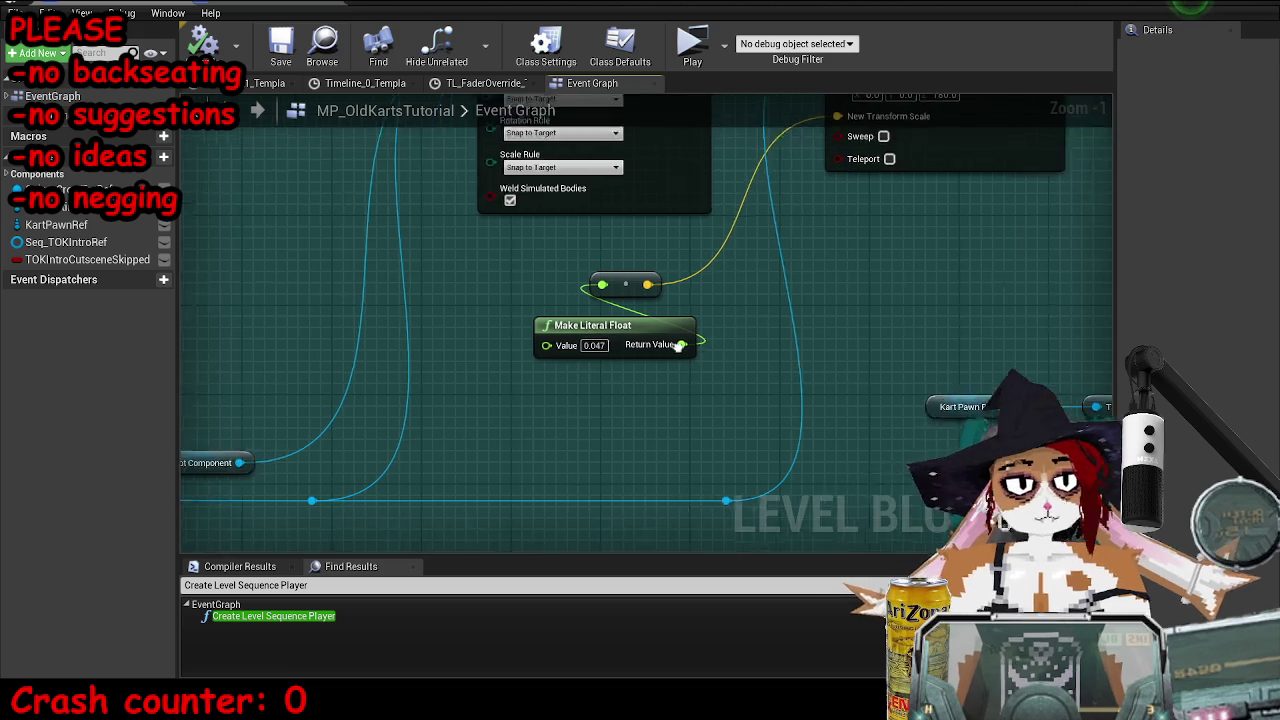
- Duplicate the lower dialogue chain below it and wire its Delay from the Sequence node's next Then pin
drag(403, 310, 826, 424)
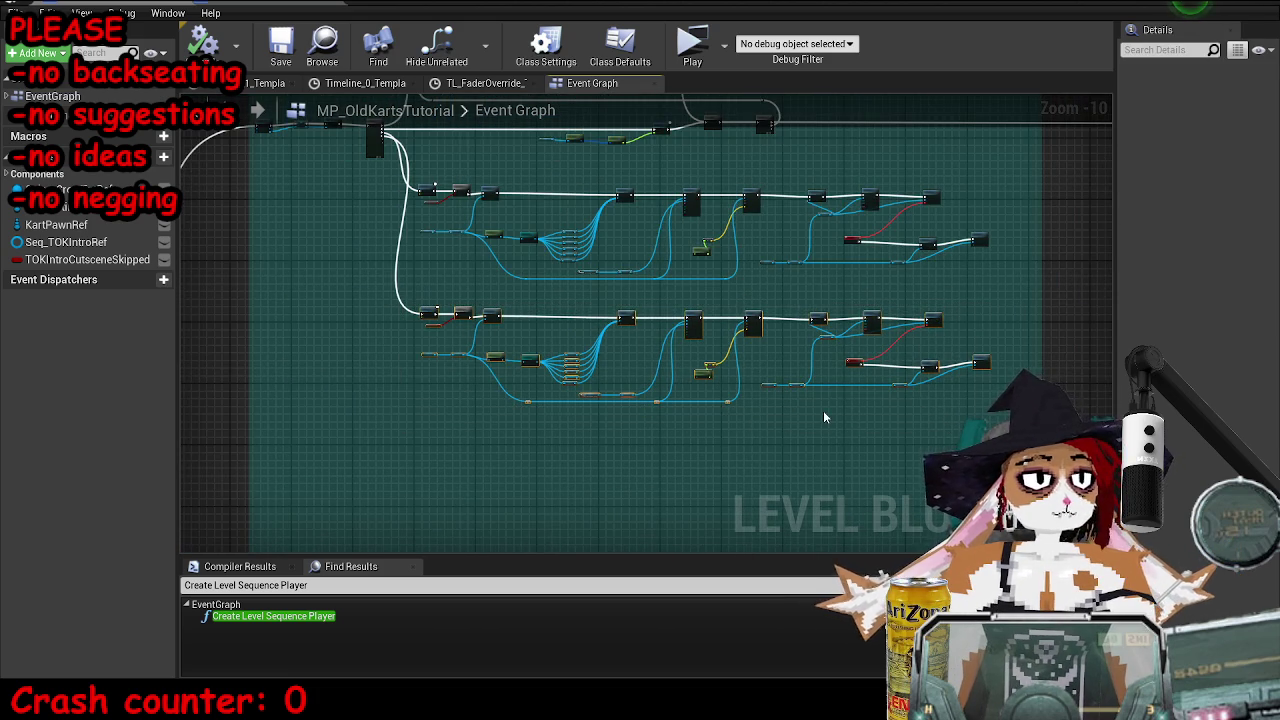
key(ctrl+c)
key(ctrl+v)
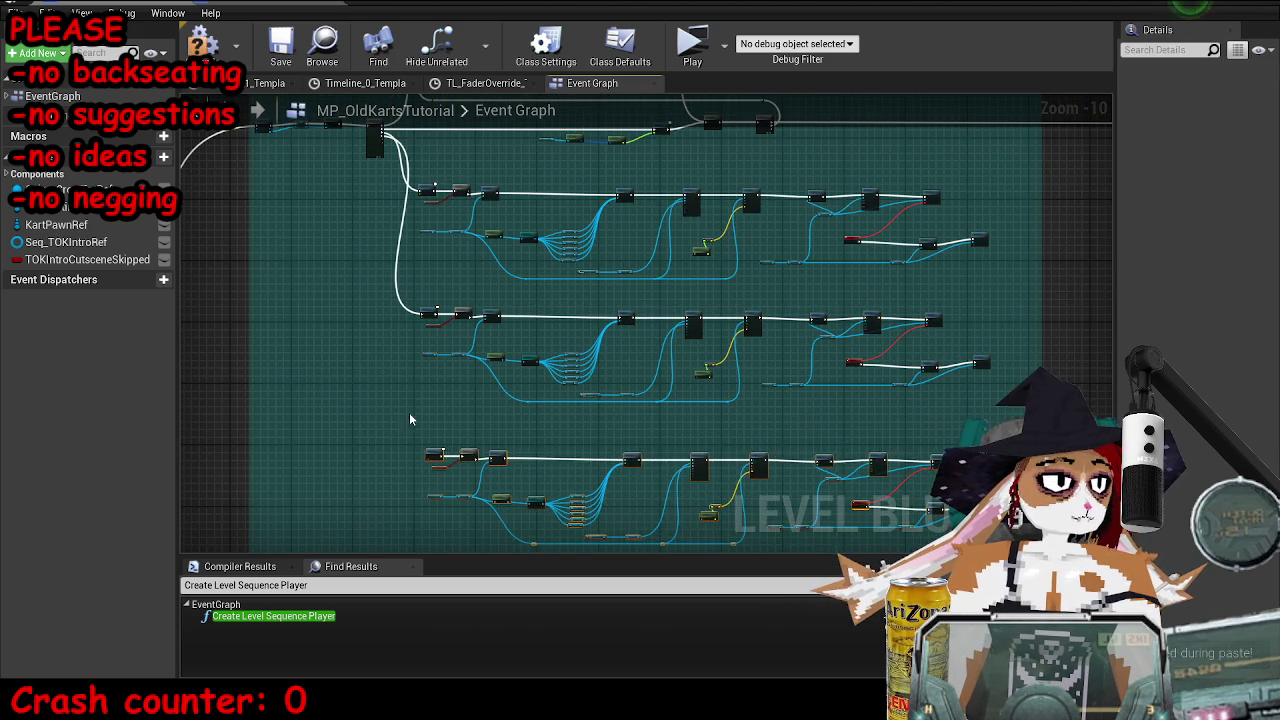
scroll(414, 420, up, 8)
mouse_move(420, 353)
mouse_down()
mouse_move(430, 395)
mouse_move(520, 410)
mouse_move(500, 585)
mouse_move(500, 294)
mouse_move(551, 423)
mouse_move(418, 340)
mouse_up()
scroll(425, 365, down, 7)
scroll(500, 294, up, 6)
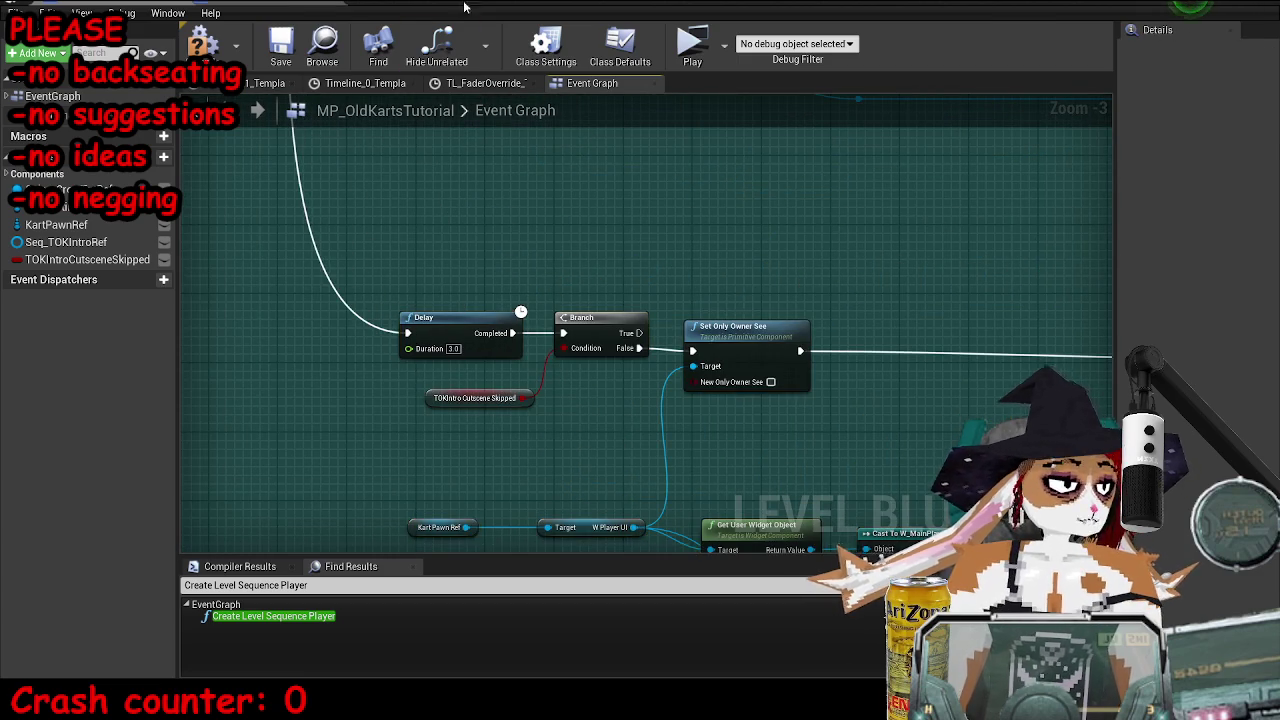
click(1240, 8)
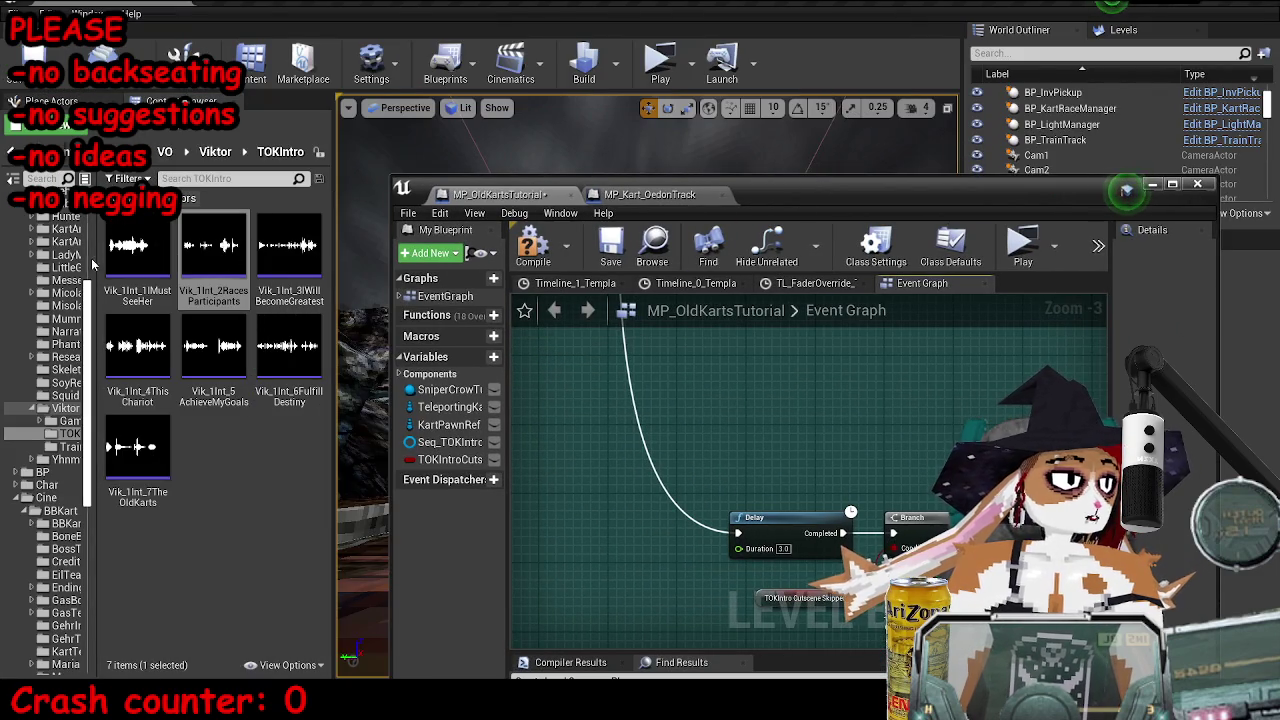
- Find and open the Seq_TOKIntro level sequence from the Content root
click(68, 433)
scroll(50, 433, up, 5)
click(120, 151)
click(186, 177)
text(tokin)
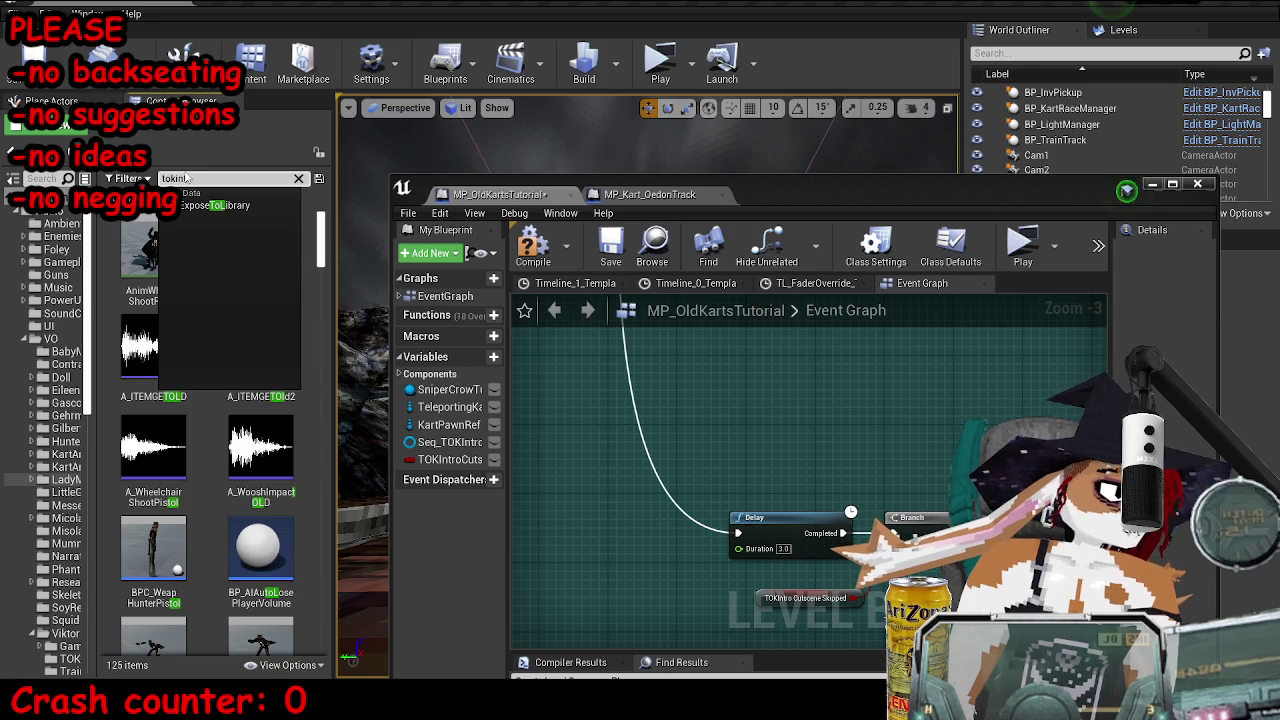
text(t)
double_click(289, 345)
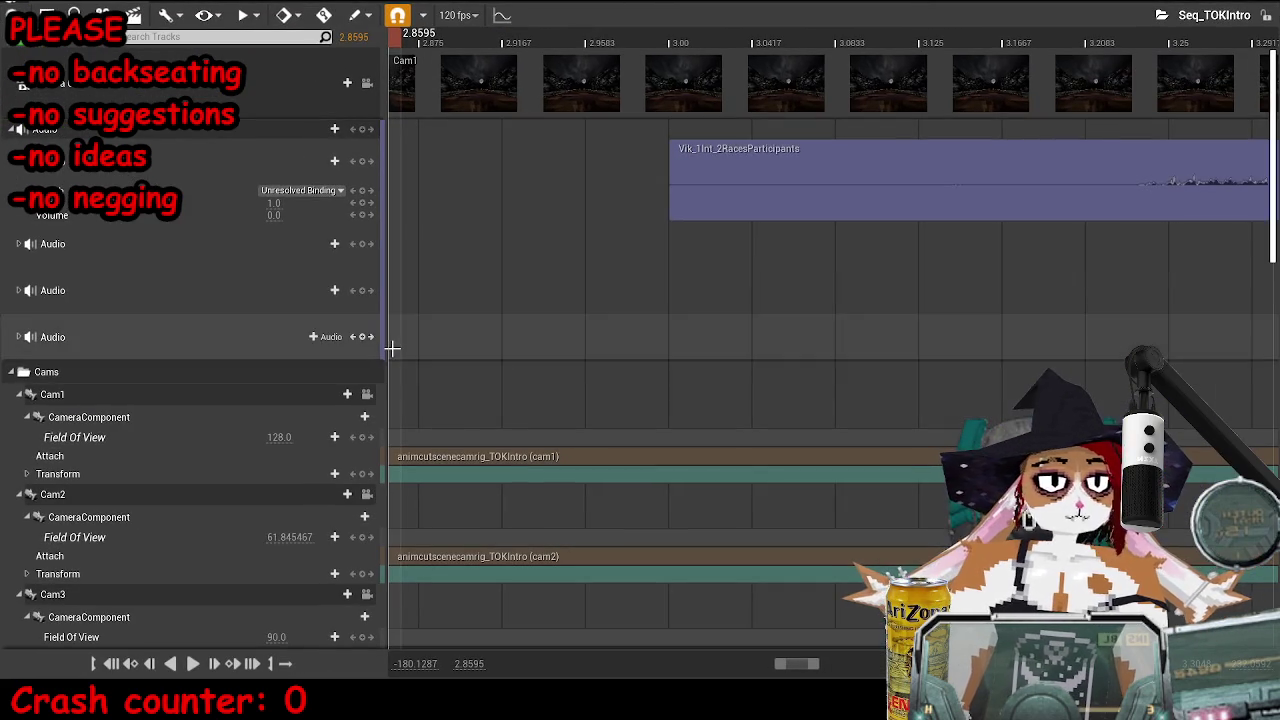
- Place the playhead at 8.8083 where Vik_1Int_3IWillBecomeGreatest starts, then maximize the Blueprint editor
scroll(863, 354, down, 5)
scroll(817, 389, up, 2)
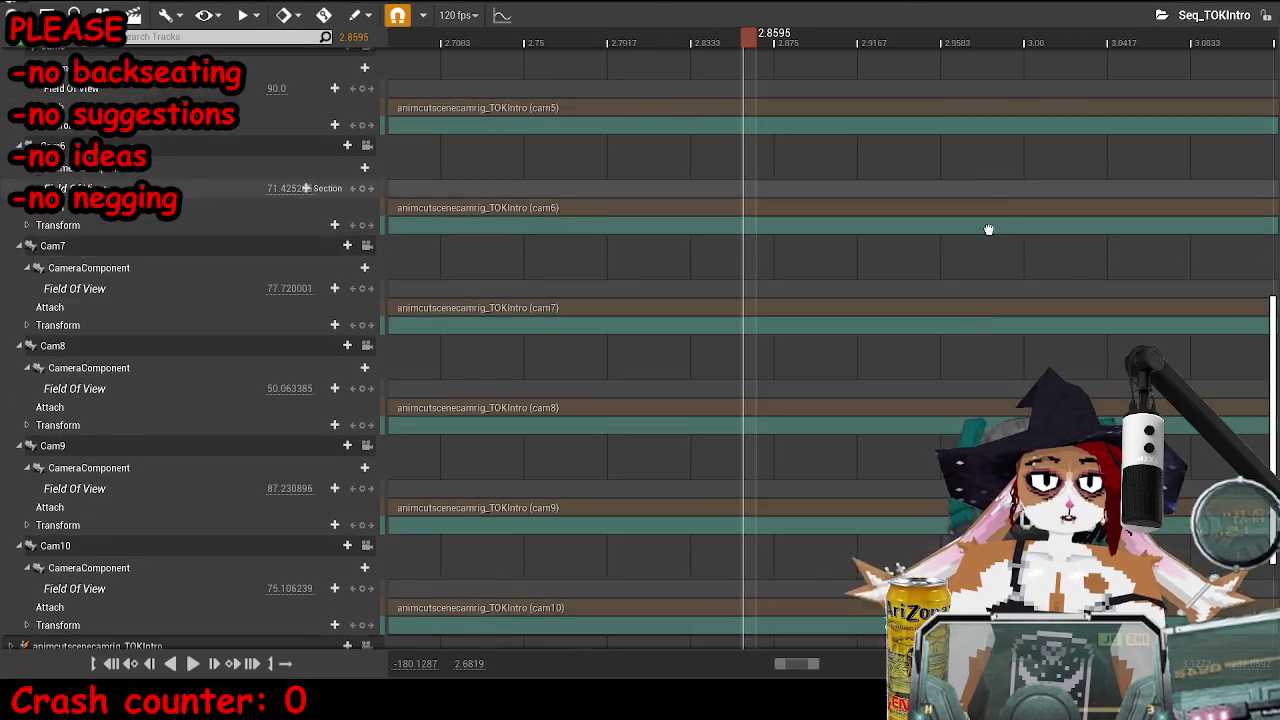
scroll(986, 229, left, 3)
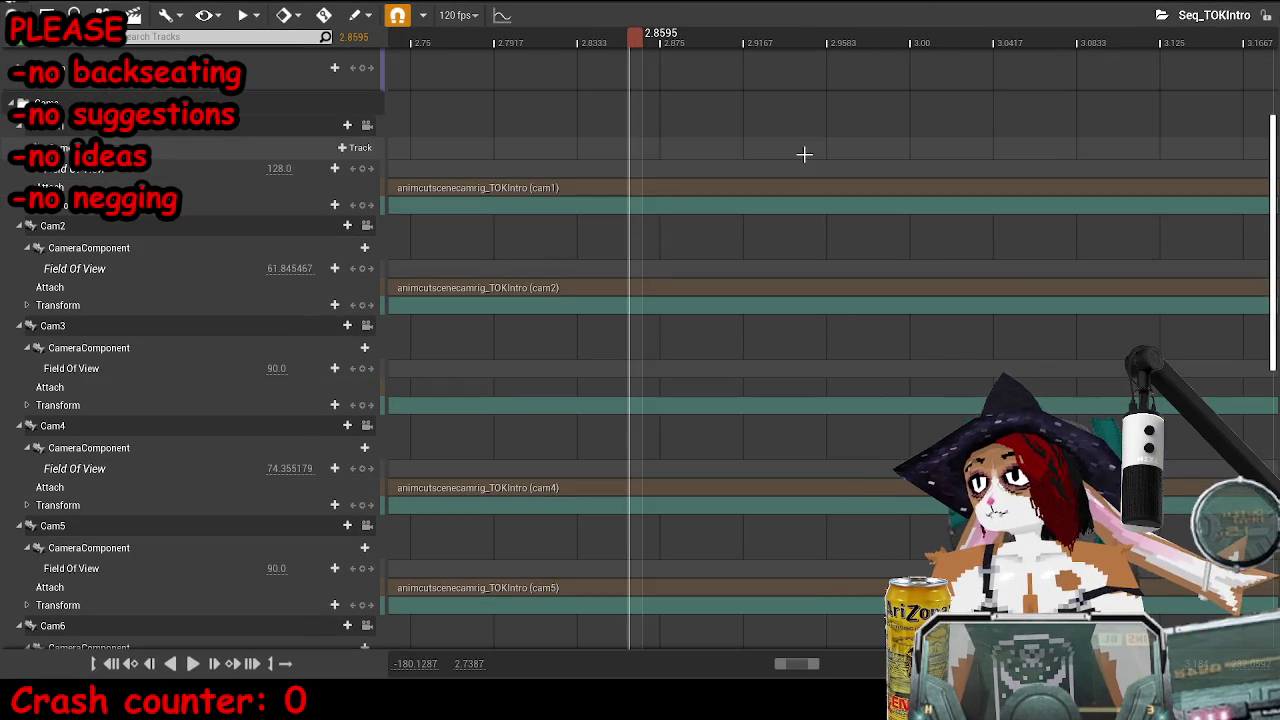
scroll(790, 260, up, 5)
scroll(966, 160, down, 4)
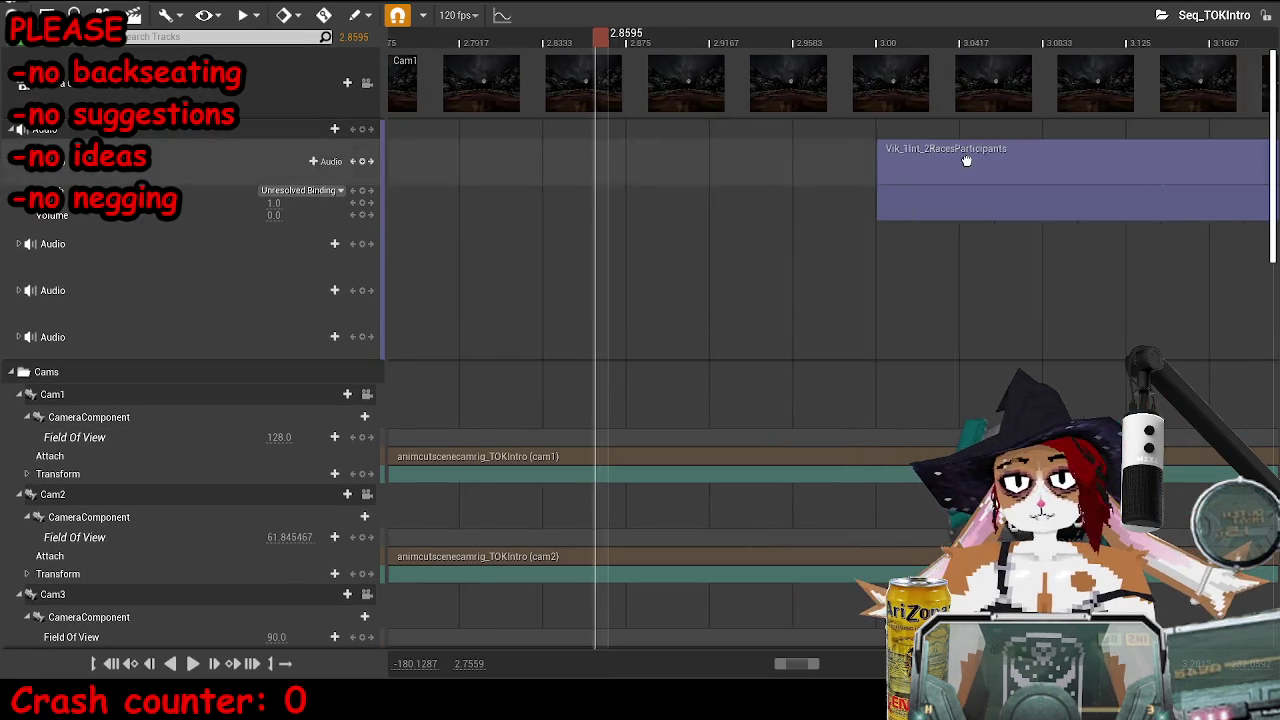
scroll(797, 186, down, 3)
scroll(1000, 149, right, 3)
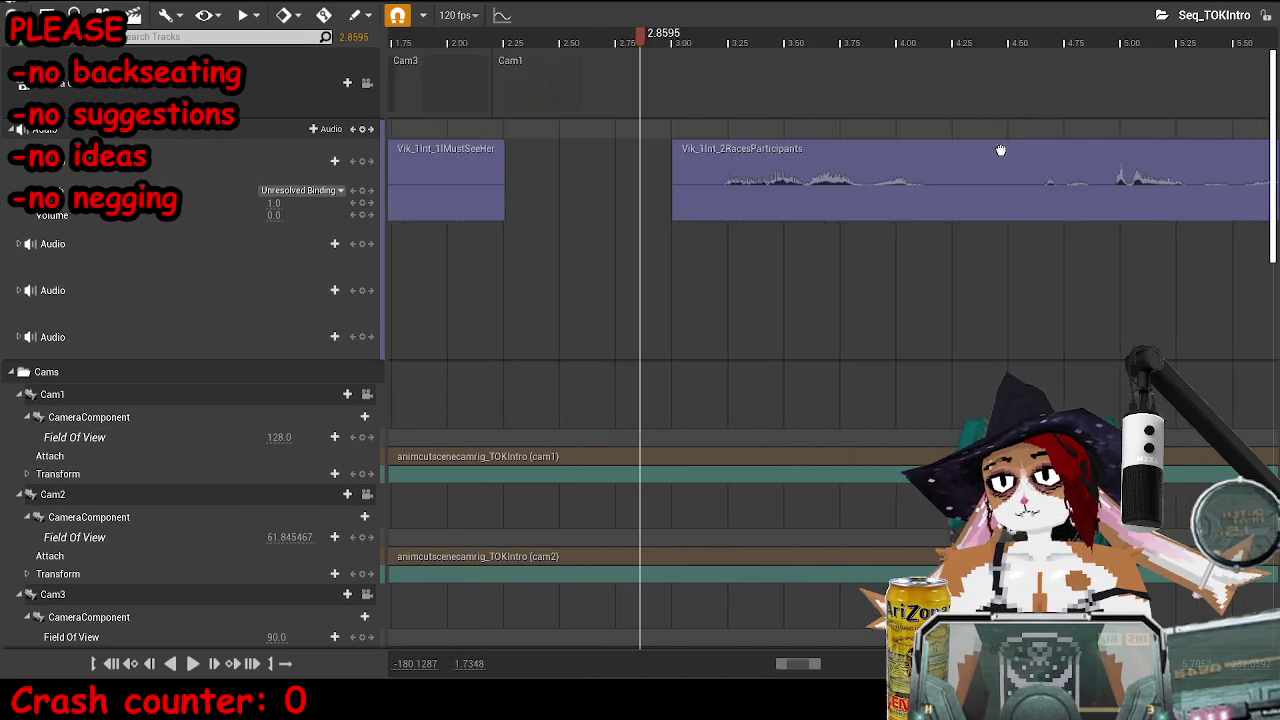
scroll(848, 190, right, 5)
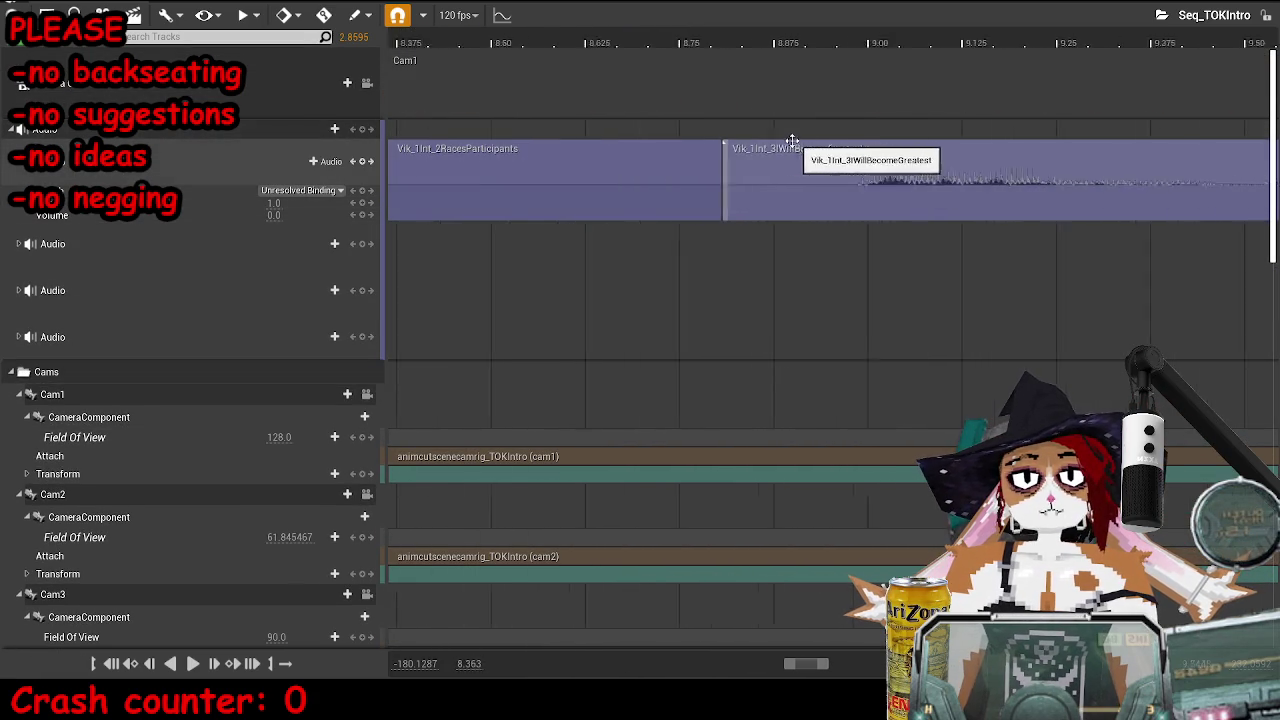
scroll(794, 143, up, 3)
click(665, 41)
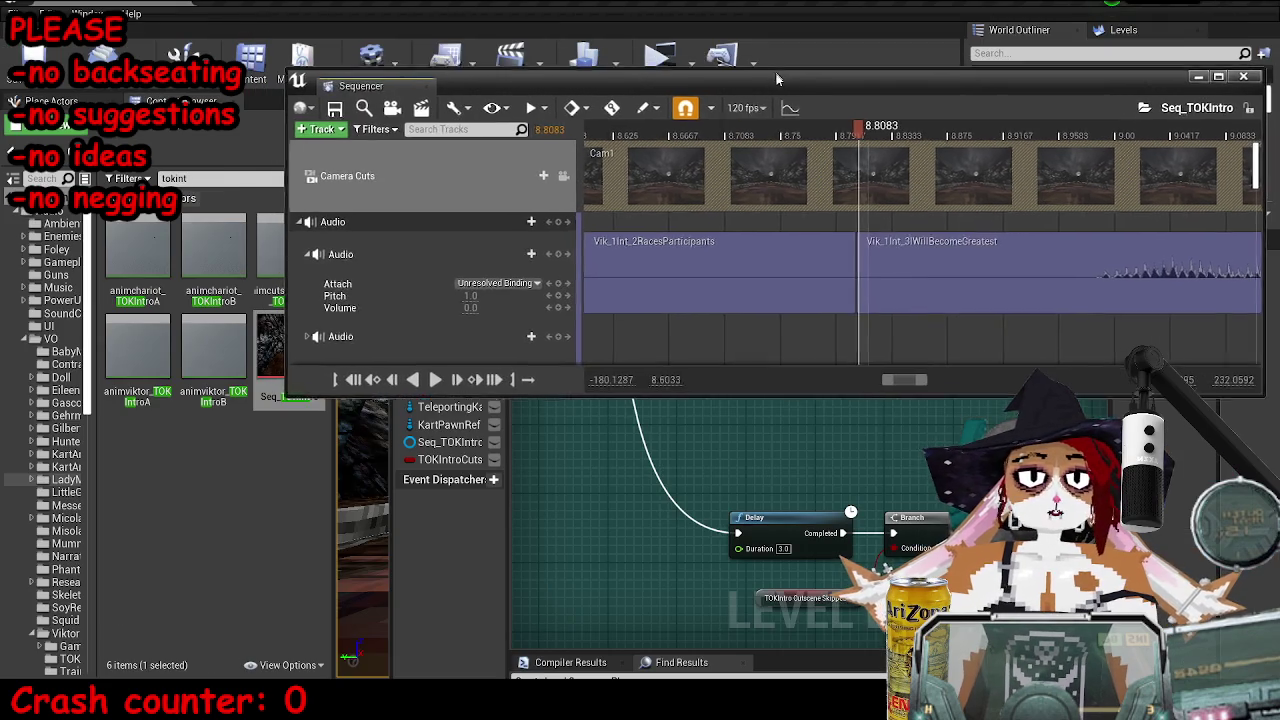
key(super+Down)
click(735, 505)
key(super+Up)
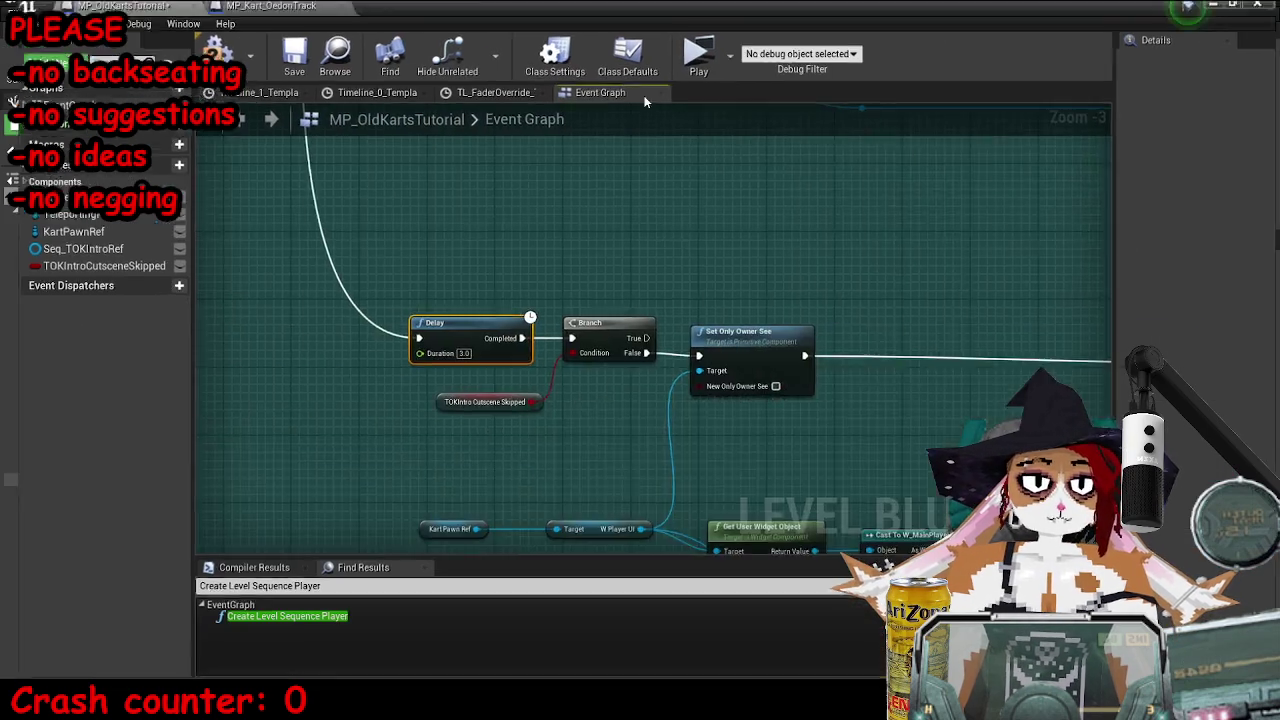
- Set the third chain's Delay Duration to 8.8083 seconds
scroll(660, 349, up, 6)
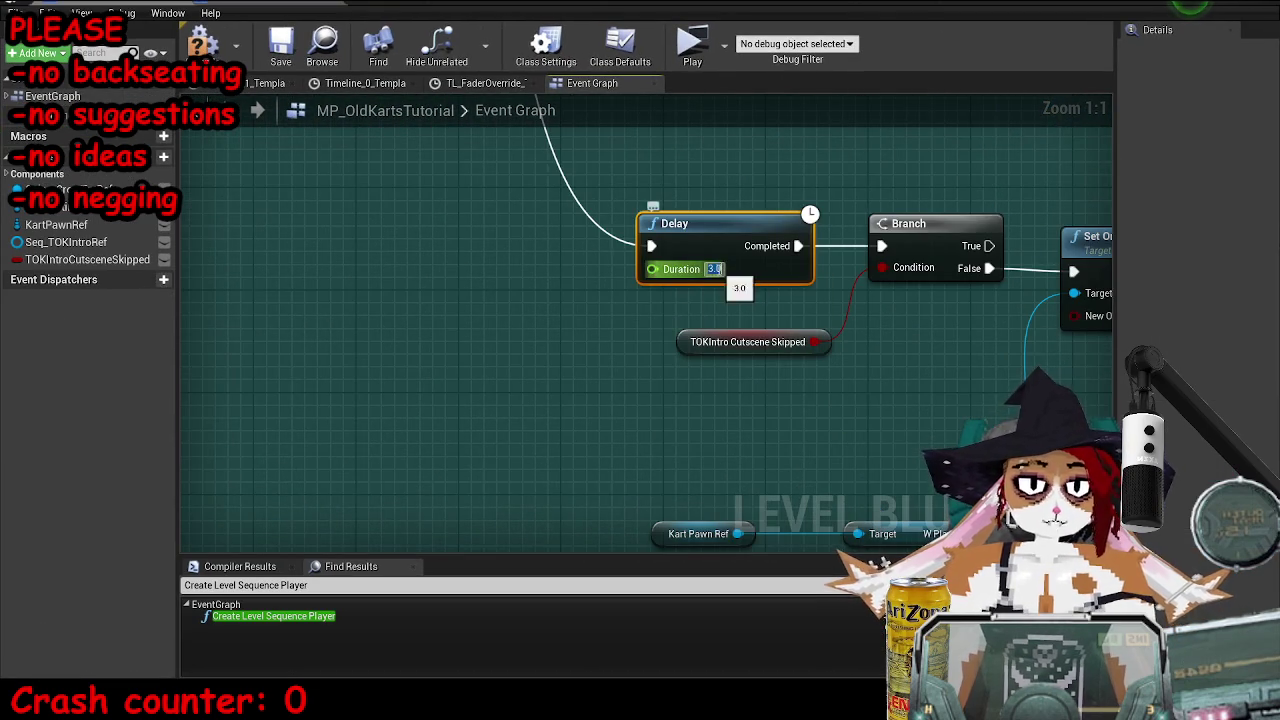
click(710, 268)
text(8.8083)
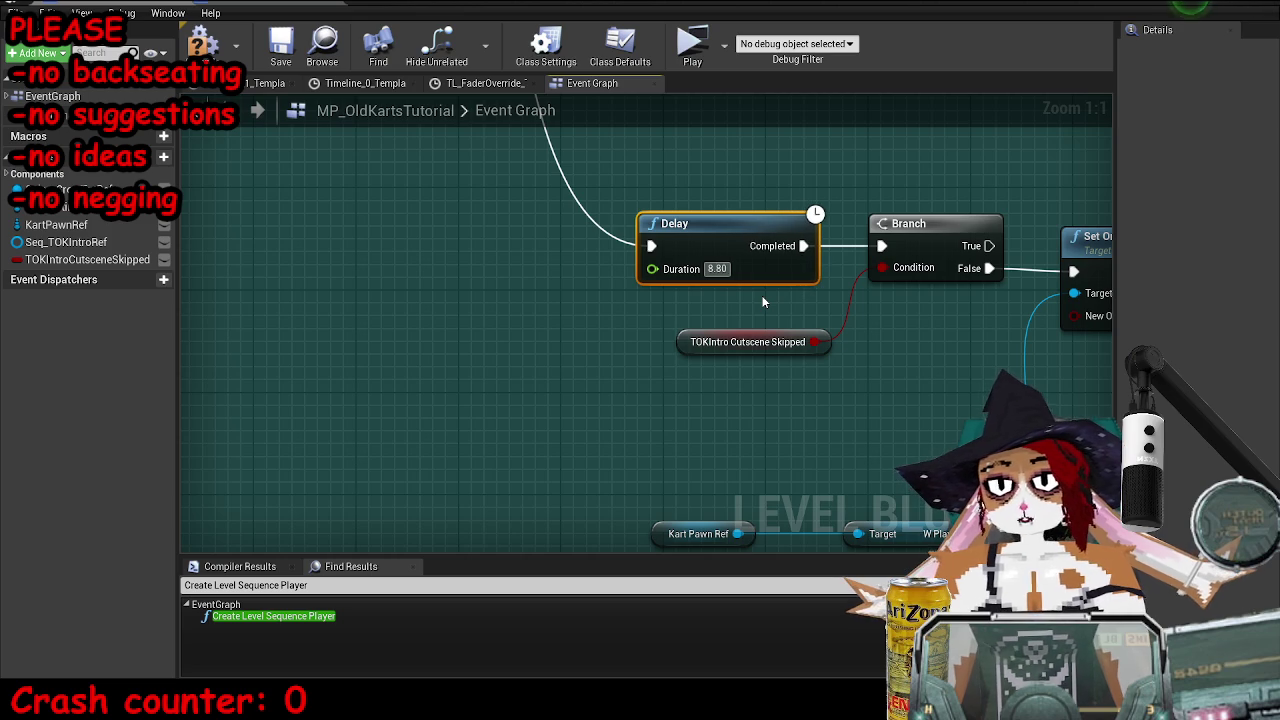
- Close the floating Sequencer window and restore the Blueprint editor to a smaller window
mouse_move(370, 705)
click(510, 630)
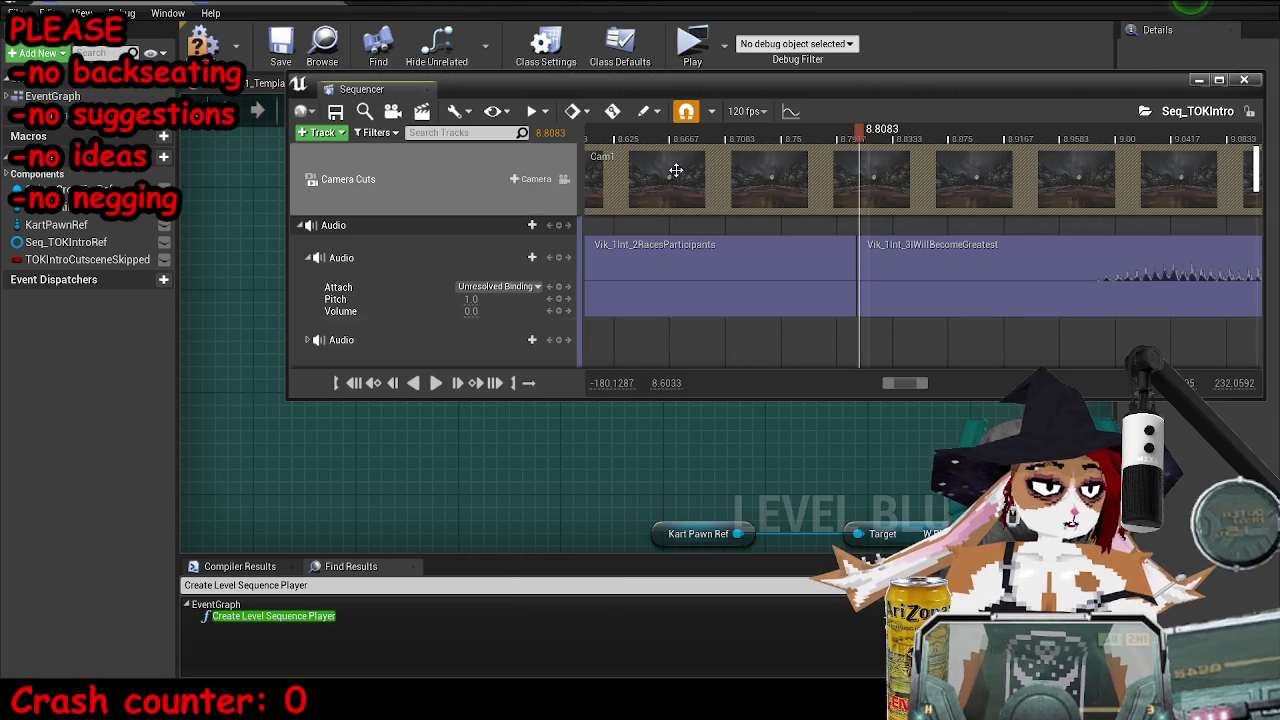
drag(1257, 101, 1119, 124)
click(1106, 103)
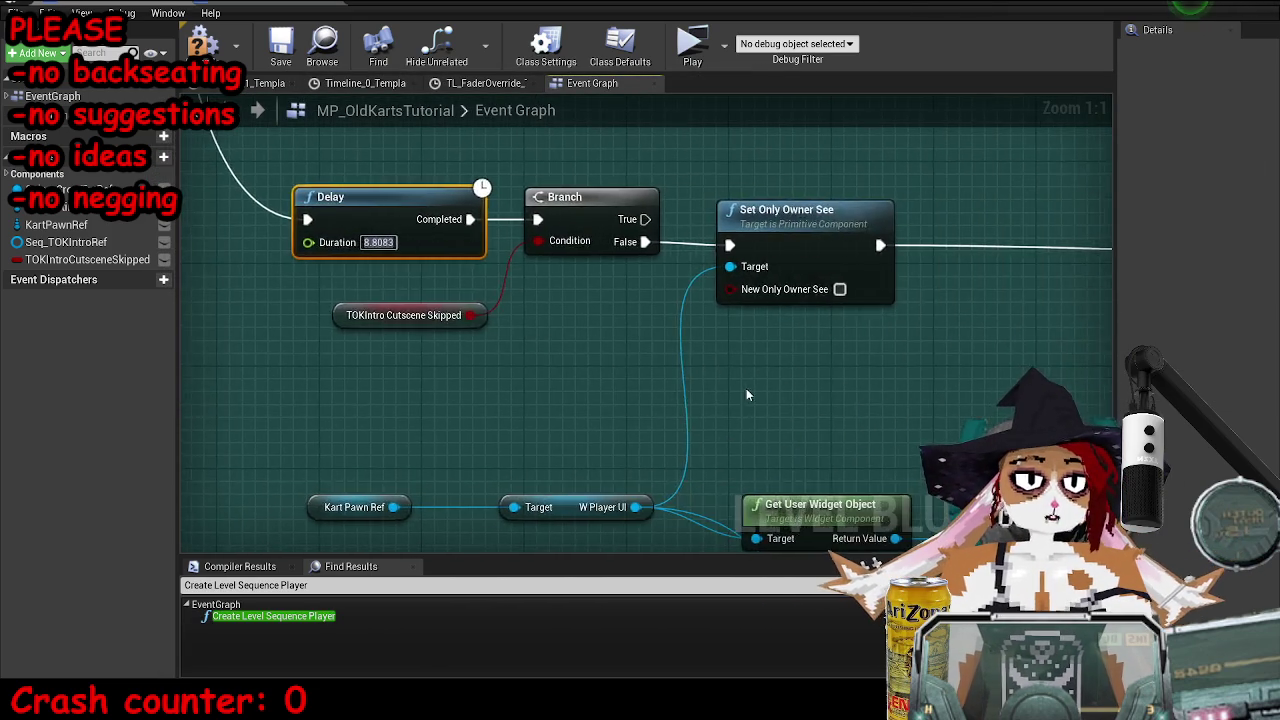
scroll(746, 388, down, 4)
scroll(908, 322, up, 2)
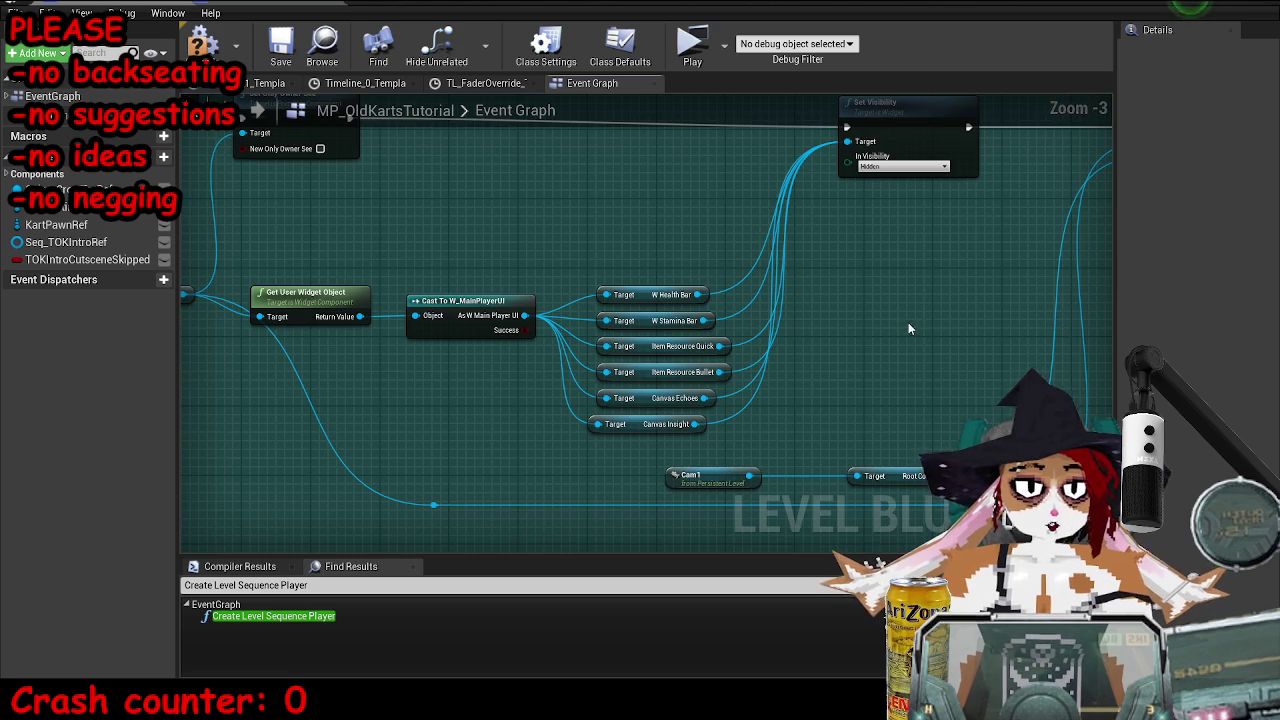
scroll(787, 337, up, 4)
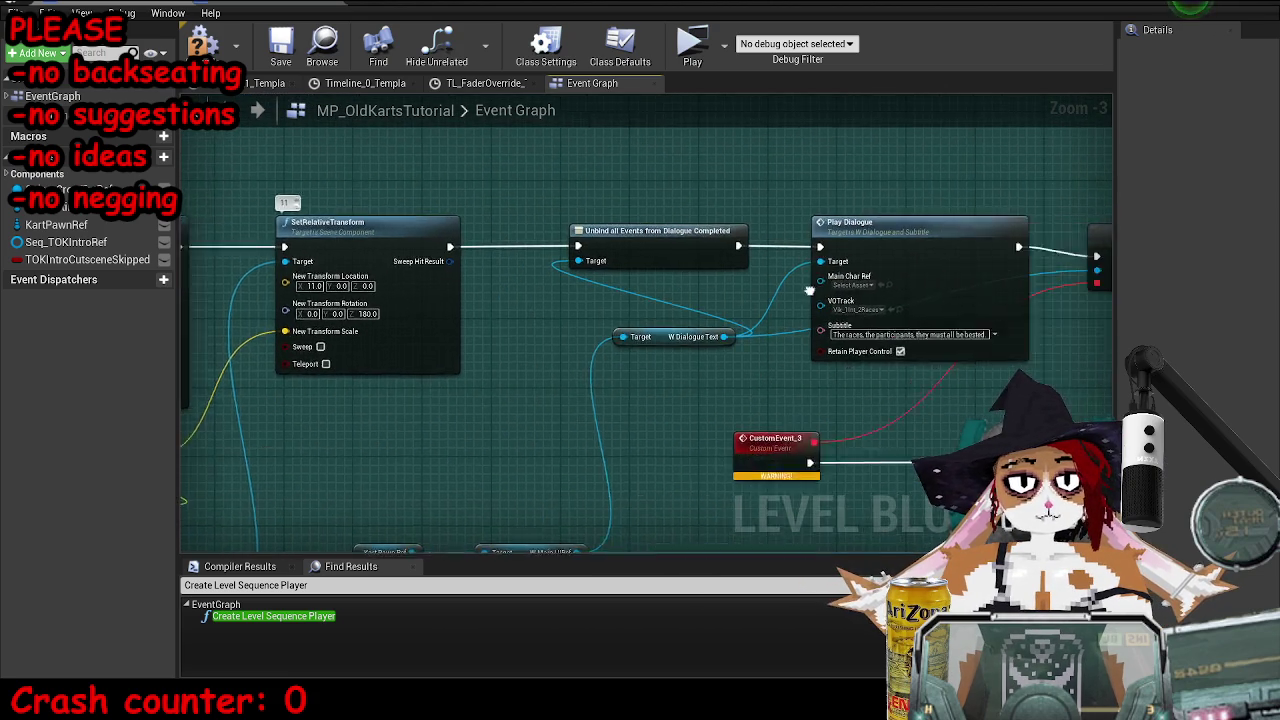
key(super+Down)
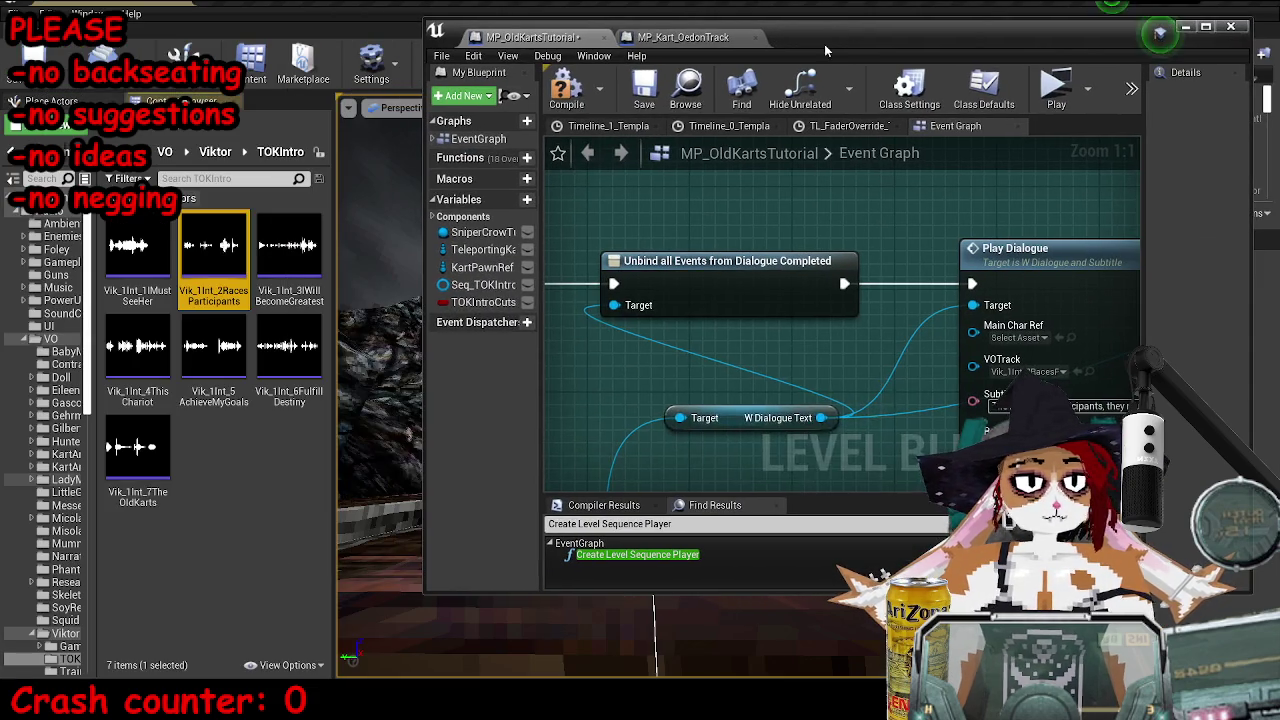
- Set the third Play Dialogue's VOTrack to the Vik_1Int_3IWillBecomeGreatest sound wave
mouse_move(310, 287)
drag(310, 287, 855, 371)
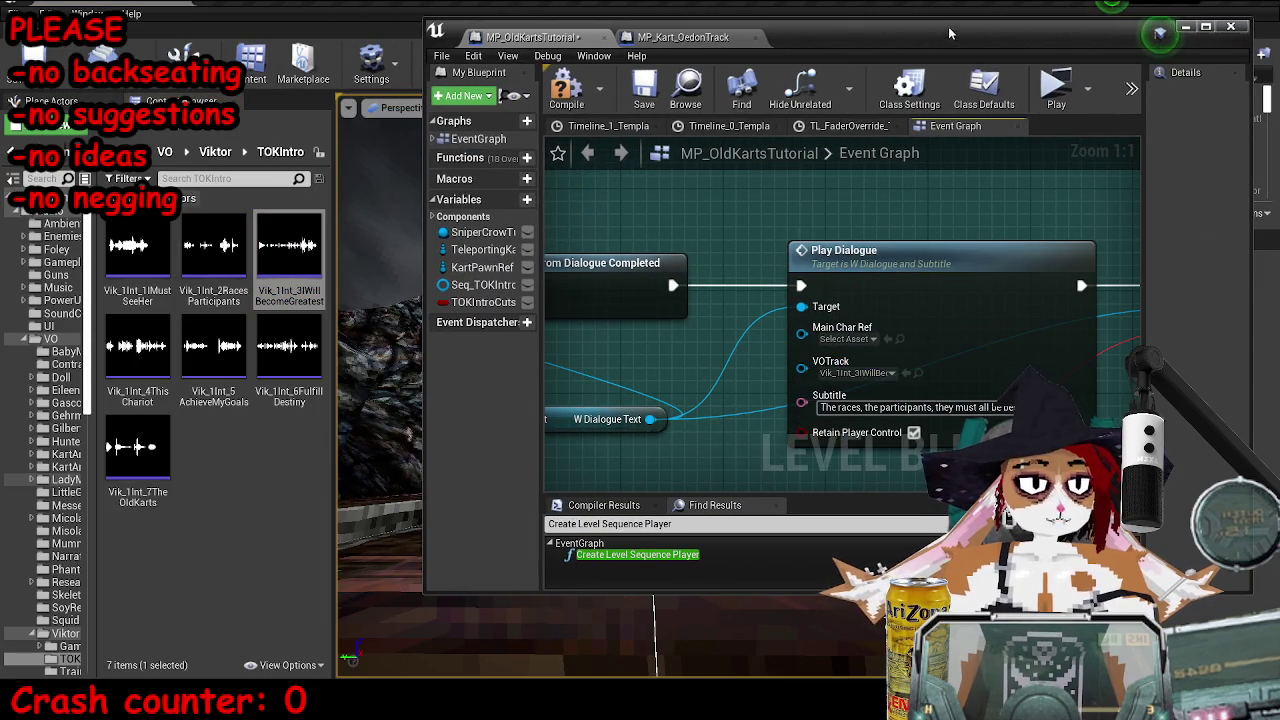
key(super+Up)
- Replace the subtitle with 'I, Viktor, will become the greatest racer in all of Miralodia!'
click(636, 366)
key(BackSpace)
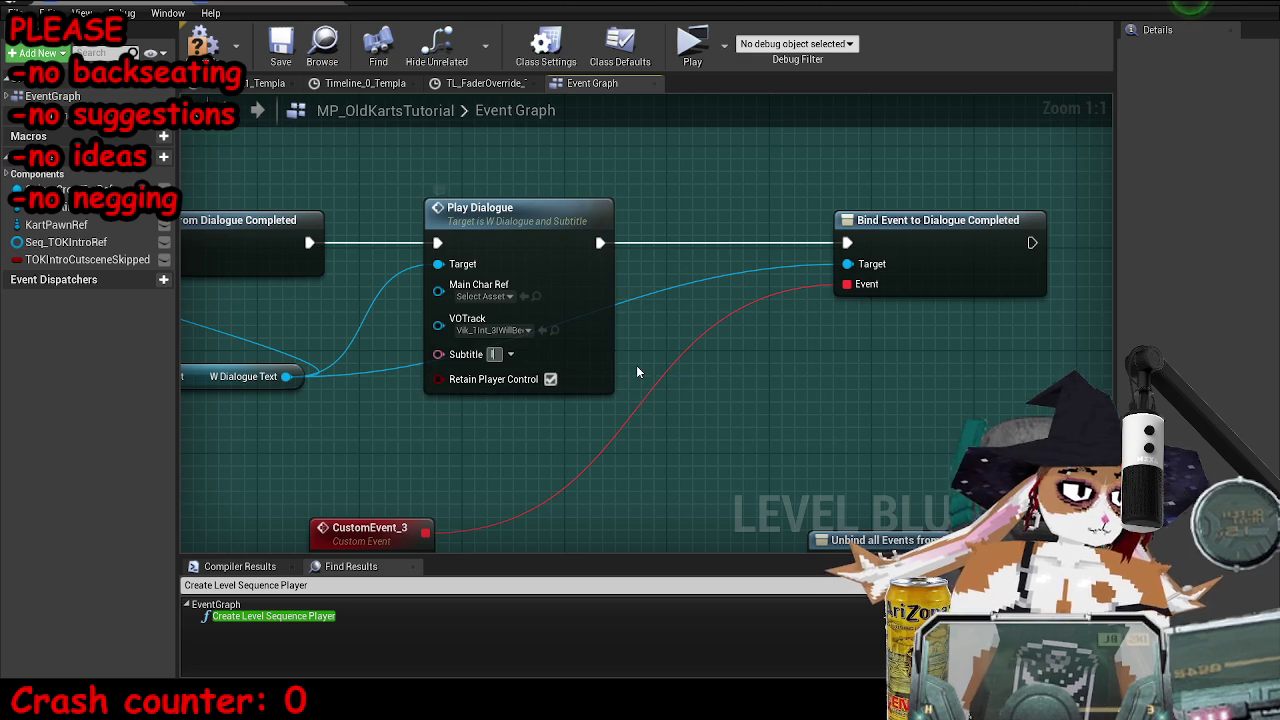
text(, Viktor,)
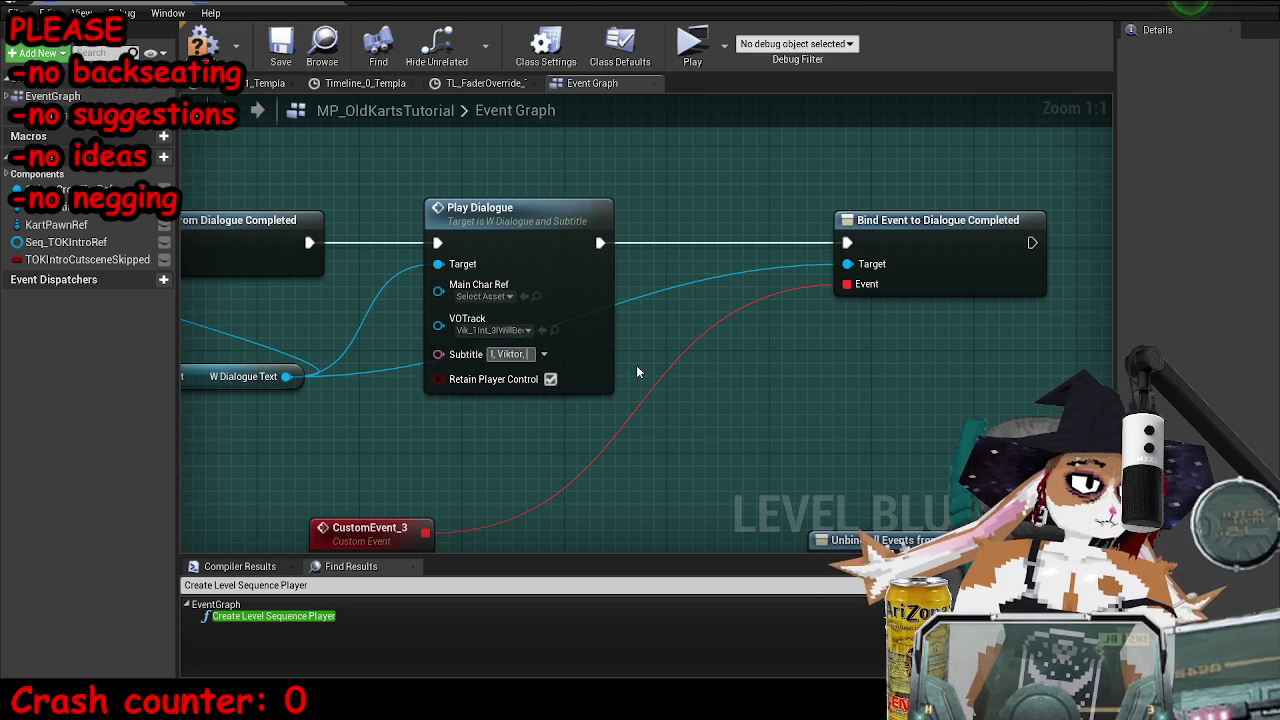
text( will become)
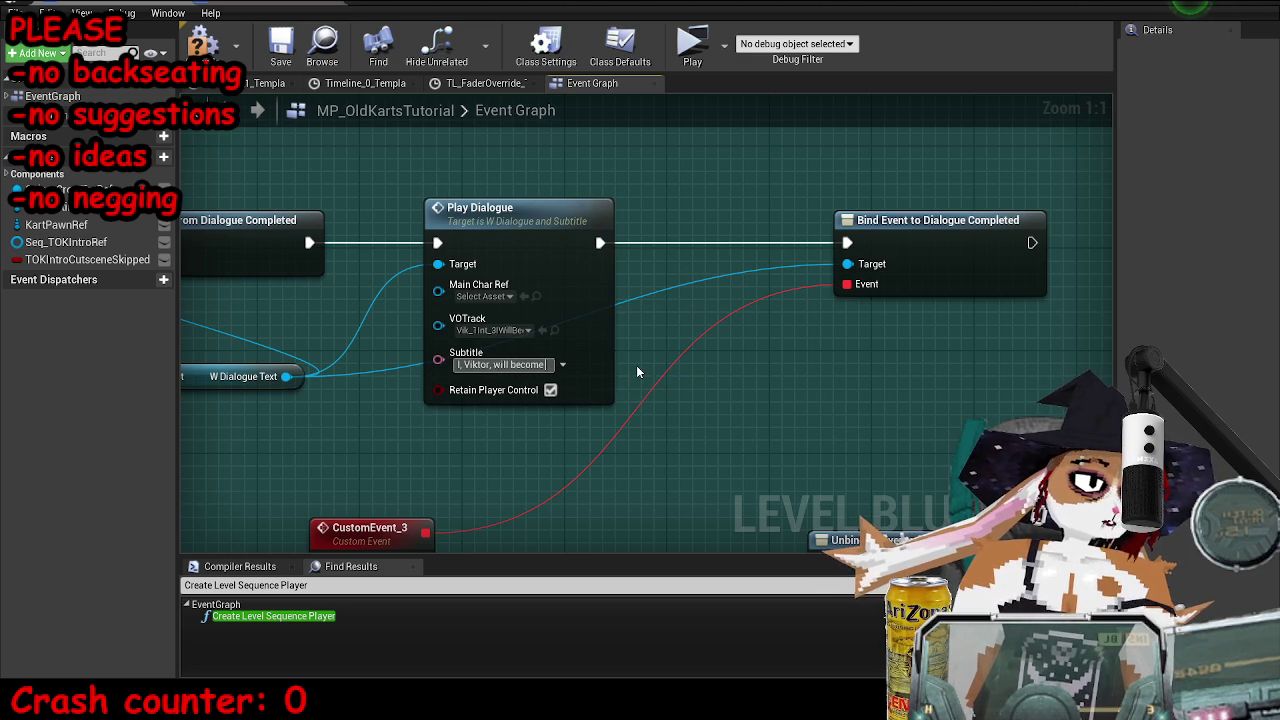
text( the greatest racer)
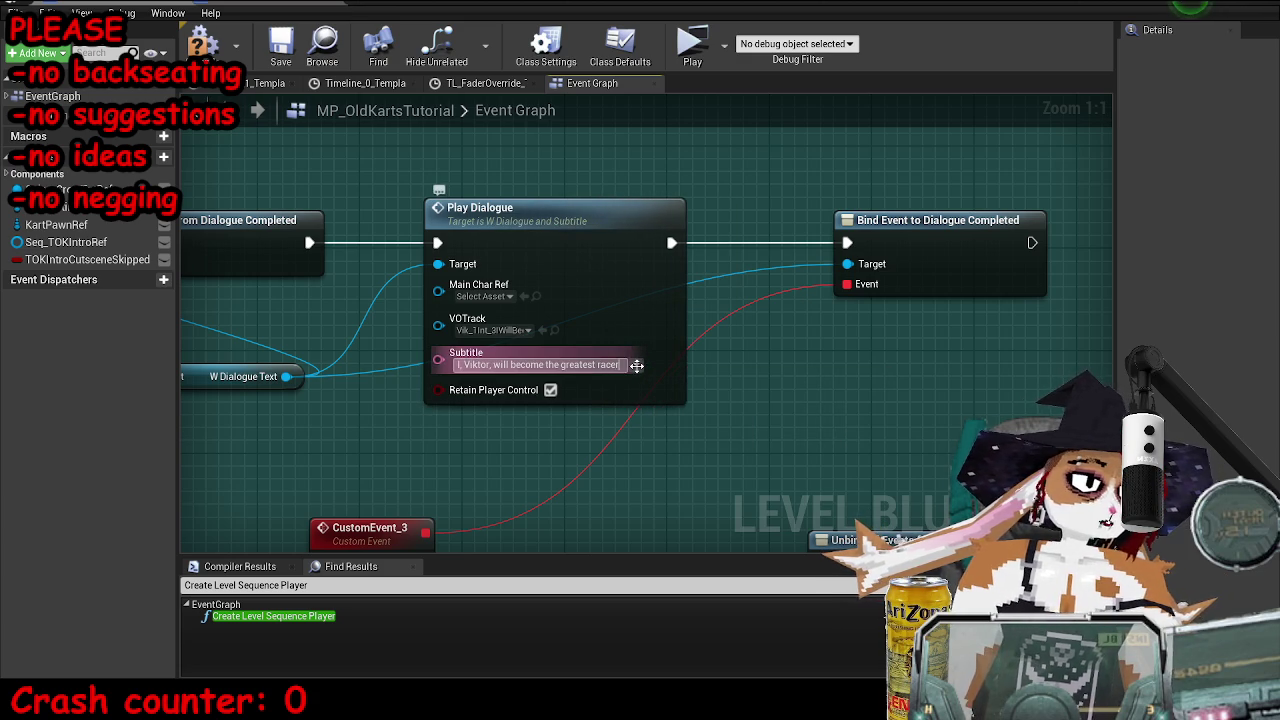
text( in)
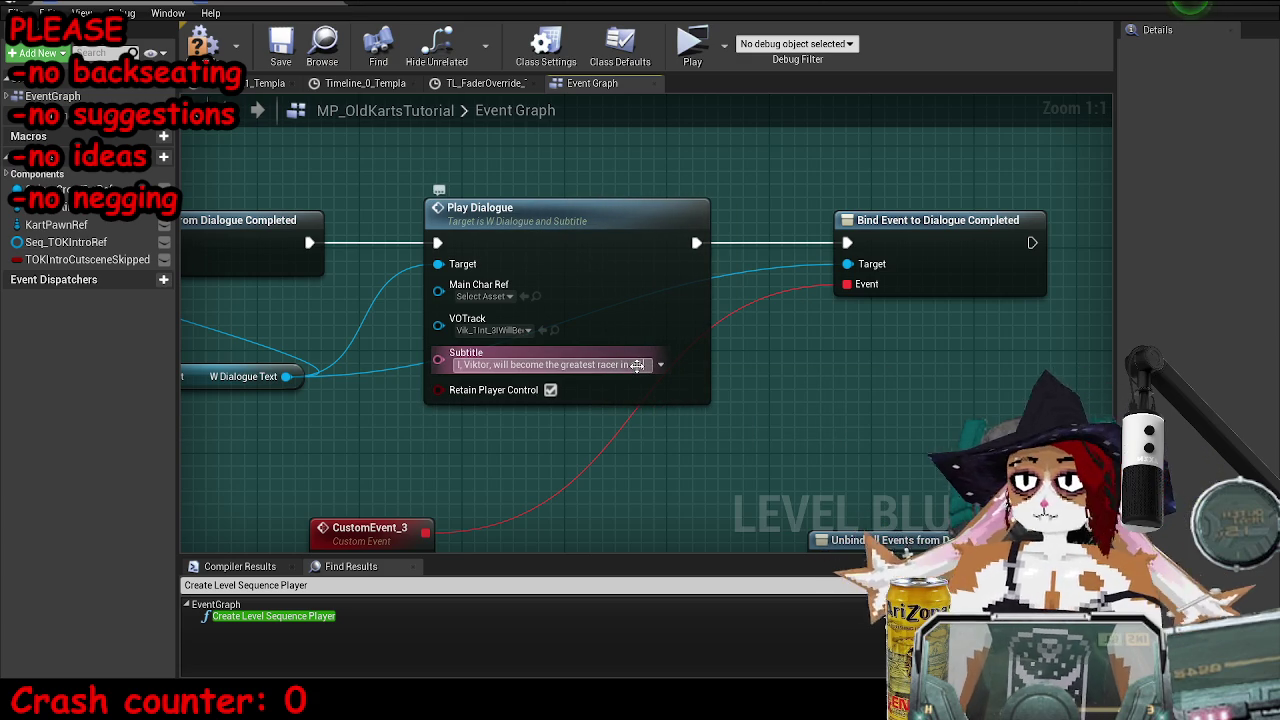
text( the of M)
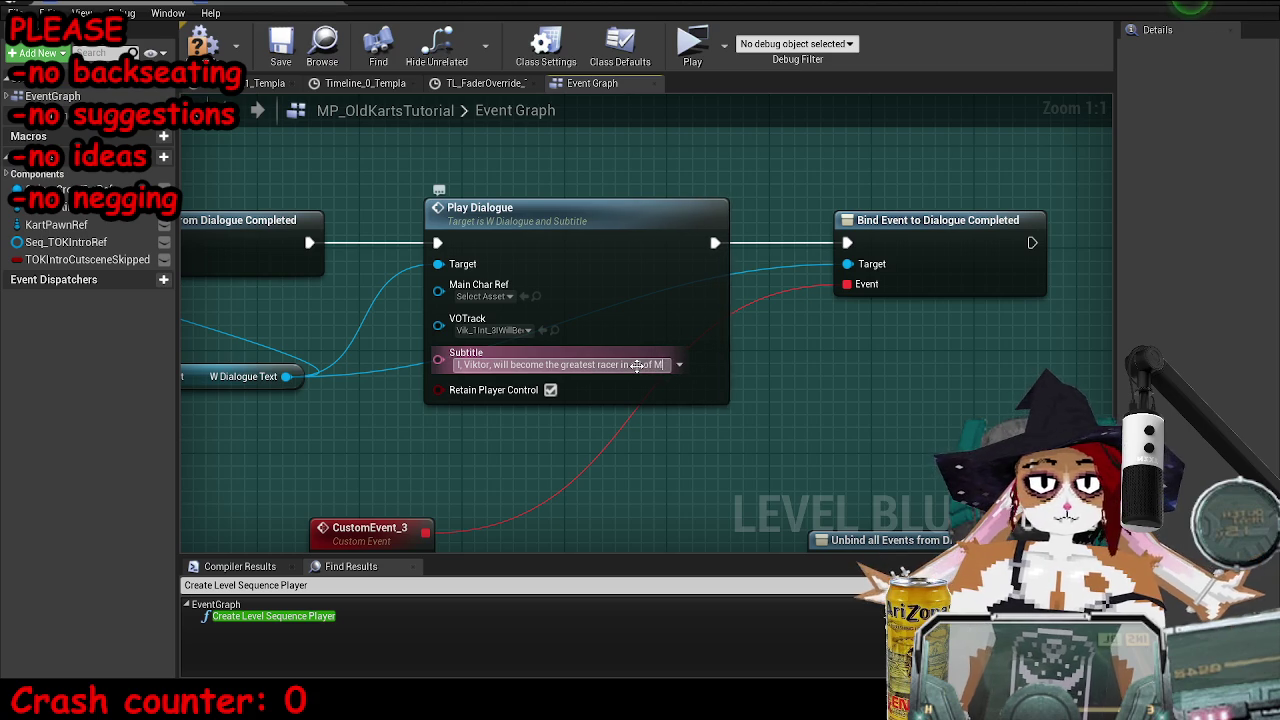
text(iralodia!)
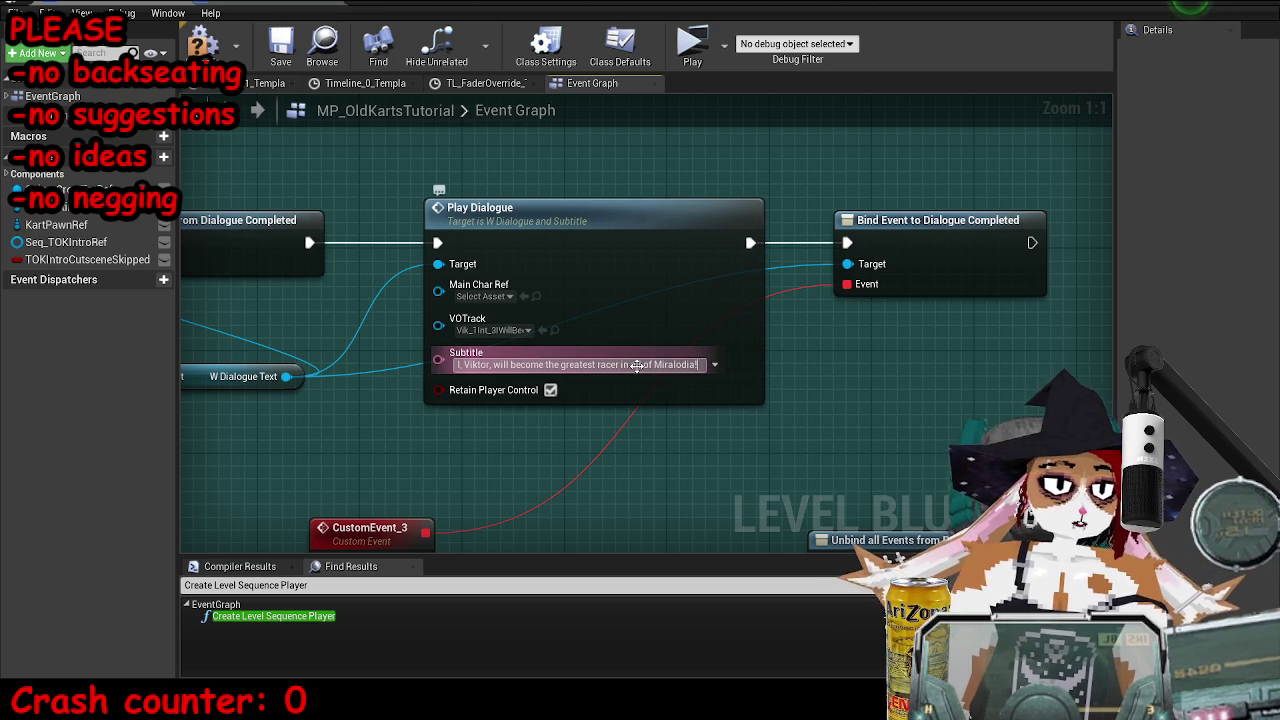
key(Return)
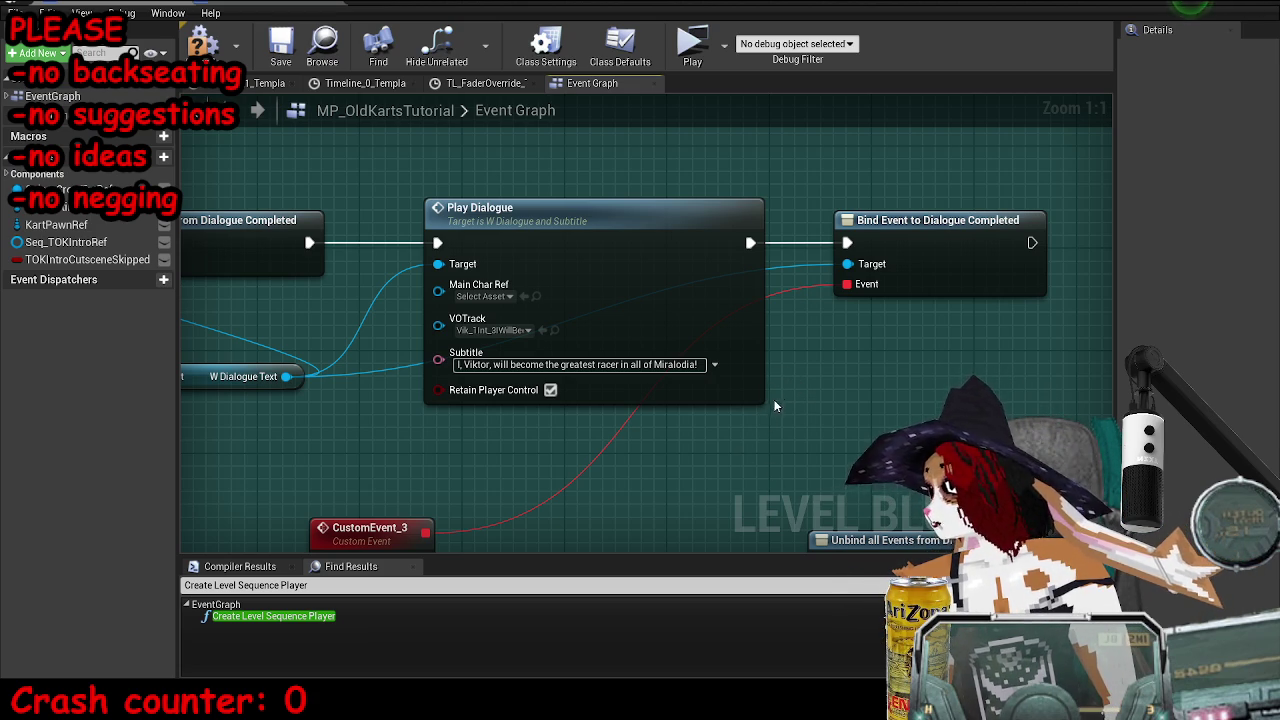
scroll(727, 330, down, 3)
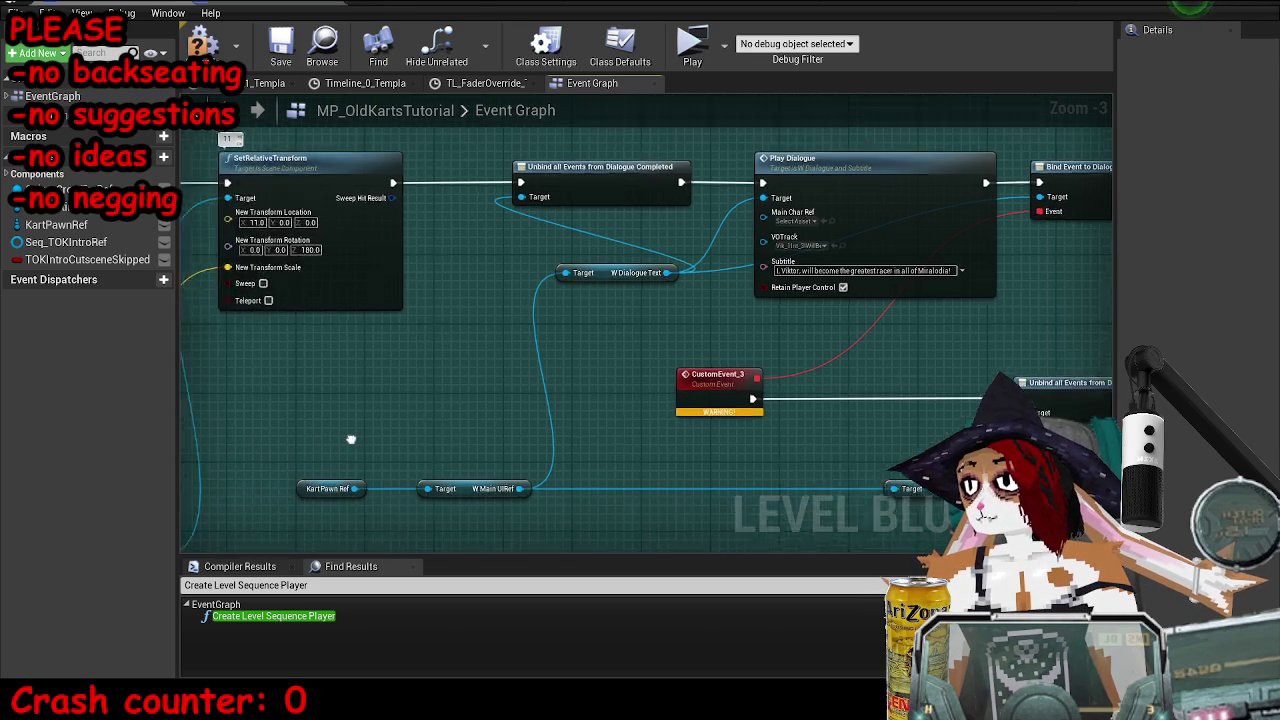
- Save the MP_OldKartsTutorial map and close the Blueprint editor
scroll(391, 423, down, 4)
scroll(402, 440, up, 5)
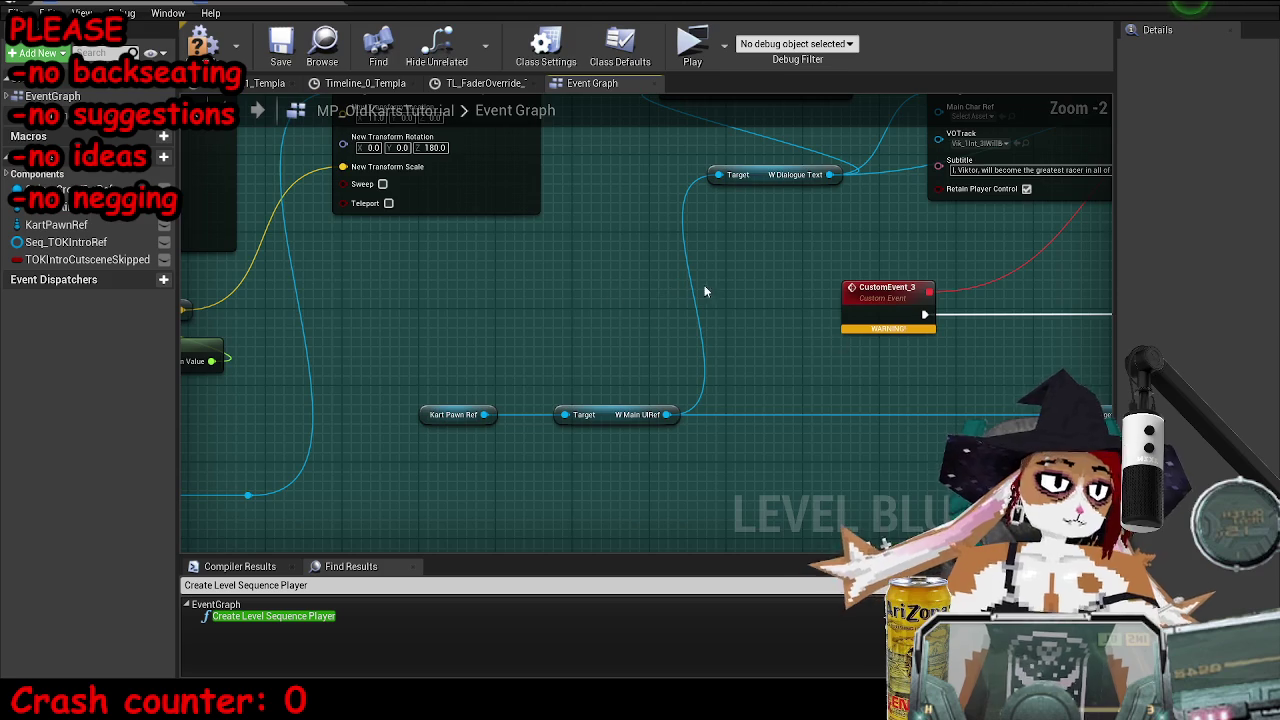
scroll(760, 270, up, 1)
scroll(821, 259, up, 1)
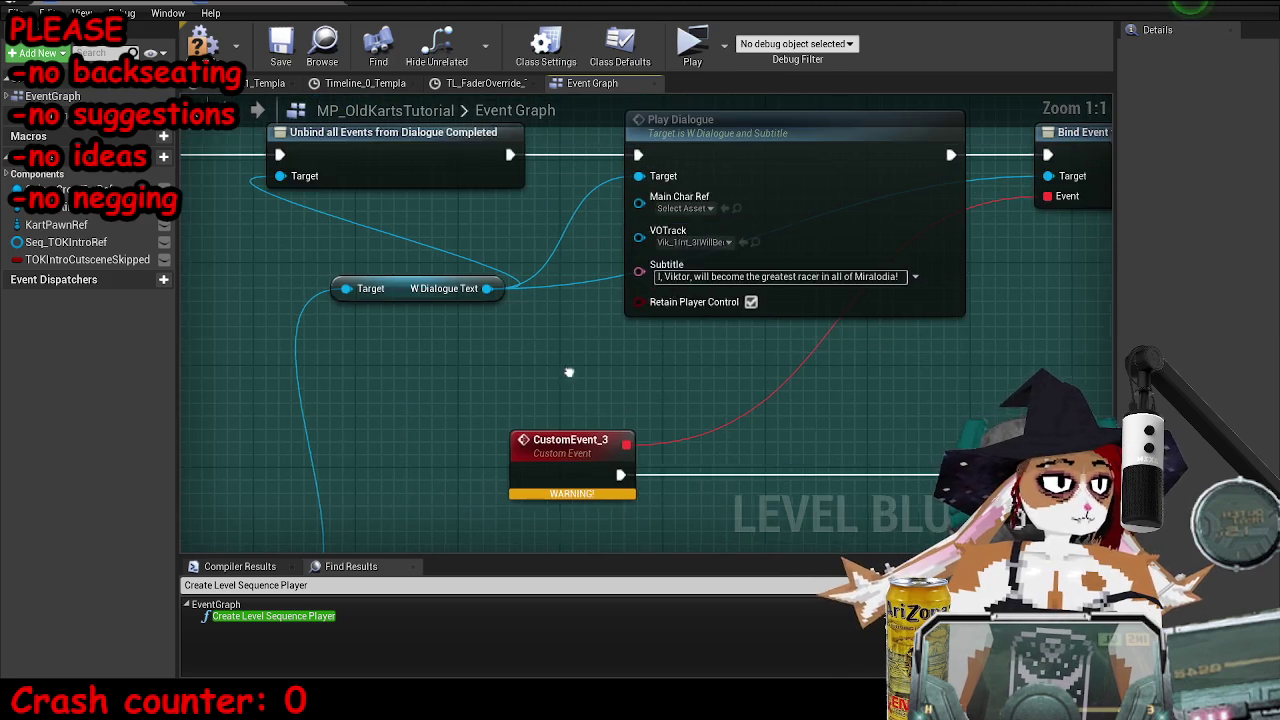
scroll(569, 371, down, 4)
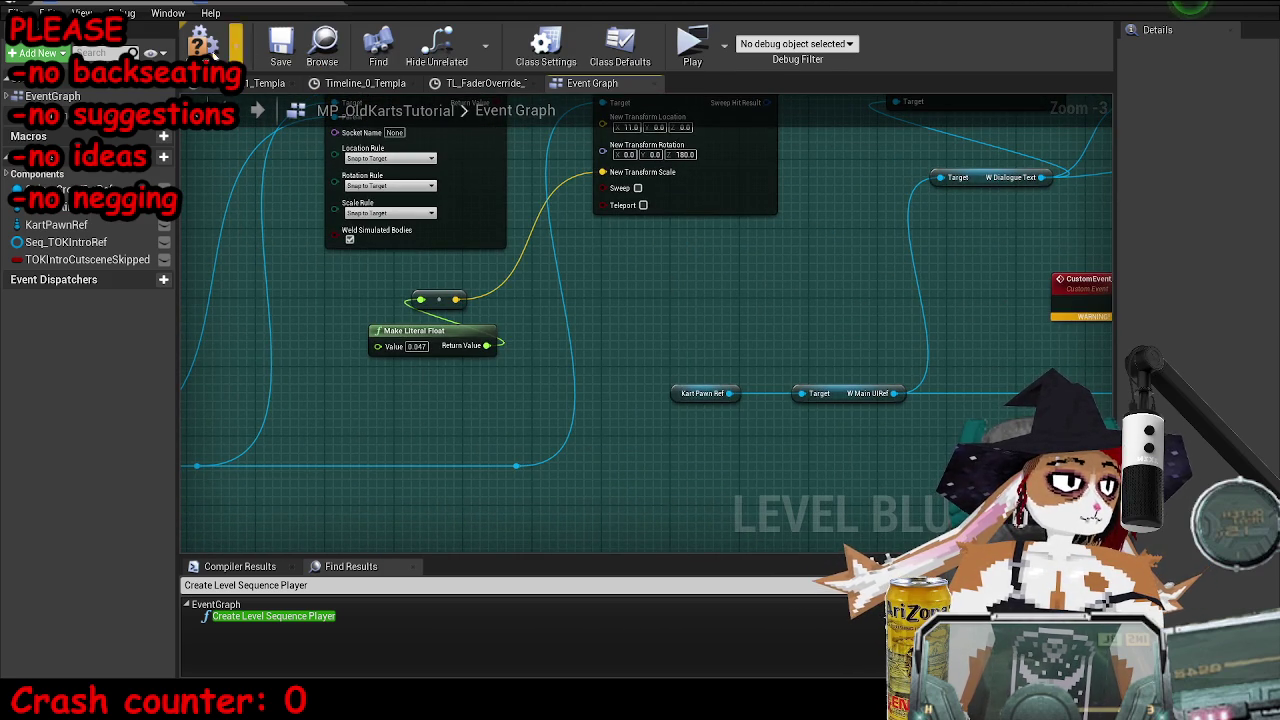
click(281, 45)
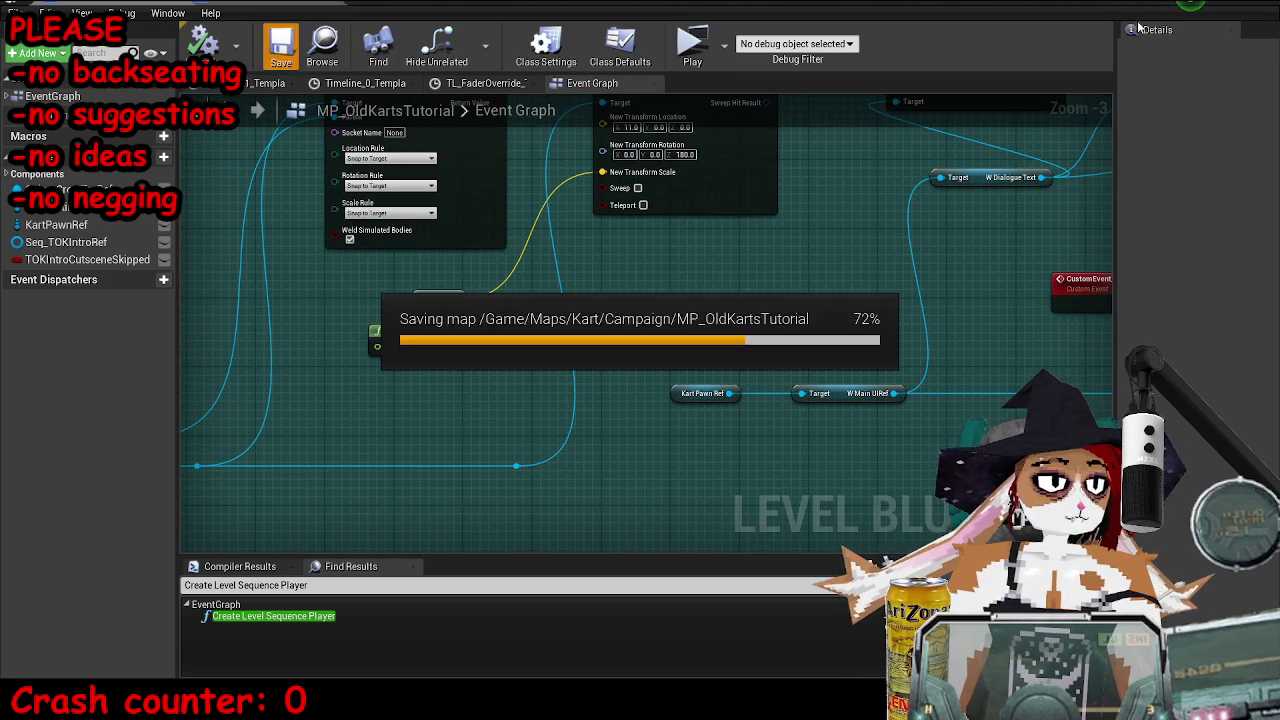
click(1243, 4)
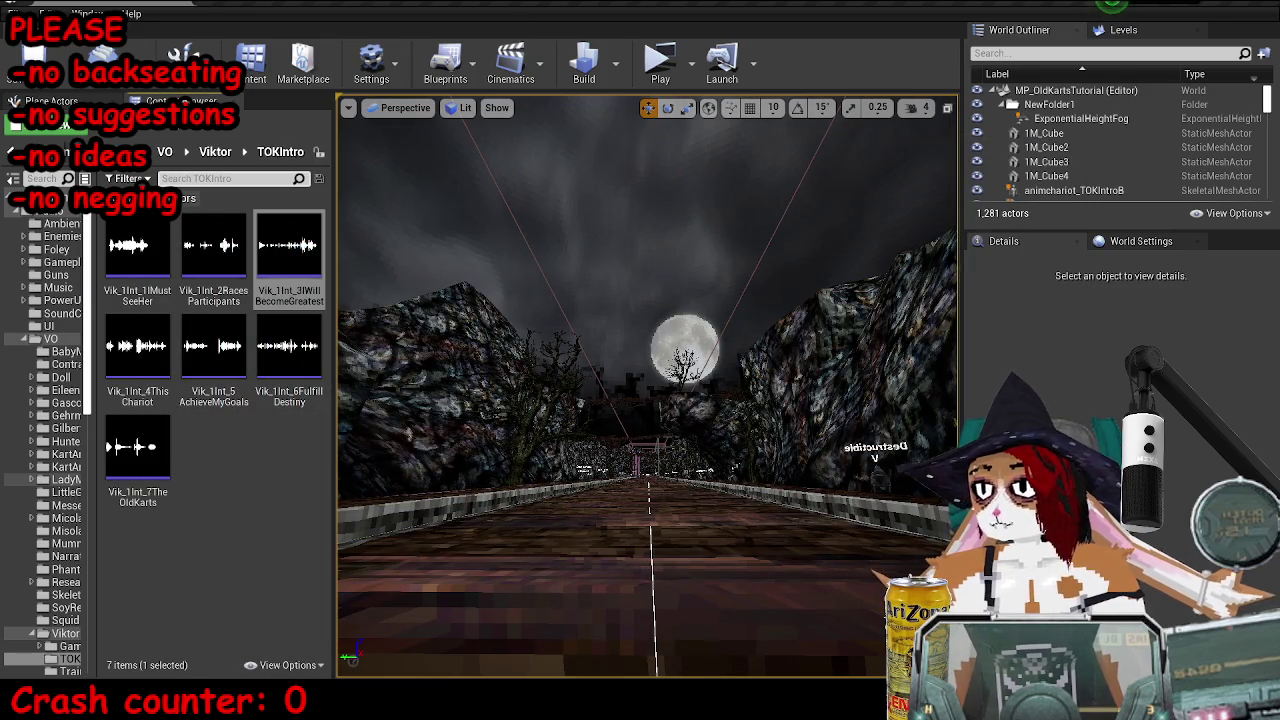
- Select and deselect cliff meshes in the level viewport, leaving nothing selected
click(923, 390)
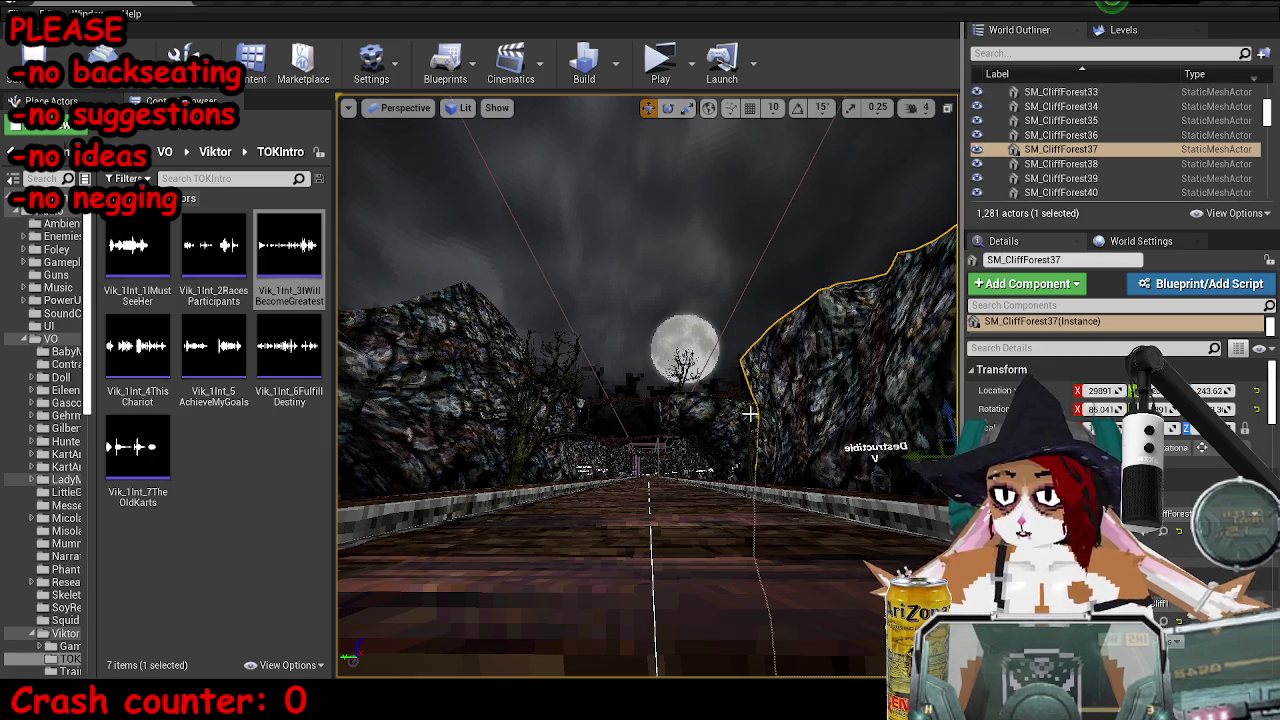
click(494, 409)
click(794, 423)
click(760, 420)
click(489, 149)
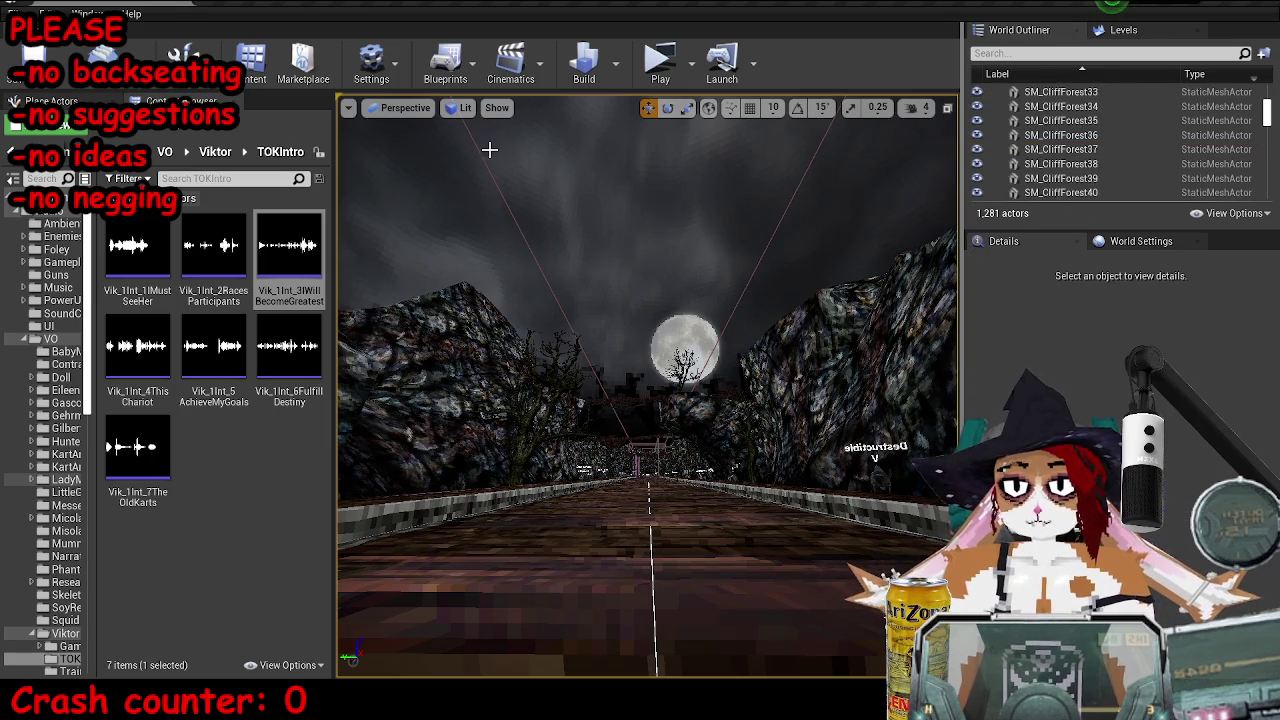
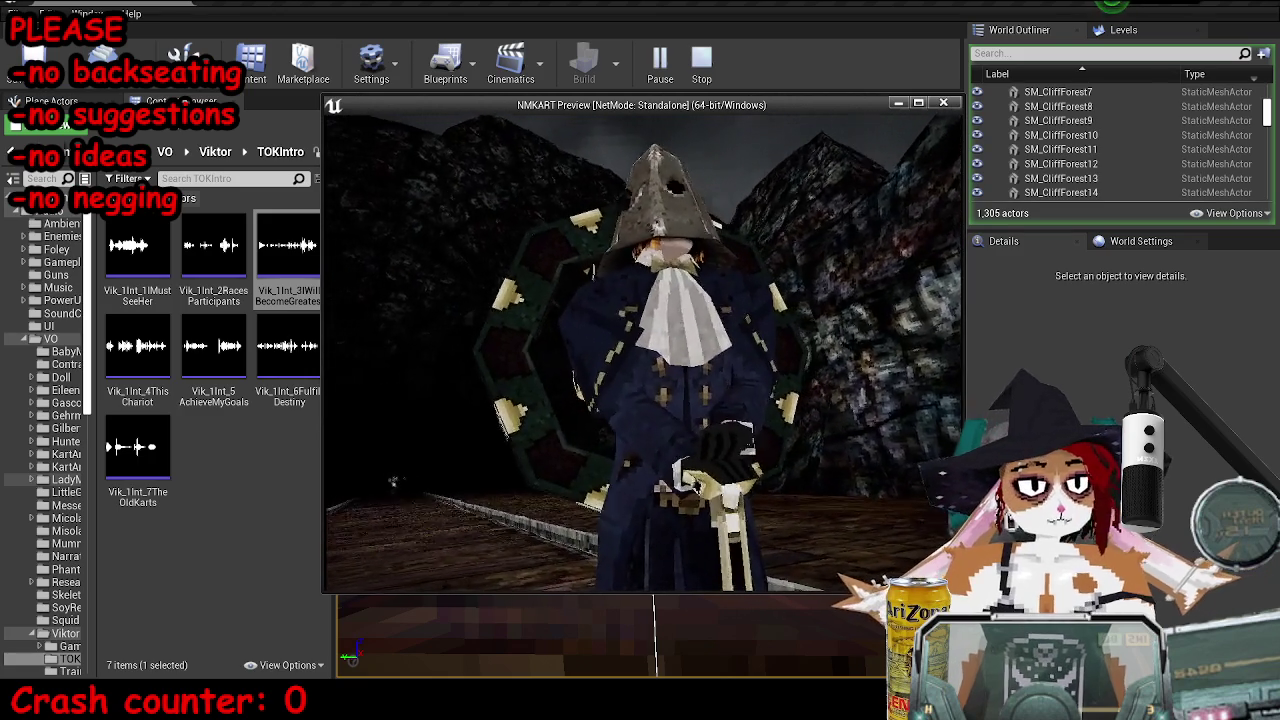
- Stop the play-test and bring the Level Blueprint forward as a floating window
key(Escape)
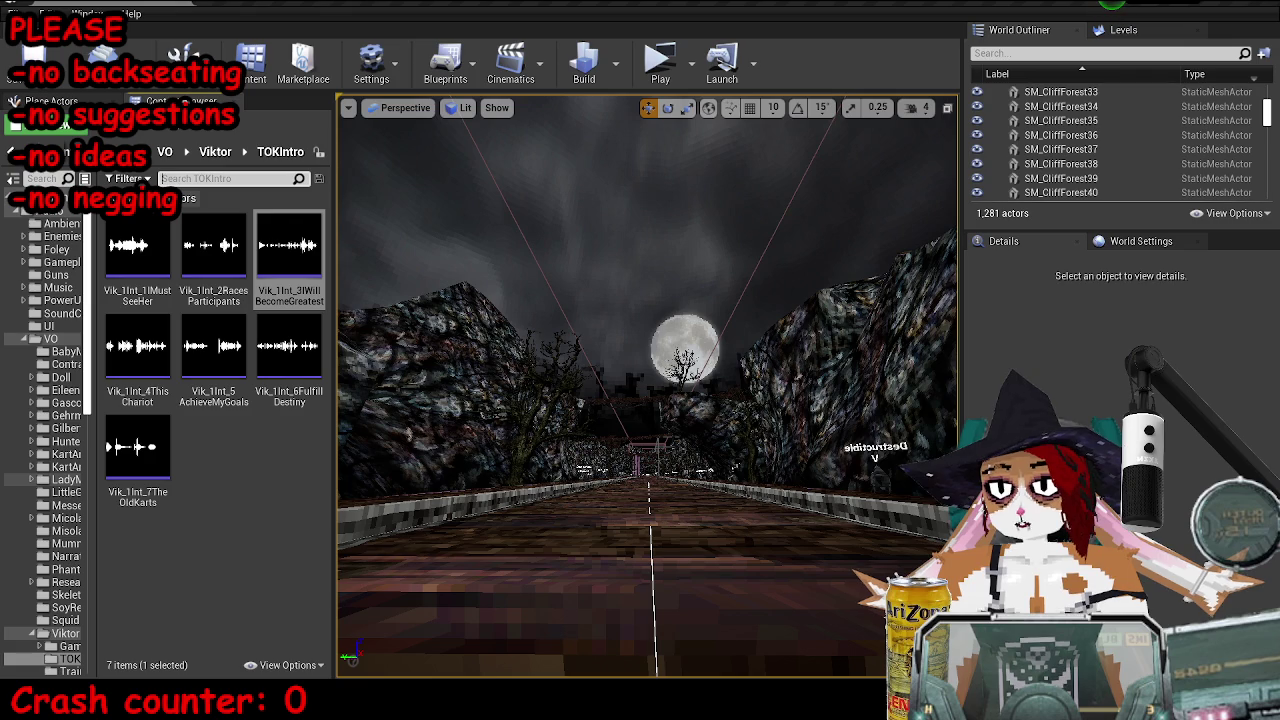
key(alt+Tab)
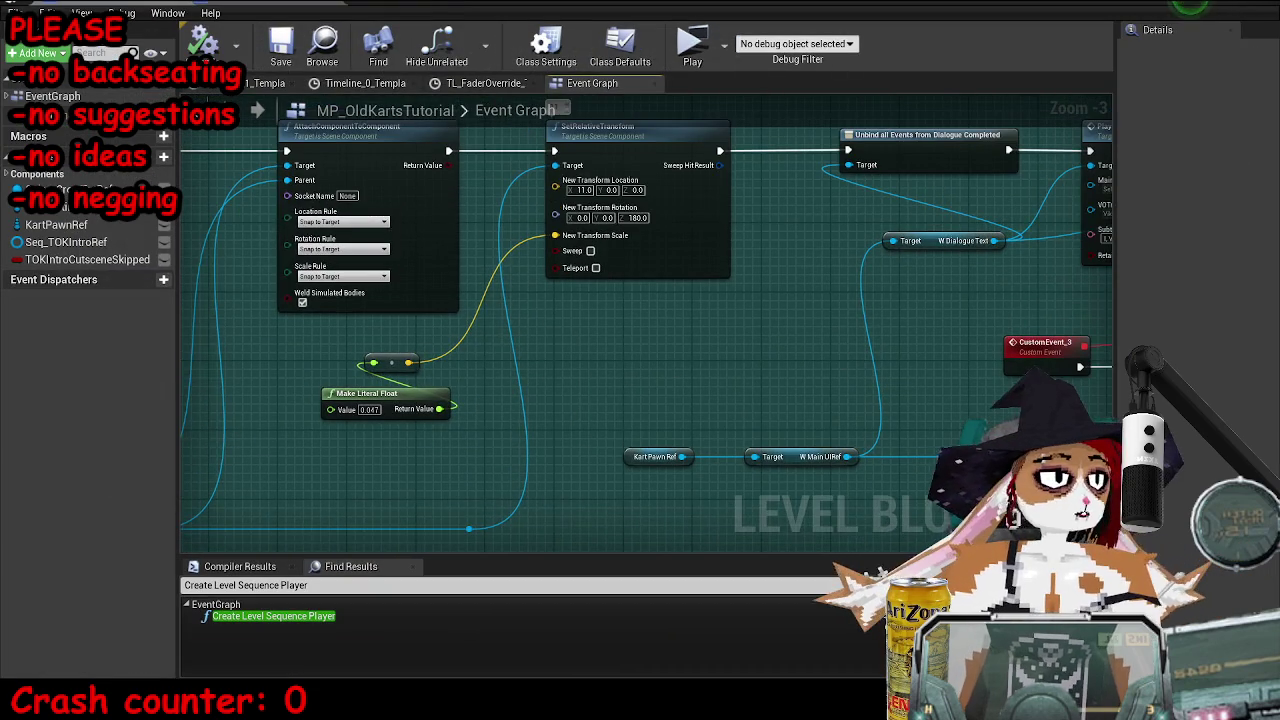
key(super+Down)
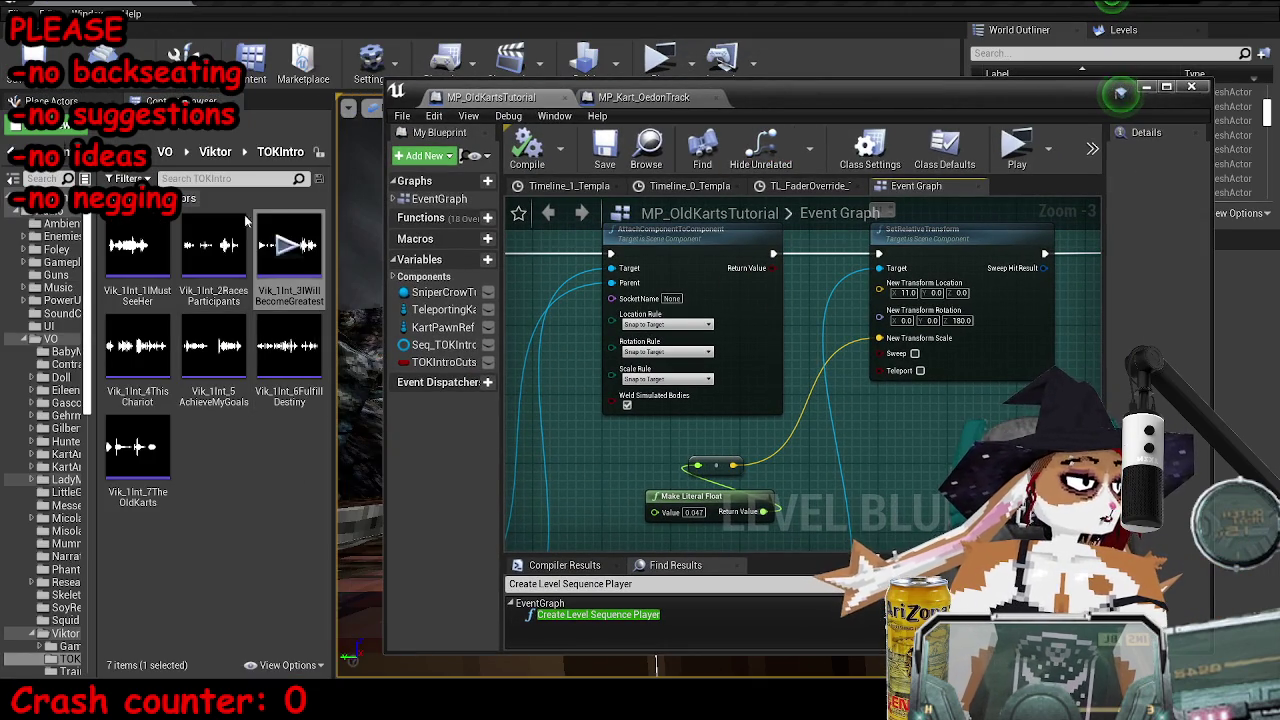
- Search the content folders for 'q_tokint' and open the Seq_TOKIntro level sequence
click(130, 152)
text(q_tokint)
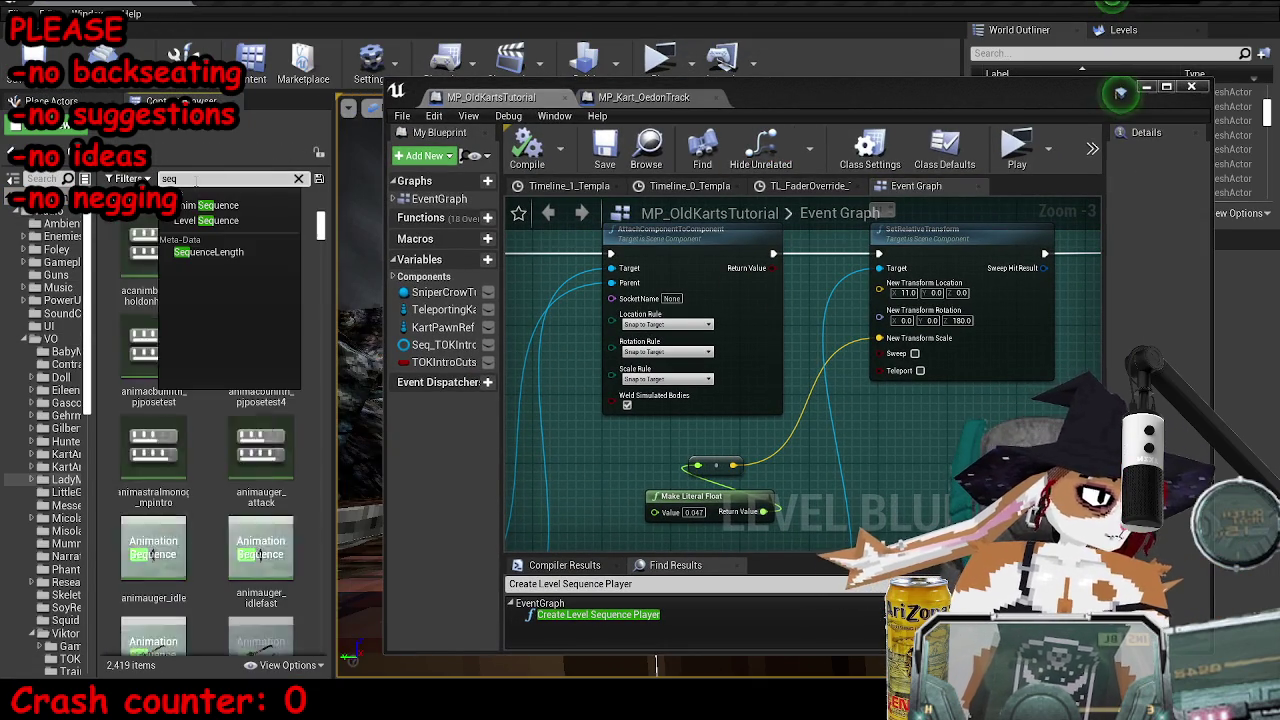
double_click(136, 248)
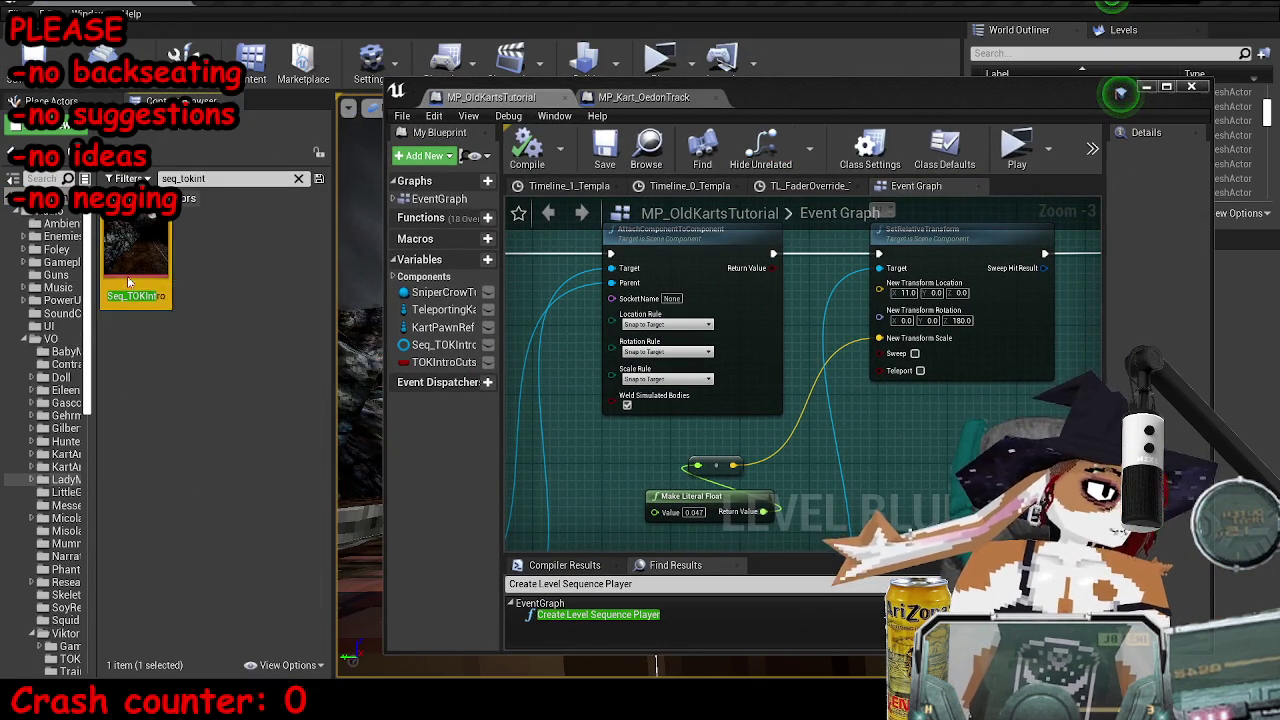
- Zoom the Seq_TOKIntro timeline and move the playhead to the Cam1/Cam2 cut at 12.7667
scroll(700, 300, right, 5)
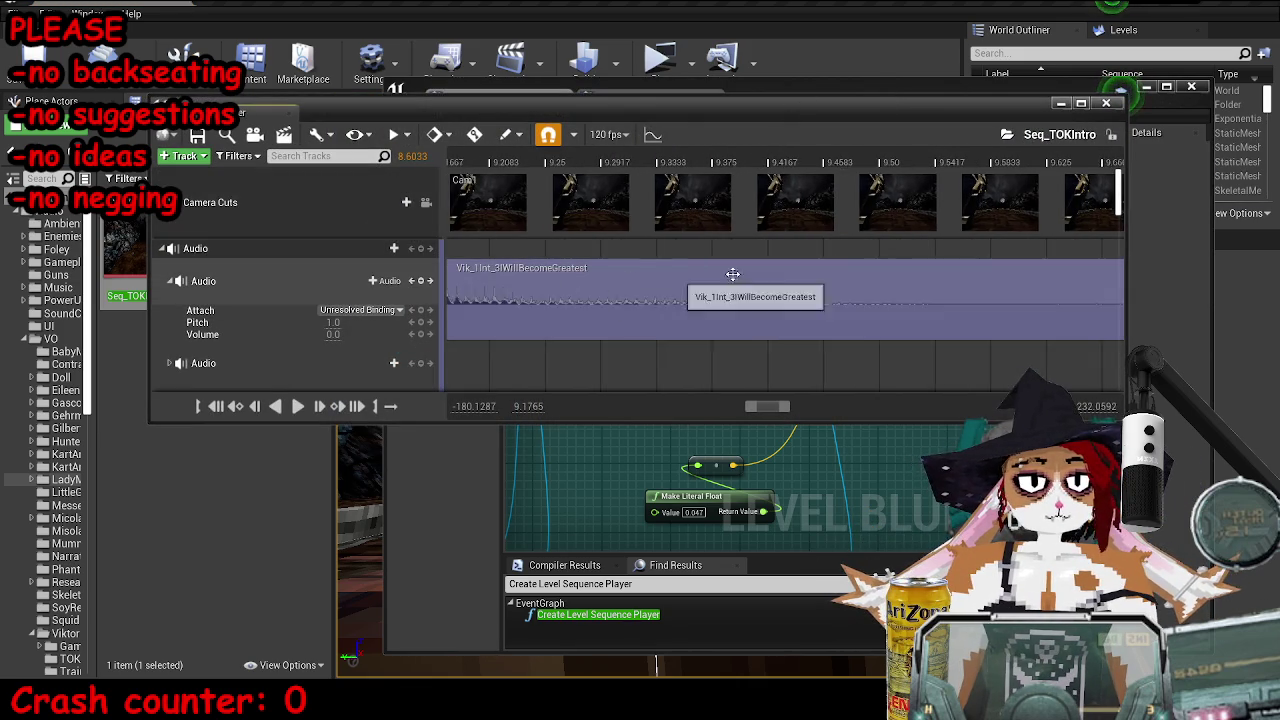
scroll(886, 253, down, 10)
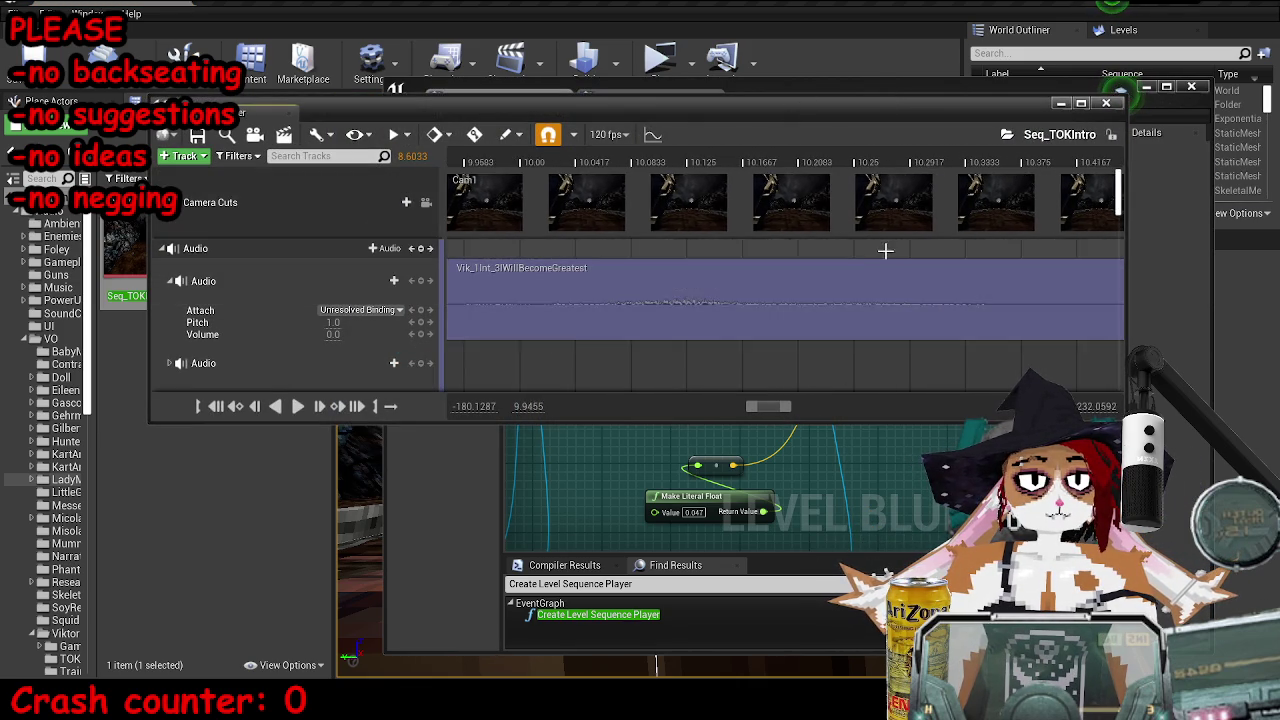
scroll(873, 256, down, 5)
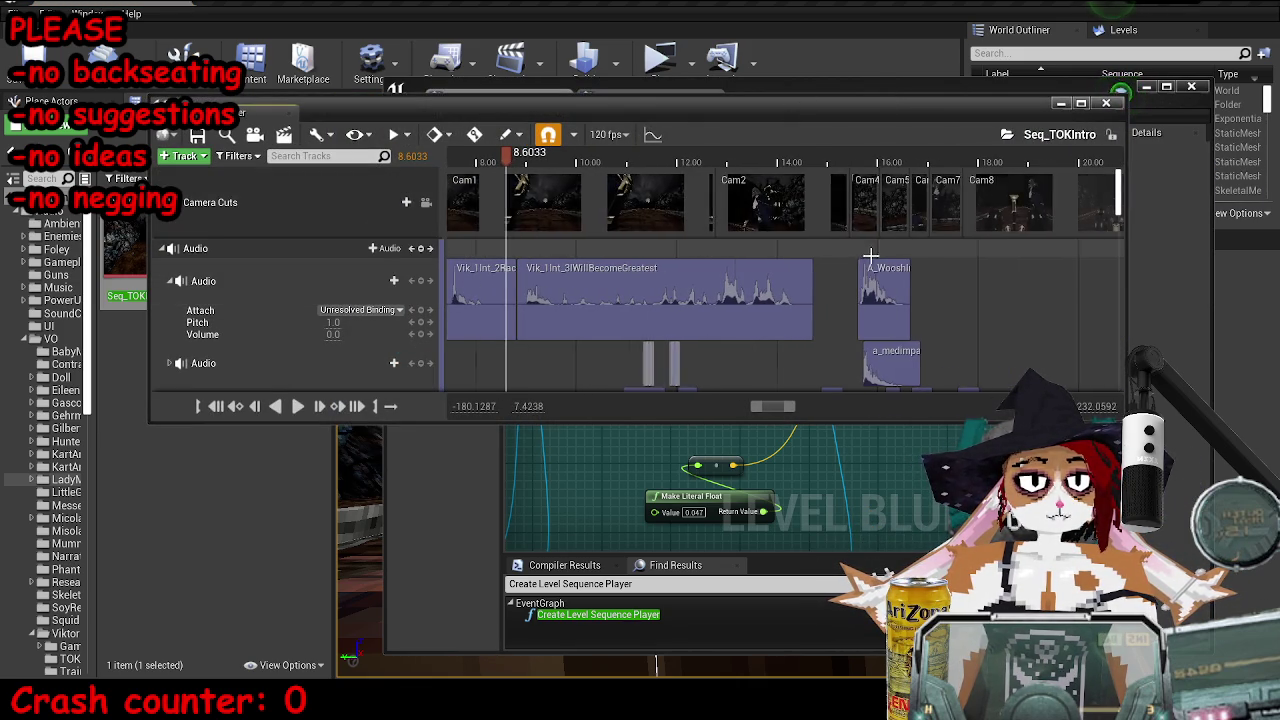
click(719, 160)
scroll(719, 159, up, 10)
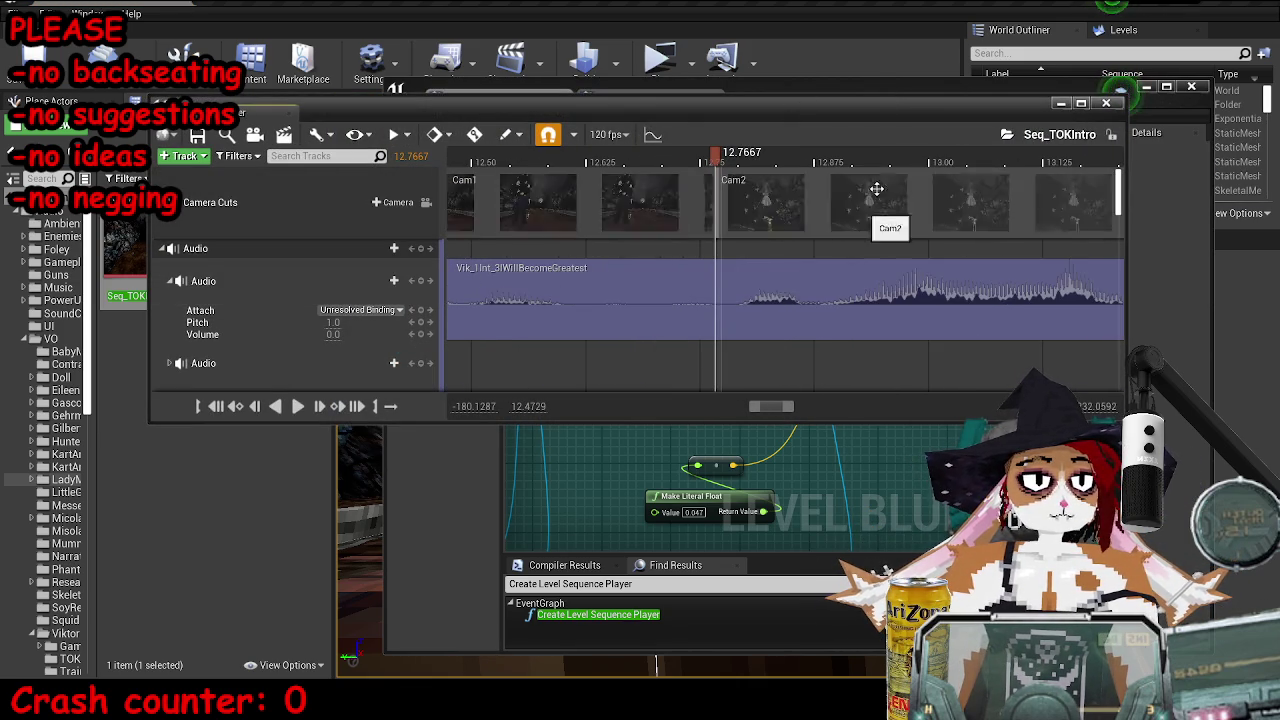
scroll(713, 191, up, 4)
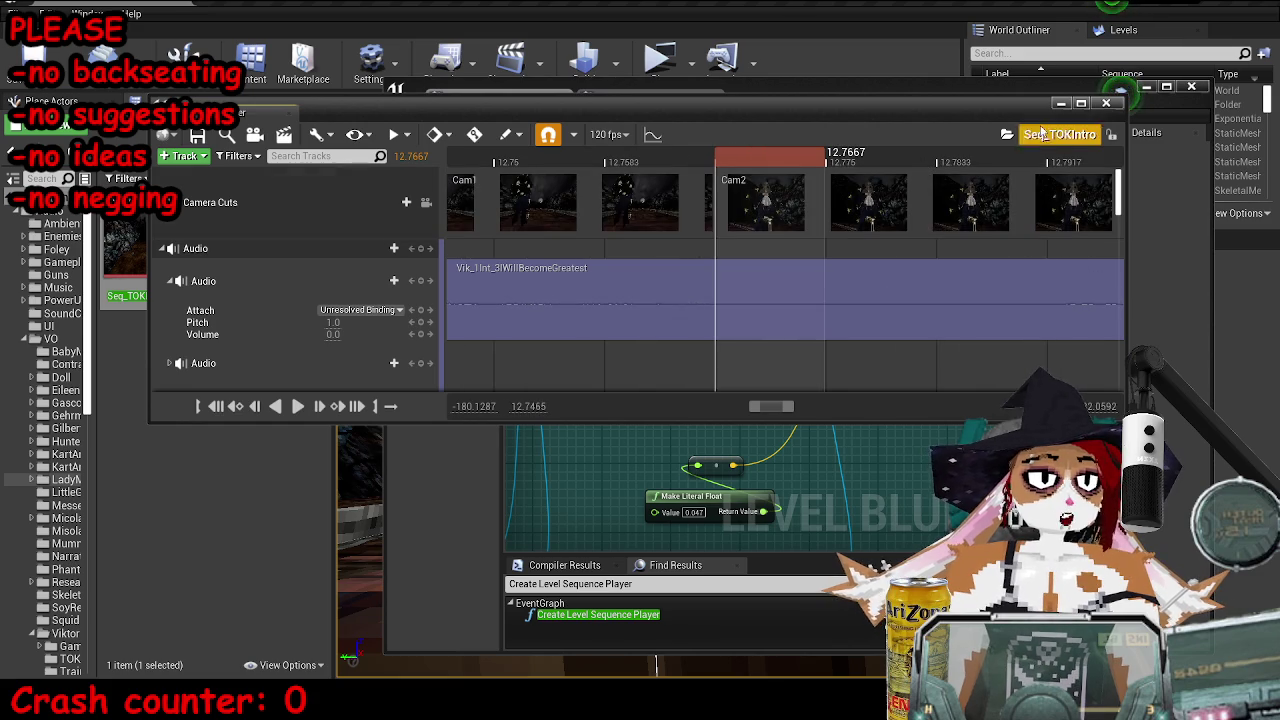
- Return to the Level Blueprint and maximize its window
click(828, 107)
double_click(828, 107)
scroll(609, 229, down, 3)
- Add a Delay node to the Event Graph and move it out of the comment box
scroll(609, 229, up, 5)
right_click(512, 225)
text(delay)
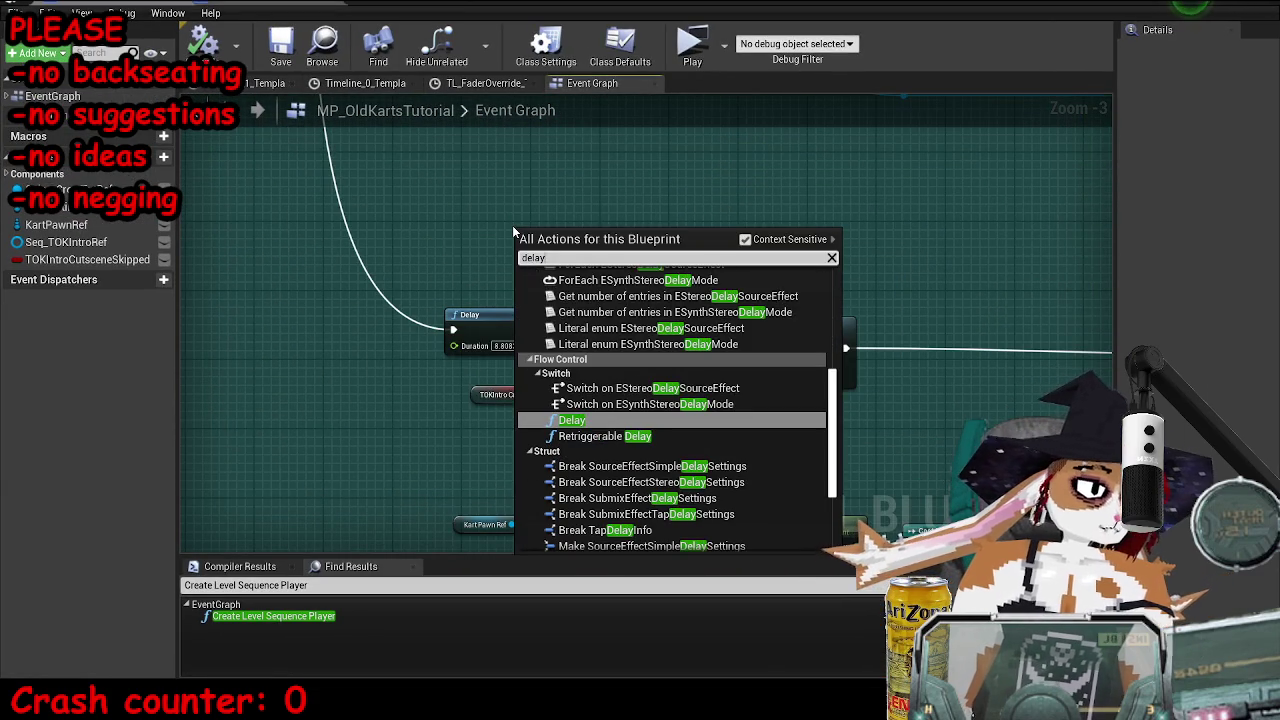
key(Return)
scroll(513, 250, up, 3)
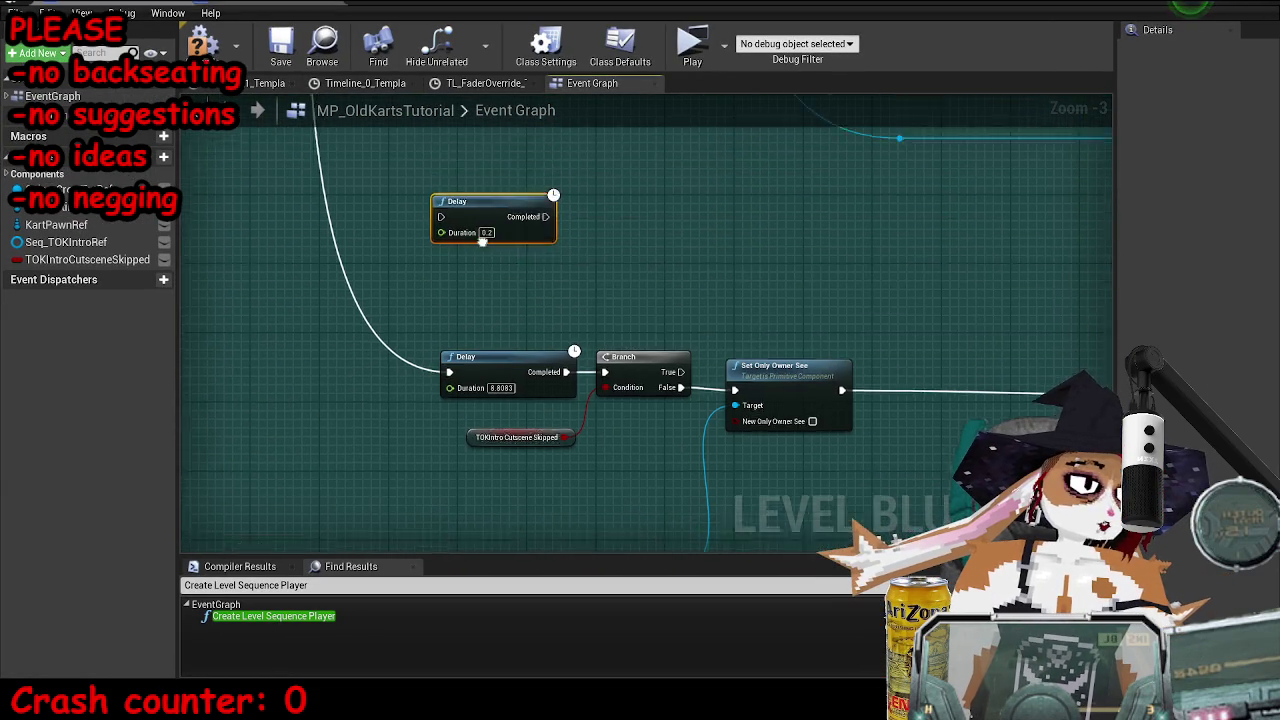
scroll(516, 268, down, 8)
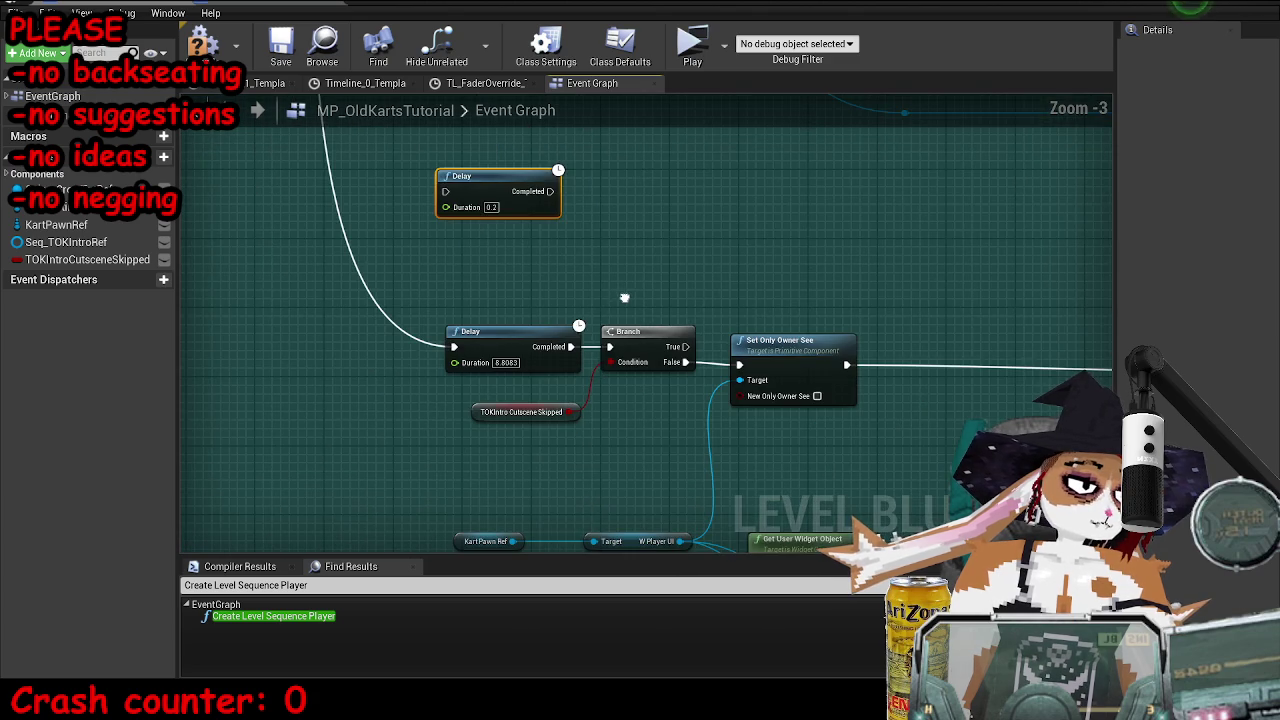
drag(508, 177, 500, 303)
- Select the duplicated camera-shot chain with its Branch and Set Only Owner See nodes
scroll(500, 303, up, 6)
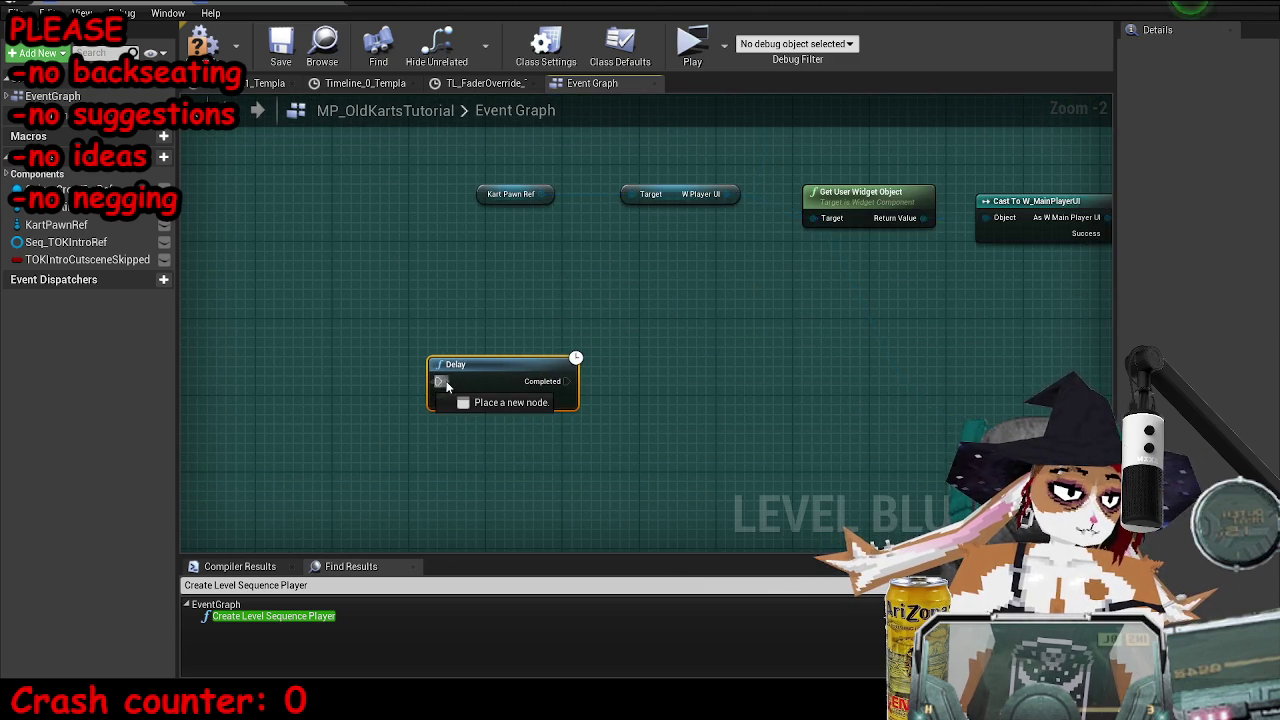
scroll(461, 391, down, 7)
mouse_move(351, 473)
mouse_down()
mouse_move(345, 455)
mouse_move(714, 386)
mouse_move(548, 331)
mouse_up()
scroll(645, 287, up, 7)
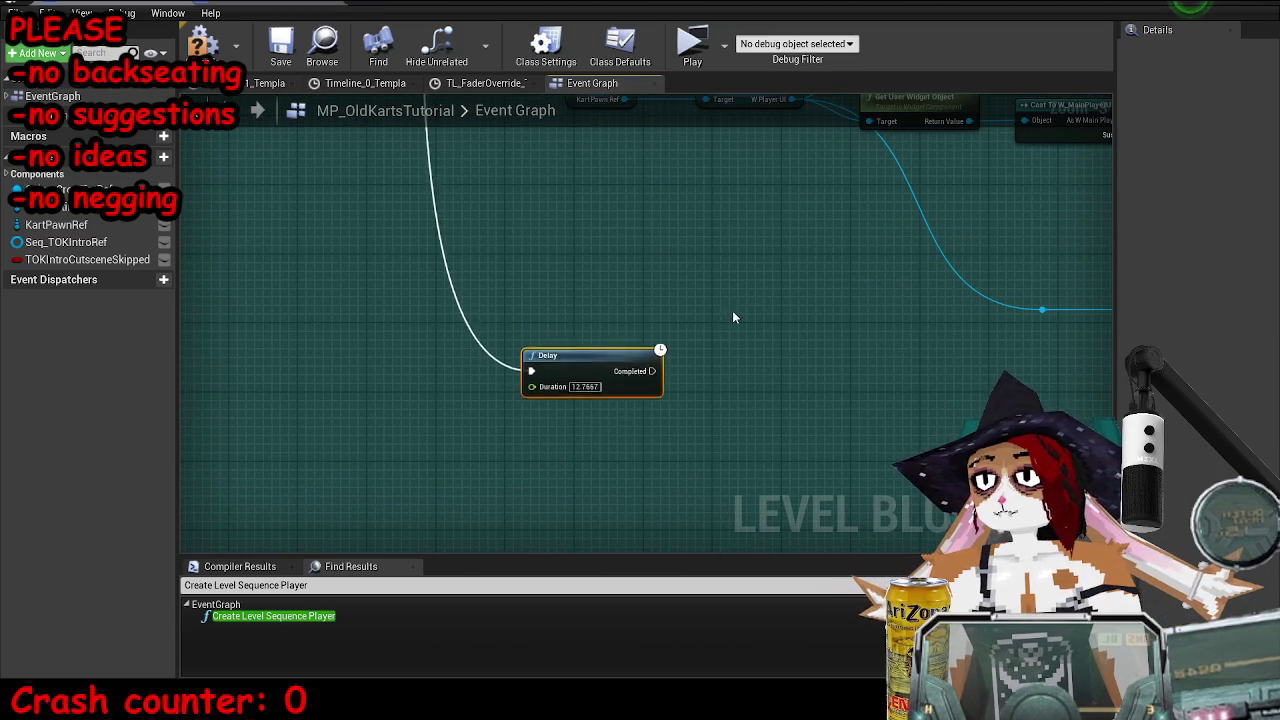
scroll(637, 310, down, 8)
scroll(637, 310, up, 2)
scroll(637, 310, up, 3)
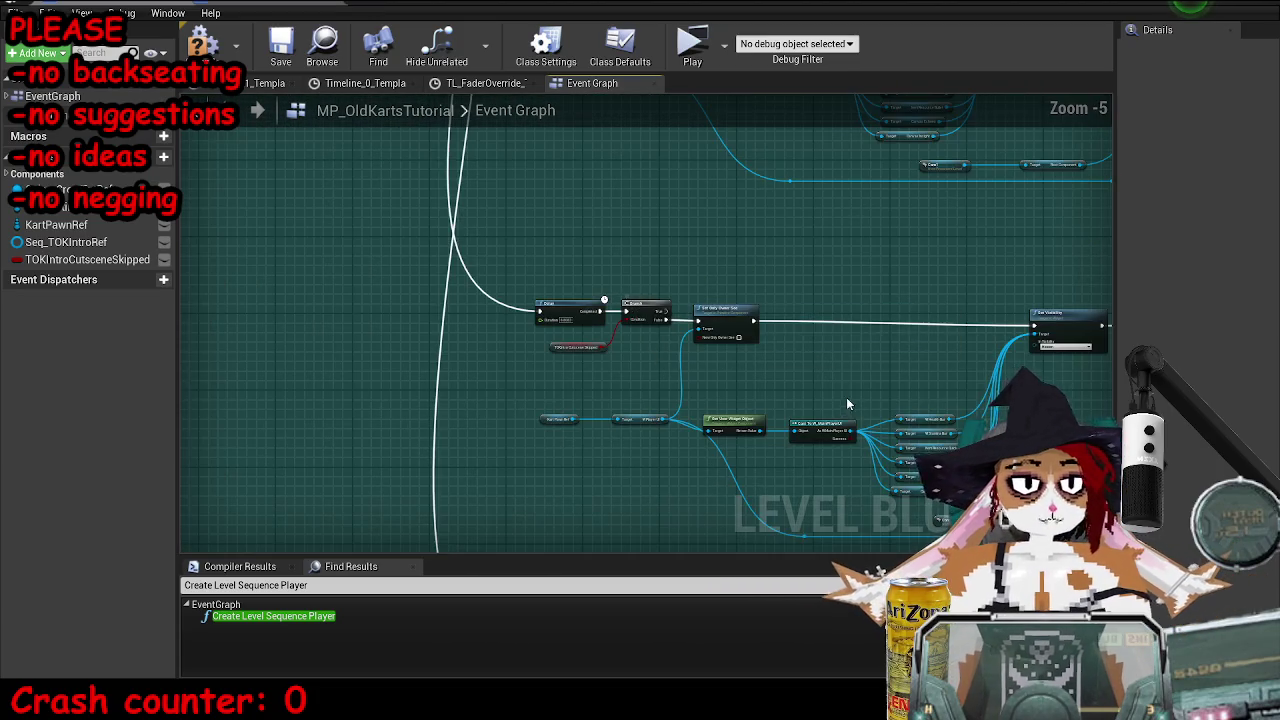
drag(624, 338, 666, 302)
drag(506, 357, 740, 422)
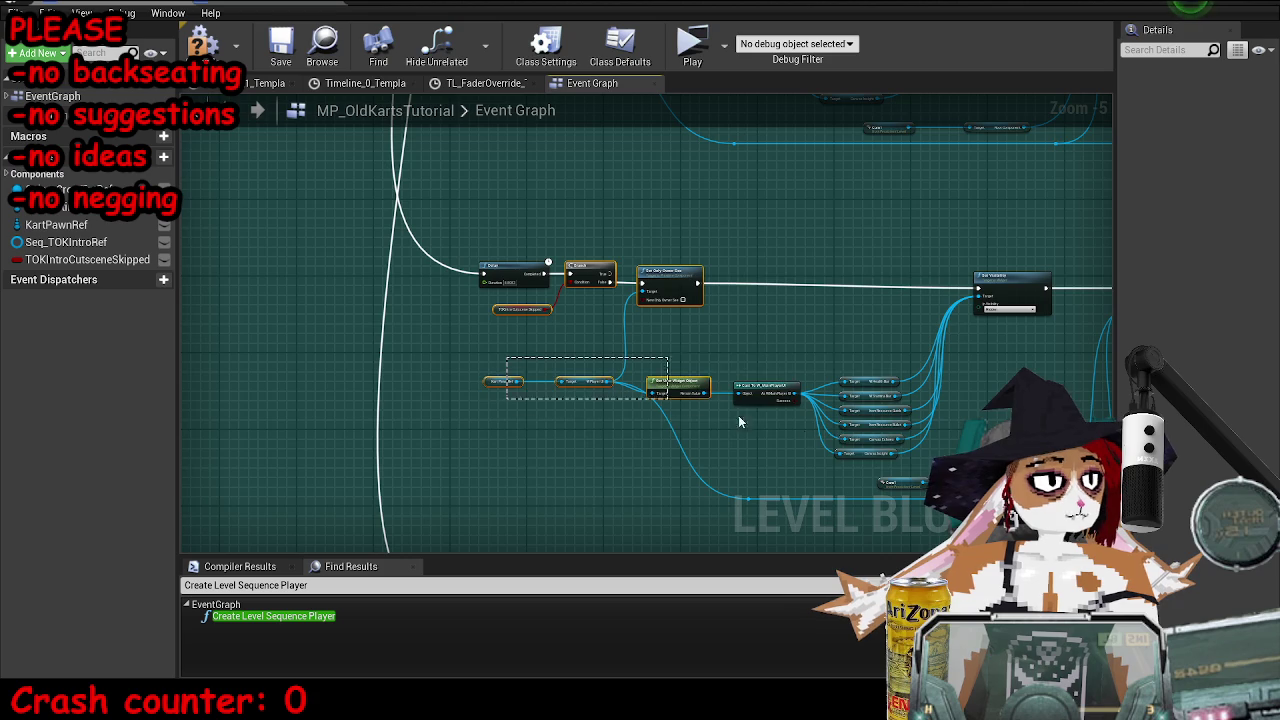
drag(1022, 510, 1022, 510)
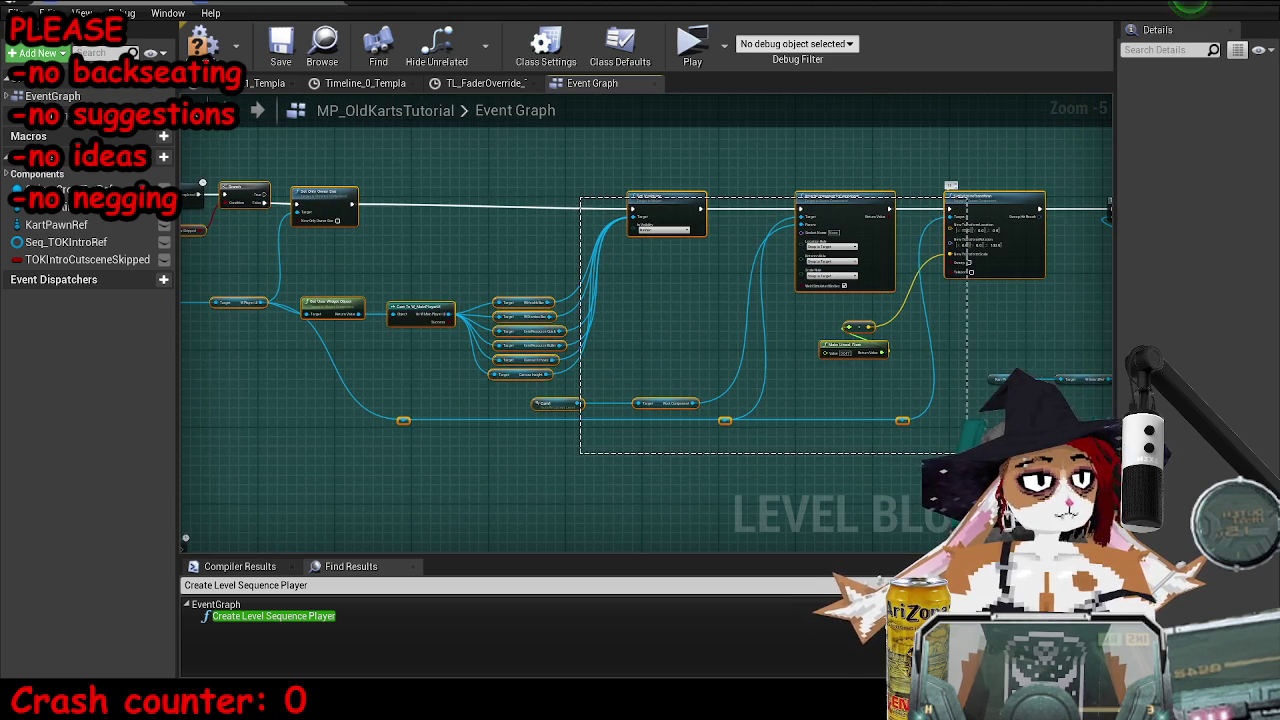
drag(966, 453, 966, 453)
drag(954, 437, 772, 440)
- Move the selected chain beside the new Delay node and restore the Blueprint window size
scroll(975, 253, up, 5)
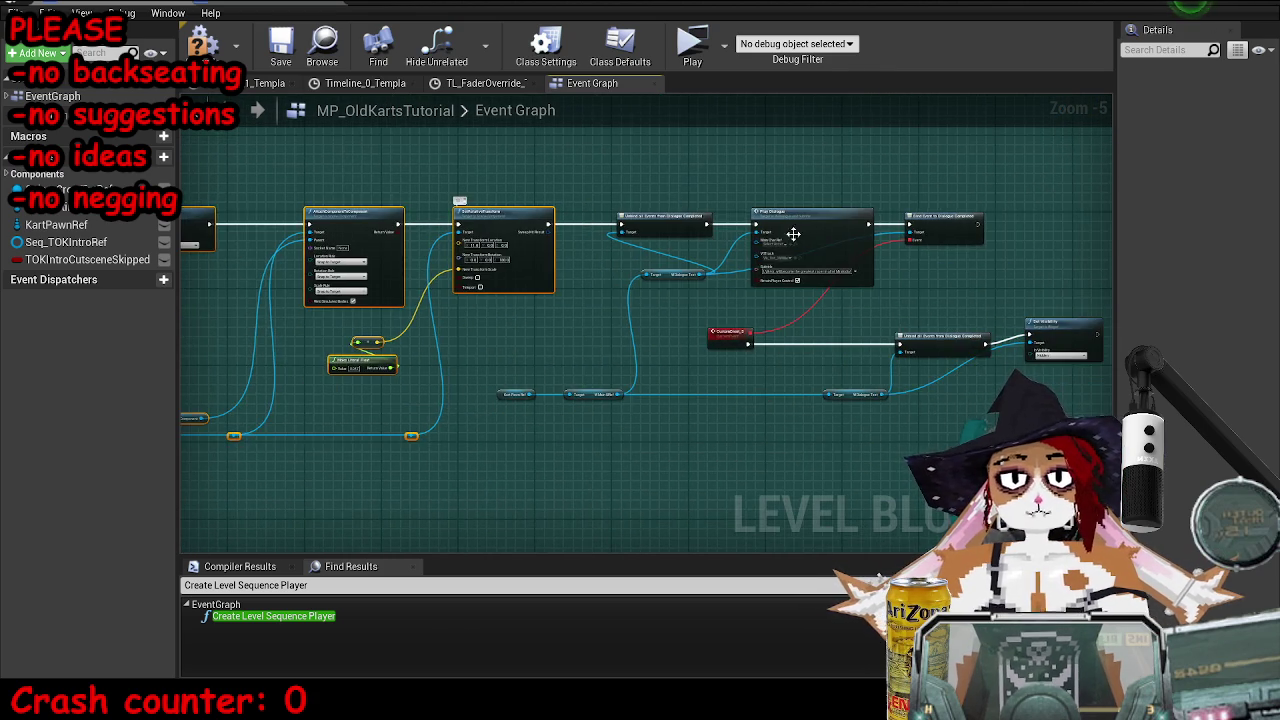
scroll(762, 293, down, 7)
scroll(633, 351, up, 4)
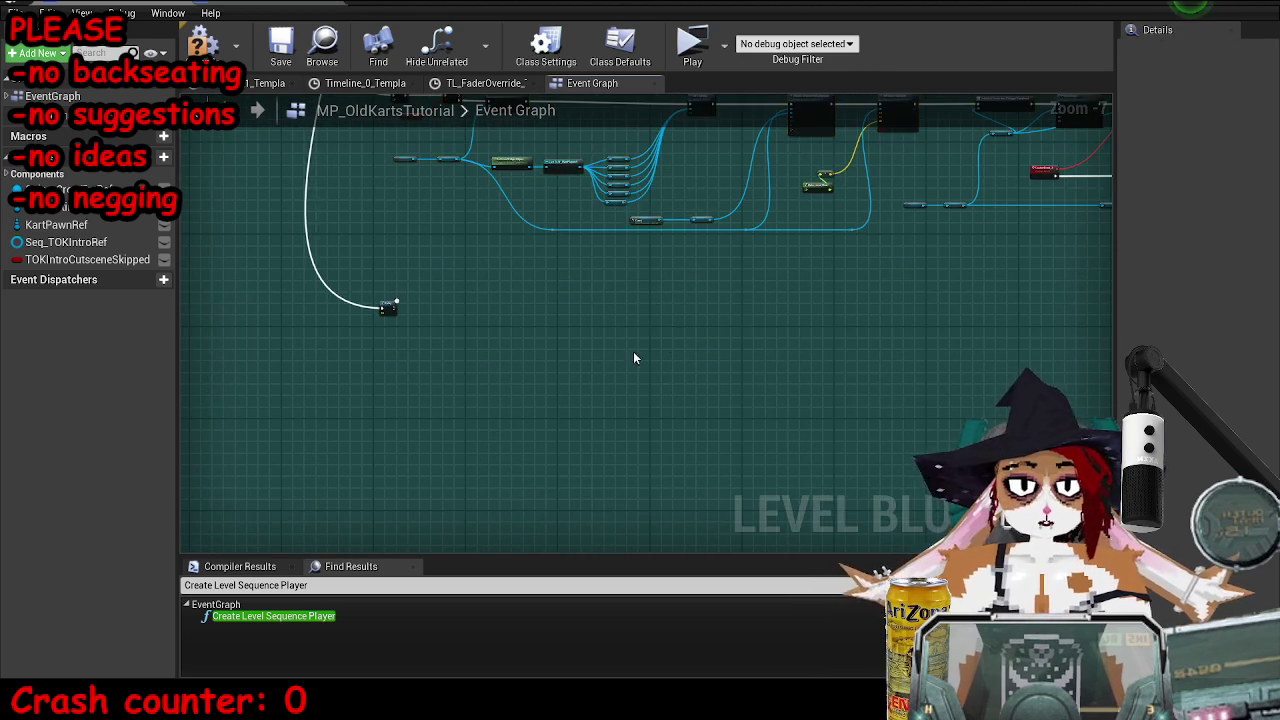
mouse_move(690, 204)
mouse_down()
mouse_move(612, 290)
mouse_move(428, 277)
mouse_up()
click(420, 313)
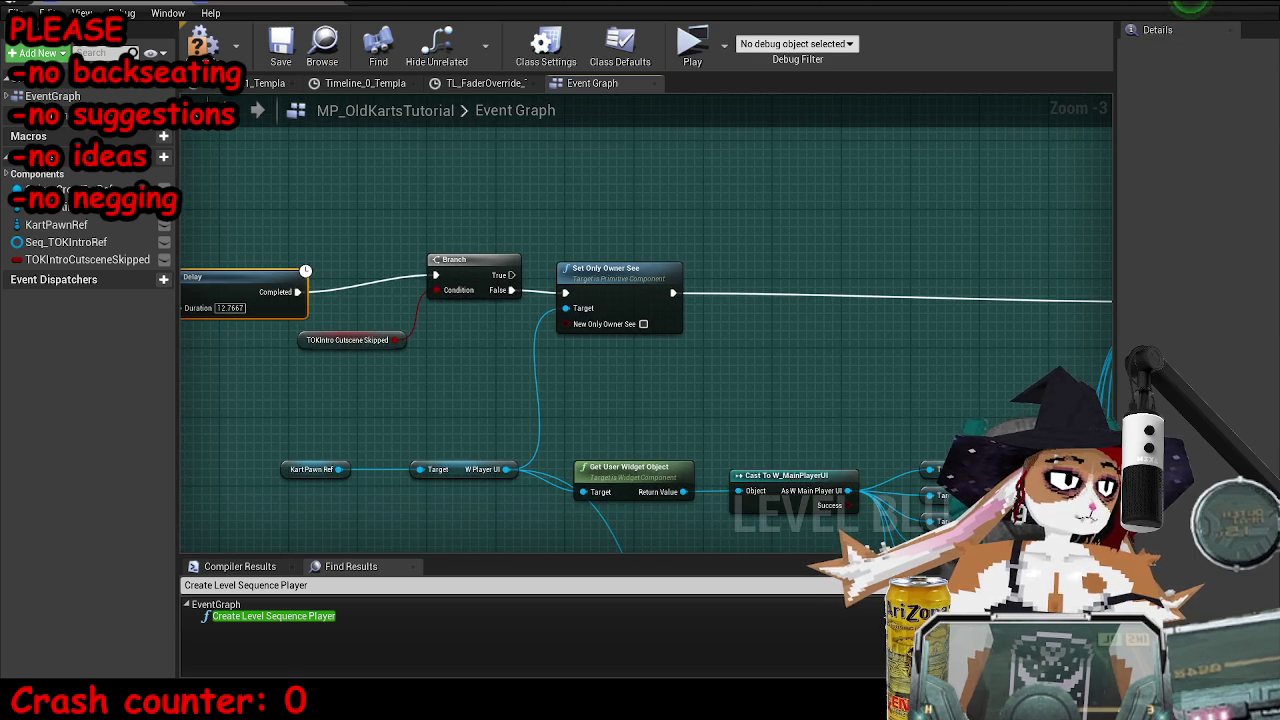
mouse_move(759, 446)
mouse_down()
mouse_move(734, 196)
mouse_move(314, 196)
mouse_up()
drag(682, 10, 682, 224)
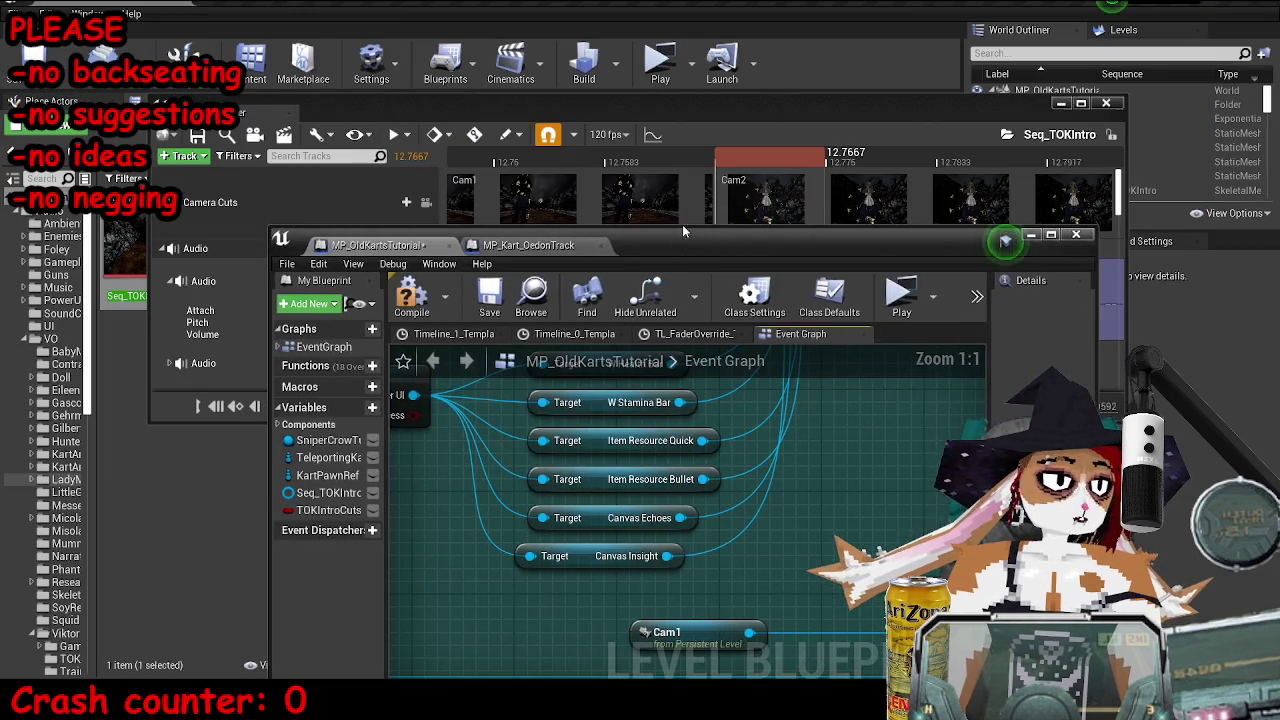
- Check the Cam2 camera cut in the sequence, then select the Cam2 actor in the World Outliner
click(997, 95)
click(794, 205)
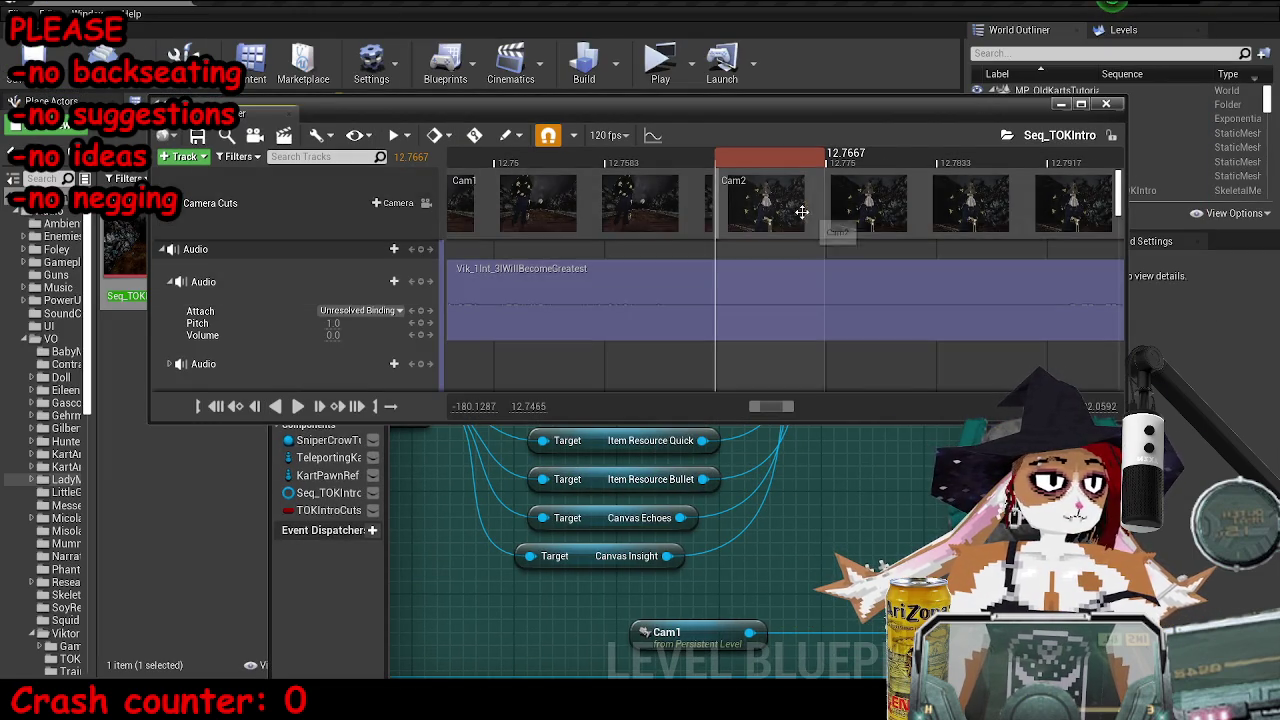
click(1105, 104)
click(1100, 53)
text(cam2)
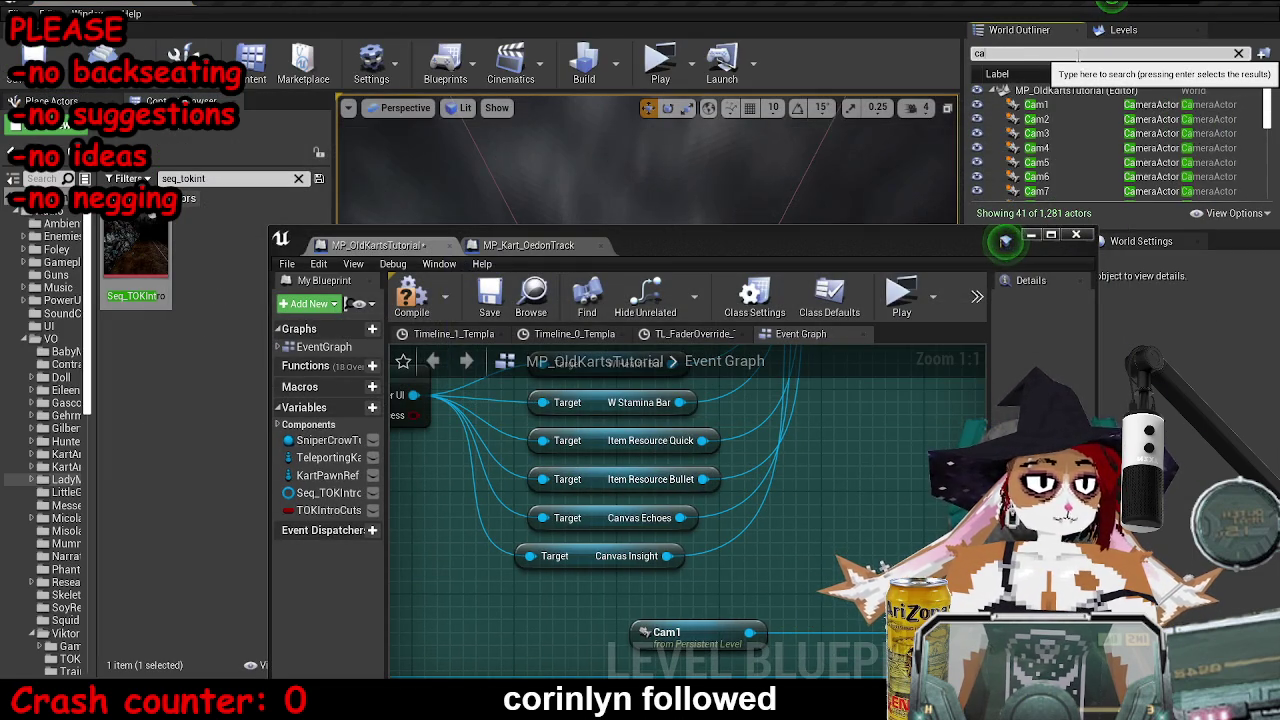
click(1045, 105)
- Change the Cam1 reference node in the duplicated block to Cam2
click(1051, 234)
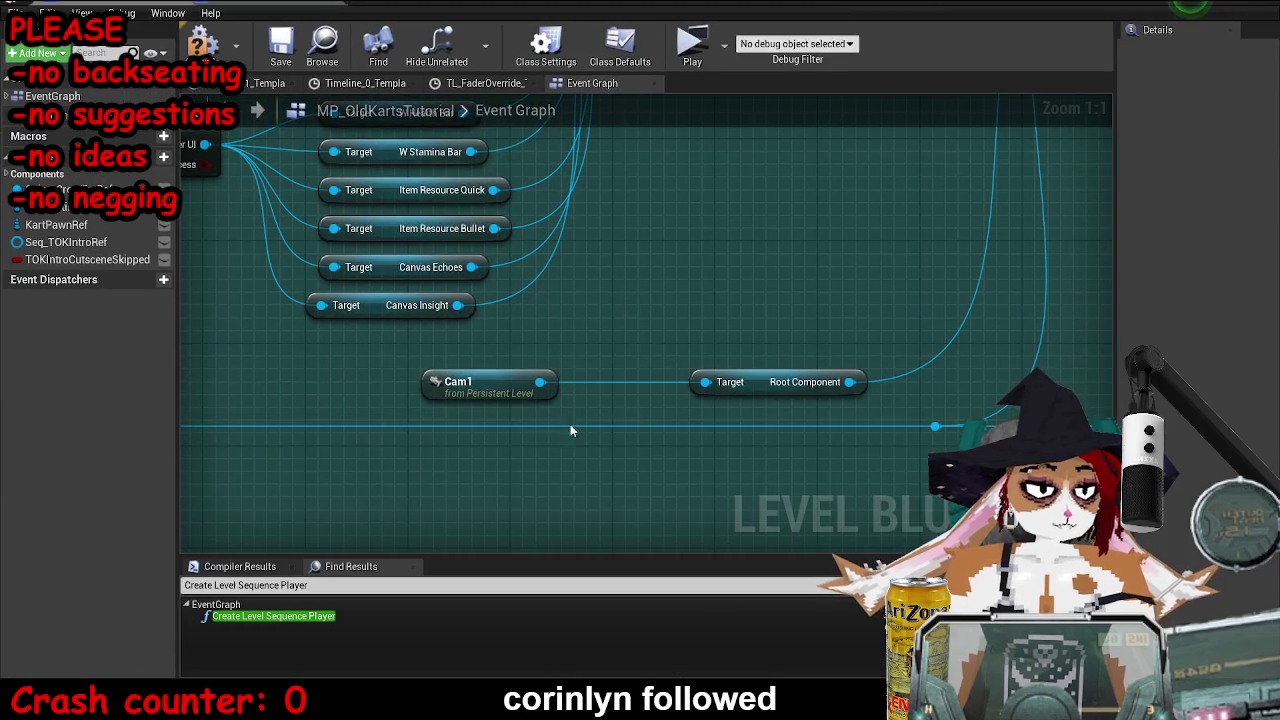
right_click(506, 384)
click(598, 38)
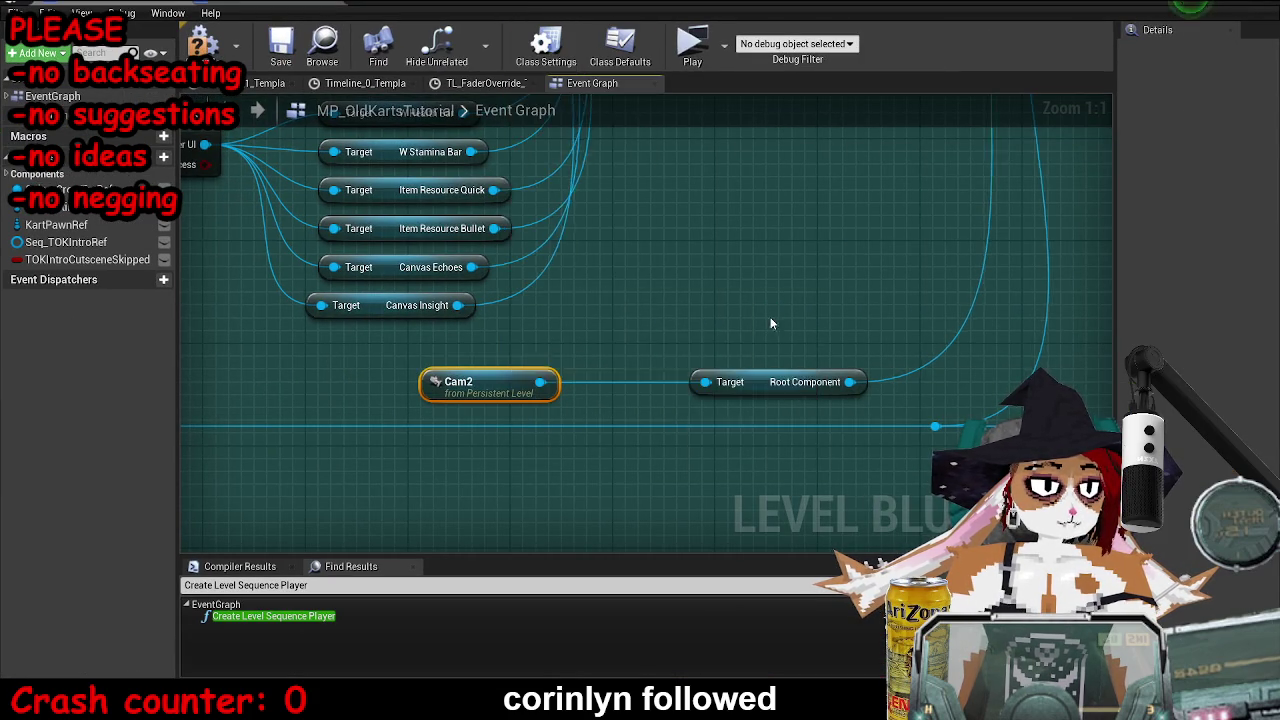
scroll(490, 428, down, 6)
scroll(466, 440, up, 3)
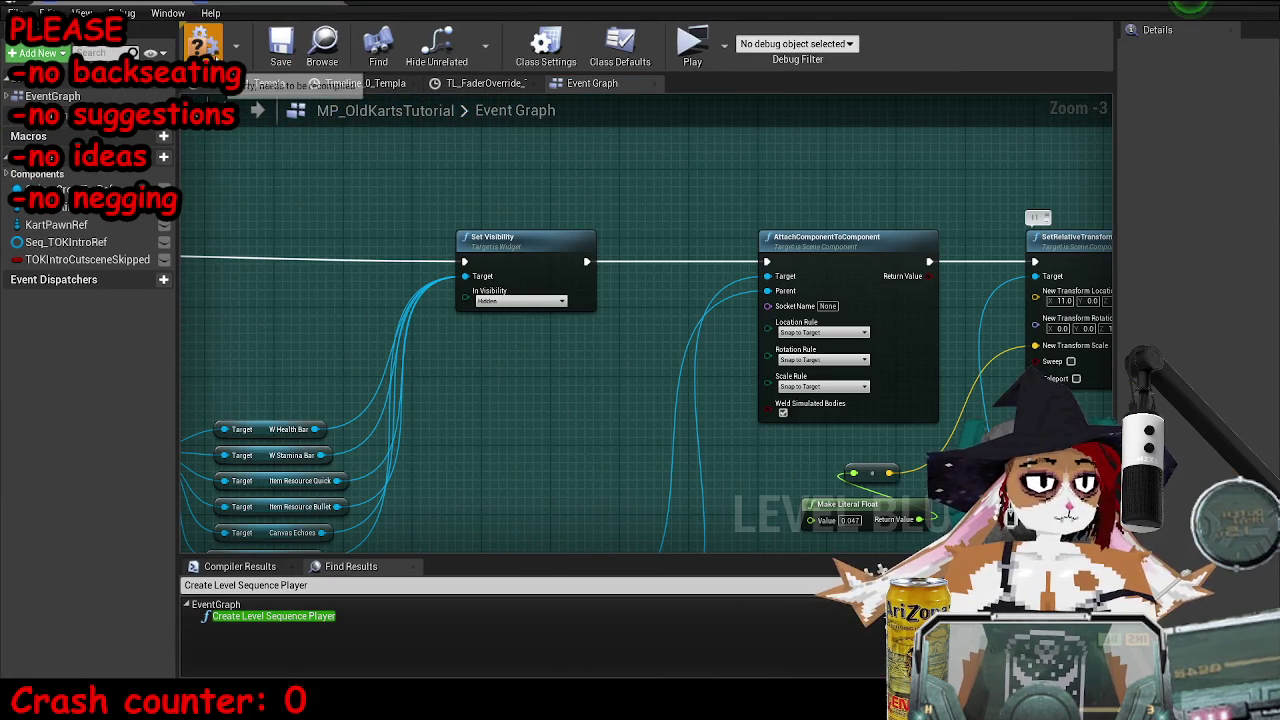
- Save the Level Blueprint and start a play-test of the level
click(297, 48)
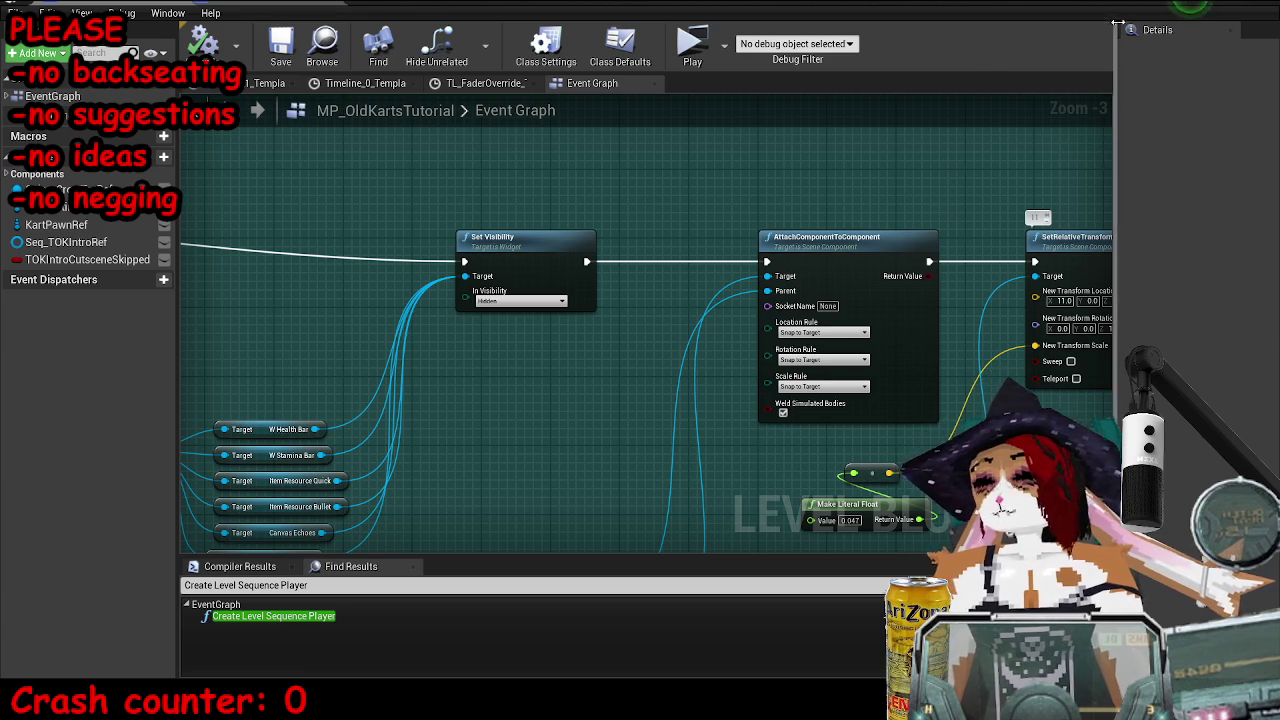
click(1205, 5)
click(657, 68)
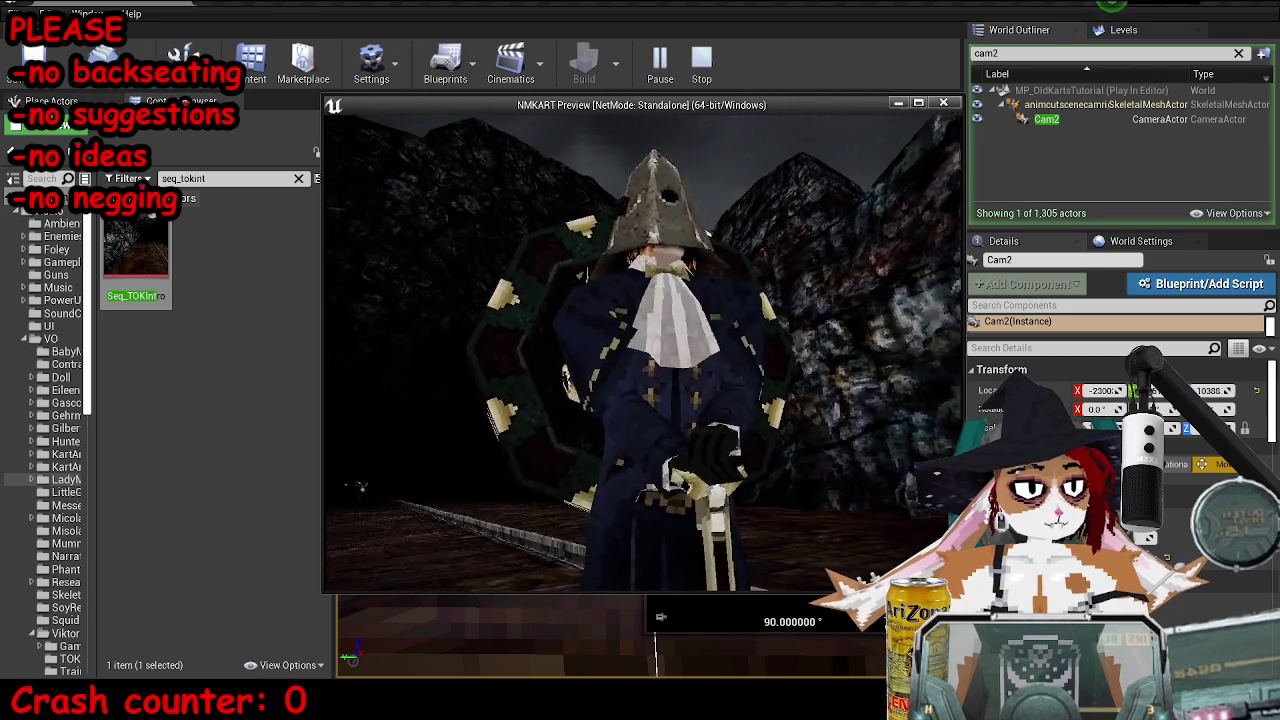
- Stop the cutscene preview and show the Level Blueprint's Cast and Get User Widget nodes
key(Escape)
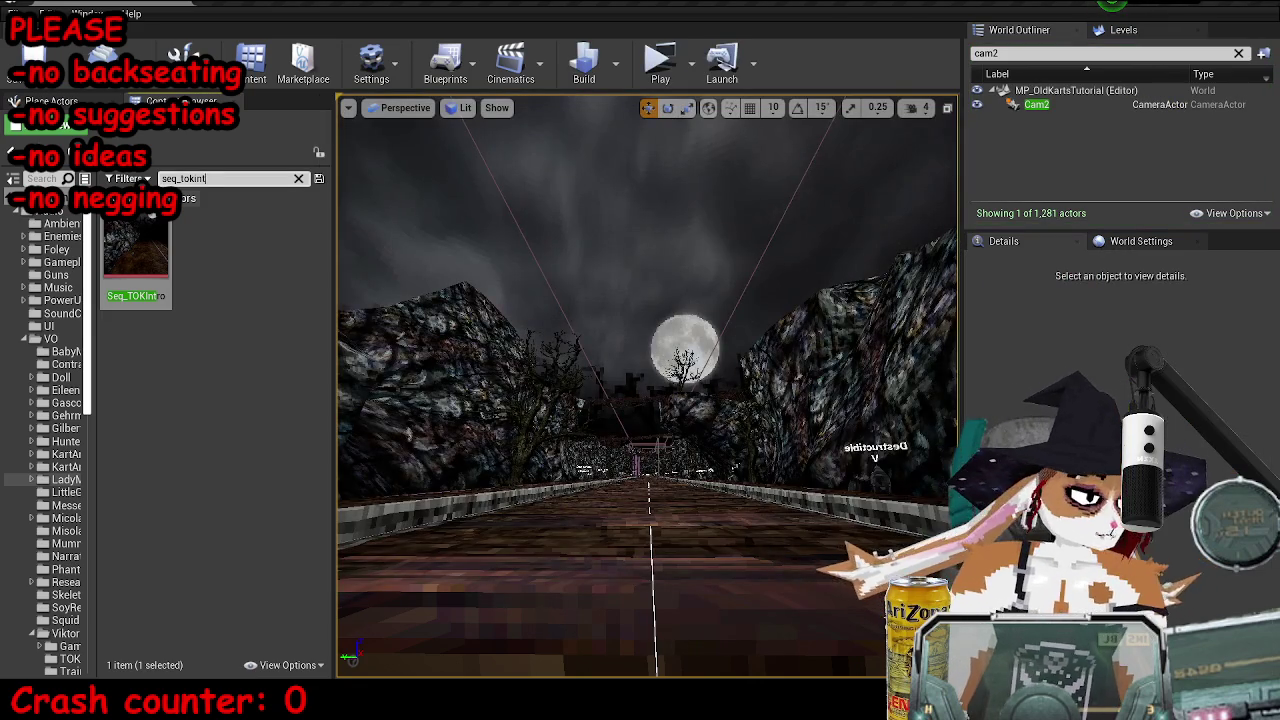
mouse_move(375, 708)
click(435, 630)
mouse_move(570, 476)
mouse_down()
mouse_move(480, 371)
mouse_move(491, 291)
mouse_move(925, 390)
mouse_up()
- Launch the level in a standalone NMKART Preview game window
scroll(489, 372, down, 2)
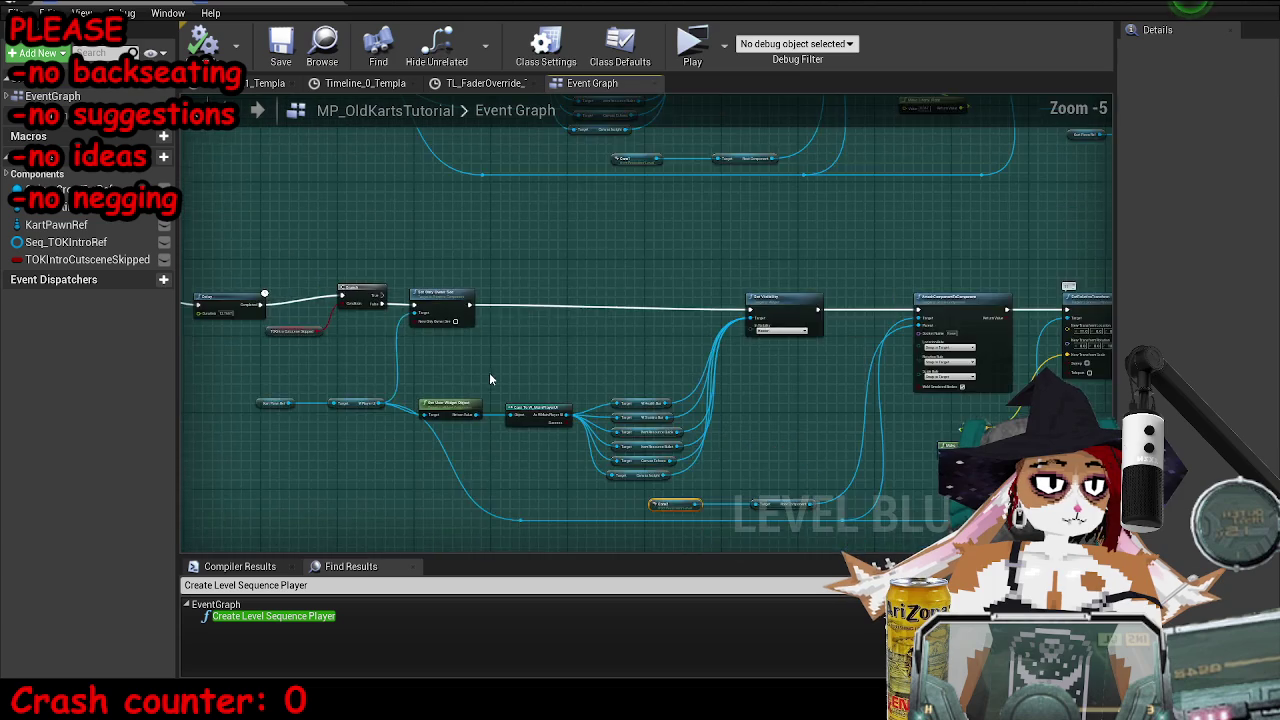
scroll(530, 375, up, 2)
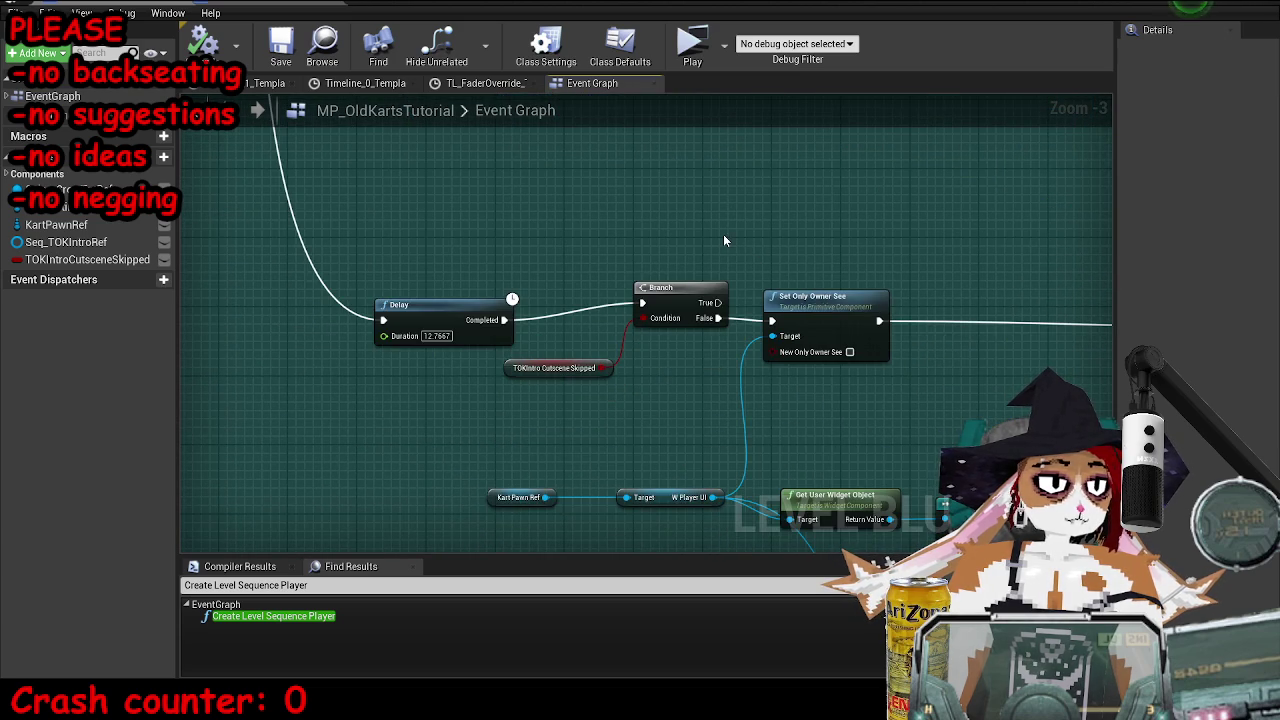
click(700, 52)
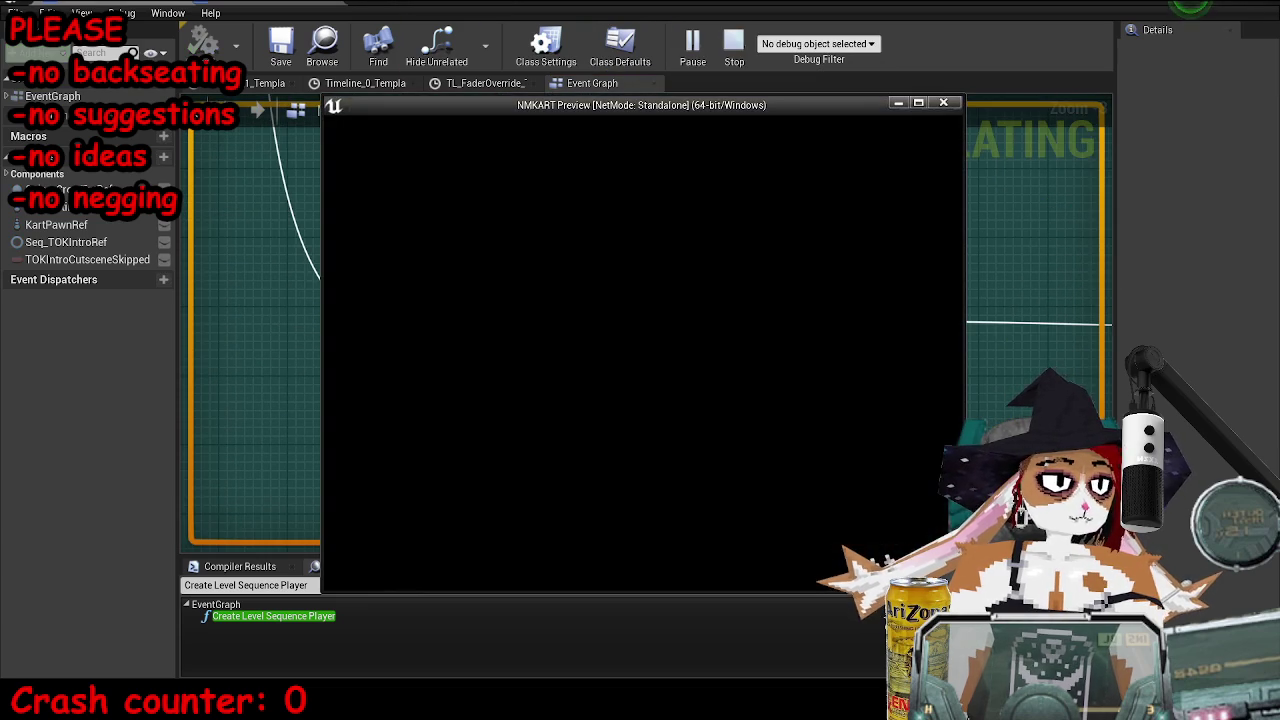
- Set the Debug Filter to MP_OldKartsTutorial12, watch the cutscene, then end the playtest
drag(561, 108, 945, 124)
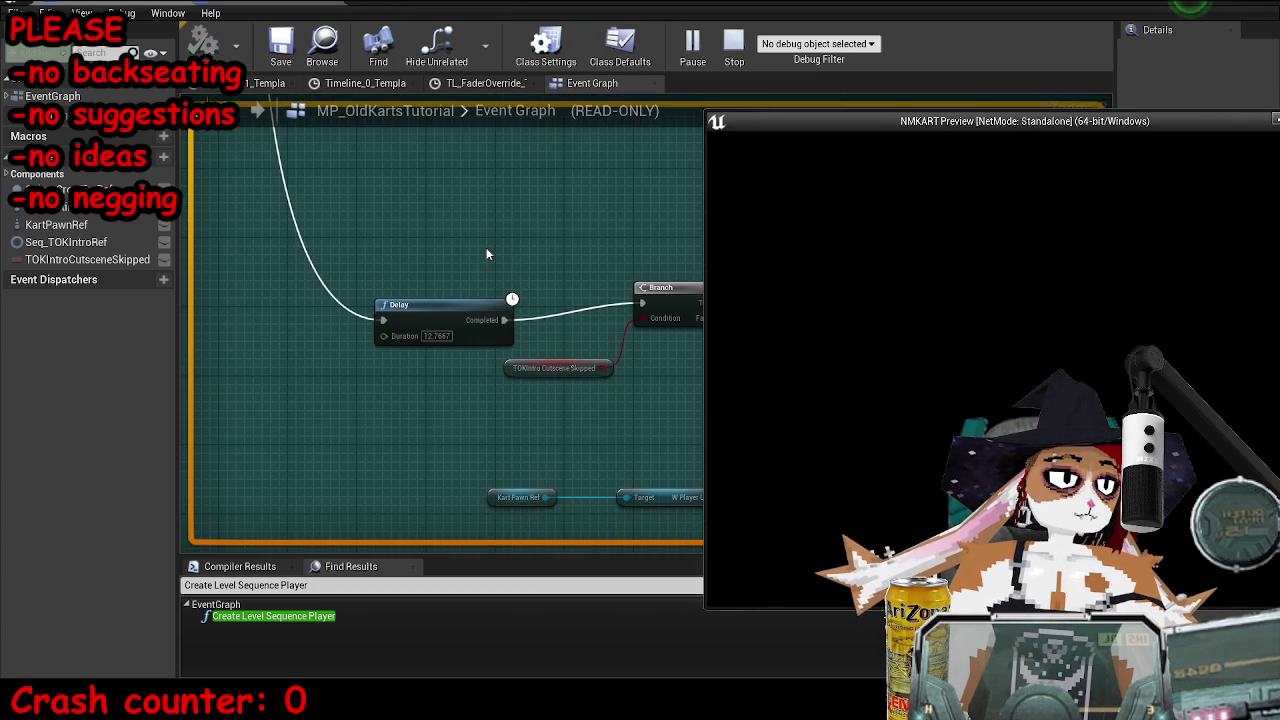
scroll(487, 254, down, 9)
click(835, 44)
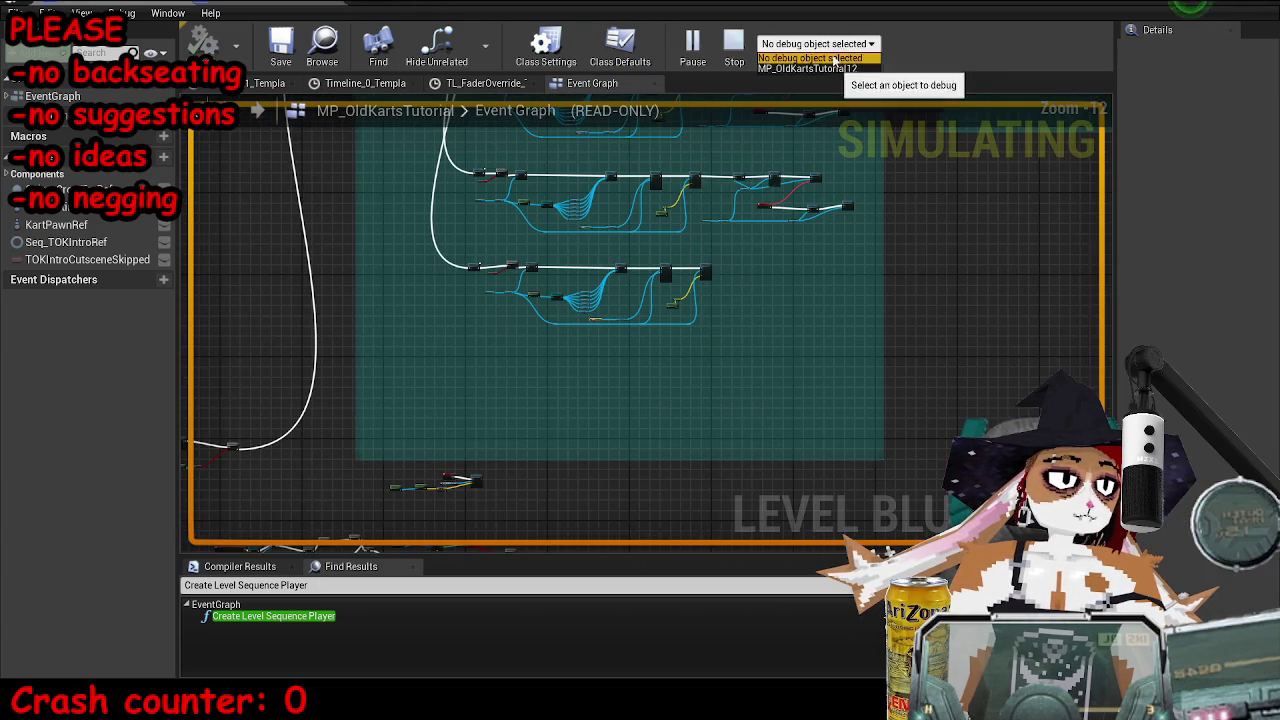
mouse_move(636, 288)
mouse_down()
mouse_move(560, 232)
mouse_move(528, 330)
mouse_up()
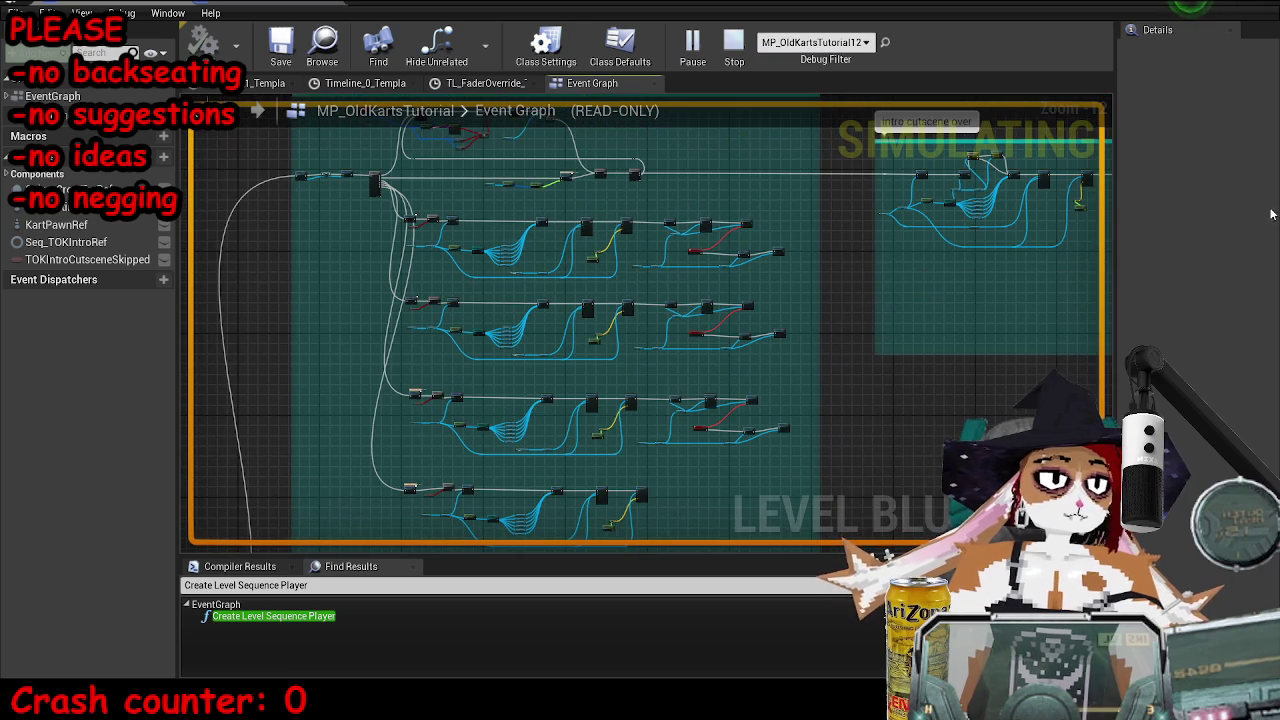
key(alt+Tab)
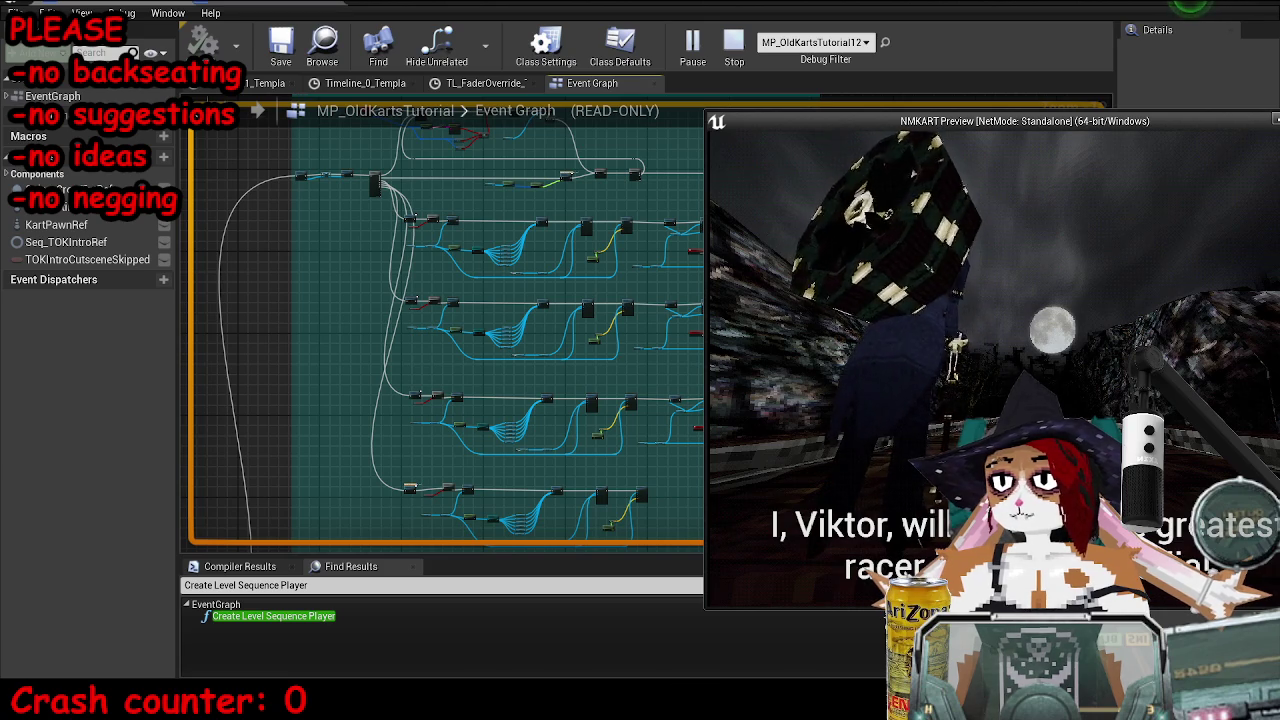
key(Escape)
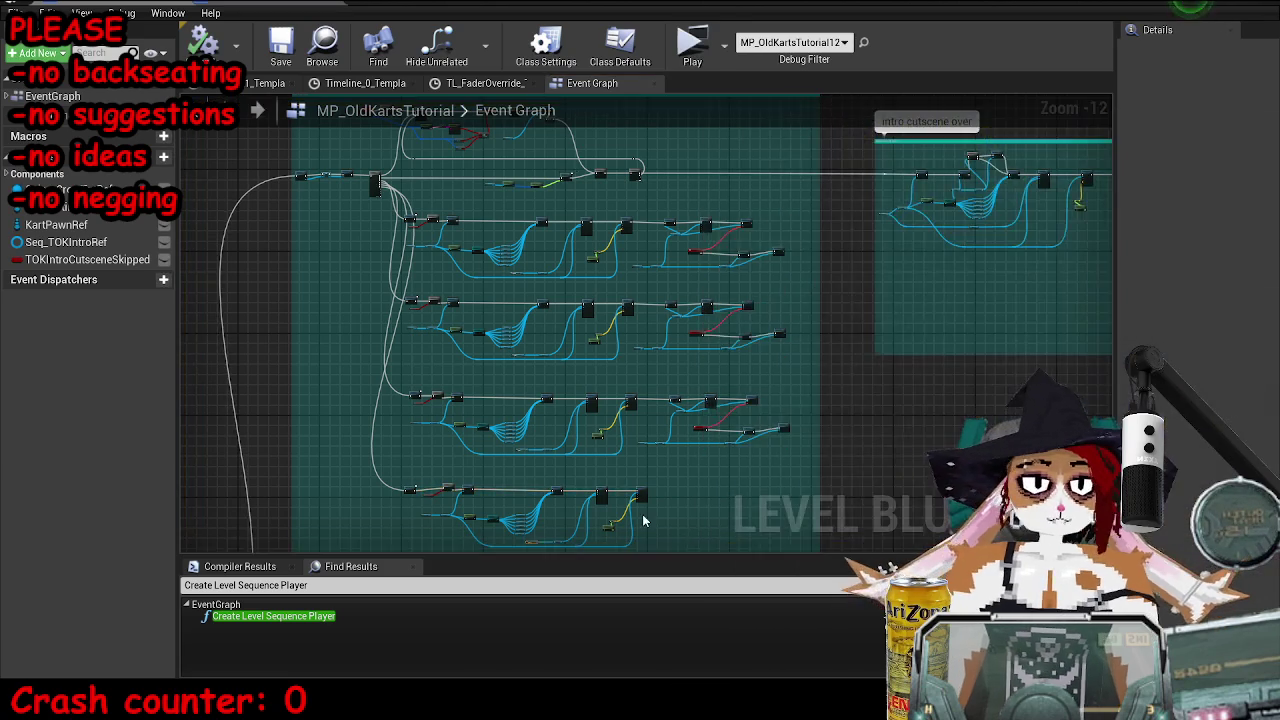
scroll(691, 379, down, 3)
scroll(474, 402, up, 4)
drag(474, 402, 614, 361)
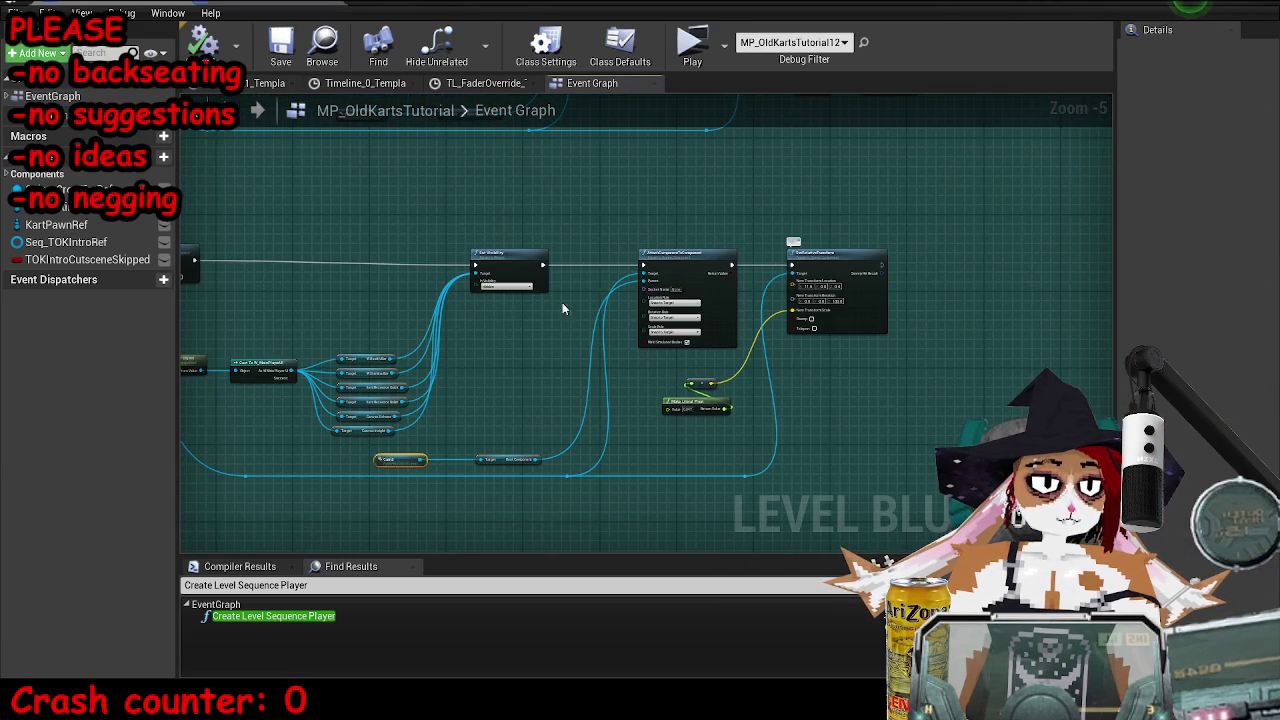
scroll(562, 309, up, 1)
scroll(634, 422, up, 2)
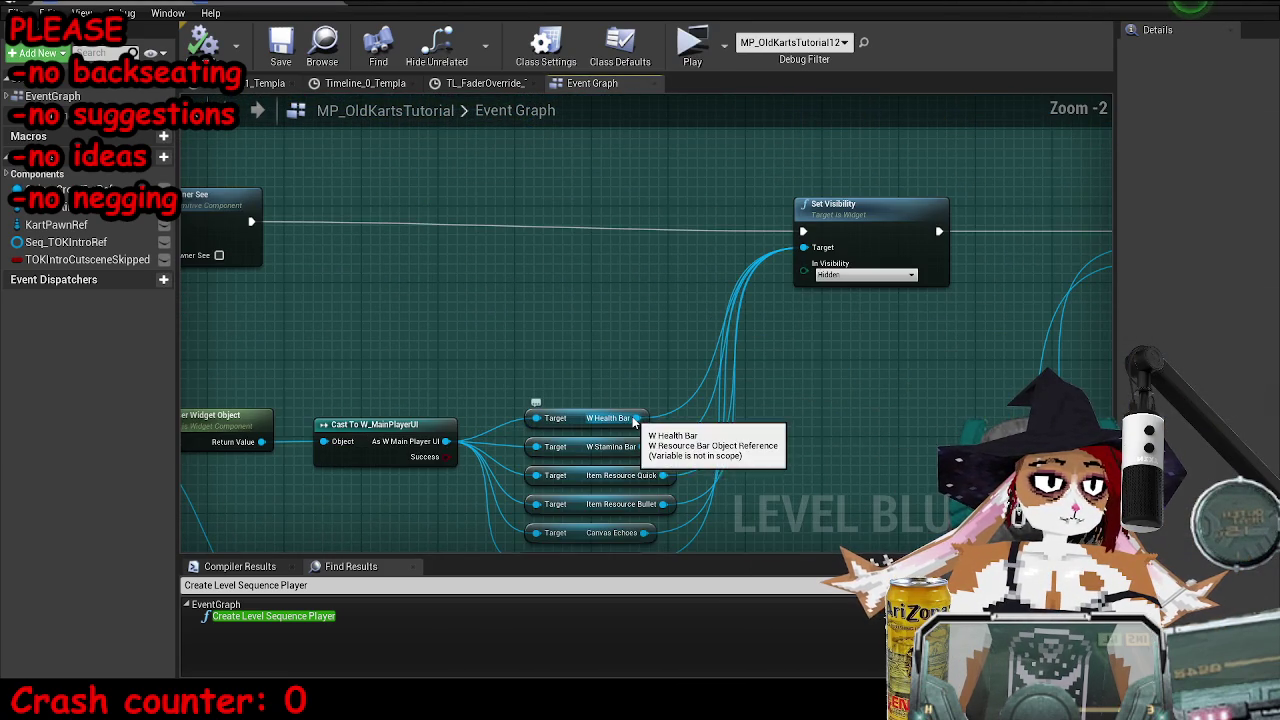
mouse_move(665, 504)
mouse_down()
mouse_move(728, 443)
mouse_move(940, 445)
mouse_up()
scroll(728, 443, down, 1)
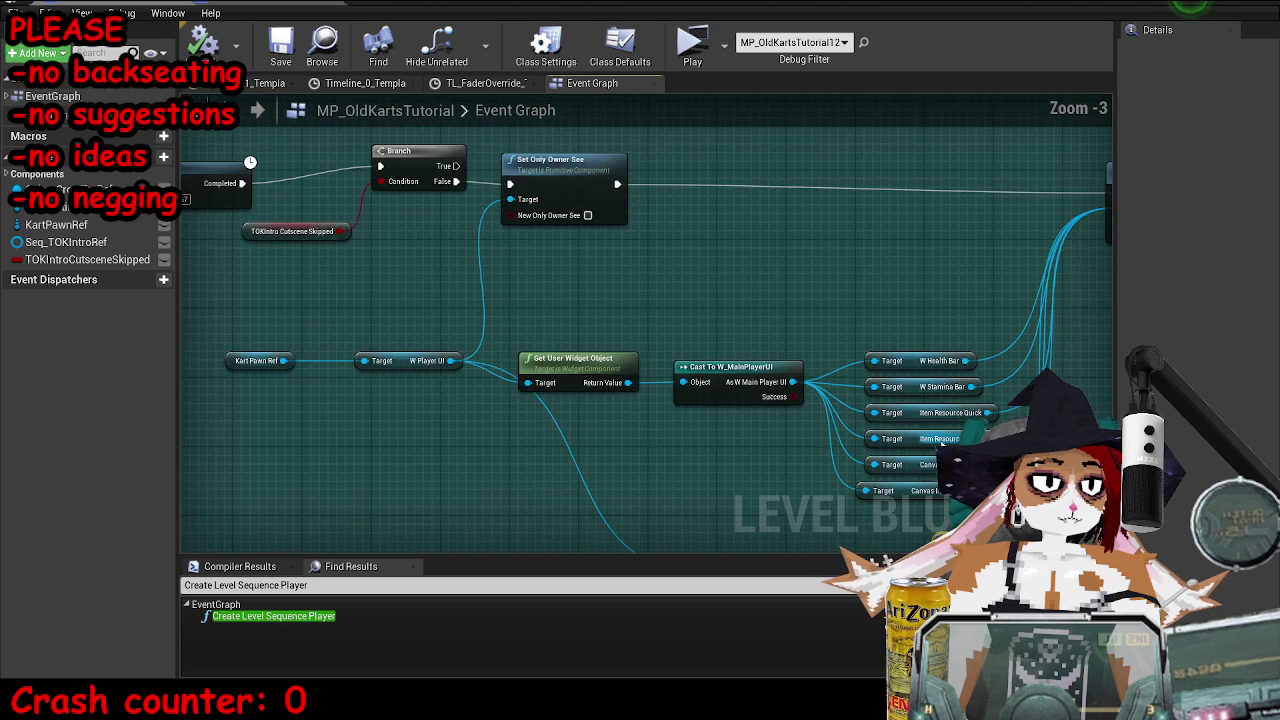
scroll(923, 331, down, 1)
mouse_move(616, 442)
mouse_down()
mouse_move(797, 329)
mouse_move(790, 348)
mouse_up()
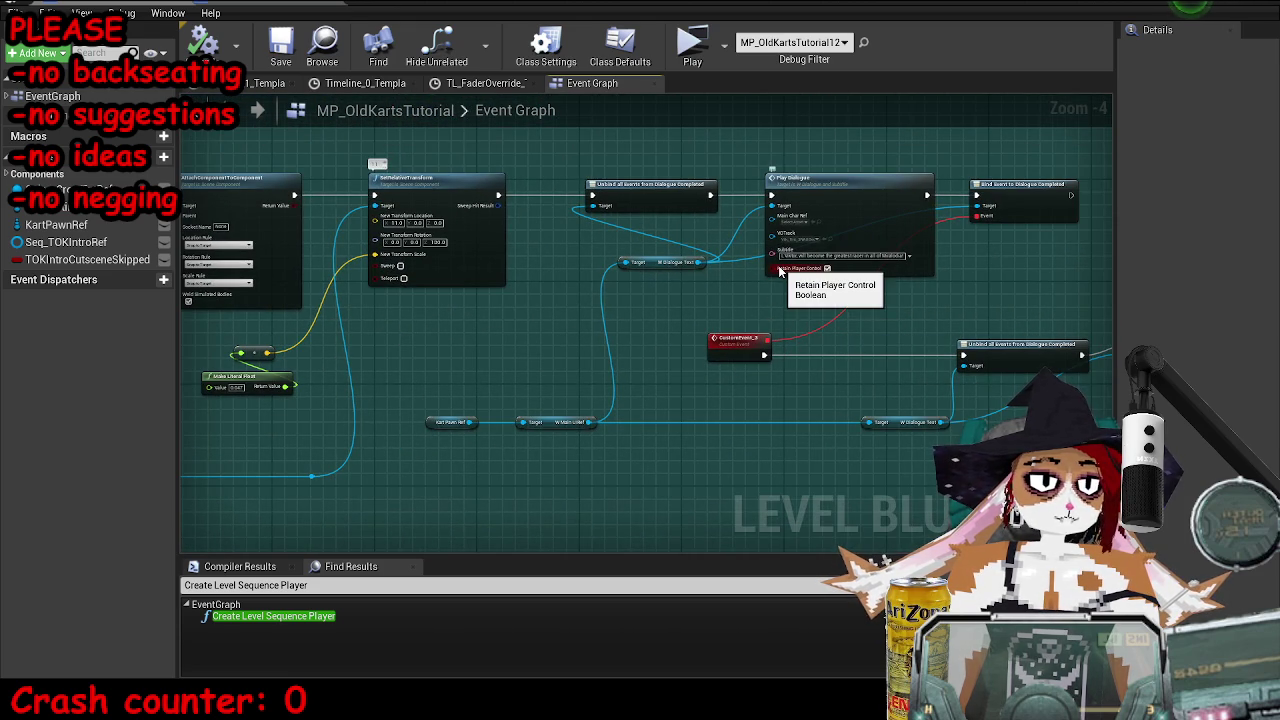
drag(615, 300, 601, 360)
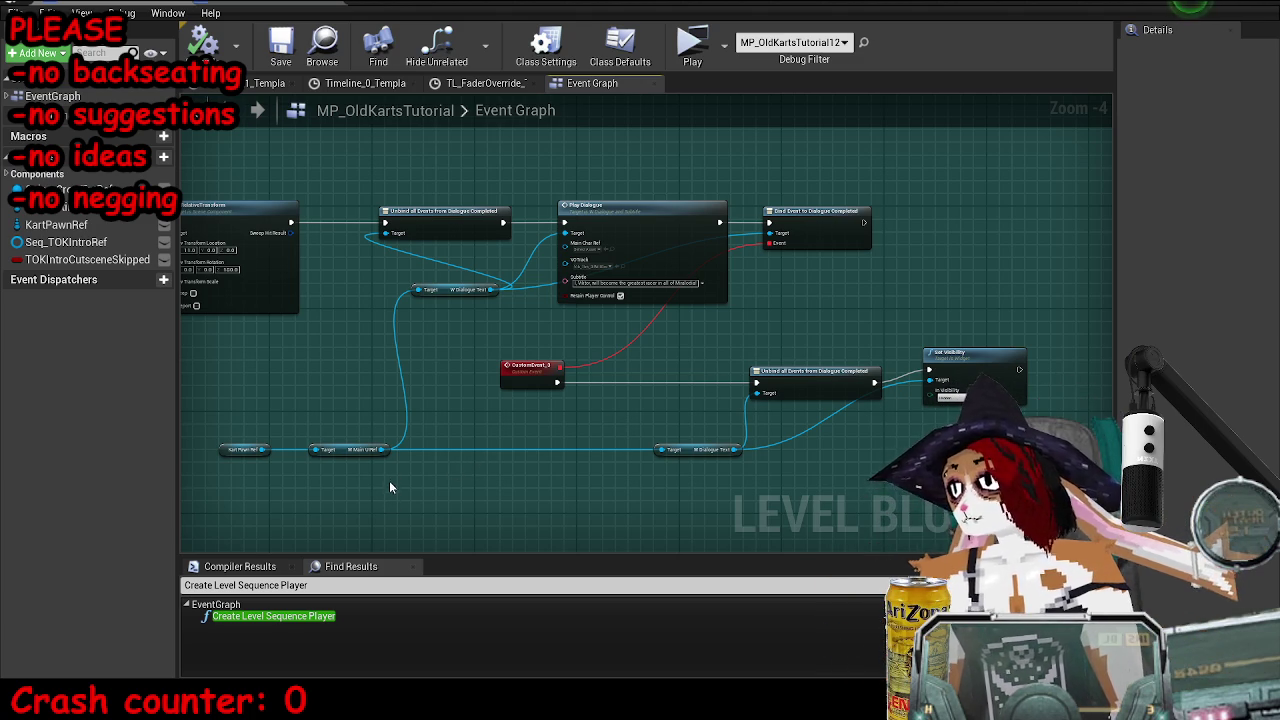
mouse_move(417, 466)
mouse_down()
mouse_move(924, 399)
mouse_move(984, 355)
mouse_up()
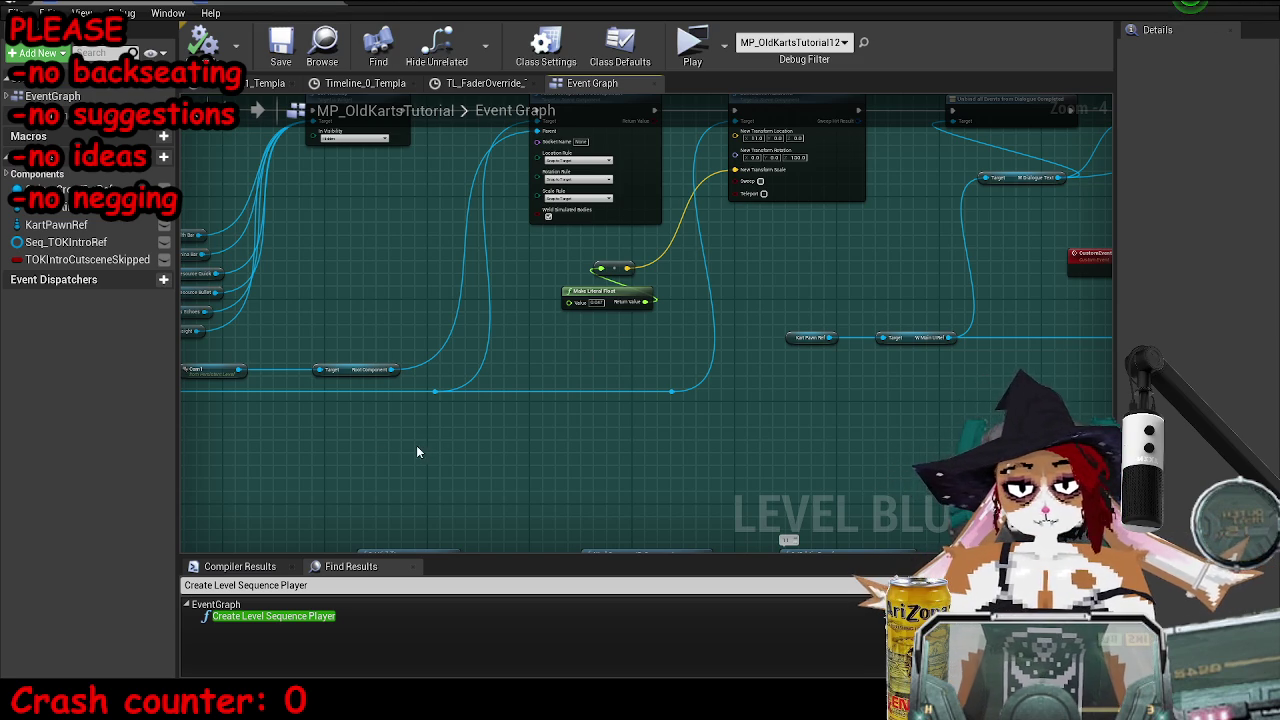
scroll(586, 437, down, 2)
scroll(556, 297, up, 3)
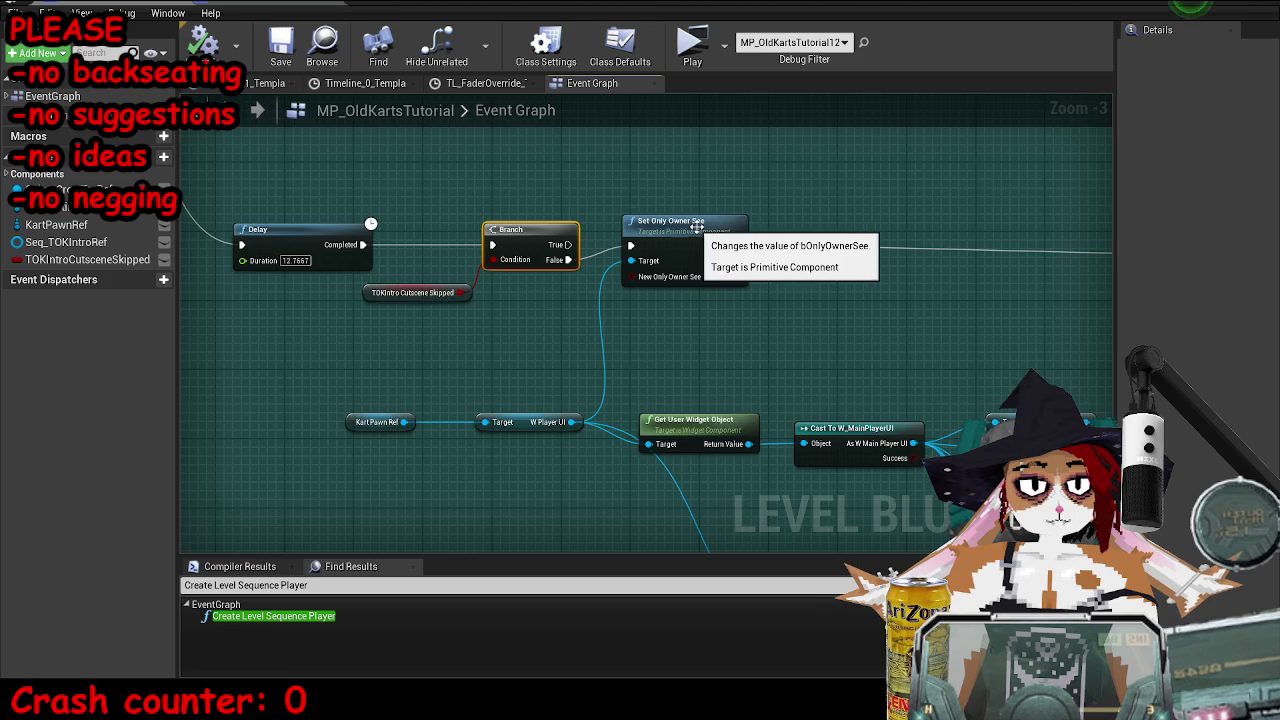
scroll(566, 224, down, 4)
drag(504, 225, 488, 229)
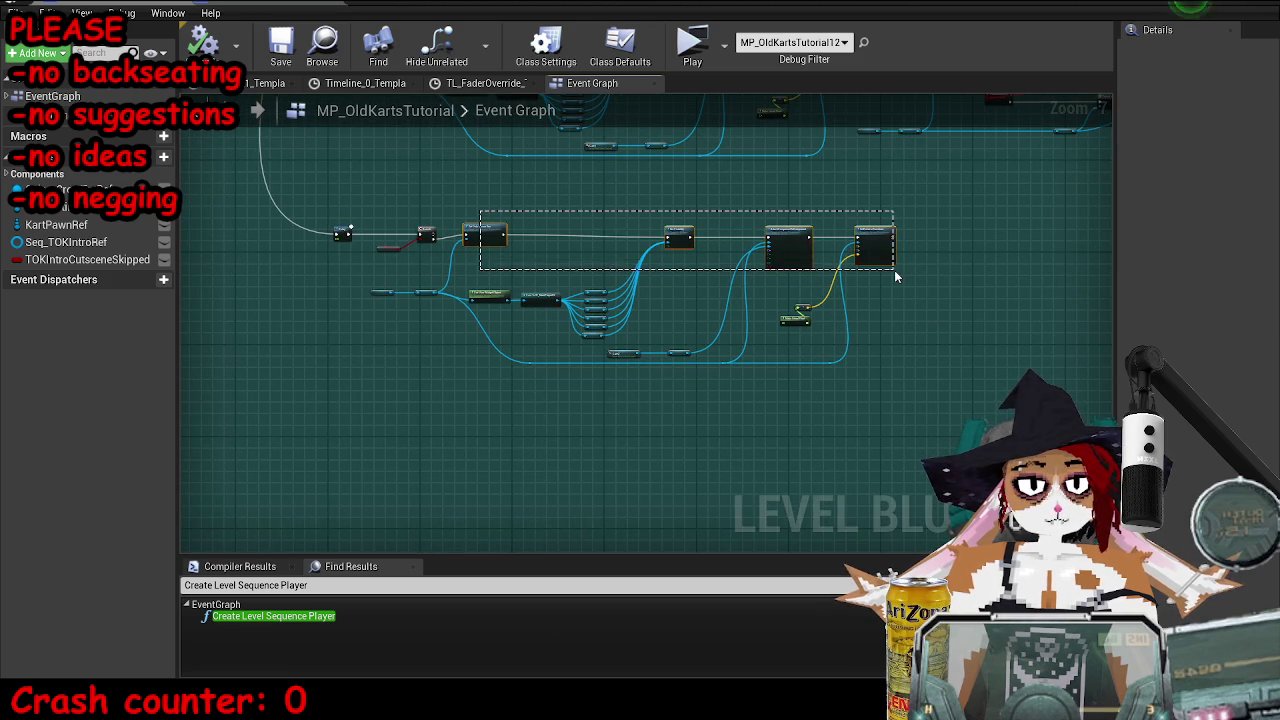
drag(894, 270, 896, 270)
scroll(612, 314, up, 6)
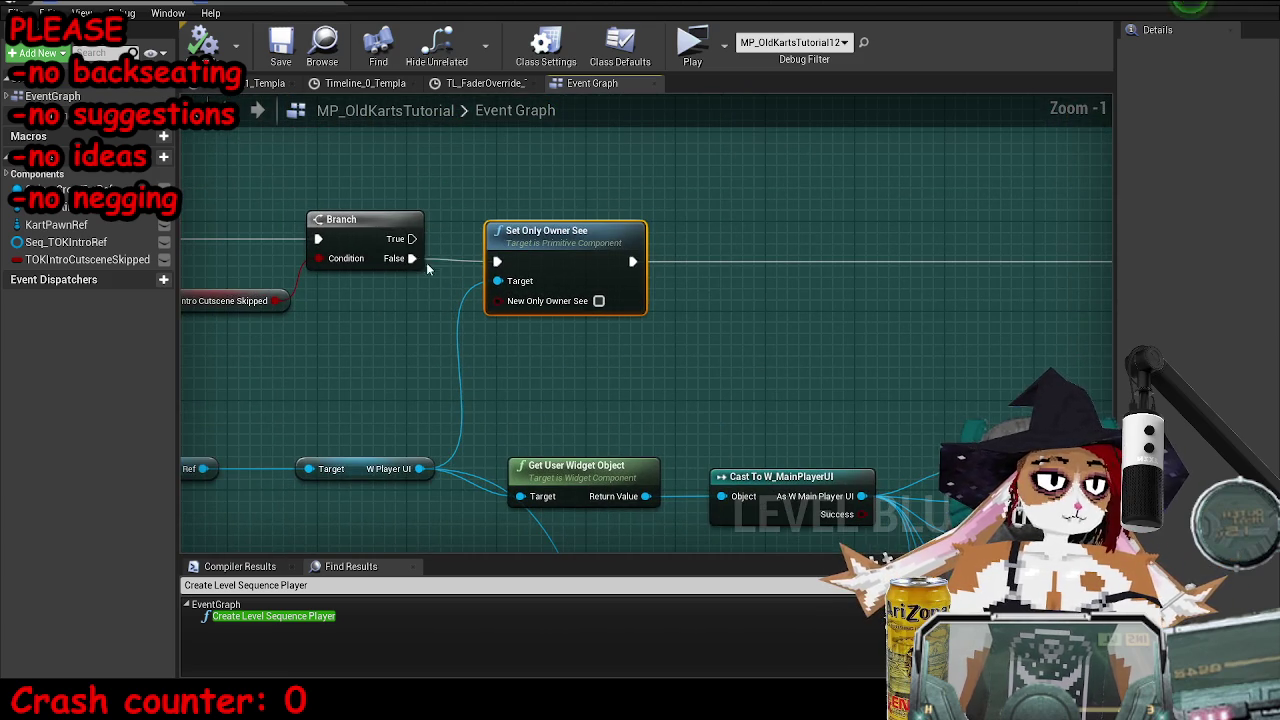
drag(737, 352, 908, 230)
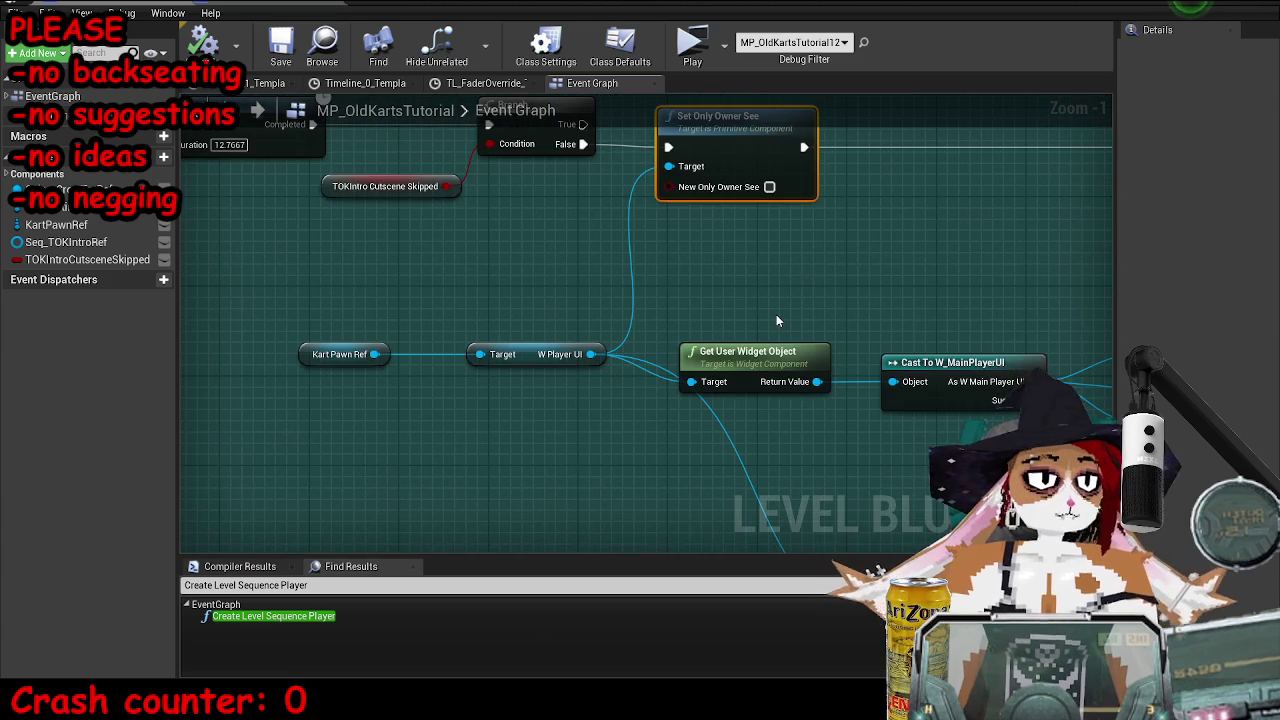
scroll(776, 317, down, 3)
drag(900, 290, 614, 281)
scroll(614, 281, up, 2)
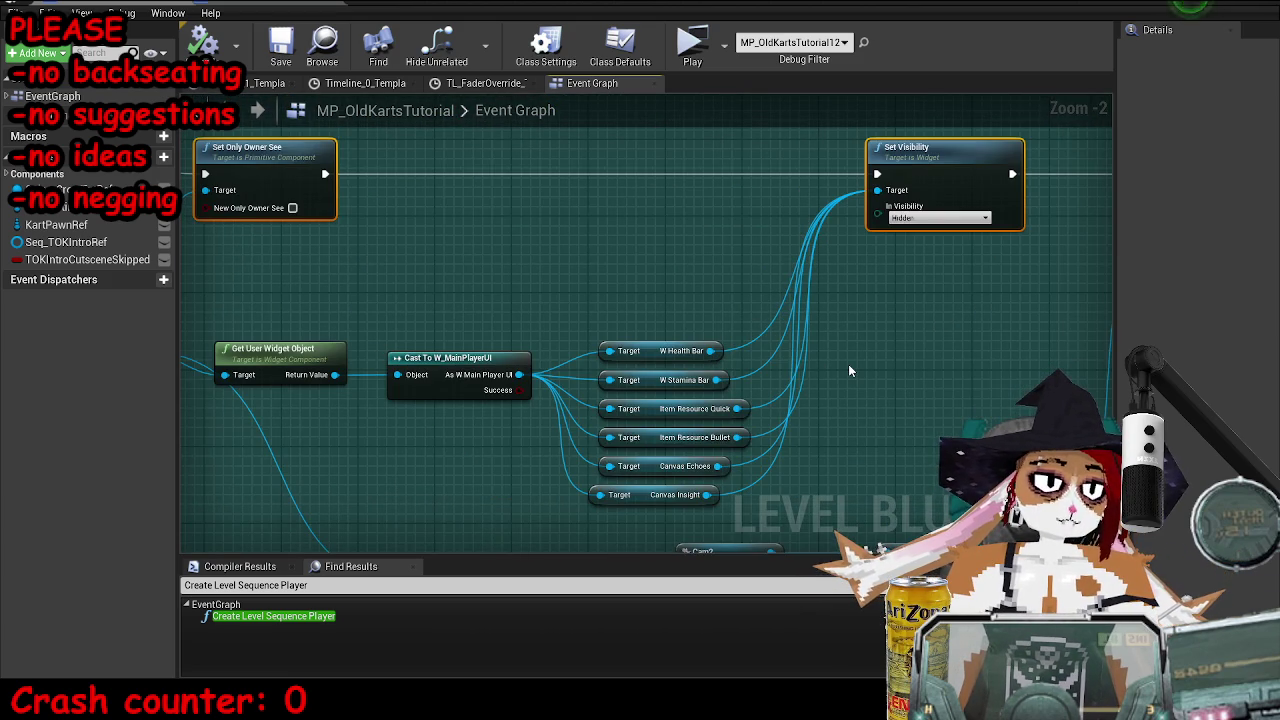
mouse_move(848, 371)
mouse_down()
mouse_move(633, 346)
mouse_move(337, 406)
mouse_move(614, 443)
mouse_up()
scroll(633, 346, down, 1)
scroll(614, 443, down, 1)
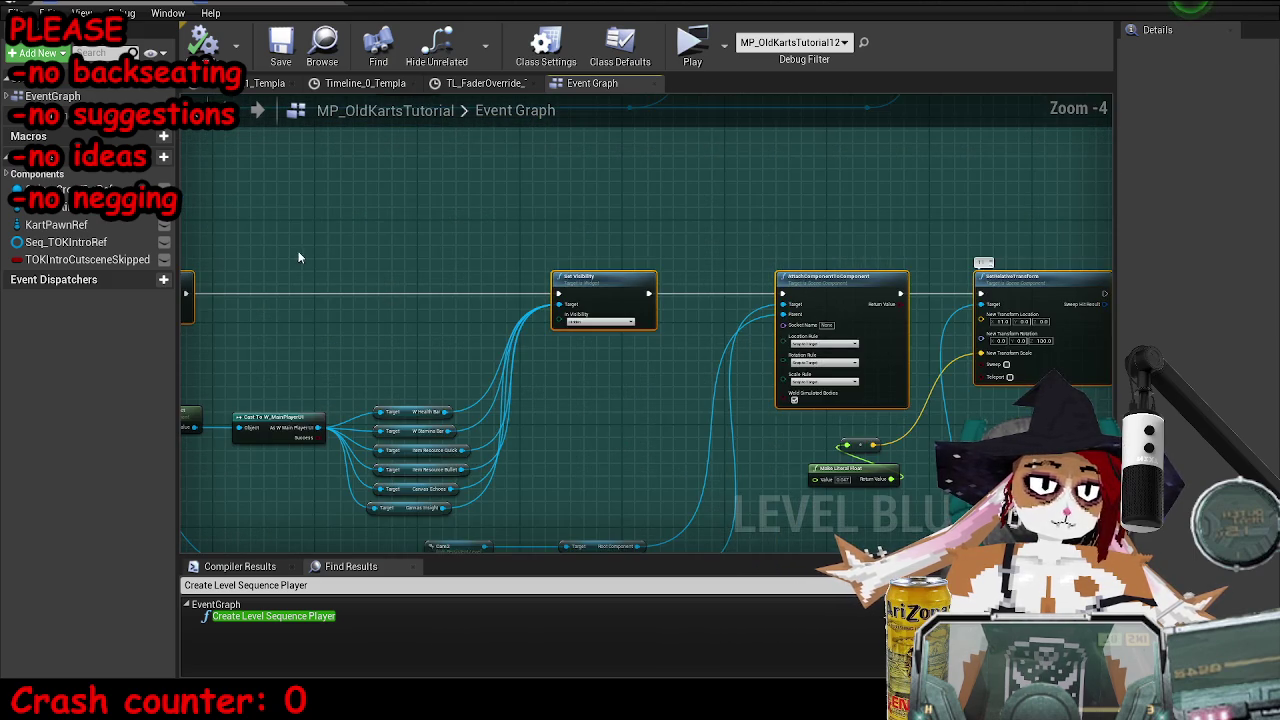
drag(424, 255, 544, 243)
mouse_move(305, 280)
mouse_down()
mouse_move(943, 286)
mouse_move(905, 282)
mouse_up()
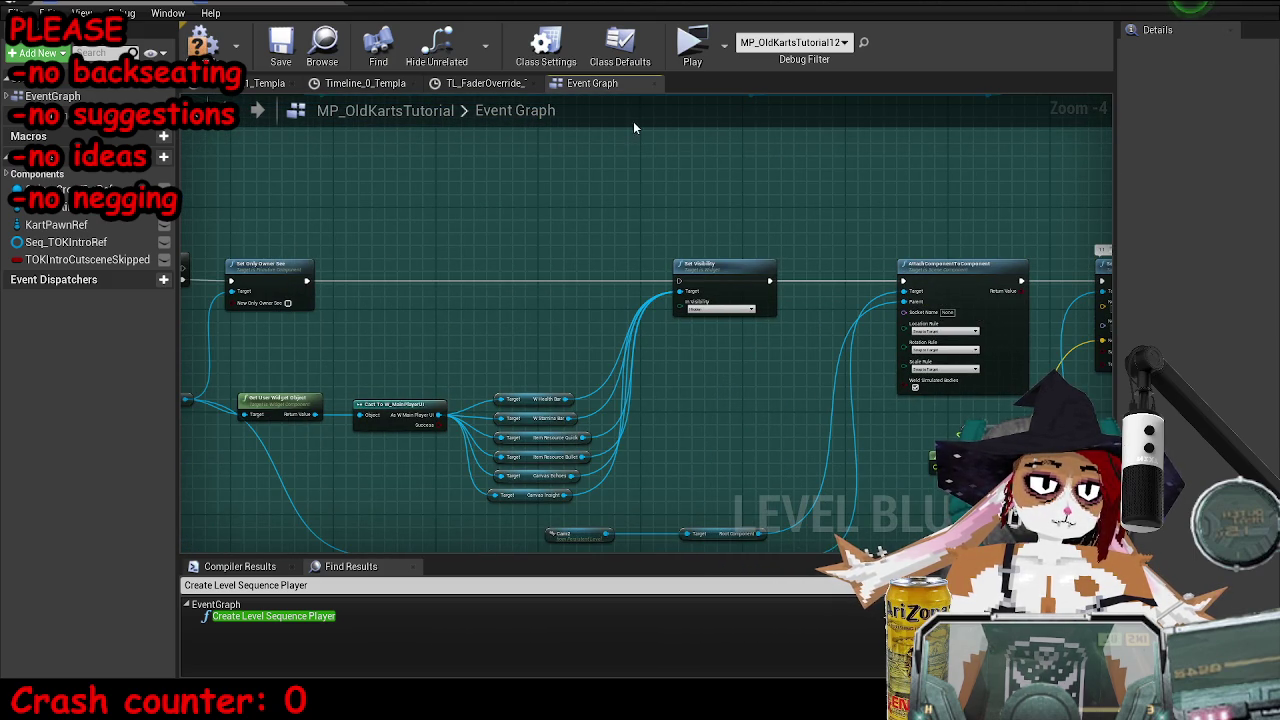
click(689, 50)
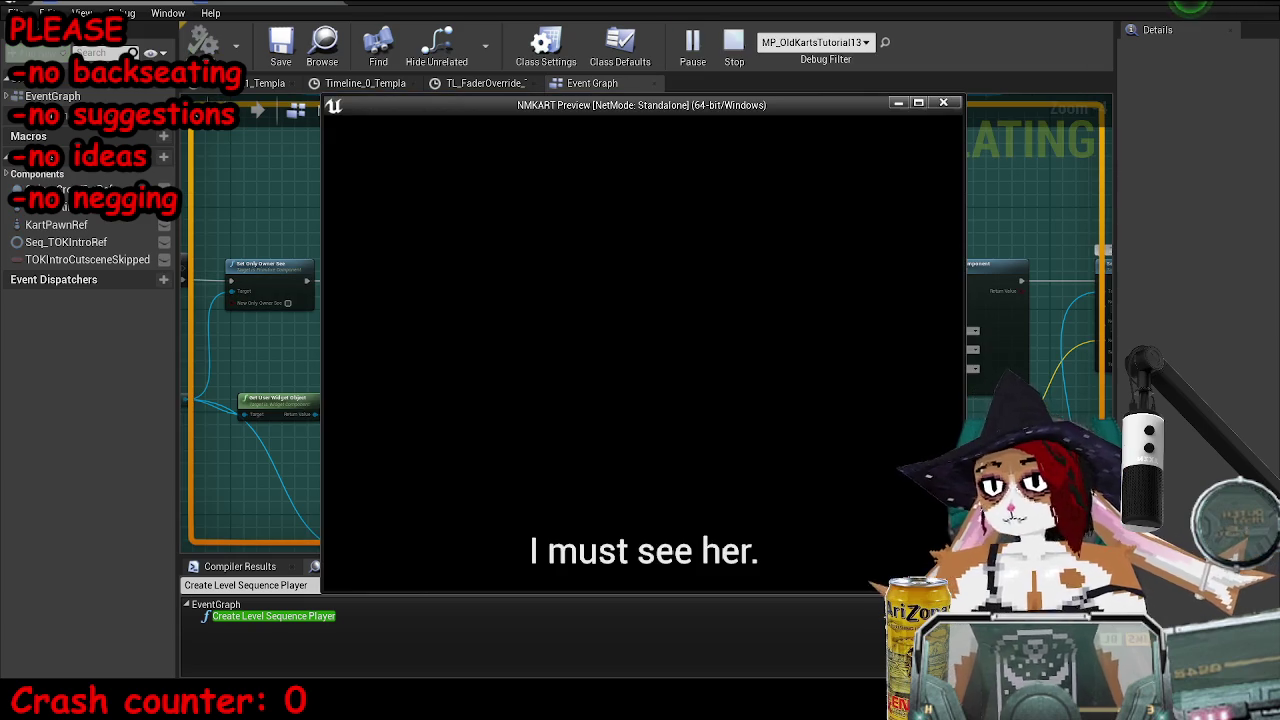
key(Up)
key(Up)
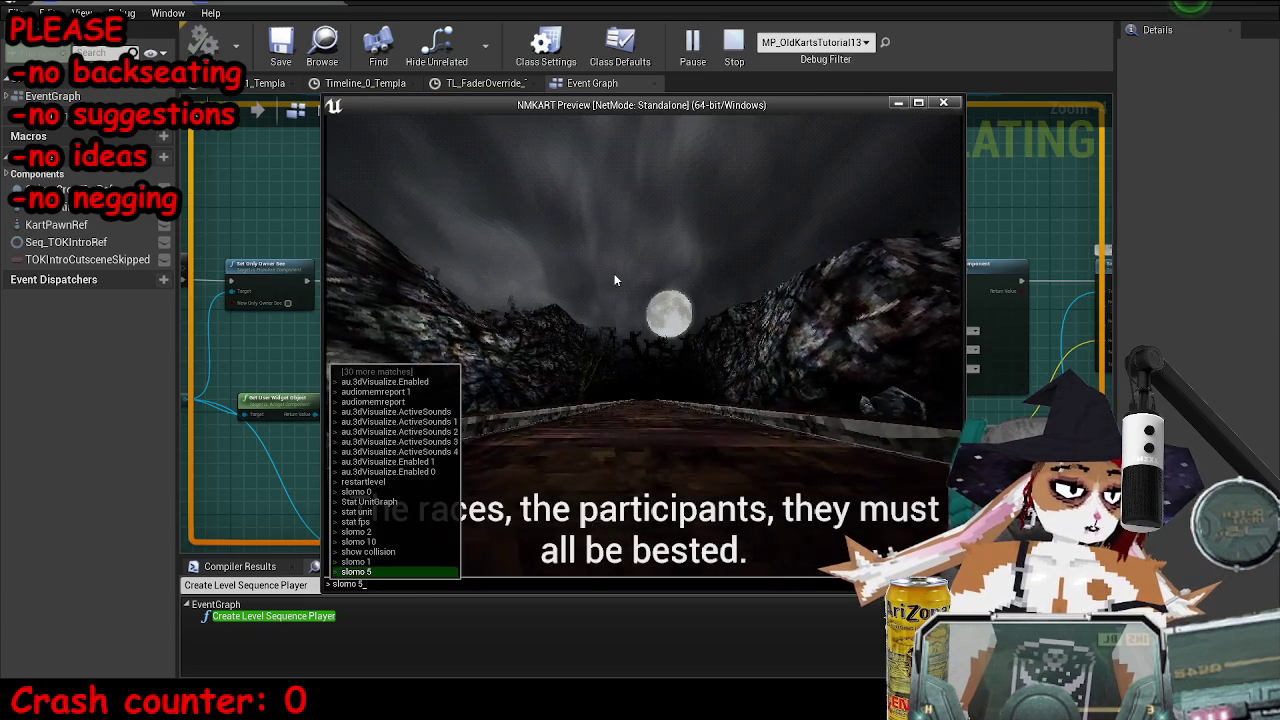
key(Return)
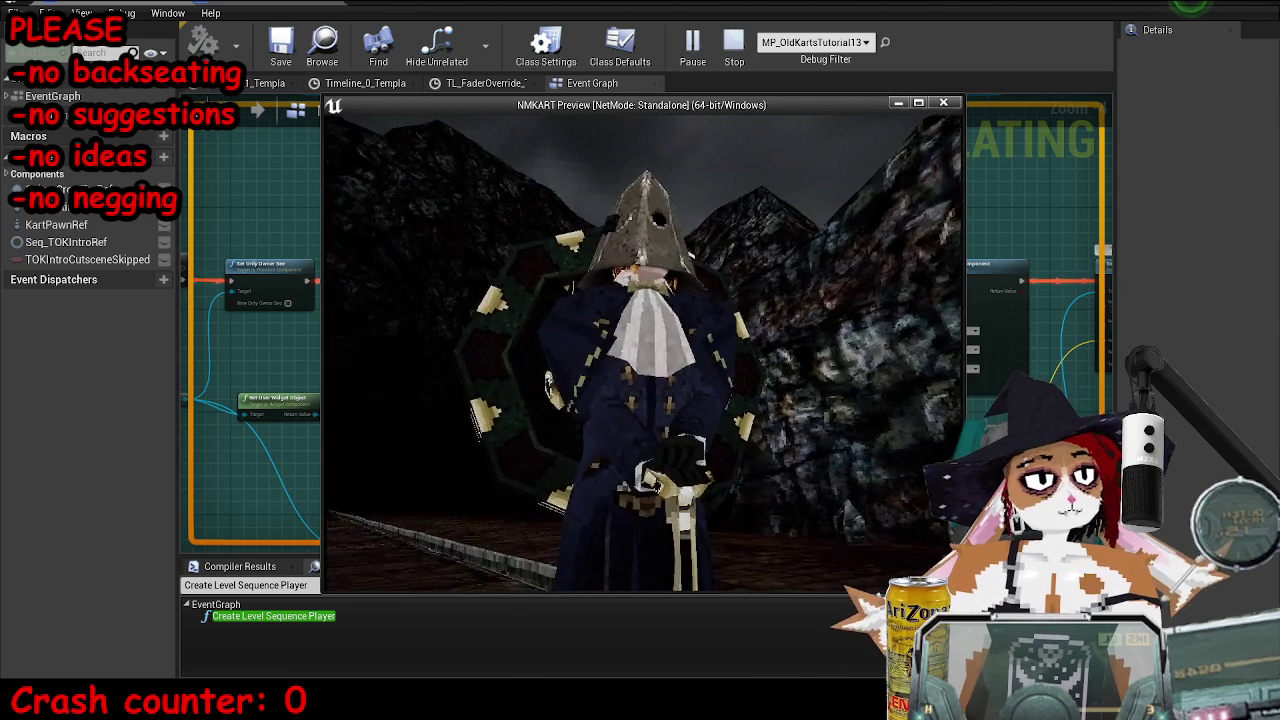
key(Escape)
scroll(522, 239, up, 3)
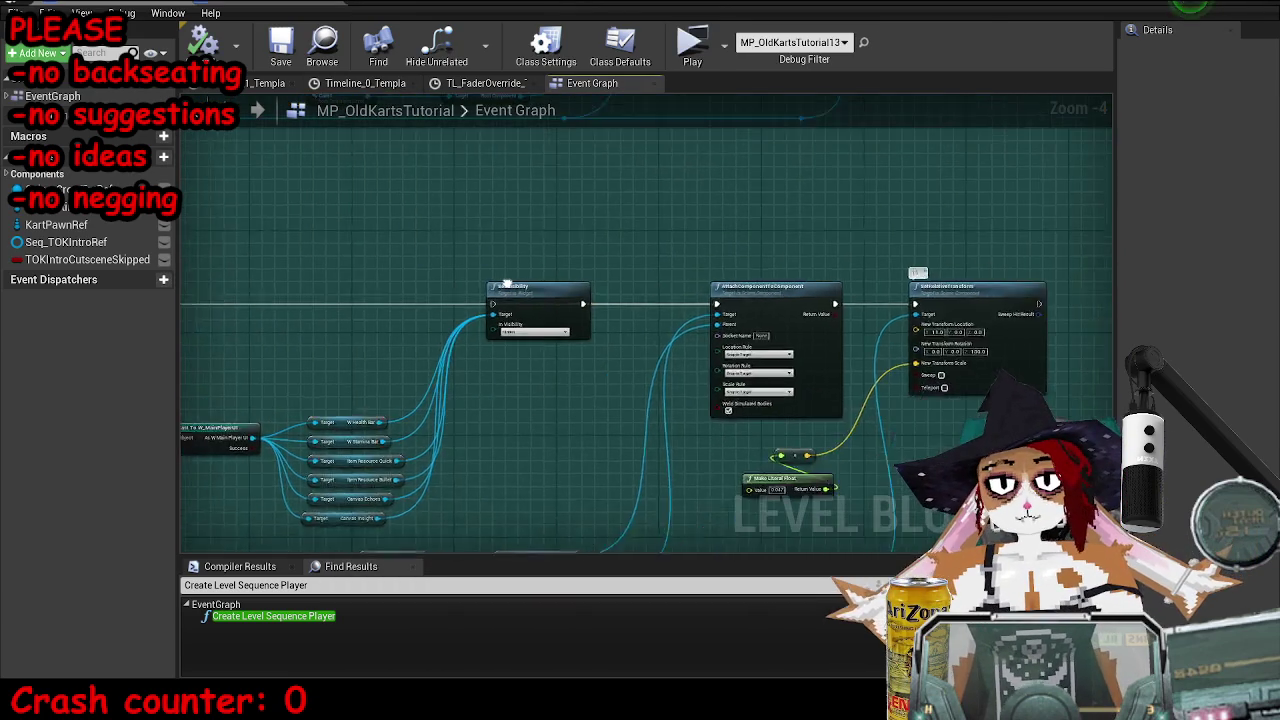
- Pan the Event Graph to the original Delay and Branch nodes and paste the copied Delay
scroll(762, 353, up, 2)
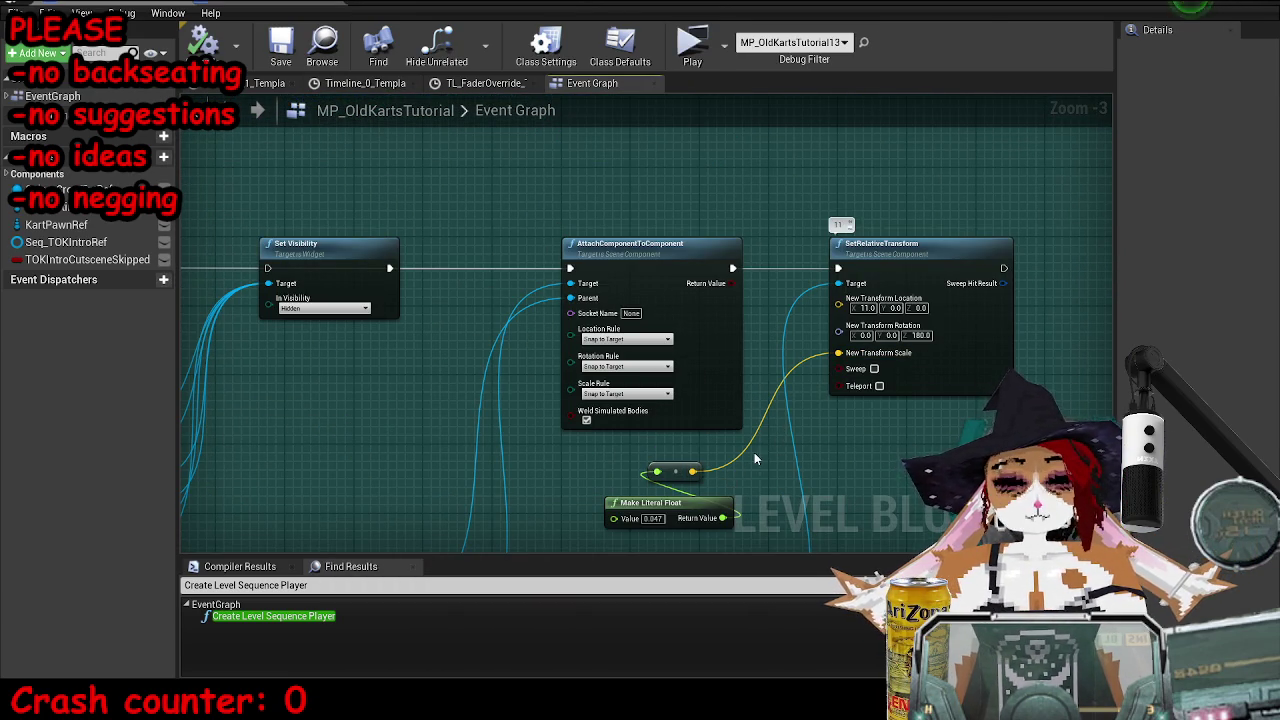
mouse_move(474, 444)
mouse_down()
mouse_move(774, 303)
mouse_move(898, 226)
mouse_move(777, 309)
mouse_move(780, 324)
mouse_up()
drag(780, 324, 777, 322)
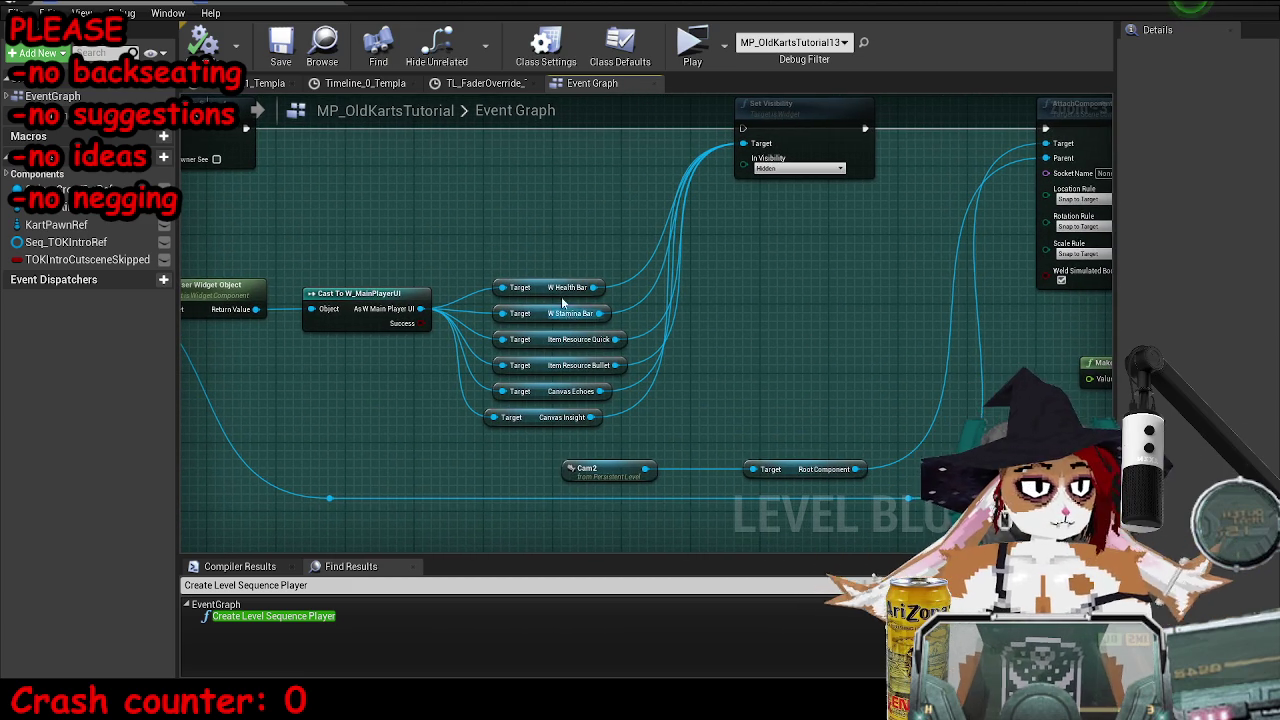
mouse_move(600, 228)
mouse_down()
mouse_move(672, 357)
mouse_move(850, 395)
mouse_up()
scroll(850, 395, down, 3)
scroll(743, 337, up, 4)
scroll(729, 201, down, 3)
drag(751, 288, 821, 444)
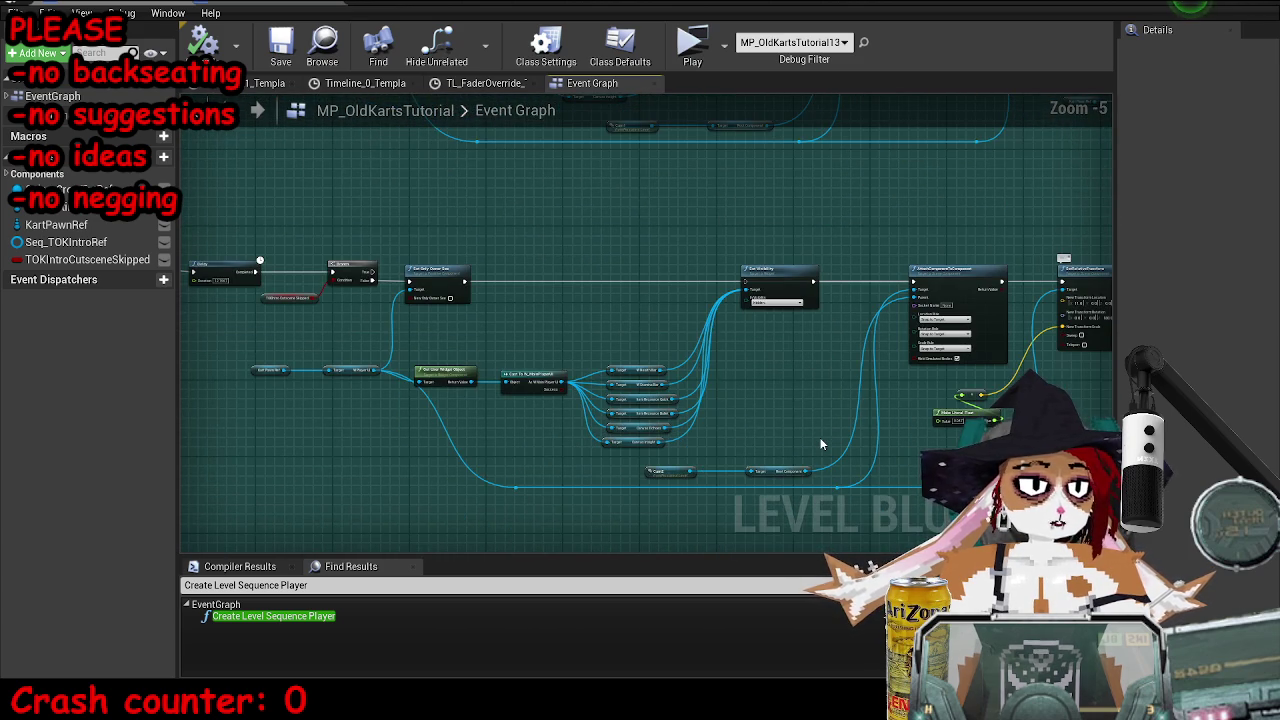
mouse_move(262, 277)
mouse_down()
mouse_move(432, 310)
mouse_move(460, 389)
mouse_move(547, 180)
mouse_move(543, 218)
mouse_up()
scroll(523, 330, up, 6)
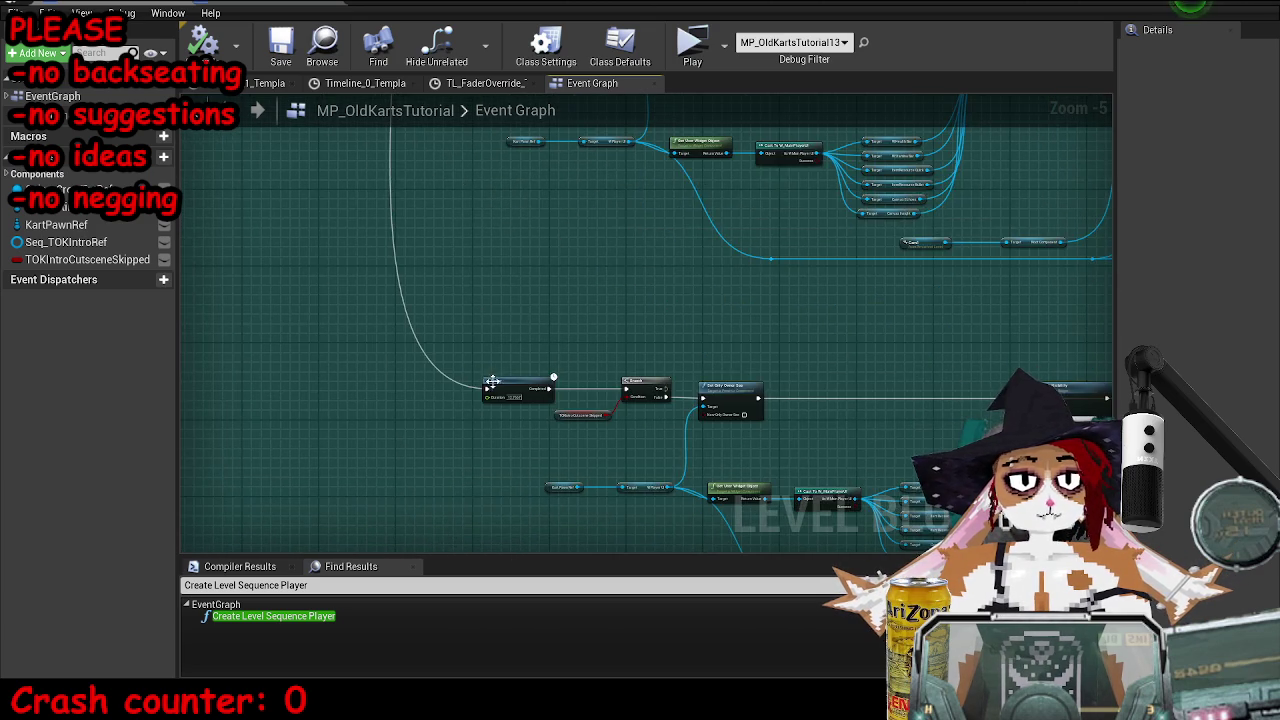
key(ctrl+v)
- Set the pasted Delay's Duration to 12.7667 and wire it between the incoming execution and Branch
mouse_move(644, 310)
mouse_down()
mouse_move(626, 205)
mouse_move(585, 169)
mouse_up()
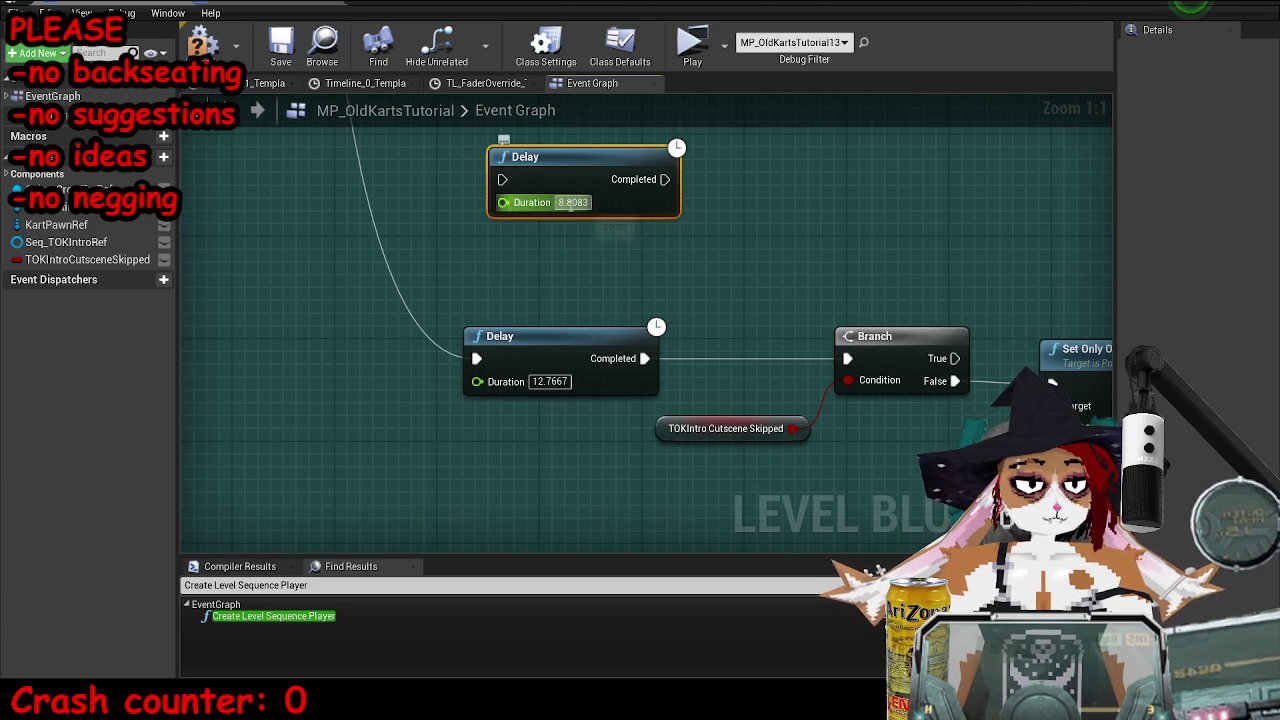
text(12.7667)
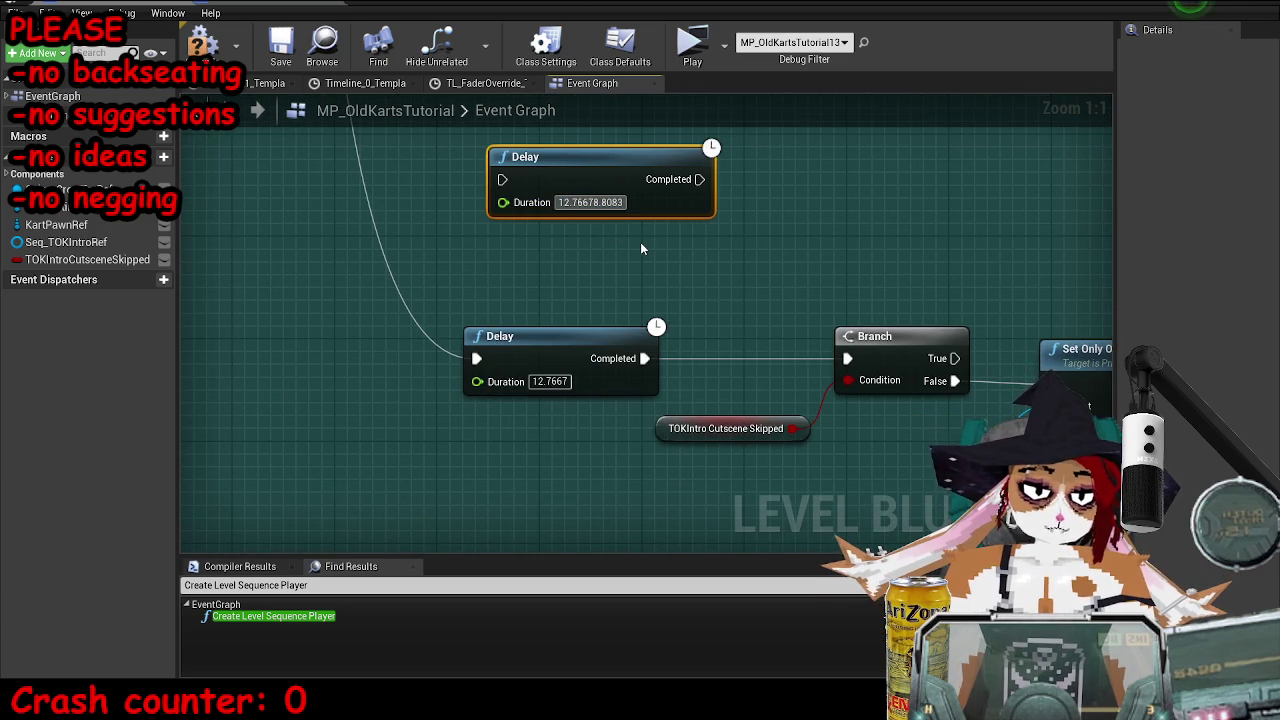
key(Return)
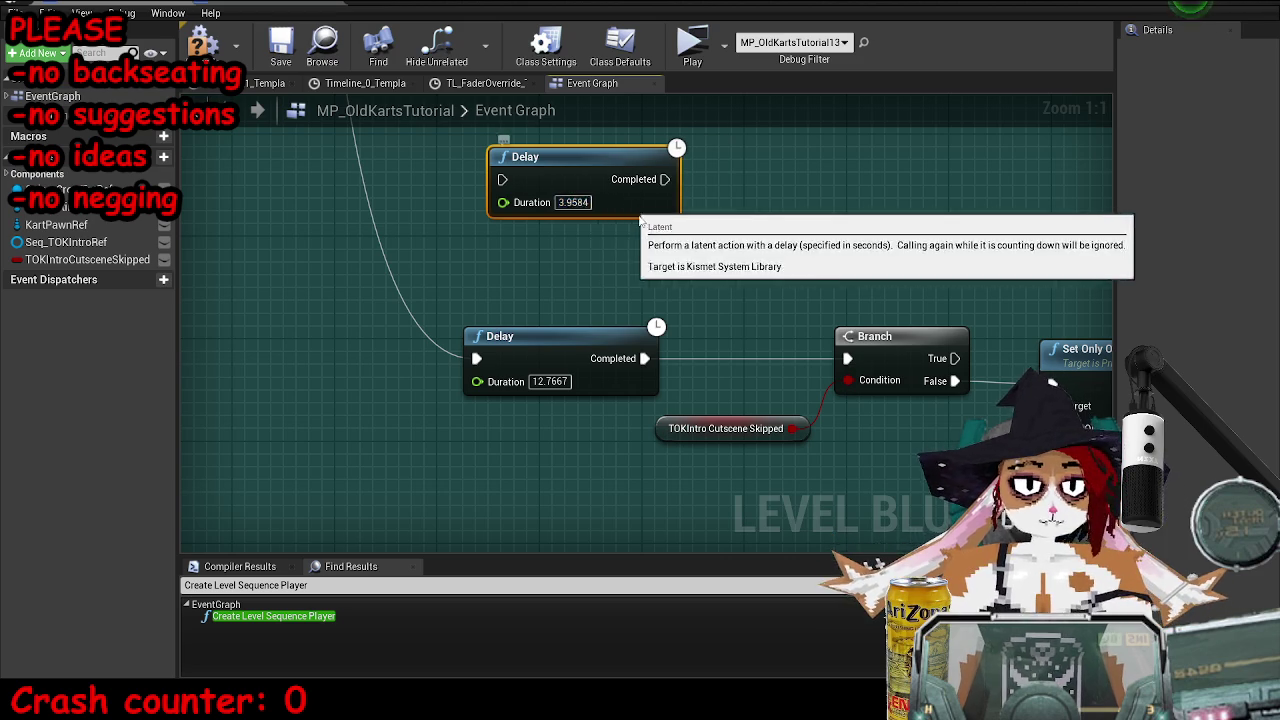
drag(641, 222, 692, 273)
drag(477, 358, 556, 242)
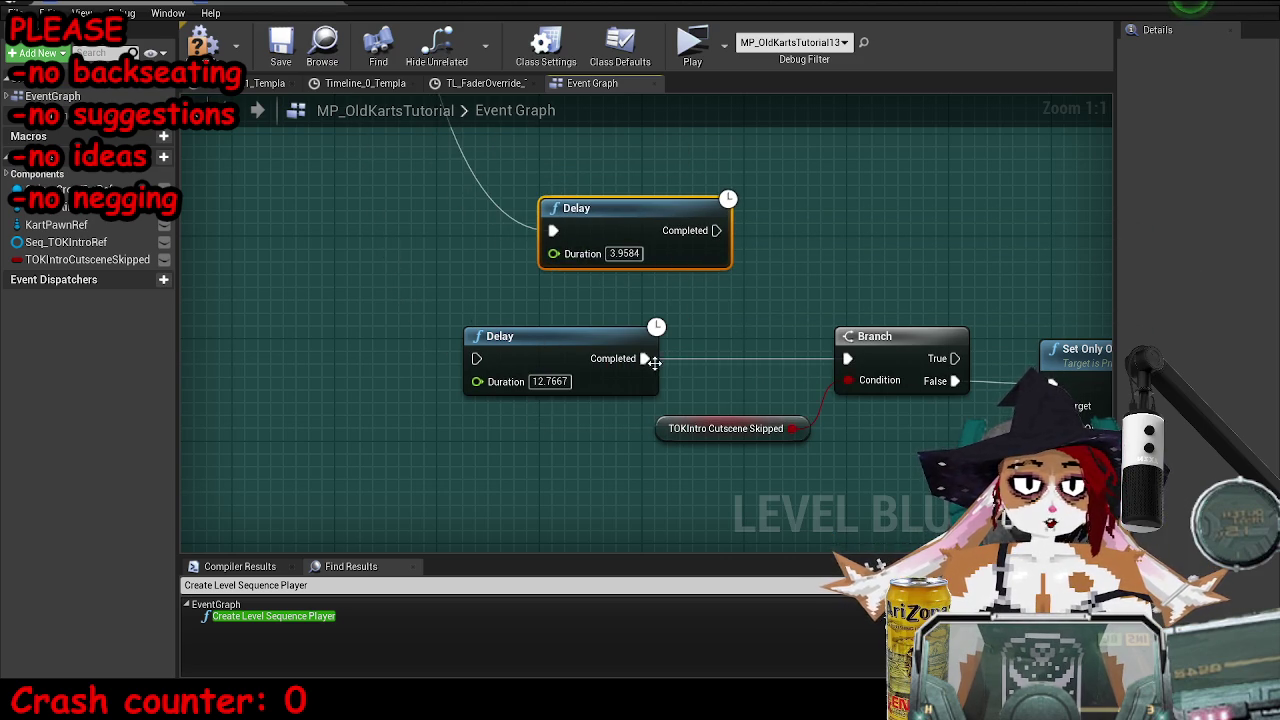
drag(555, 397, 625, 270)
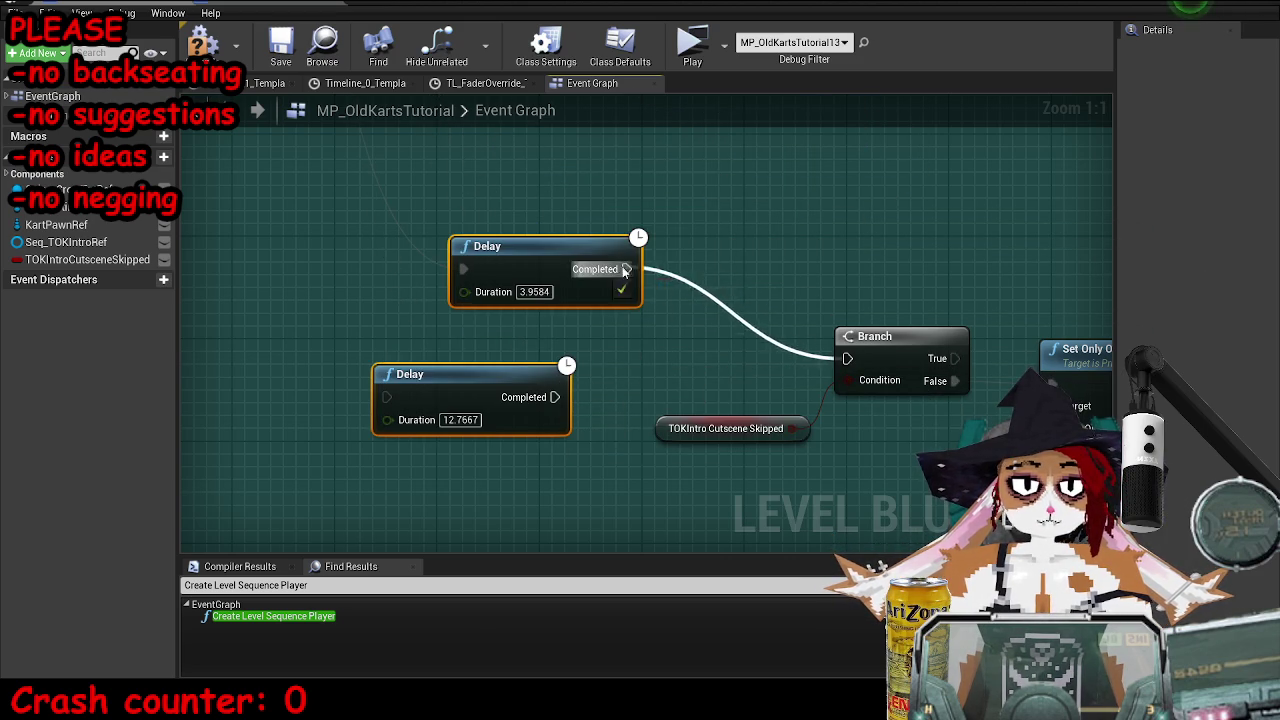
- Wire the Branch False output onward and delete the widget cast and target nodes
scroll(430, 315, down, 3)
drag(428, 314, 985, 318)
scroll(432, 320, down, 2)
scroll(951, 315, up, 3)
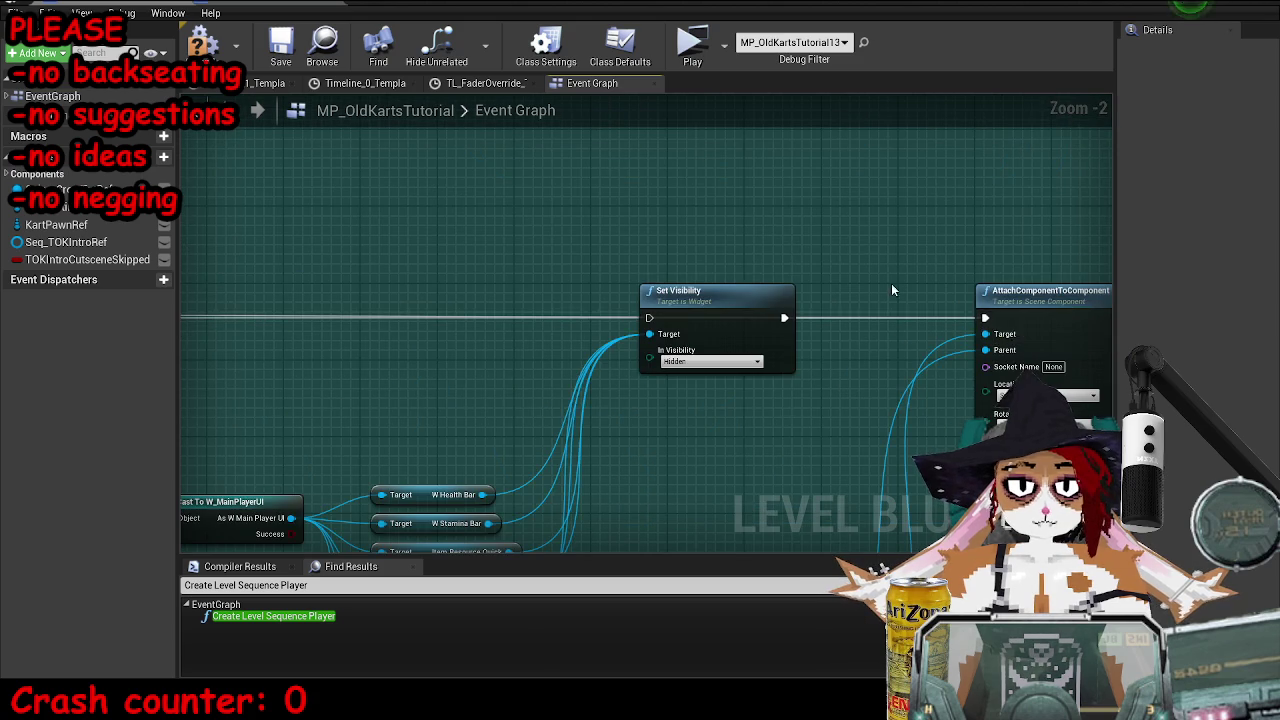
scroll(893, 290, down, 2)
mouse_move(857, 286)
mouse_down()
mouse_move(537, 457)
mouse_move(535, 438)
mouse_up()
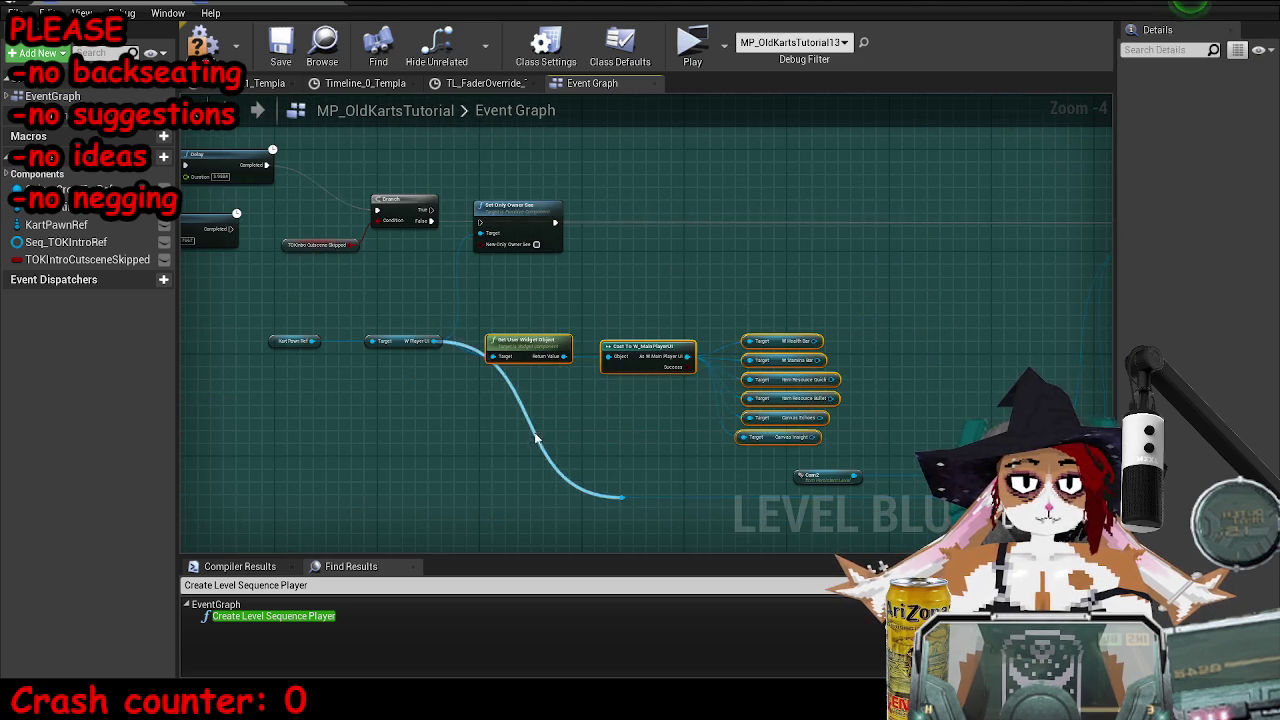
key(Delete)
- Run an execution wire from the Delay to the dialogue nodes
scroll(307, 220, down, 2)
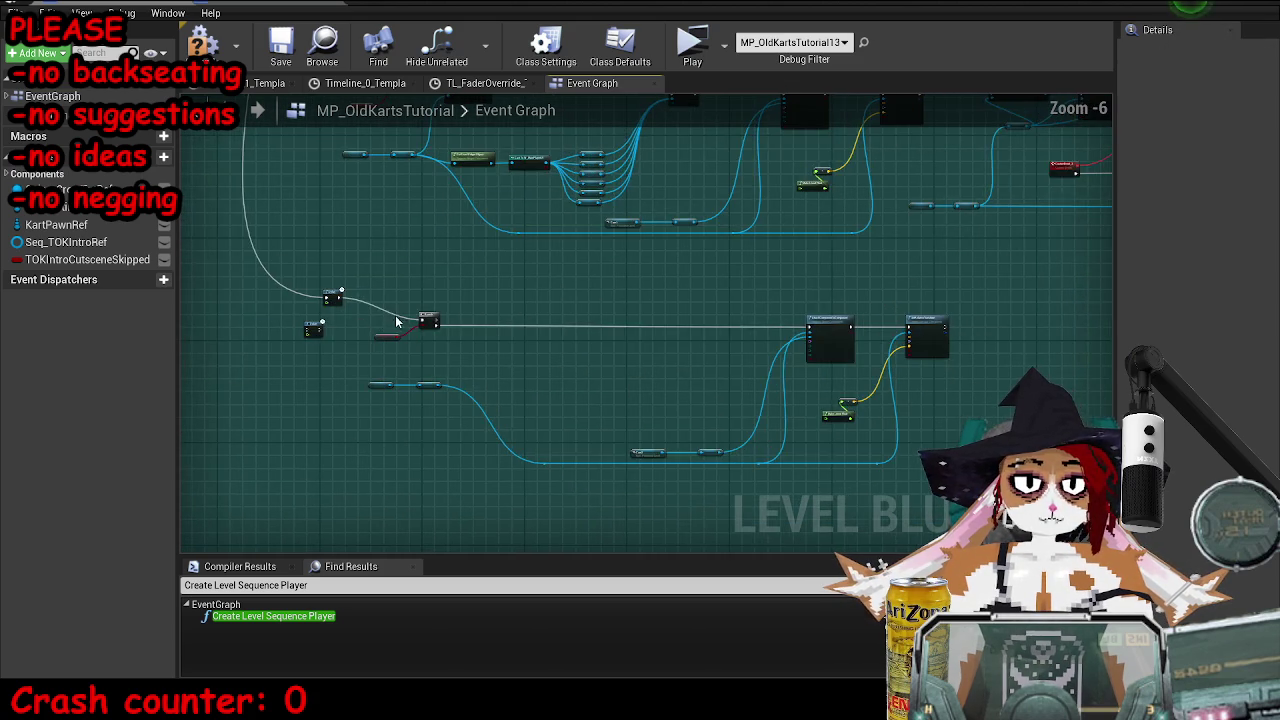
scroll(320, 290, up, 4)
key(super)
key(Escape)
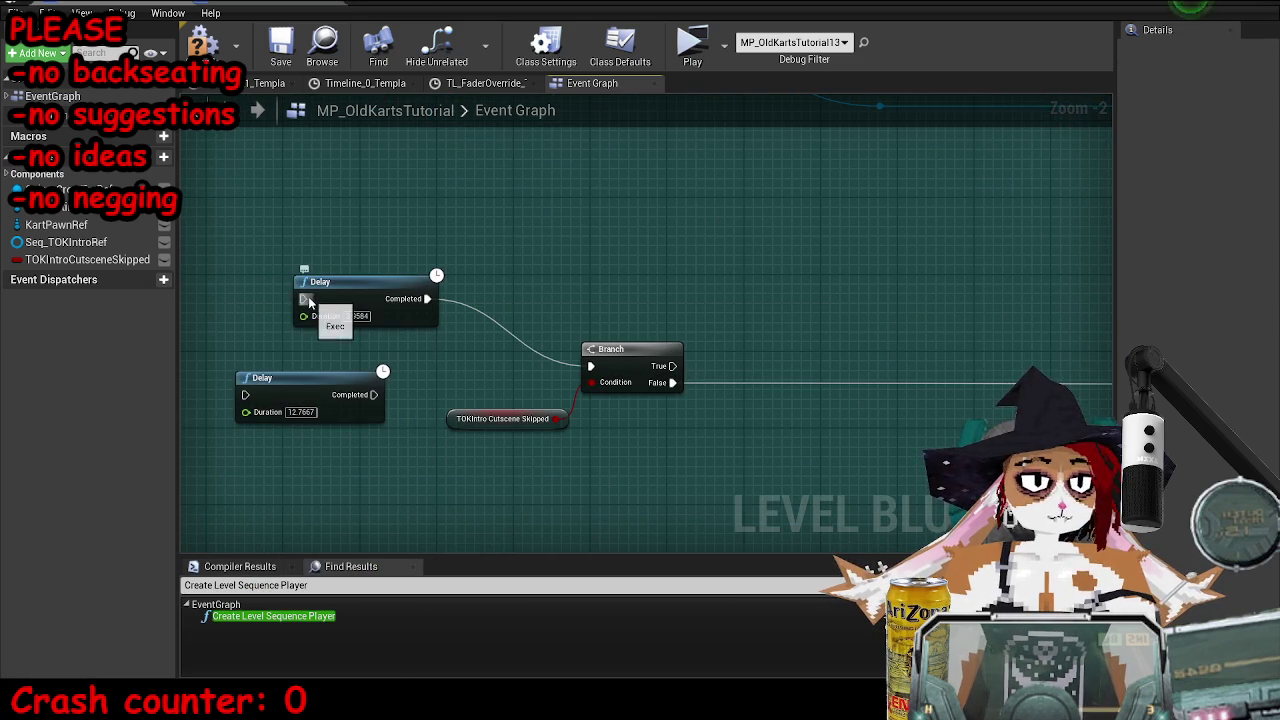
scroll(770, 255, down, 6)
mouse_move(305, 300)
mouse_down()
mouse_move(770, 255)
mouse_move(1100, 505)
mouse_move(950, 510)
mouse_move(1001, 337)
mouse_move(764, 397)
mouse_move(985, 380)
mouse_up()
scroll(1000, 505, up, 3)
scroll(1001, 337, up, 2)
scroll(618, 370, down, 8)
scroll(668, 390, up, 2)
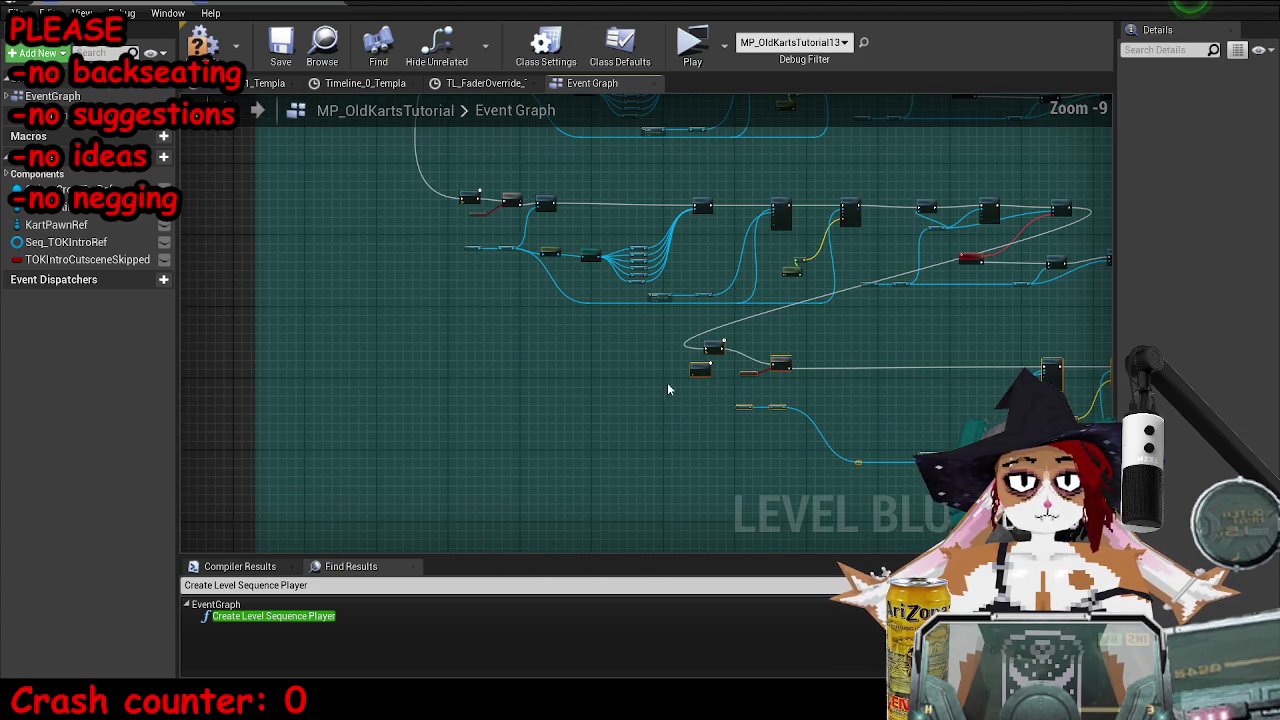
- Save the Level Blueprint and review the edited node rows
click(478, 62)
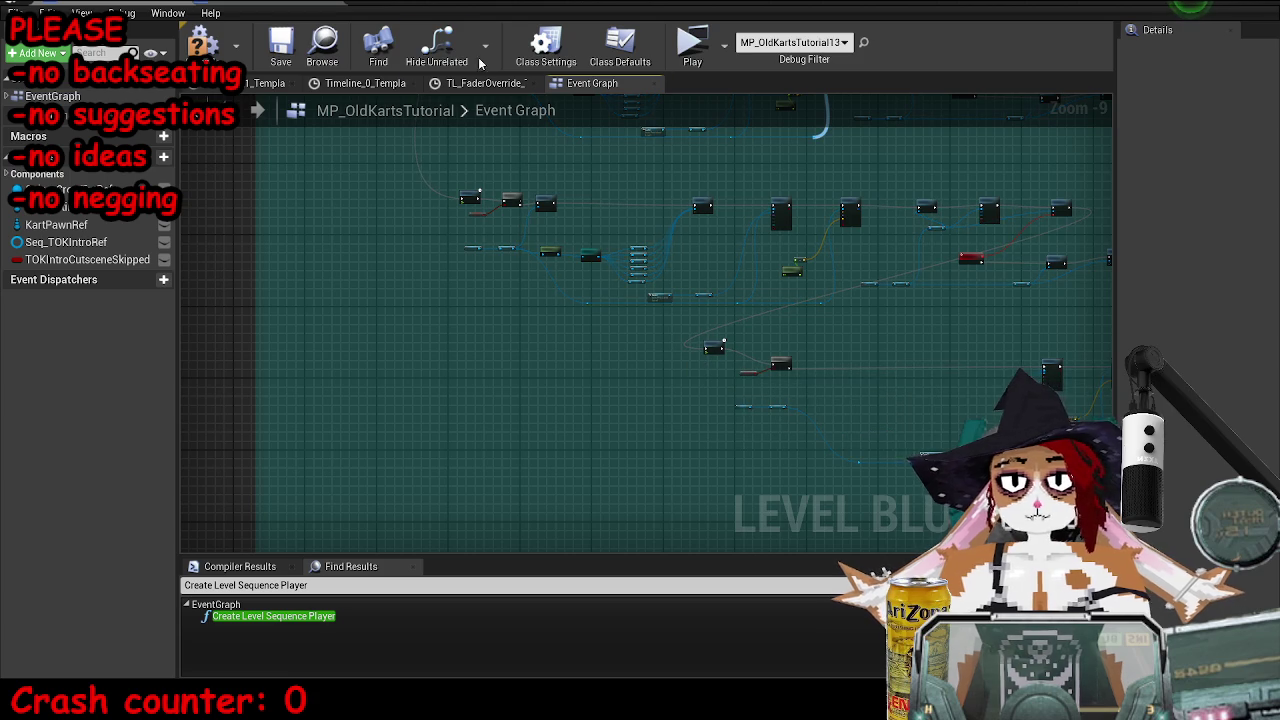
click(284, 42)
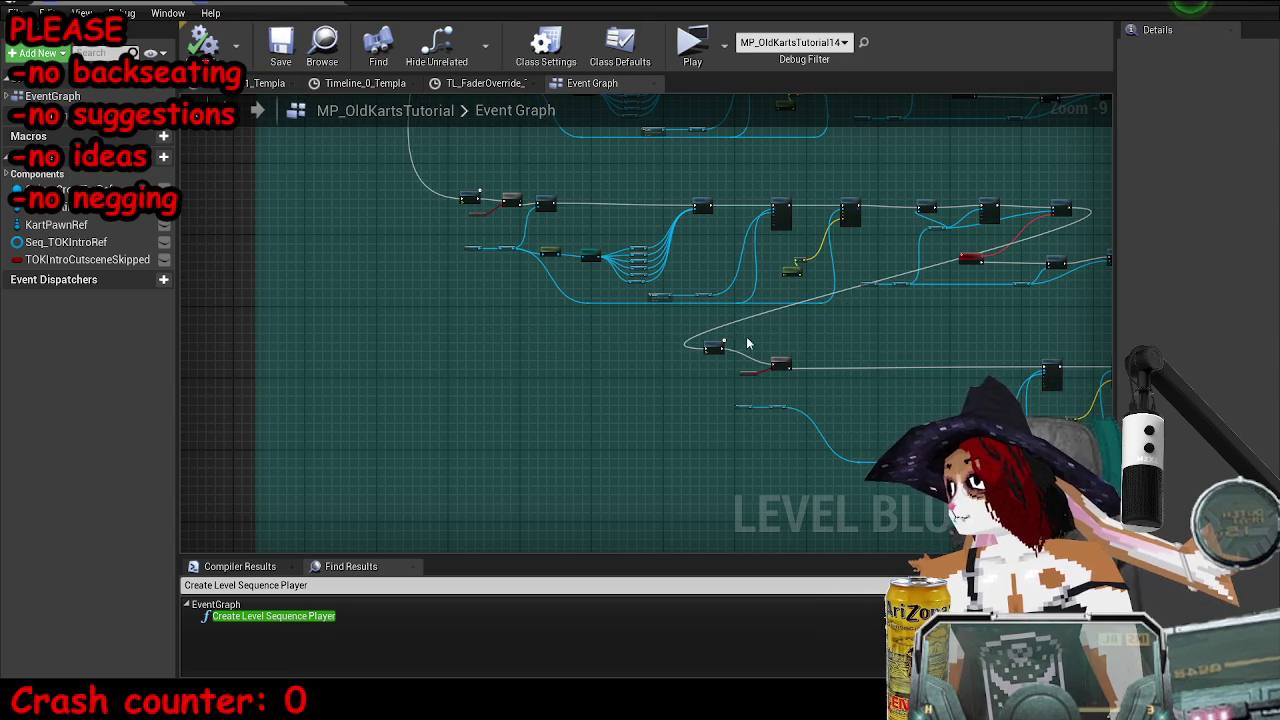
drag(857, 337, 679, 315)
scroll(339, 320, up, 2)
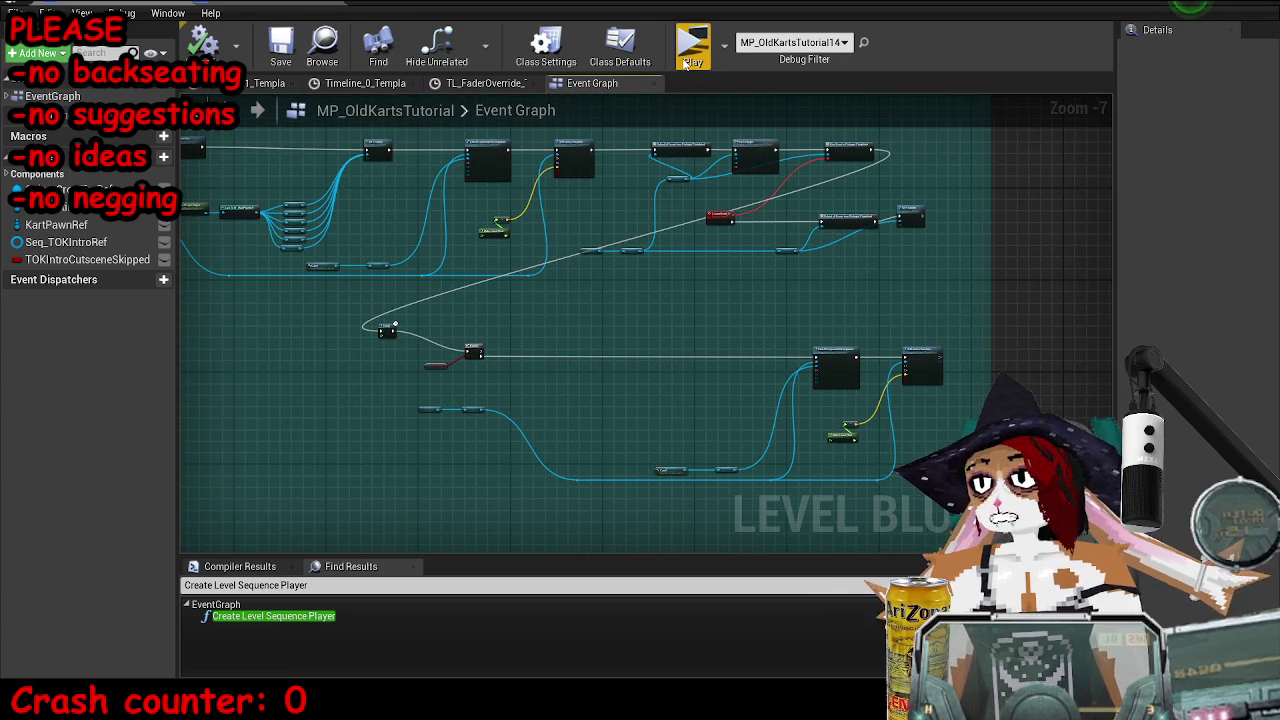
click(704, 52)
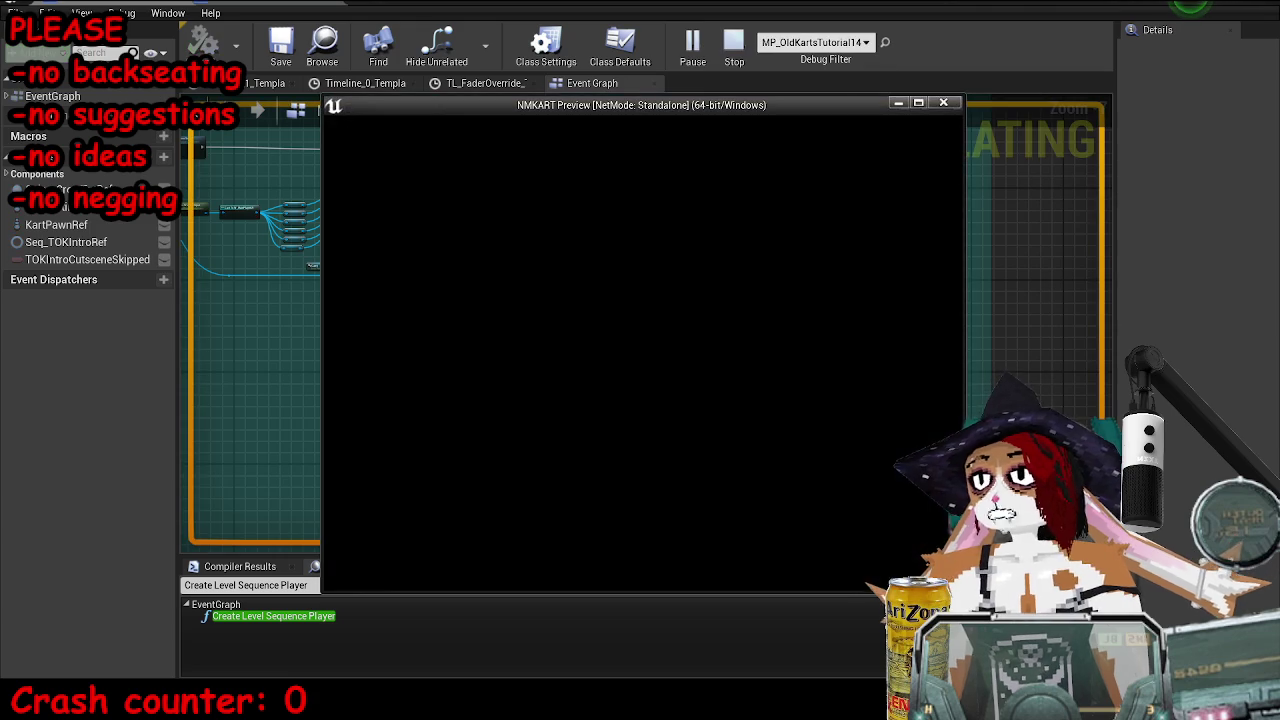
drag(772, 118, 1002, 109)
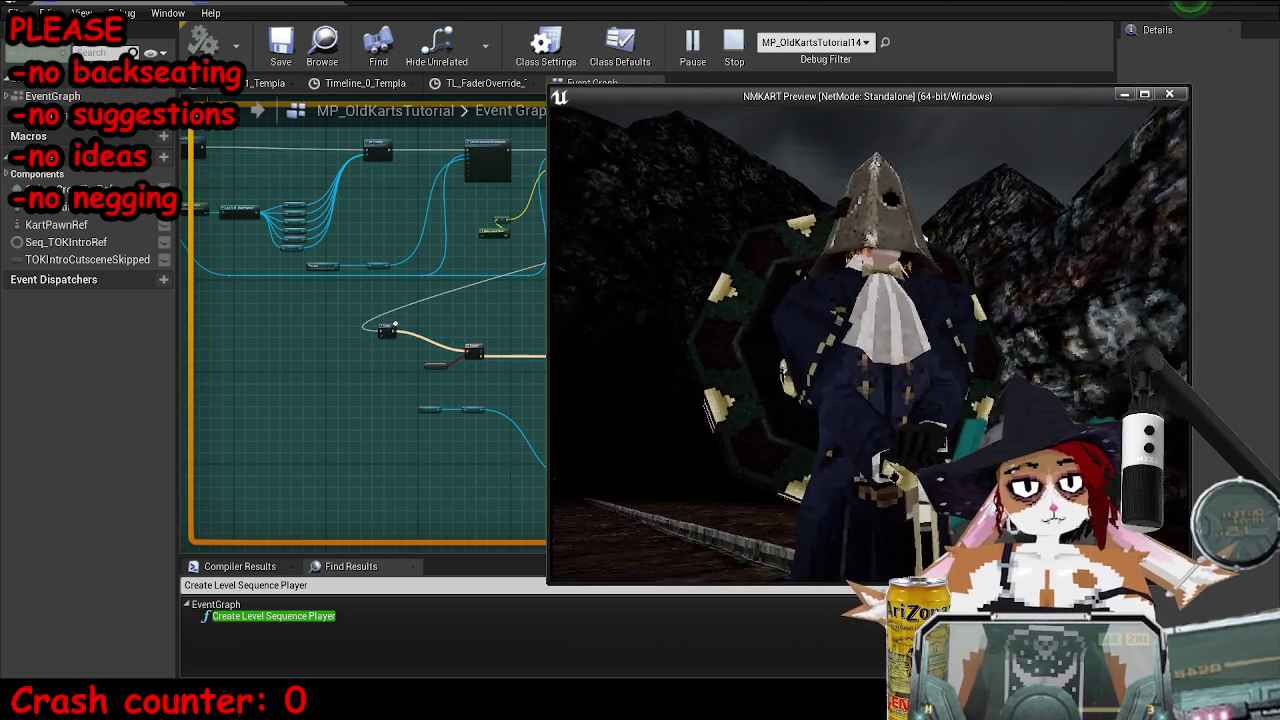
key(Escape)
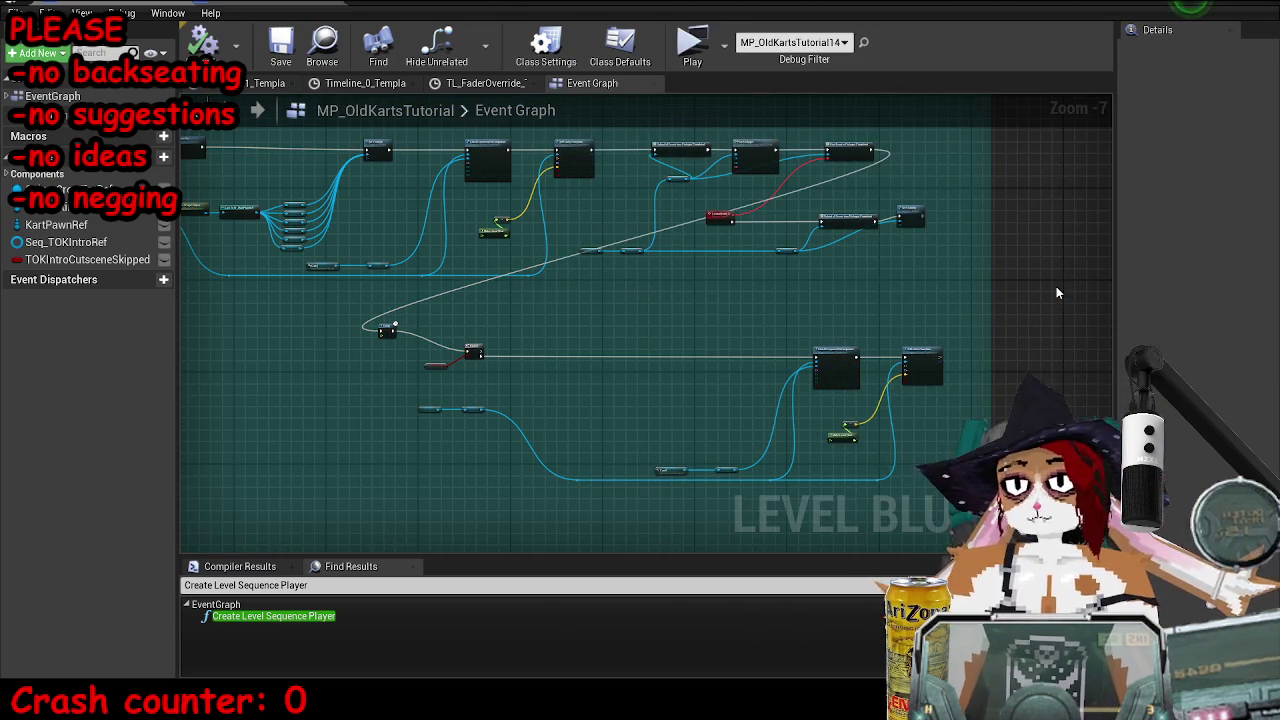
- Set Seq_TOKIntro's time to 12.7667 and lock the viewport to its Camera Cuts
mouse_move(908, 8)
mouse_down()
mouse_move(908, 126)
mouse_move(842, 103)
mouse_up()
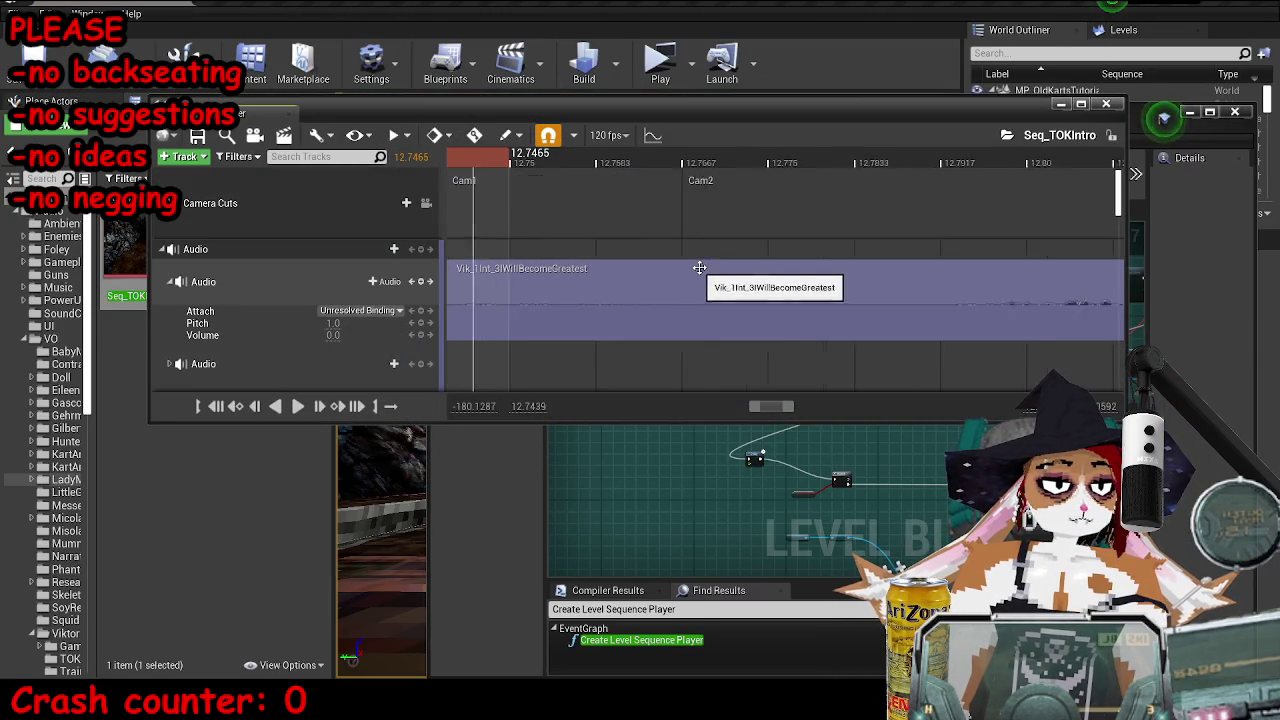
scroll(694, 266, down, 1)
click(670, 156)
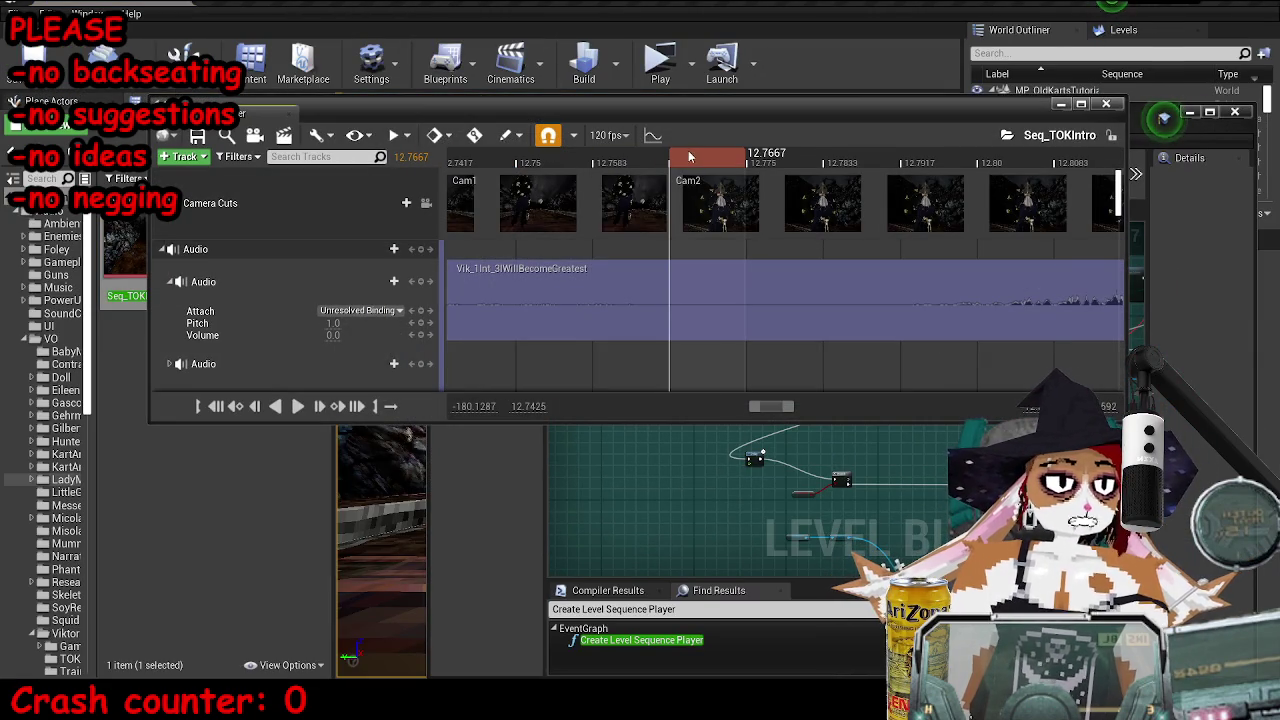
click(425, 203)
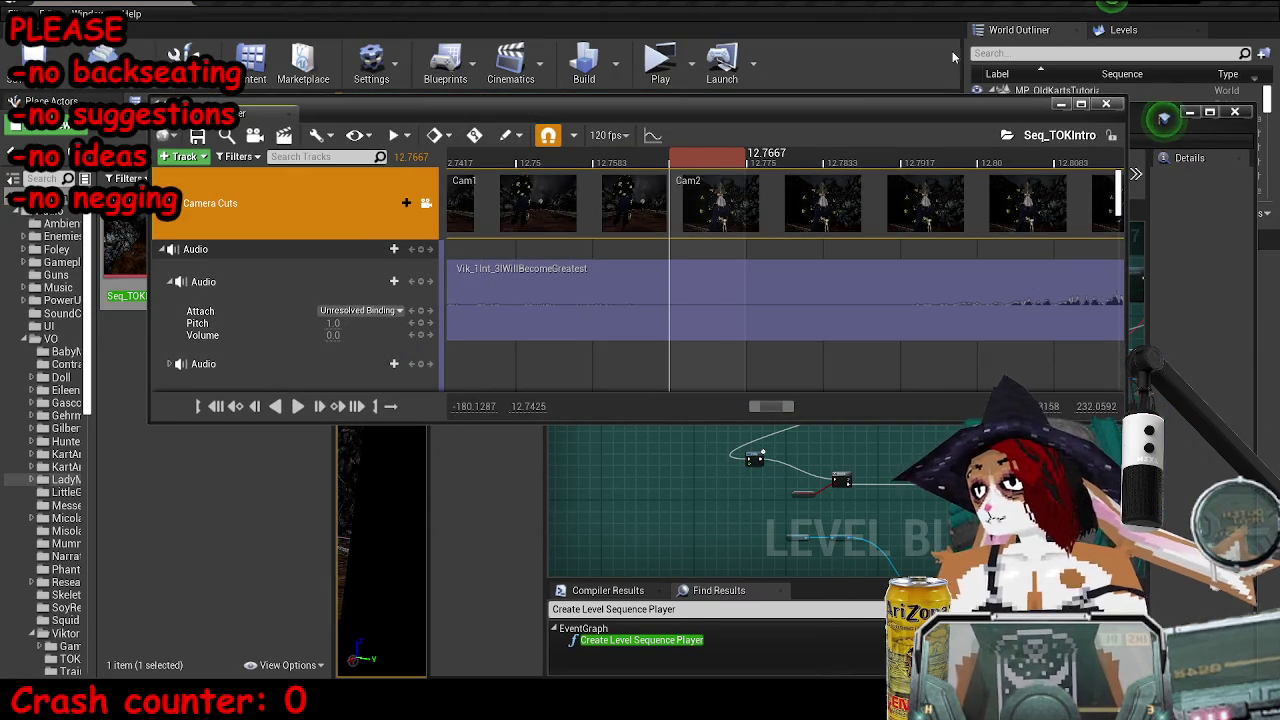
- Preview the cutscene in the level viewport, then return to the Level Blueprint
drag(811, 104, 1148, 152)
click(1191, 111)
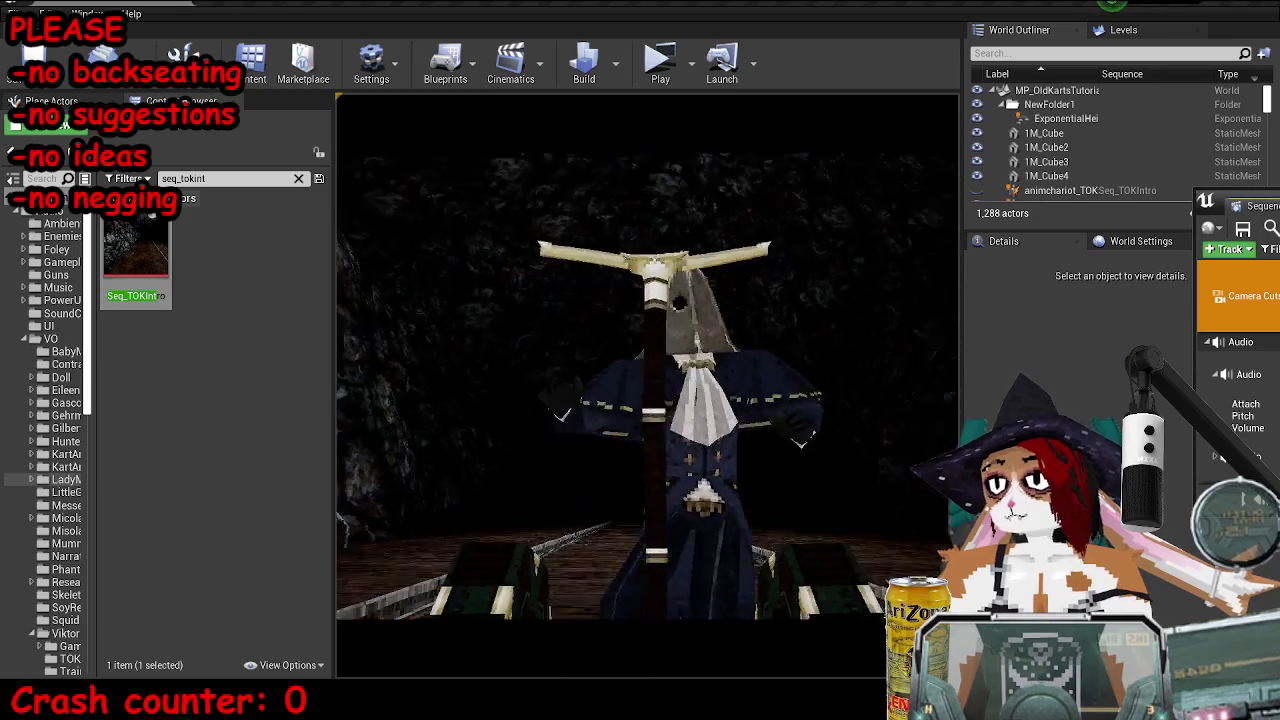
key(Escape)
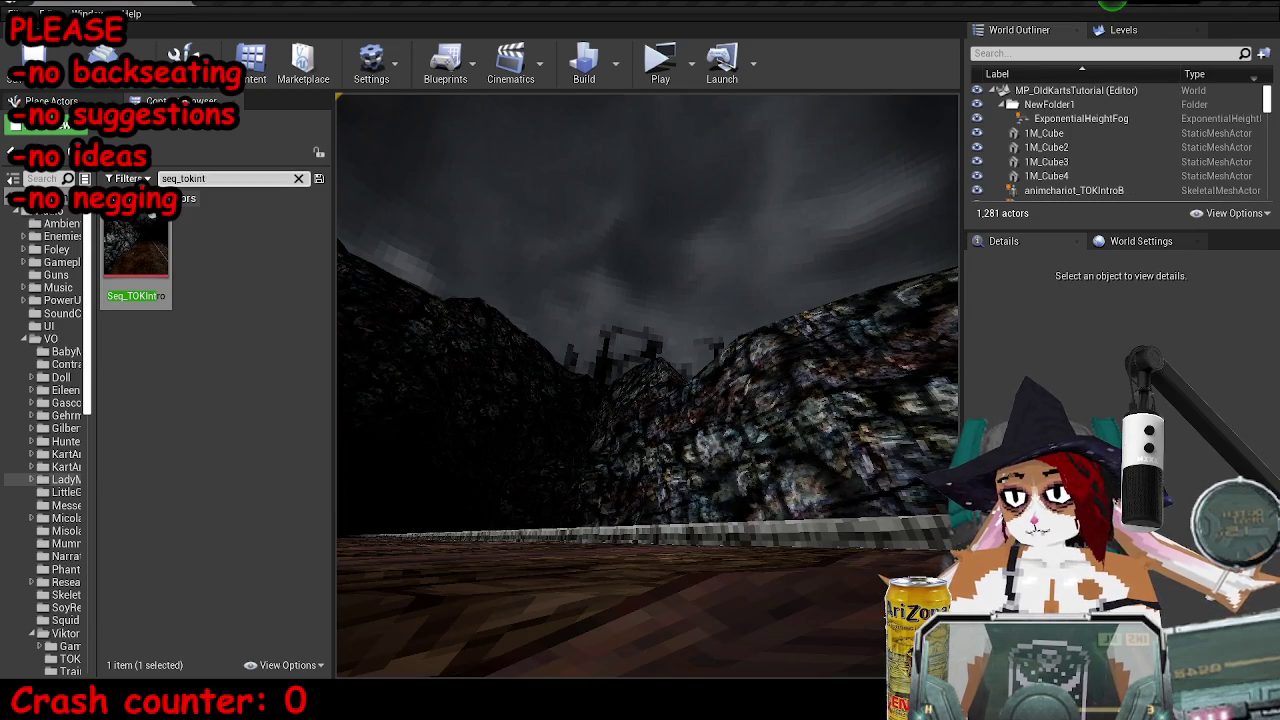
key(alt+Tab)
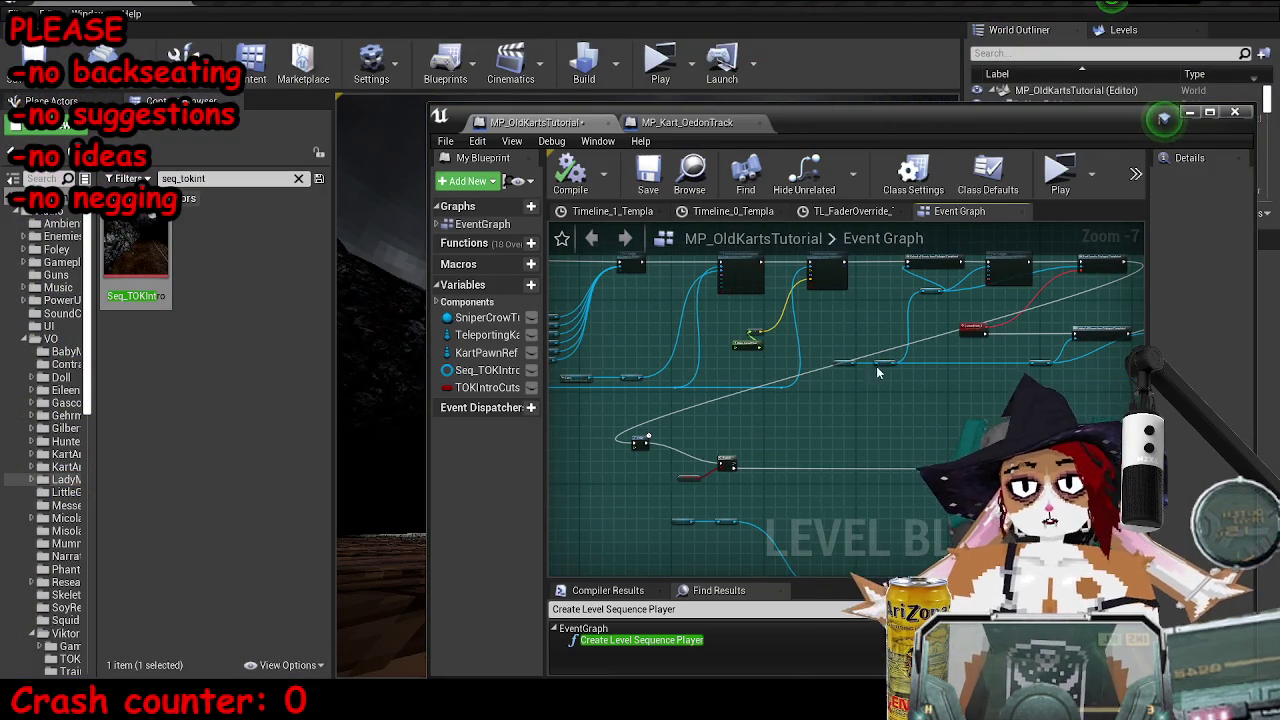
- Move the Kart Pawn Ref and W Player UI nodes below the Cam2 nodes, then play-test again
double_click(919, 119)
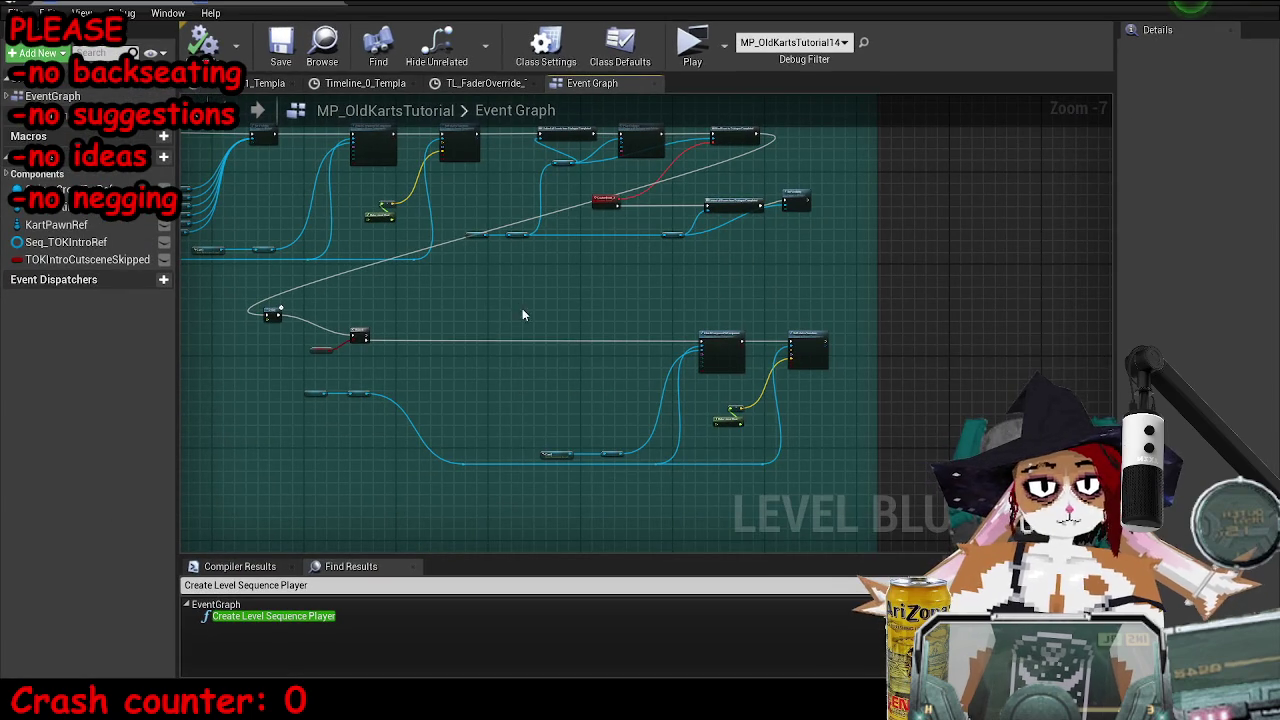
scroll(335, 307, up, 3)
drag(542, 340, 290, 390)
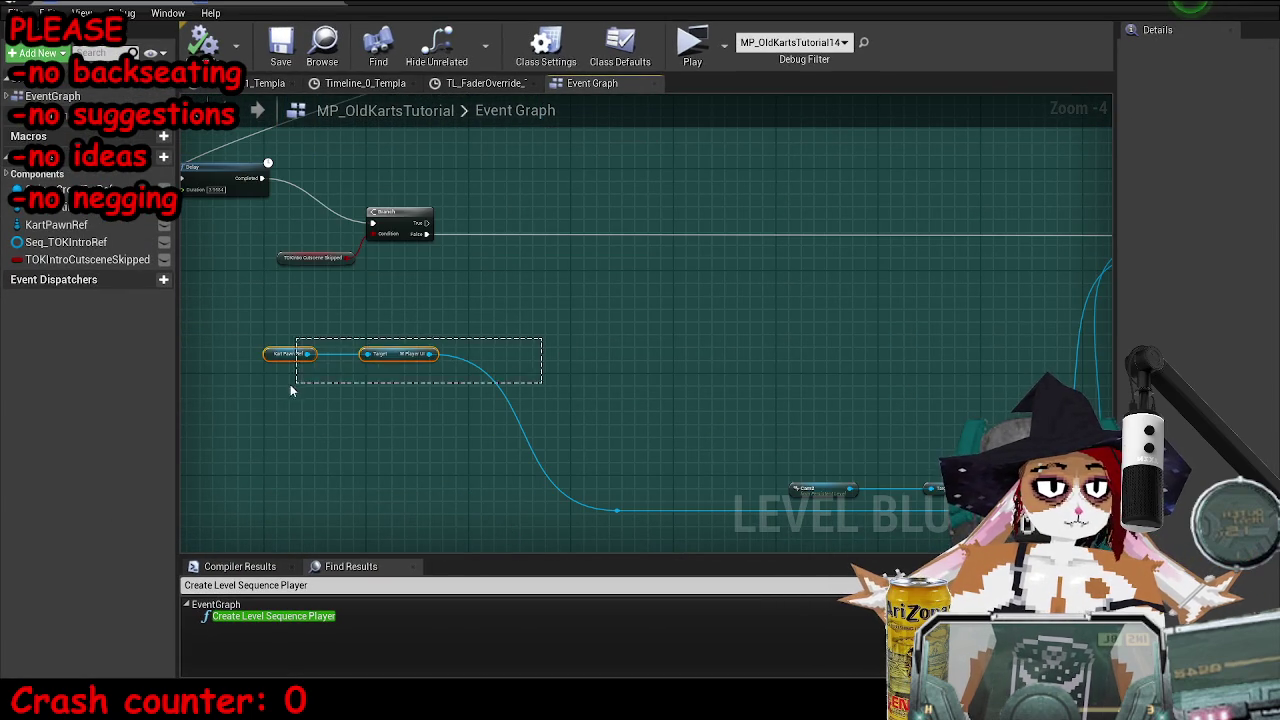
mouse_move(391, 357)
mouse_down()
mouse_move(822, 447)
mouse_move(850, 427)
mouse_move(668, 420)
mouse_move(663, 409)
mouse_move(846, 245)
mouse_move(839, 227)
mouse_up()
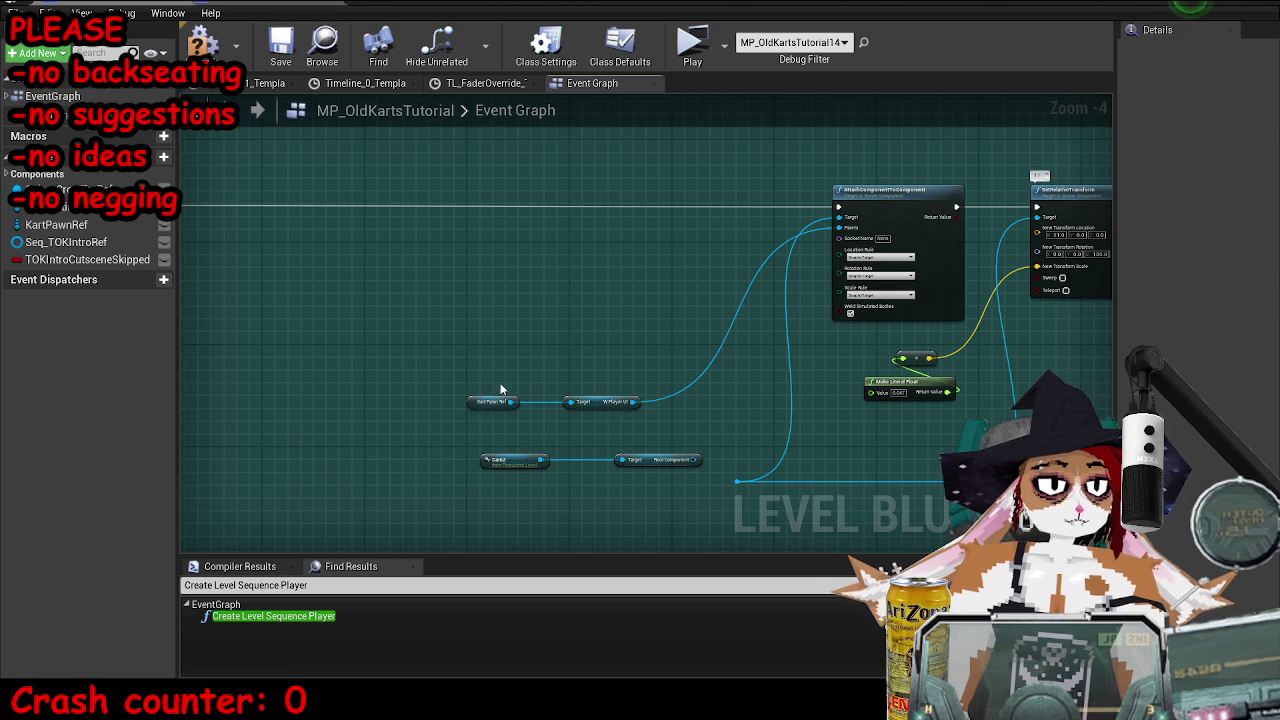
mouse_move(632, 402)
mouse_down()
mouse_move(696, 488)
mouse_move(614, 367)
mouse_move(946, 482)
mouse_up()
drag(718, 346, 422, 436)
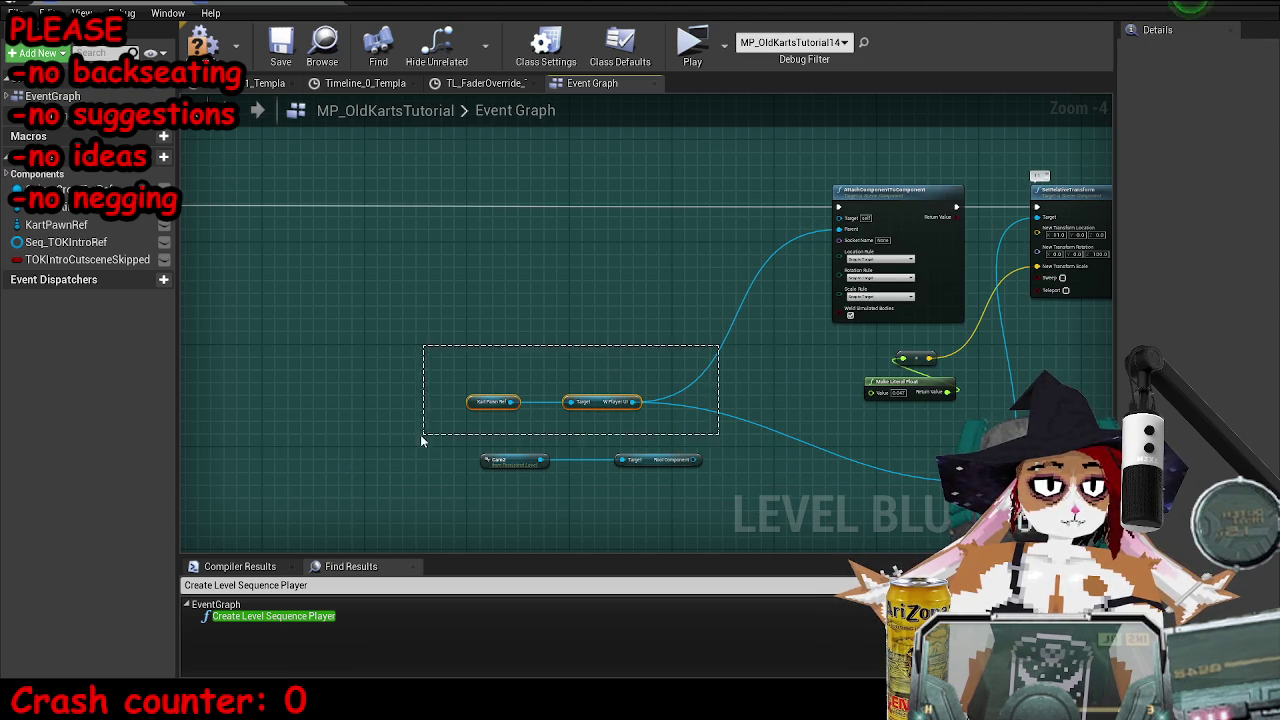
mouse_move(600, 404)
mouse_down()
mouse_move(684, 505)
mouse_move(840, 222)
mouse_up()
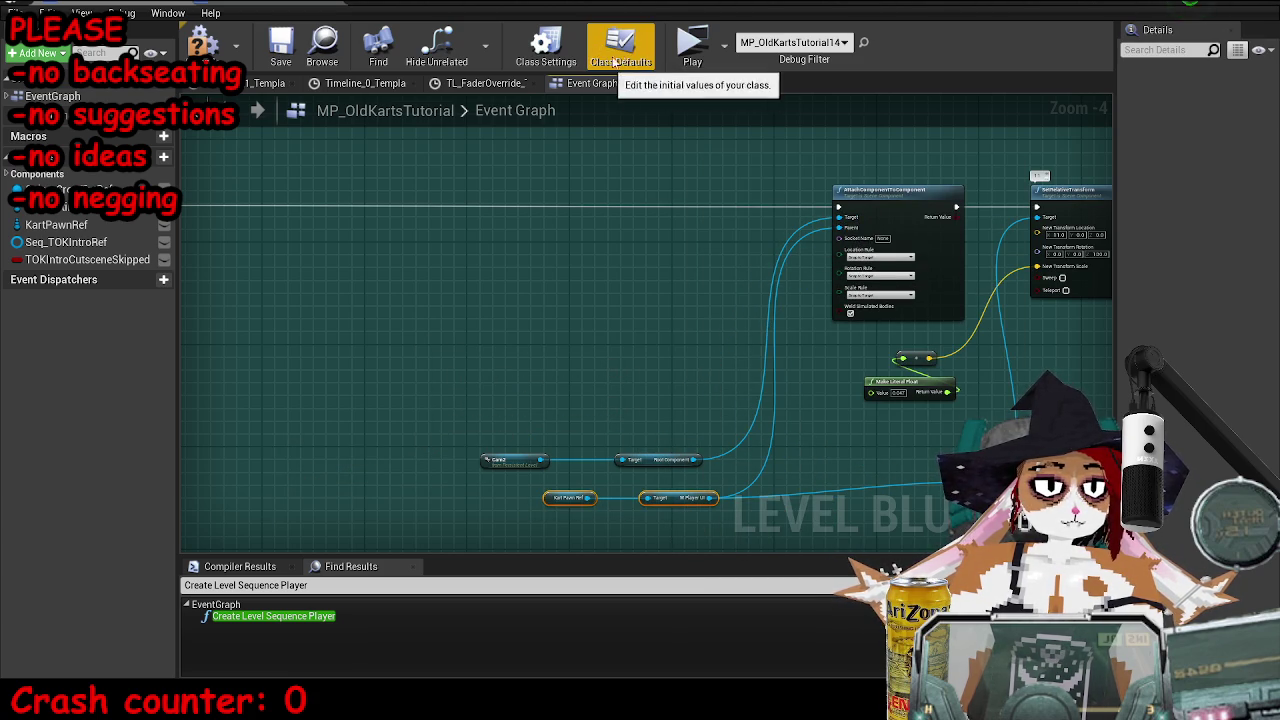
click(692, 45)
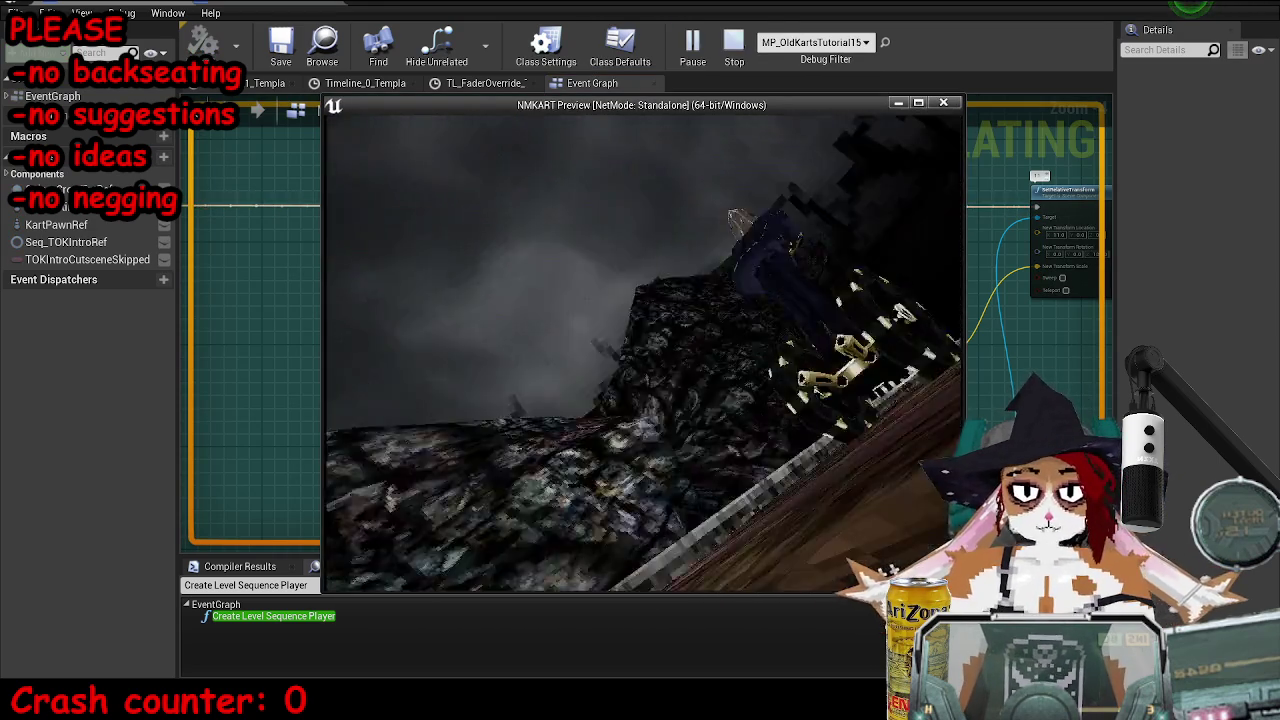
- Stop the NMKART standalone preview at the clifftop shot and return to the Level Blueprint
key(Escape)
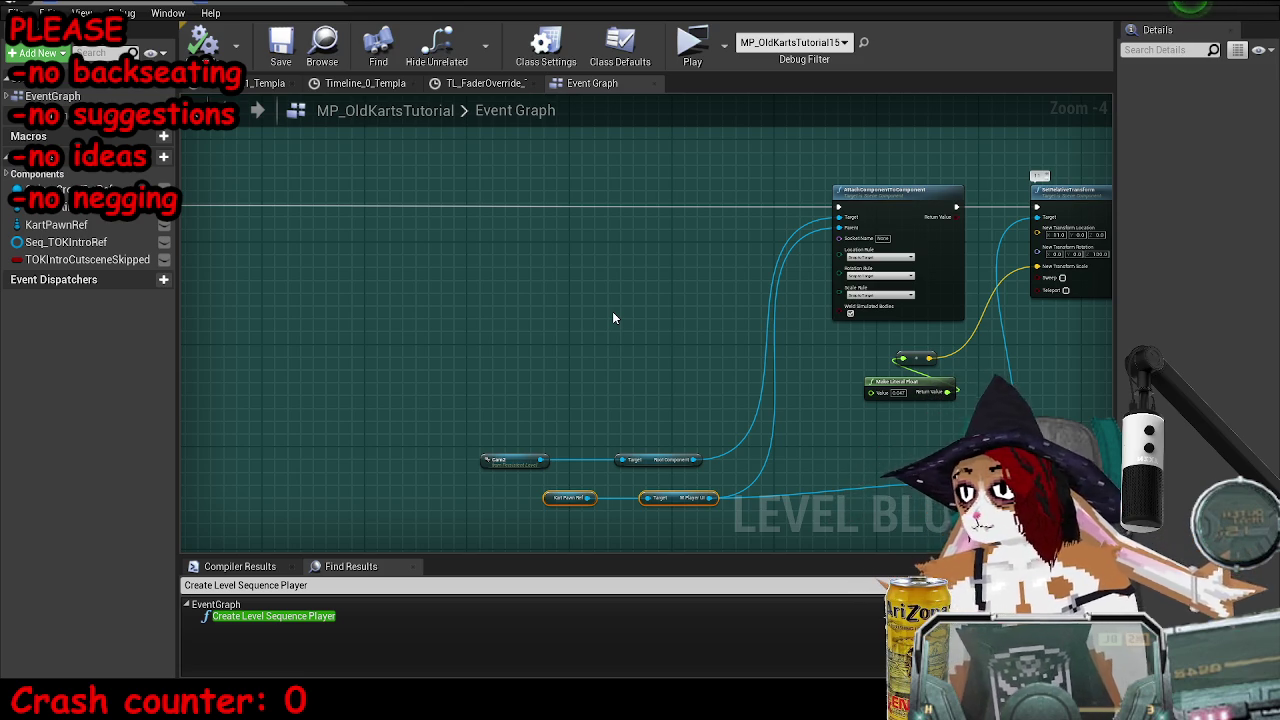
- Wire the Cam2 reference into the Root Component node's Target pin
drag(600, 357, 562, 400)
mouse_move(507, 438)
mouse_down()
mouse_move(660, 349)
mouse_move(585, 368)
mouse_up()
scroll(540, 371, down, 4)
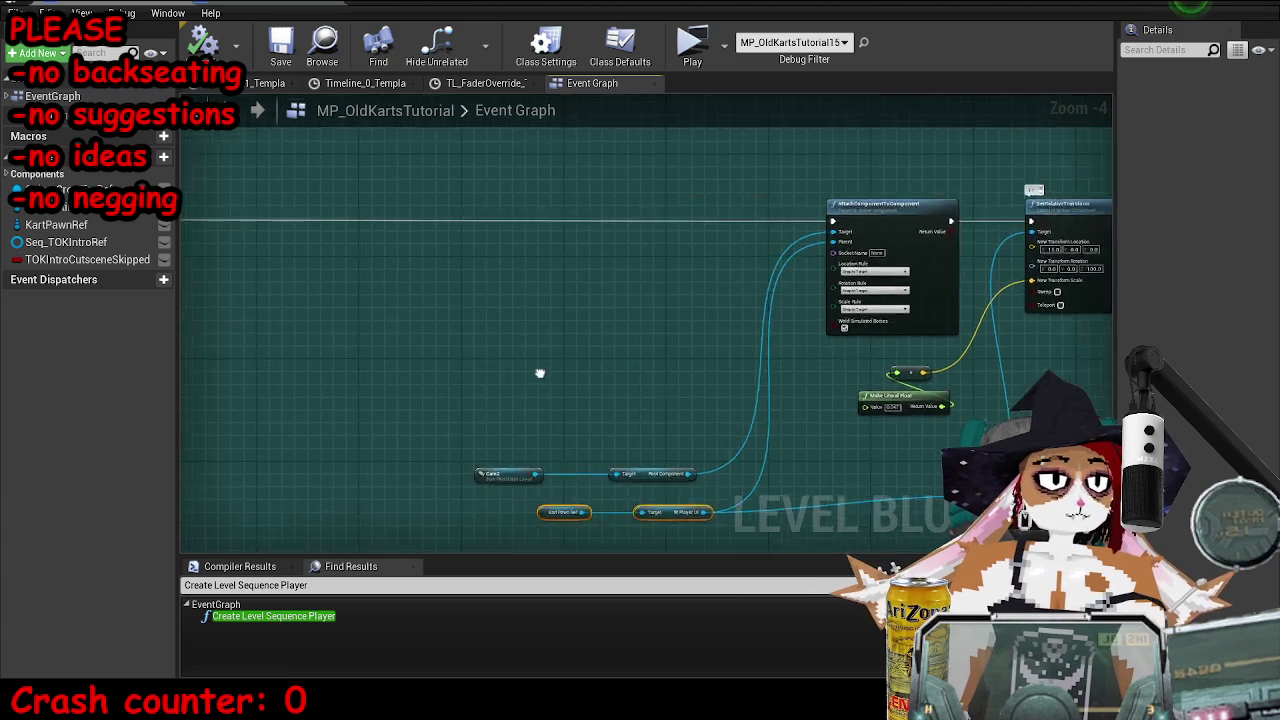
scroll(545, 253, up, 8)
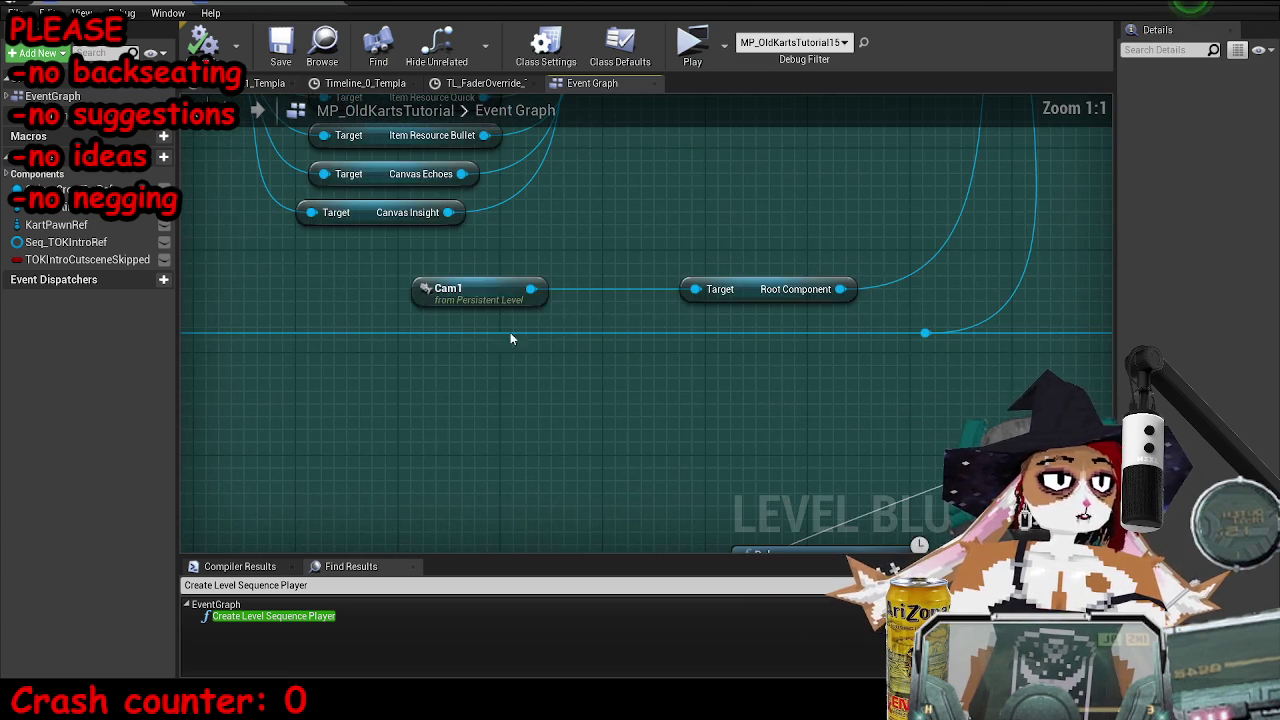
scroll(600, 330, down, 4)
scroll(612, 313, down, 2)
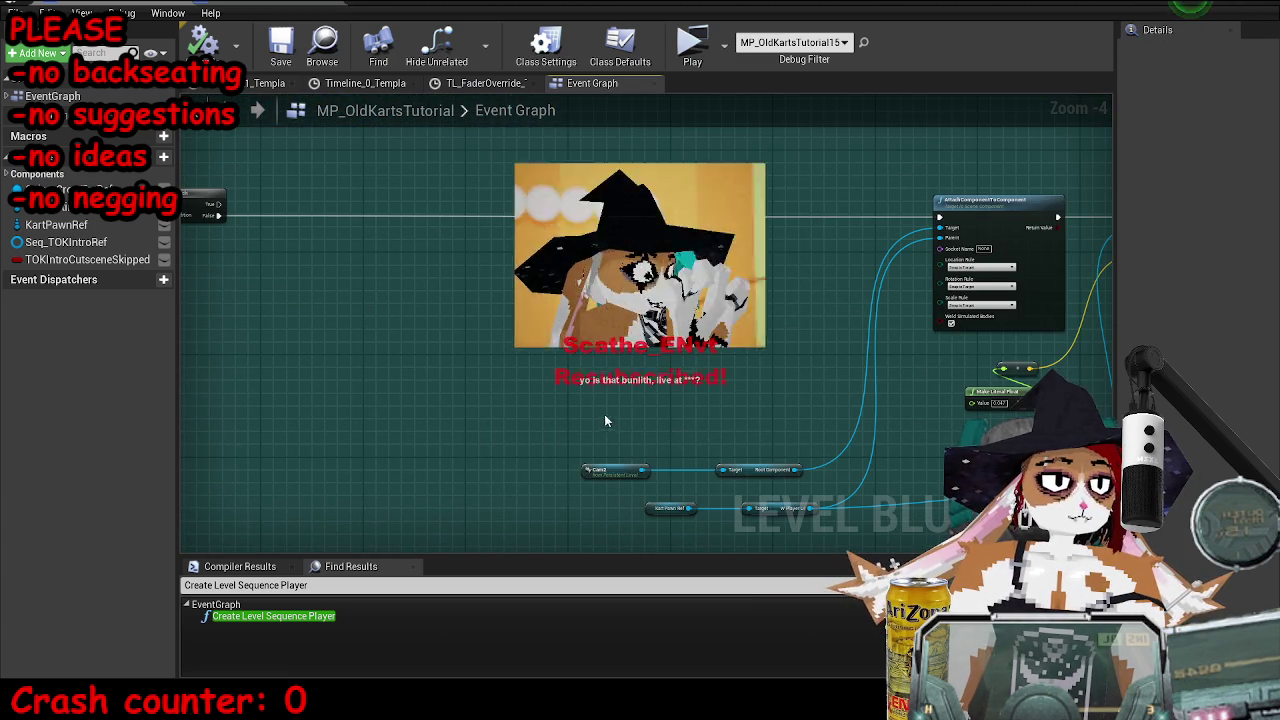
scroll(604, 414, up, 2)
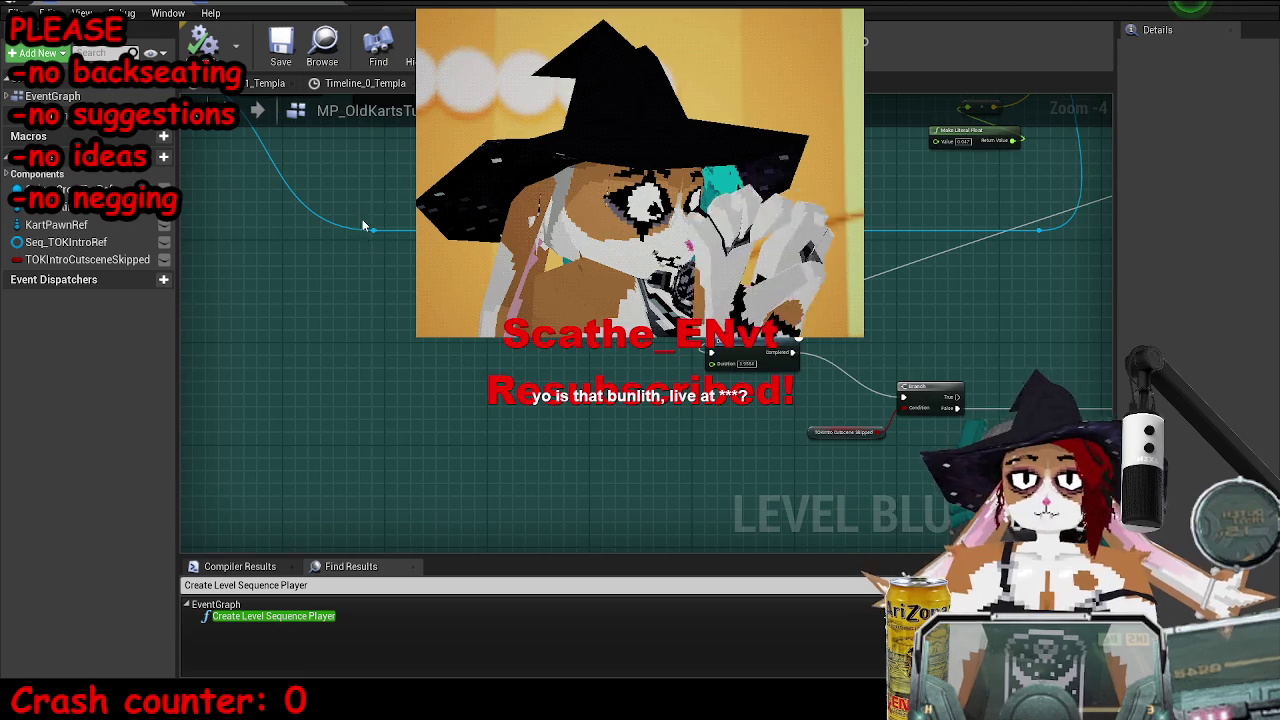
scroll(860, 420, up, 2)
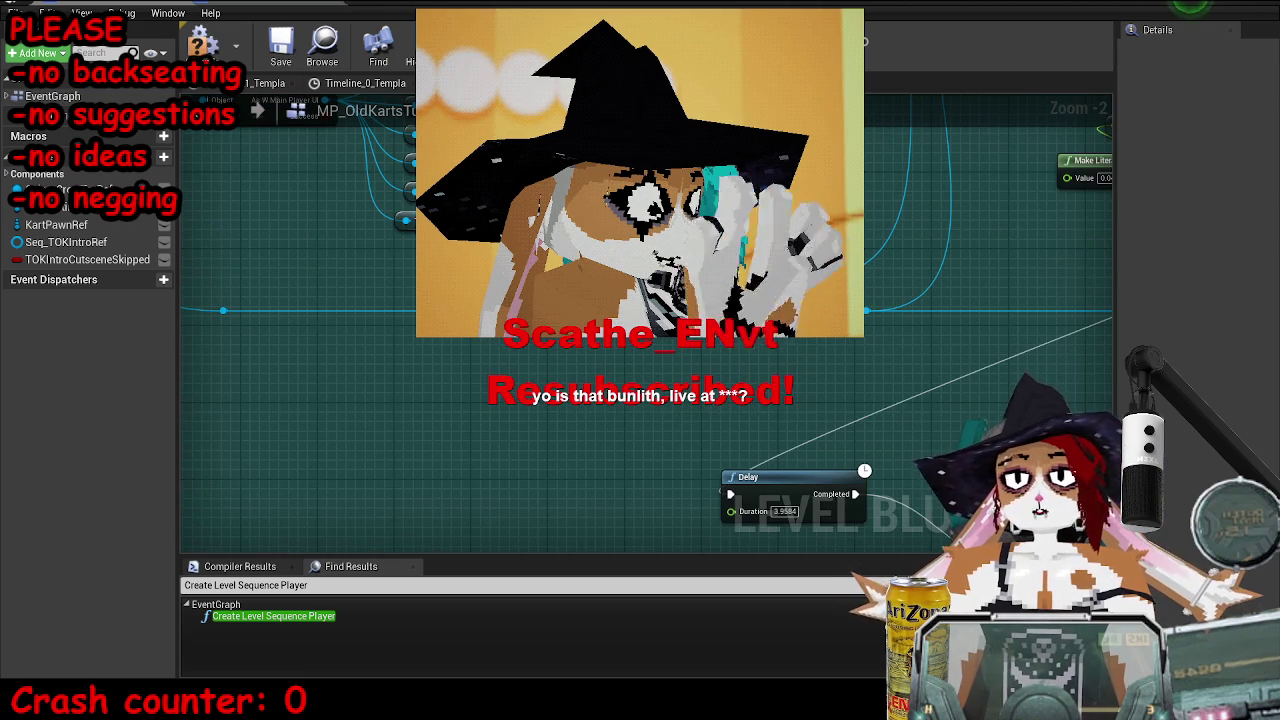
scroll(645, 320, up, 2)
mouse_move(630, 242)
mouse_down()
mouse_move(548, 324)
mouse_move(548, 309)
mouse_up()
- Compile and save the Level Blueprint, then start a standalone play-test from the level editor
click(203, 42)
click(680, 210)
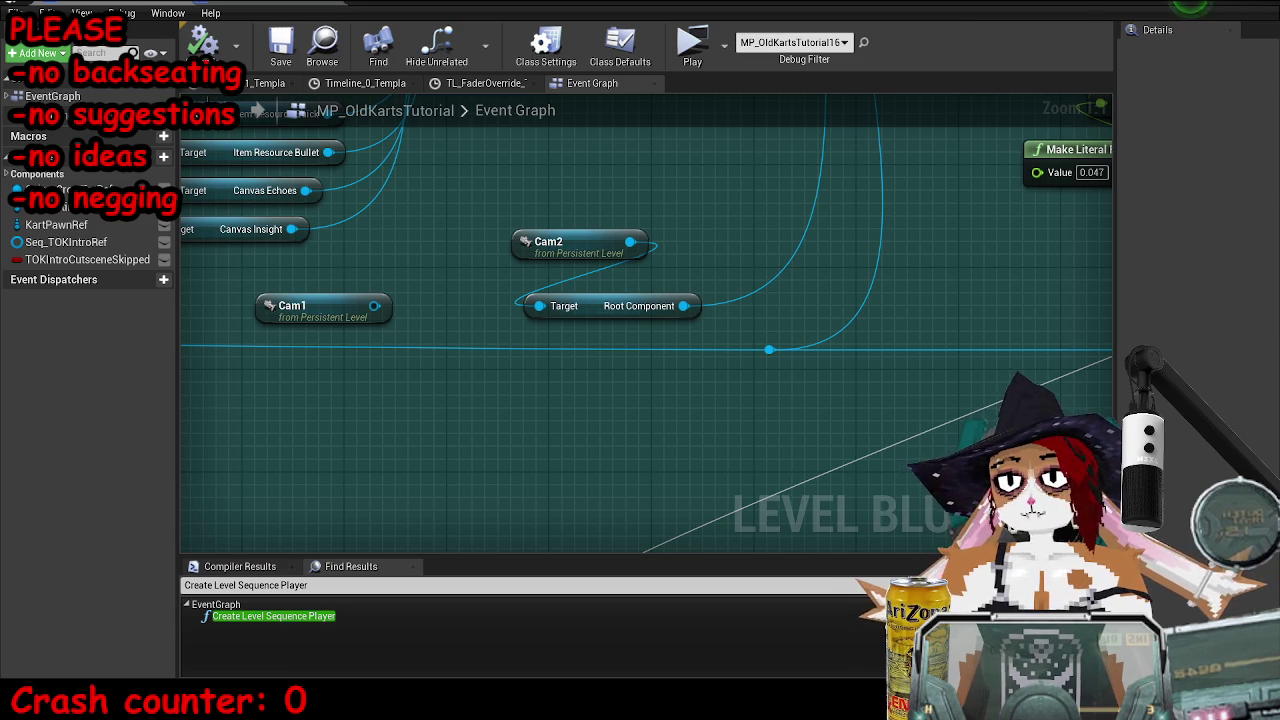
click(575, 42)
click(660, 62)
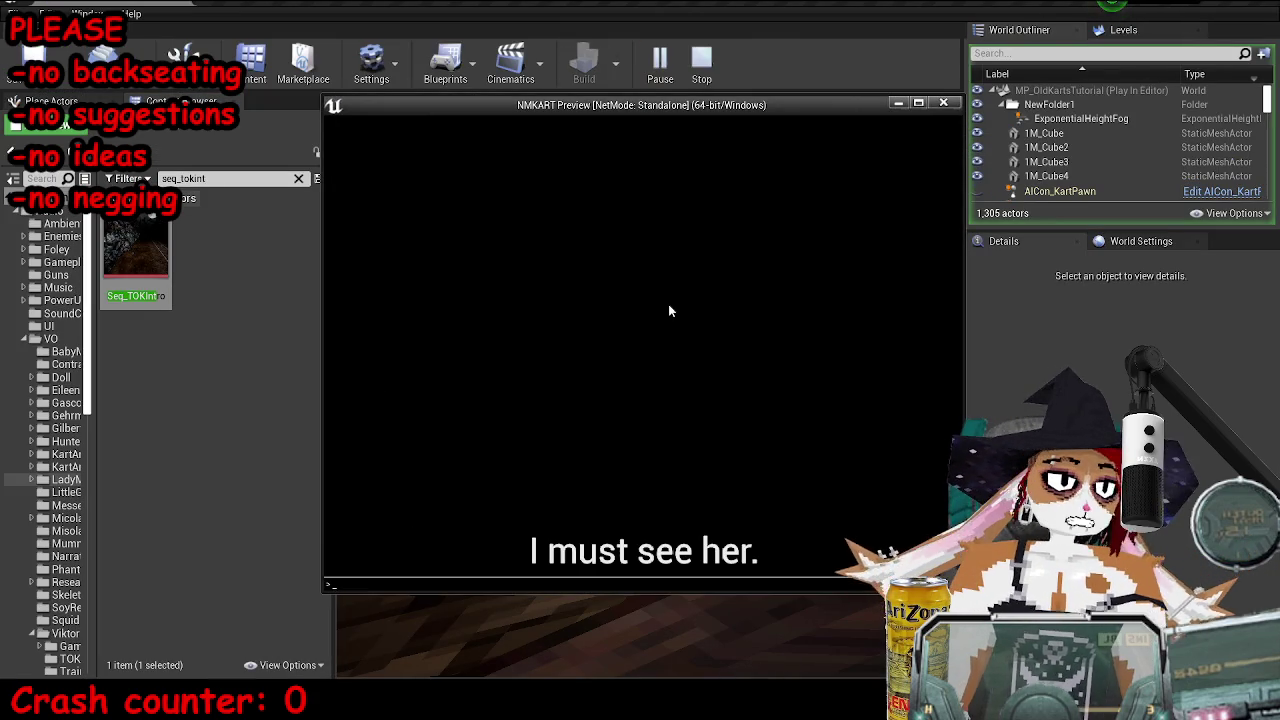
- Rerun slomo 5 to speed up the intro, end the play-test and dismiss the Message Log
key(Up)
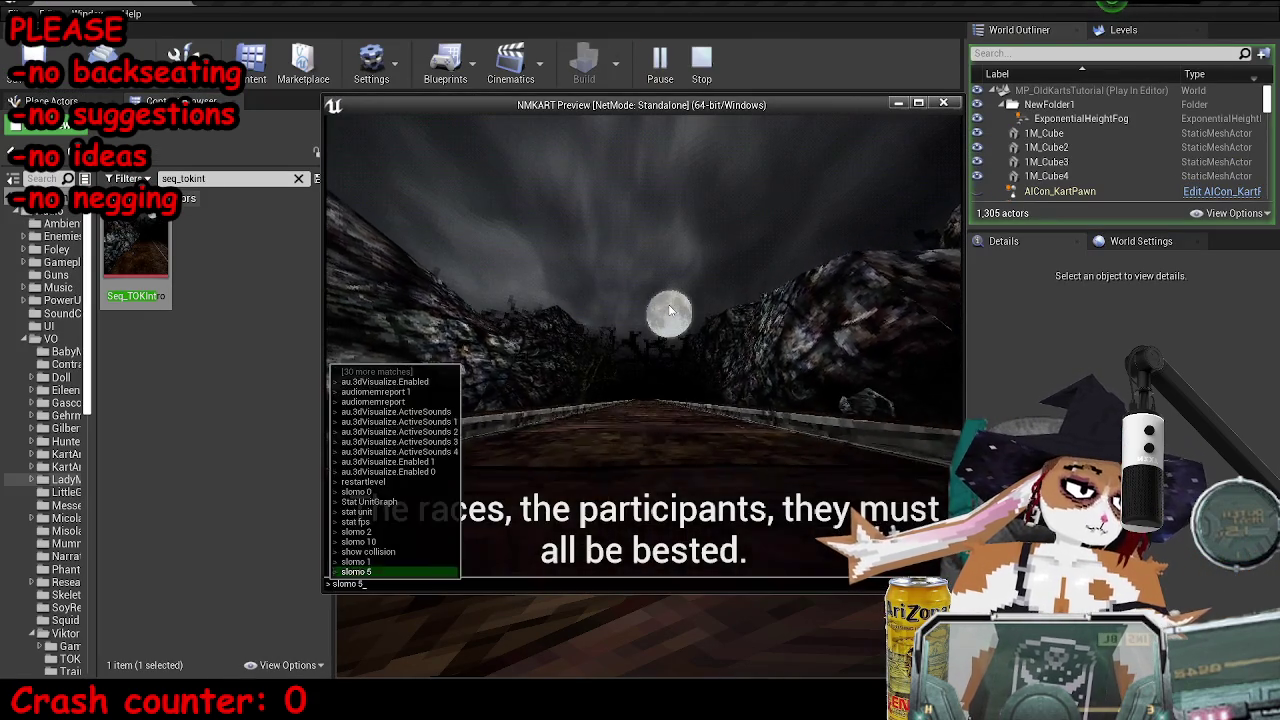
key(Return)
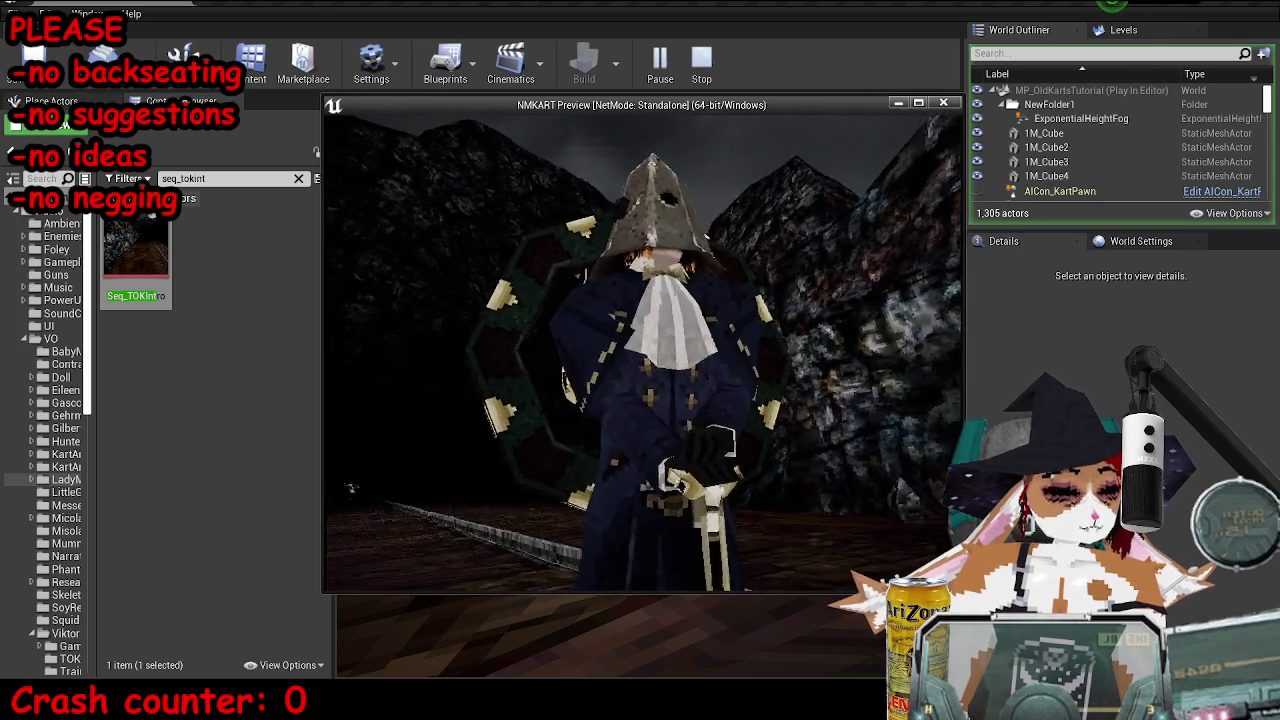
key(Escape)
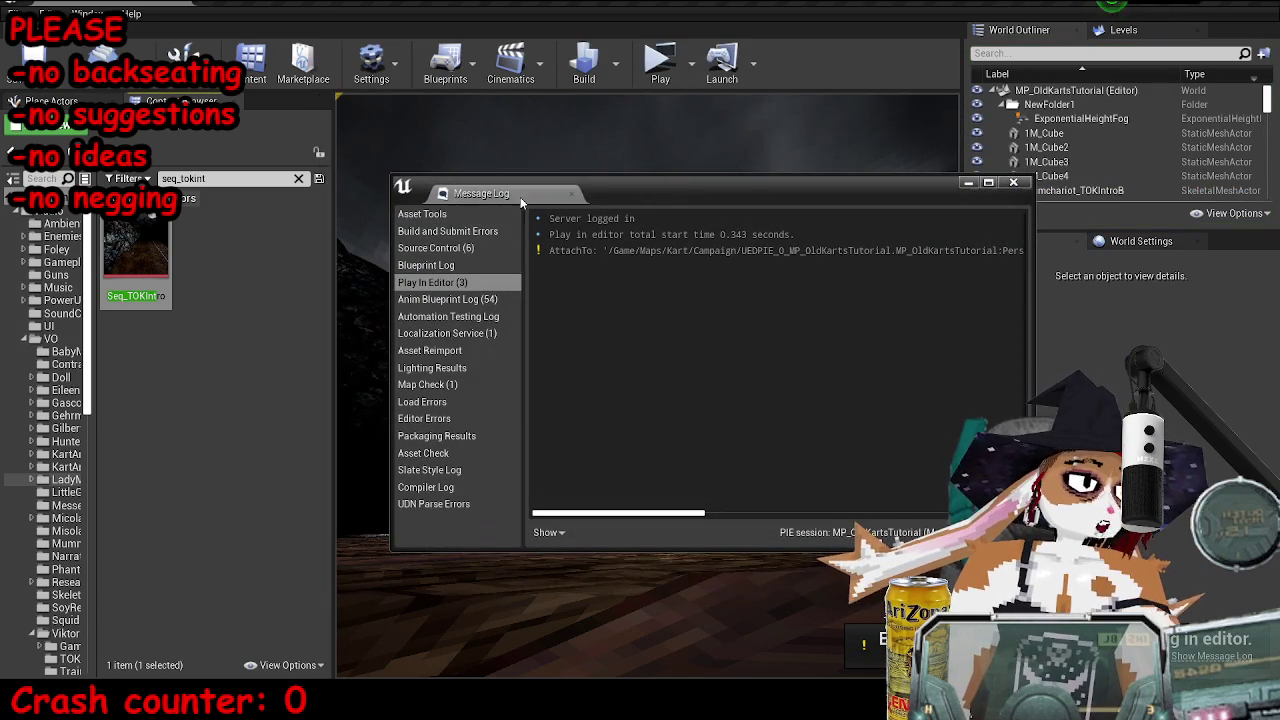
click(355, 670)
key(alt+Tab)
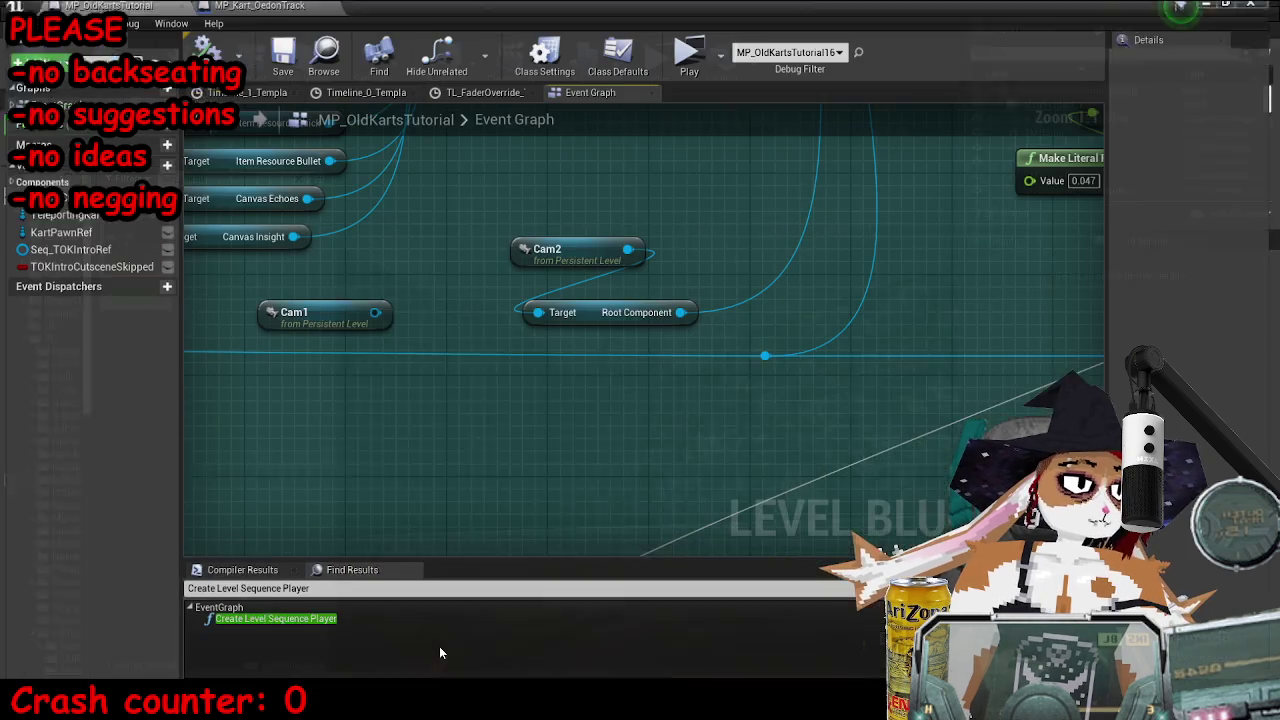
- Reconnect Cam1 to the Root Component Target, then compile and save
drag(373, 305, 540, 306)
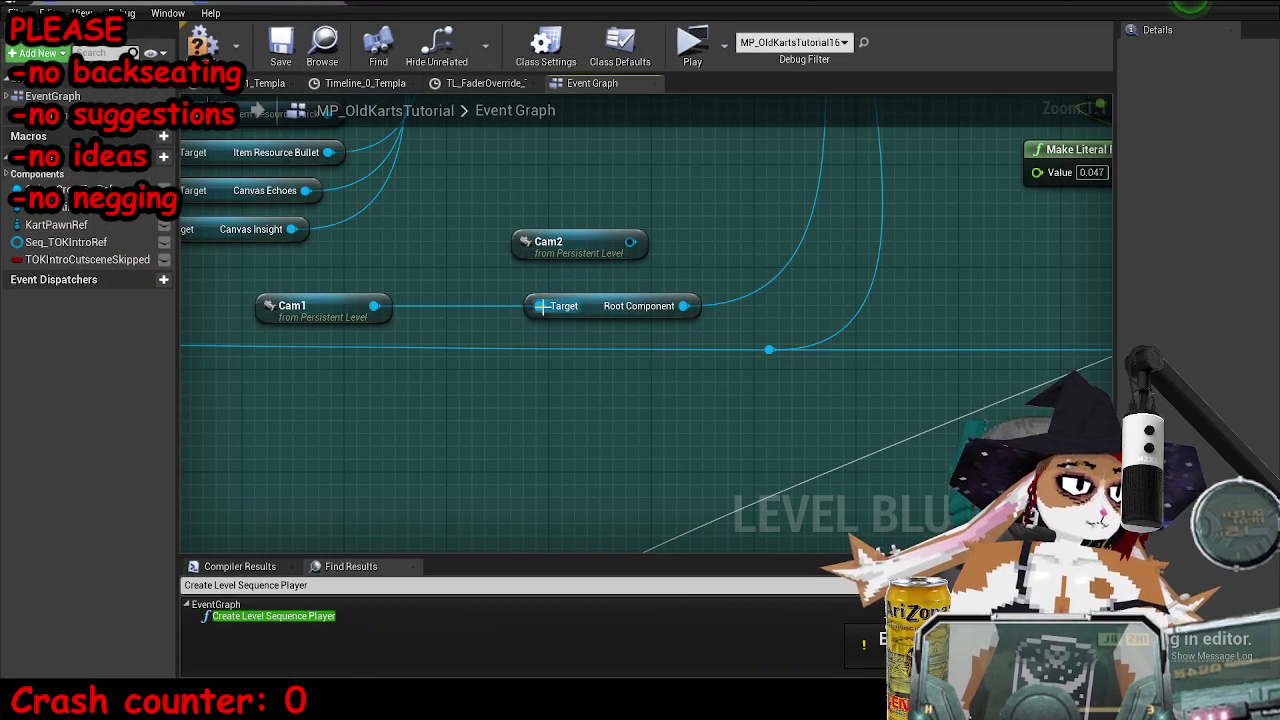
click(200, 45)
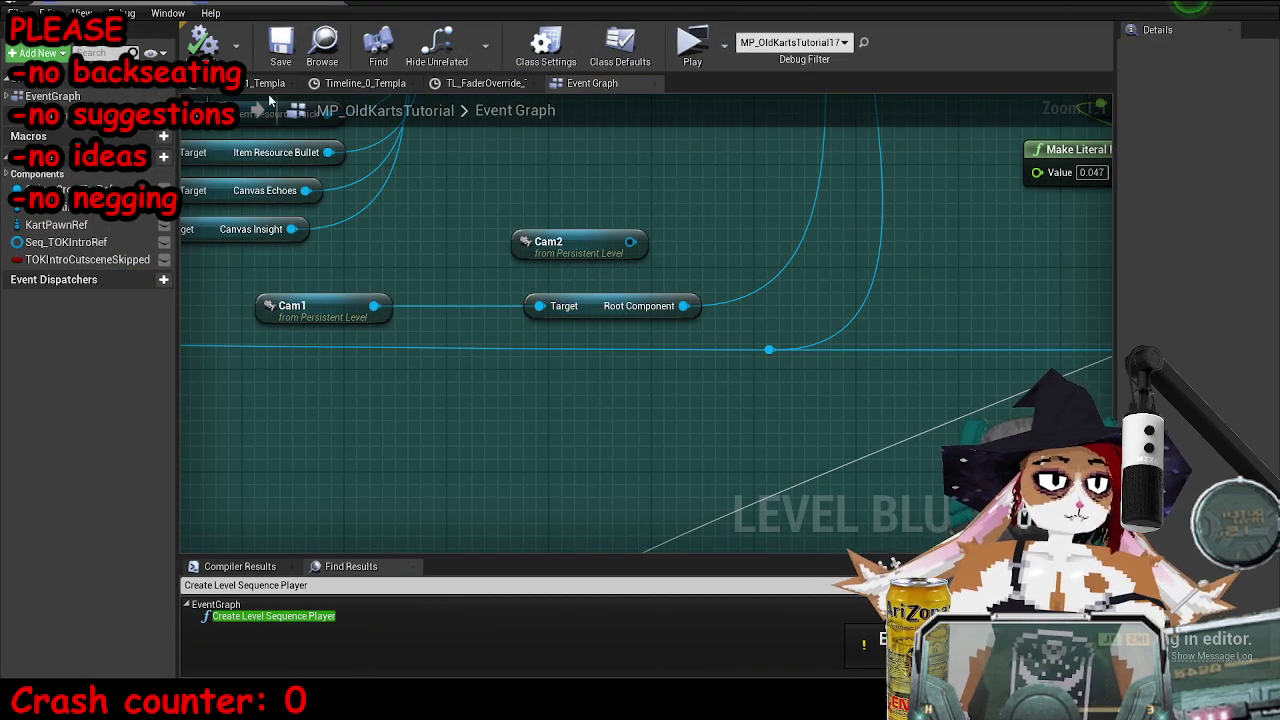
click(272, 52)
- Float the blueprint editor aside and select Cam2 by filtering the World Outliner for 'ca2'
mouse_move(893, 10)
mouse_down()
mouse_move(943, 54)
mouse_move(893, 92)
mouse_up()
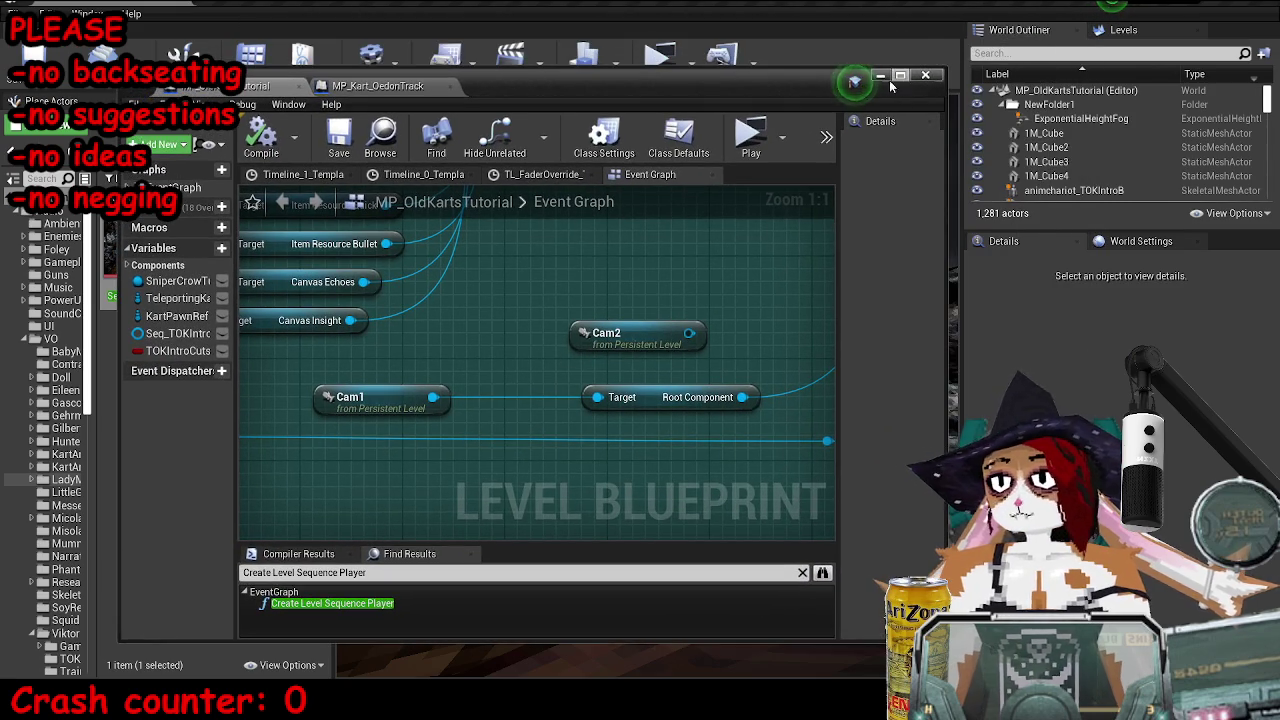
click(880, 77)
scroll(1098, 166, down, 10)
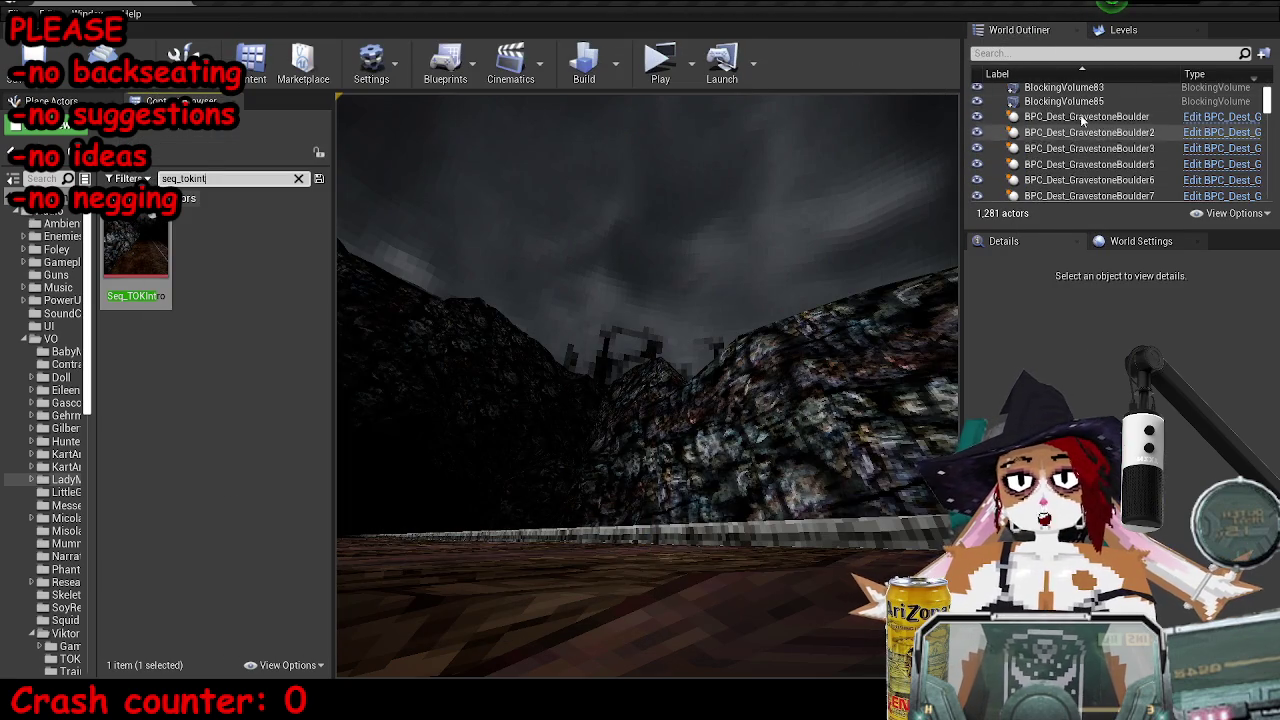
click(1066, 53)
text(ca)
text(2)
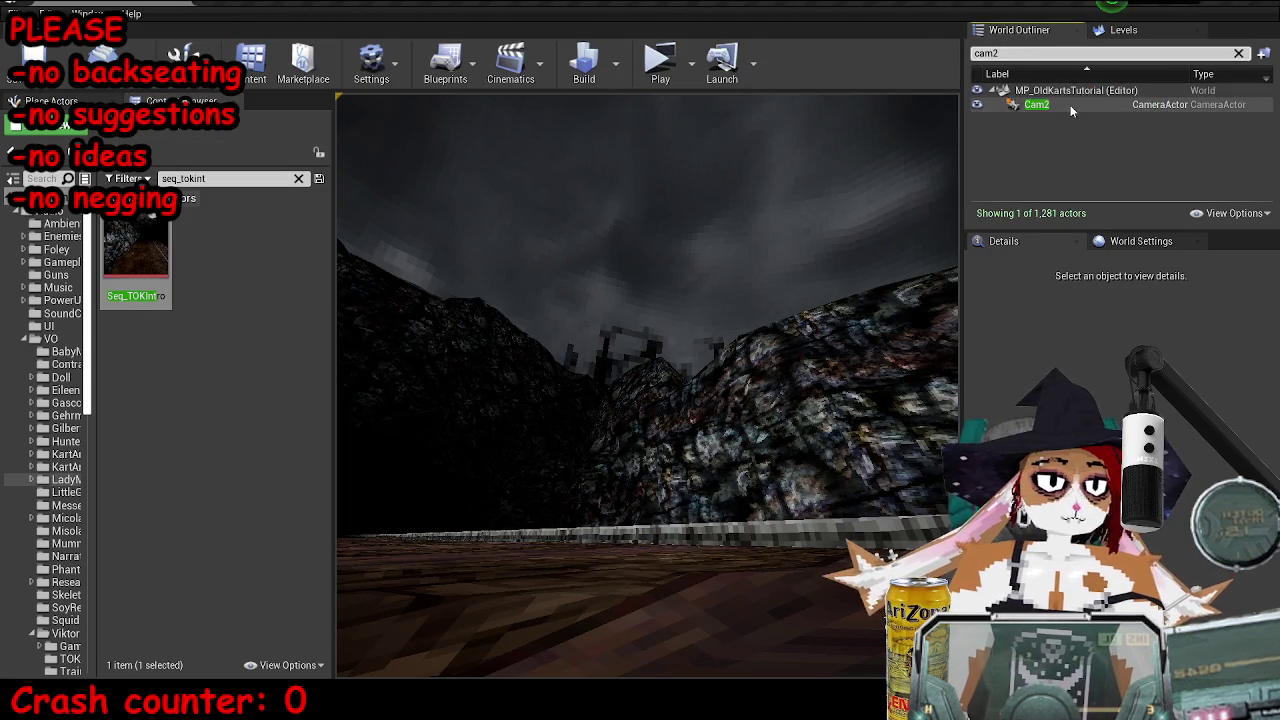
click(1070, 105)
click(1238, 53)
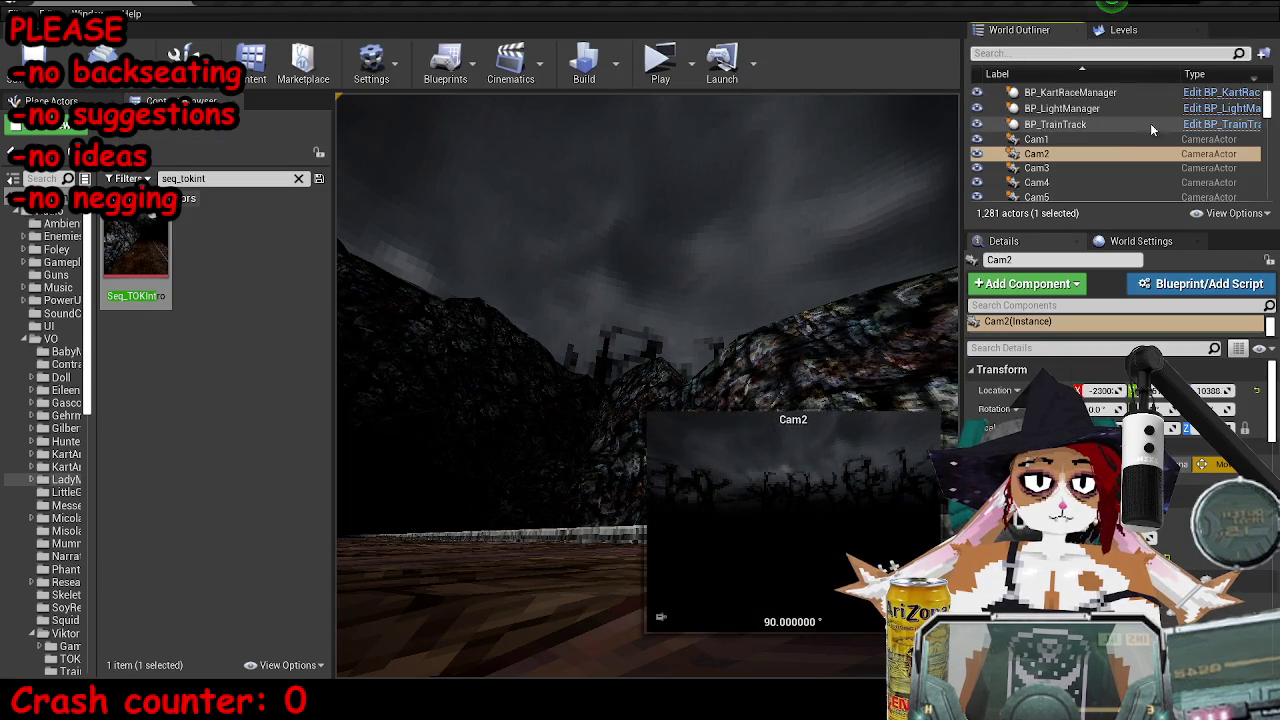
scroll(1125, 148, down, 5)
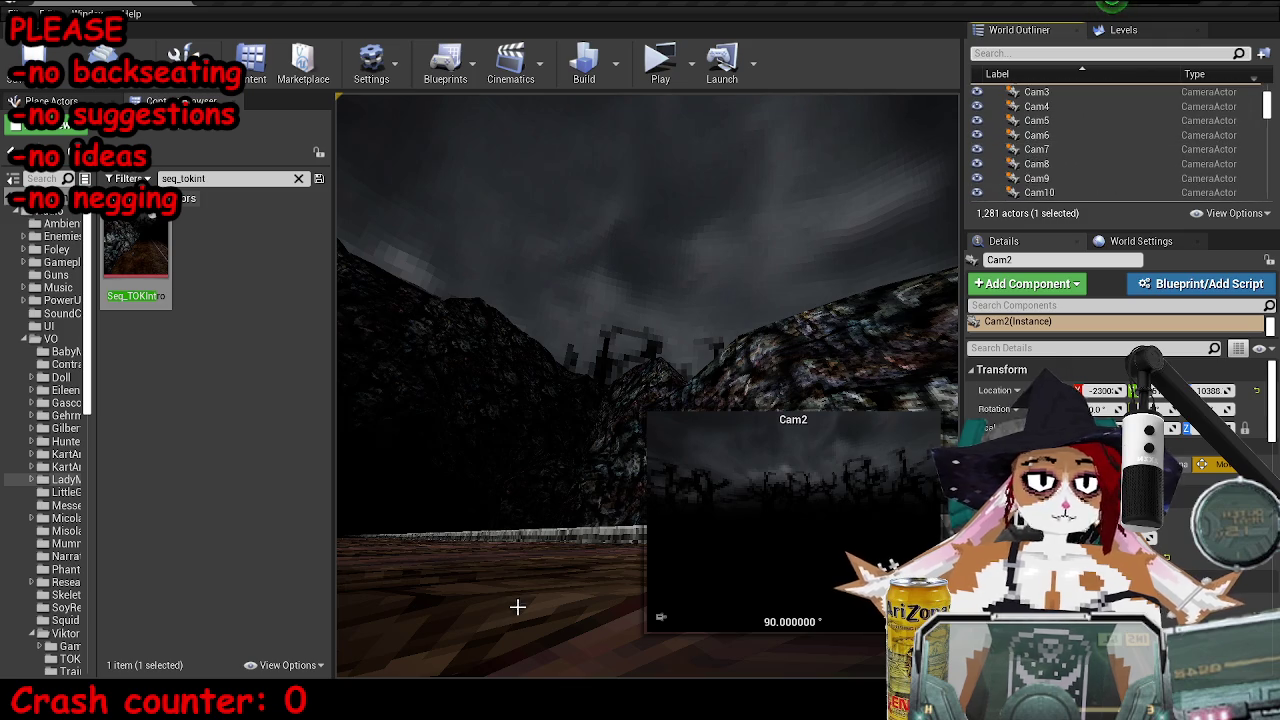
click(386, 664)
drag(589, 74, 949, 63)
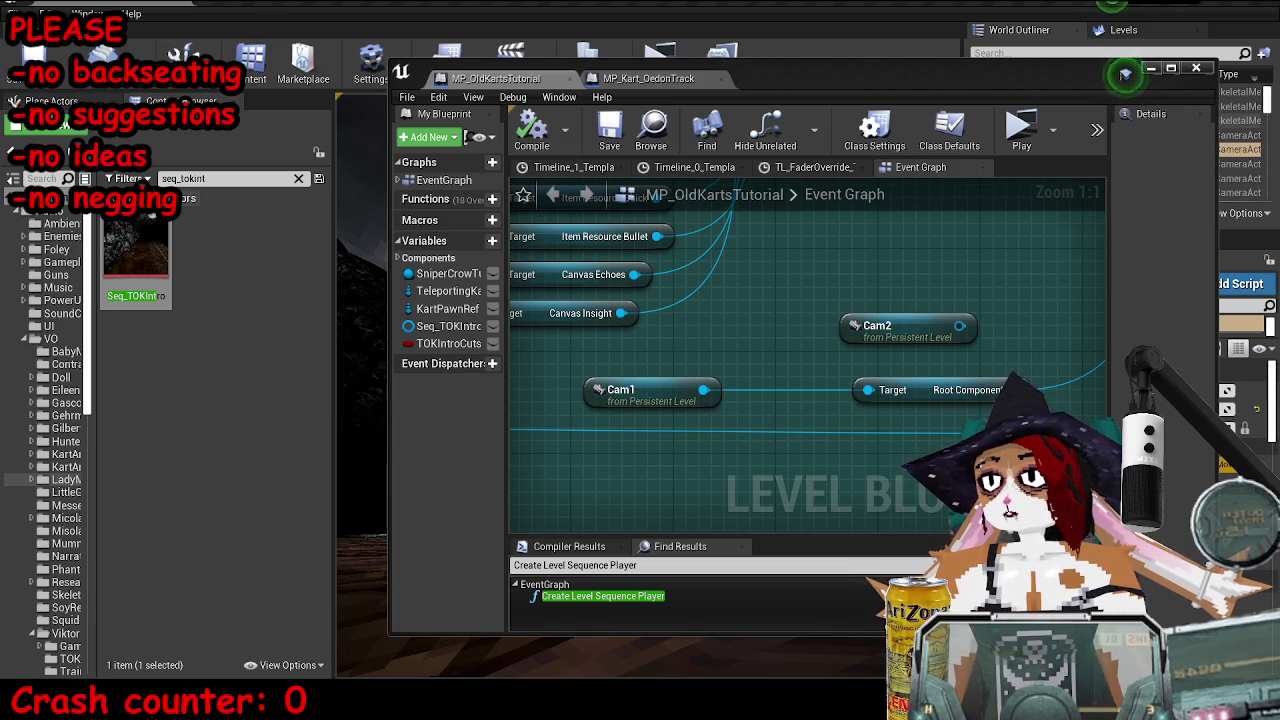
- Add a Cam2 reference node, lined up above the existing camera reference
mouse_move(921, 68)
mouse_down()
mouse_move(923, 118)
mouse_move(865, 366)
mouse_move(810, 191)
mouse_move(816, 63)
mouse_up()
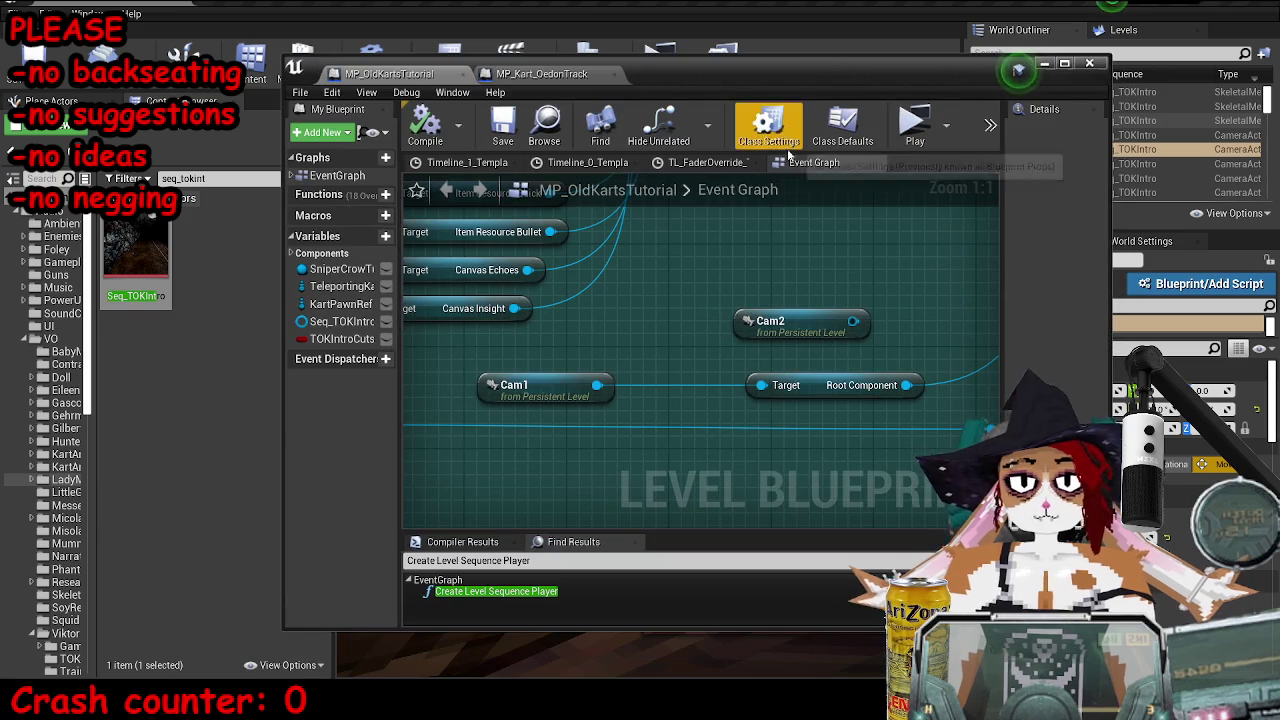
right_click(785, 272)
click(863, 348)
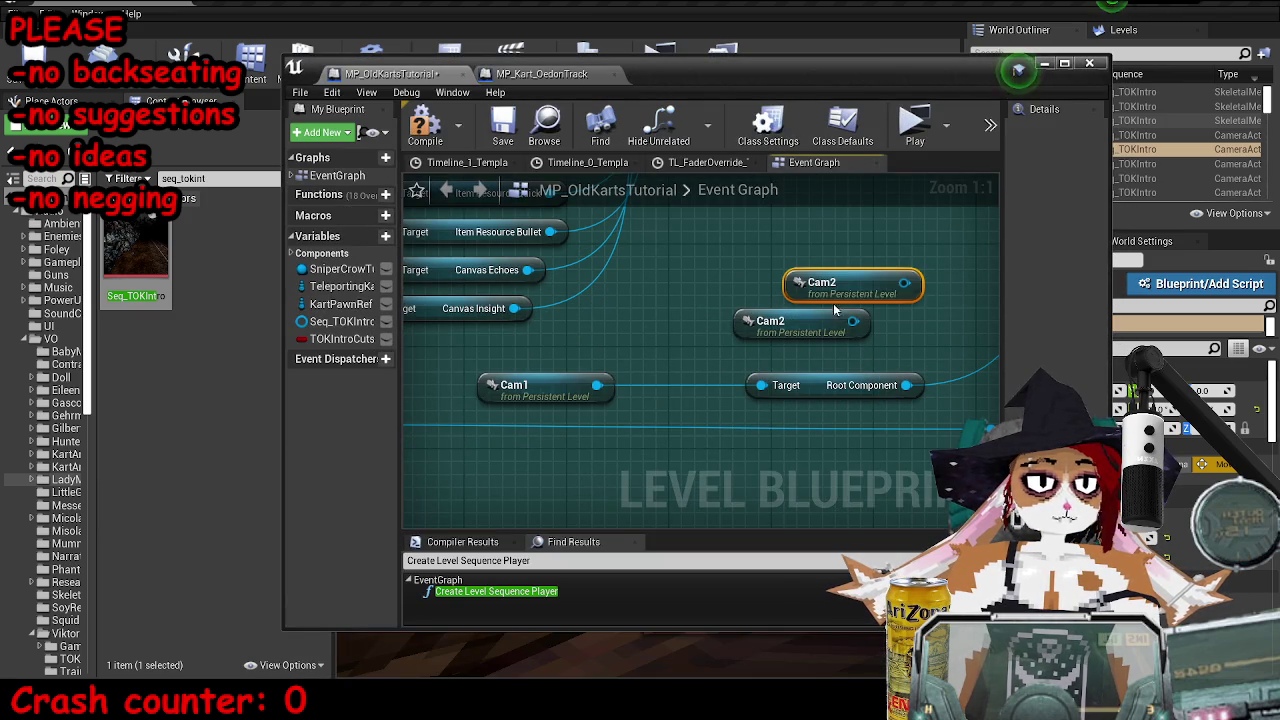
drag(836, 288, 785, 288)
right_click(810, 216)
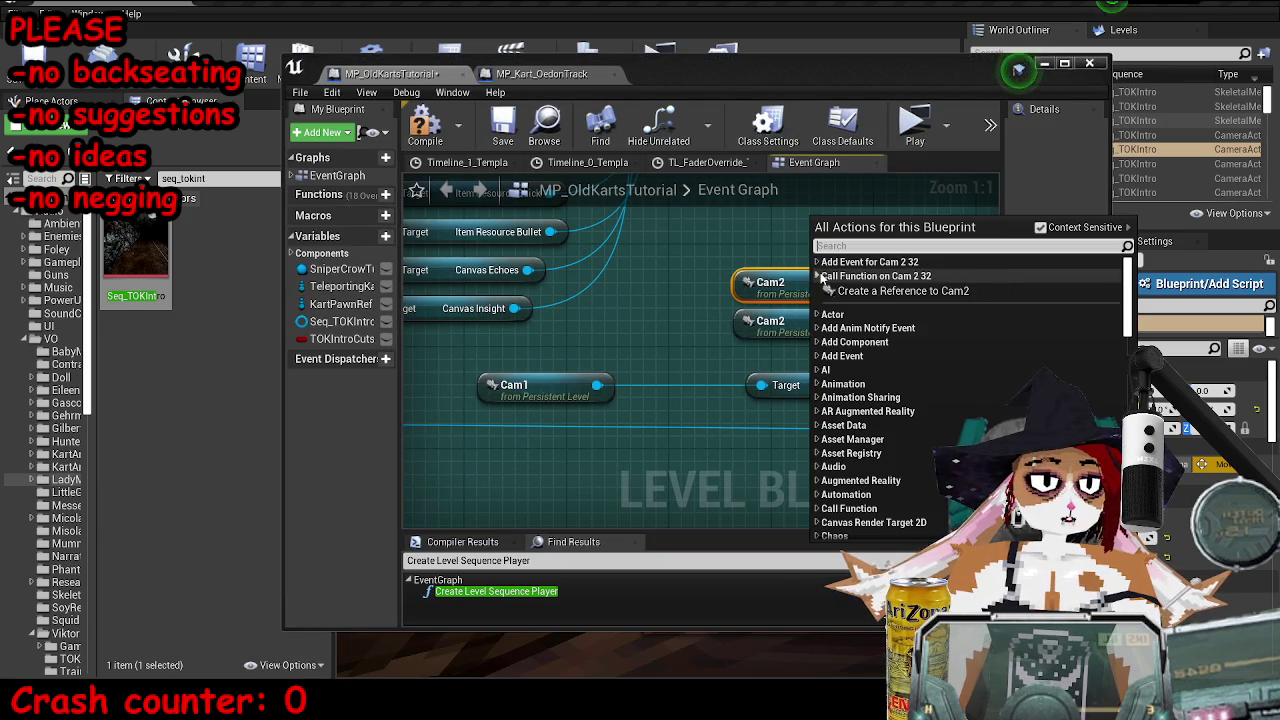
key(Escape)
- Add a GetWorldLocation node off the Root Component output
drag(717, 262, 557, 301)
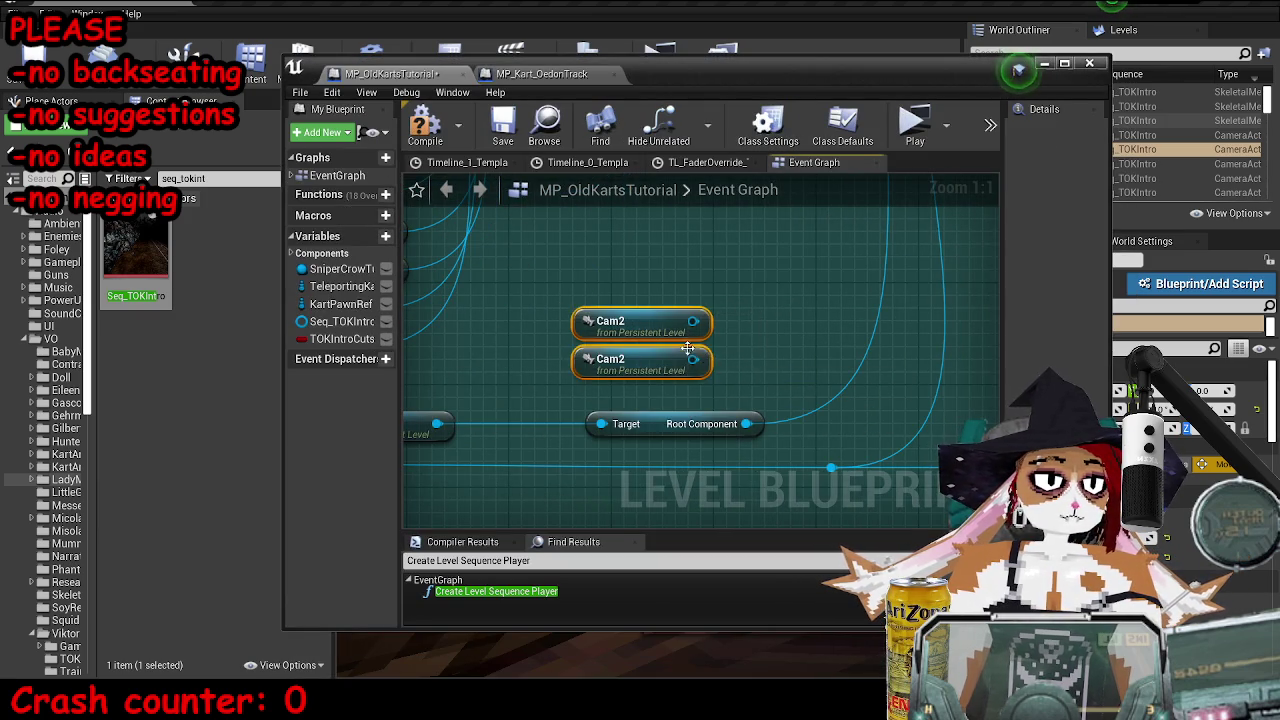
scroll(688, 347, down, 6)
scroll(684, 412, up, 4)
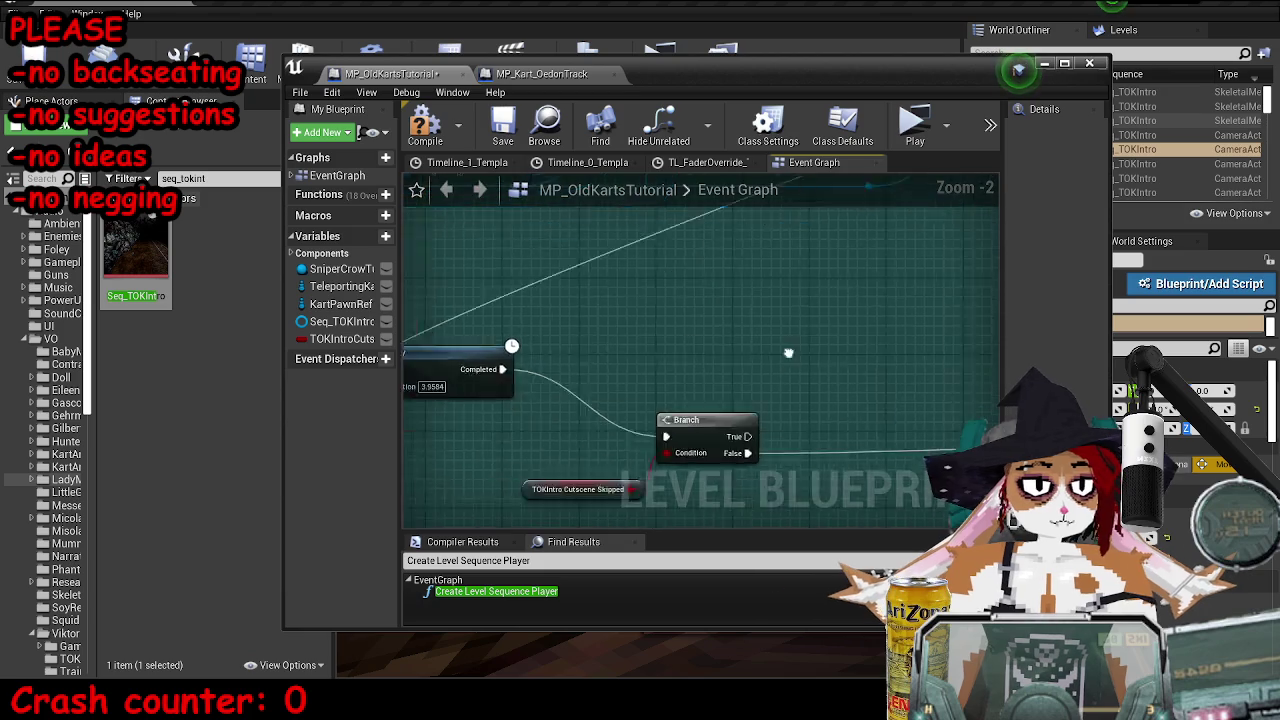
scroll(788, 353, down, 4)
scroll(865, 384, up, 3)
scroll(682, 276, down, 2)
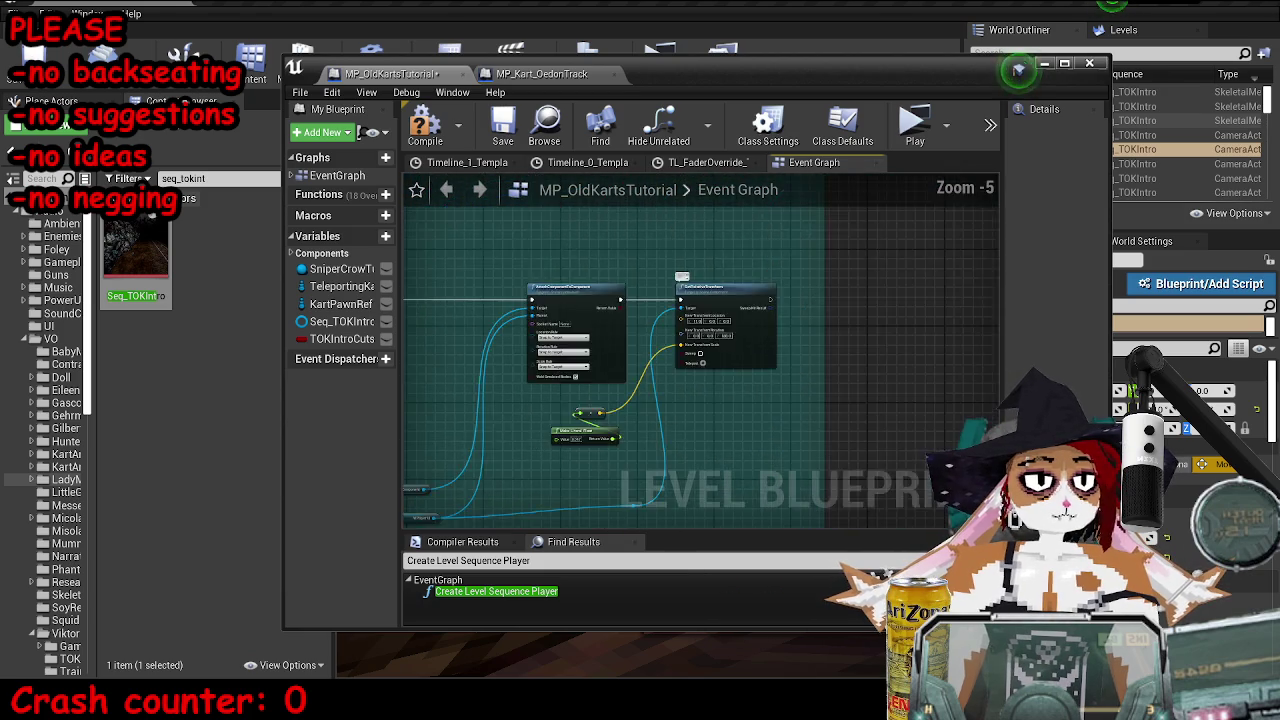
scroll(555, 430, up, 3)
scroll(657, 406, down, 2)
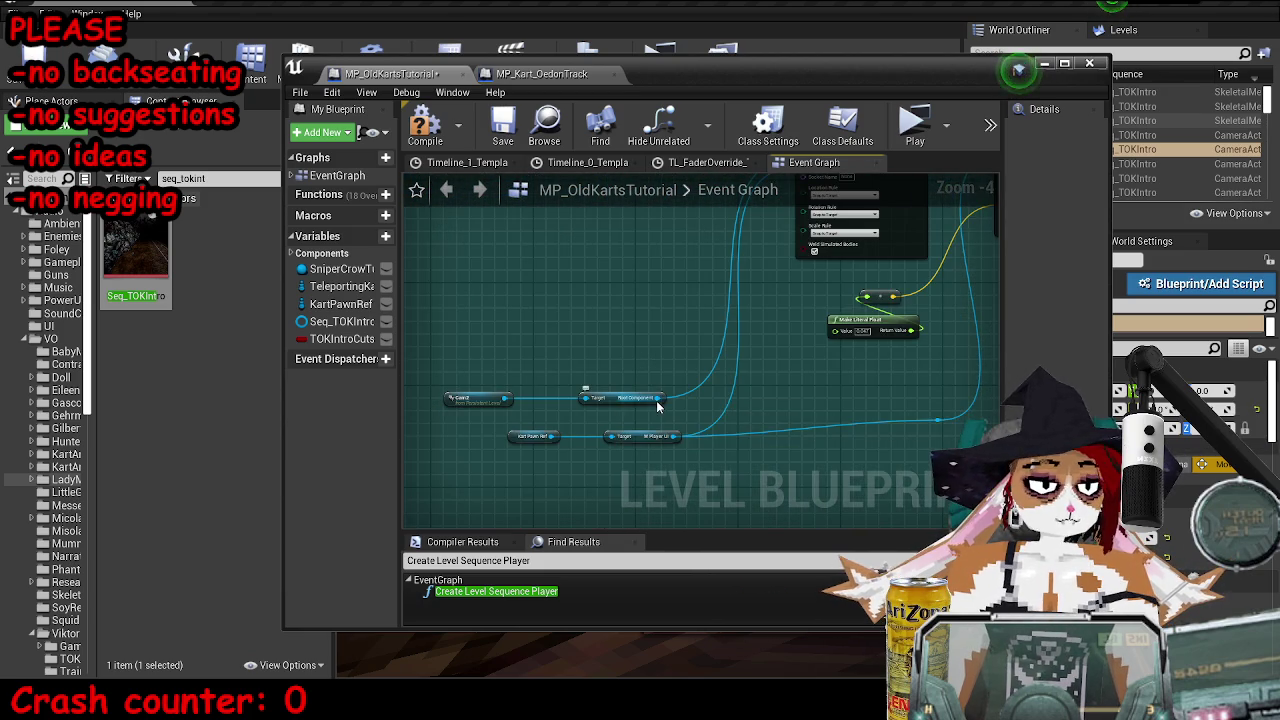
drag(661, 334, 651, 324)
text(get world l)
key(Up)
key(Up)
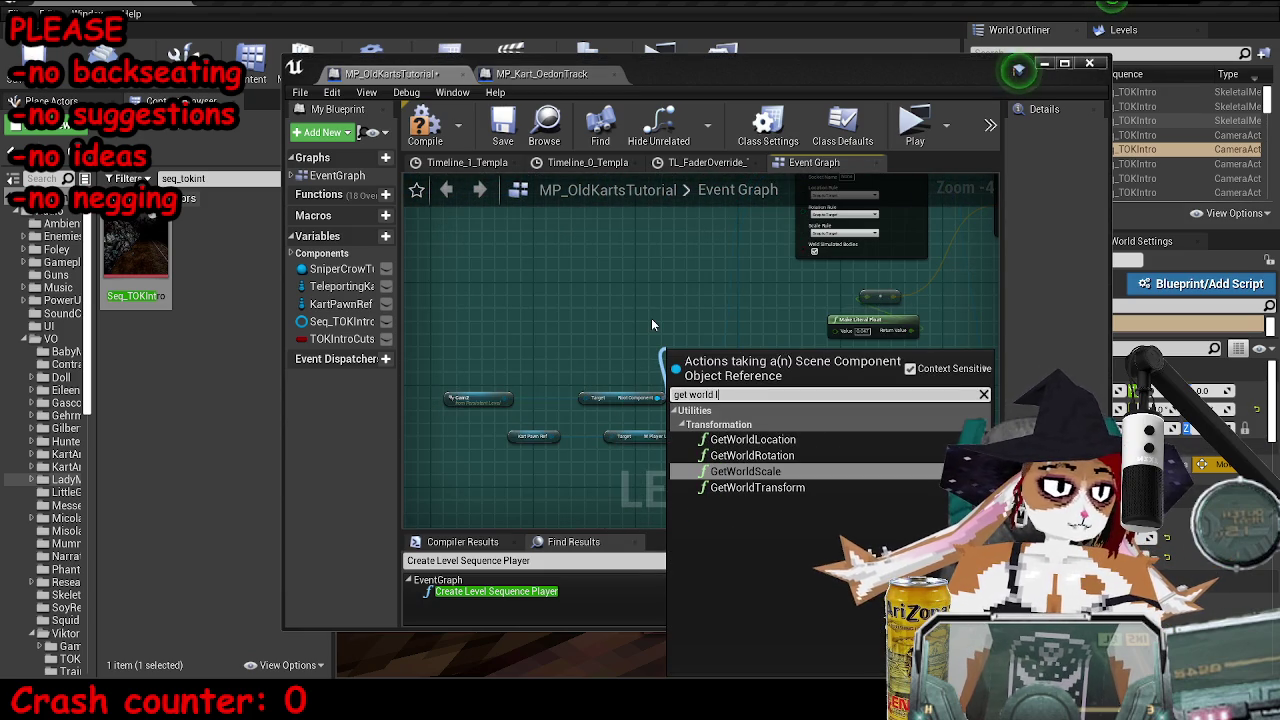
key(Up)
key(Return)
scroll(543, 292, up, 3)
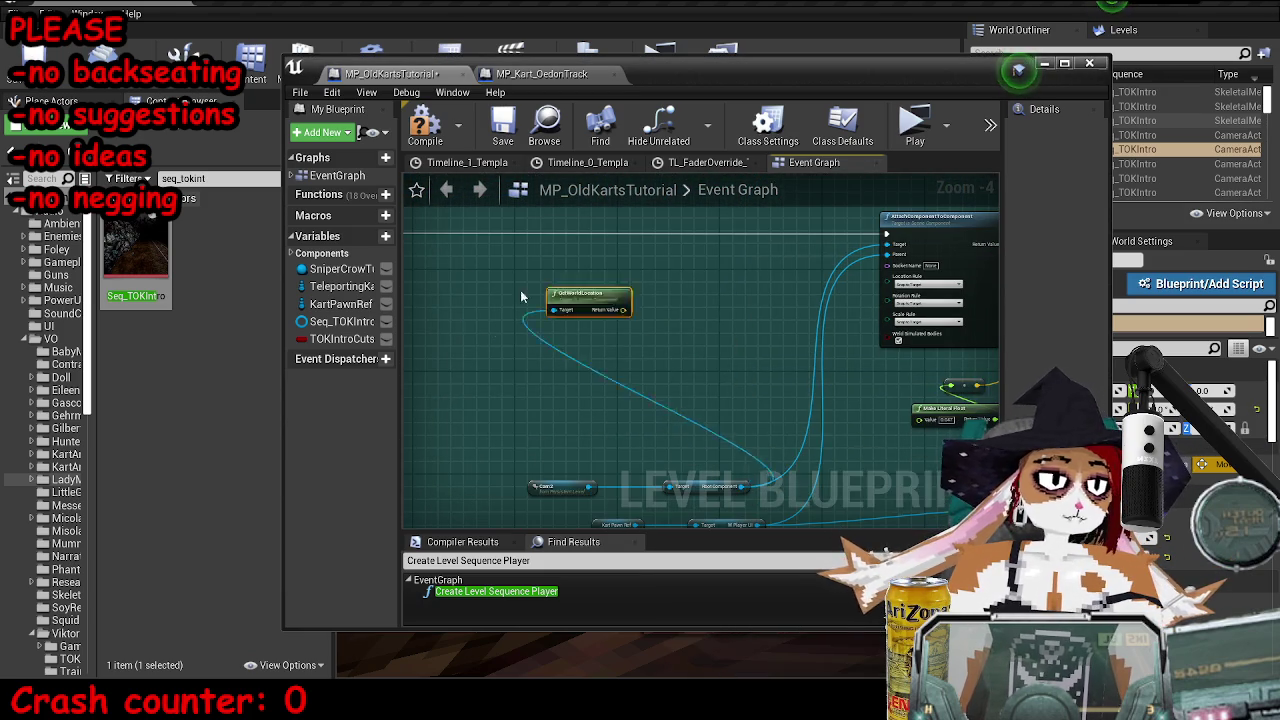
drag(544, 299, 614, 368)
- Add a Draw Debug Sphere at that location, wire it before AttachComponentToComponent, and compile
drag(658, 328, 659, 320)
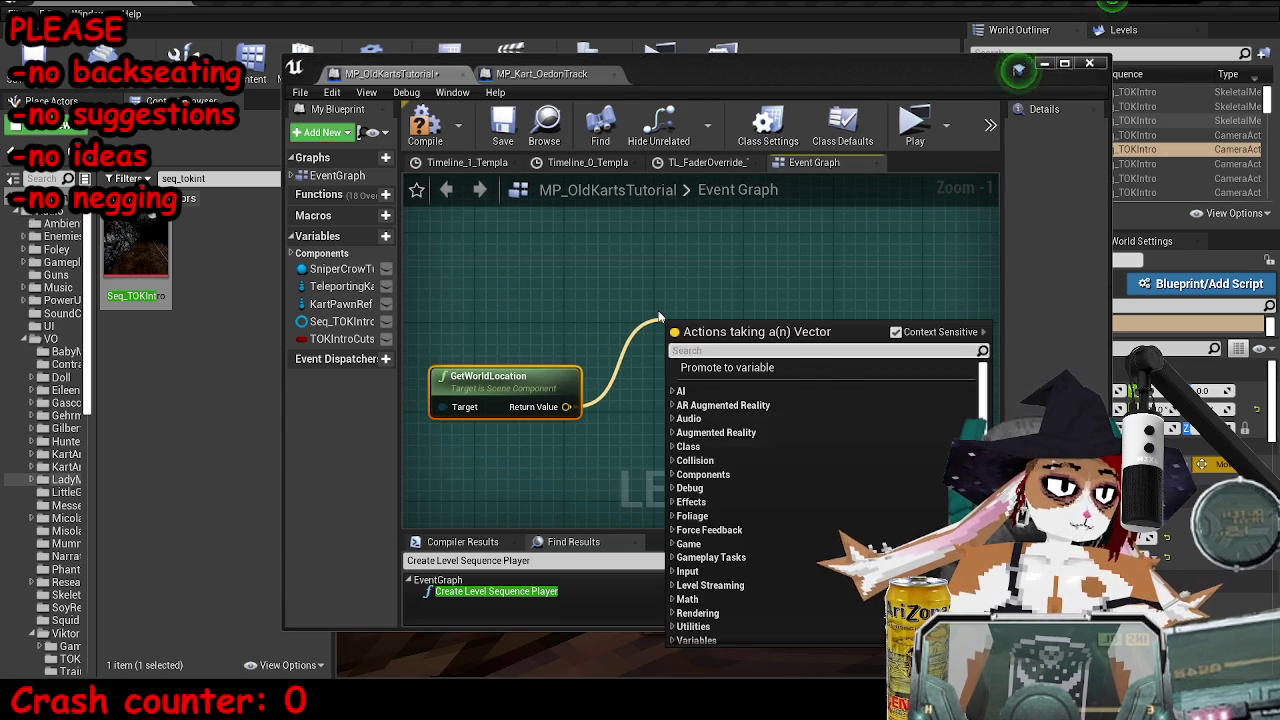
text(draw de)
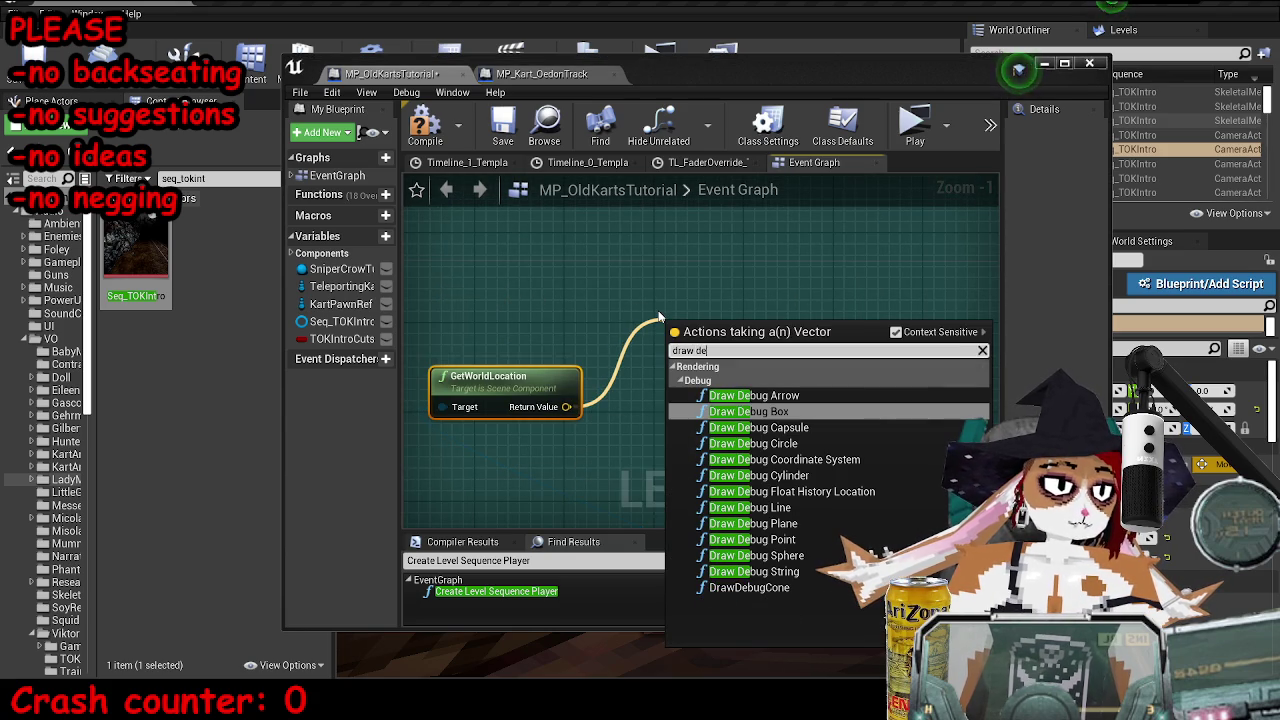
key(Down)
key(Down)
key(Down)
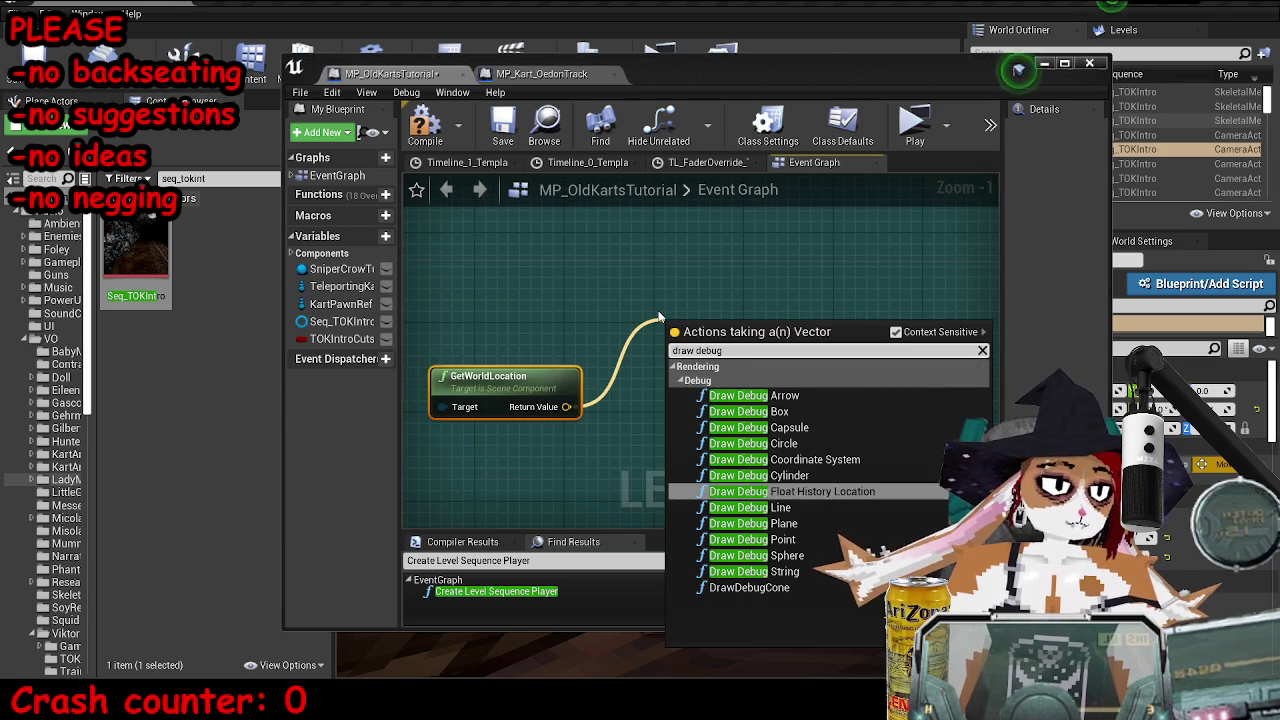
key(Return)
scroll(659, 318, down, 2)
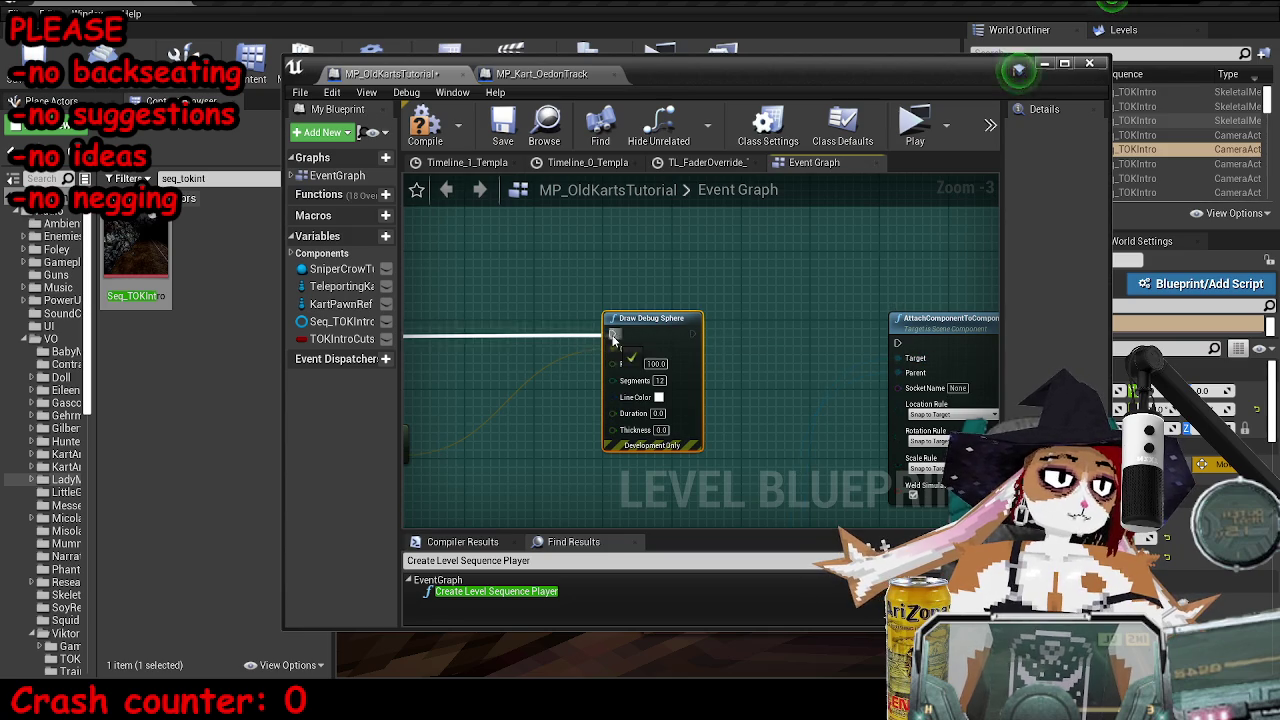
drag(692, 333, 827, 334)
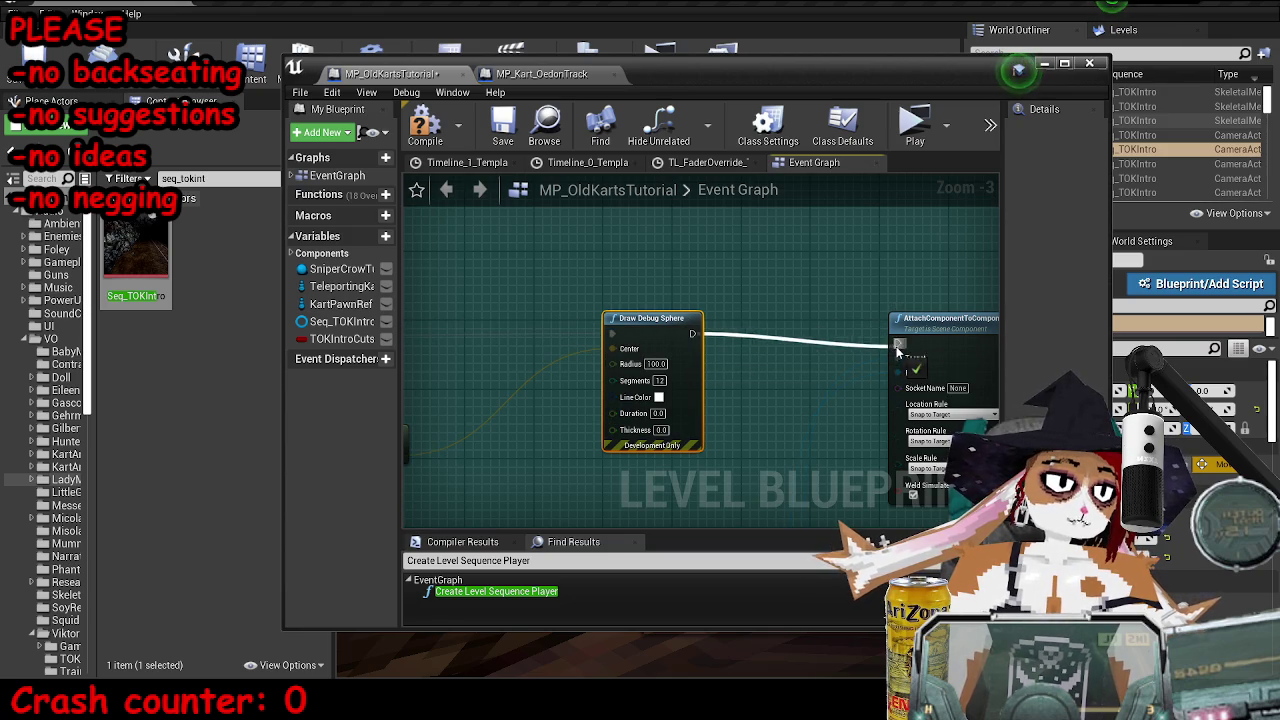
click(505, 126)
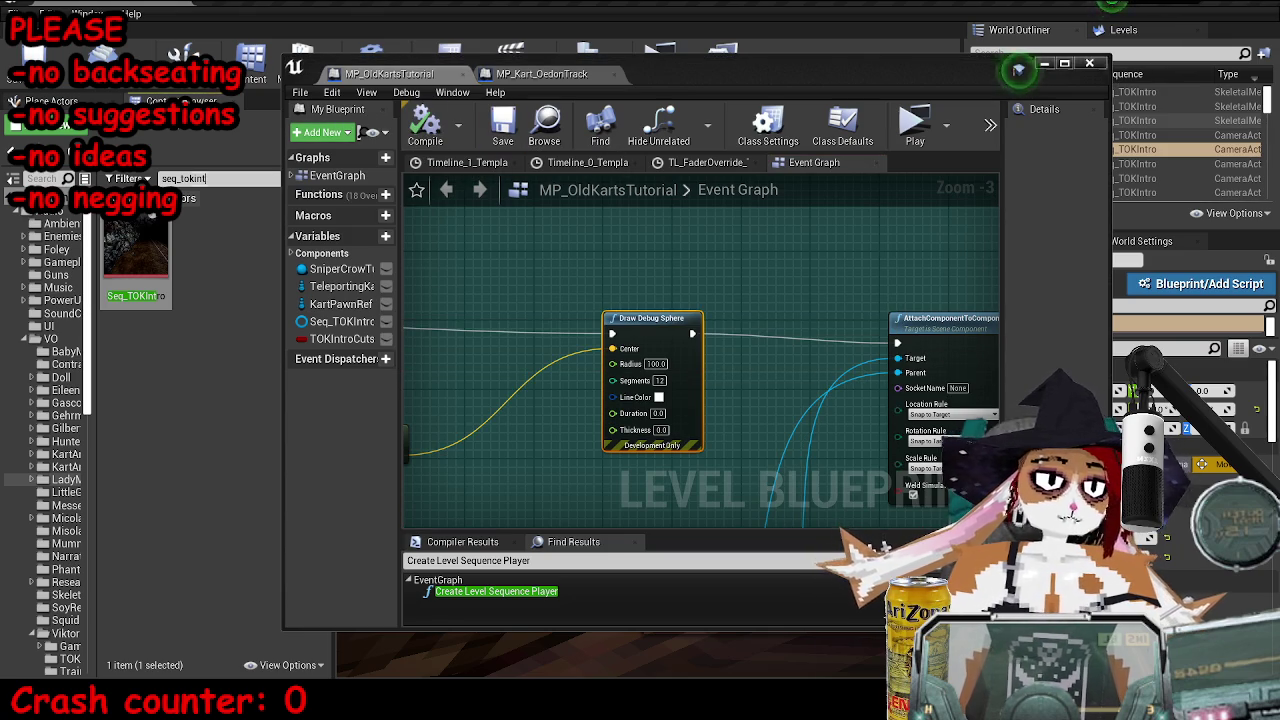
click(1044, 63)
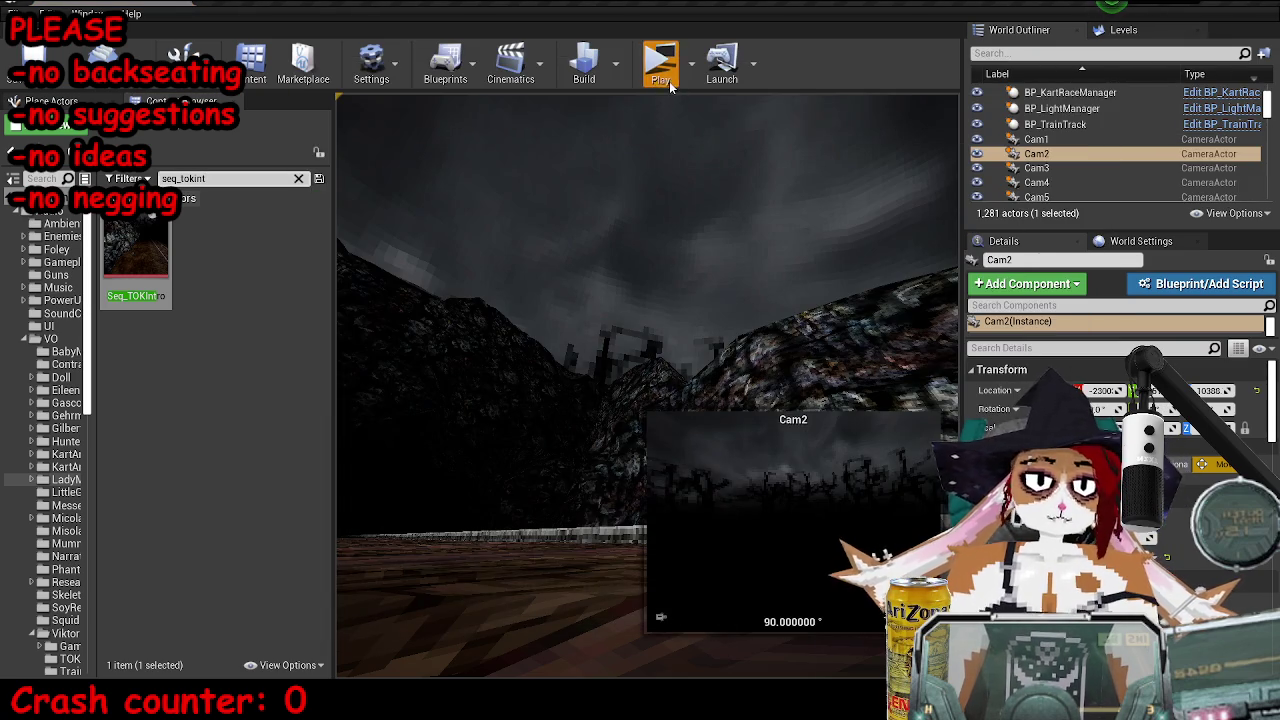
- Play-test the cutscene, switching the preview to wireframe with F1 before stopping
click(672, 67)
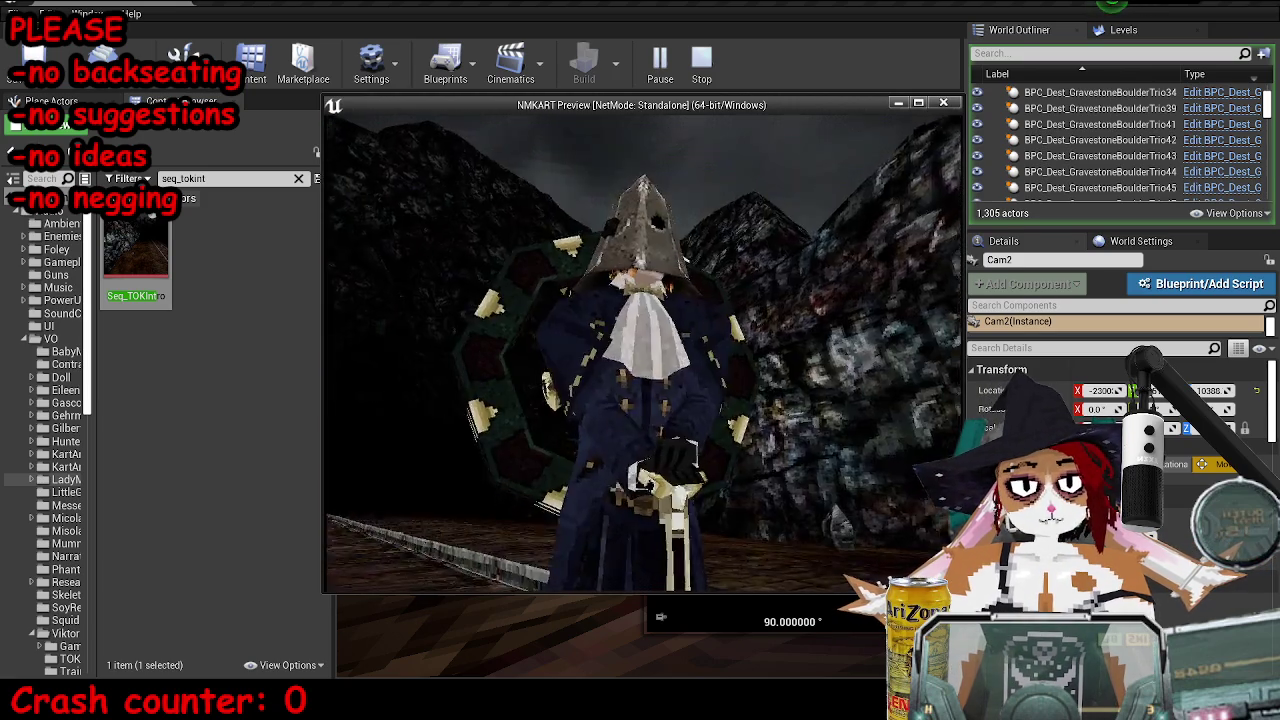
key(F1)
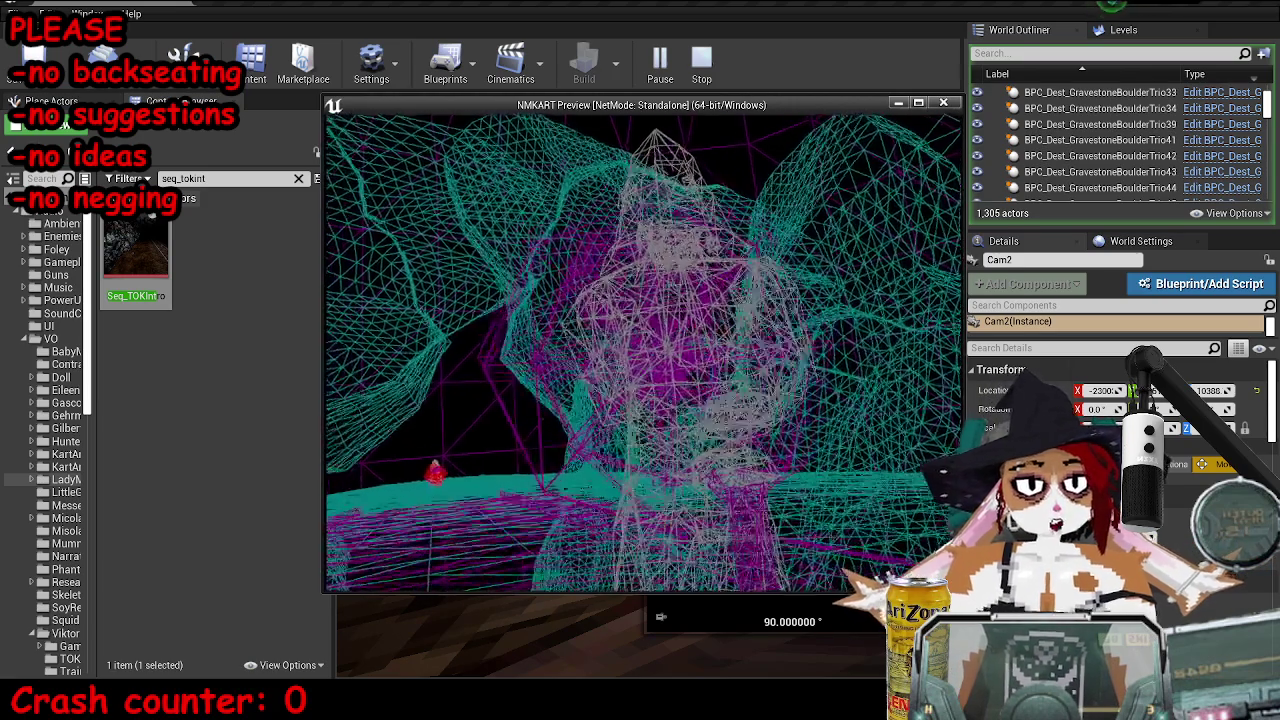
key(Escape)
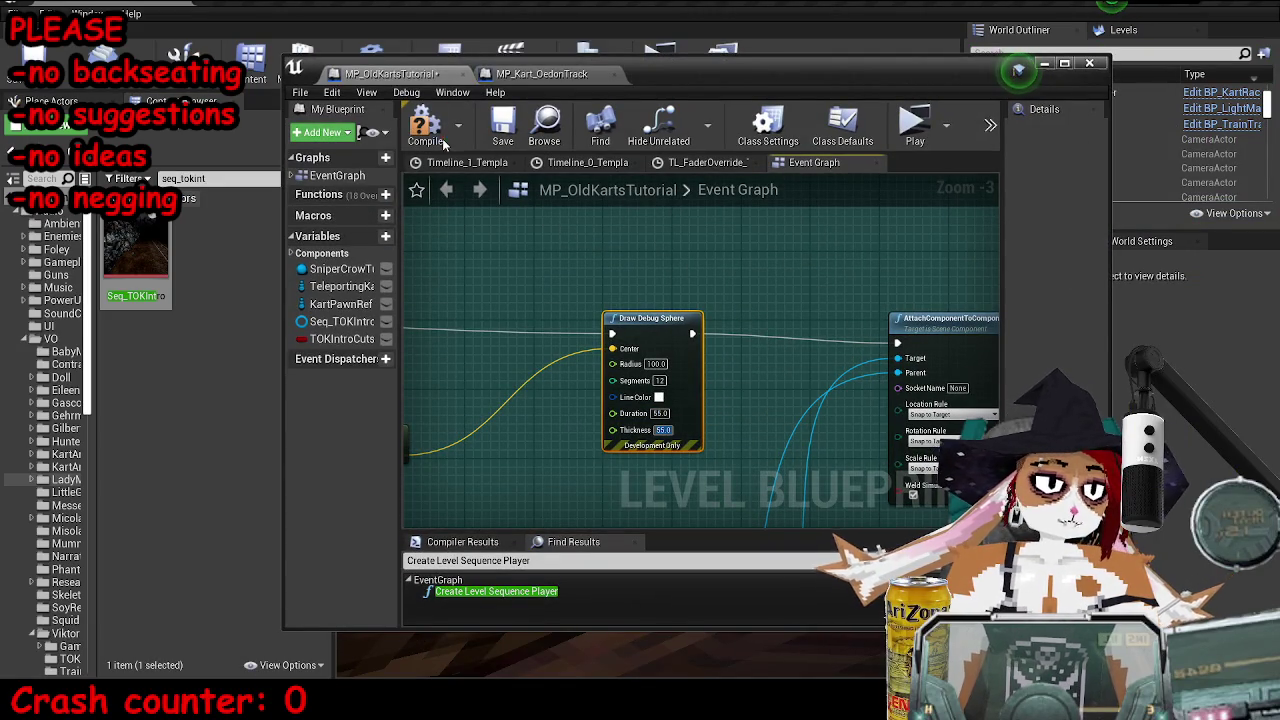
- Set the debug sphere's Duration and Thickness to 55.0 and play-test again
drag(1048, 75, 1048, 76)
click(1046, 66)
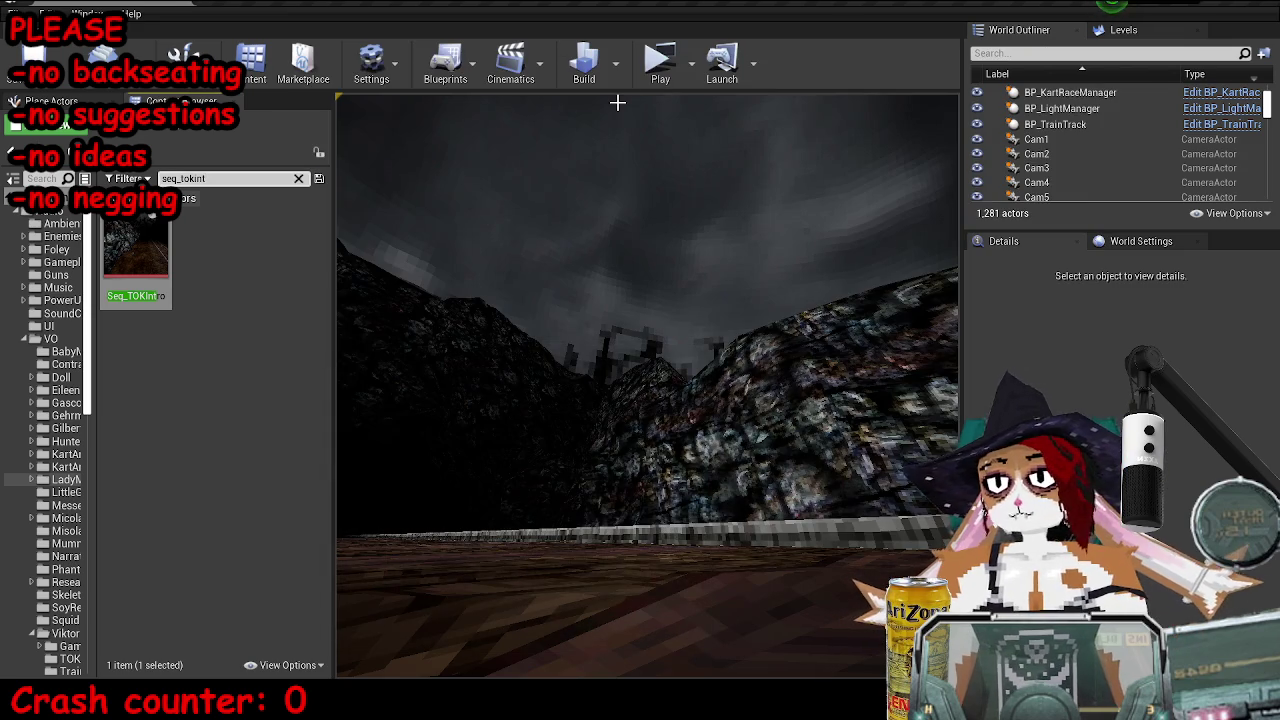
click(660, 62)
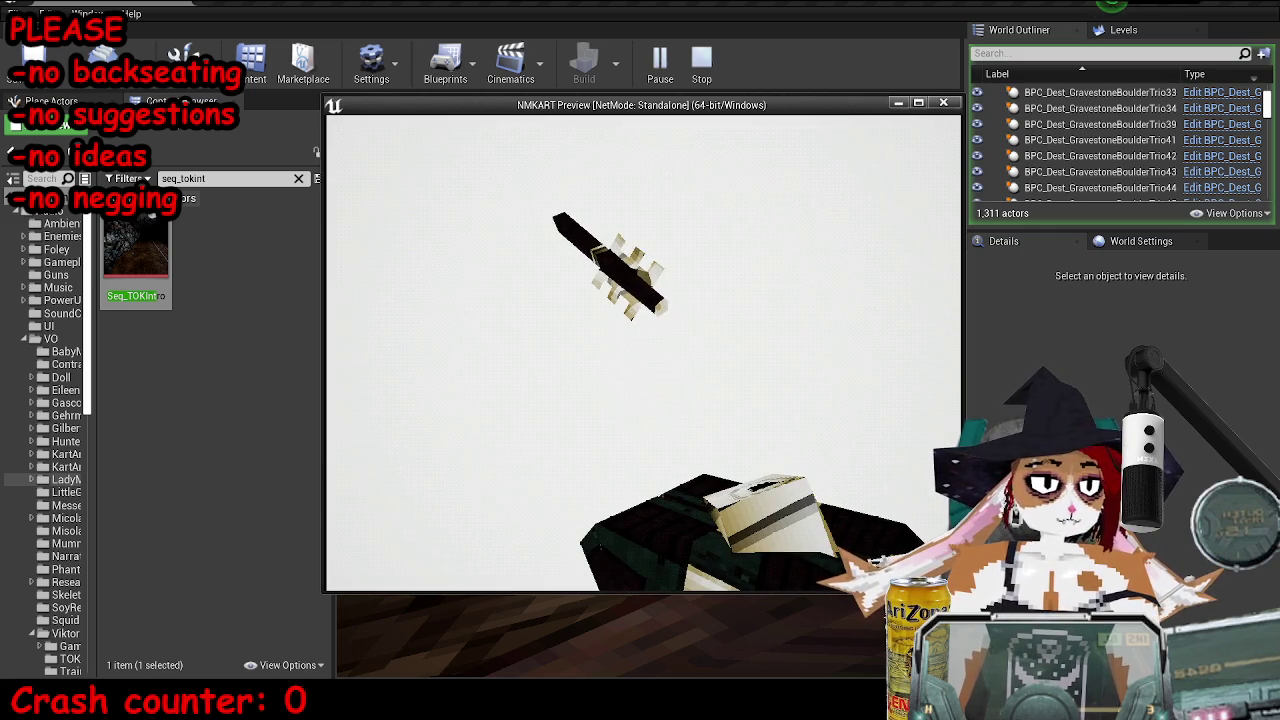
key(Escape)
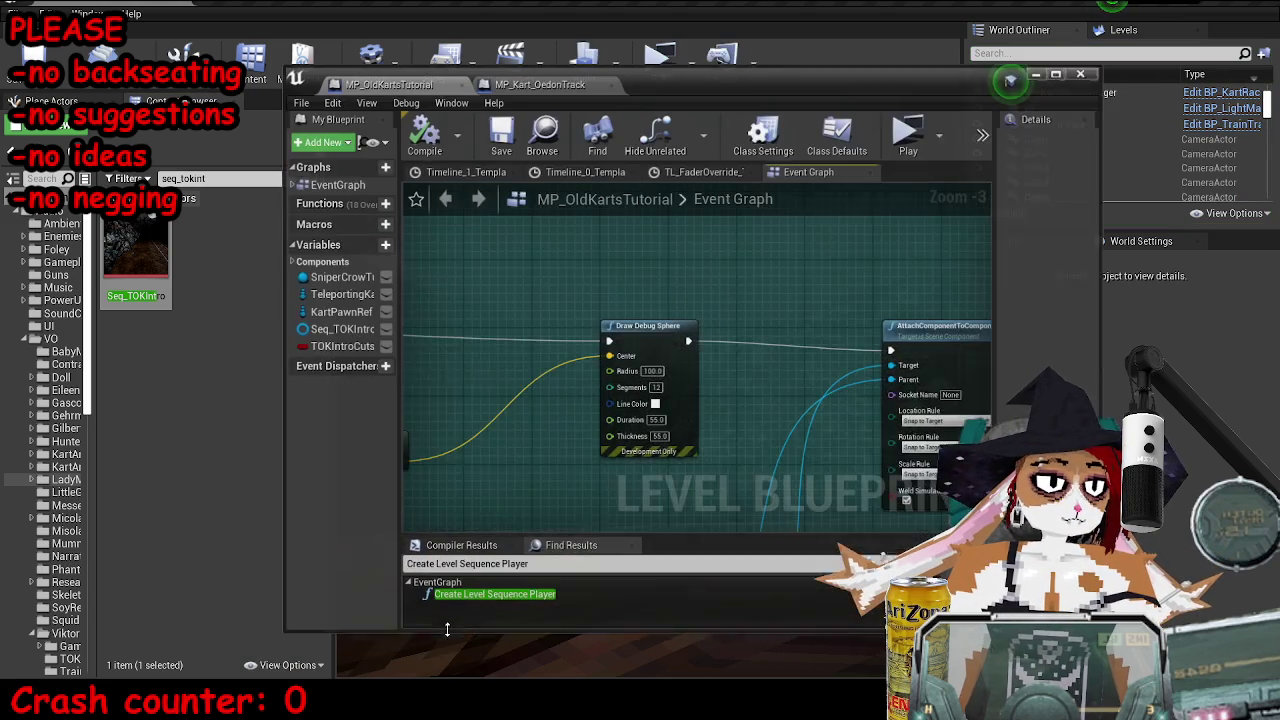
- Set the sphere to Radius 50 and Thickness 1.0, compile, save and play-test
click(664, 427)
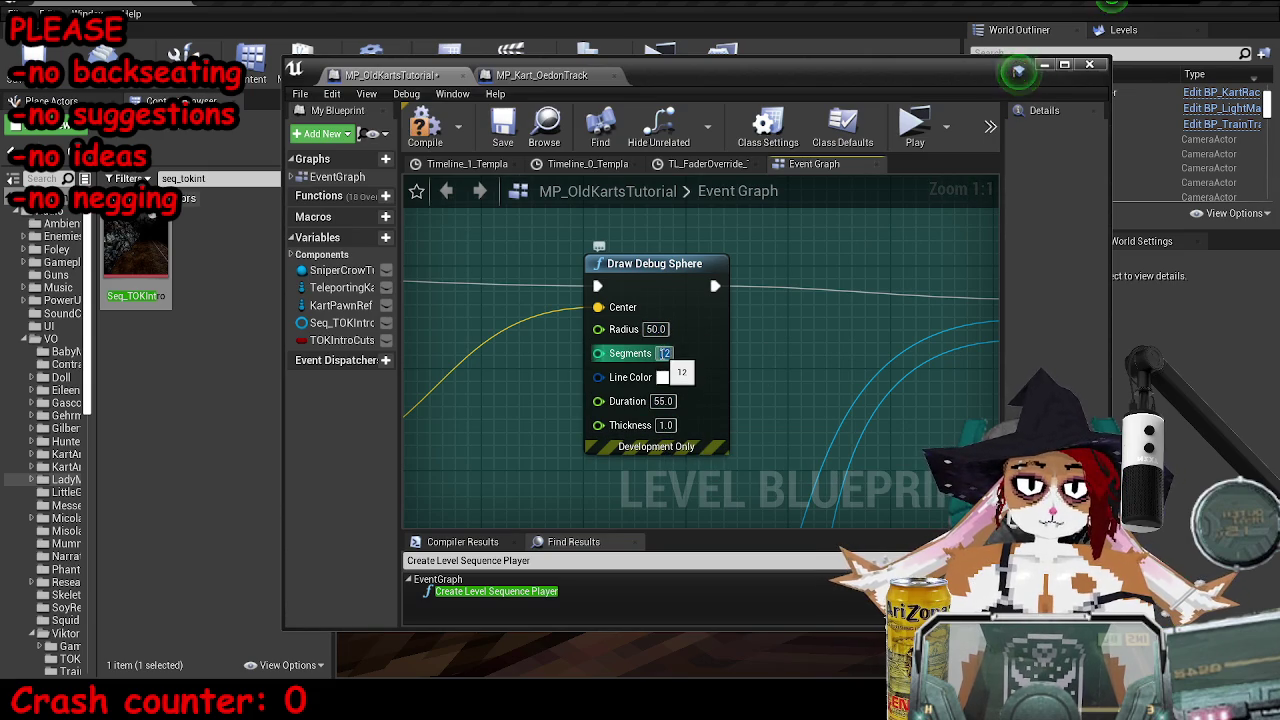
text(6)
click(417, 143)
click(503, 125)
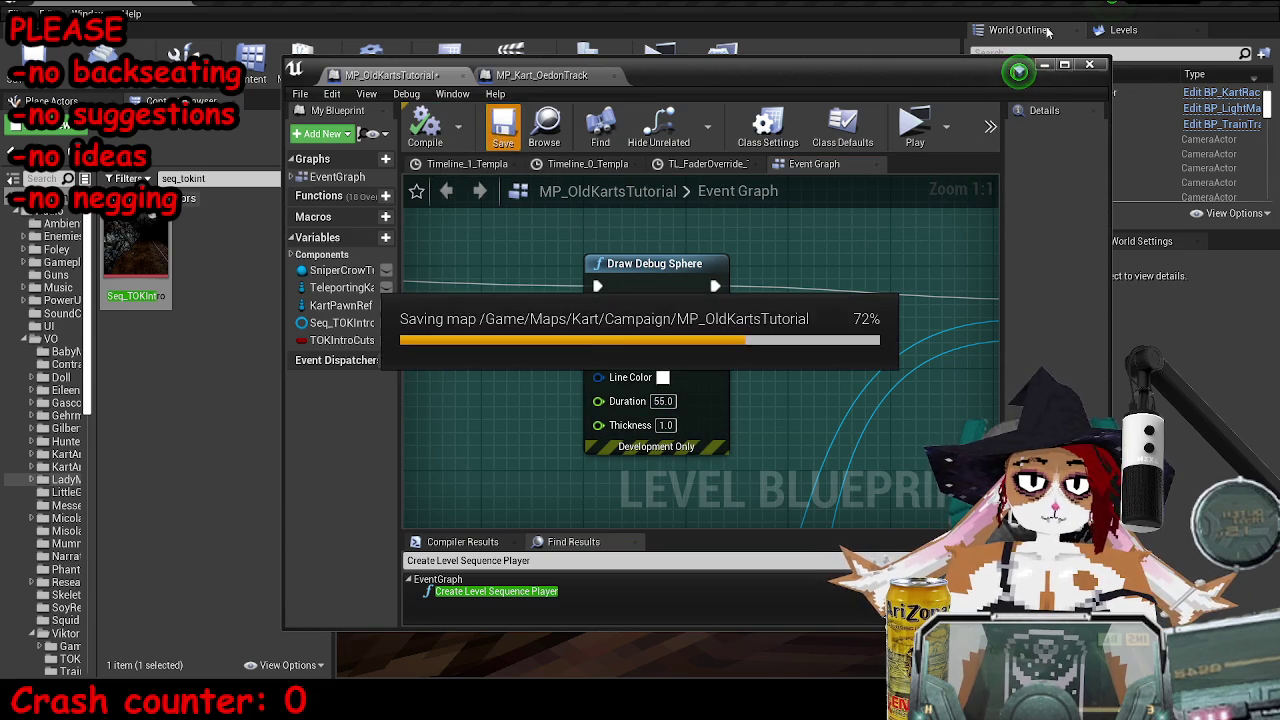
click(679, 57)
click(678, 56)
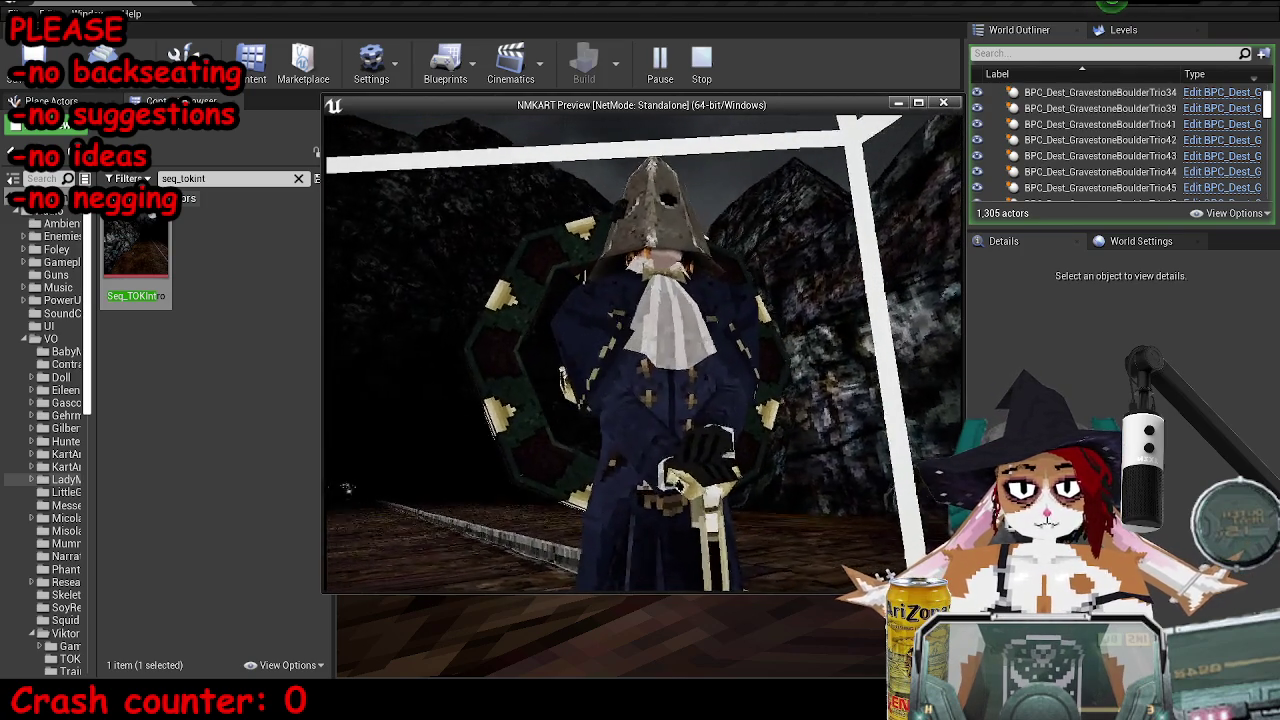
key(Escape)
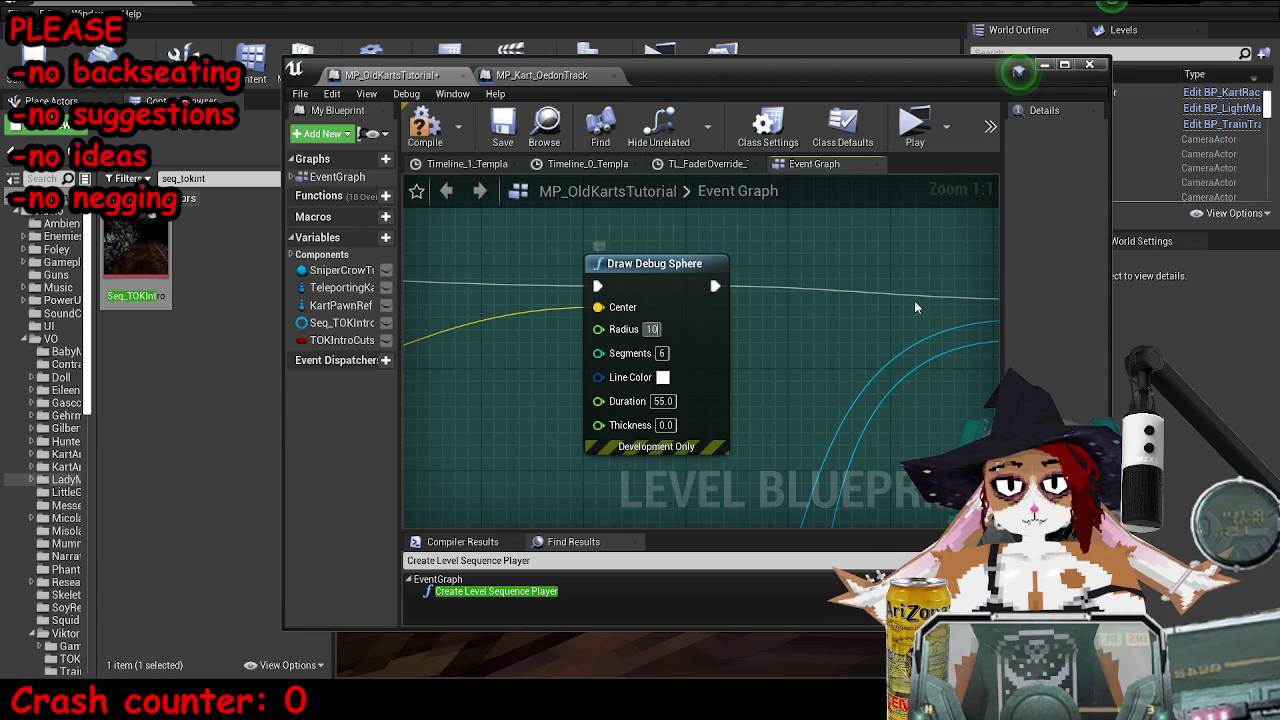
- Change the sphere to Radius 10.0, Segments 6, Thickness 0.0 and save
click(503, 128)
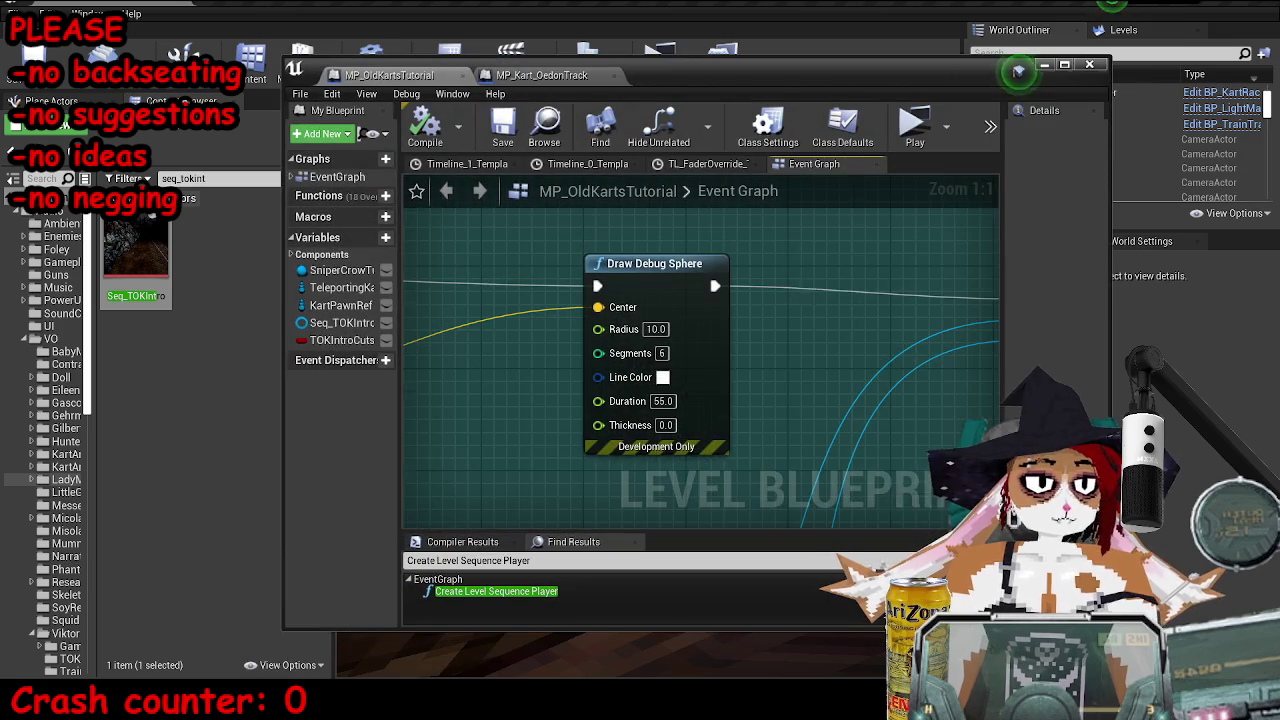
scroll(790, 220, down, 5)
double_click(792, 44)
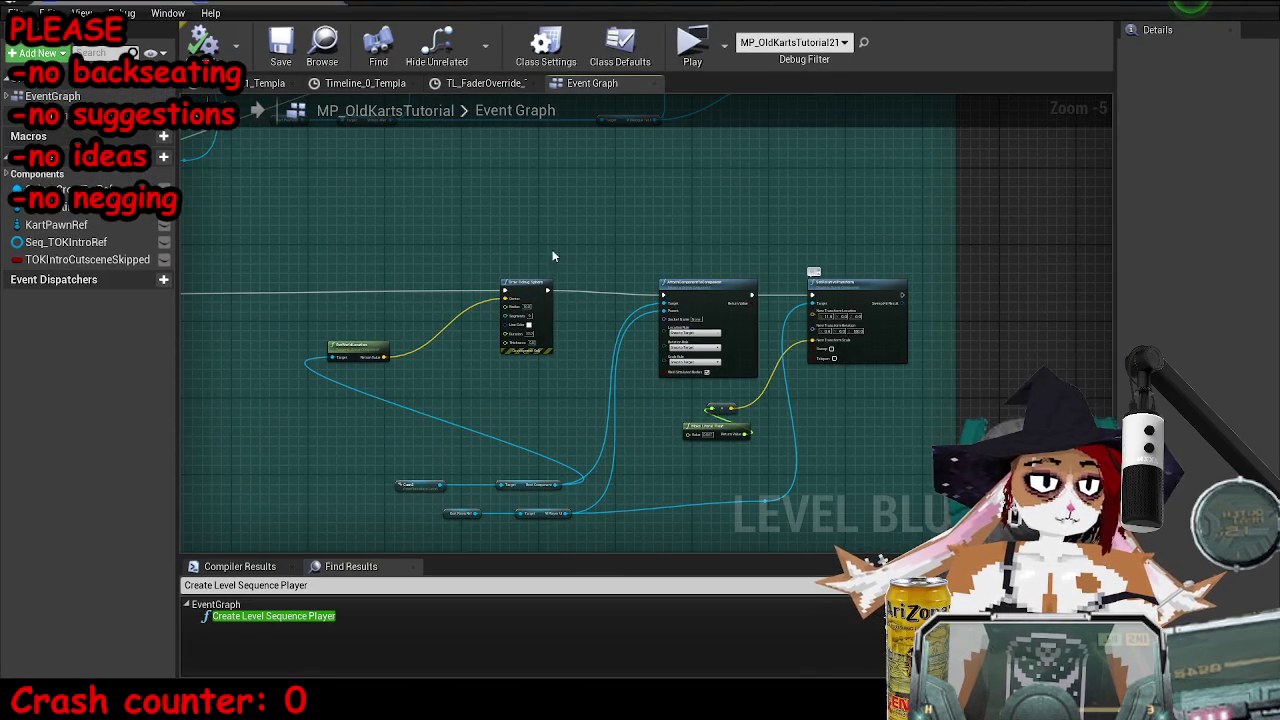
- Add a new Timeline node named Timeline_2
right_click(552, 255)
text(tmne)
text(rtimel)
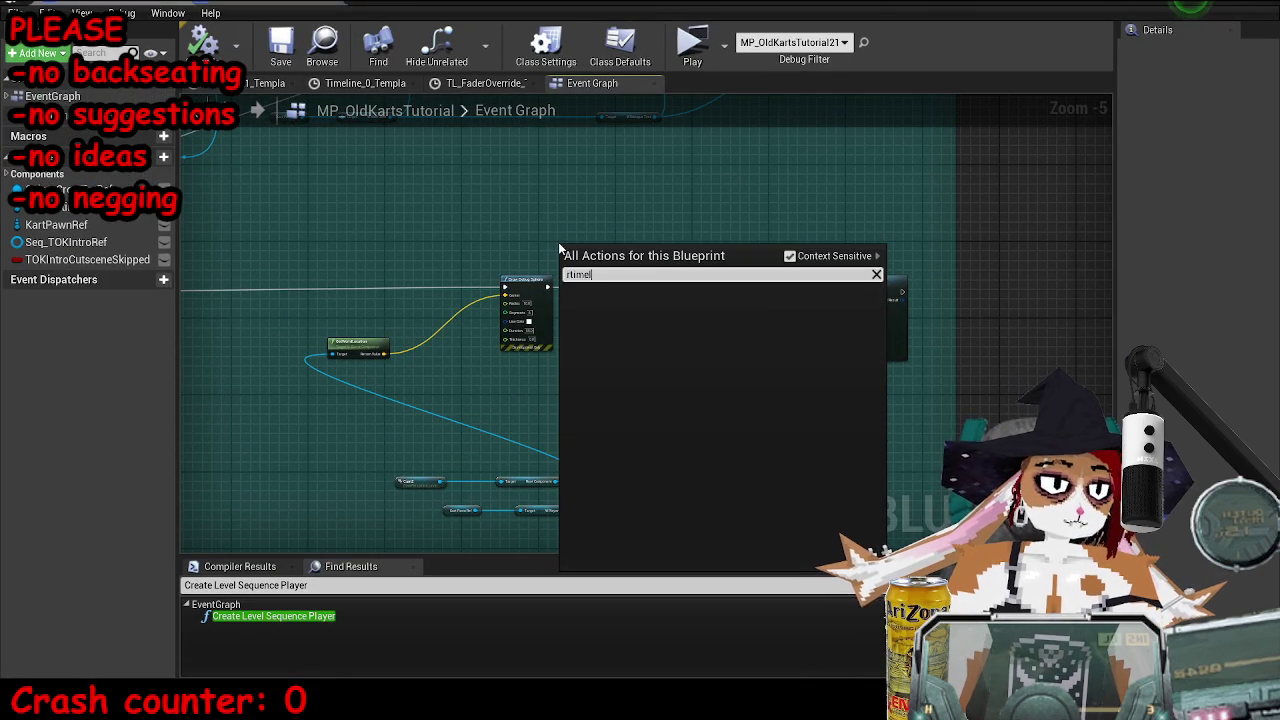
text(timeline)
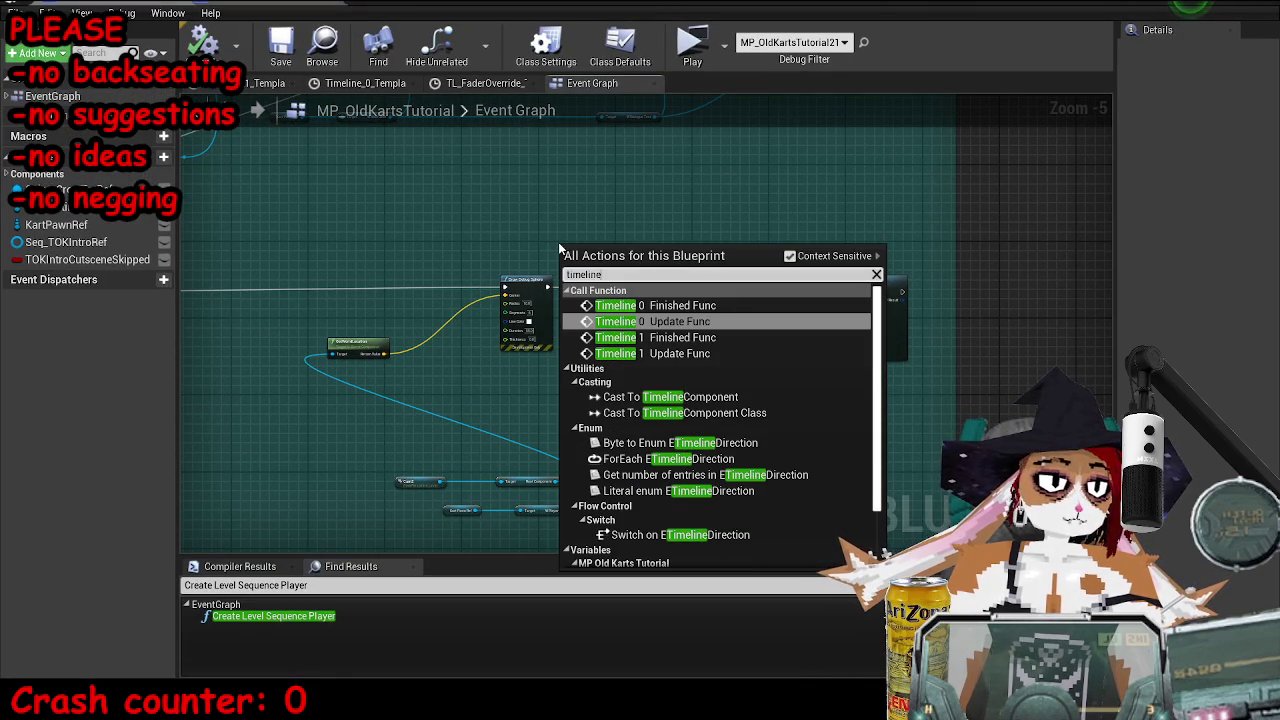
scroll(687, 533, down, 3)
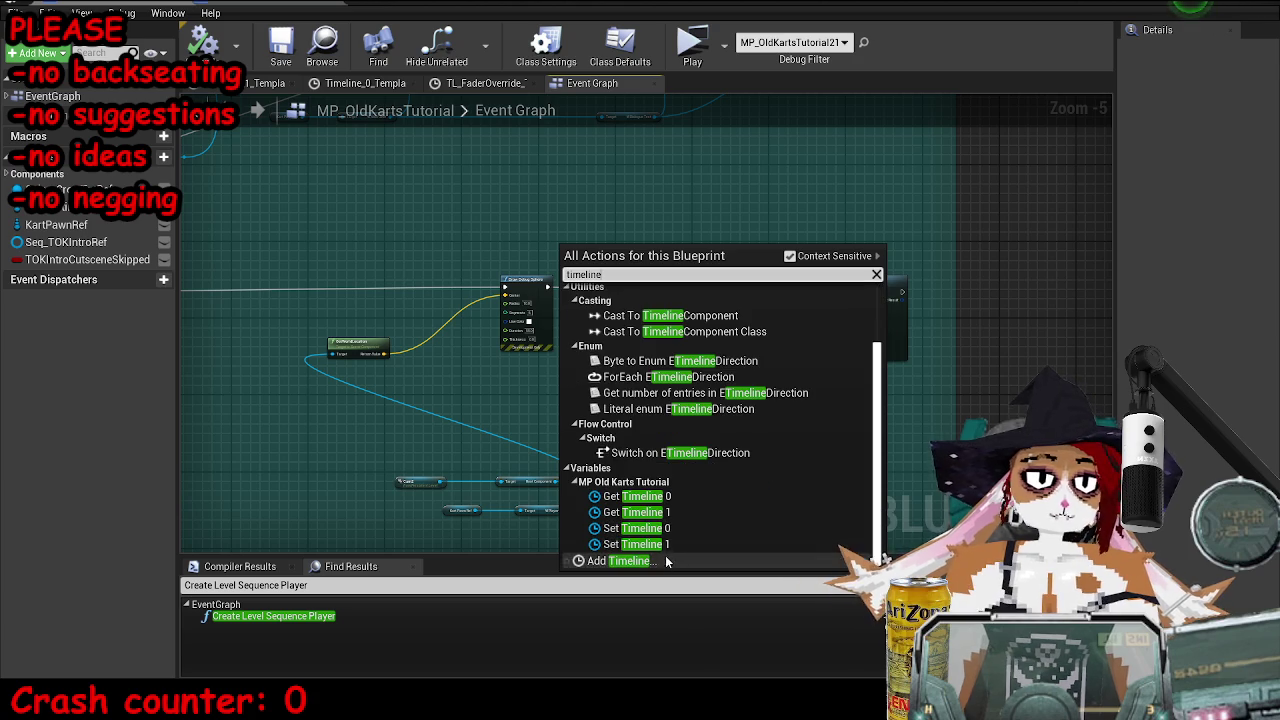
click(640, 556)
scroll(634, 264, up, 6)
click(634, 264)
- Insert a Sequence node into the execution chain
drag(419, 404, 330, 385)
text(sequence)
key(Return)
drag(407, 388, 241, 349)
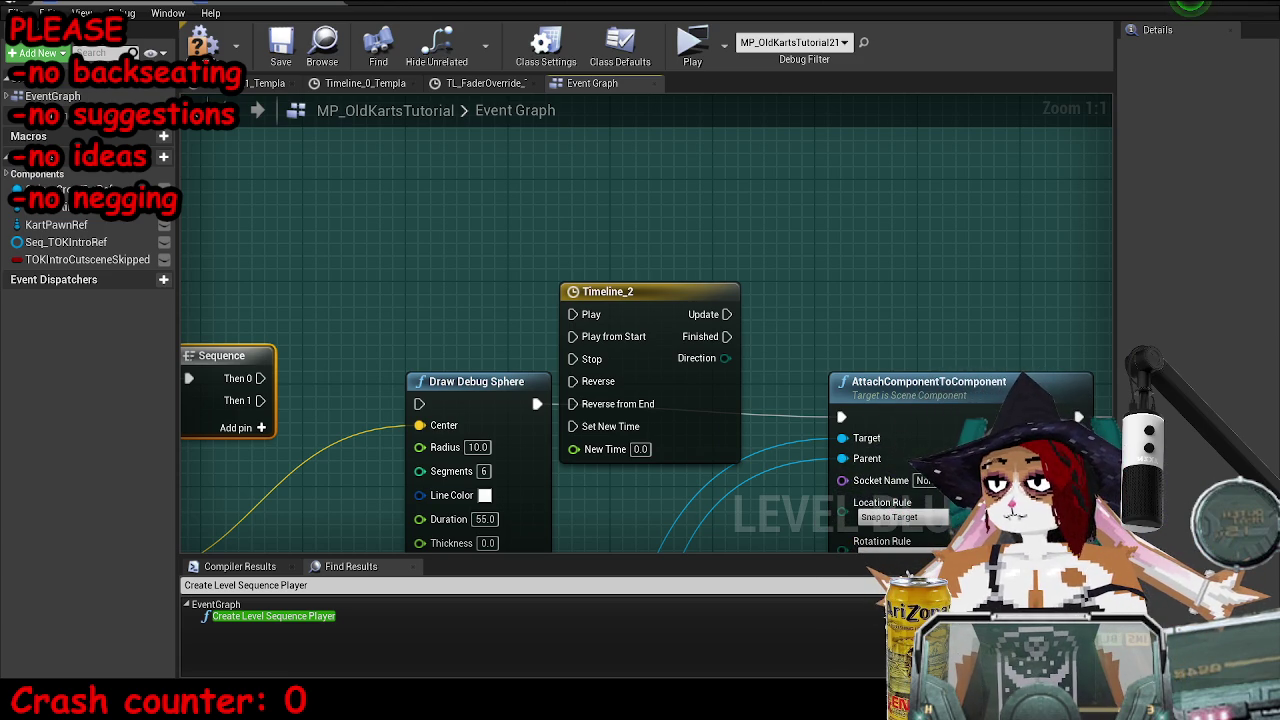
- Wire Sequence Then 1 to the attach step and Then 0 to Timeline_2
drag(390, 302, 471, 300)
drag(877, 412, 923, 411)
drag(560, 390, 560, 115)
mouse_move(342, 386)
mouse_down()
mouse_move(597, 331)
mouse_move(643, 345)
mouse_up()
key(Escape)
drag(343, 399, 342, 387)
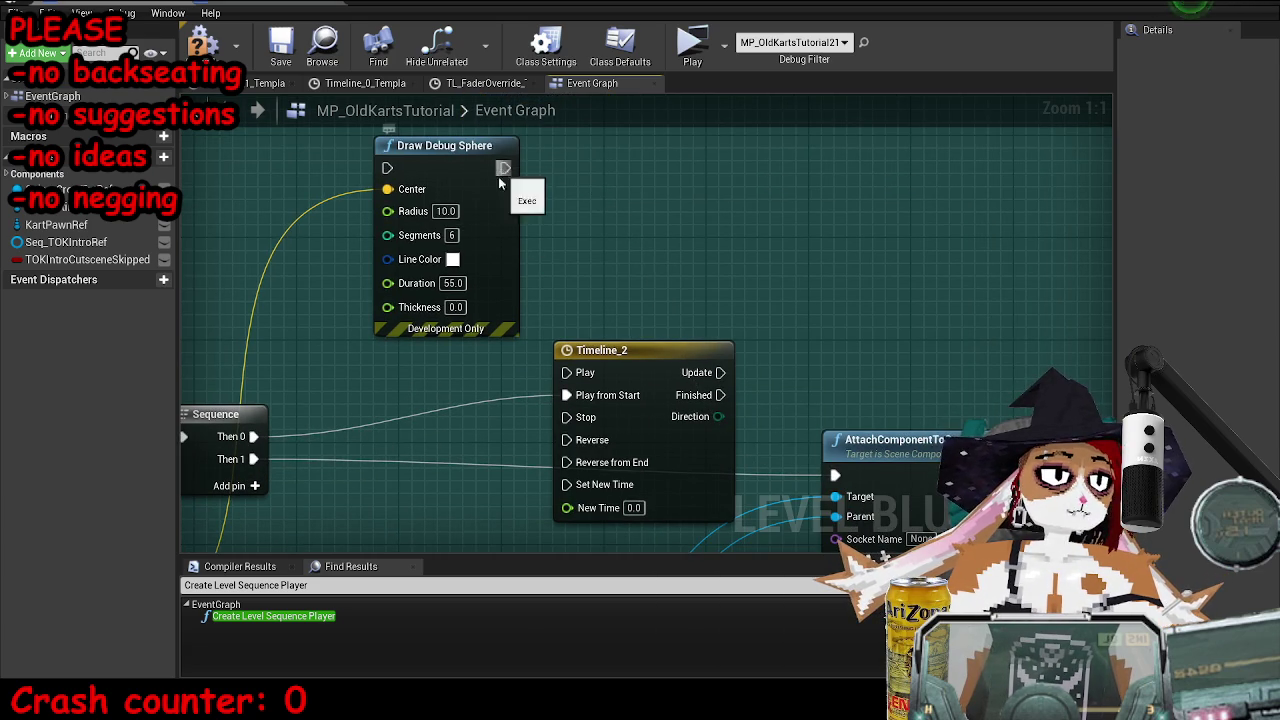
- Drive Draw Debug Sphere from Timeline_2's Update with Duration 0.0, then save
drag(500, 182, 885, 169)
drag(620, 350, 425, 158)
drag(527, 181, 533, 182)
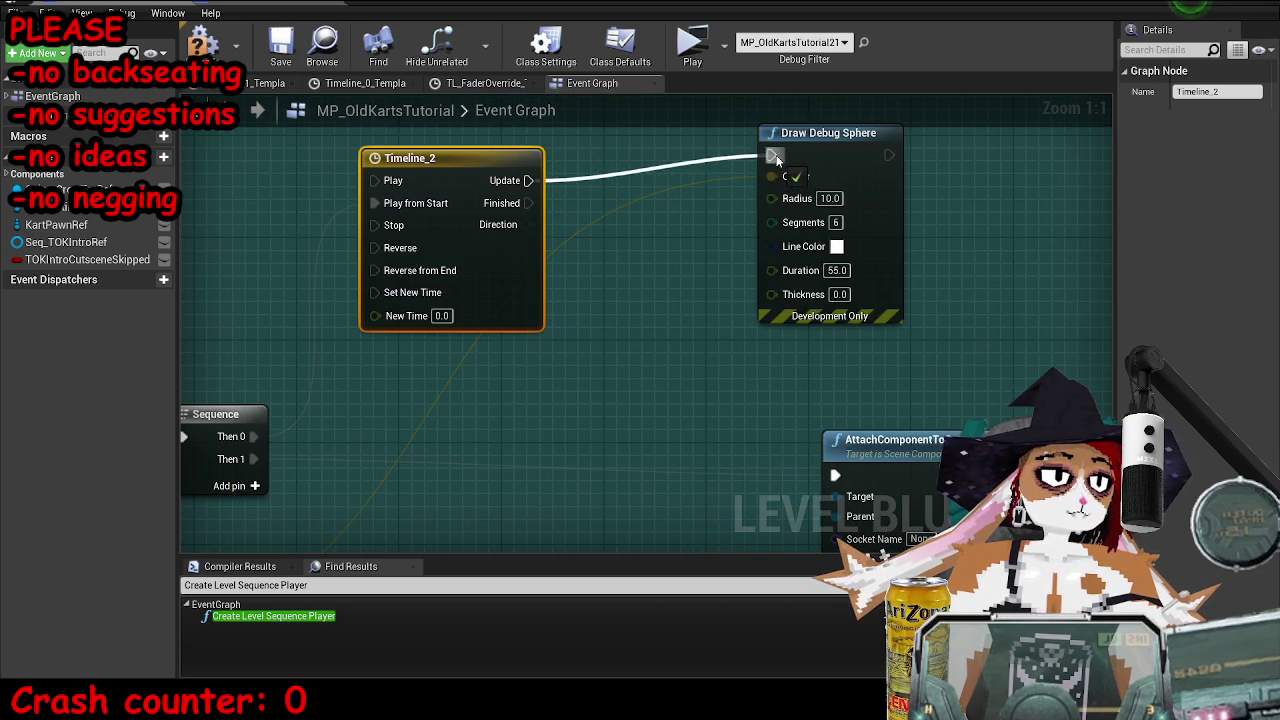
drag(777, 160, 776, 158)
click(845, 270)
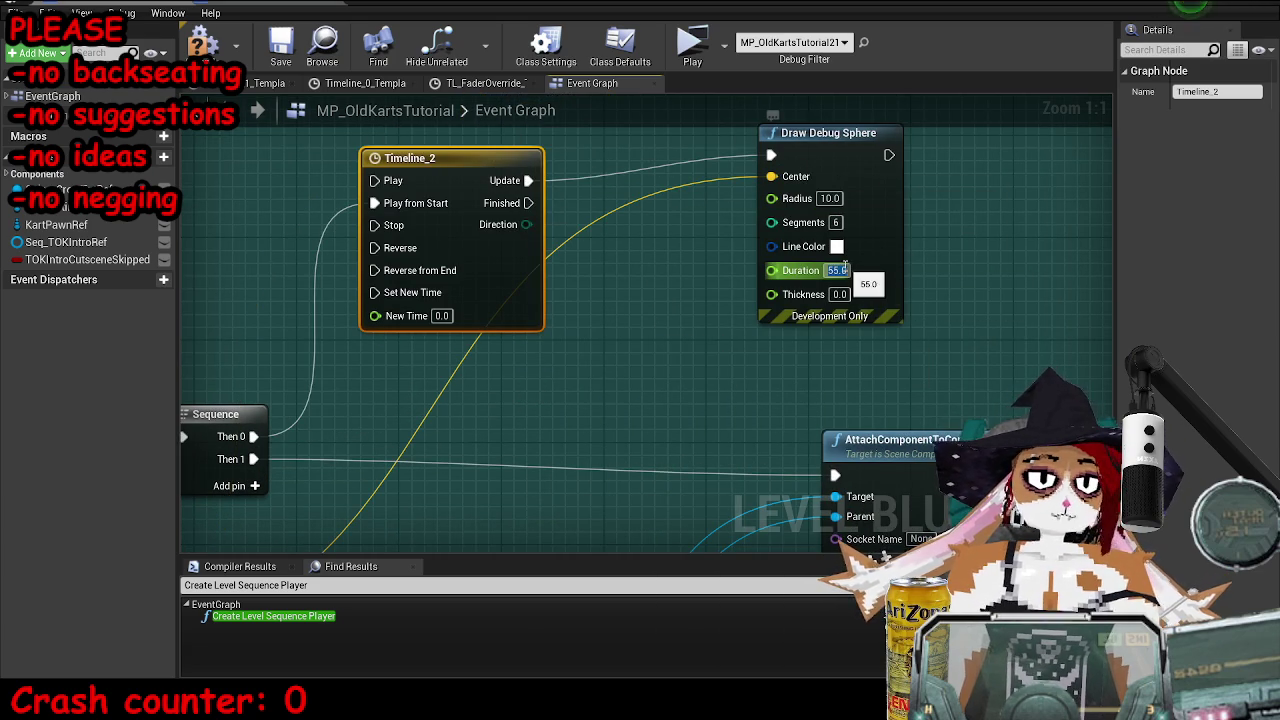
click(280, 45)
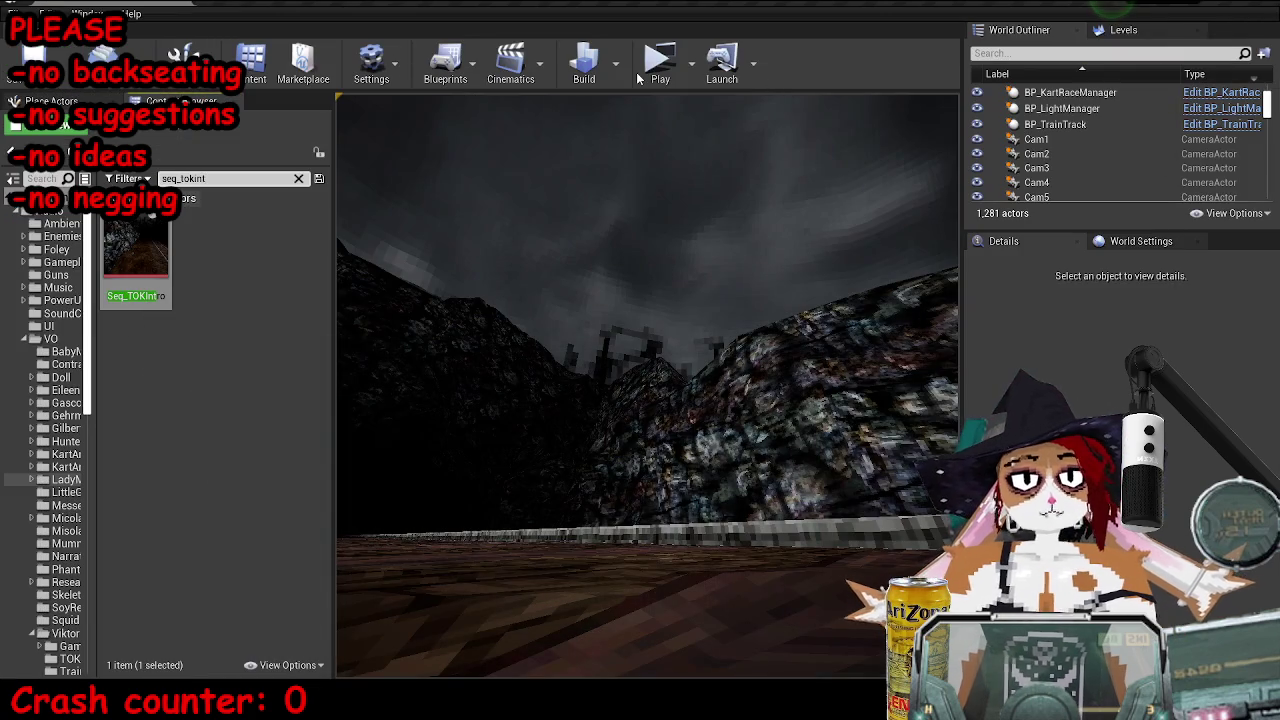
- Play-test the cutscene with the timeline-driven debug sphere
click(656, 68)
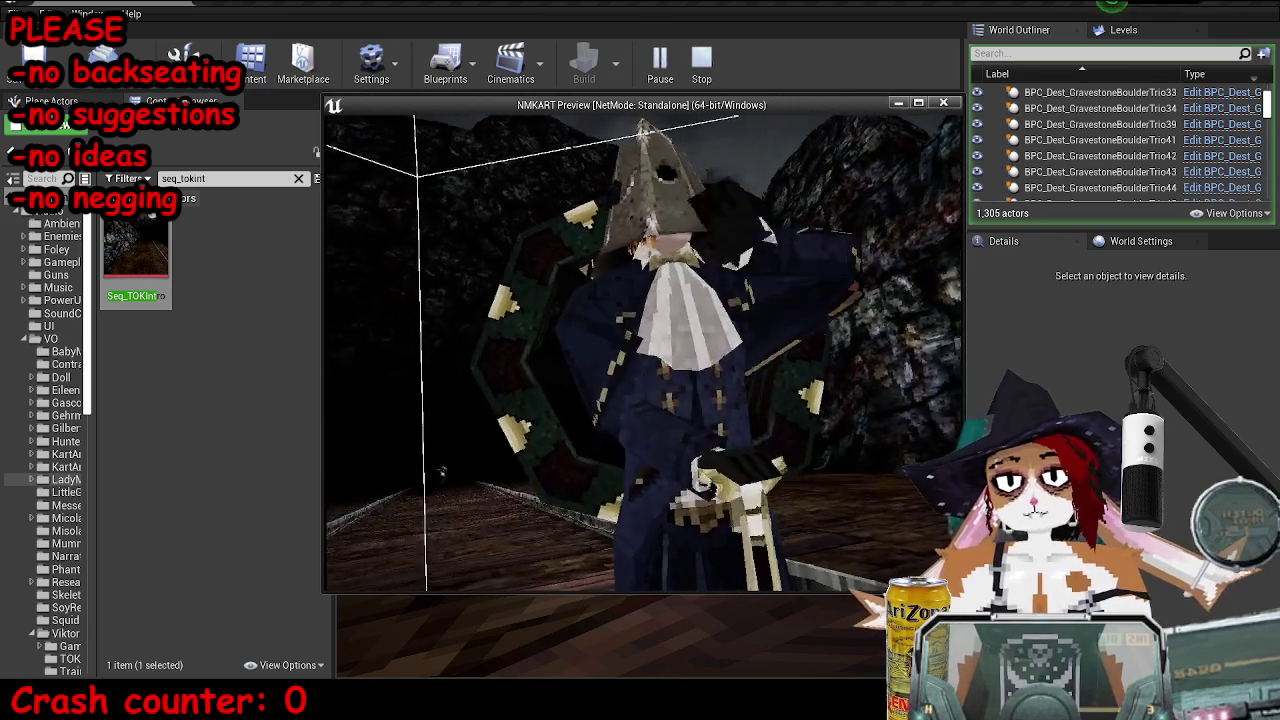
key(Escape)
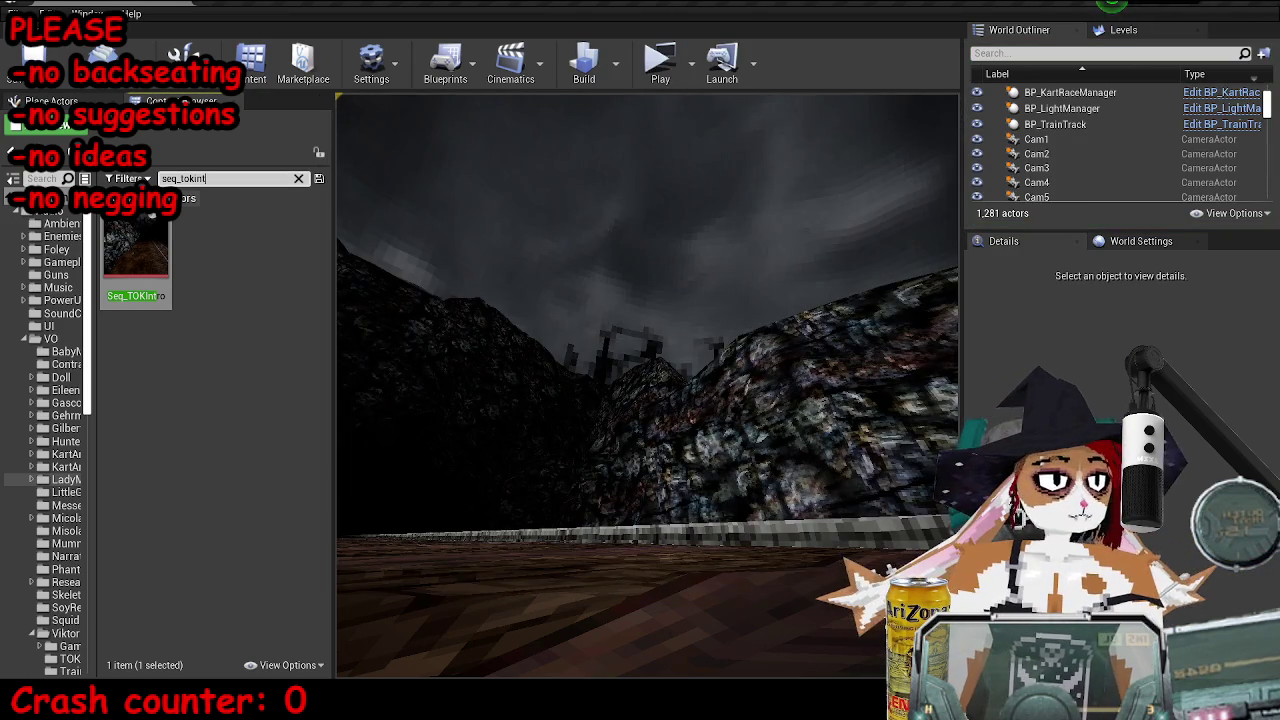
key(alt+Tab)
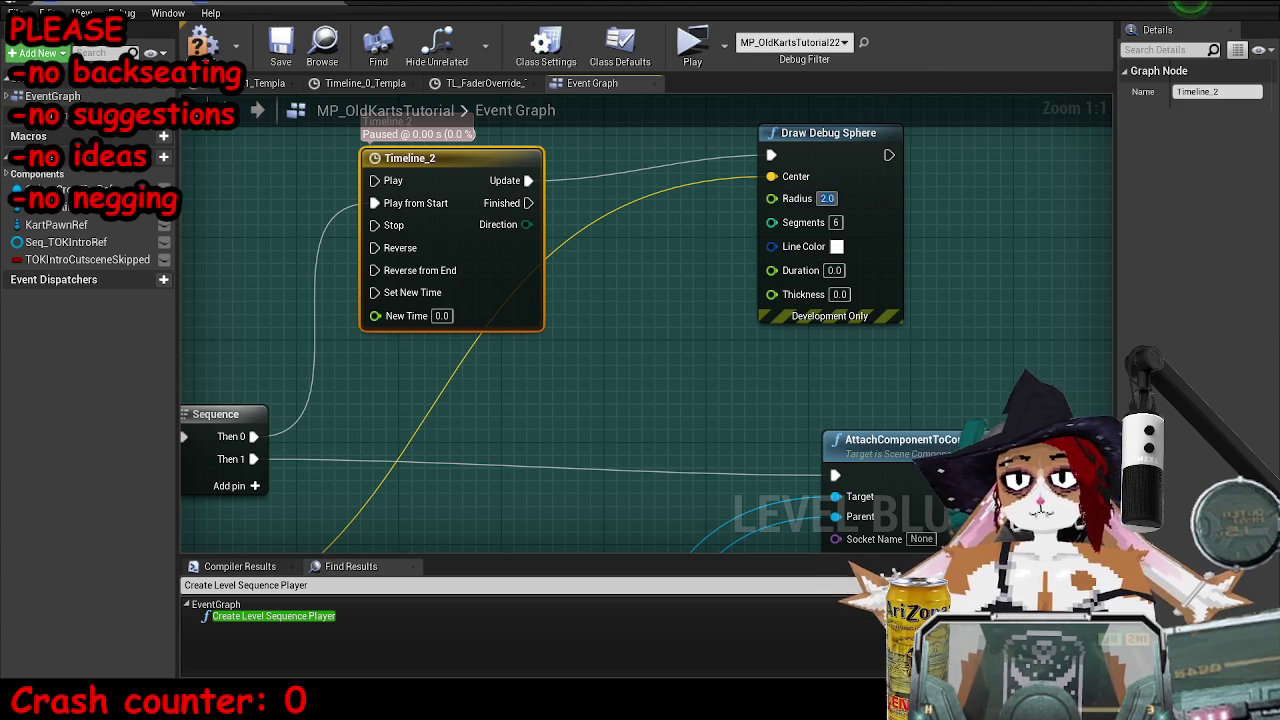
key(alt+Tab)
- Run a standalone play-test at slomo 1, toggling wireframe, lit view and the debug camera
key(alt+p)
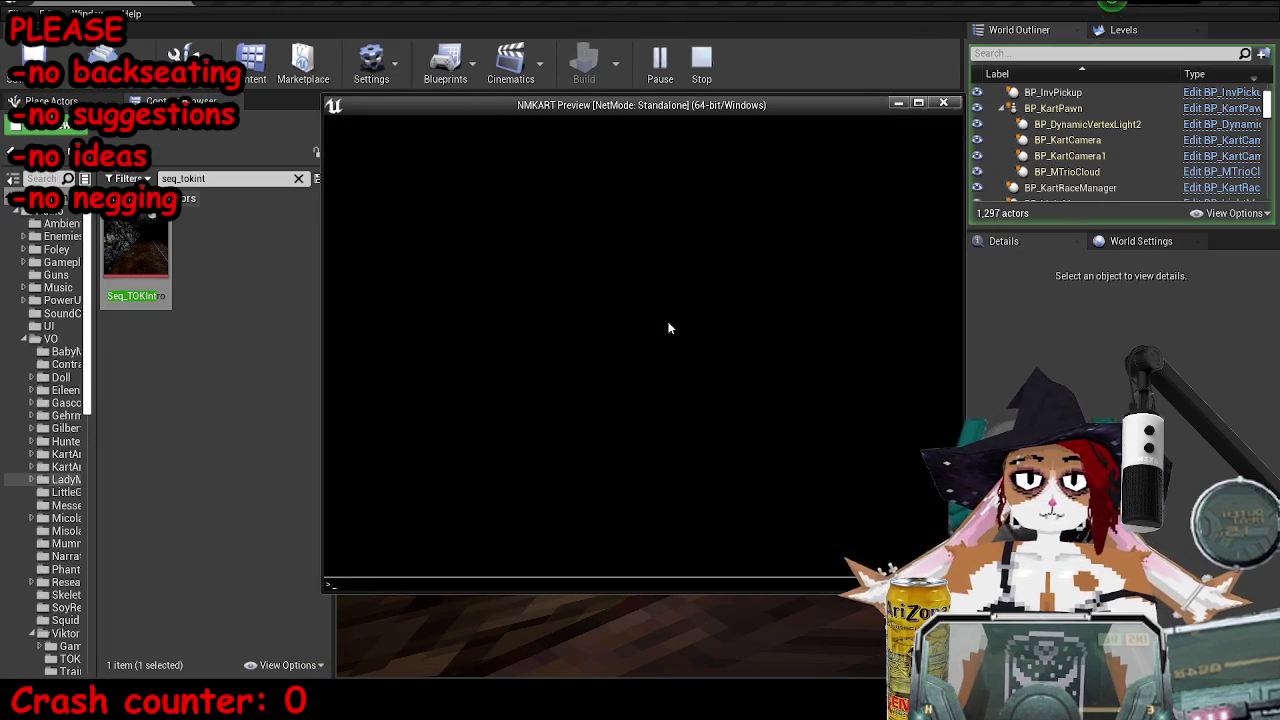
key(grave)
key(Up)
key(Up)
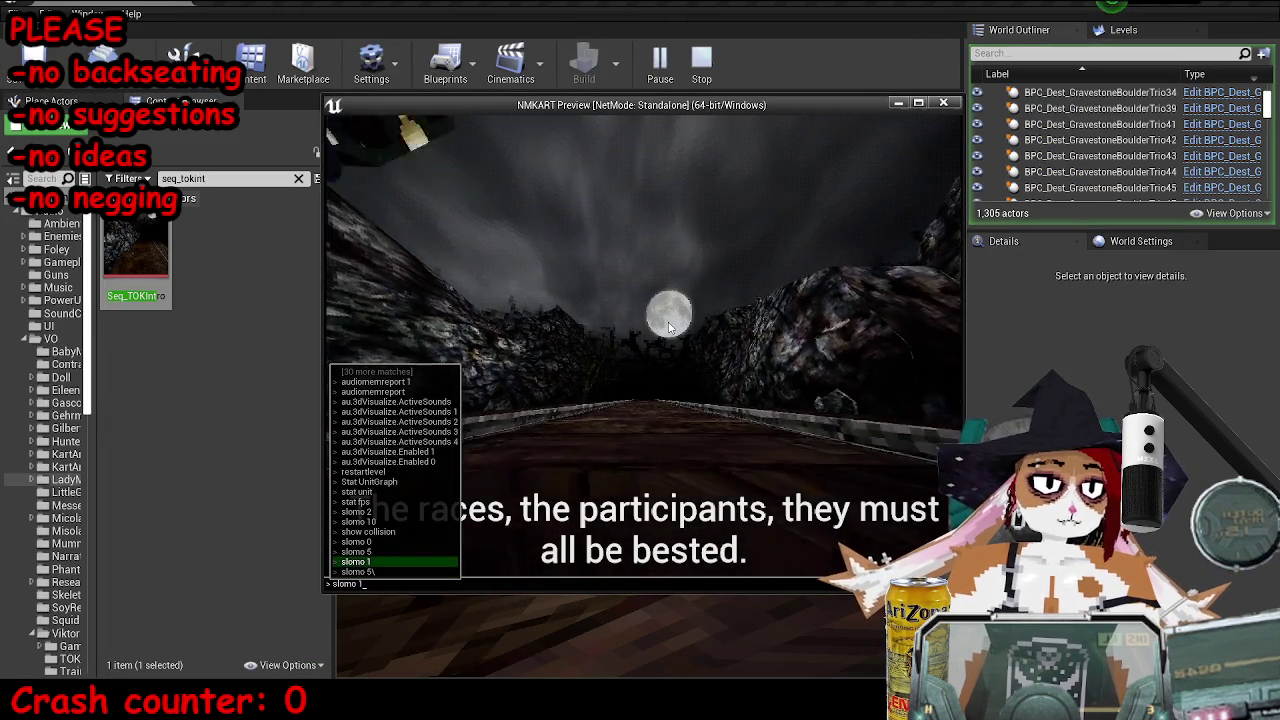
key(Return)
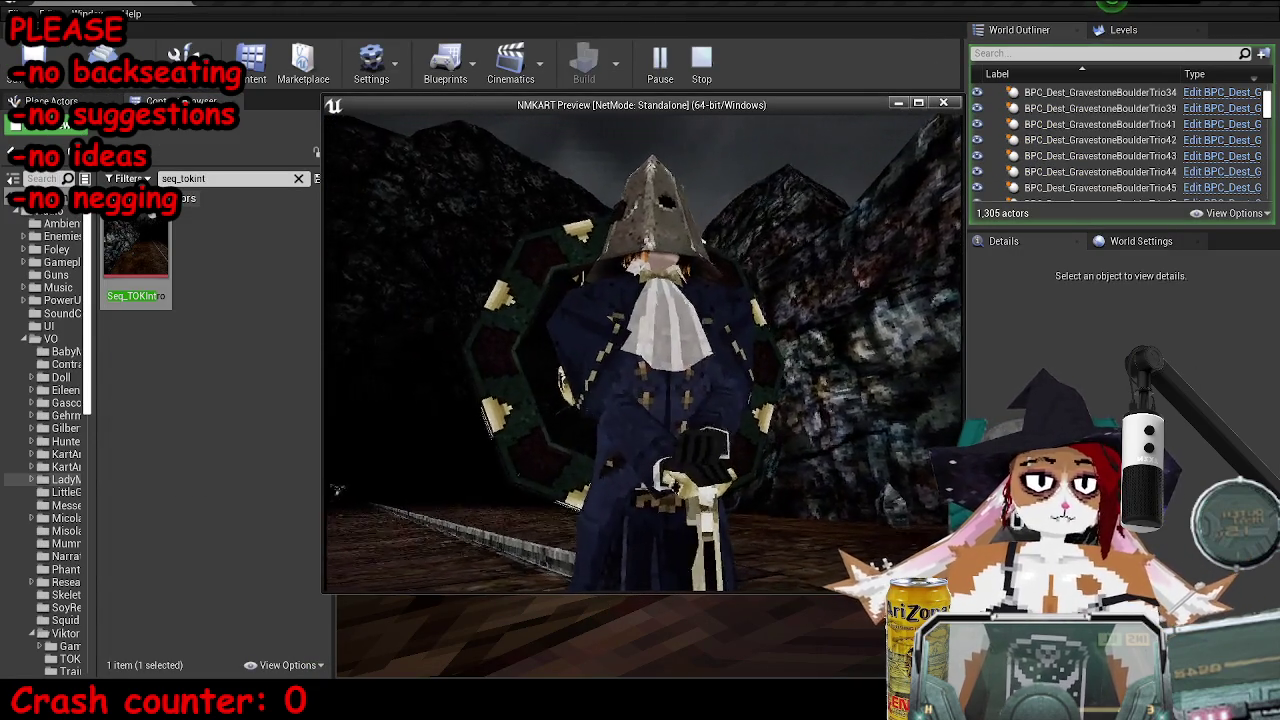
key(F1)
key(F3)
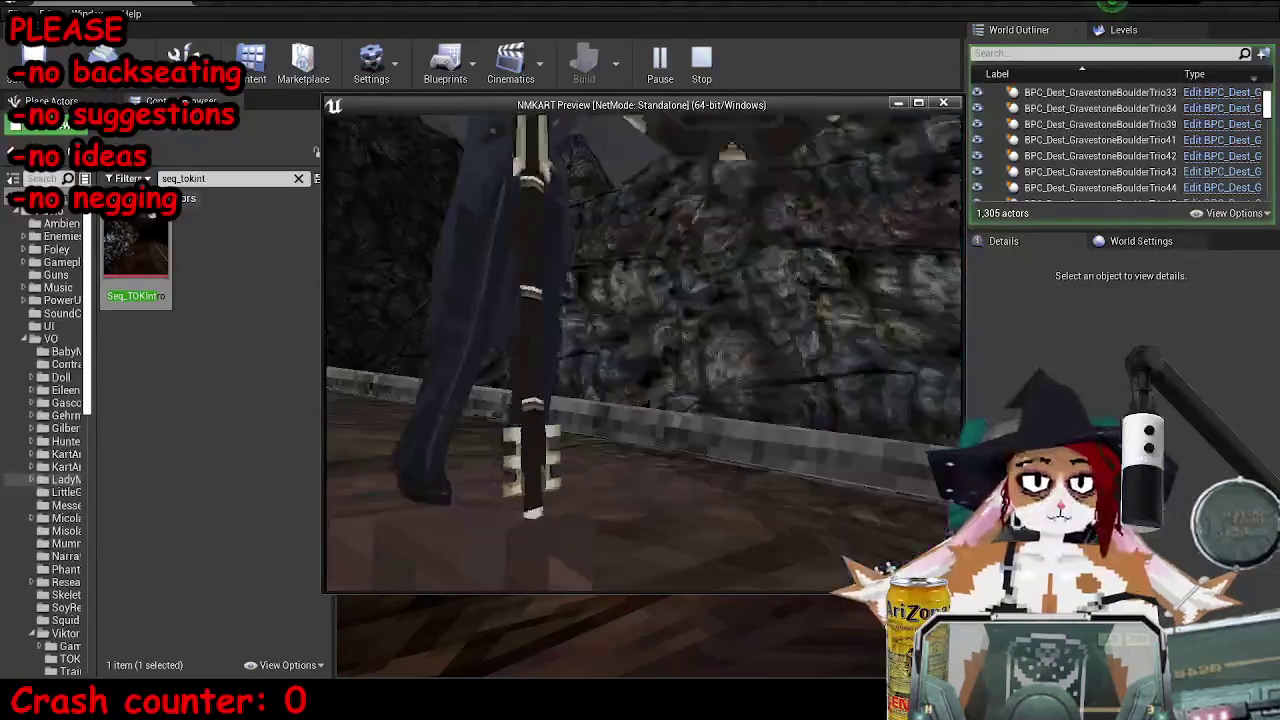
key(semicolon)
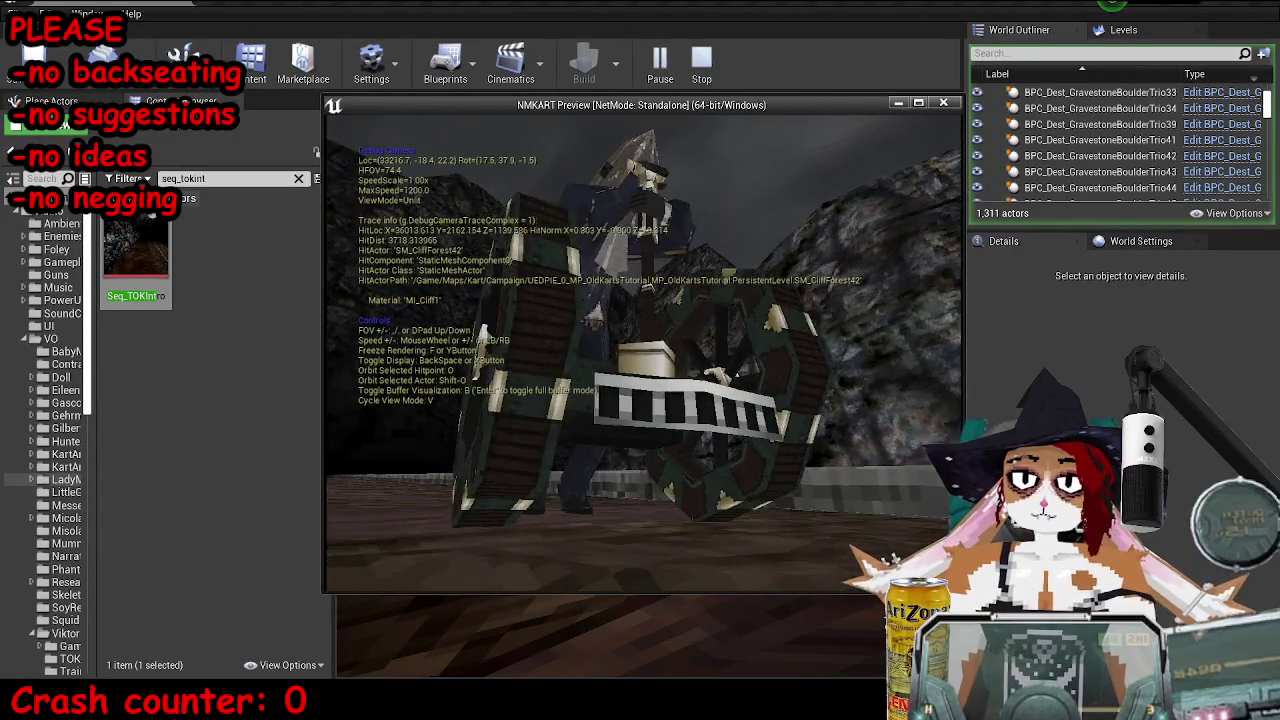
key(Escape)
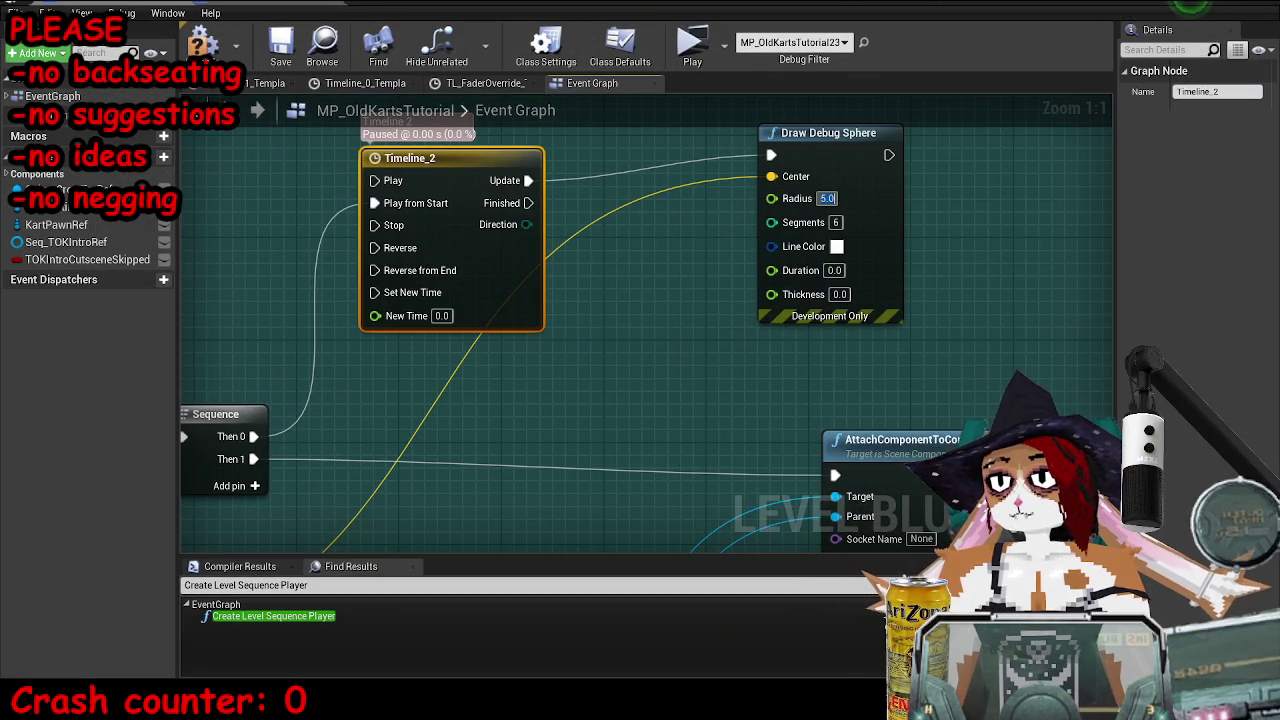
- Launch another standalone play-test and rerun slomo 1 in the console
key(alt+Tab)
key(alt+p)
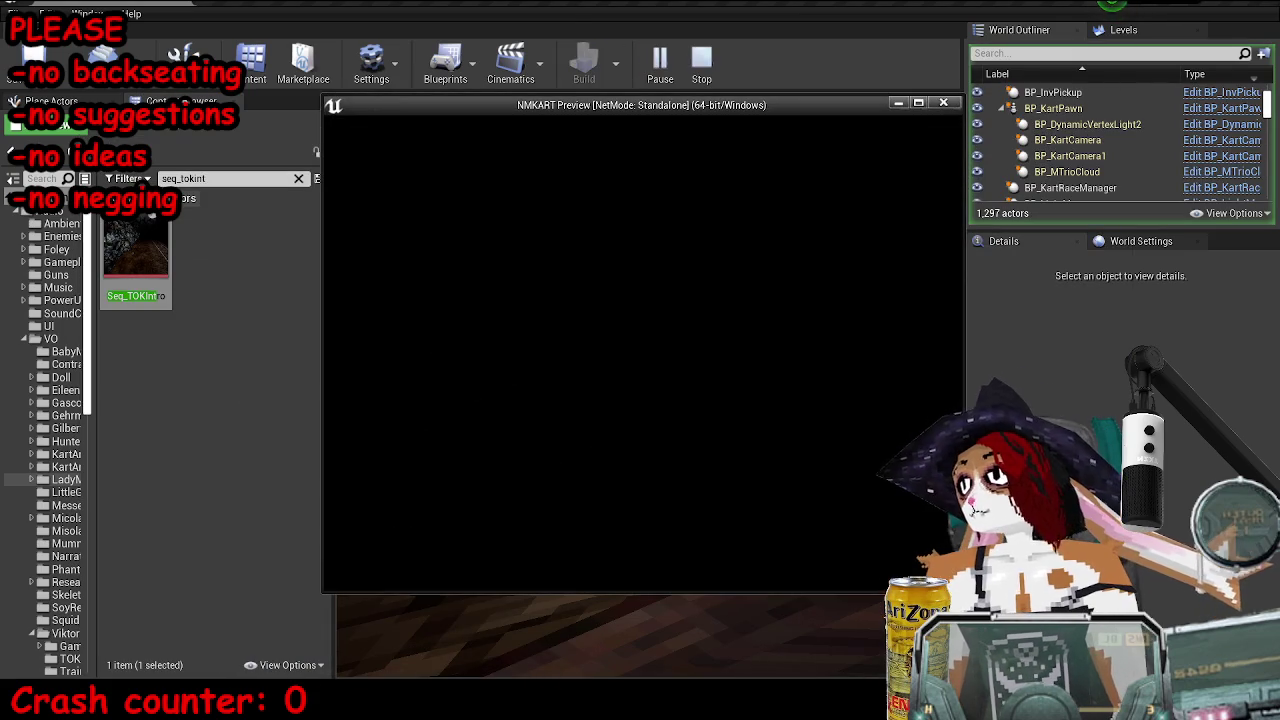
text(slomo 1)
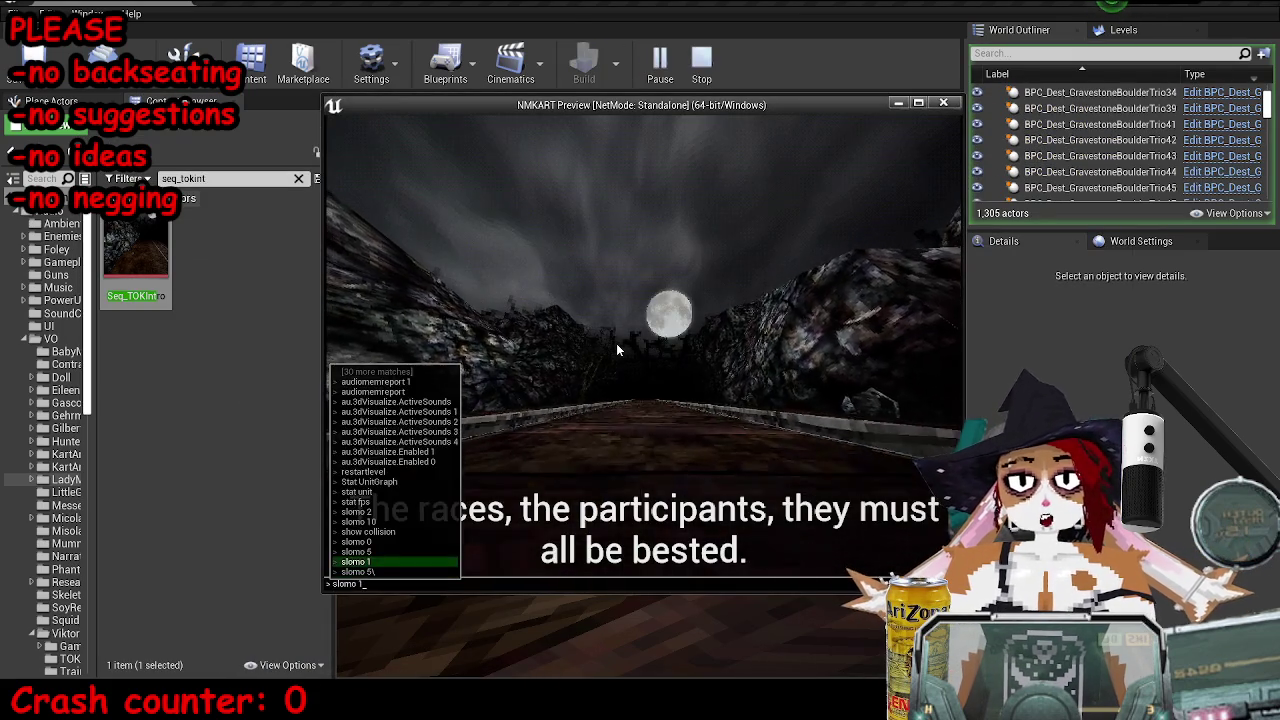
key(Return)
key(grave)
key(Up)
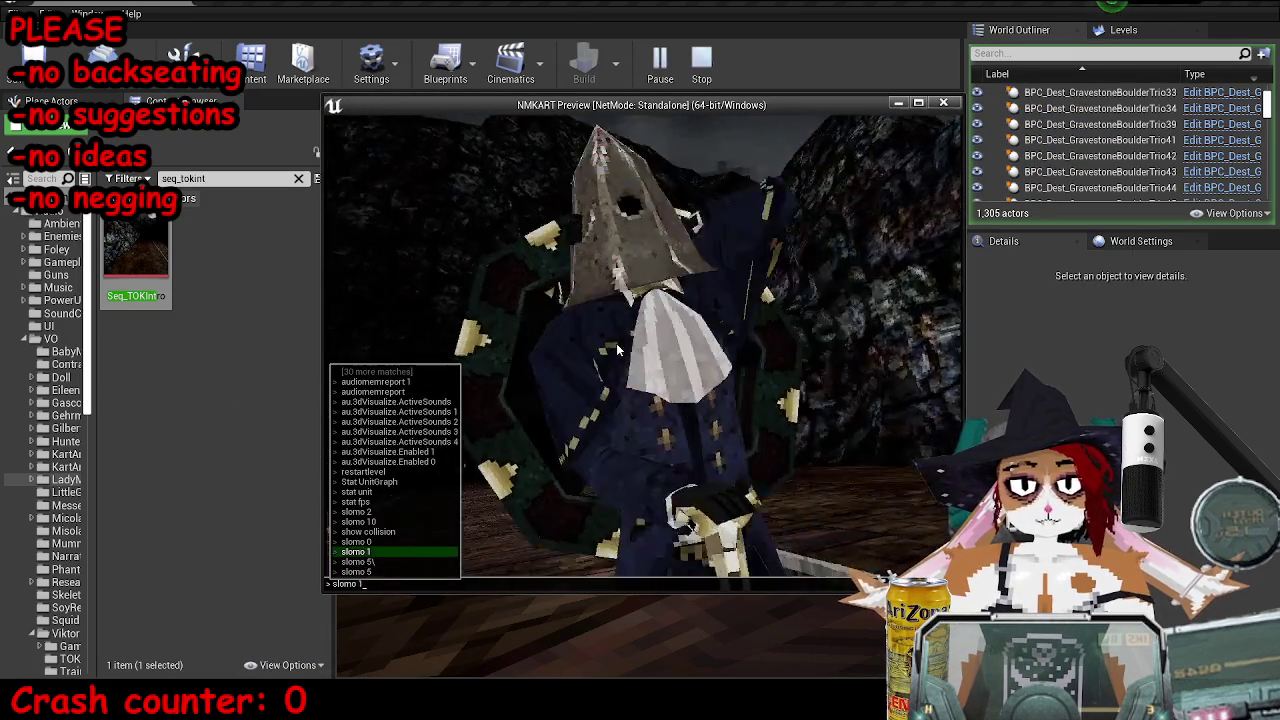
key(Return)
key(Escape)
- Play-test once more at slomo 1, then bring the Level Blueprint graph forward
key(alt+p)
key(grave)
key(Up)
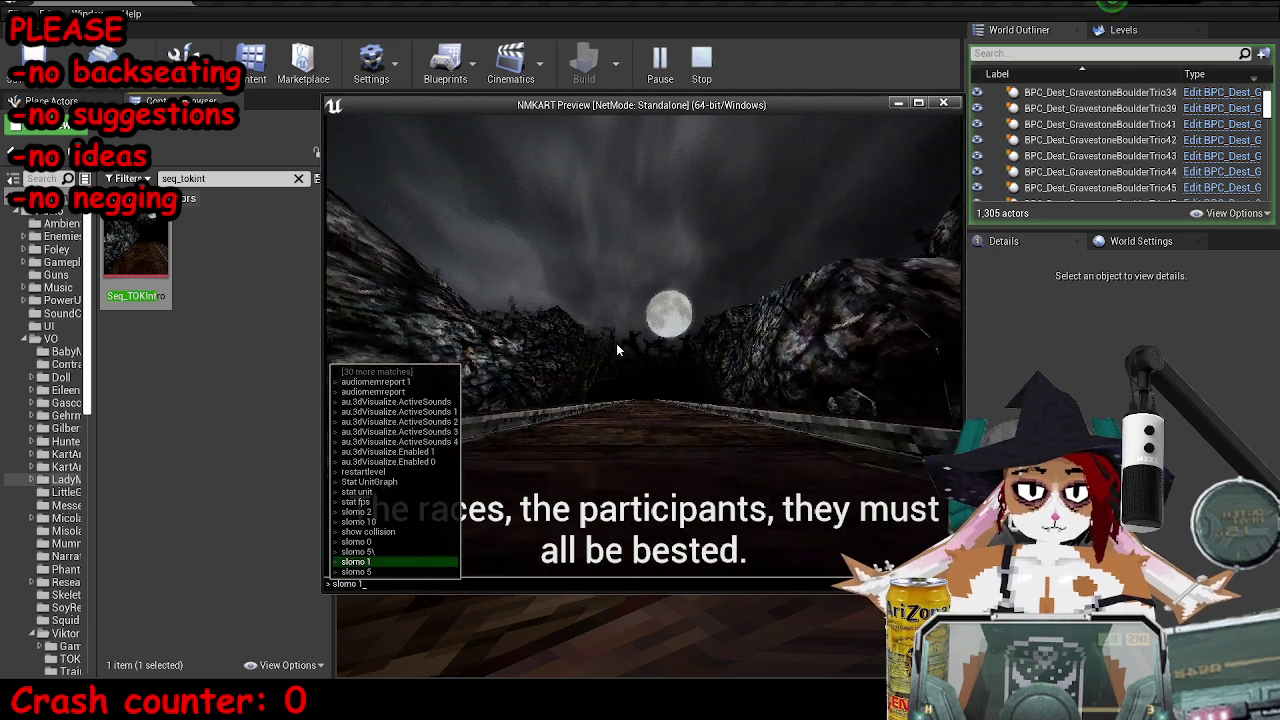
key(Return)
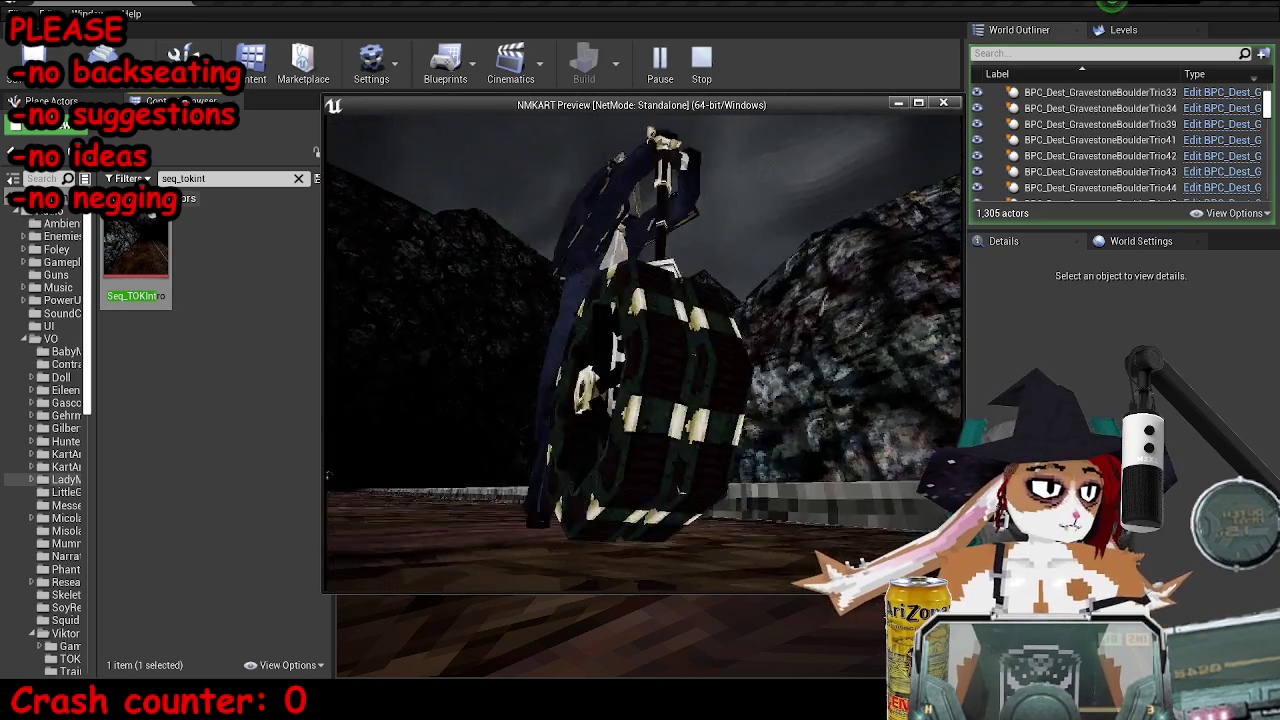
key(Escape)
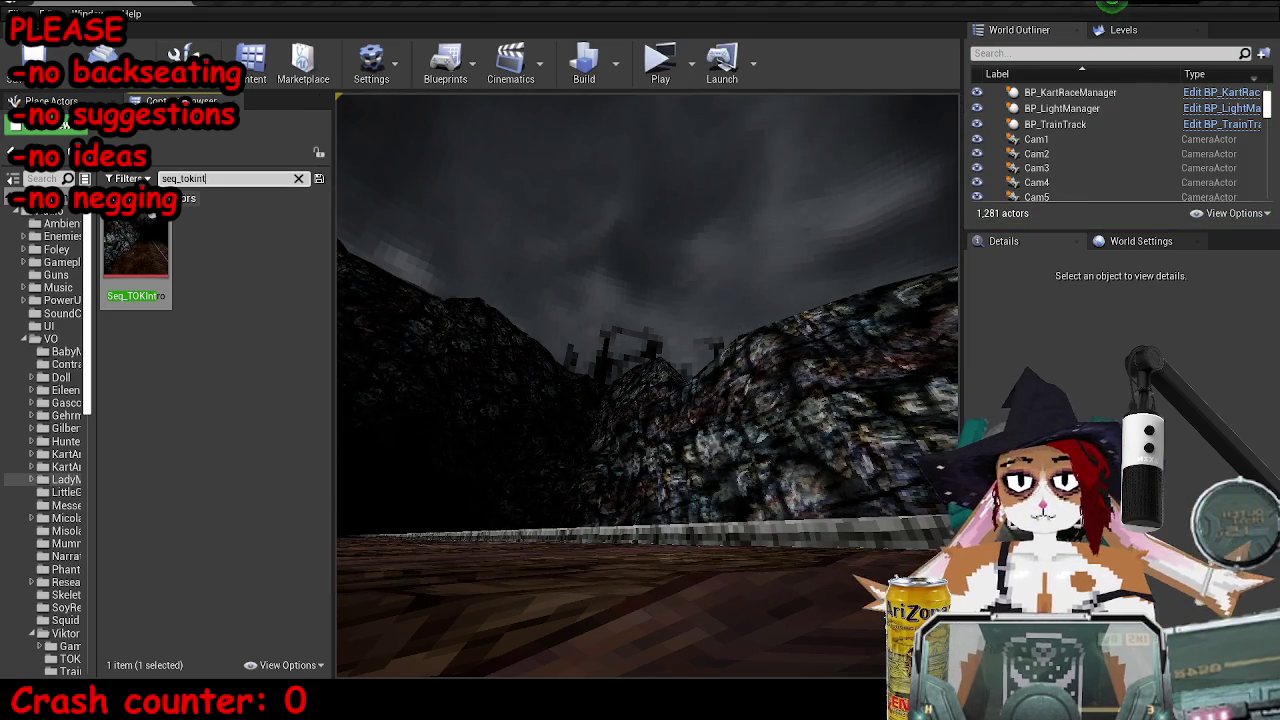
click(450, 628)
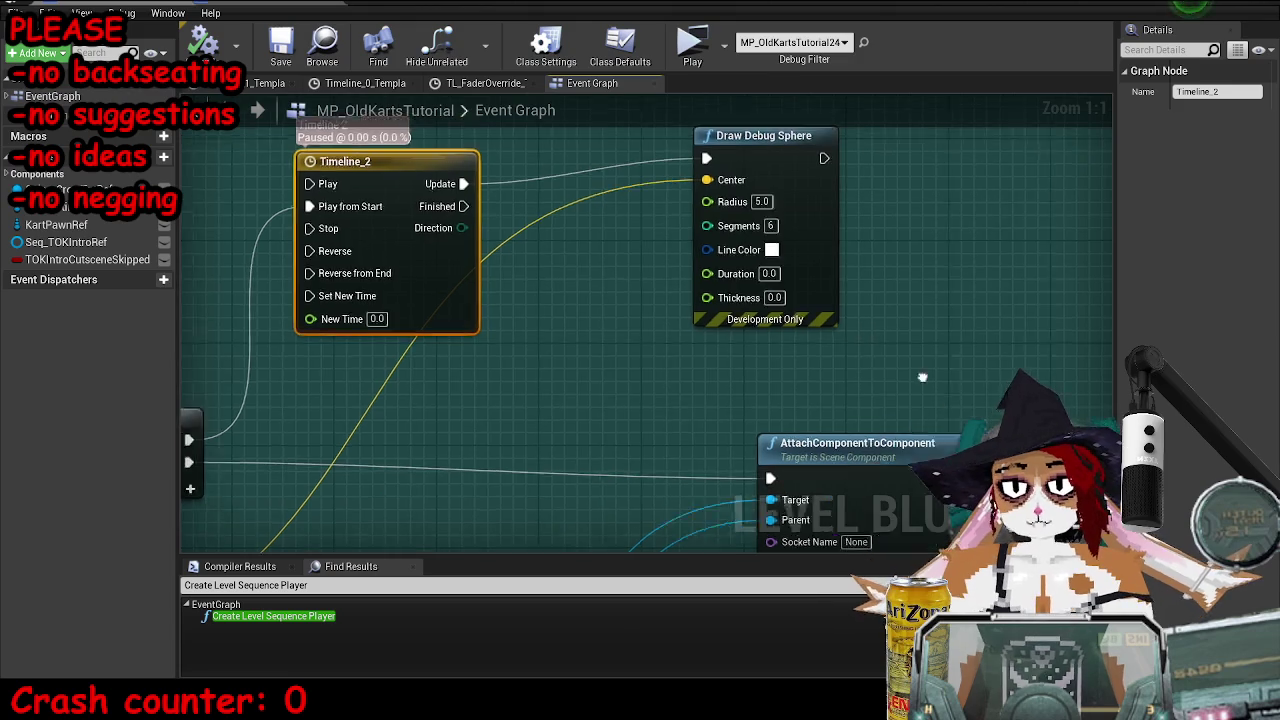
- Connect the camera cast output to GetWorldLocation's Target
scroll(922, 377, down, 4)
drag(640, 400, 782, 285)
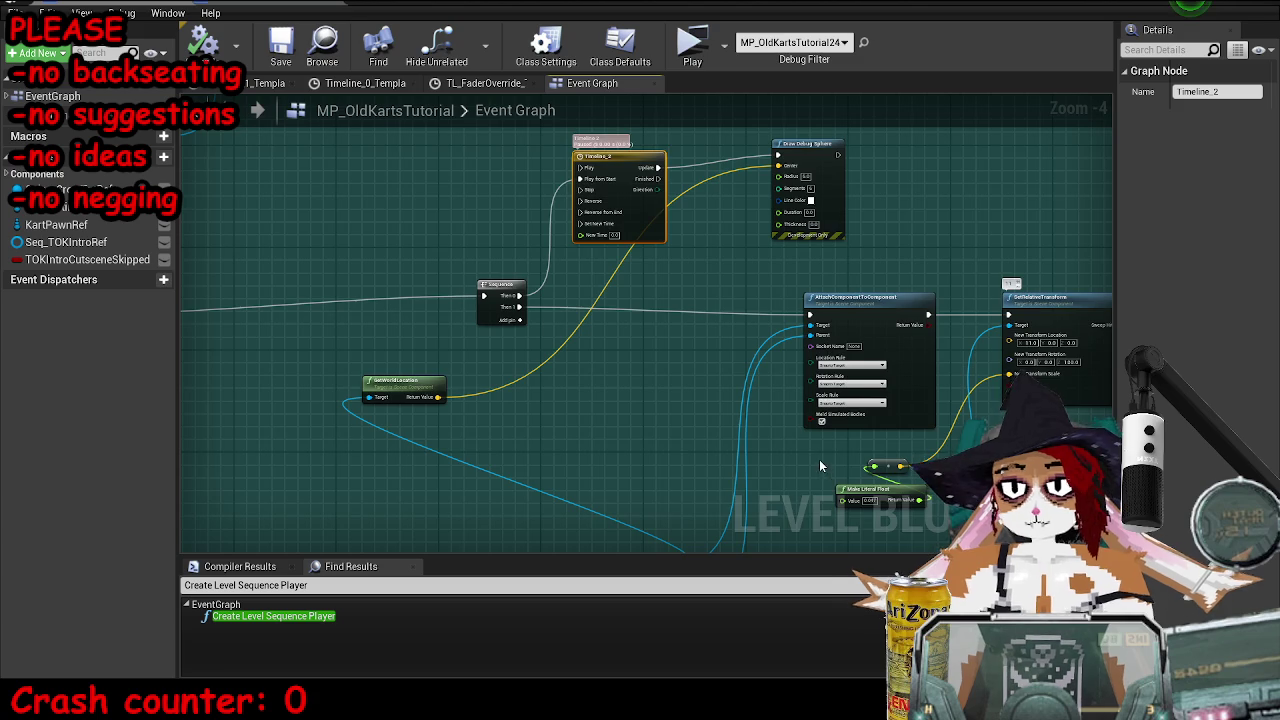
drag(820, 462, 684, 367)
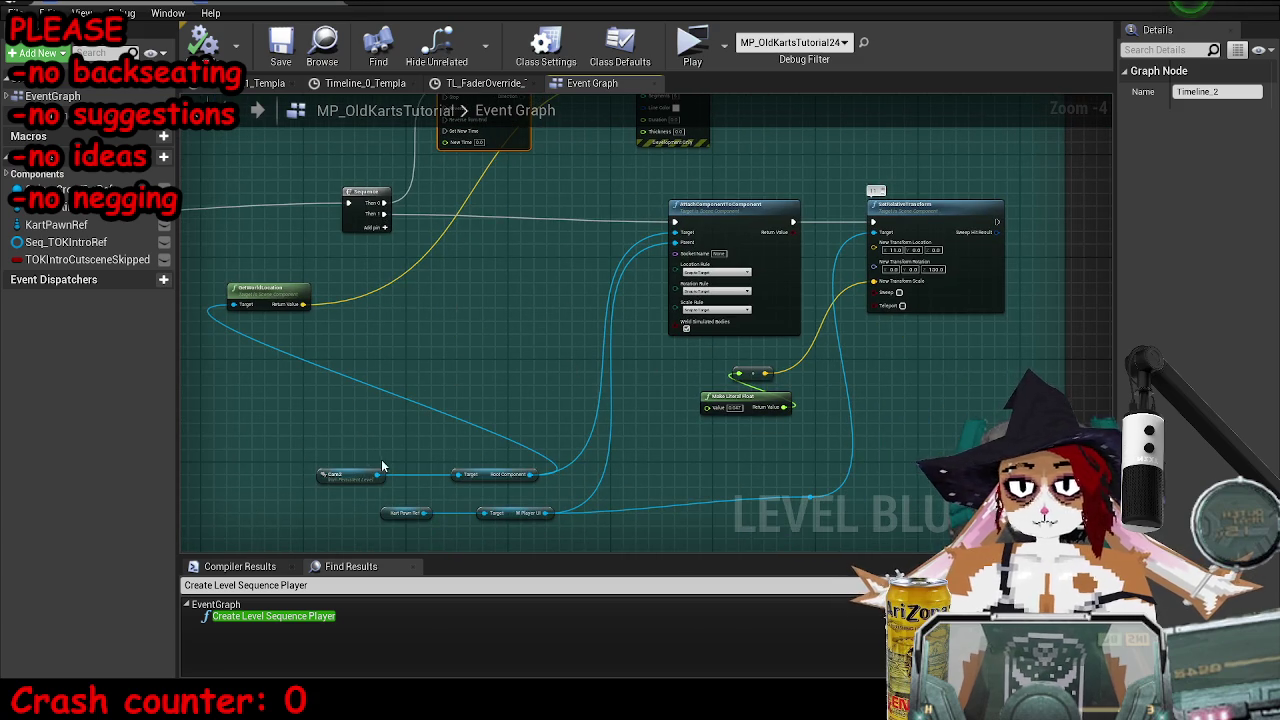
drag(377, 475, 381, 480)
drag(253, 326, 253, 304)
- Add GetActorLocation off the cast, feed it into Draw Debug Sphere's Center, and save
drag(376, 478, 412, 324)
text(get actor location)
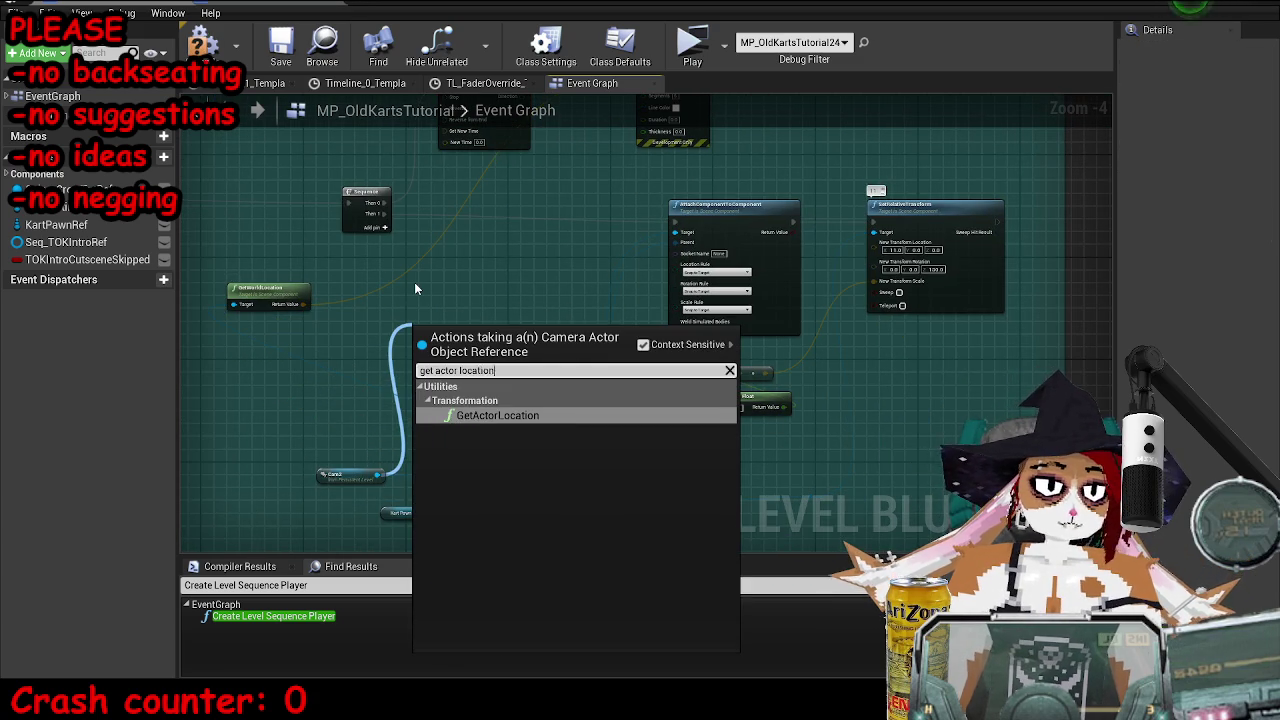
key(Return)
right_click(450, 295)
key(Escape)
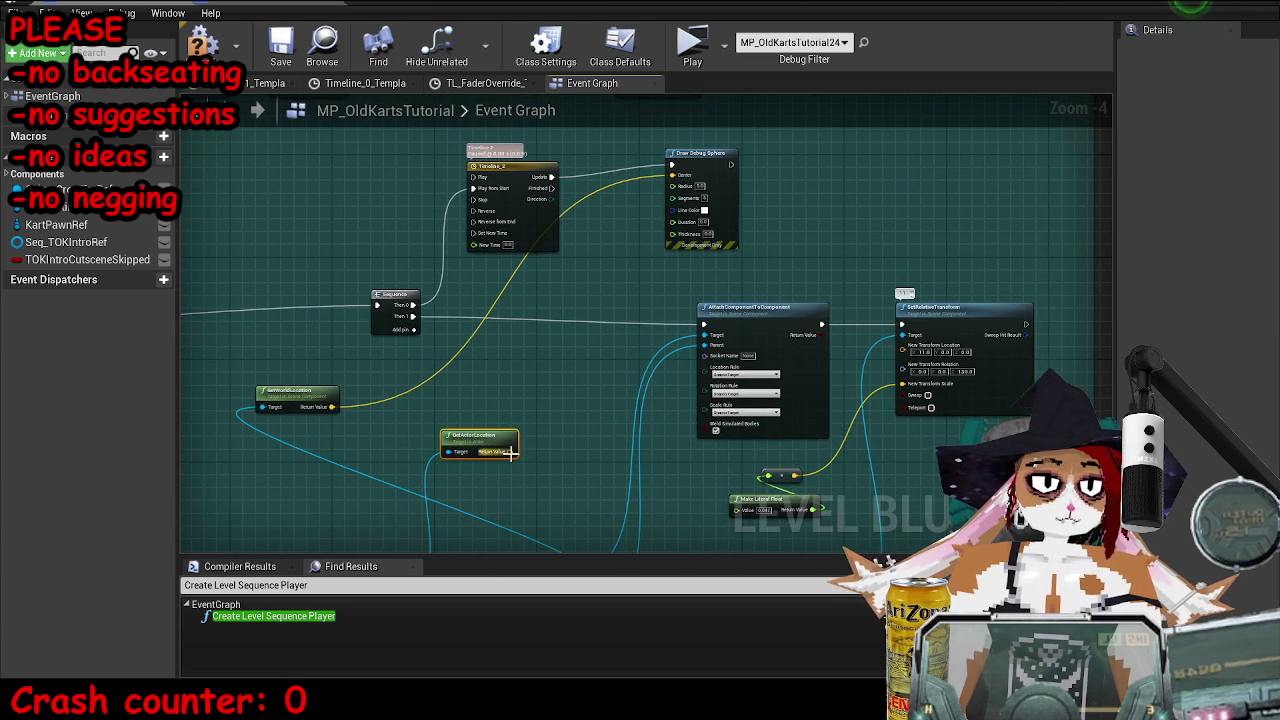
drag(541, 341, 676, 176)
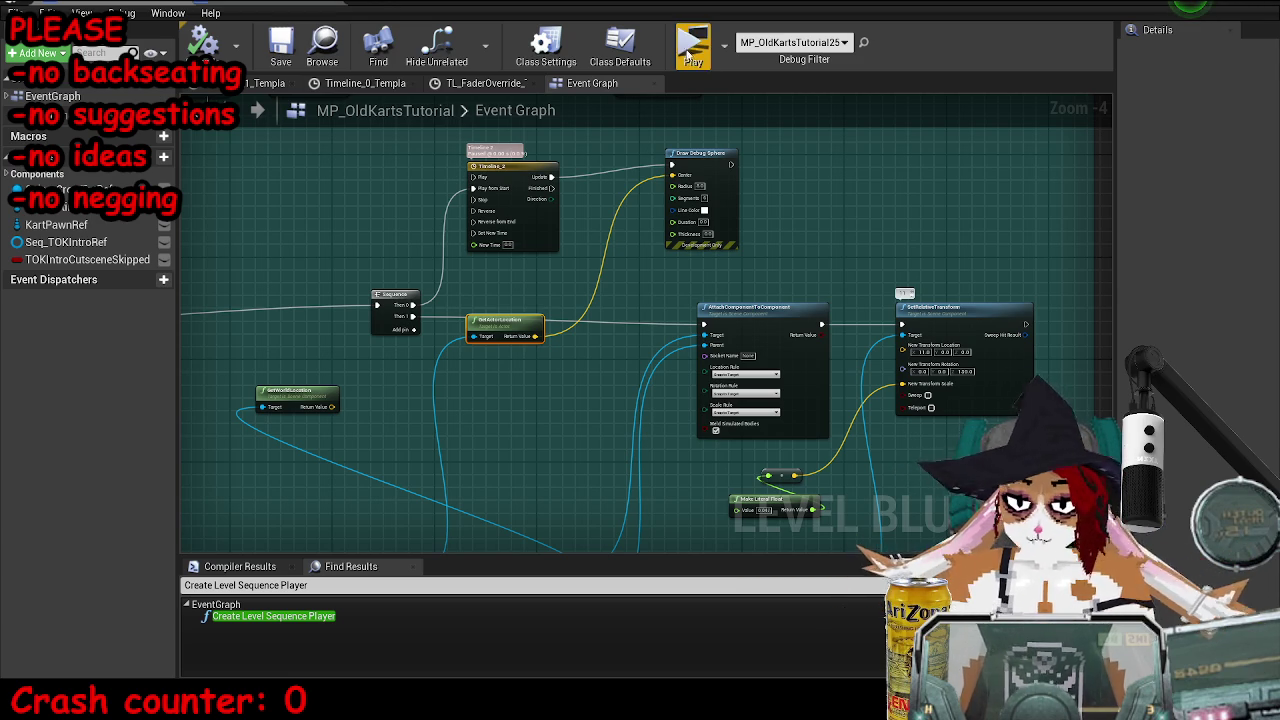
click(281, 45)
- Play-test the cutscene again, stop it, and select the timeline and debug sphere nodes
key(alt+Tab)
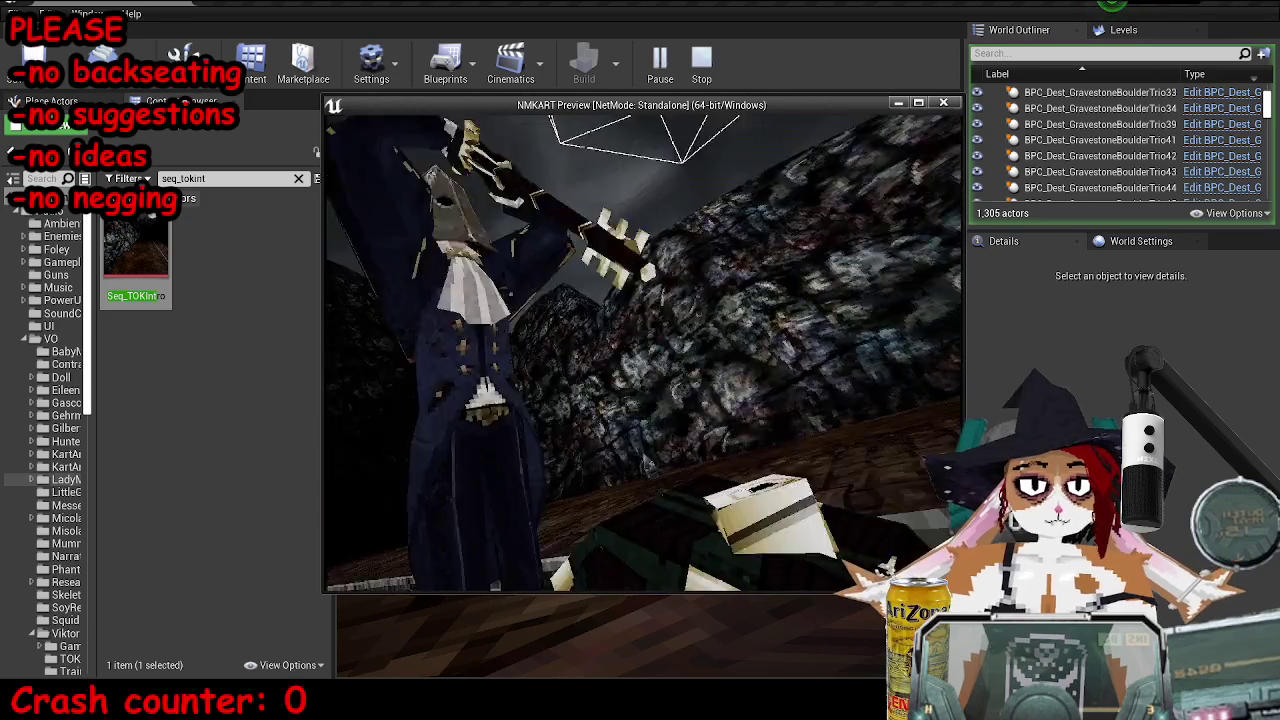
key(Escape)
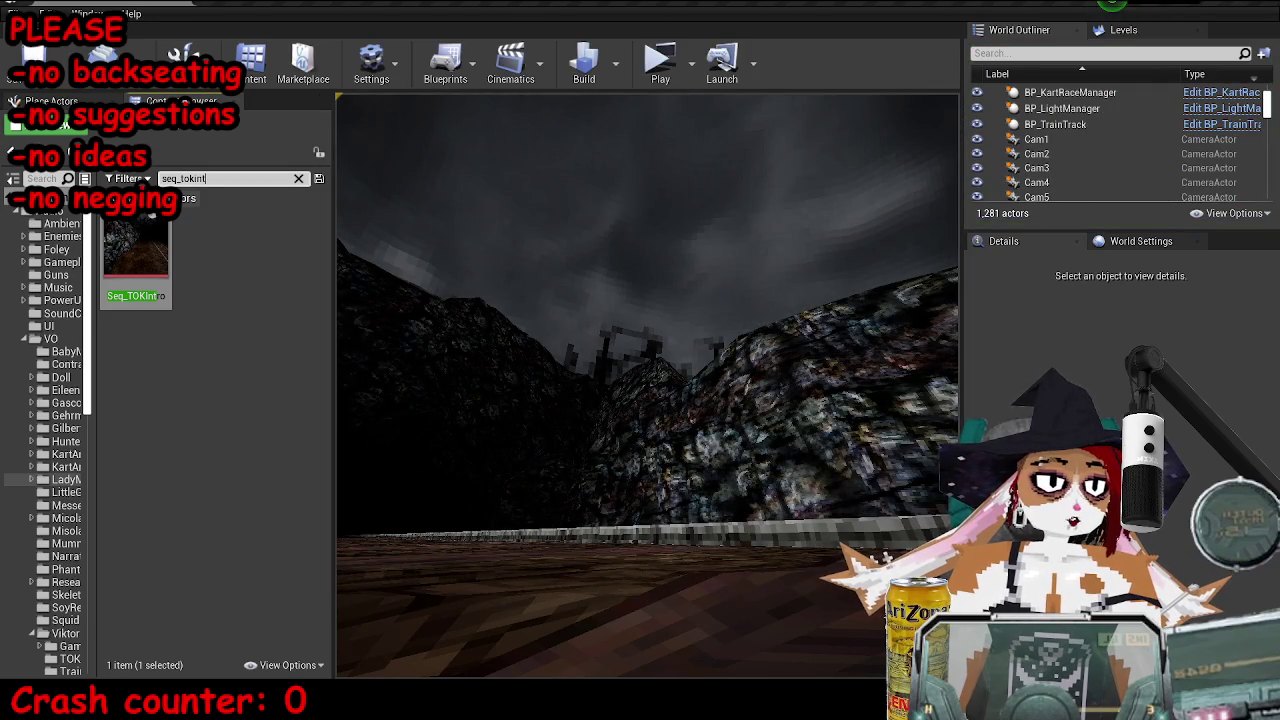
key(alt+Tab)
drag(418, 194, 734, 266)
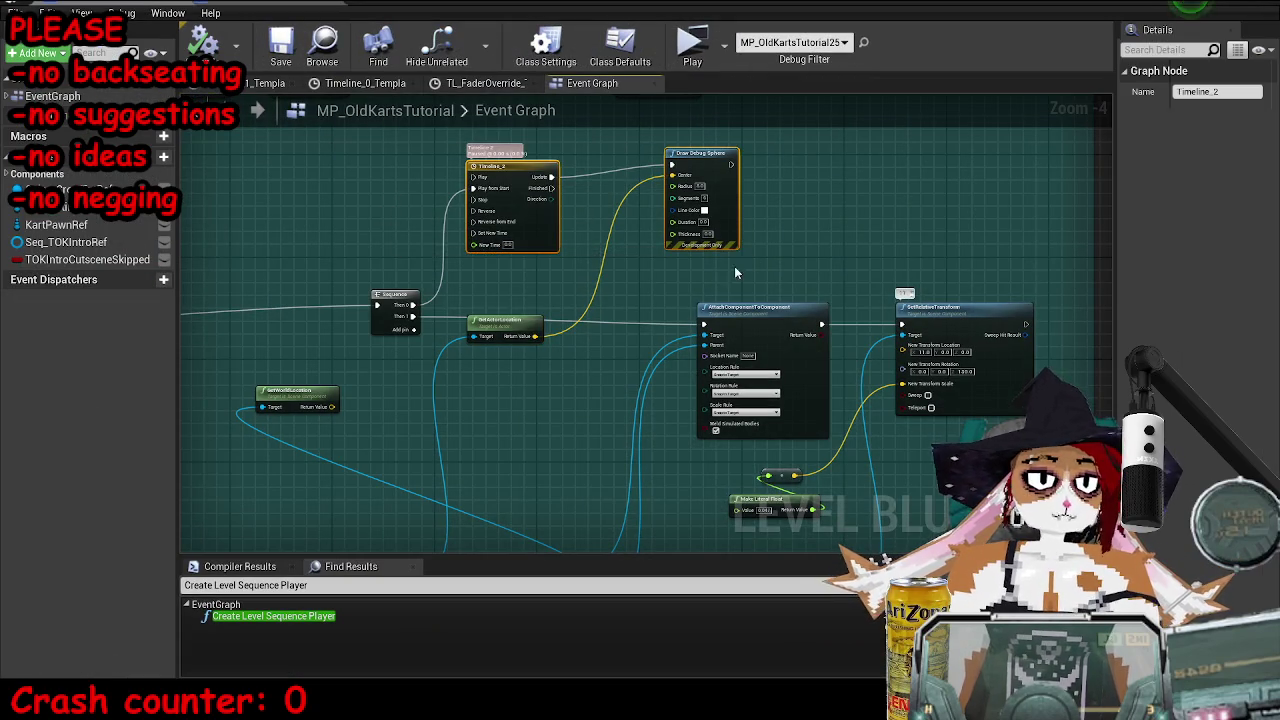
- Delete the timeline, debug sphere, Sequence and SetActorLocation nodes and rewire exec to AttachComponentToComponent
key(Delete)
drag(380, 312, 703, 325)
mouse_move(648, 236)
mouse_down()
mouse_move(418, 395)
mouse_move(407, 383)
mouse_up()
key(Delete)
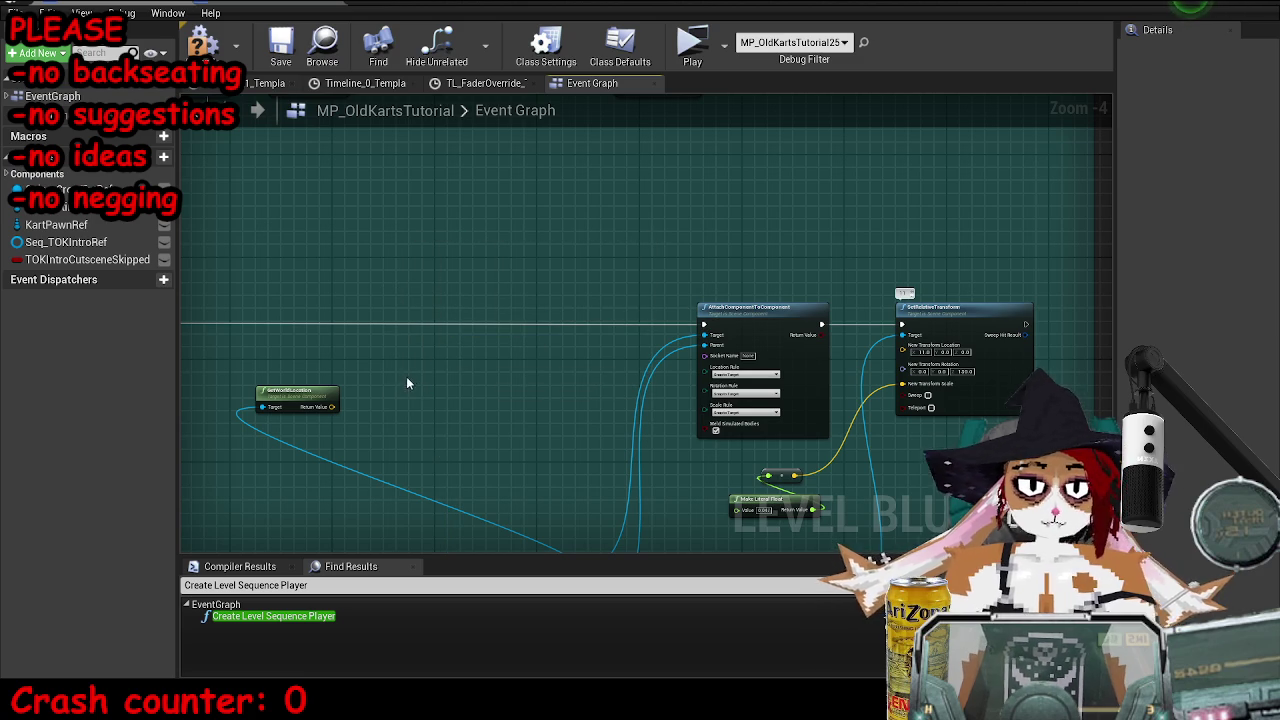
scroll(422, 419, down, 3)
drag(438, 261, 617, 368)
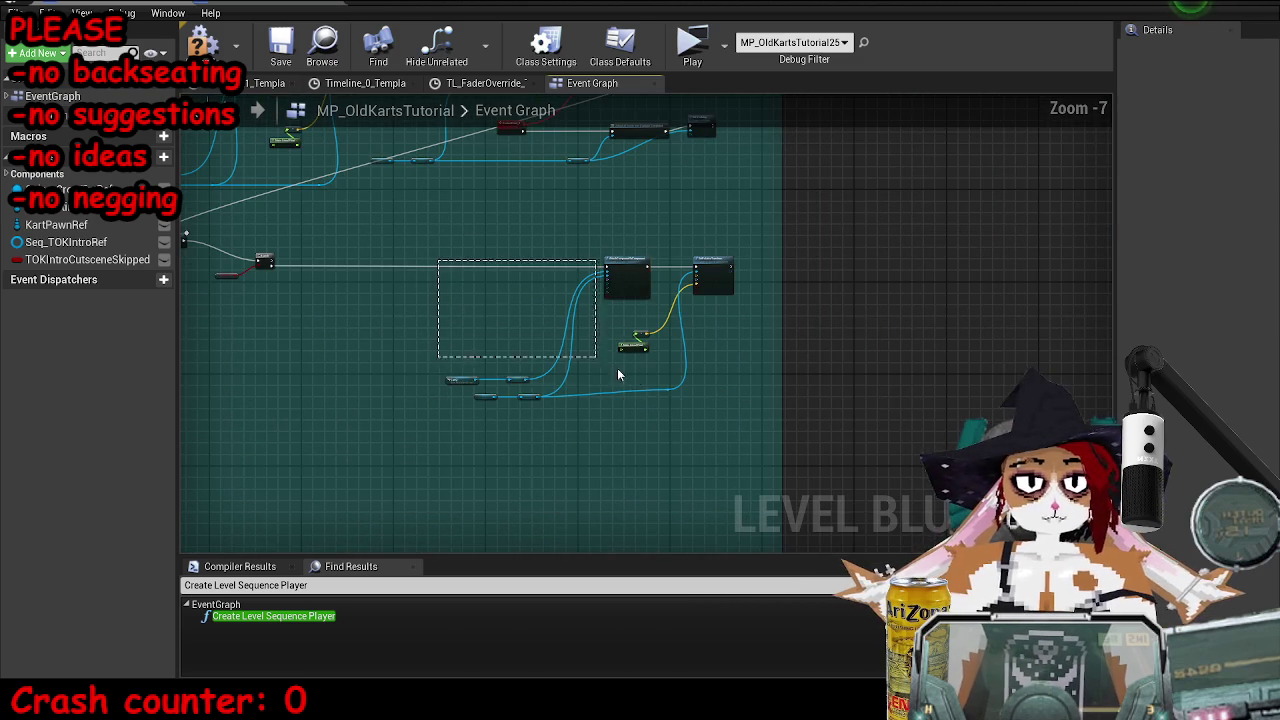
scroll(426, 301, up, 6)
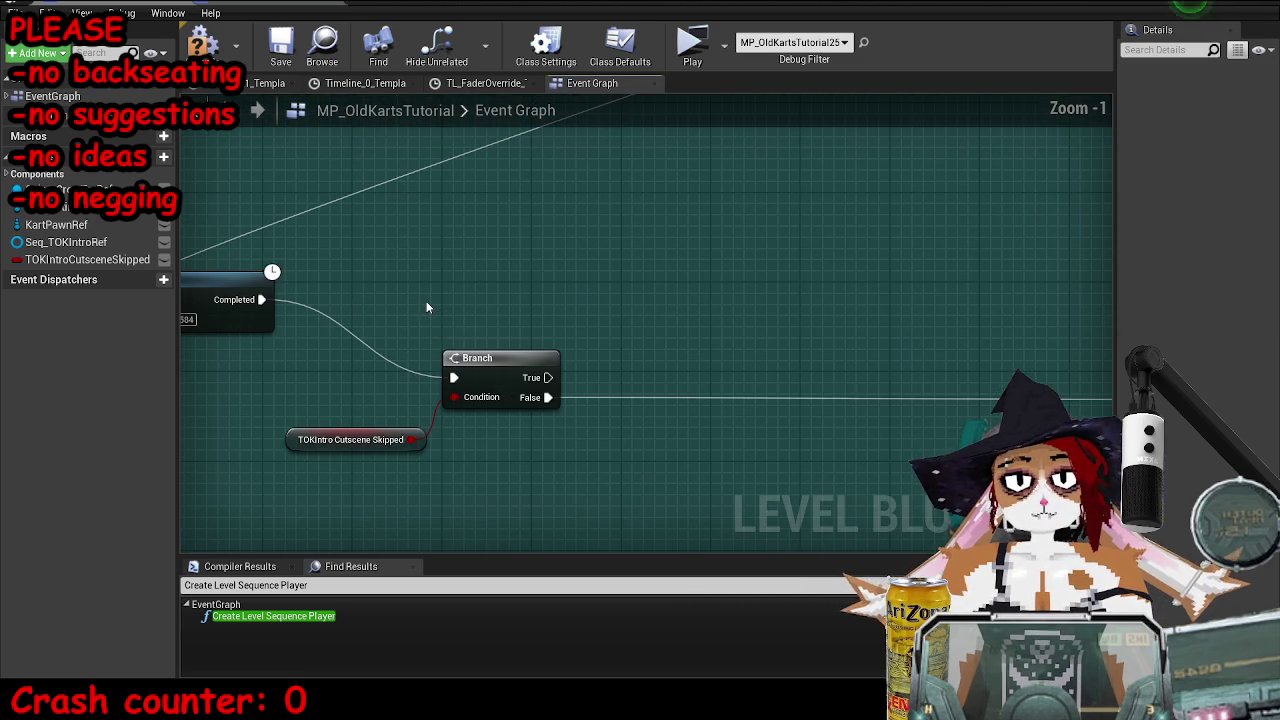
scroll(426, 301, down, 2)
scroll(447, 268, up, 2)
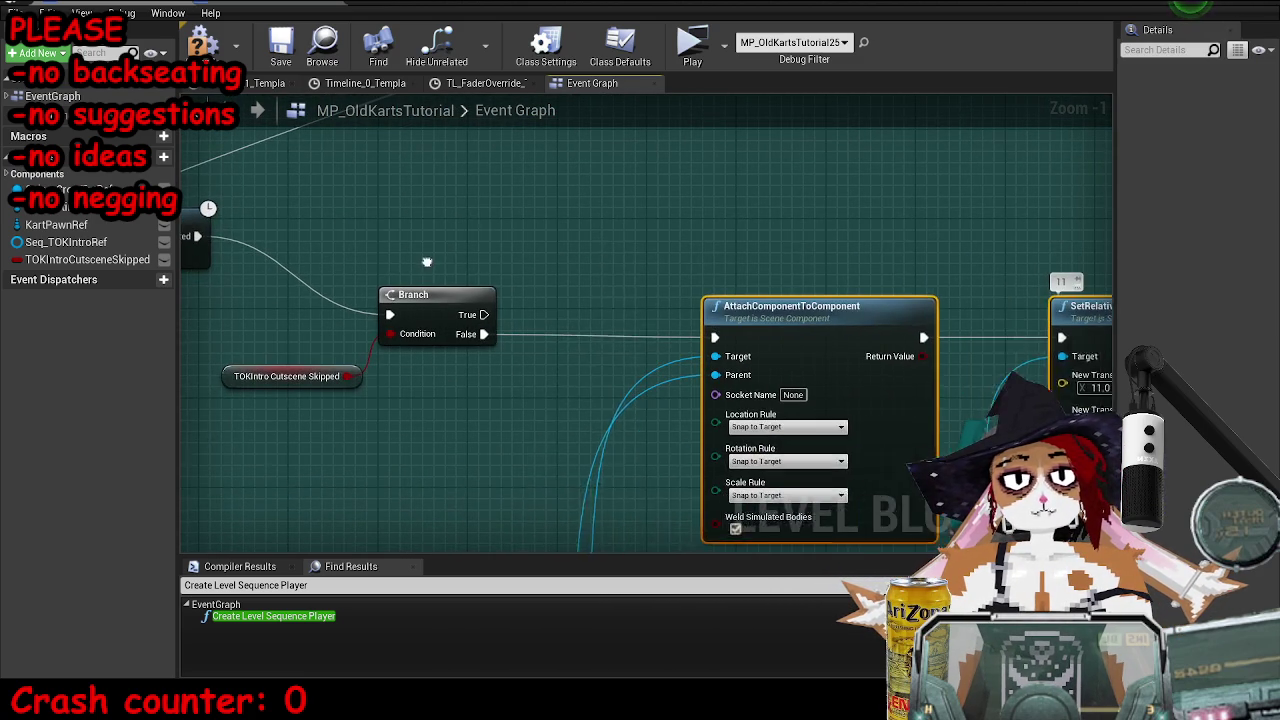
scroll(747, 285, down, 2)
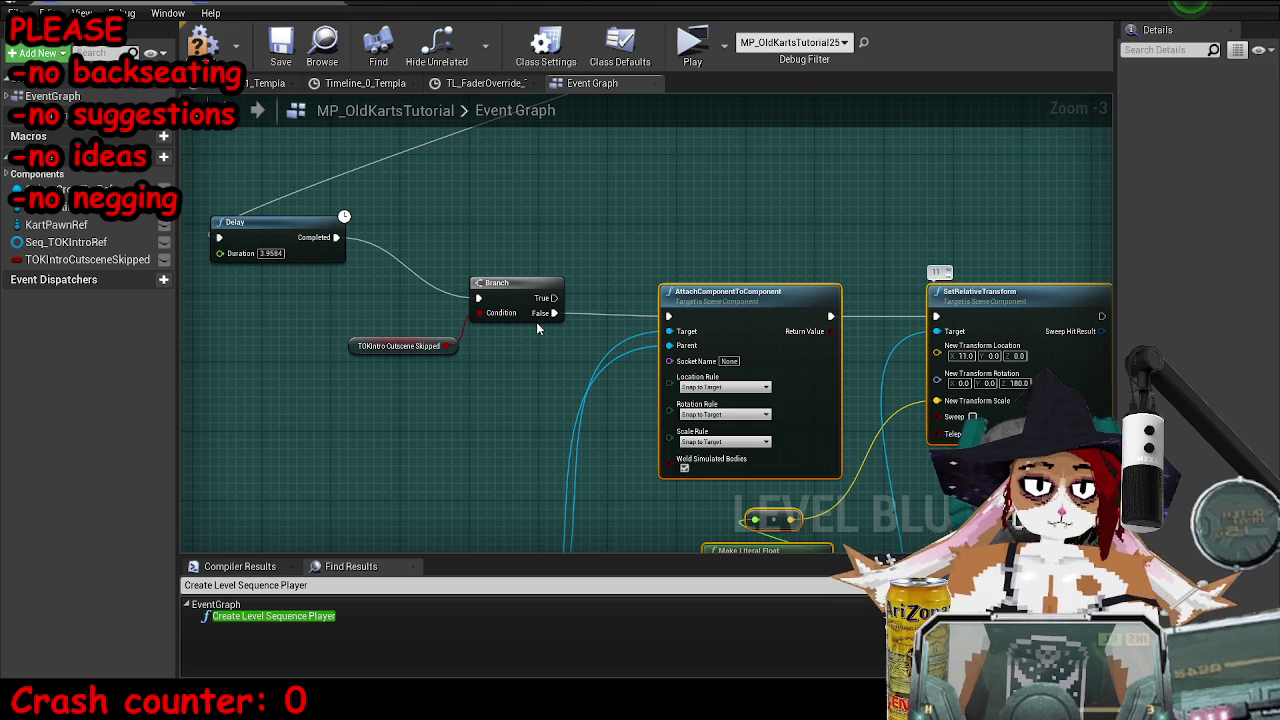
- Bring the duplicated shot block into view and save the Level Blueprint
drag(883, 266, 718, 171)
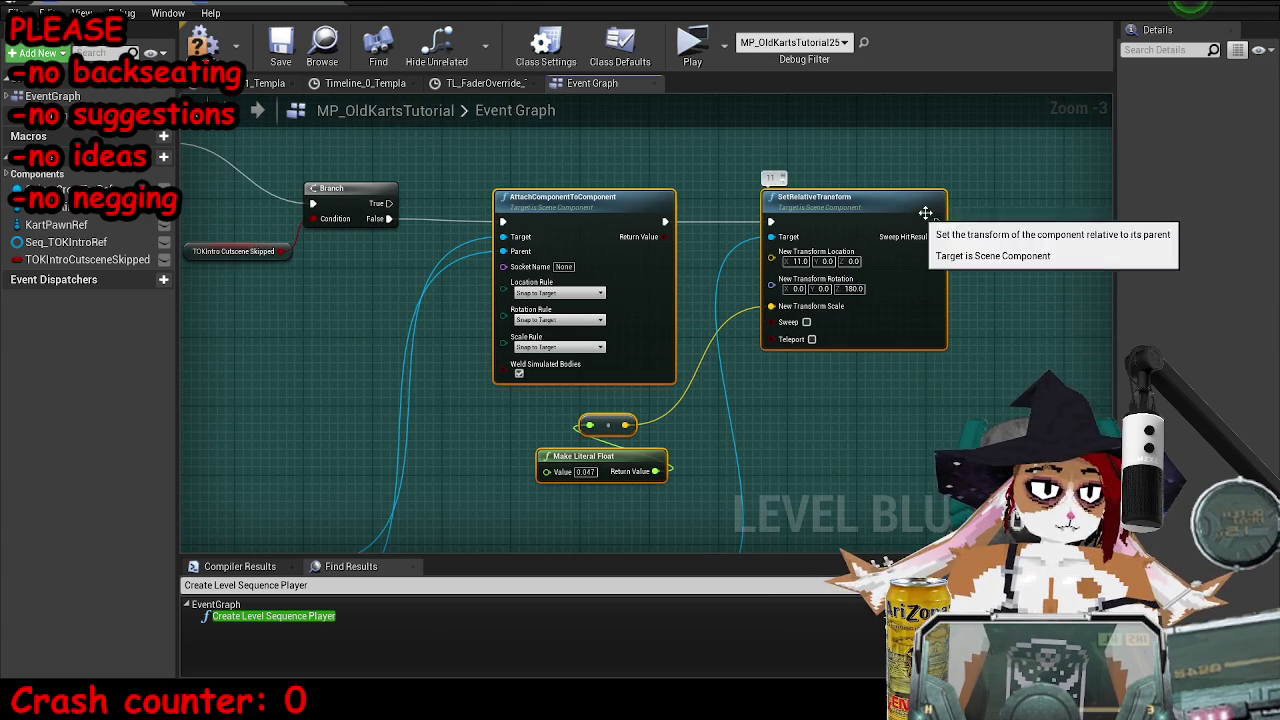
drag(710, 284, 391, 204)
scroll(410, 306, down, 2)
scroll(410, 306, up, 2)
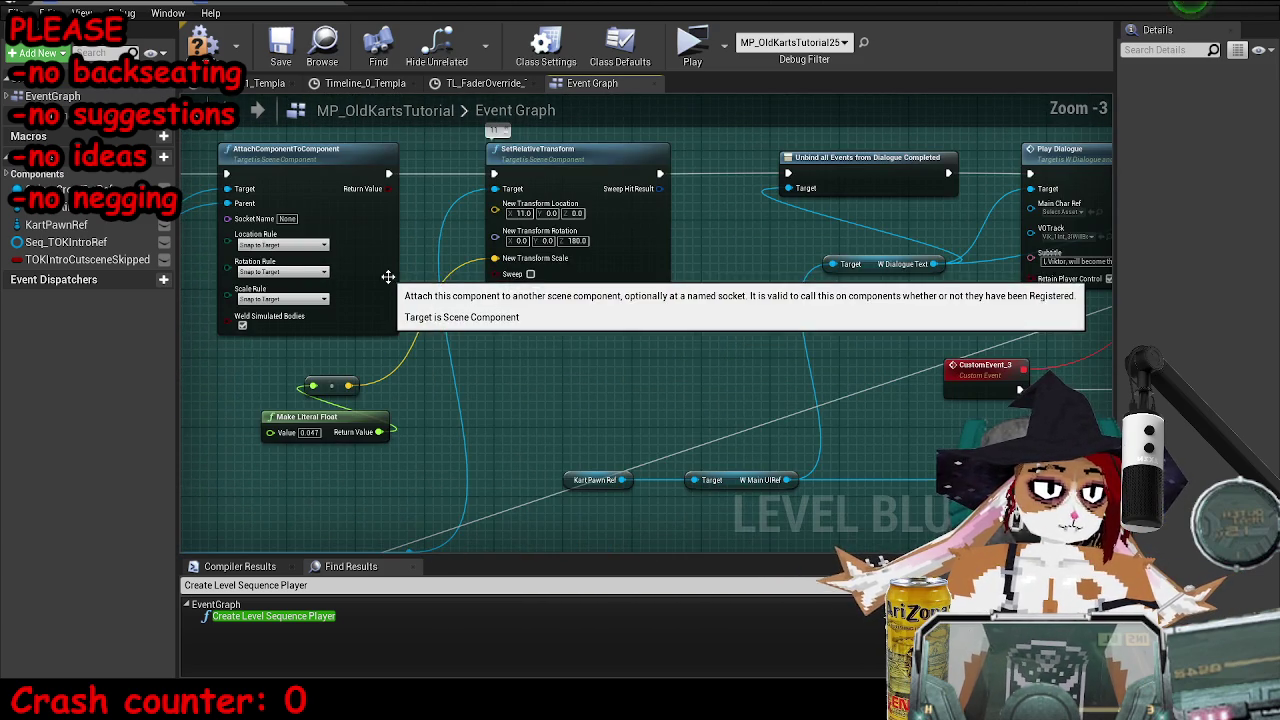
drag(509, 449, 577, 397)
scroll(600, 385, down, 3)
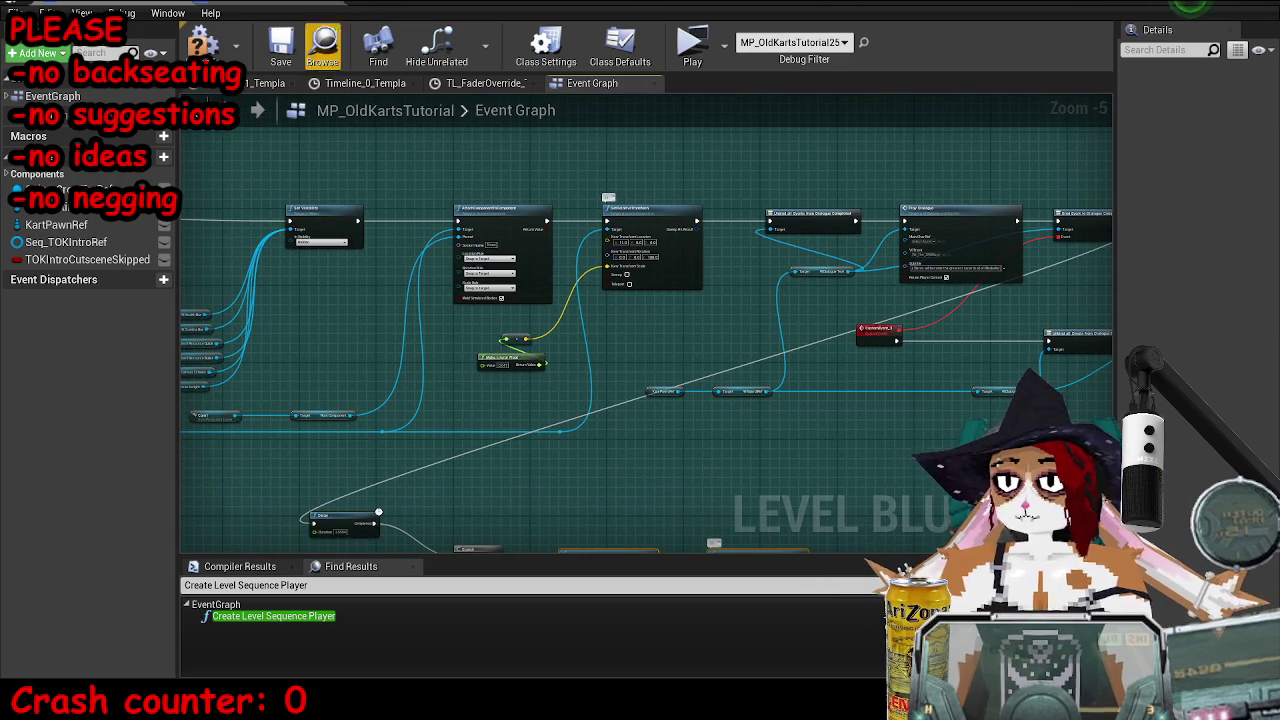
click(281, 45)
- Start editing the Make Literal Float node's value
drag(731, 483, 701, 273)
scroll(618, 551, up, 1)
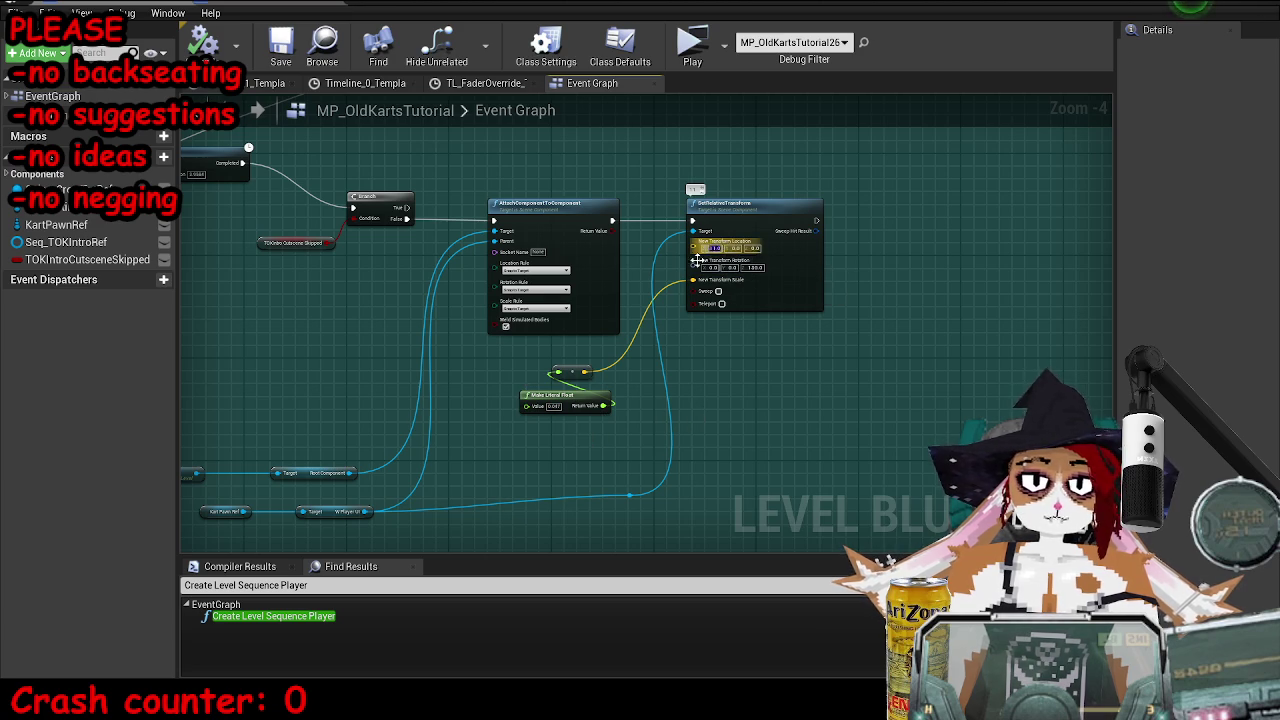
click(565, 406)
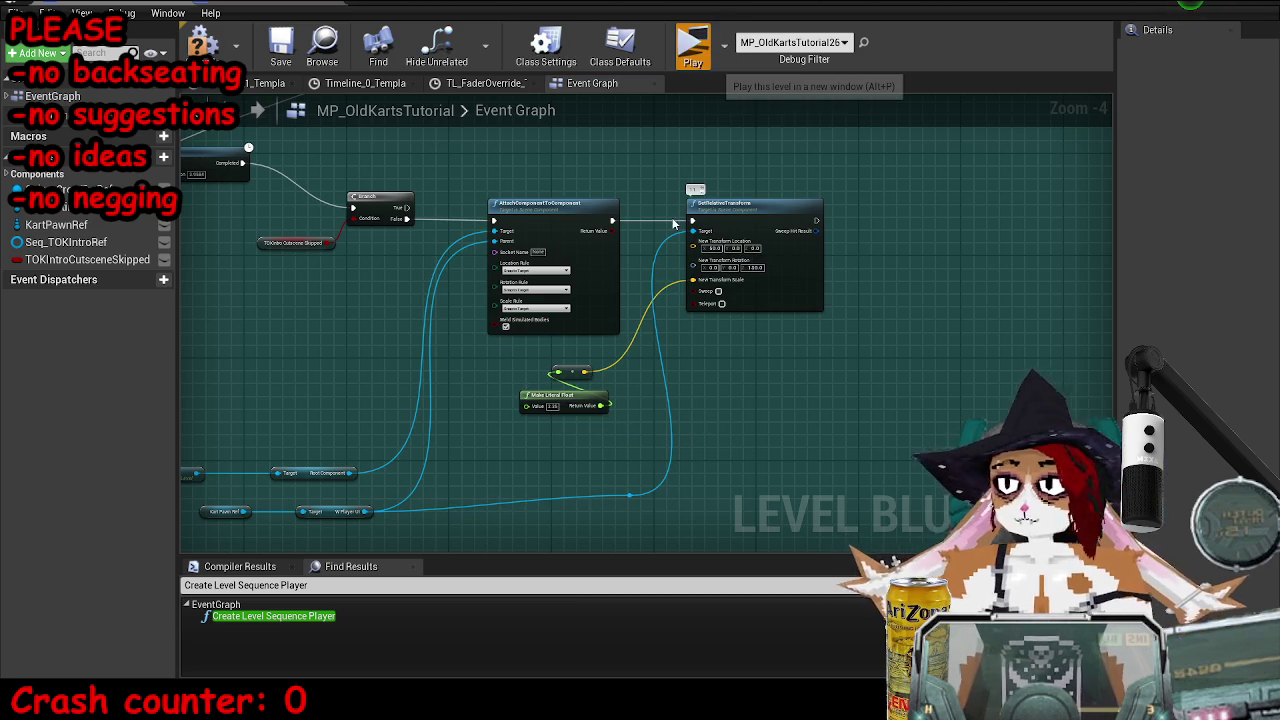
key(alt+p)
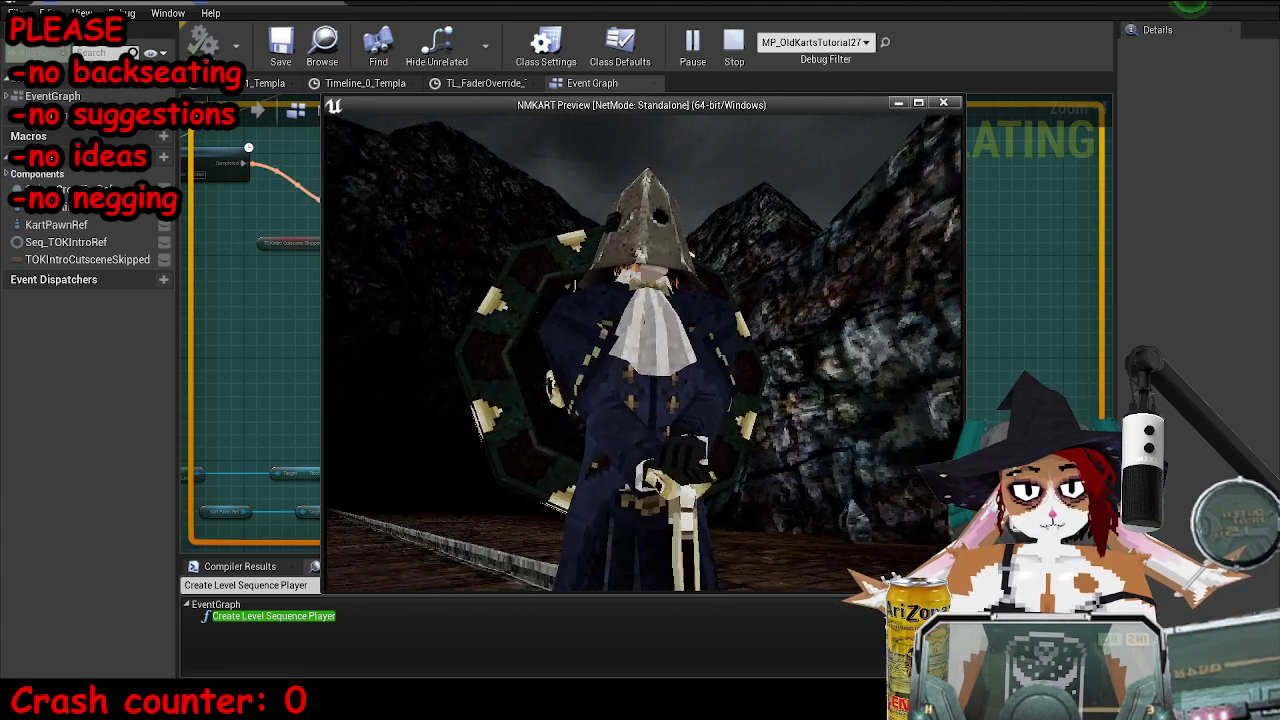
key(Escape)
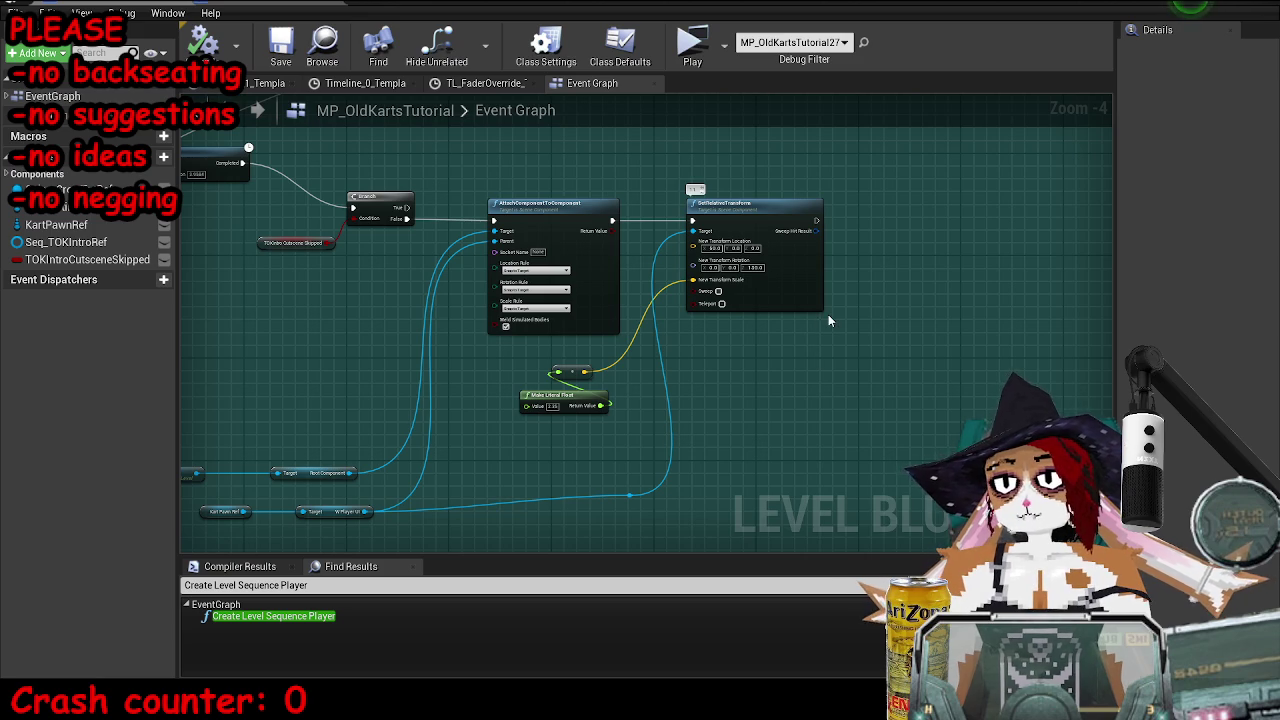
- Set the new block's Make Literal Float value to 505050.0
scroll(828, 314, down, 4)
drag(479, 174, 421, 251)
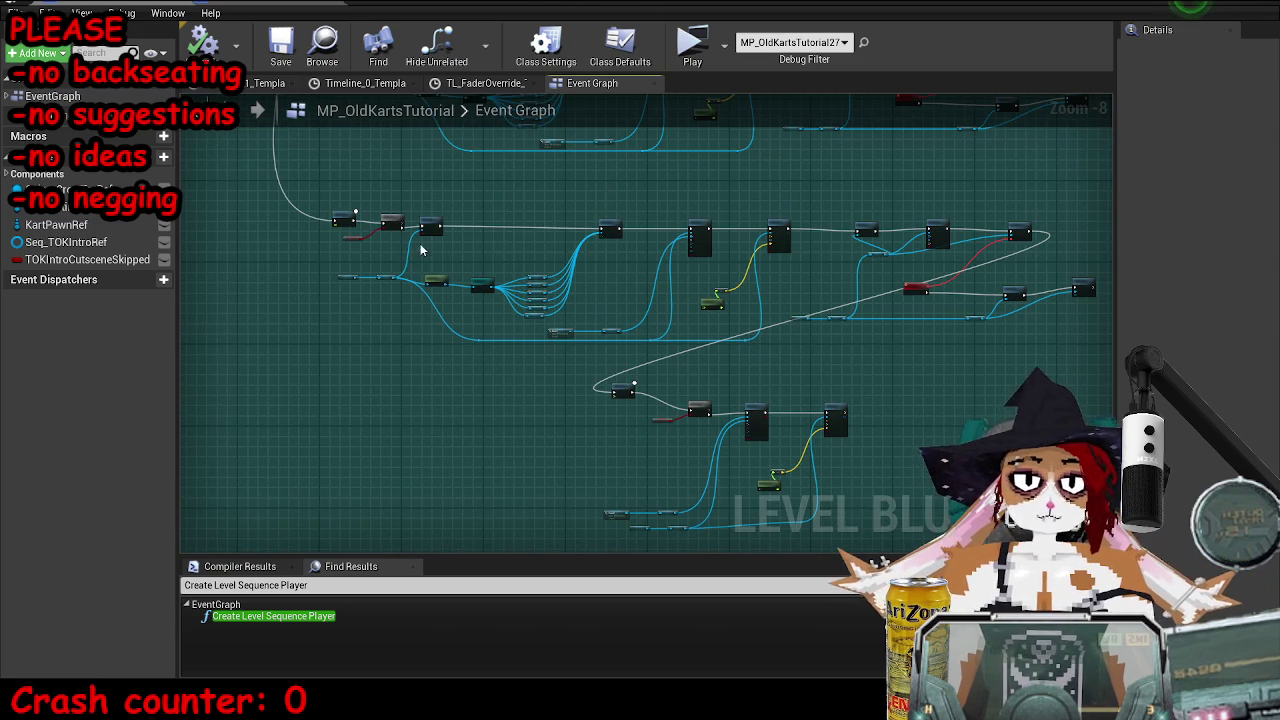
scroll(713, 444, up, 6)
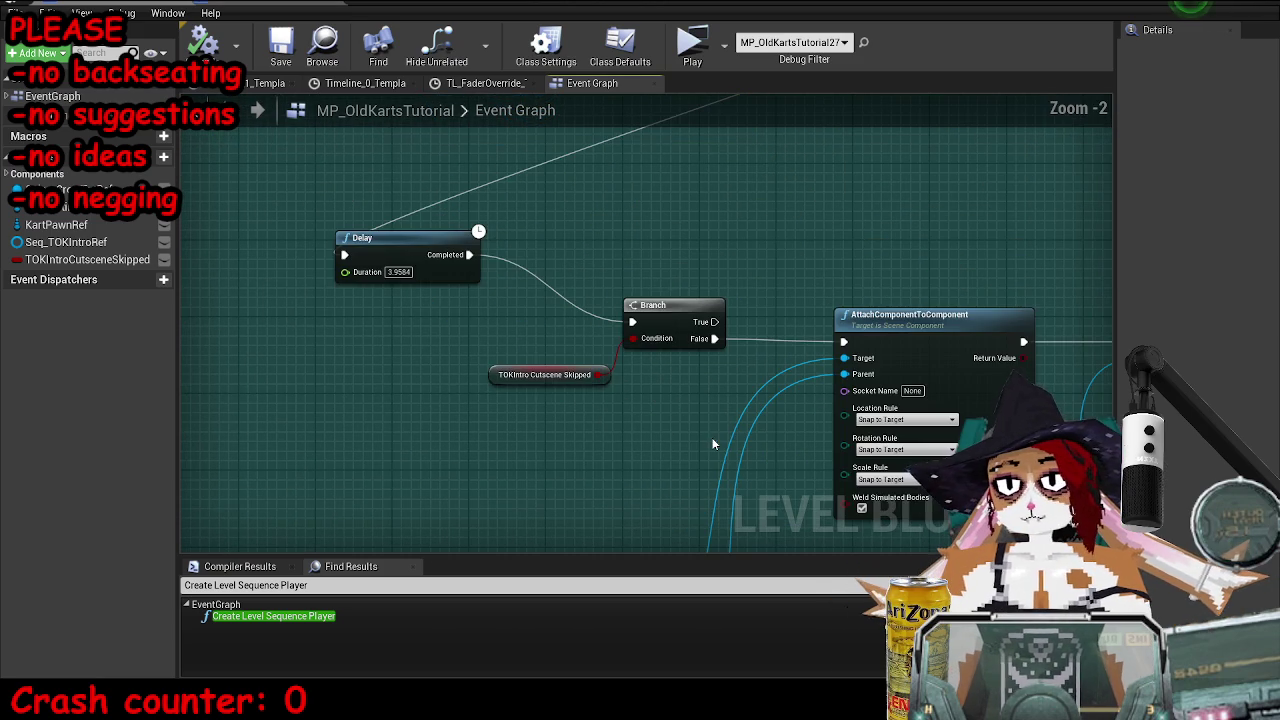
drag(754, 452, 629, 281)
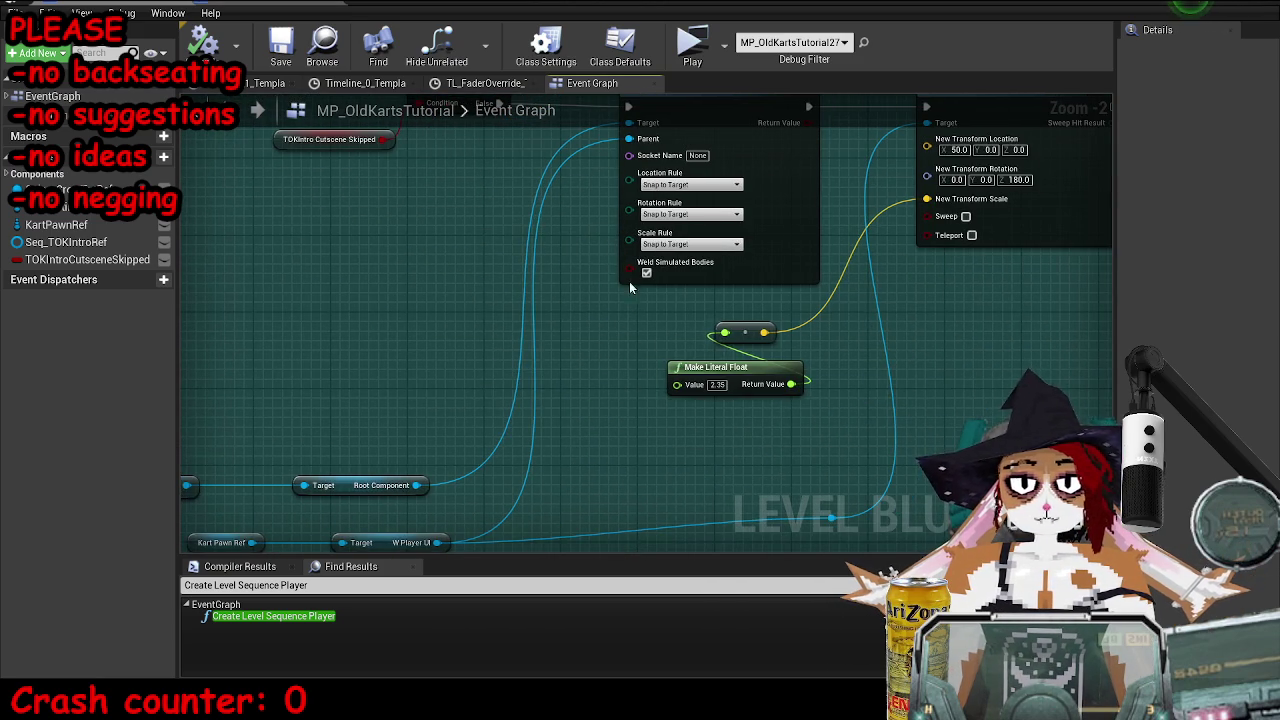
drag(928, 372, 756, 386)
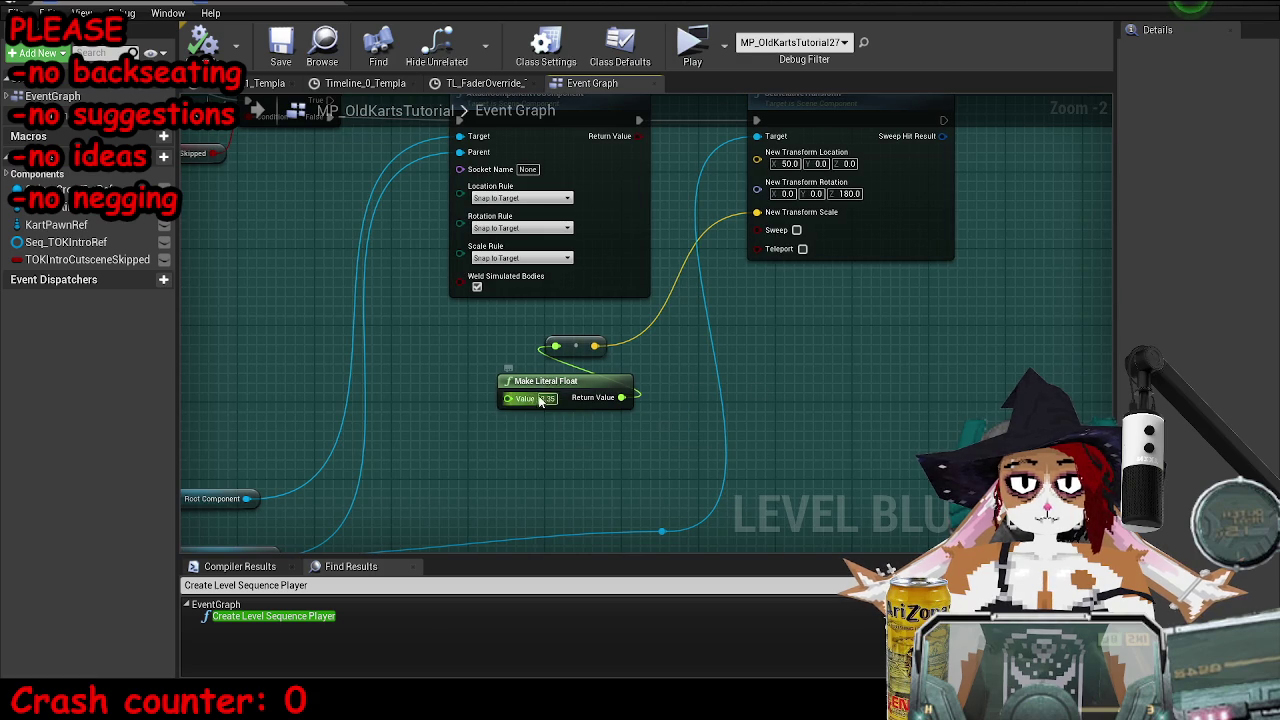
scroll(619, 400, down, 3)
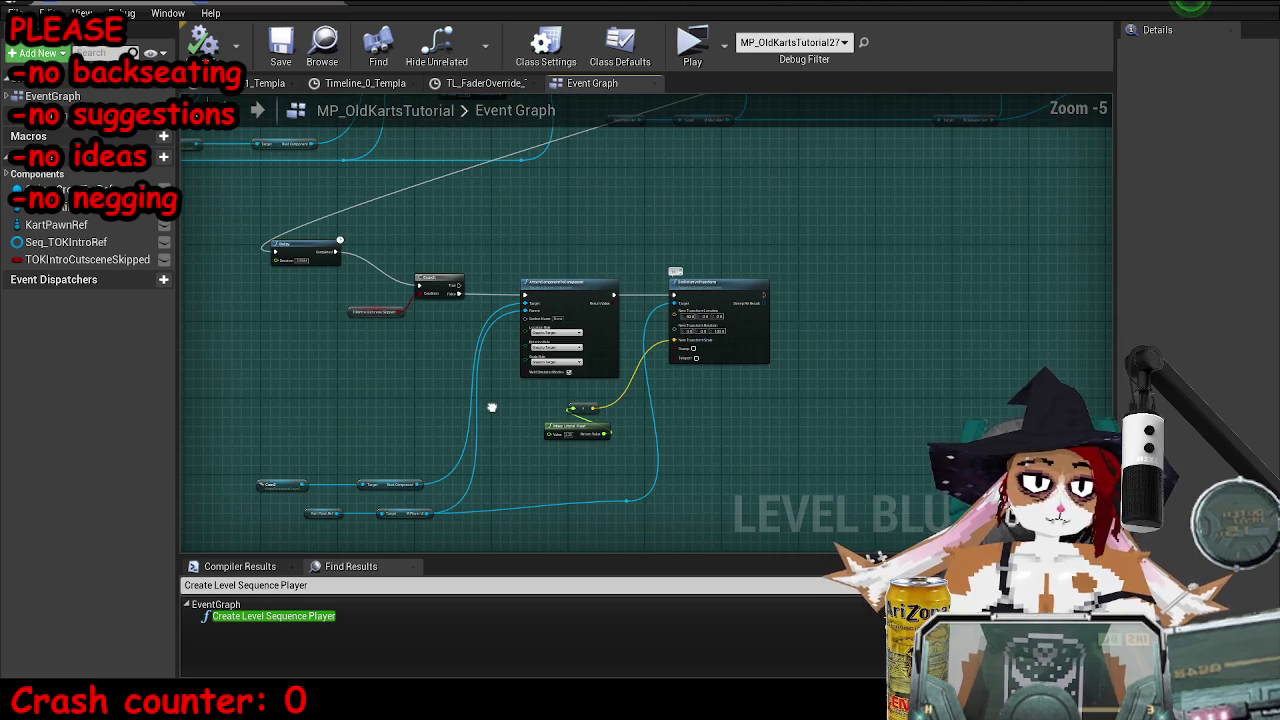
scroll(544, 422, up, 6)
click(515, 420)
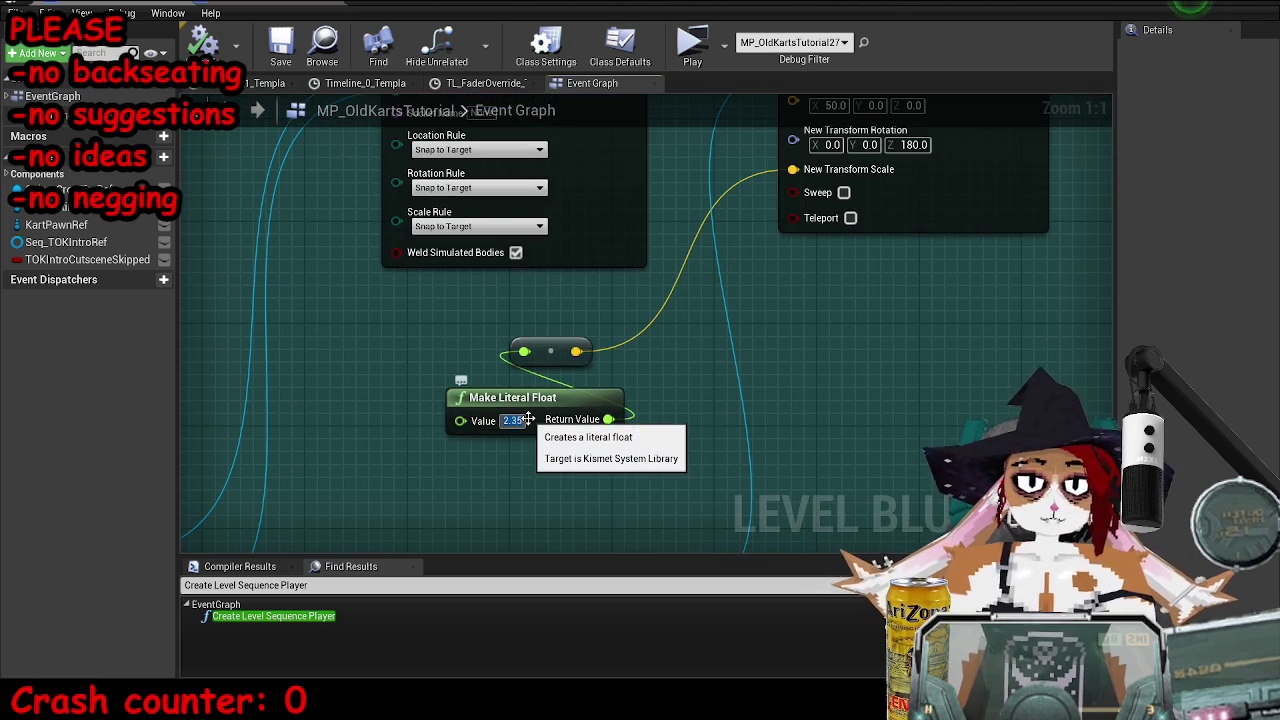
text(505050.0)
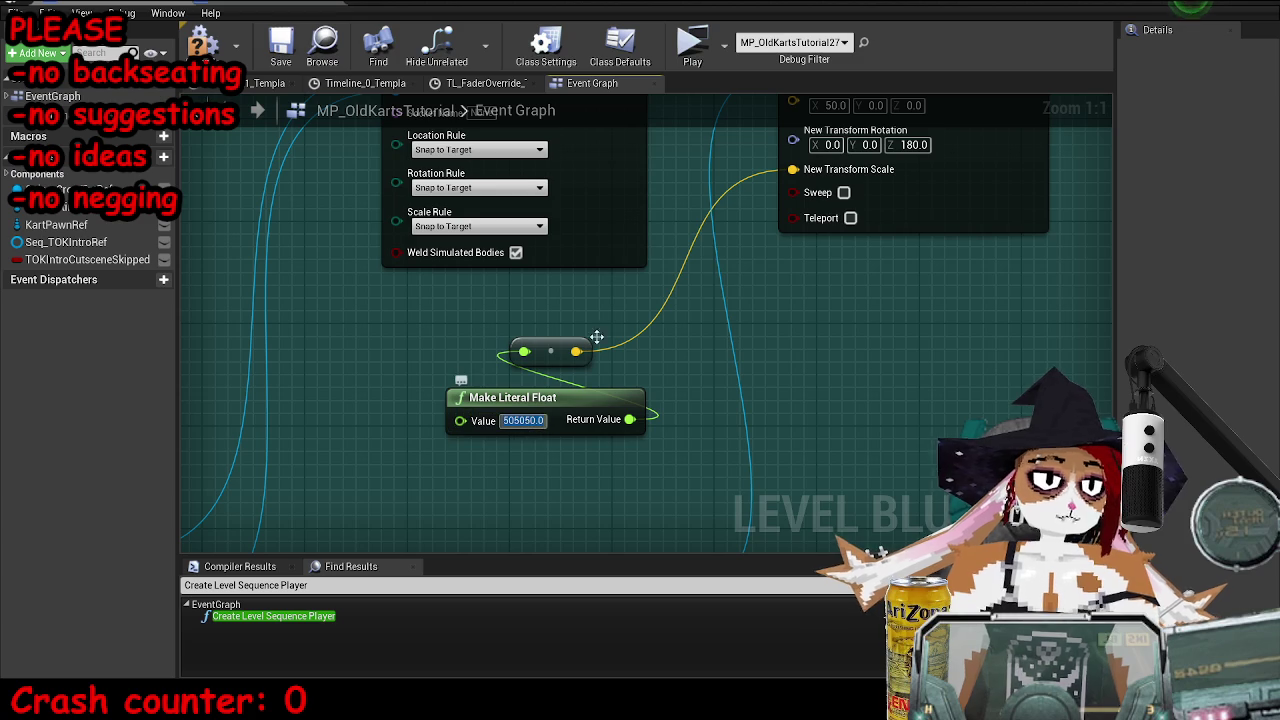
- Play-test the level, rerun the slomo console command, then end the session
click(692, 45)
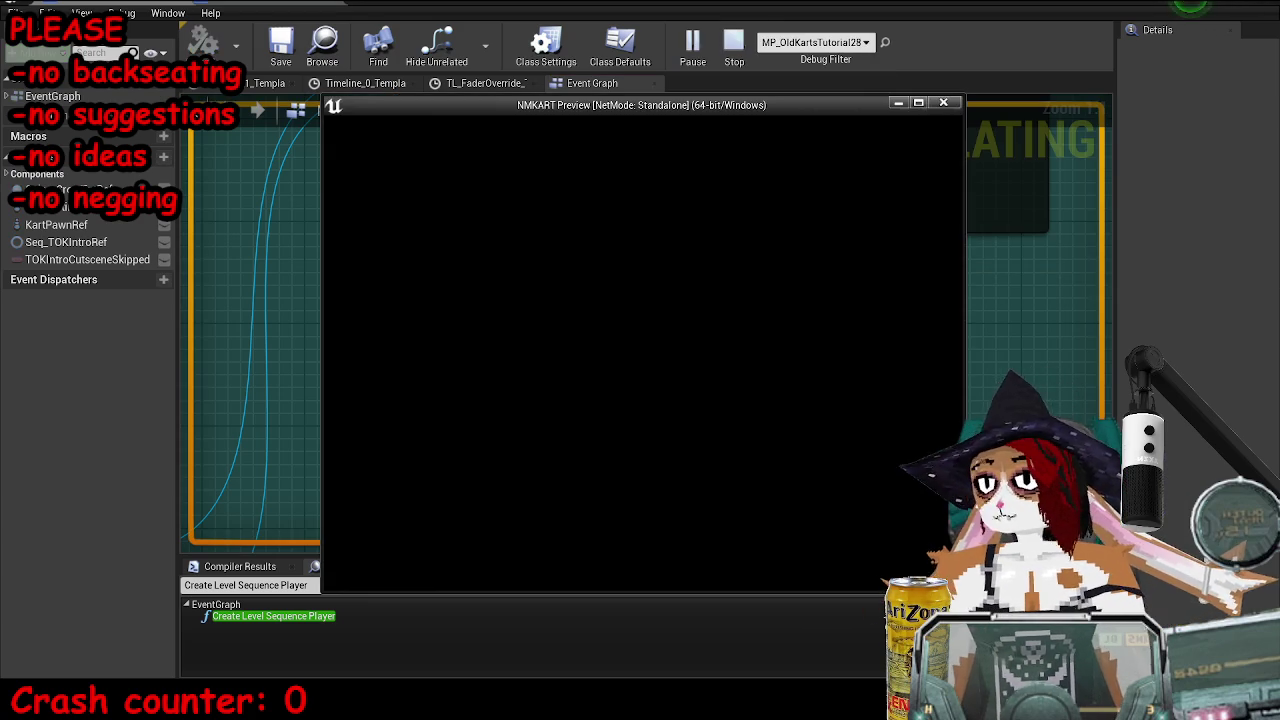
key(grave)
key(Up)
key(Up)
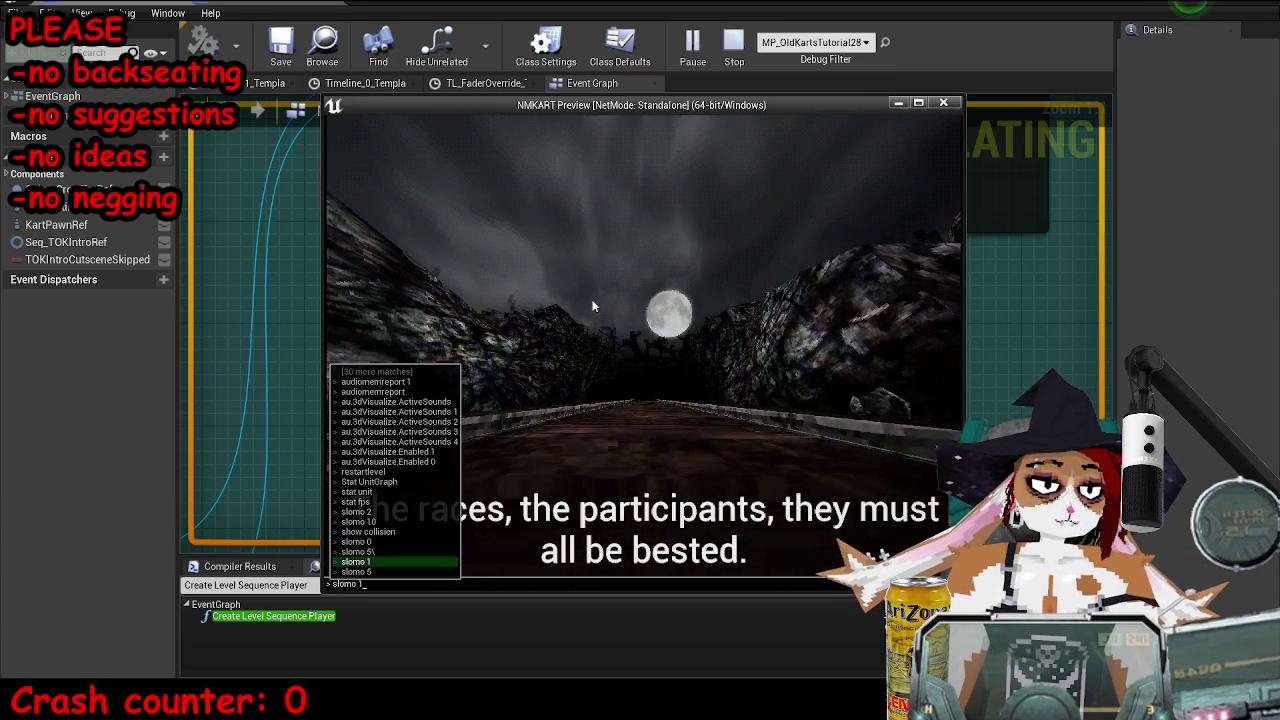
key(Return)
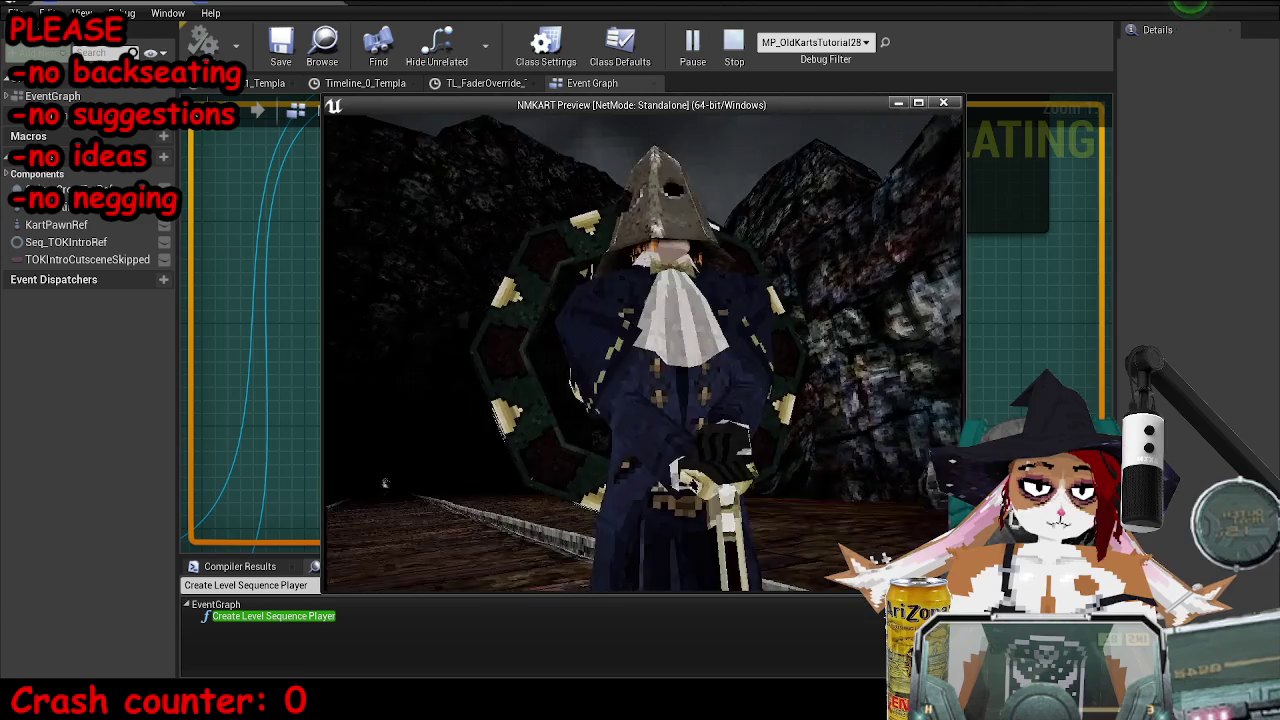
key(Escape)
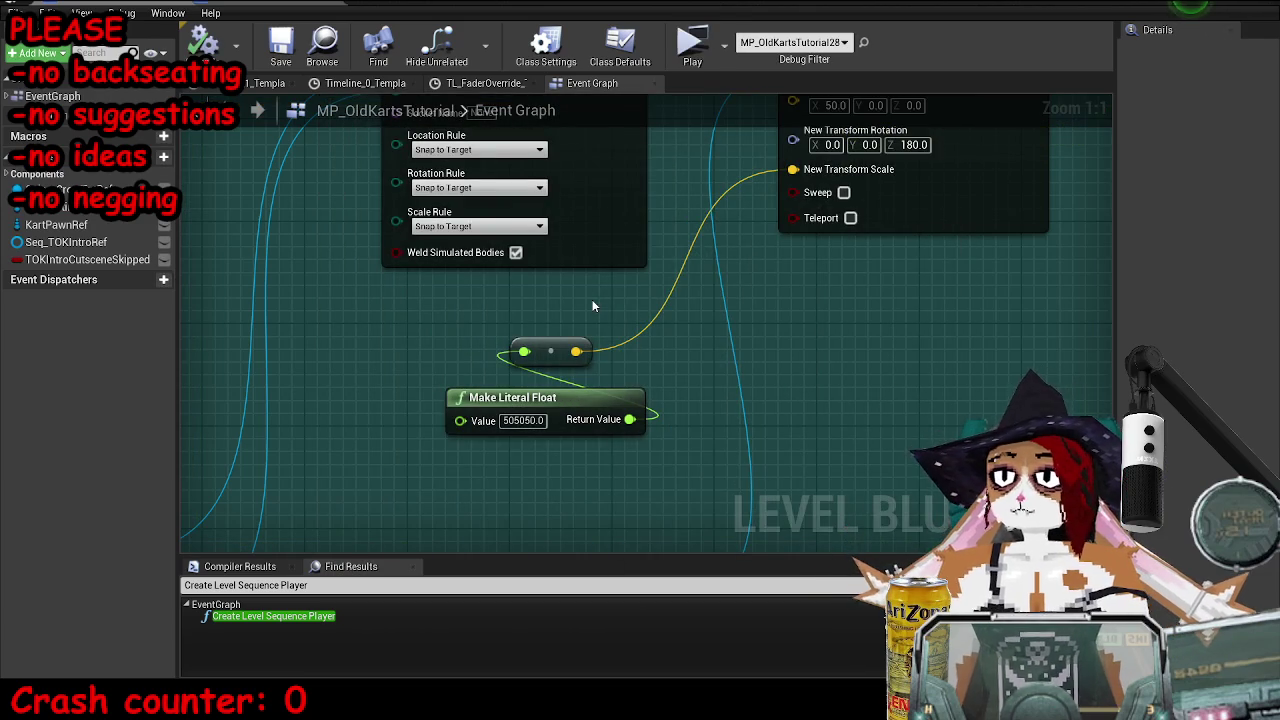
drag(910, 417, 928, 427)
- Undo the literal float value change and save the Level Blueprint
key(ctrl+z)
scroll(776, 408, down, 2)
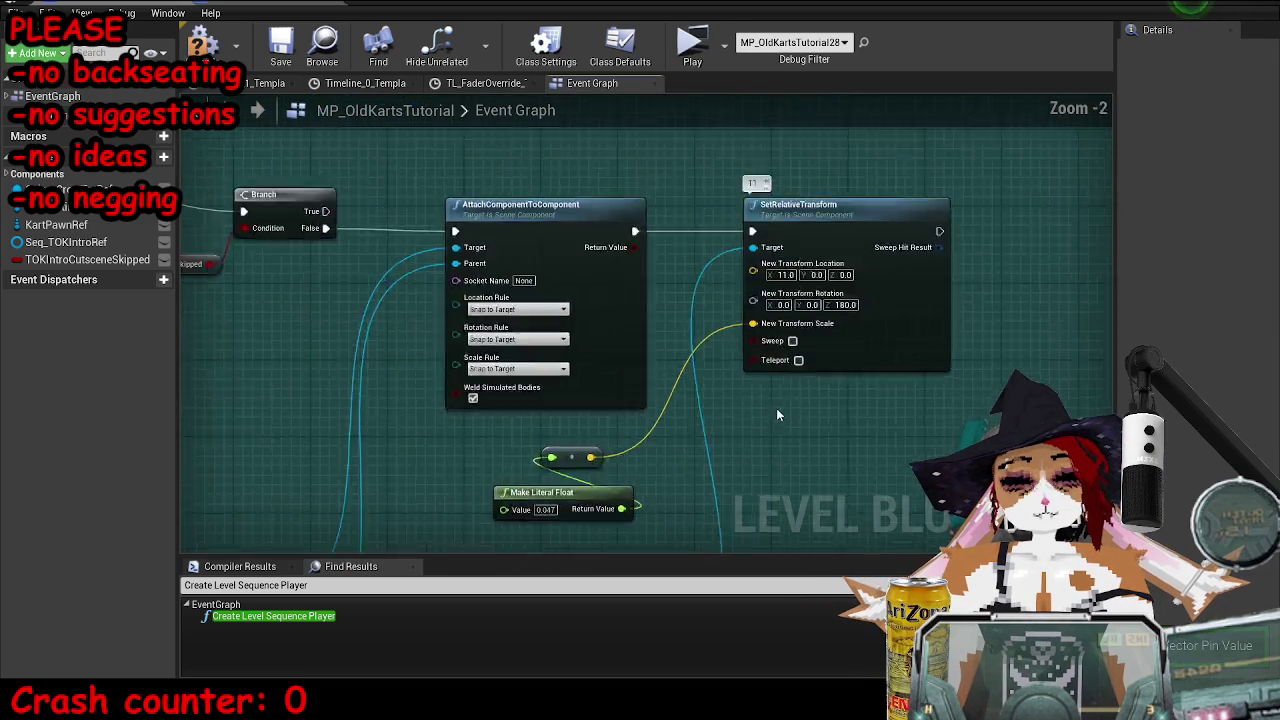
scroll(778, 414, down, 6)
click(268, 45)
- Move the 'intro cutscene over' comment box right and widen it
drag(888, 533, 598, 422)
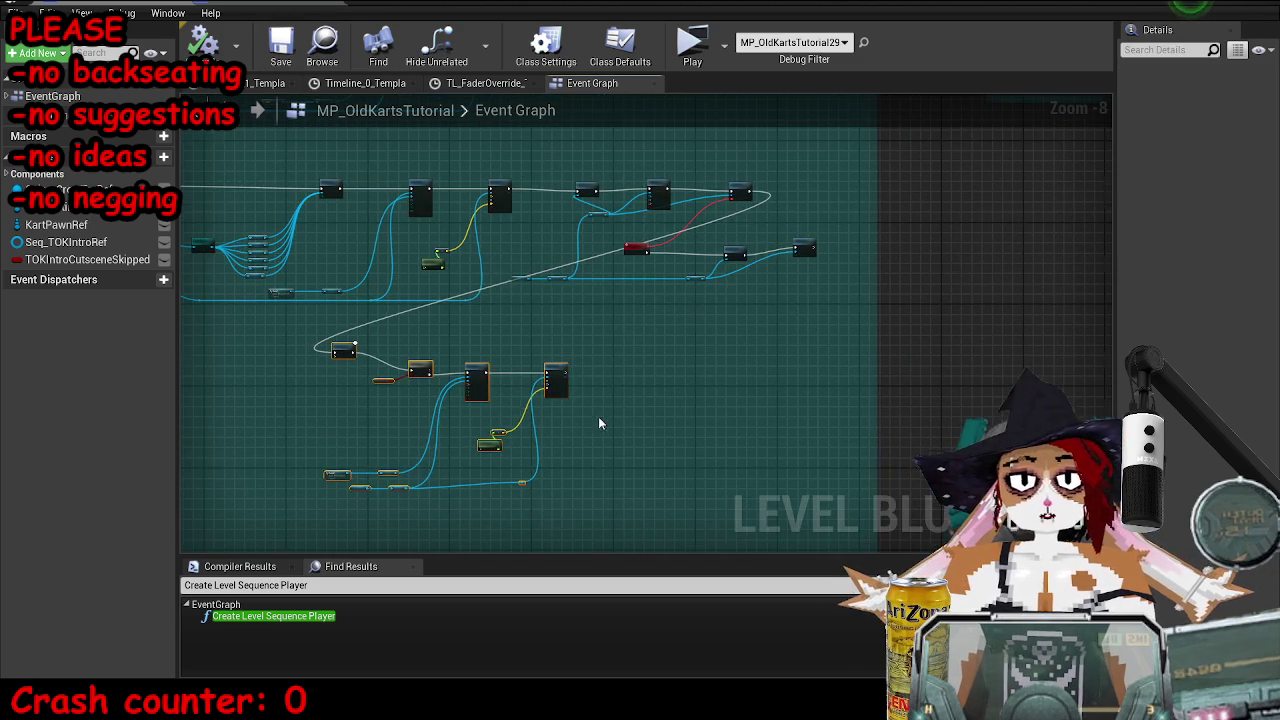
scroll(515, 329, down, 4)
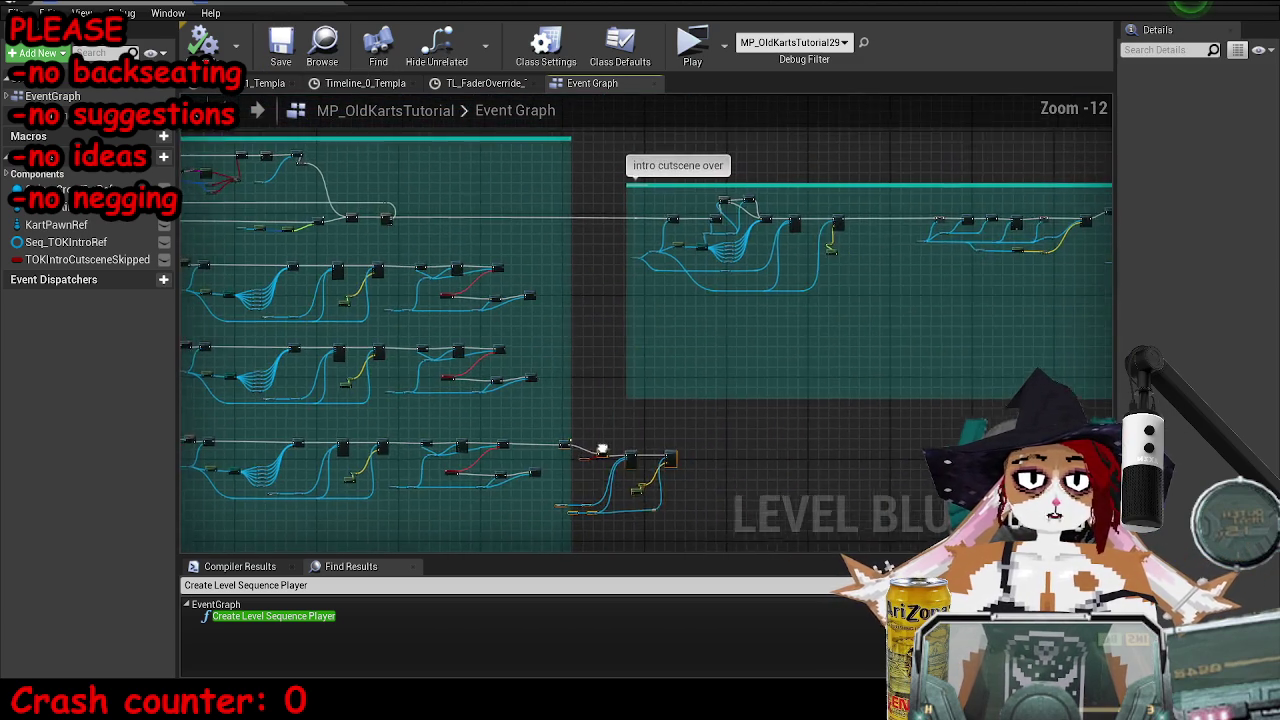
drag(515, 329, 472, 334)
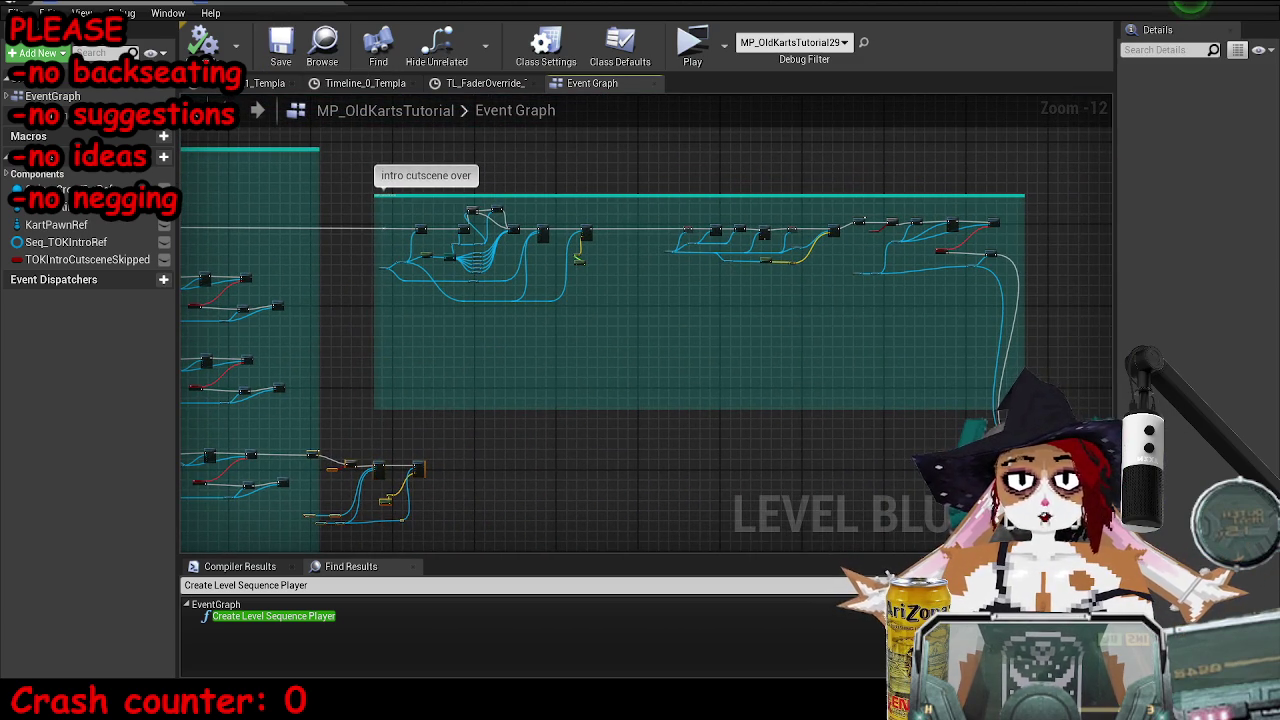
drag(911, 196, 1049, 203)
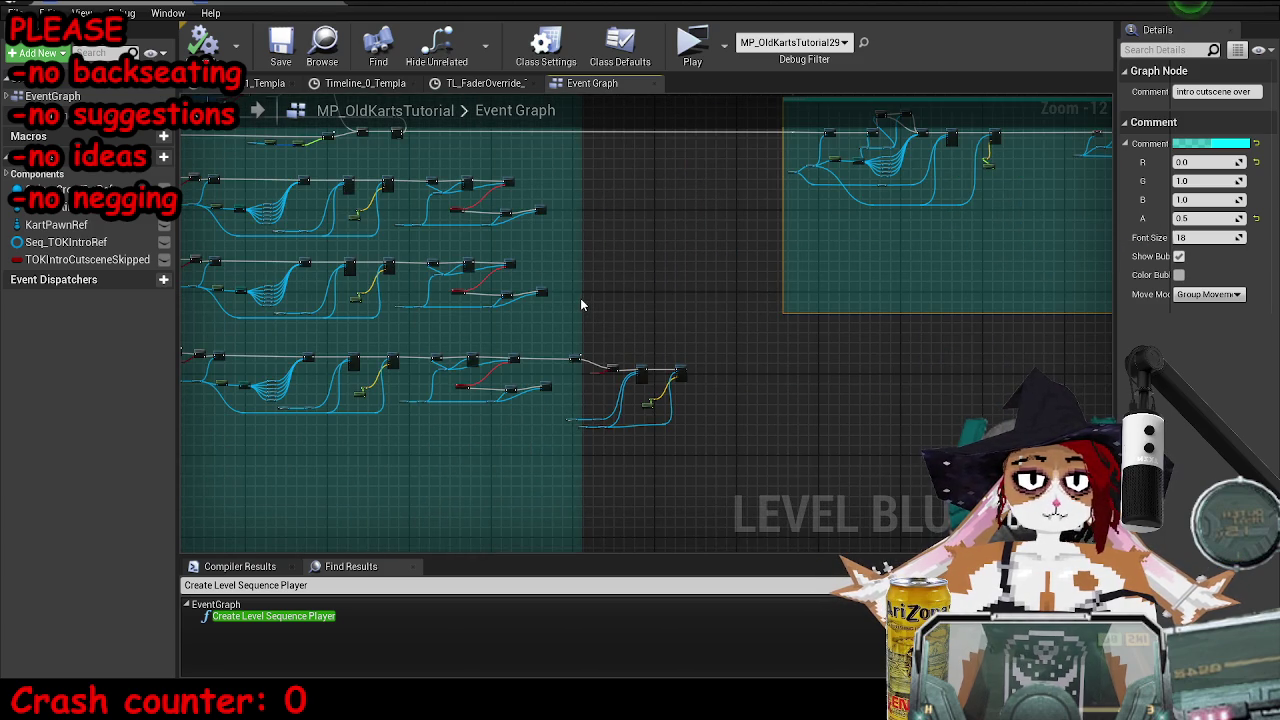
scroll(582, 309, up, 4)
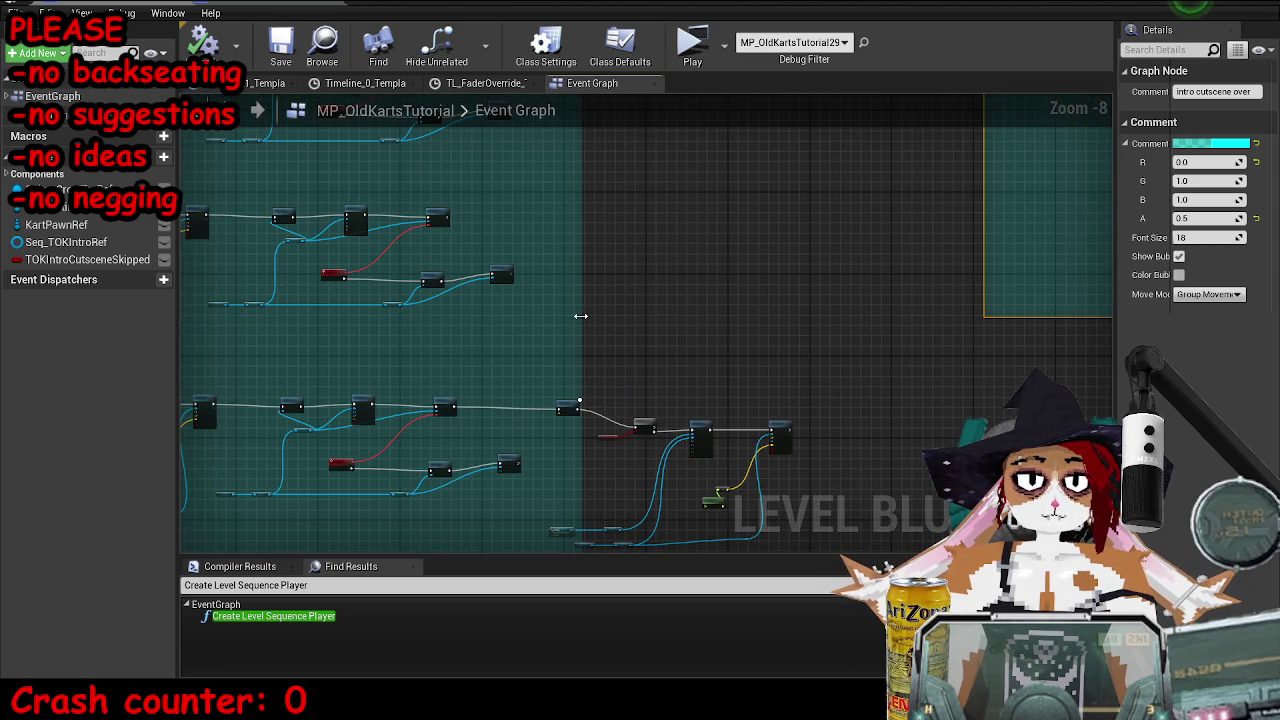
drag(583, 312, 805, 345)
scroll(655, 351, up, 7)
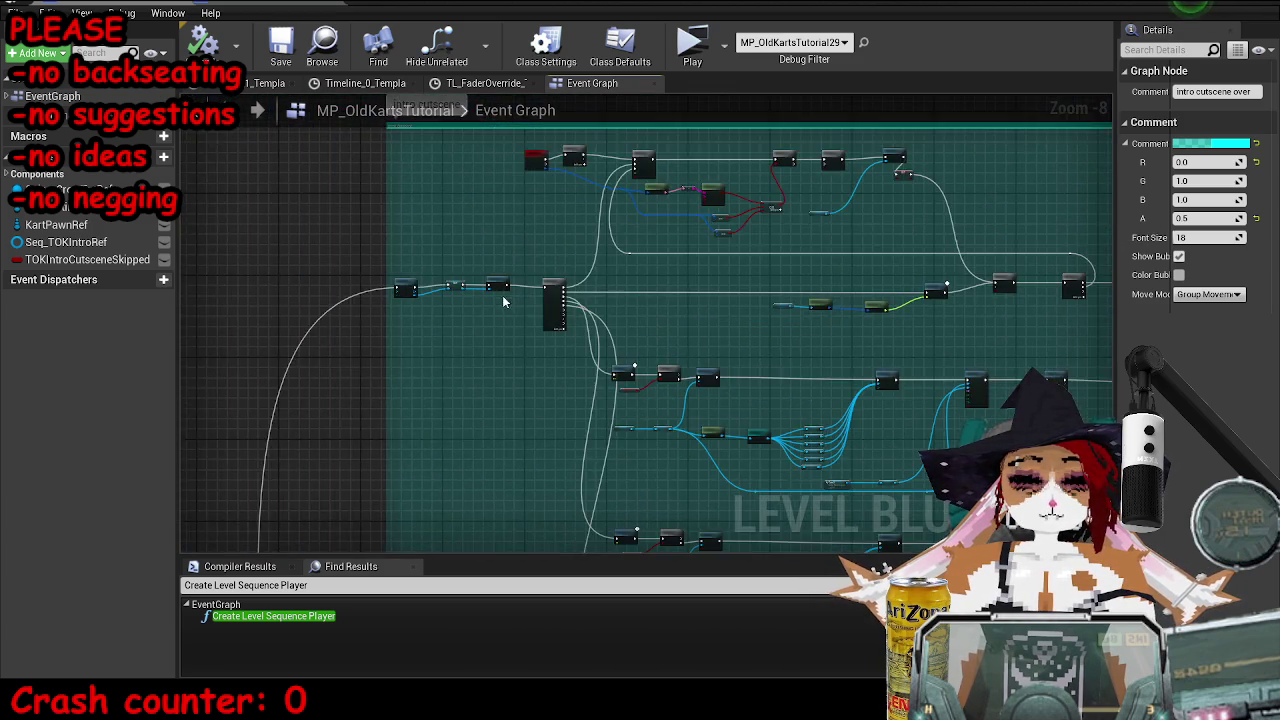
scroll(655, 351, down, 7)
- Paste a copy of a camera-shot node row below and chain the previous row into its Delay
drag(306, 245, 1077, 402)
scroll(331, 270, down, 4)
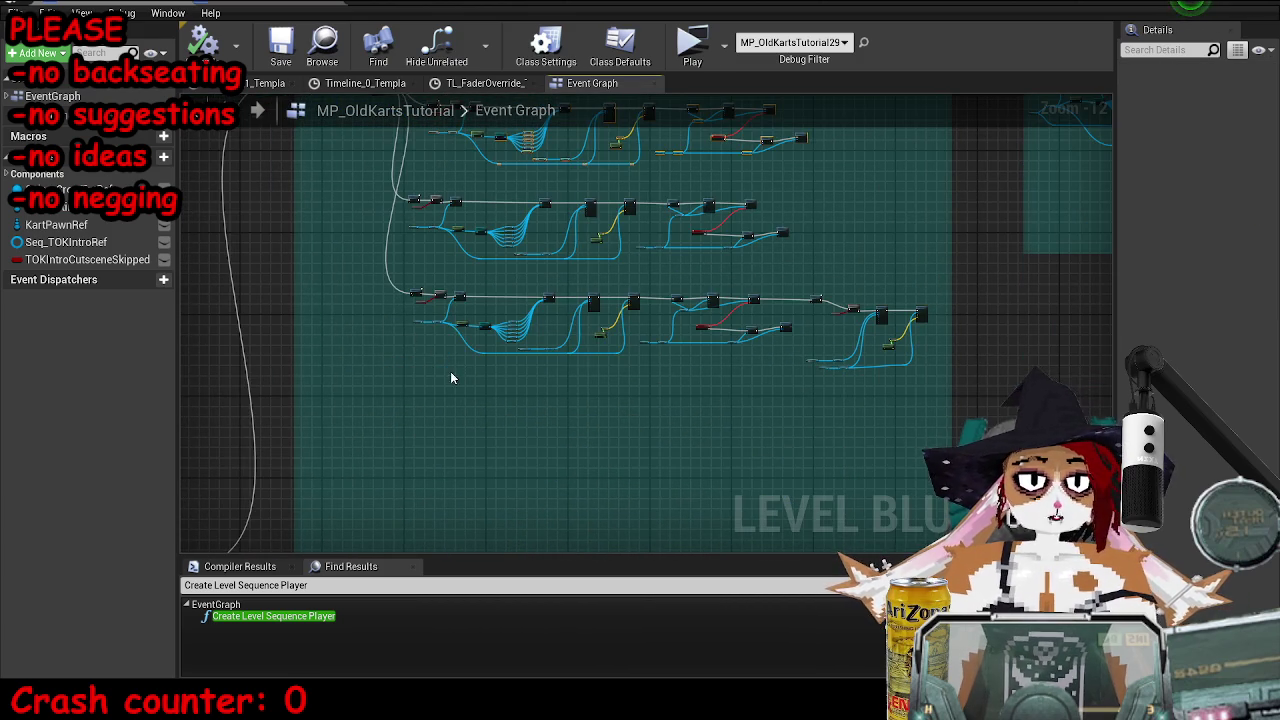
key(ctrl+v)
drag(428, 330, 480, 348)
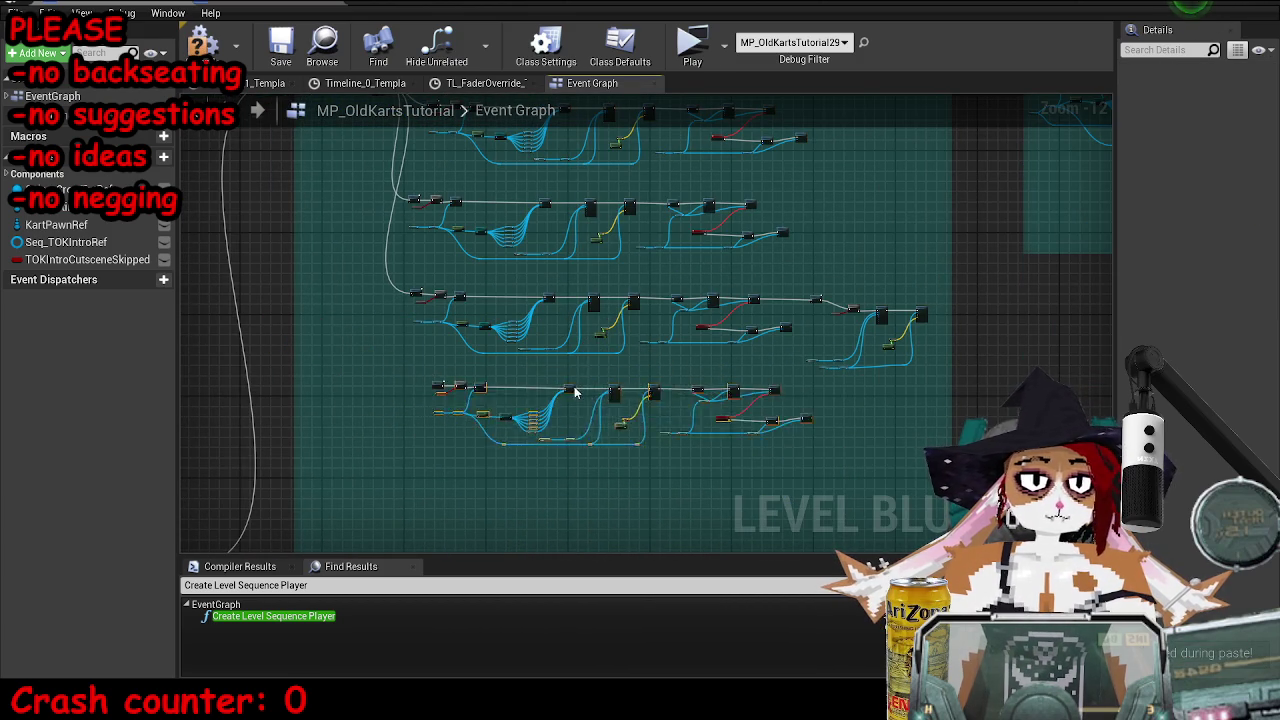
scroll(405, 206, up, 1)
mouse_move(434, 294)
mouse_down()
mouse_move(477, 630)
mouse_move(528, 88)
mouse_move(485, 396)
mouse_move(510, 372)
mouse_up()
scroll(500, 224, up, 6)
scroll(520, 362, down, 5)
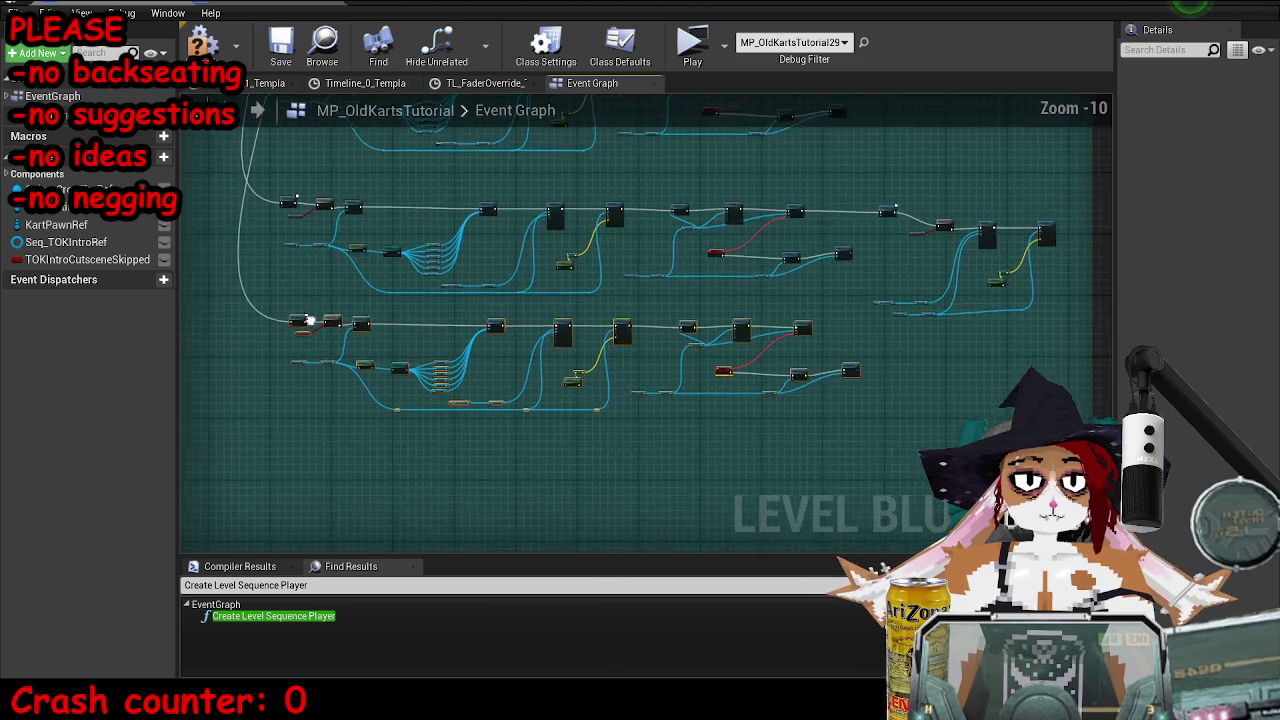
scroll(570, 228, up, 1)
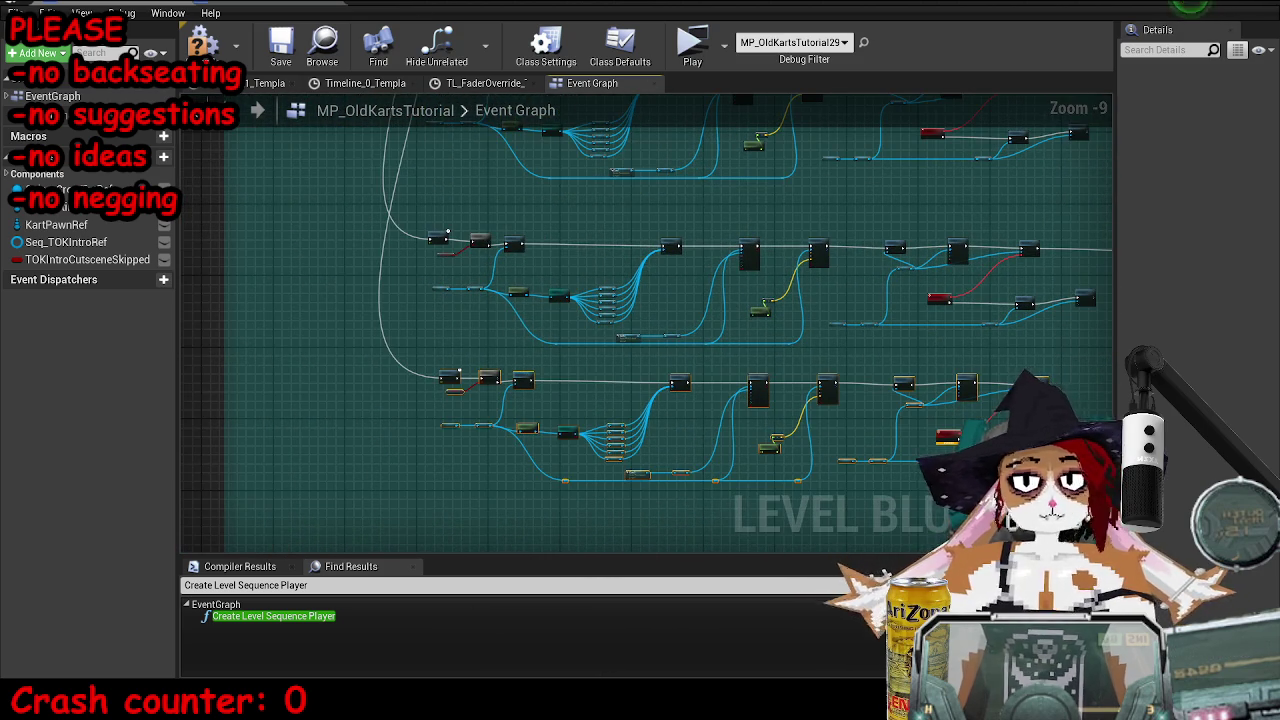
key(super+Down)
mouse_move(720, 26)
mouse_down()
mouse_move(954, 57)
mouse_move(906, 53)
mouse_up()
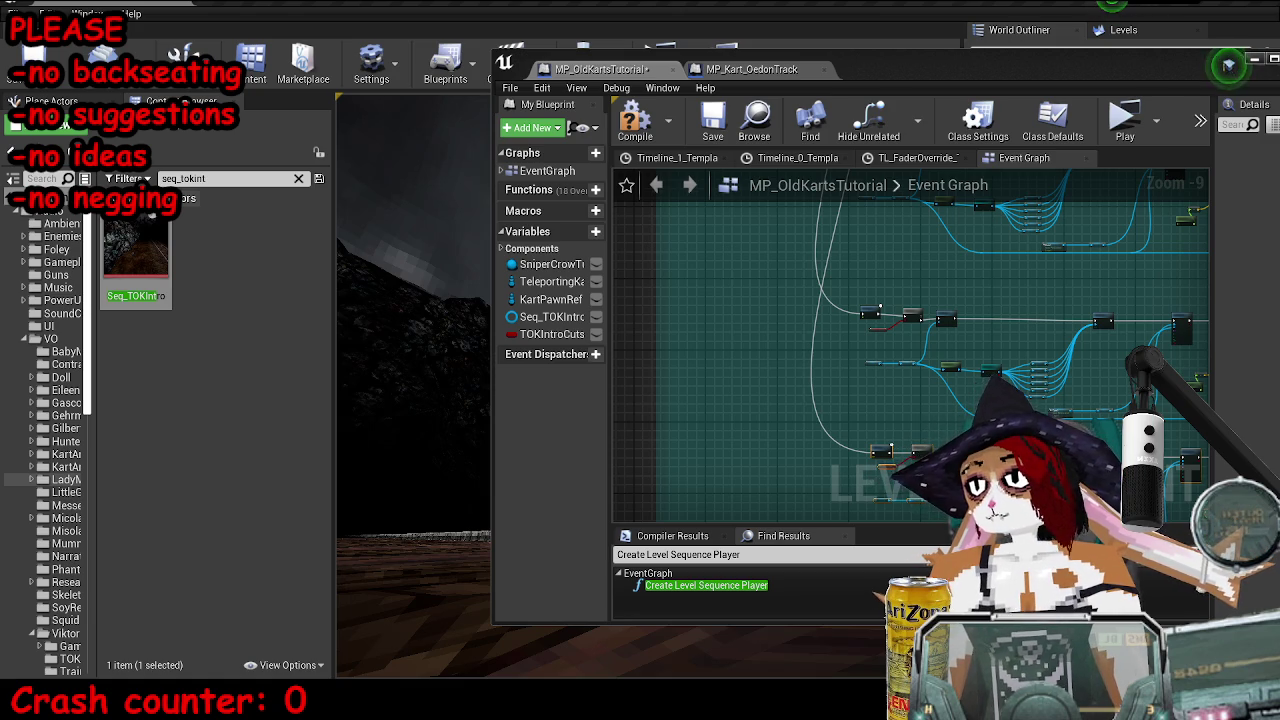
- Set the duplicated shot's Delay duration to 22.366699 seconds
drag(1173, 95, 656, 3)
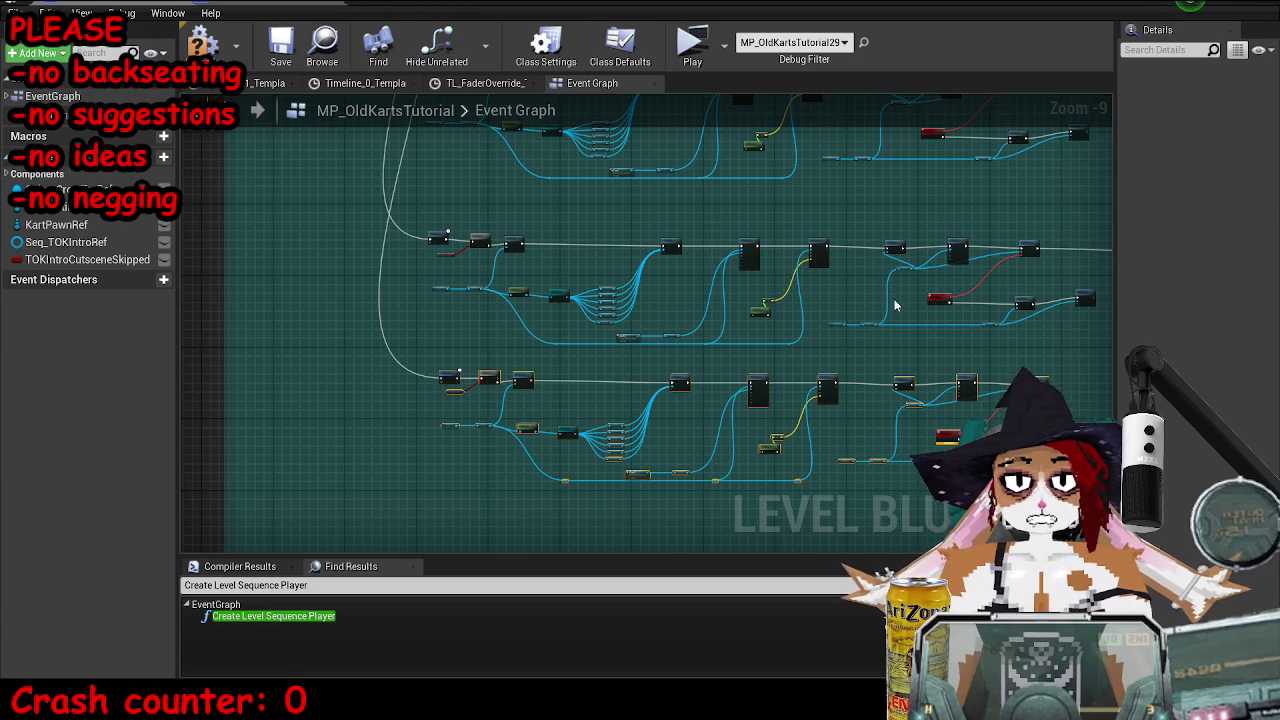
drag(896, 305, 840, 305)
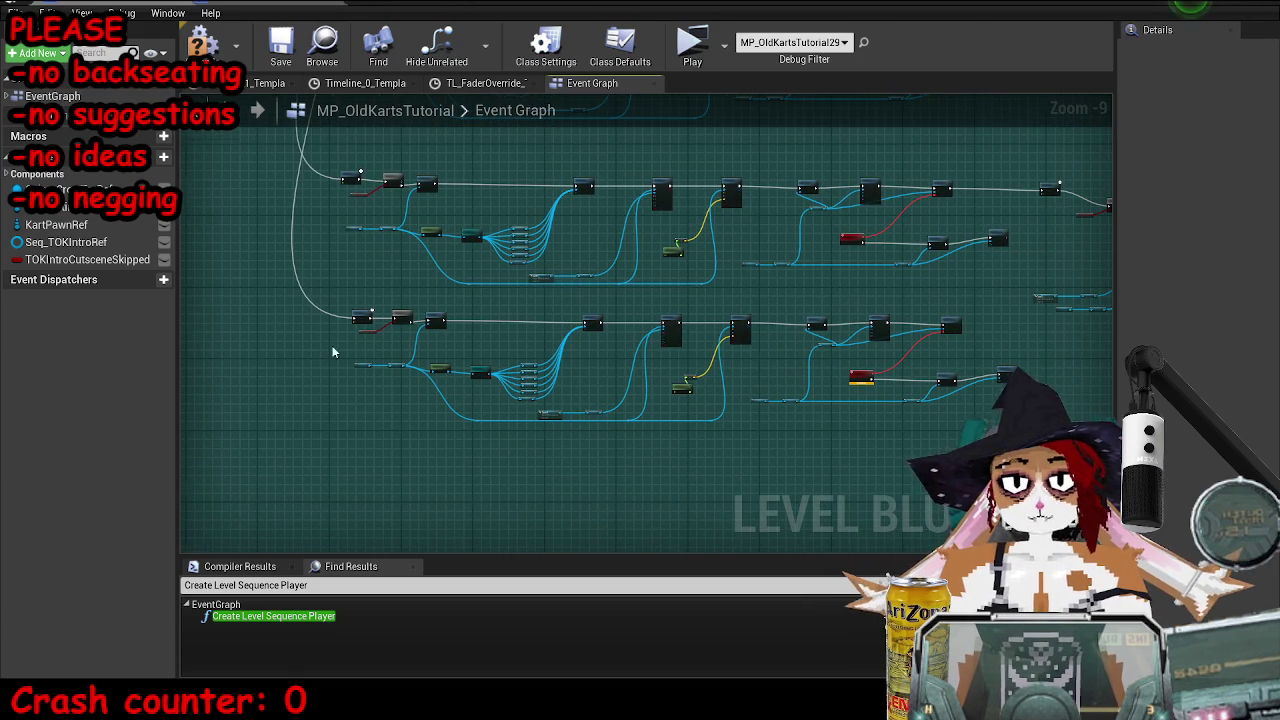
scroll(452, 336, up, 5)
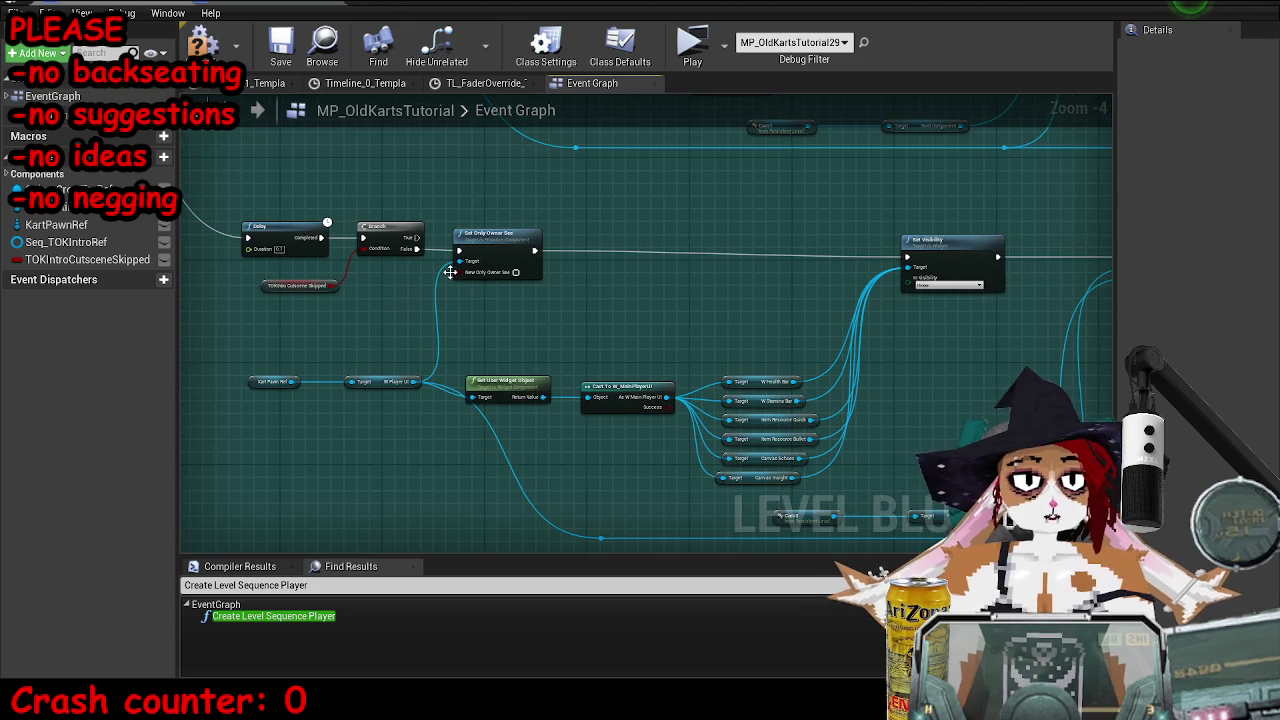
scroll(450, 272, up, 4)
text(22)
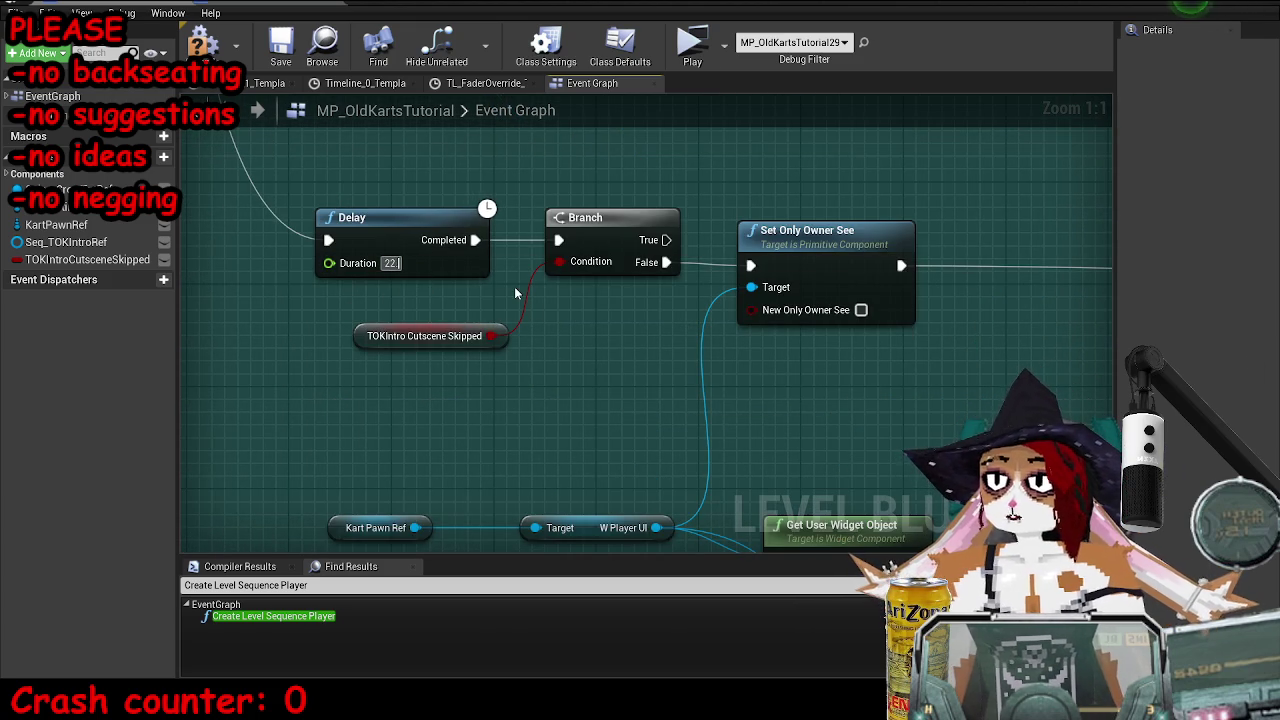
text(.3)
text(667)
key(Return)
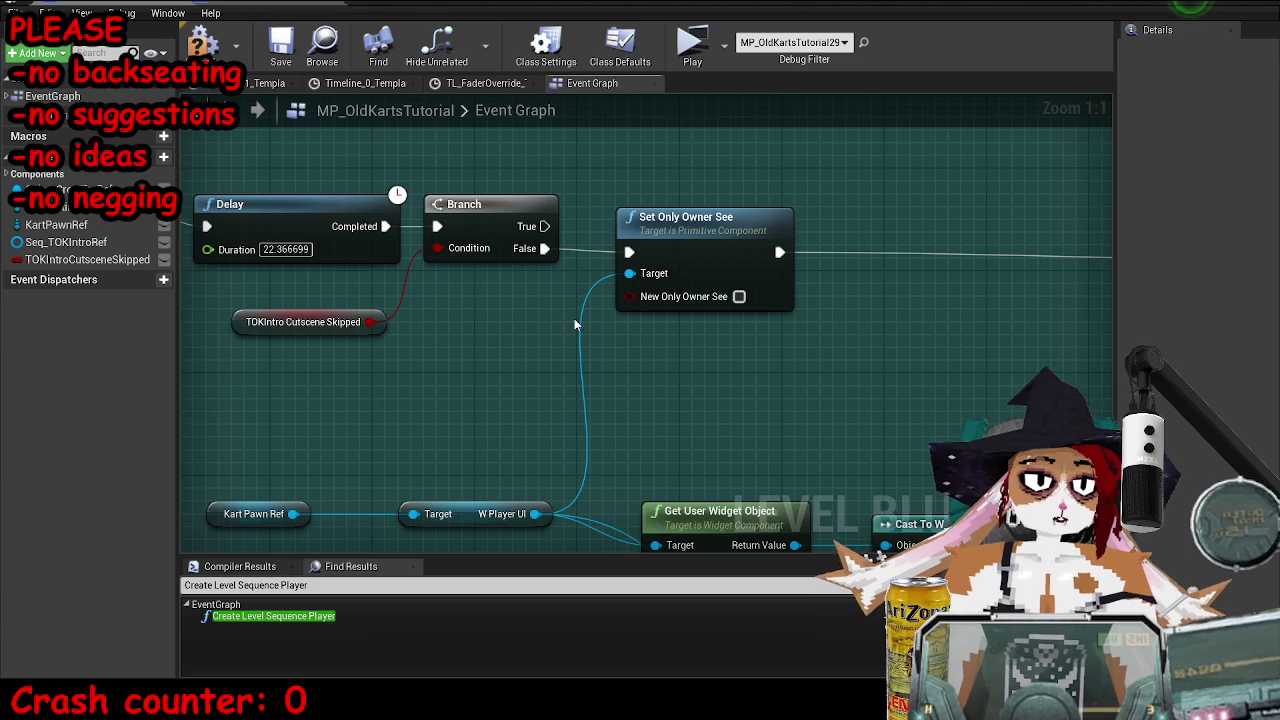
- Change the camera reference node from Cam3 to Cam9
scroll(574, 323, down, 5)
scroll(957, 354, up, 4)
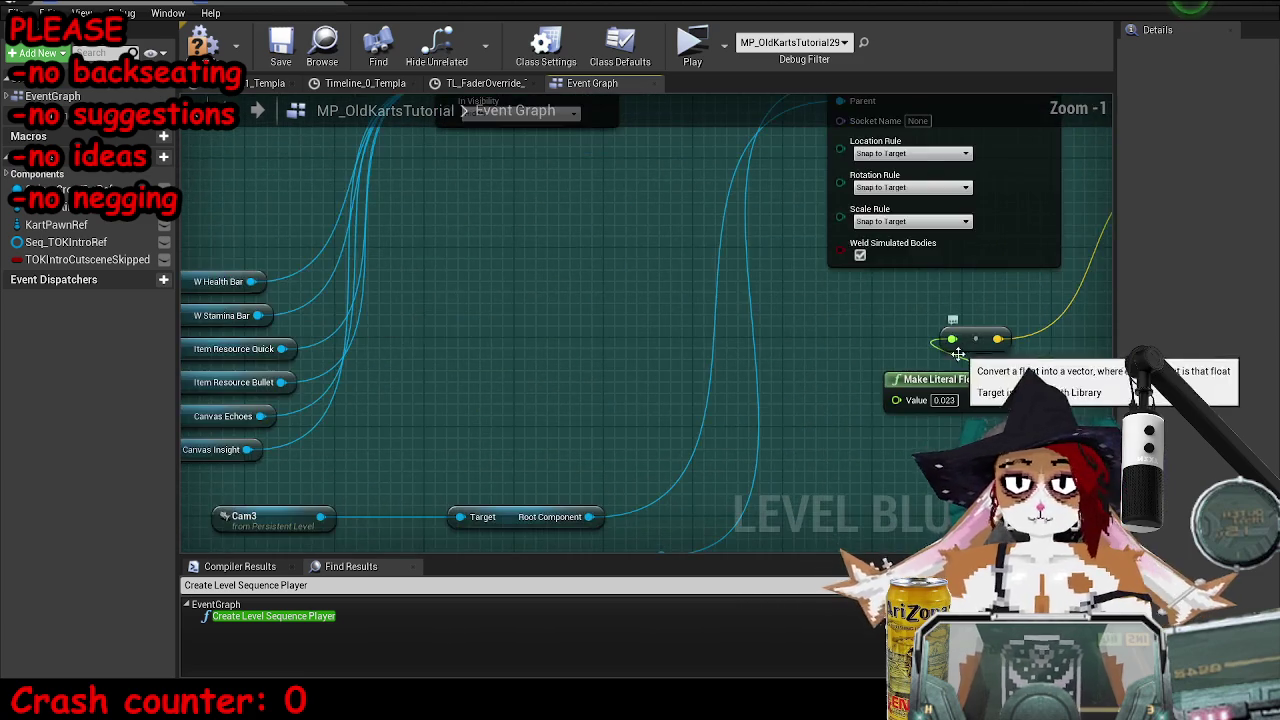
mouse_move(694, 5)
mouse_down()
mouse_move(694, 377)
mouse_move(707, 326)
mouse_up()
scroll(1140, 137, down, 10)
click(1046, 104)
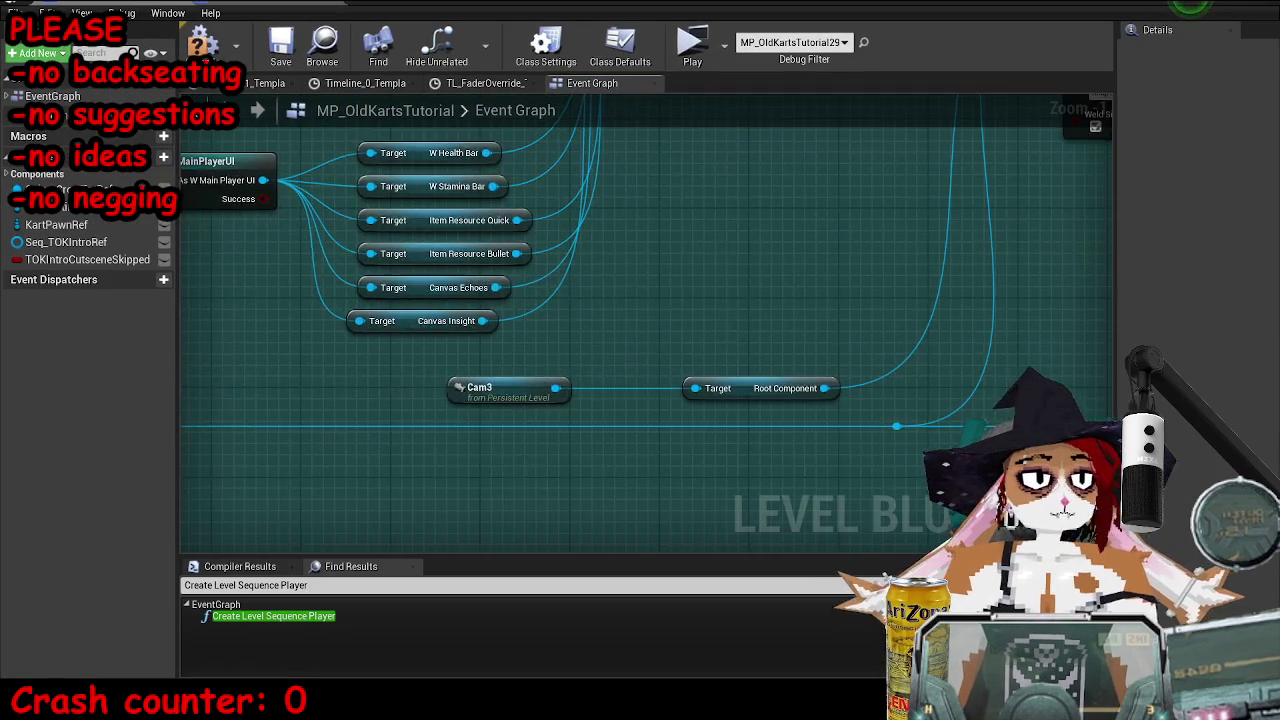
drag(471, 386, 714, 429)
right_click(740, 432)
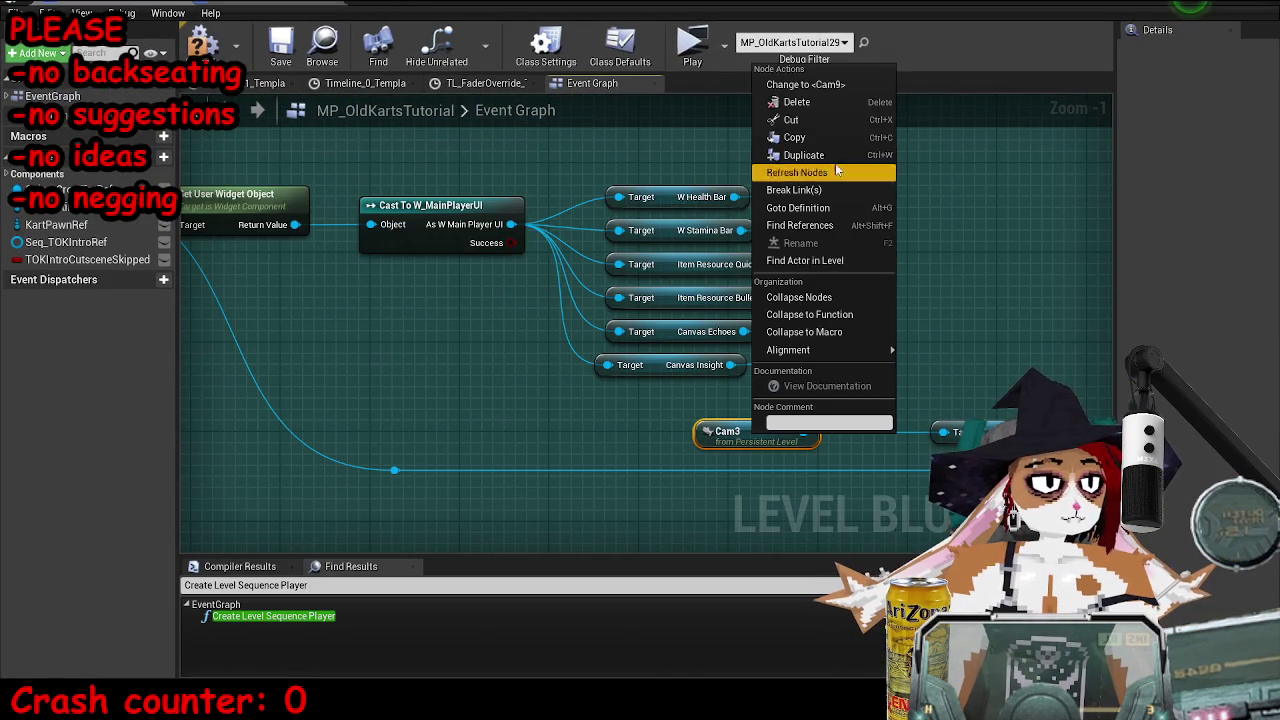
click(805, 84)
scroll(708, 318, down, 3)
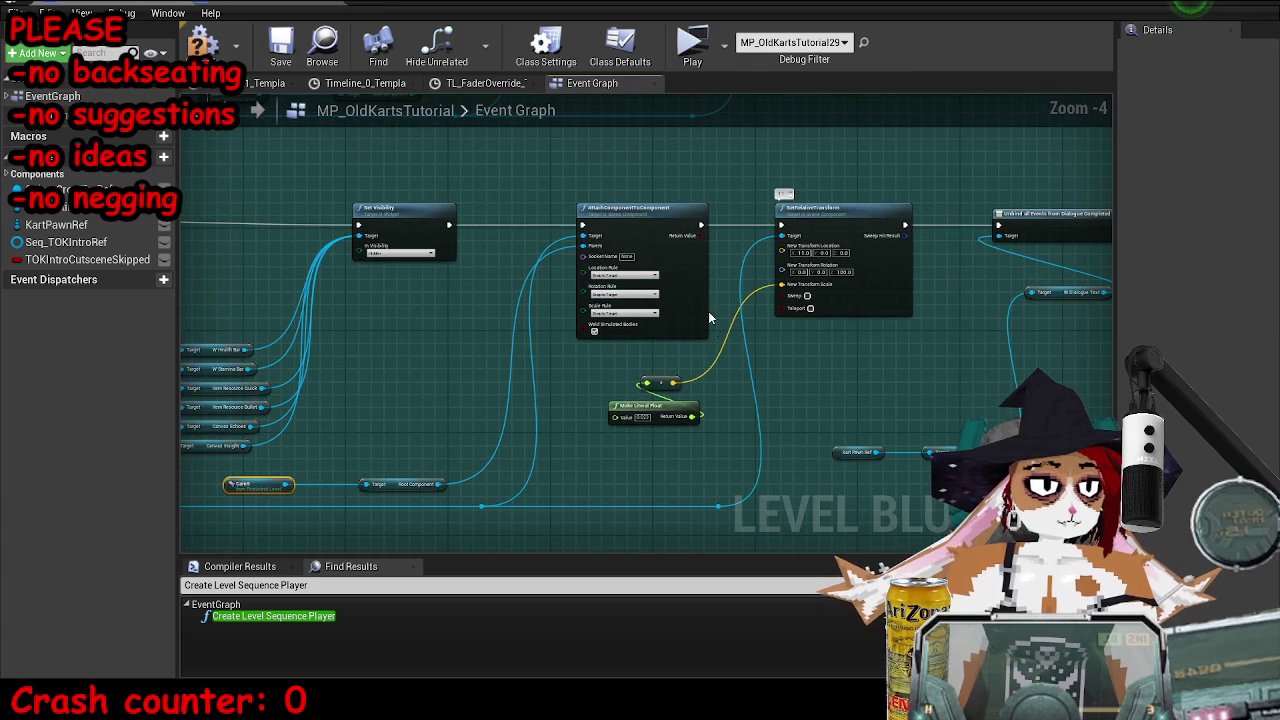
scroll(974, 393, up, 5)
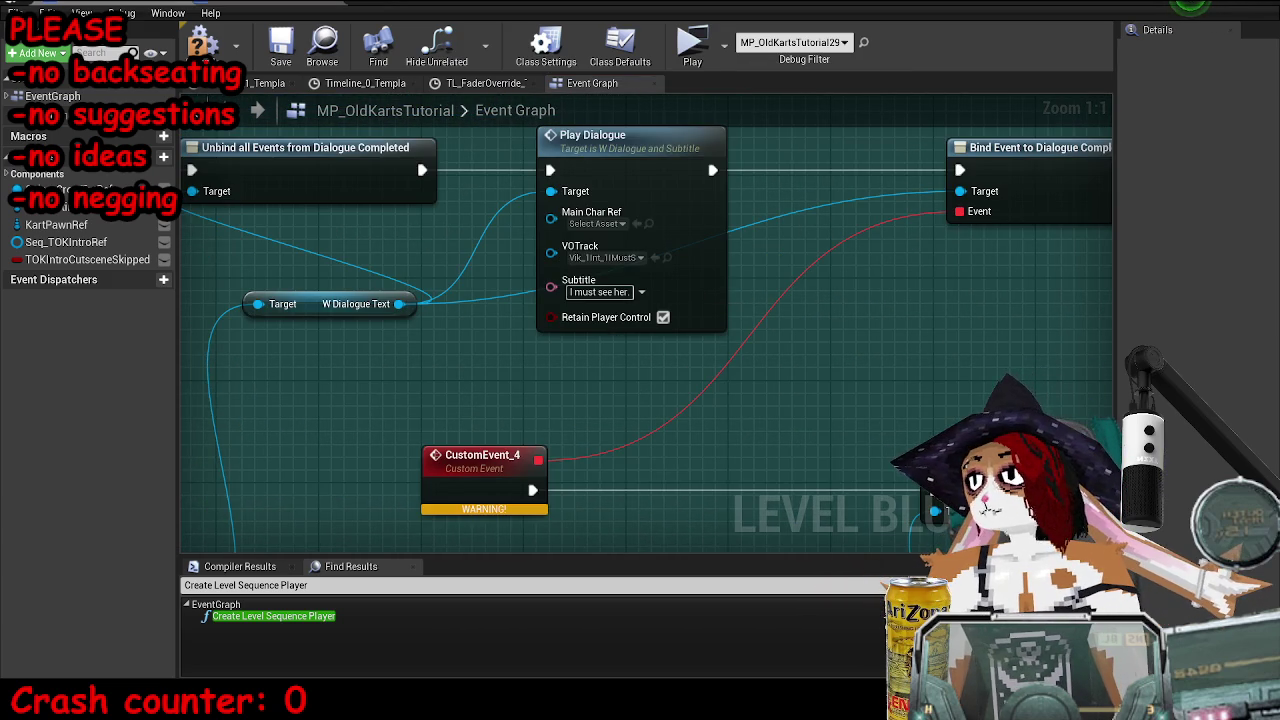
- Begin the subtitle and assign the Vik_1Int_4ThisChariot voice line to VOTrack
click(613, 285)
text(This chariot)
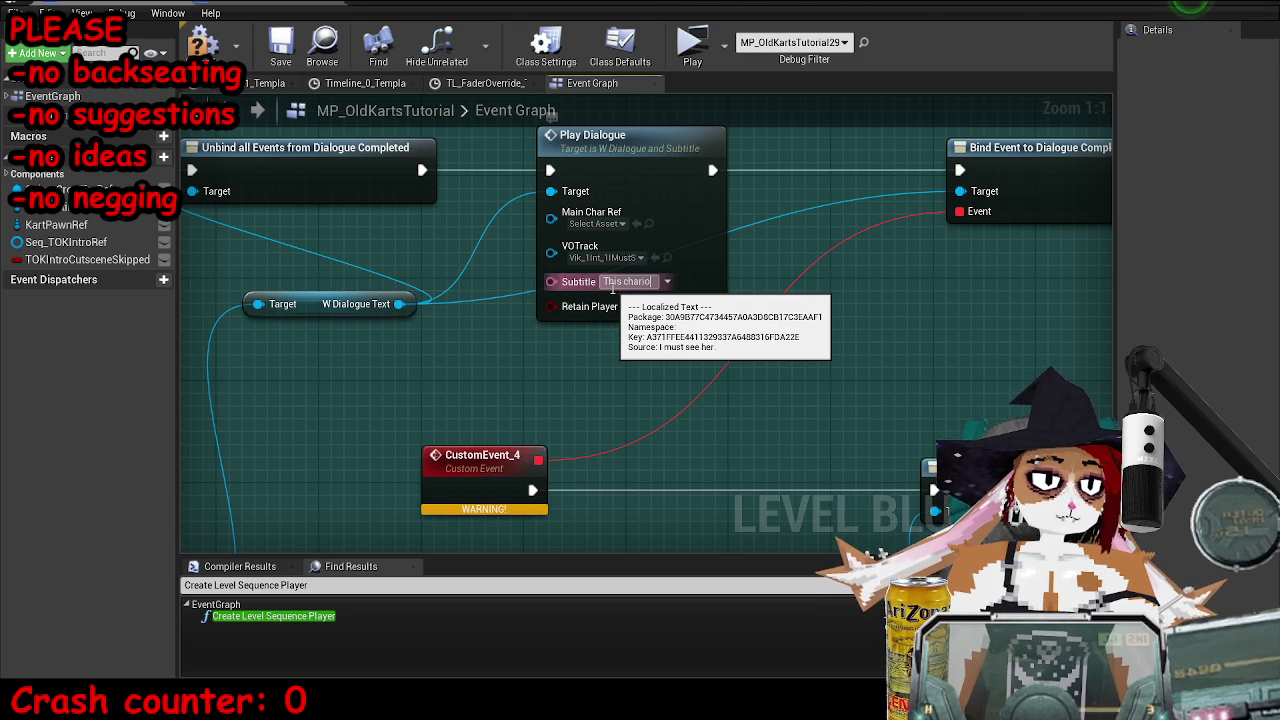
text( is)
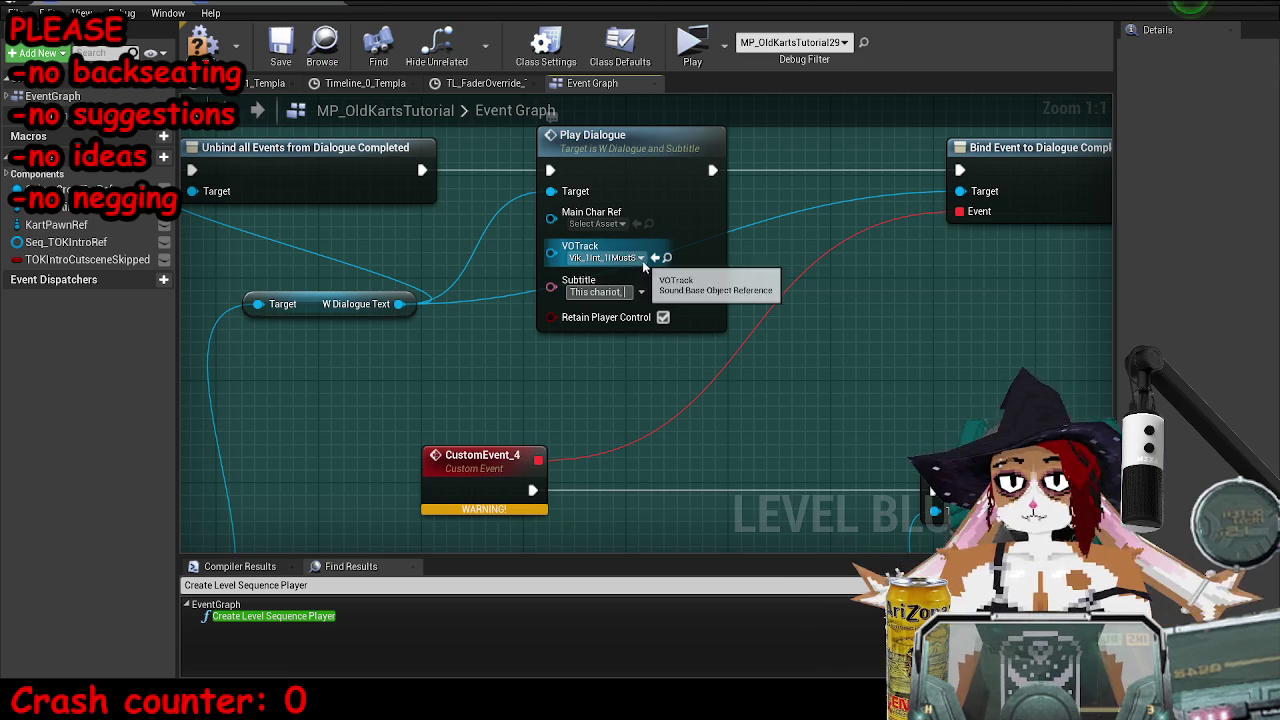
click(667, 257)
click(137, 350)
click(1008, 350)
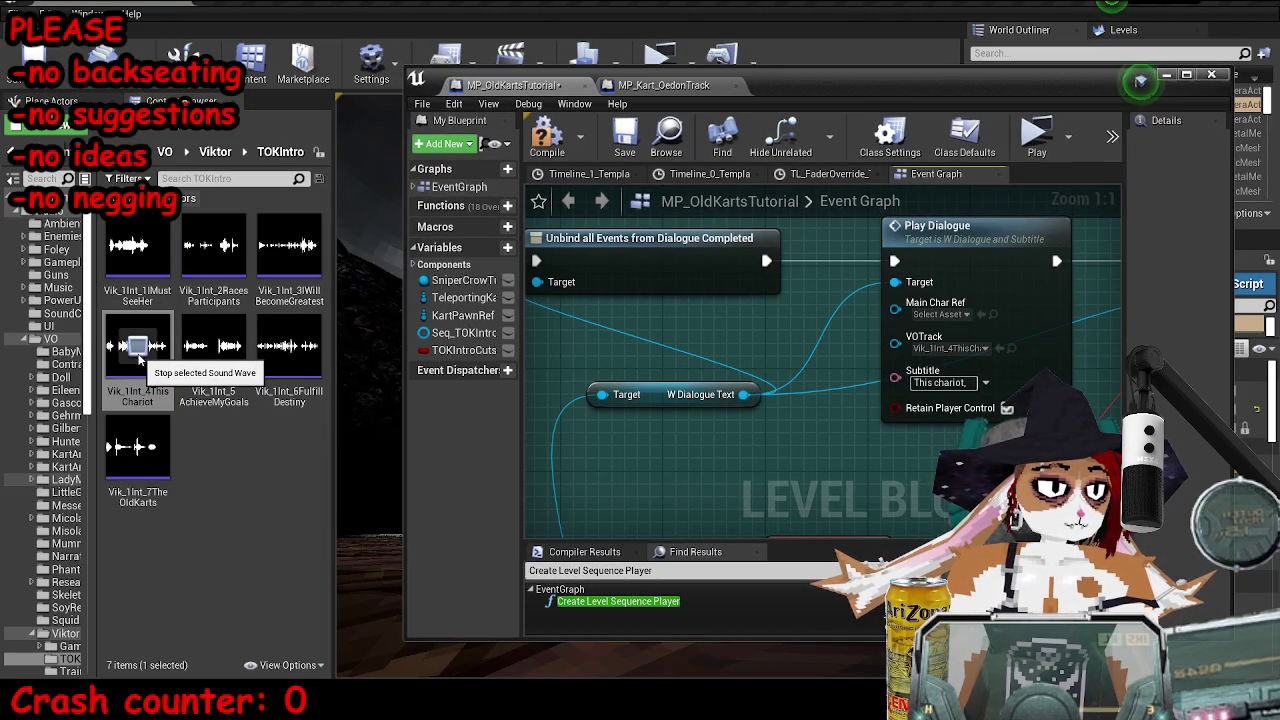
- Finish the subtitle 'This chariot, passed down through the generations. A noble machine…' and save
click(945, 382)
text(passe)
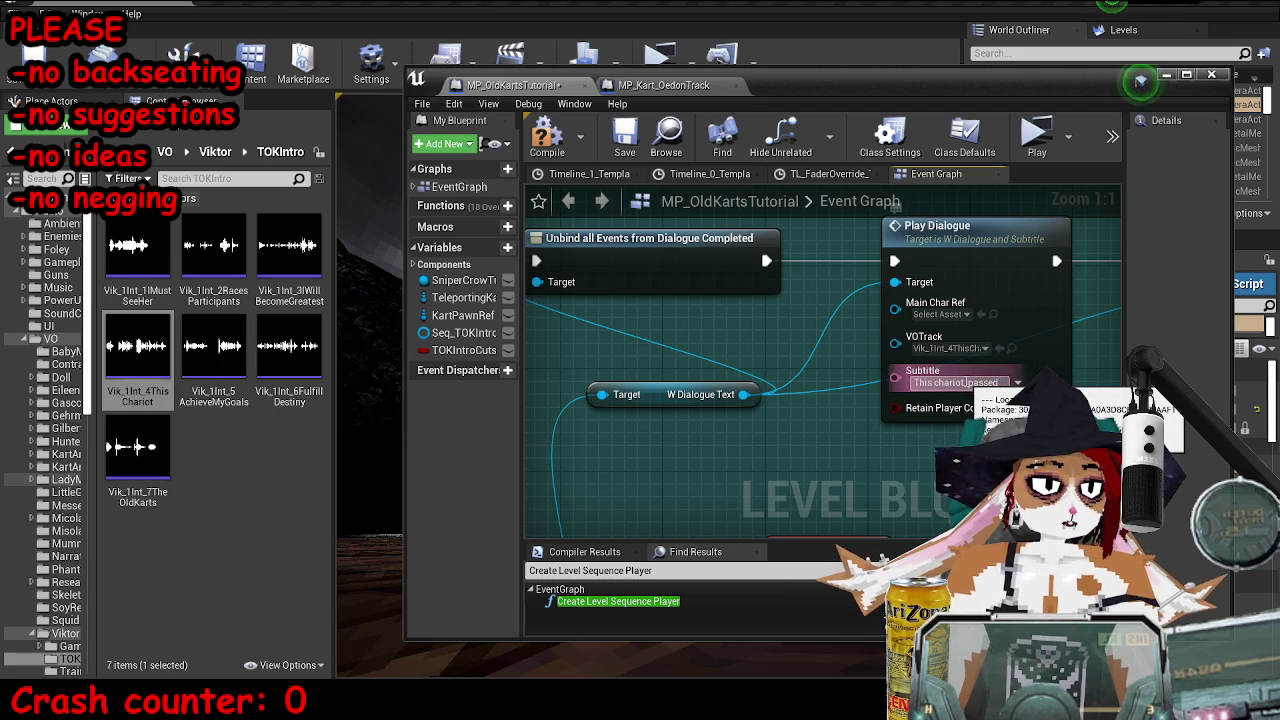
text(down through the generation)
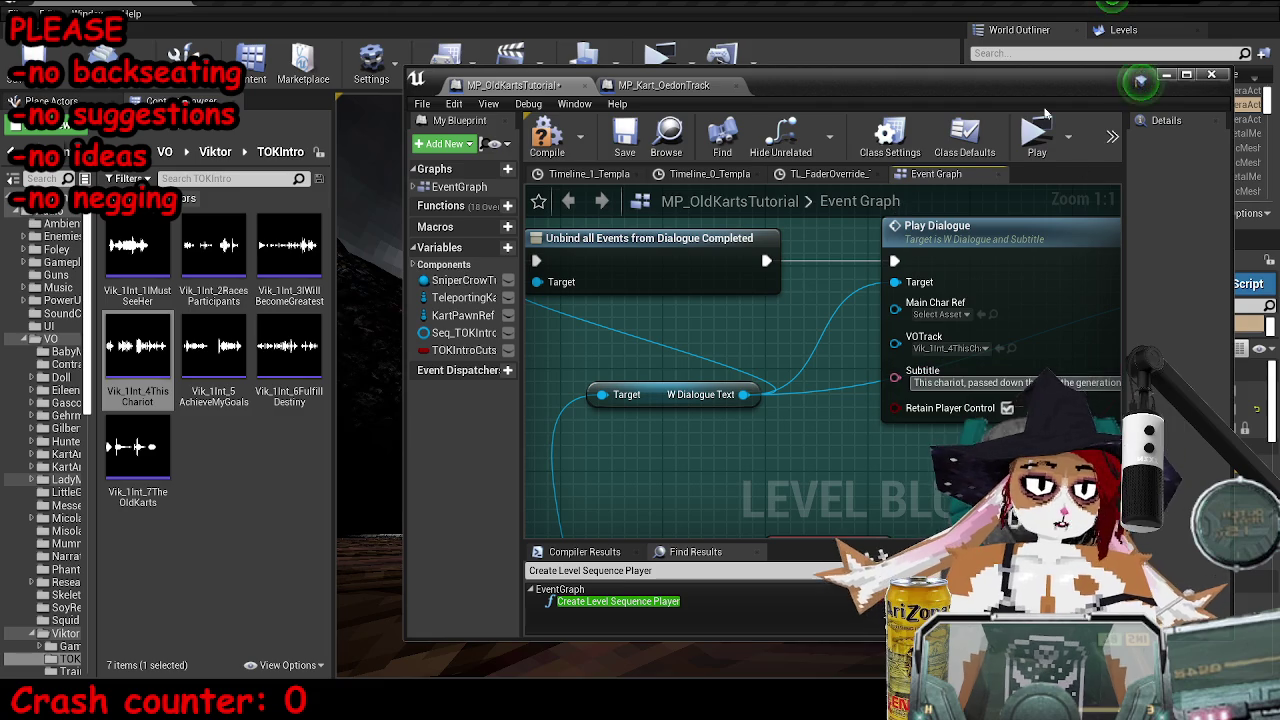
double_click(1140, 80)
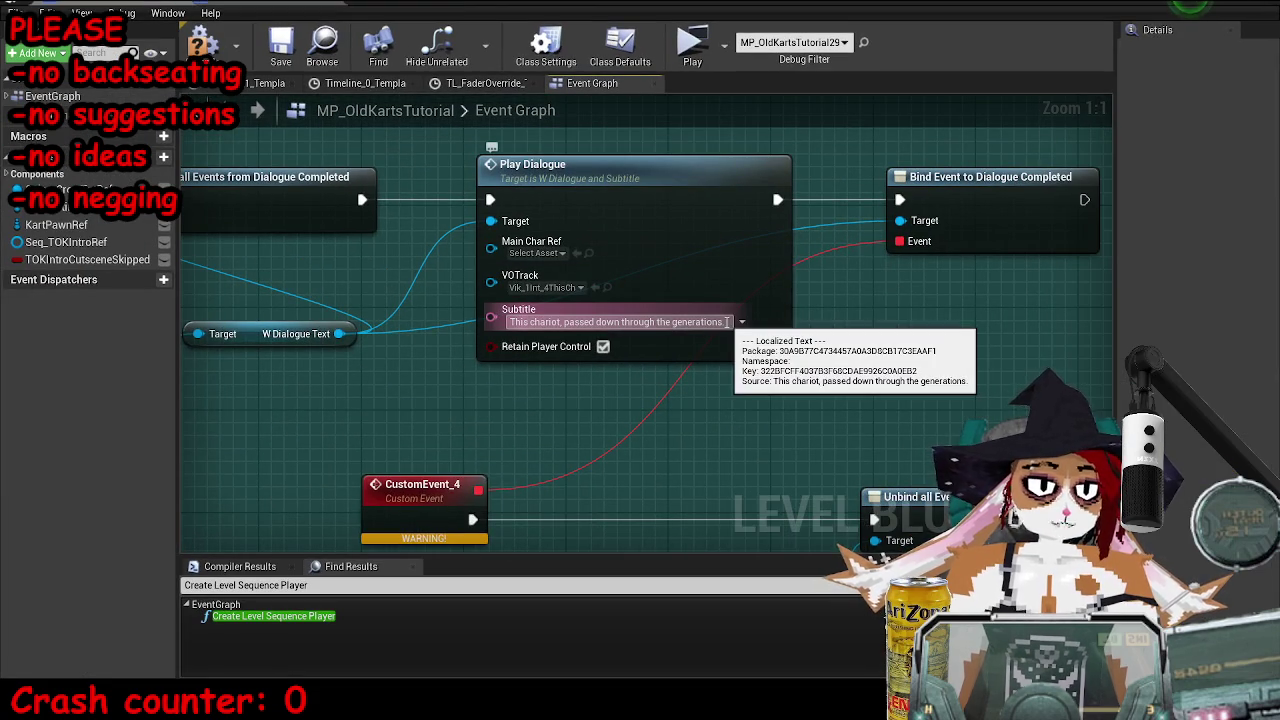
text( A noble machine. b)
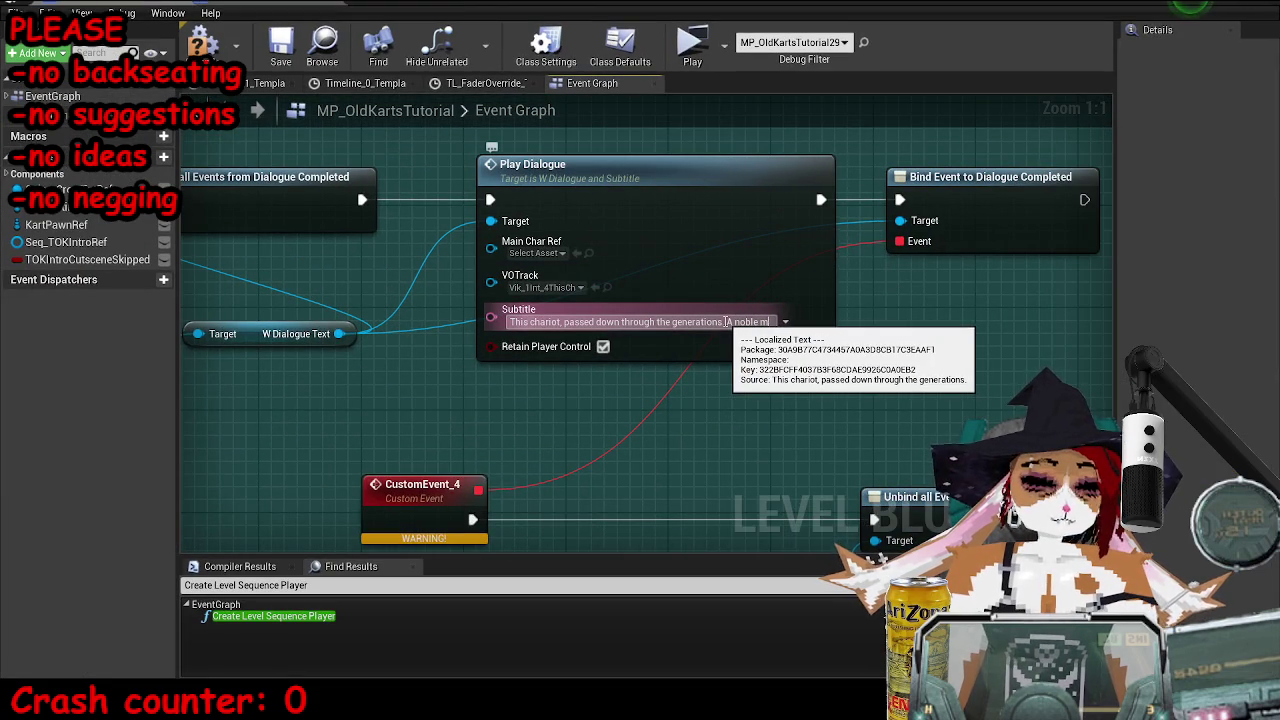
text(ut confined to the limitati)
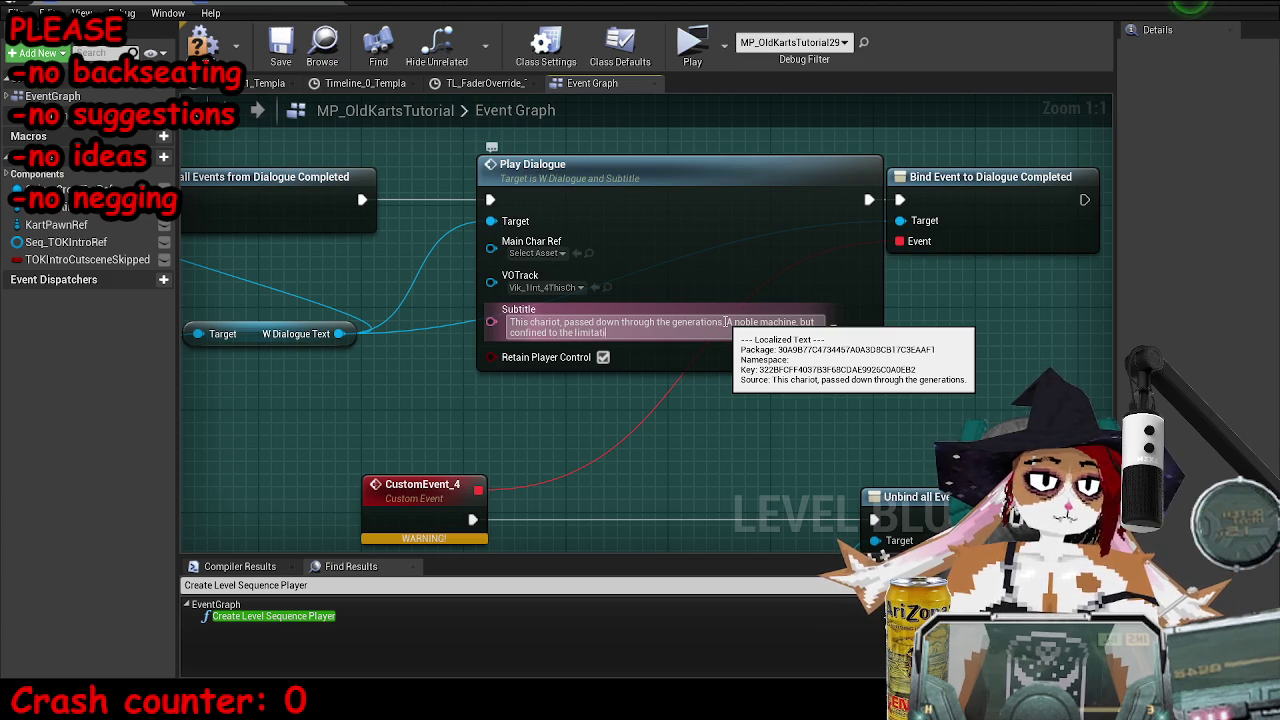
text(.)
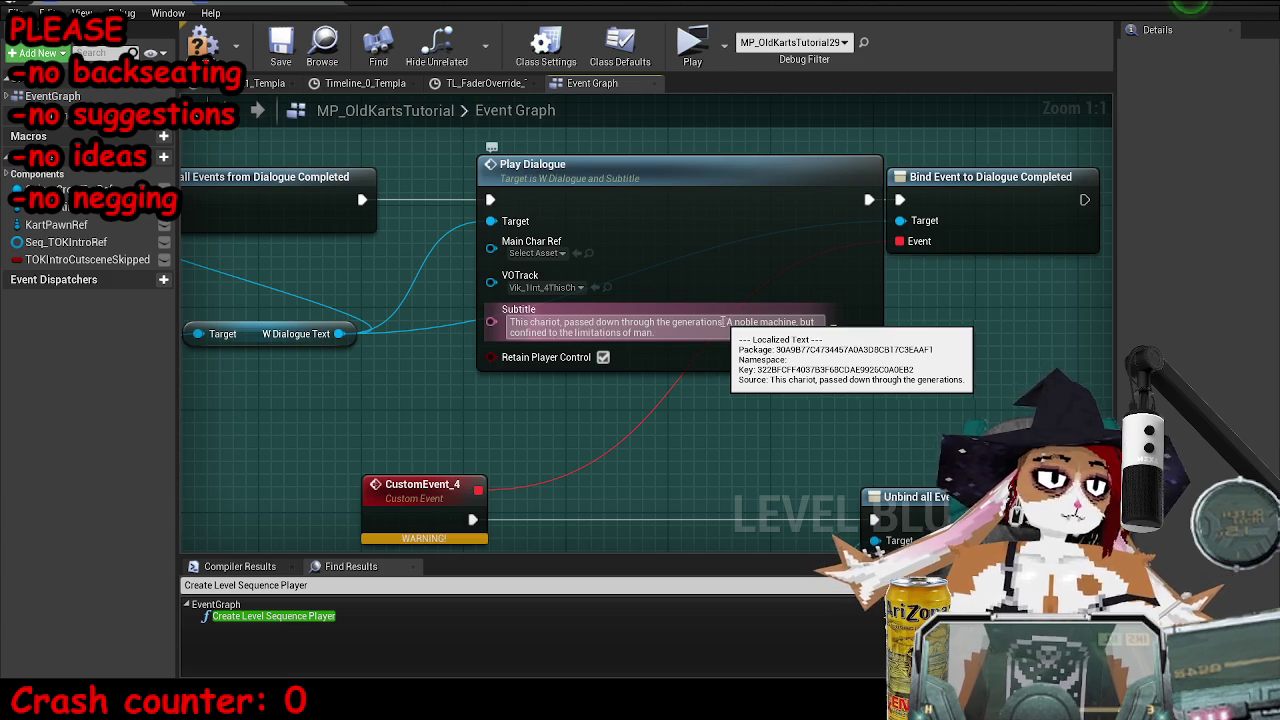
click(829, 220)
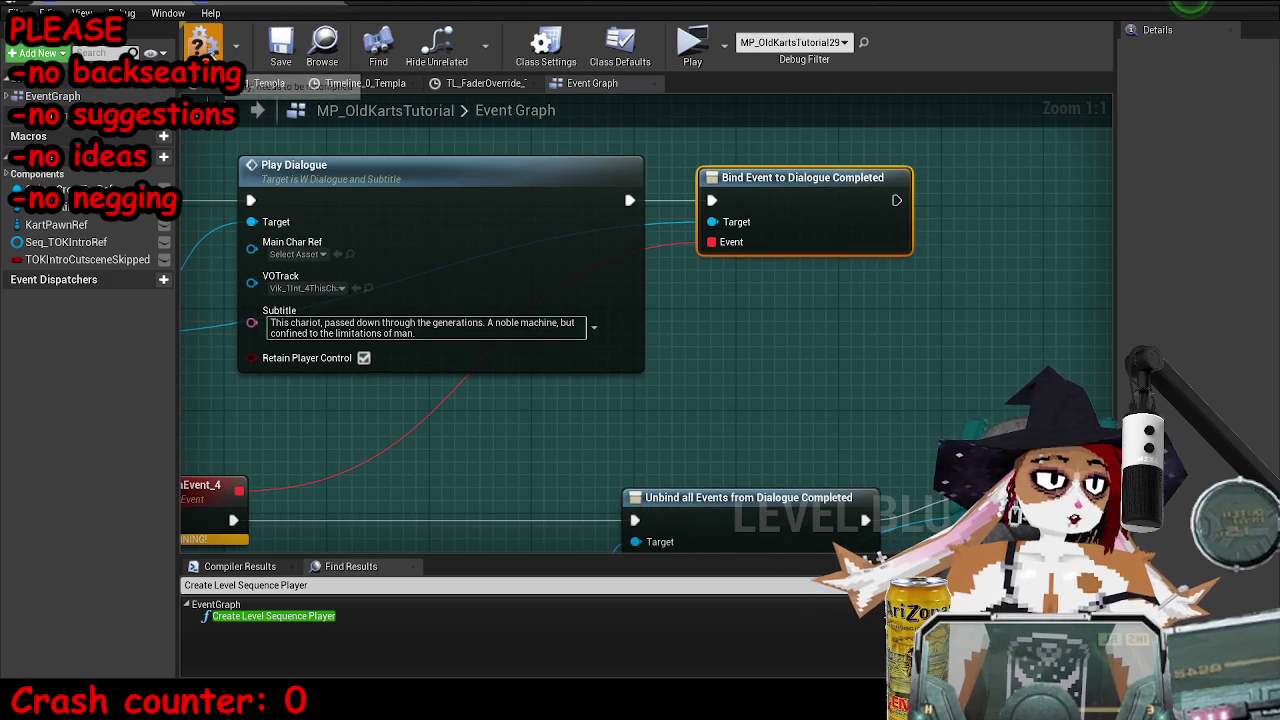
click(281, 45)
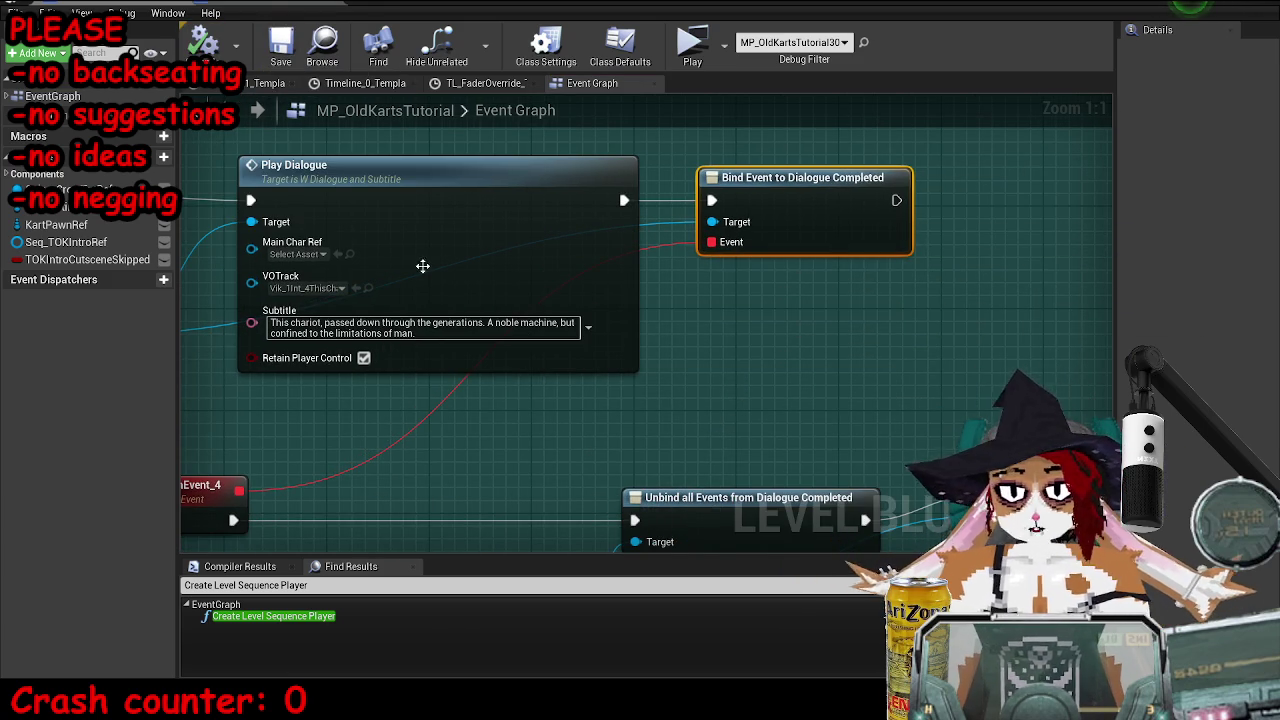
- Launch a standalone preview play-test of the level from the level editor
click(1234, 5)
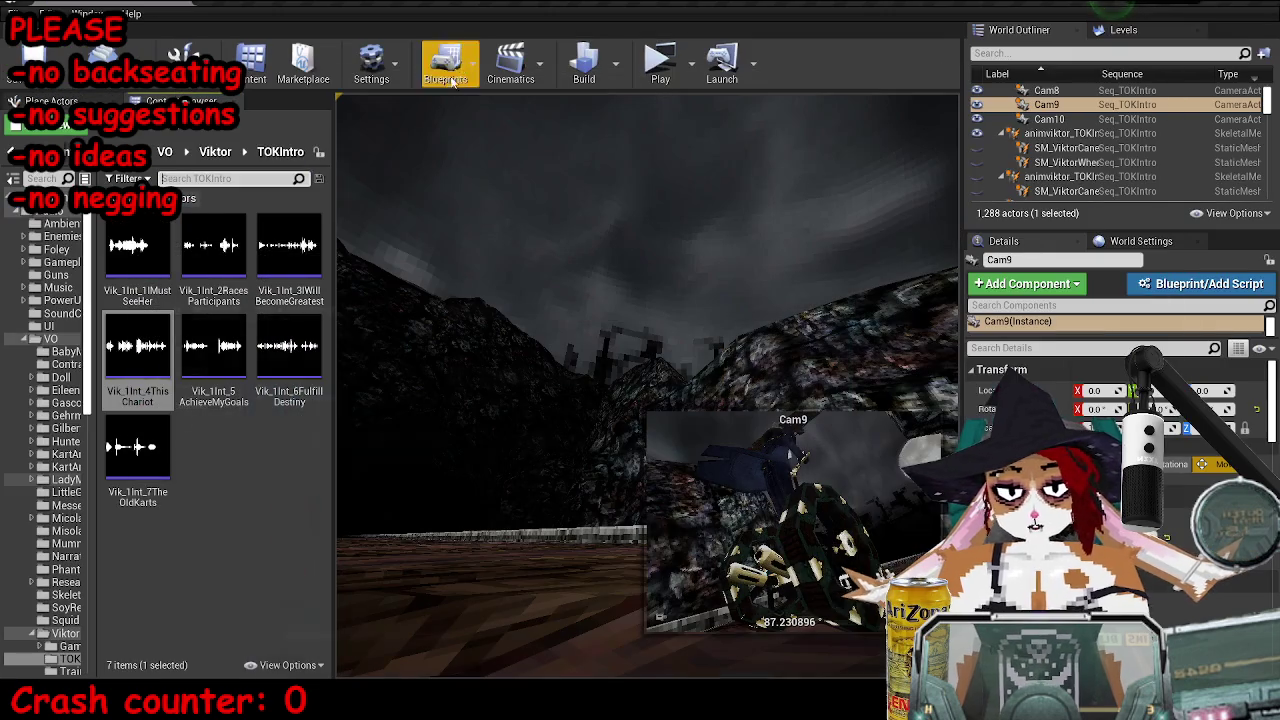
click(651, 62)
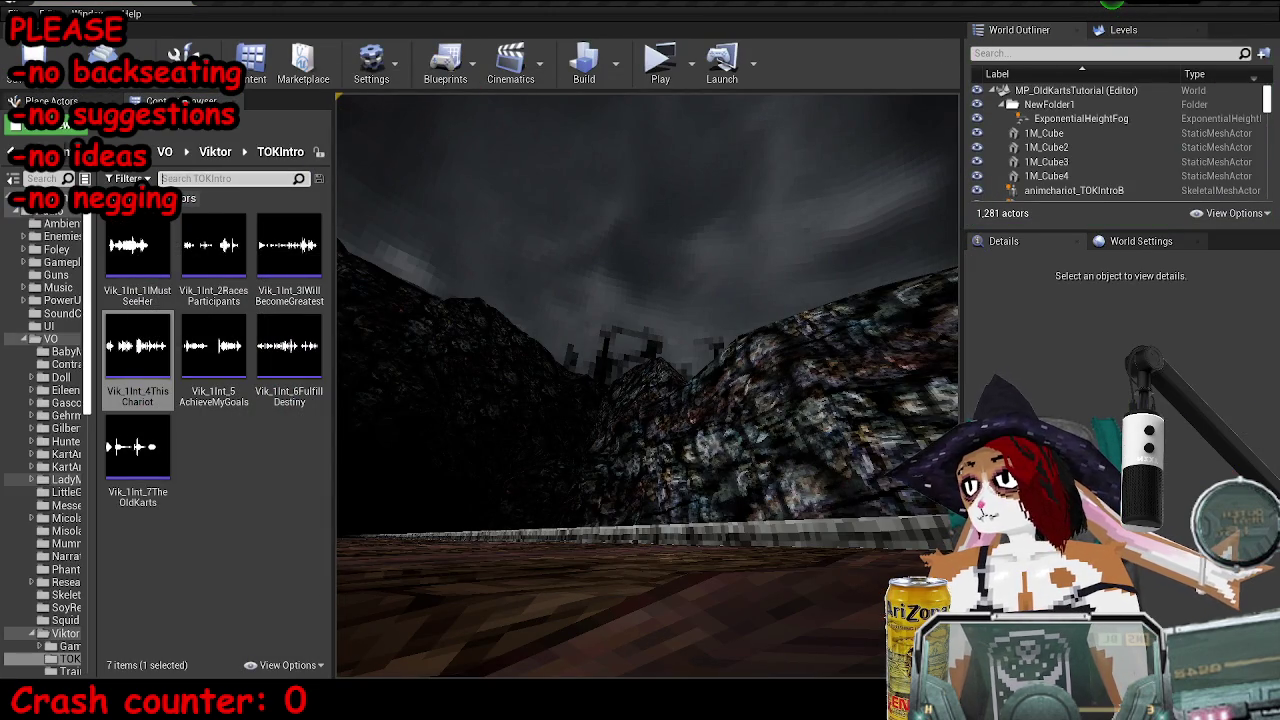
click(651, 68)
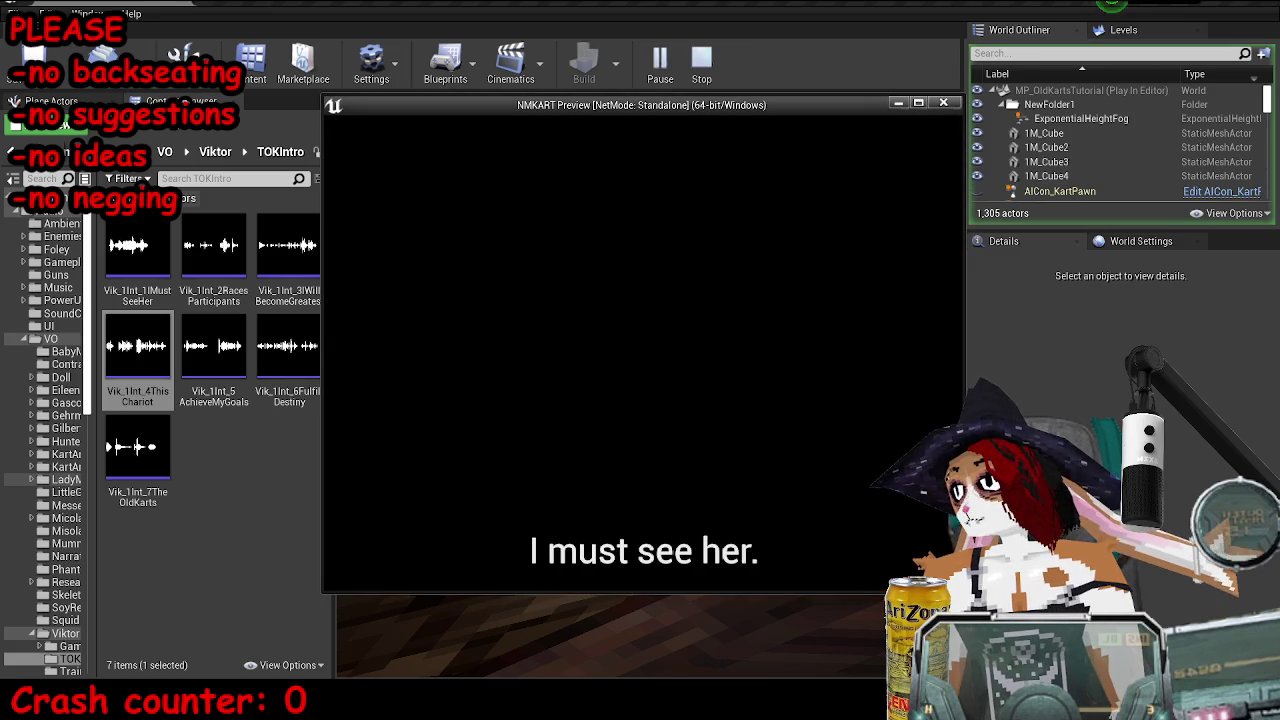
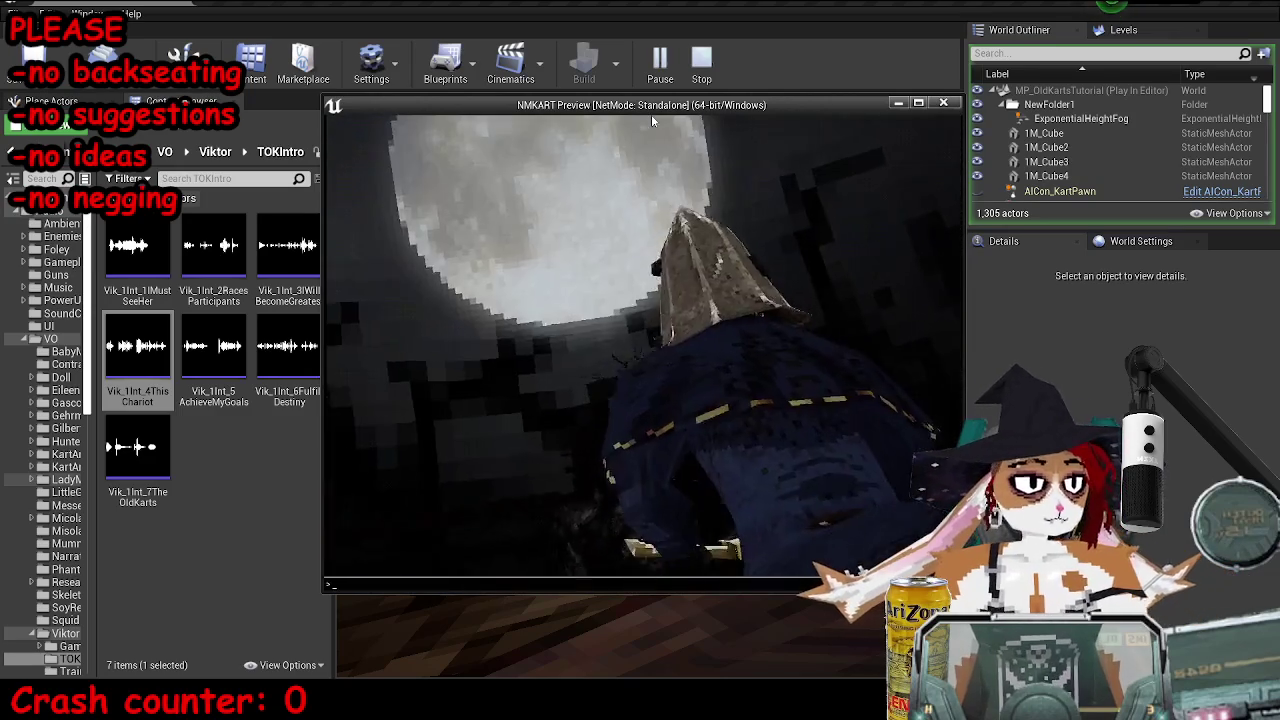
- Stop the standalone play-test and launch Audacity from the Windows search
key(Escape)
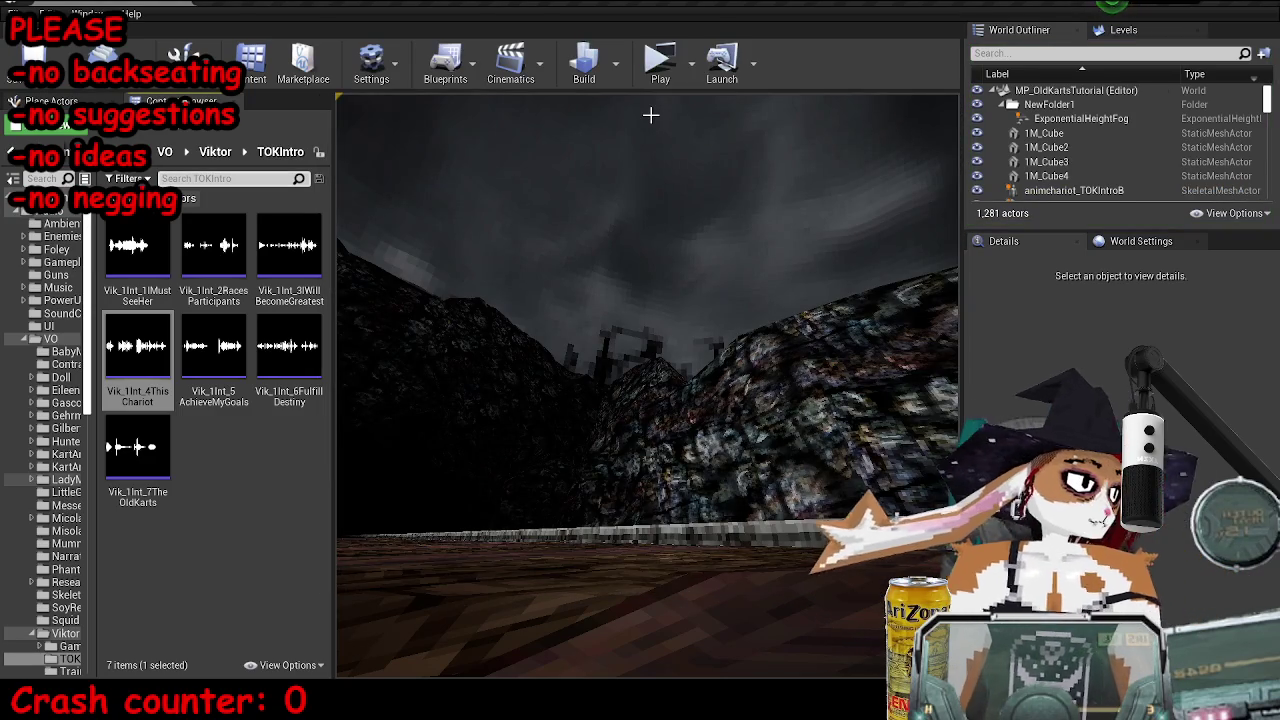
key(super)
text(audacity)
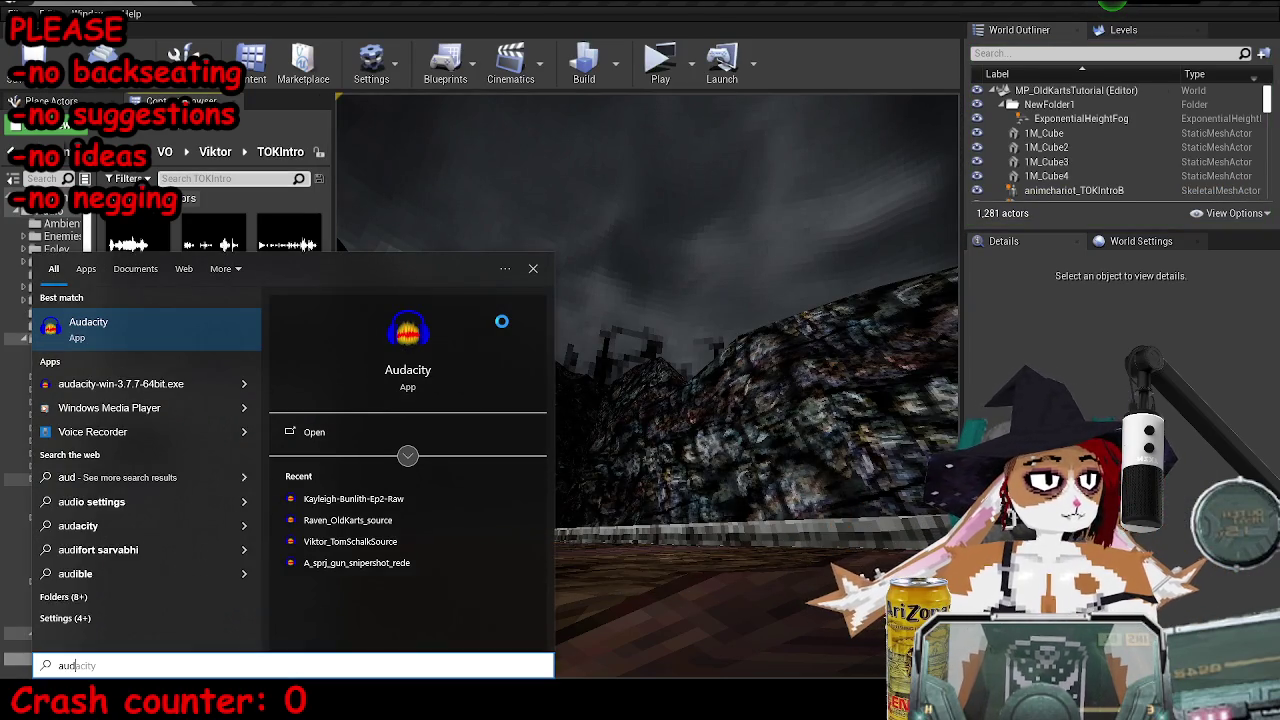
key(Return)
- Open the chariot voice-line asset's source folder via Open Source Location, then switch to Audacity
right_click(150, 355)
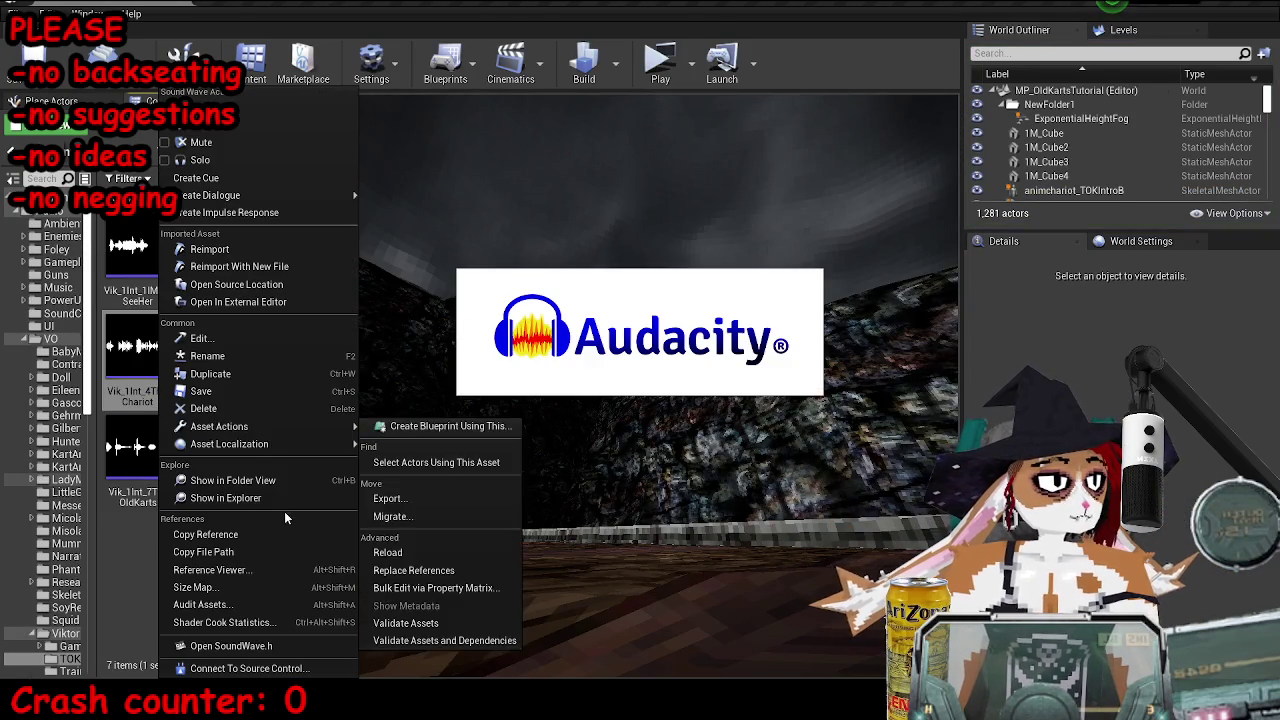
click(225, 497)
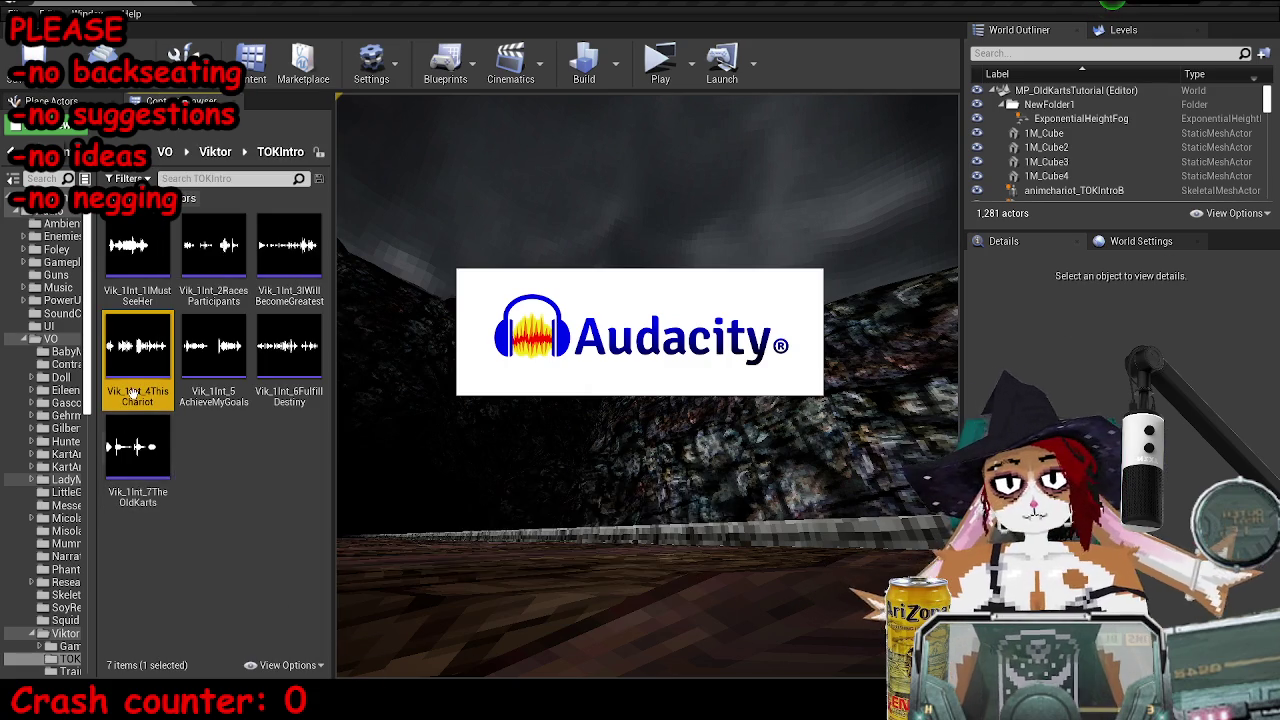
right_click(158, 372)
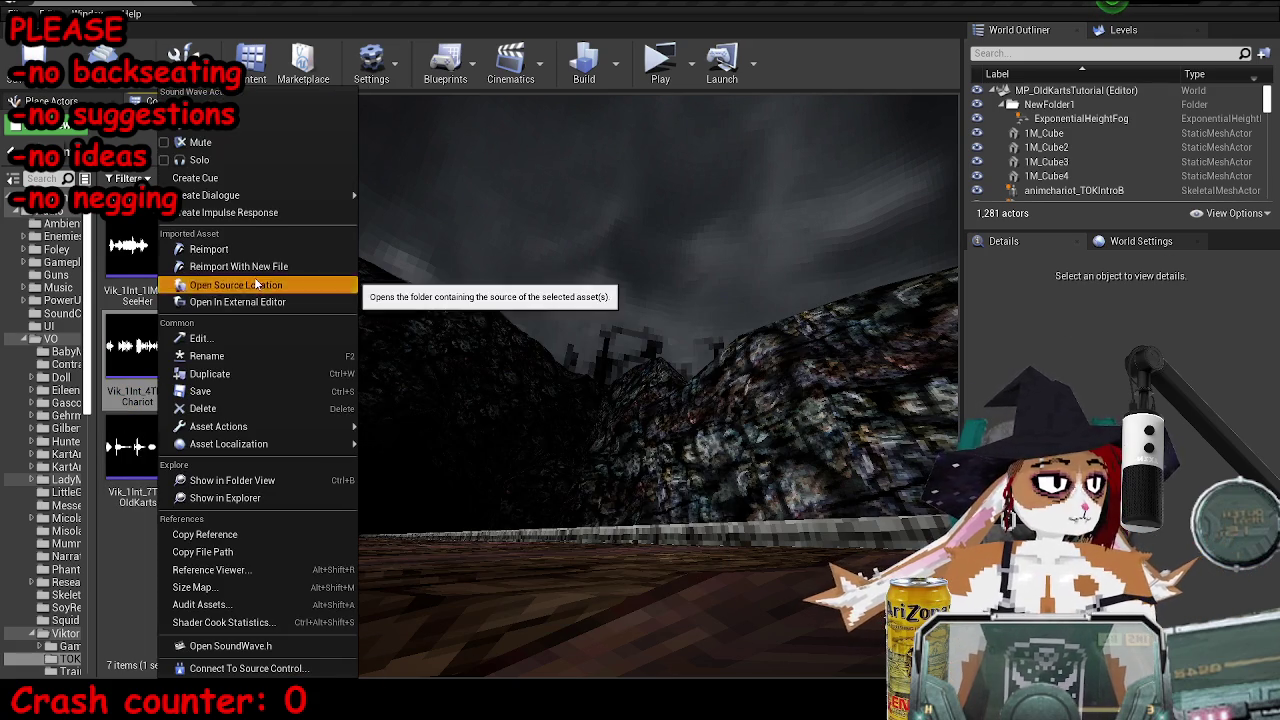
click(260, 283)
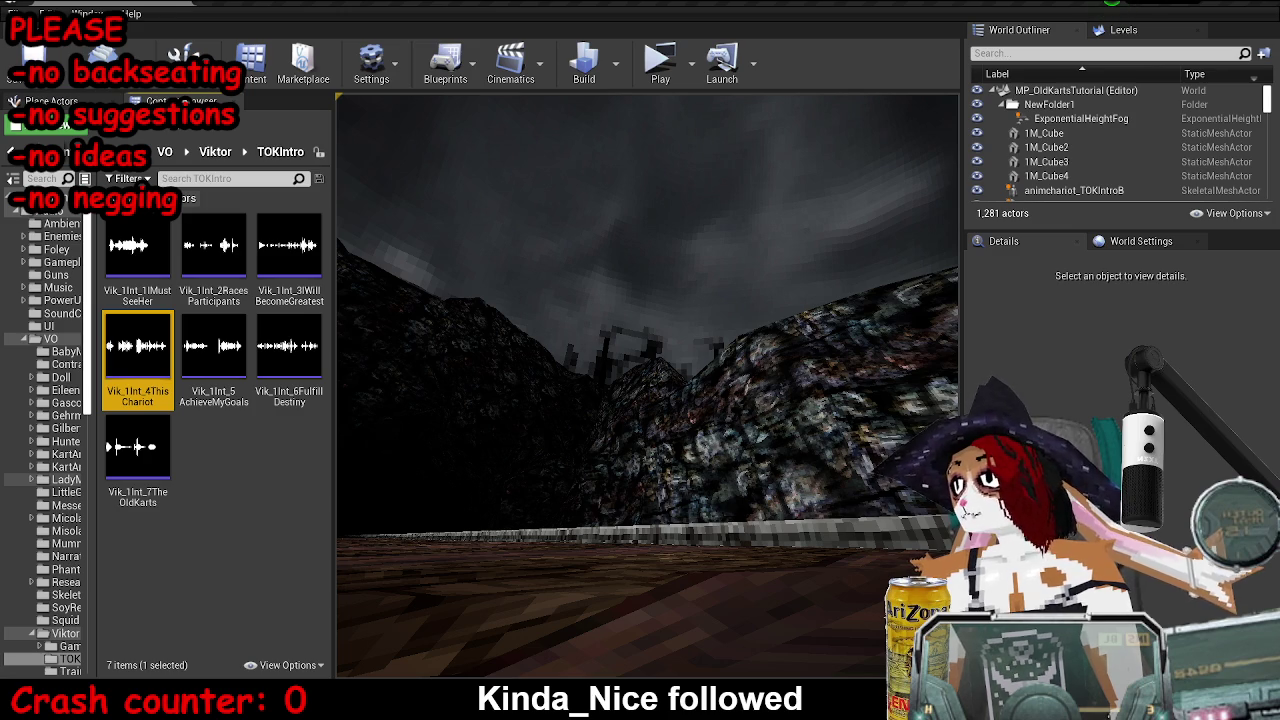
key(alt+Tab)
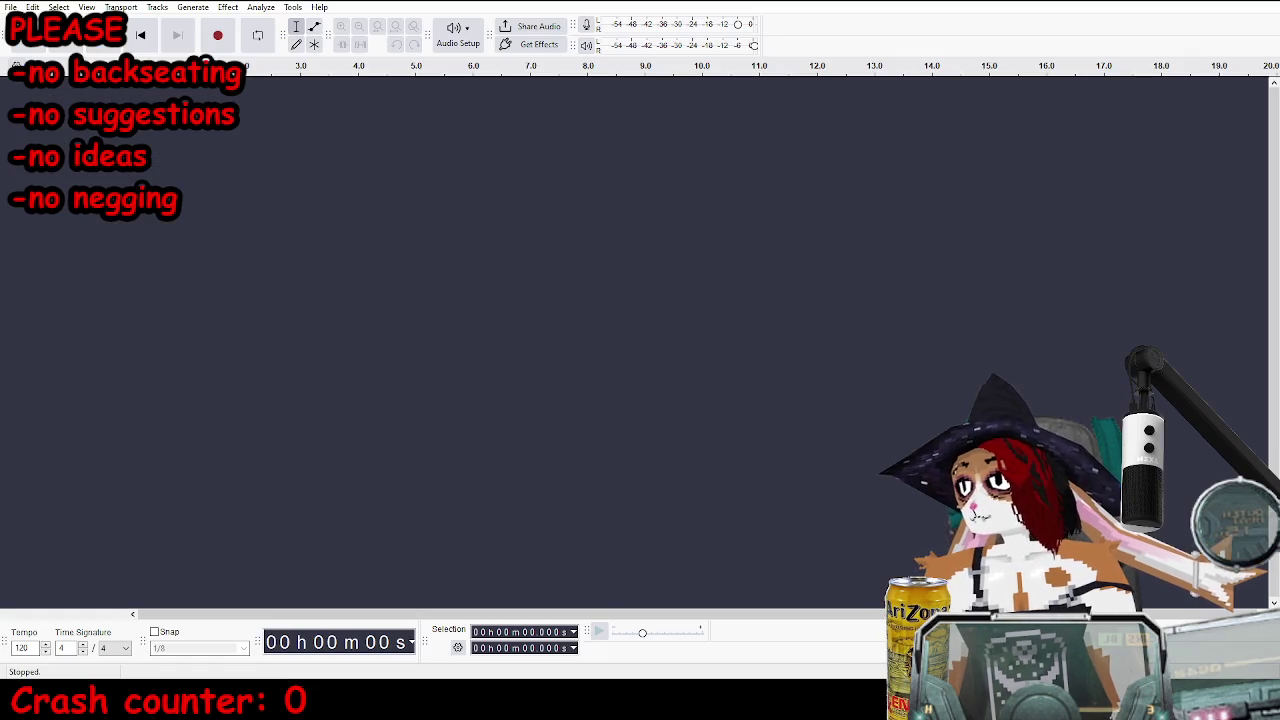
- Load the chariot voice-line WAV into Audacity, play it, and select 0–3.376 s
drag(920, 460, 705, 245)
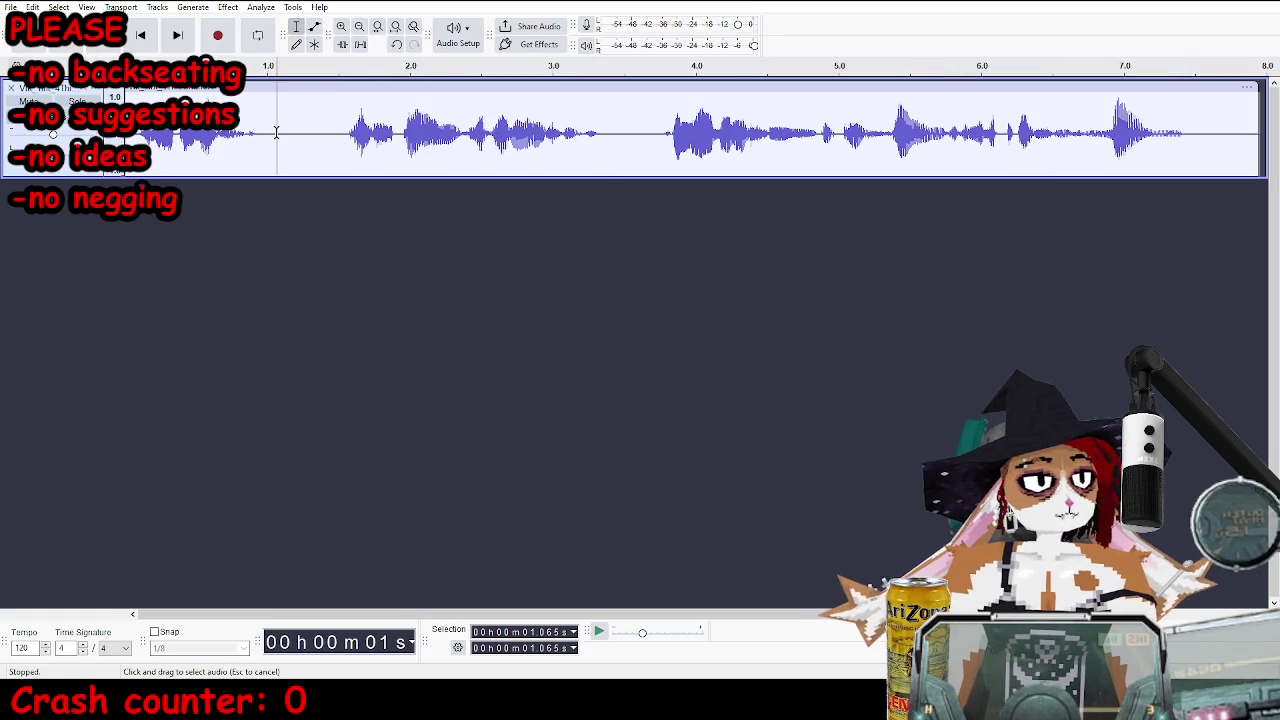
click(134, 132)
key(space)
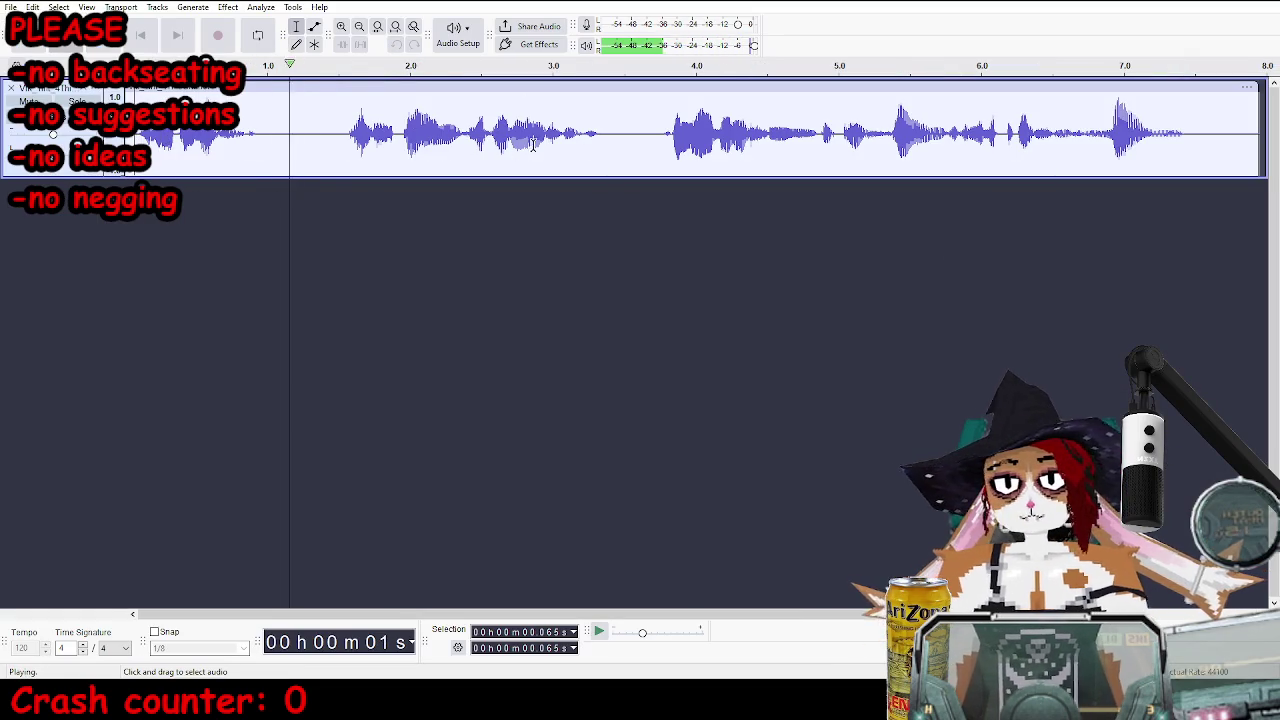
drag(606, 131, 126, 125)
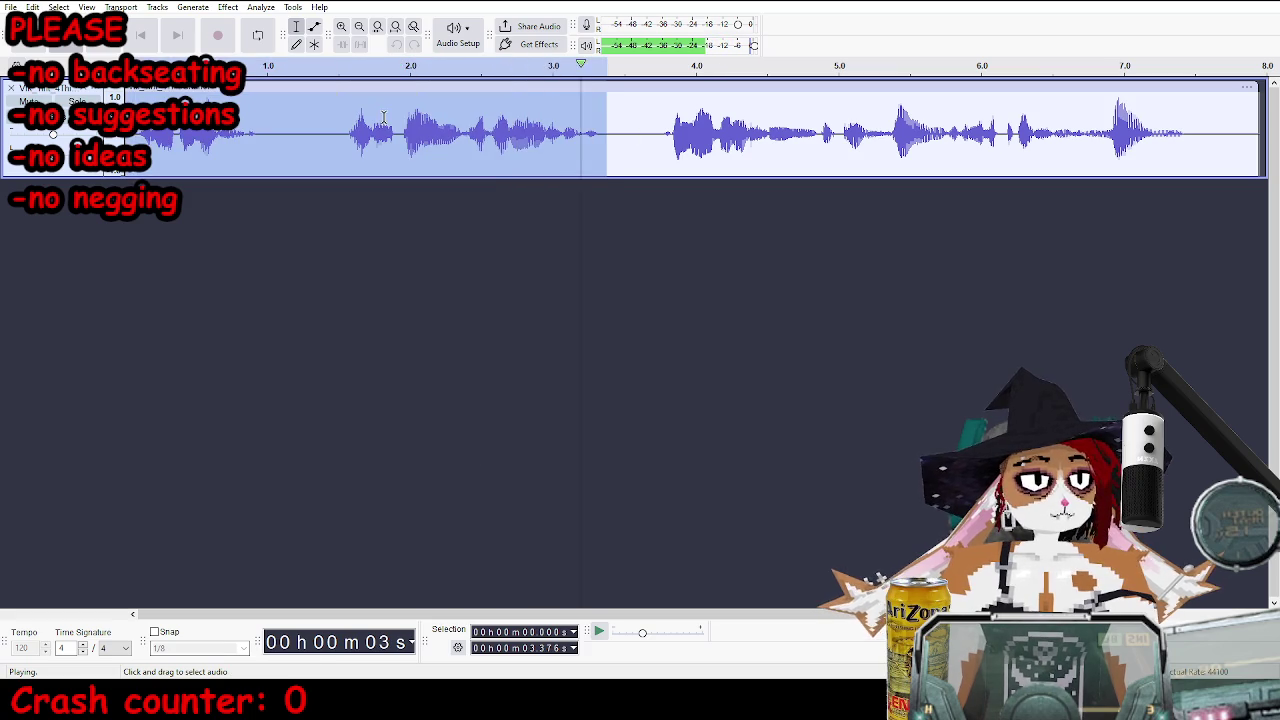
key(space)
- Export the selection as Vik_1Int_4ThisChariotA.wav into CampaignLines, then play from 3.759 s
key(ctrl+shift+e)
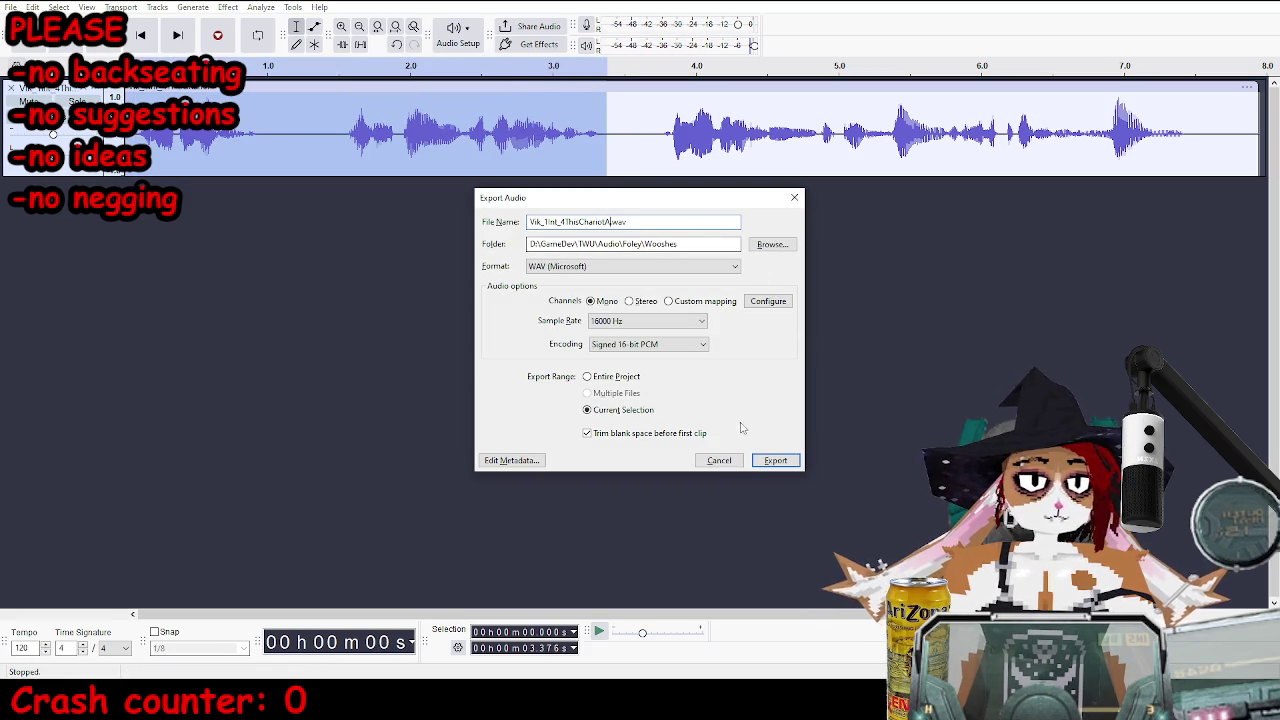
click(768, 462)
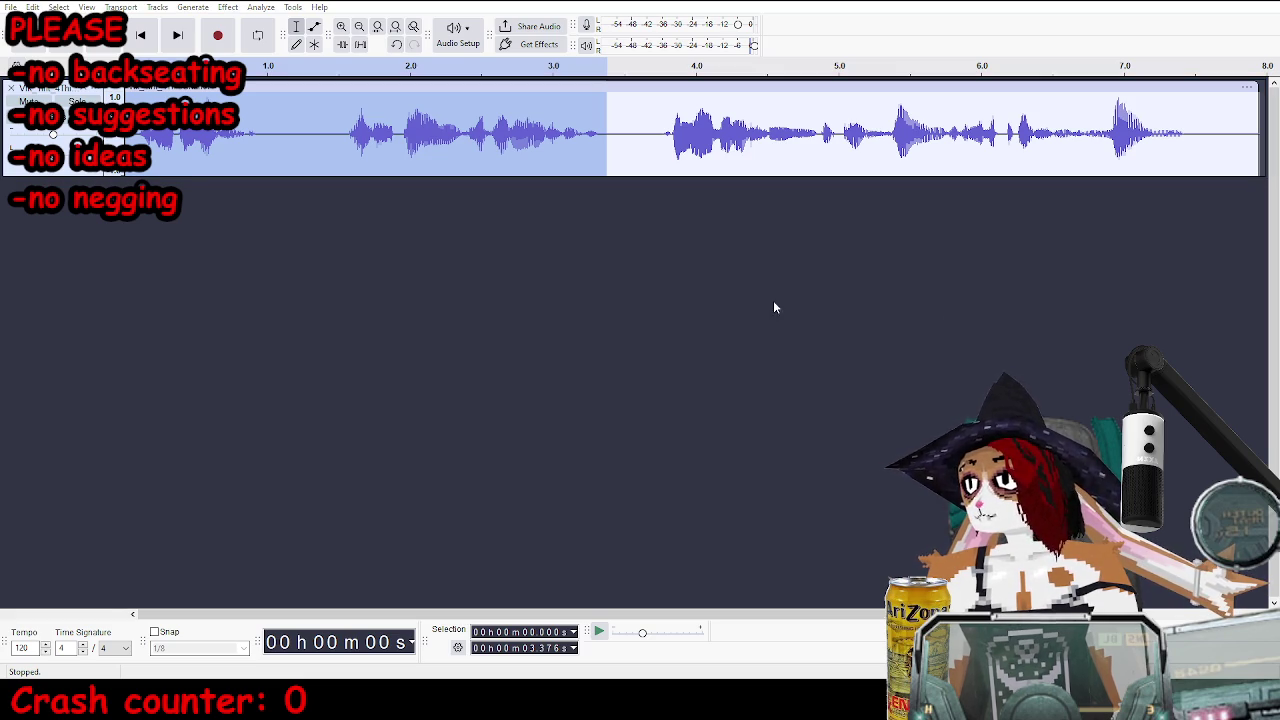
key(ctrl+shift+e)
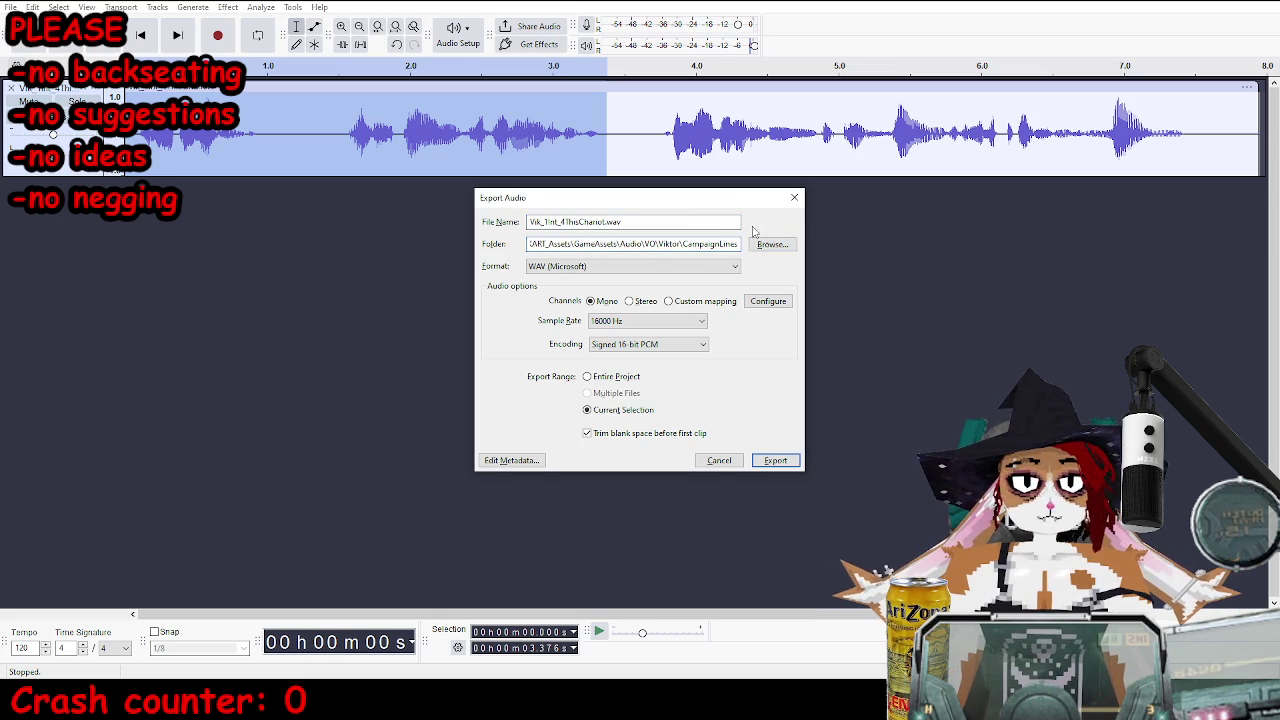
key(Return)
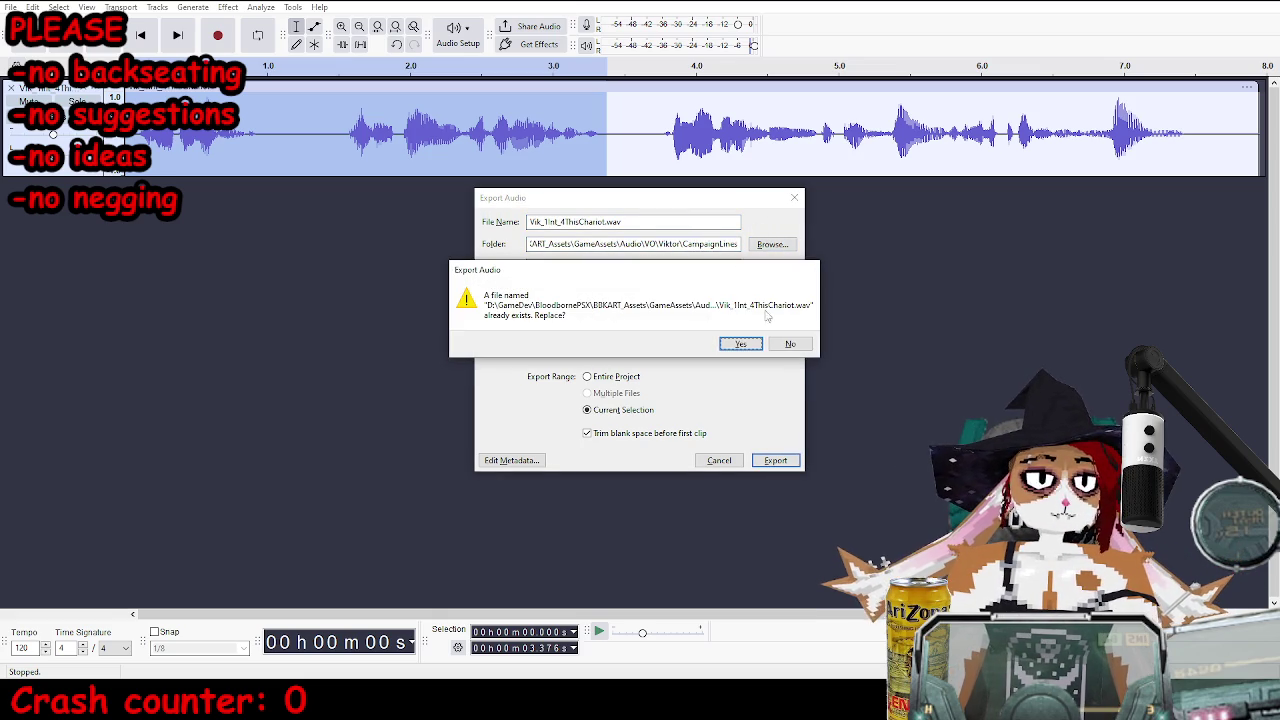
click(780, 345)
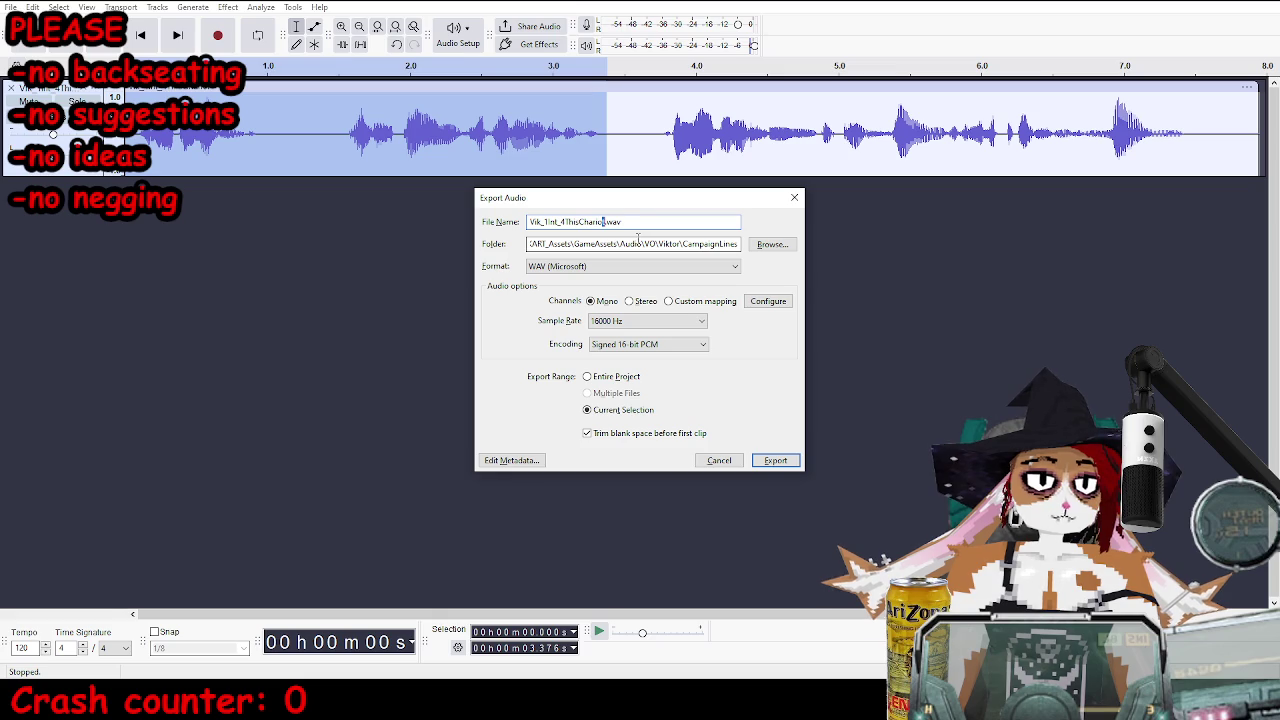
click(770, 458)
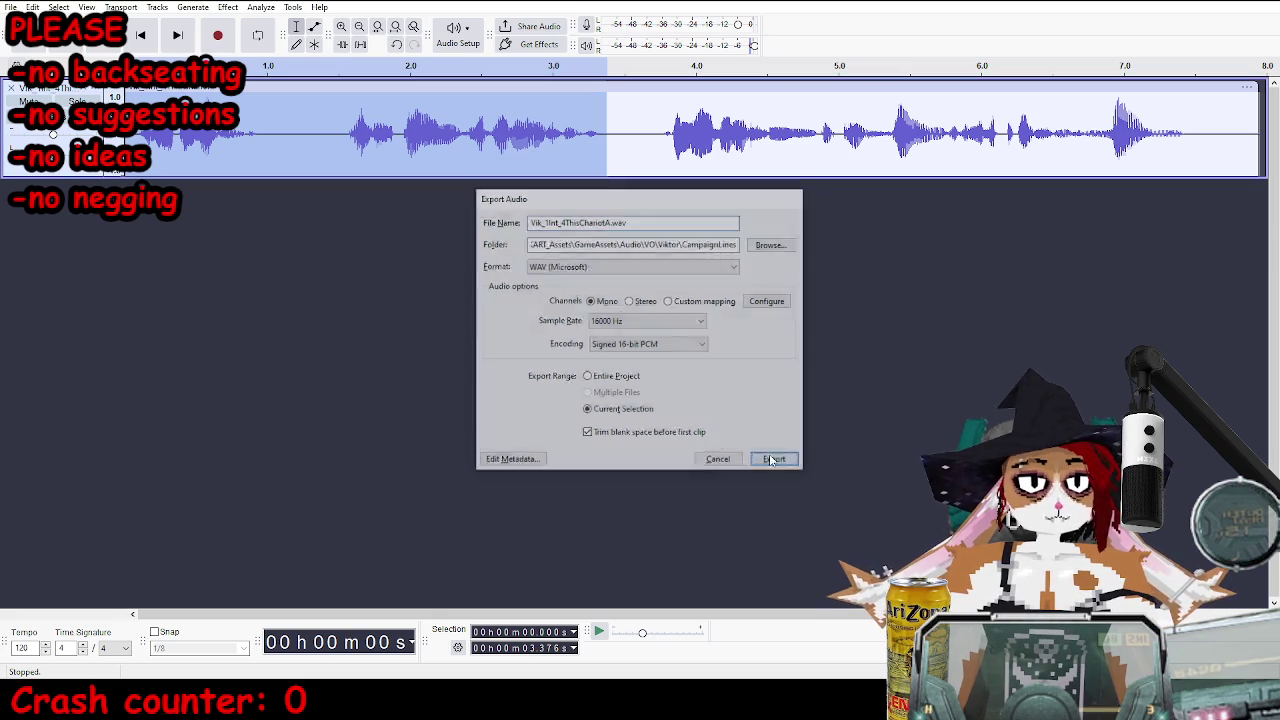
click(660, 133)
key(space)
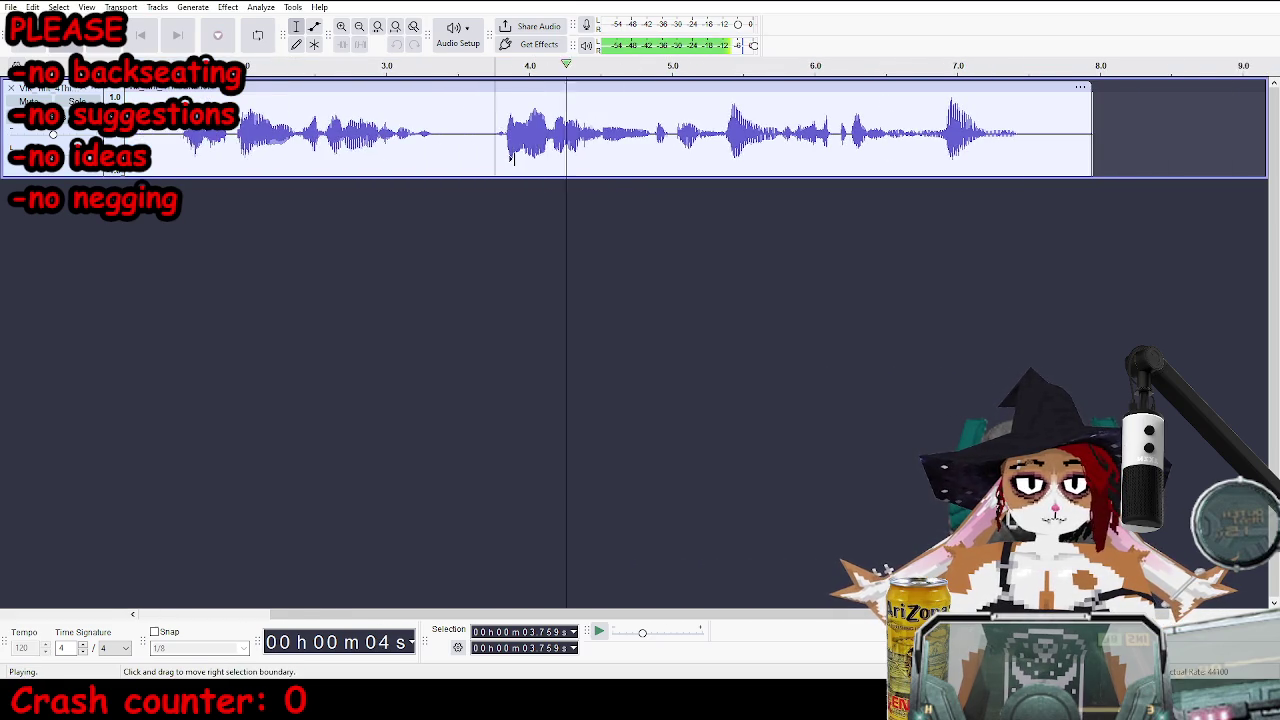
- Export 3.745–7.700 s as Vik_1Int_4ThisChariotB.wav, then close Audacity without saving
mouse_move(426, 133)
mouse_down()
mouse_move(1017, 136)
mouse_move(425, 160)
mouse_up()
click(1014, 142)
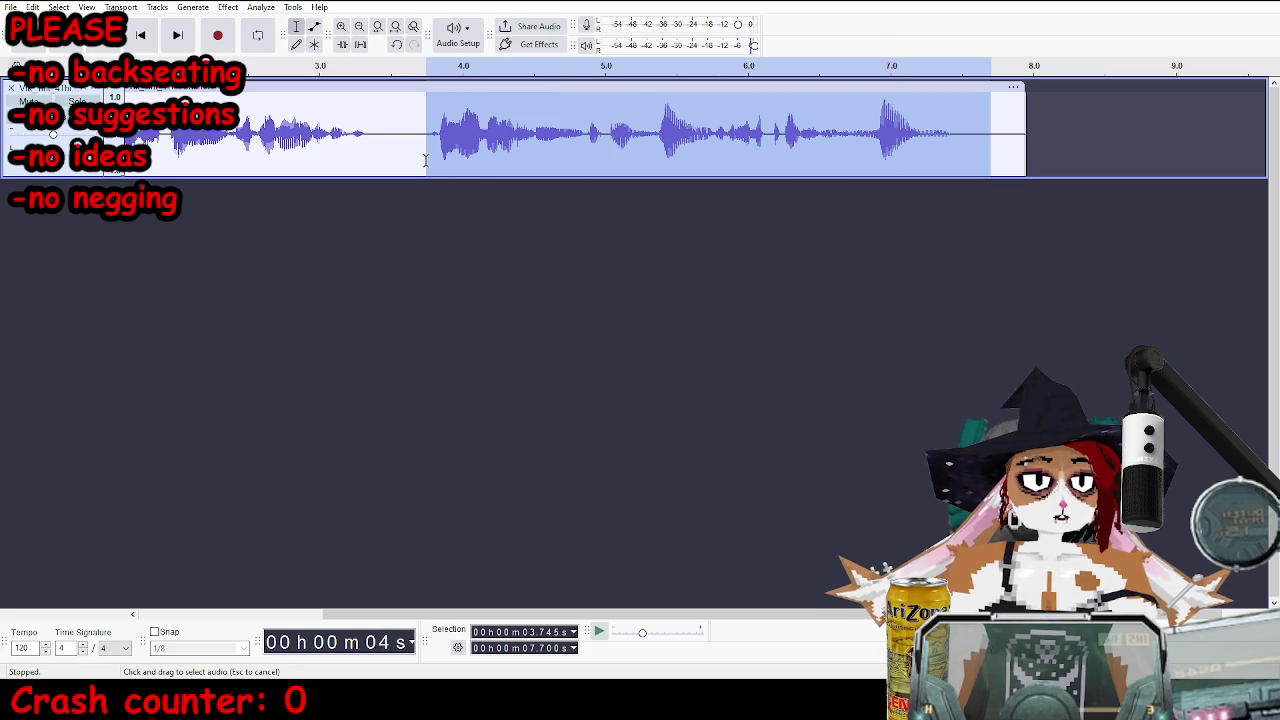
key(ctrl+shift+e)
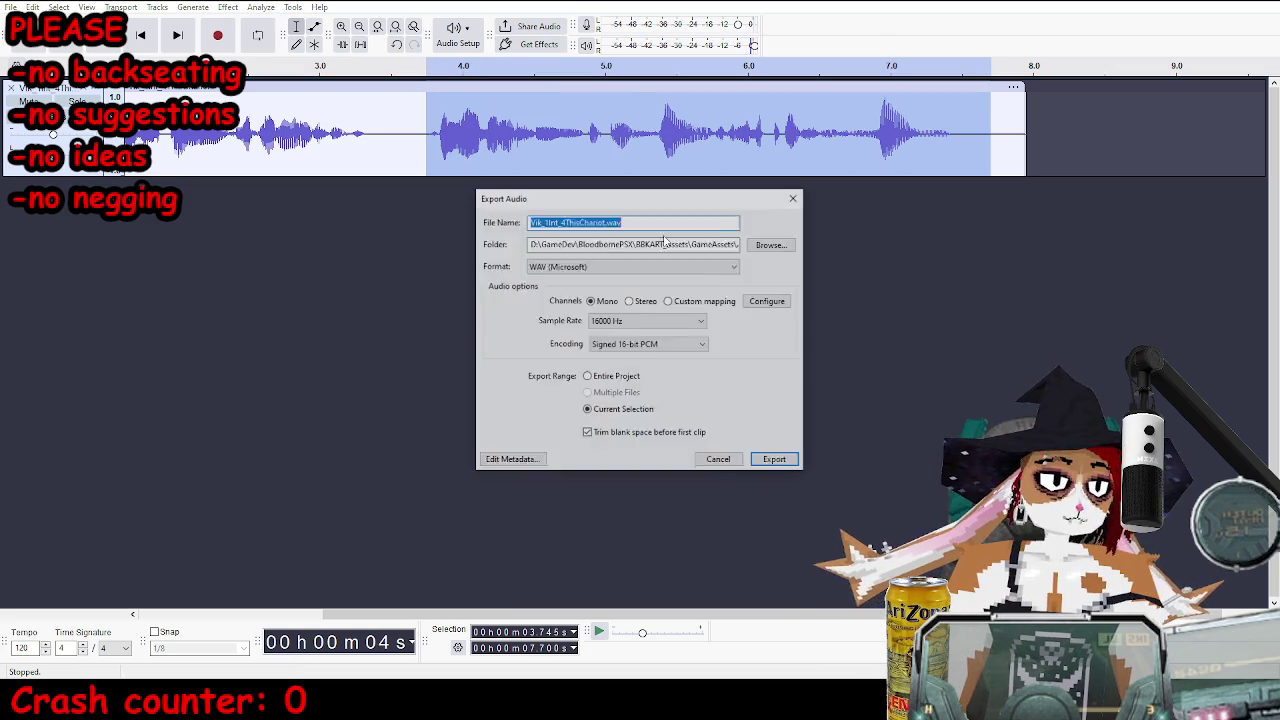
click(672, 244)
text(B)
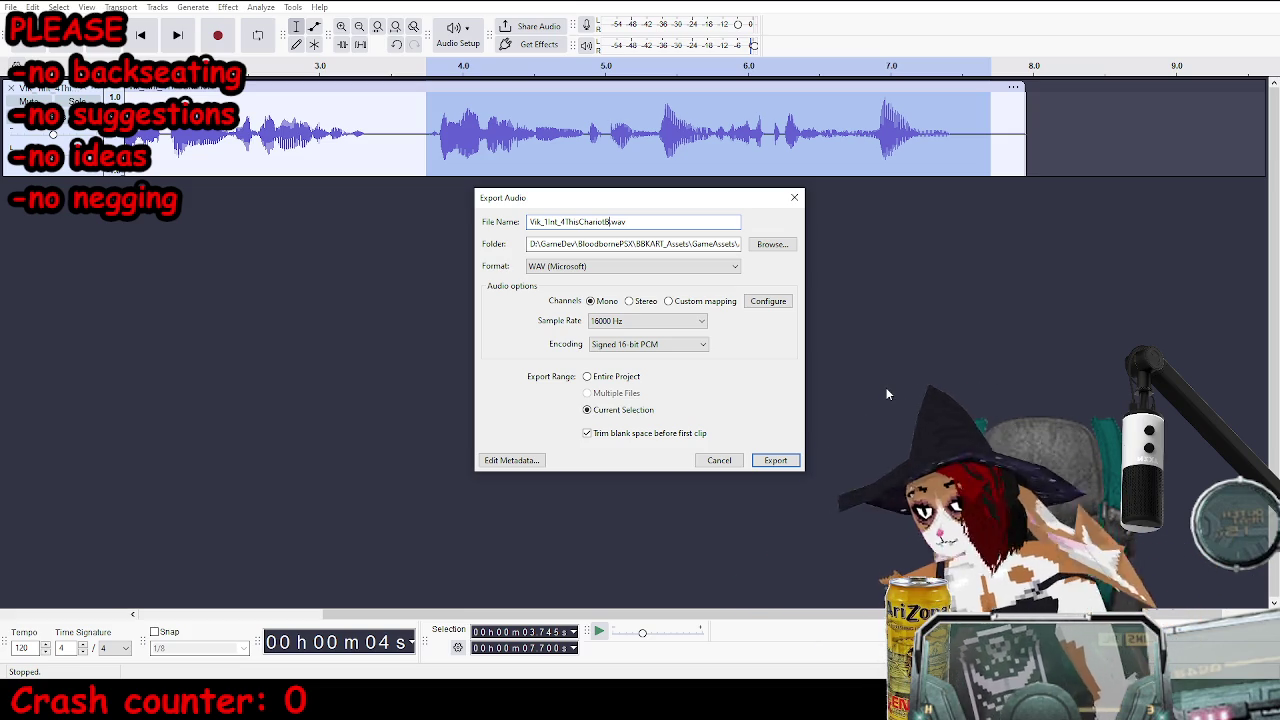
click(786, 464)
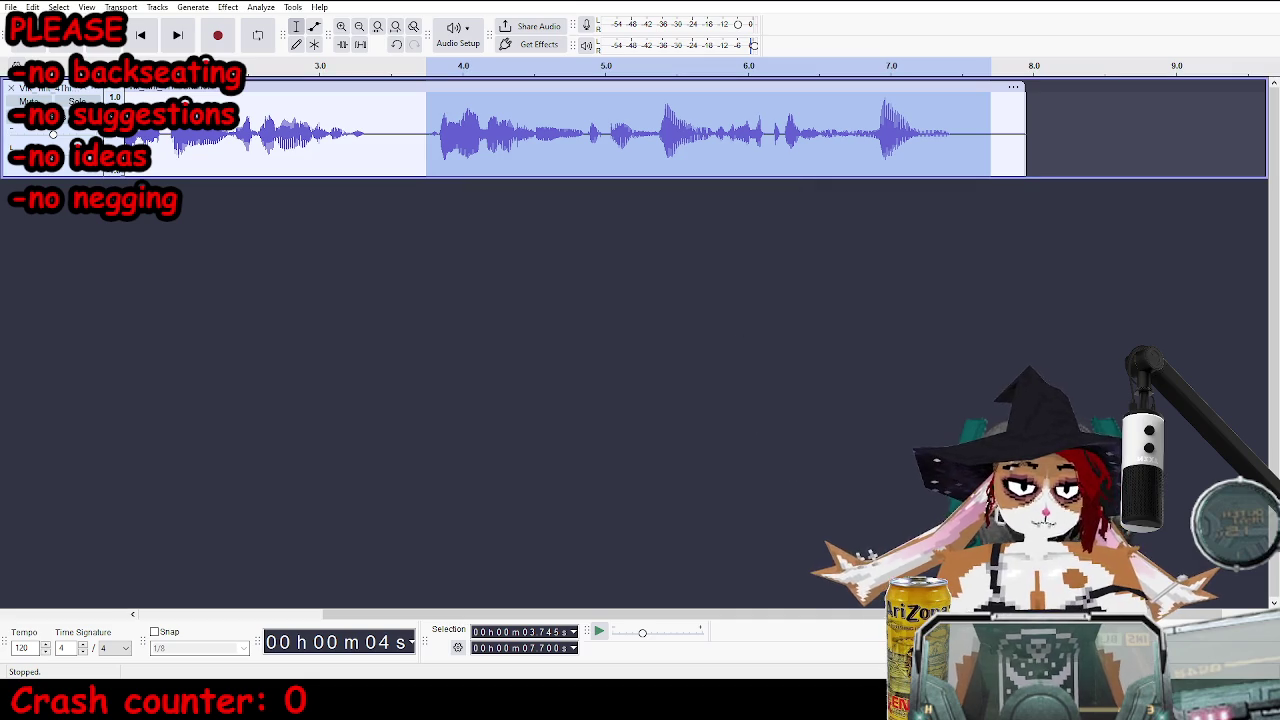
key(ctrl+w)
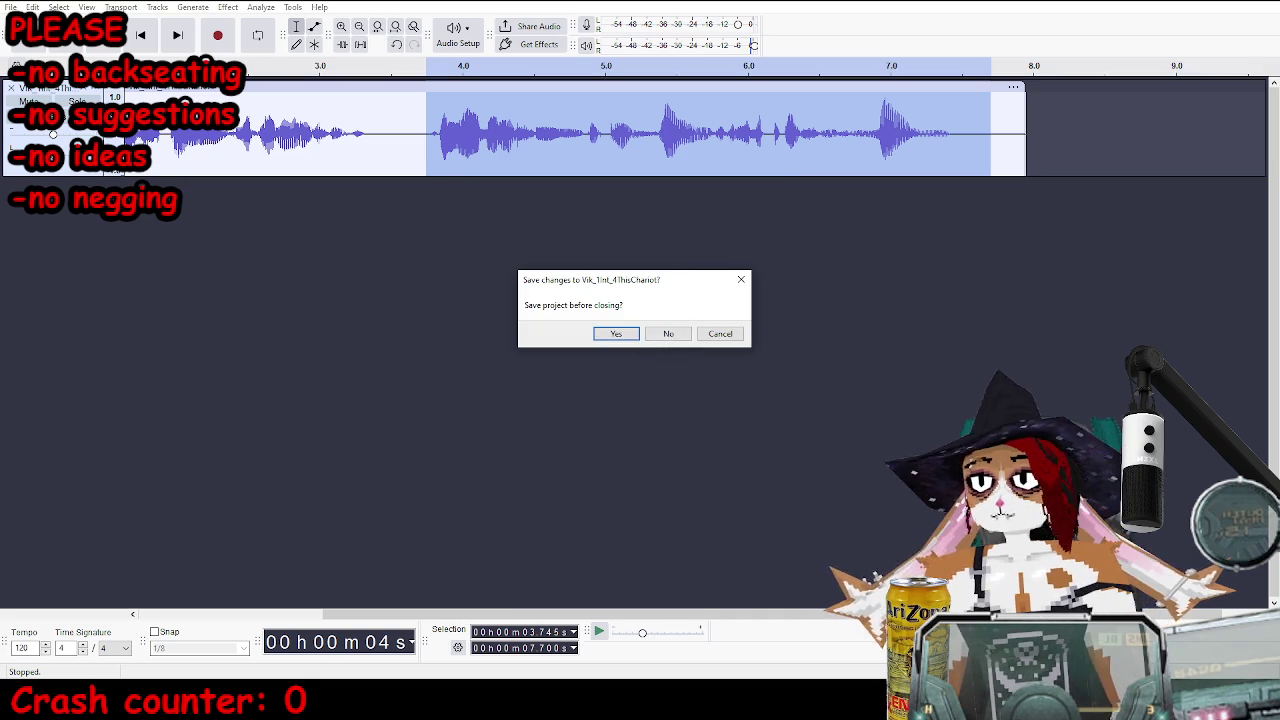
click(668, 333)
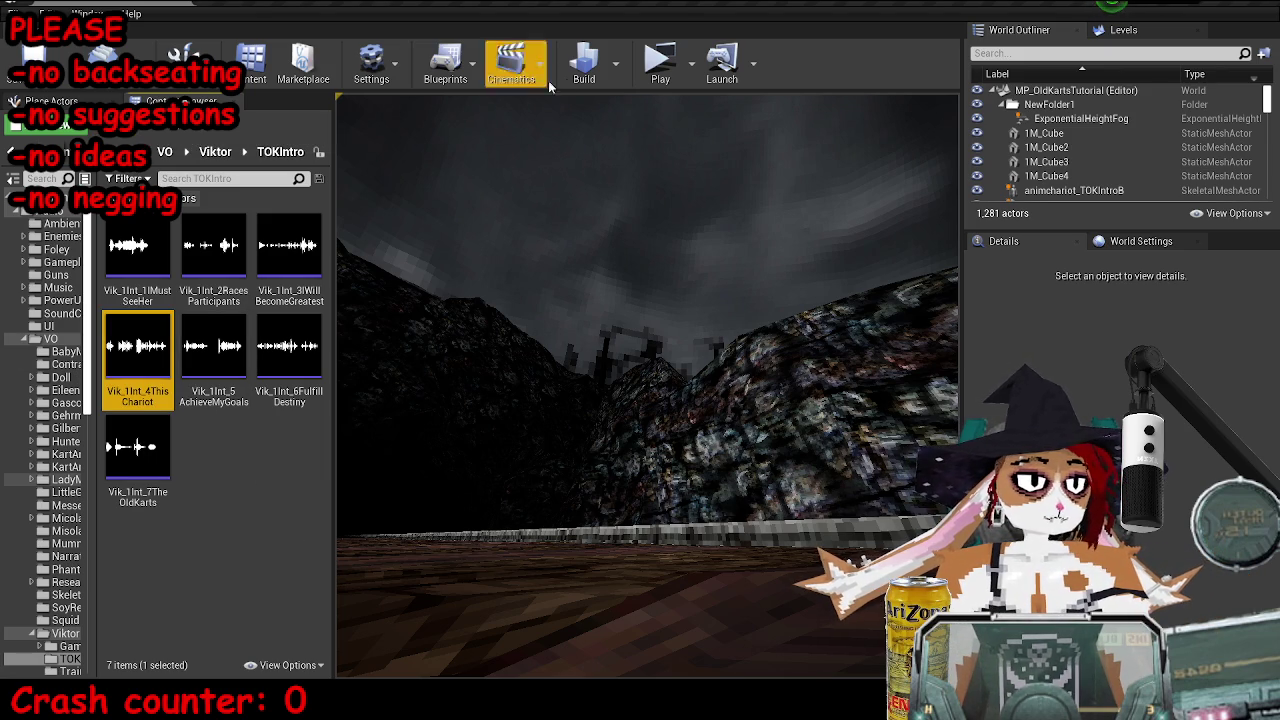
- Import the ChariotA and ChariotB WAVs into TOKIntro, declining the template prompt
click(145, 151)
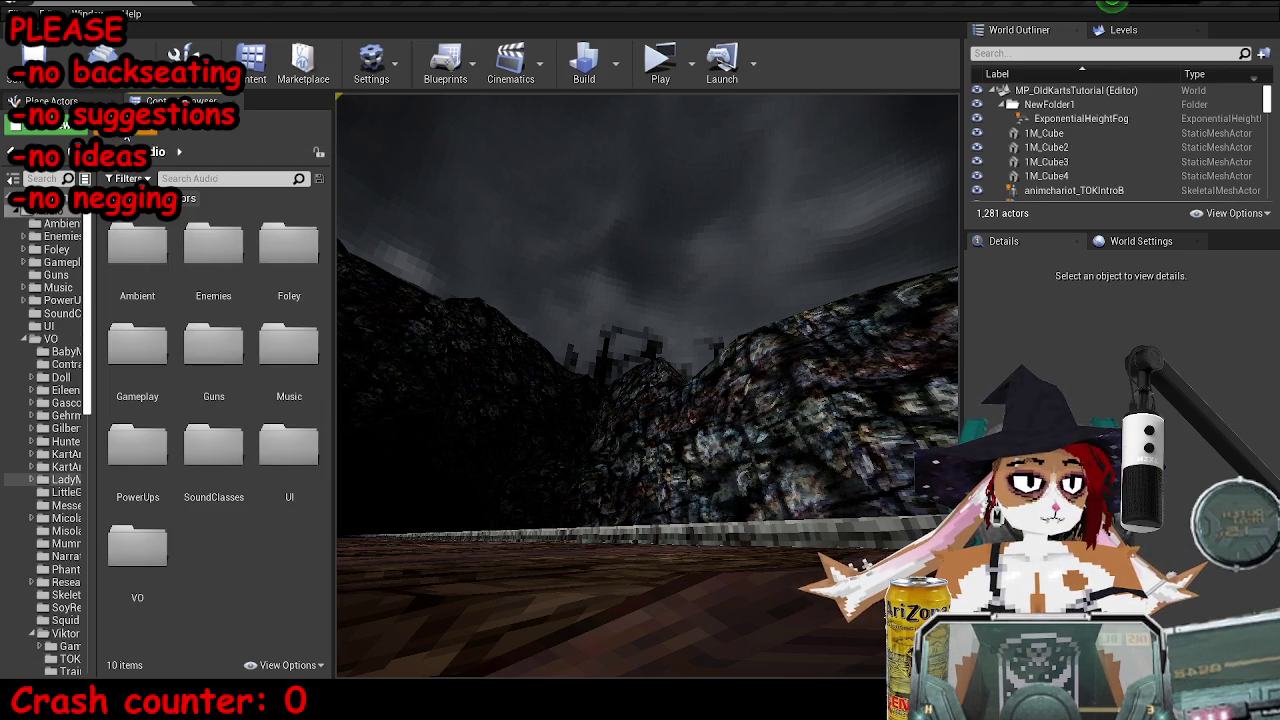
key(alt+Right)
click(242, 126)
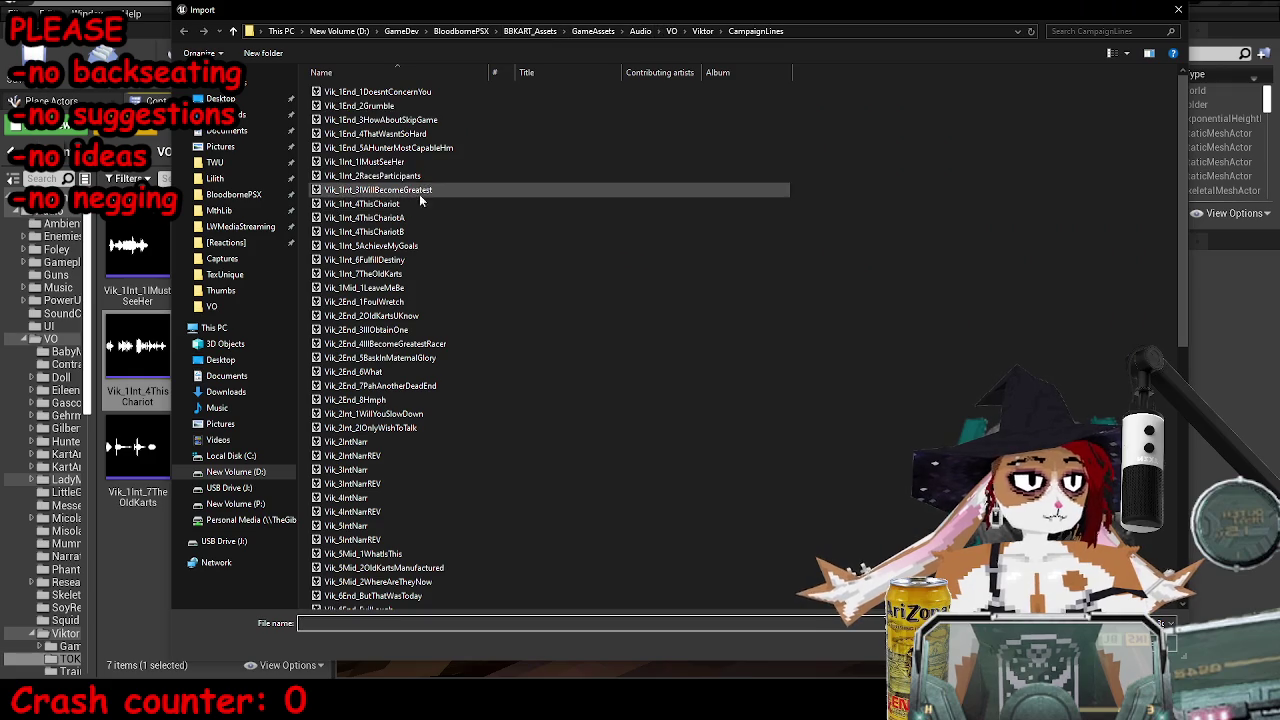
click(365, 231)
ctrl+click(365, 217)
key(Return)
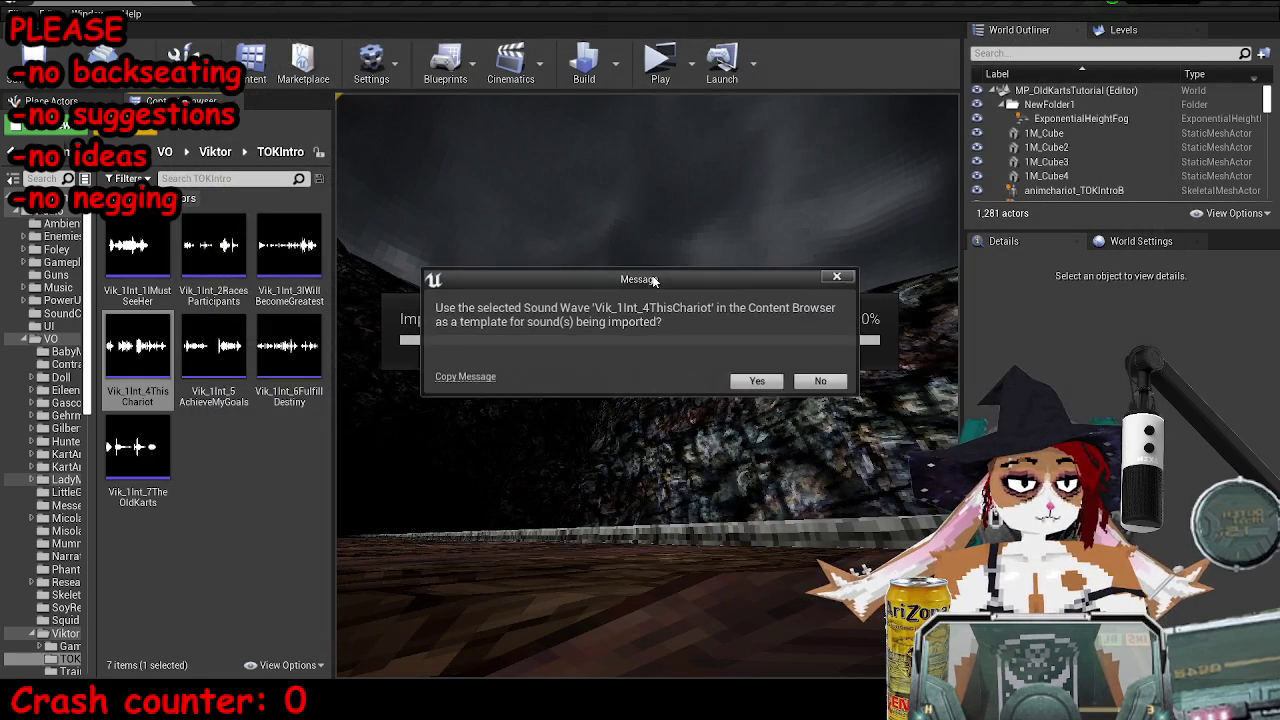
click(770, 384)
- Set Play Dialogue's VOTrack to Vik_1Int_4ThisChariotA in the Level Blueprint
click(194, 385)
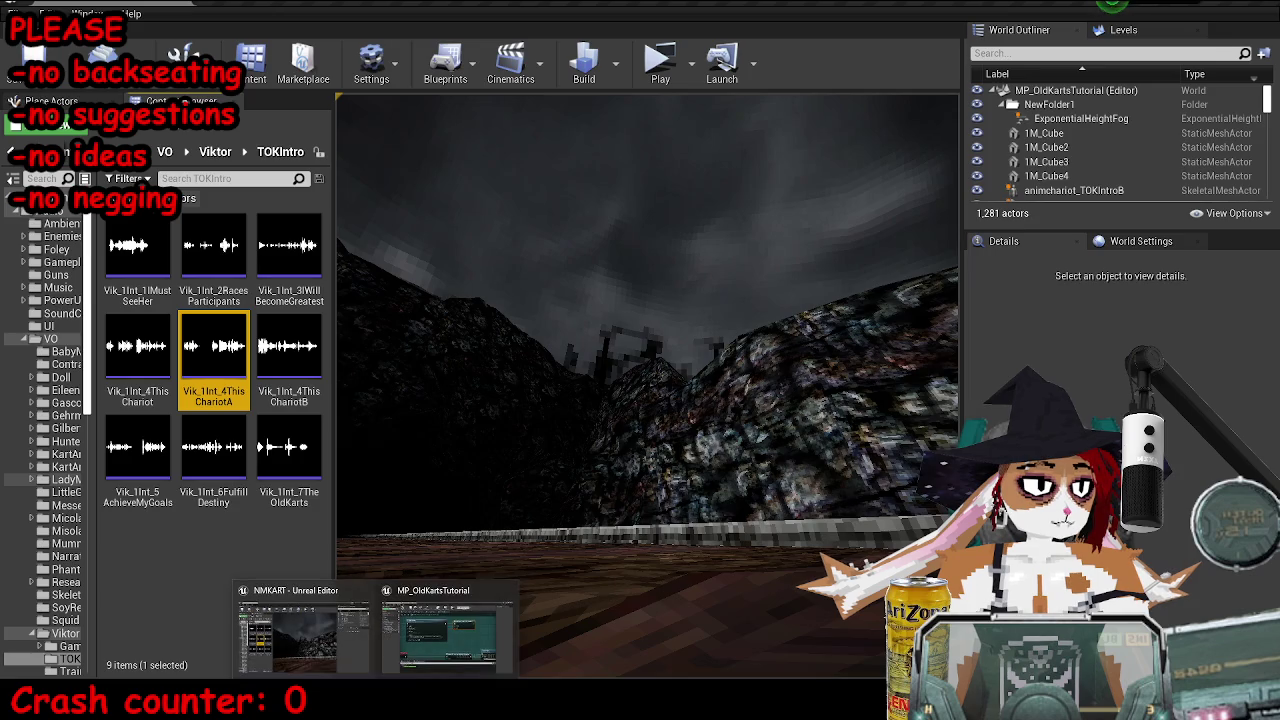
click(447, 630)
click(505, 319)
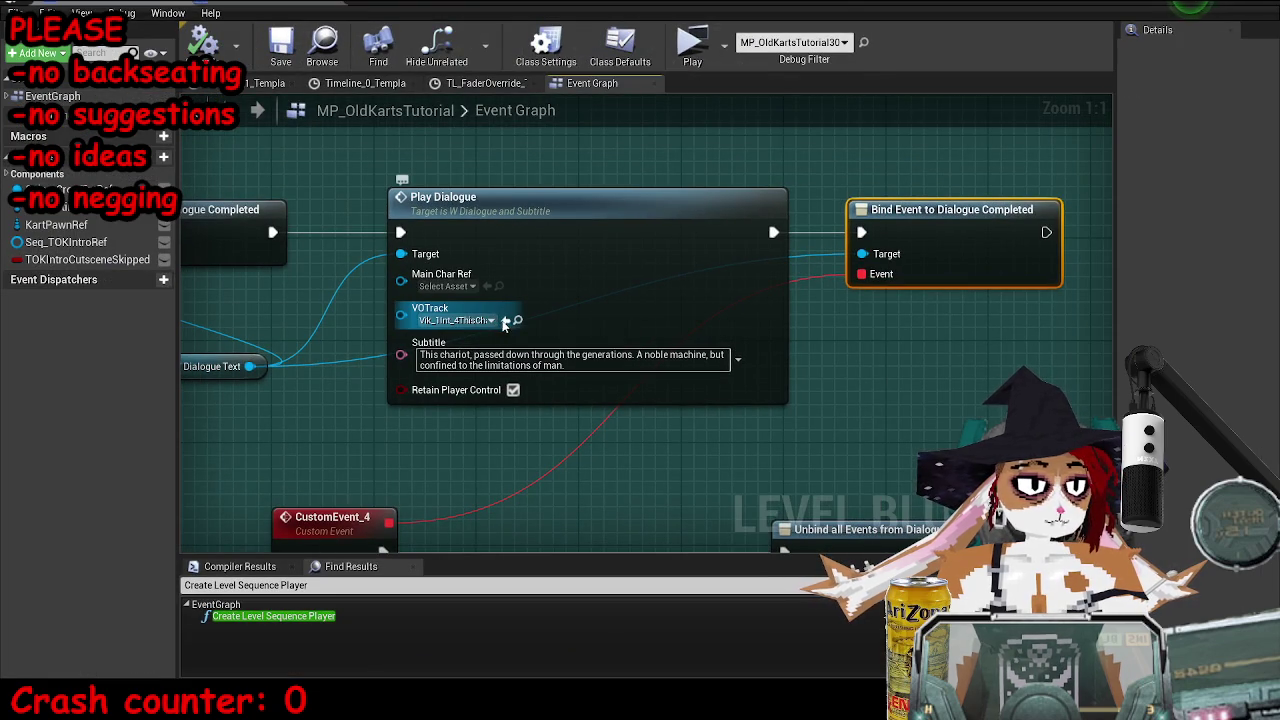
- Find and select the Seq_TOKIntro sequence asset by searching 'tokintro' in the content browser
scroll(659, 326, down, 5)
scroll(659, 326, down, 3)
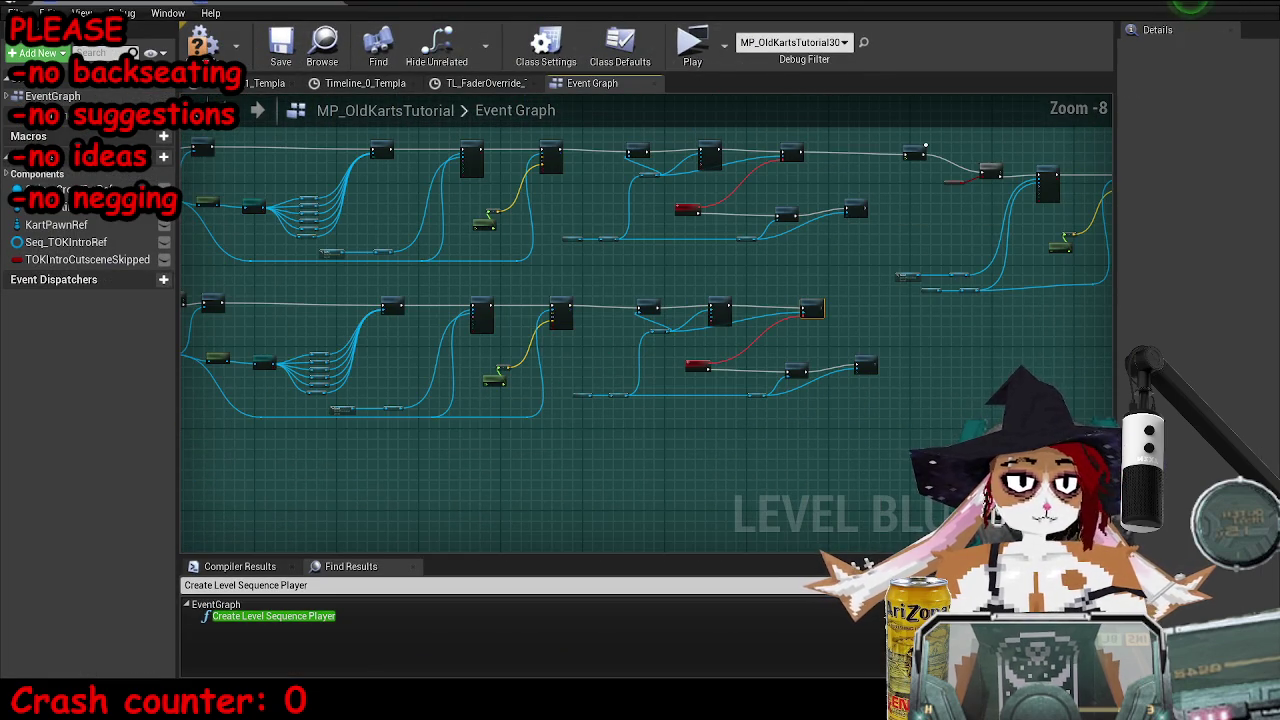
mouse_move(375, 710)
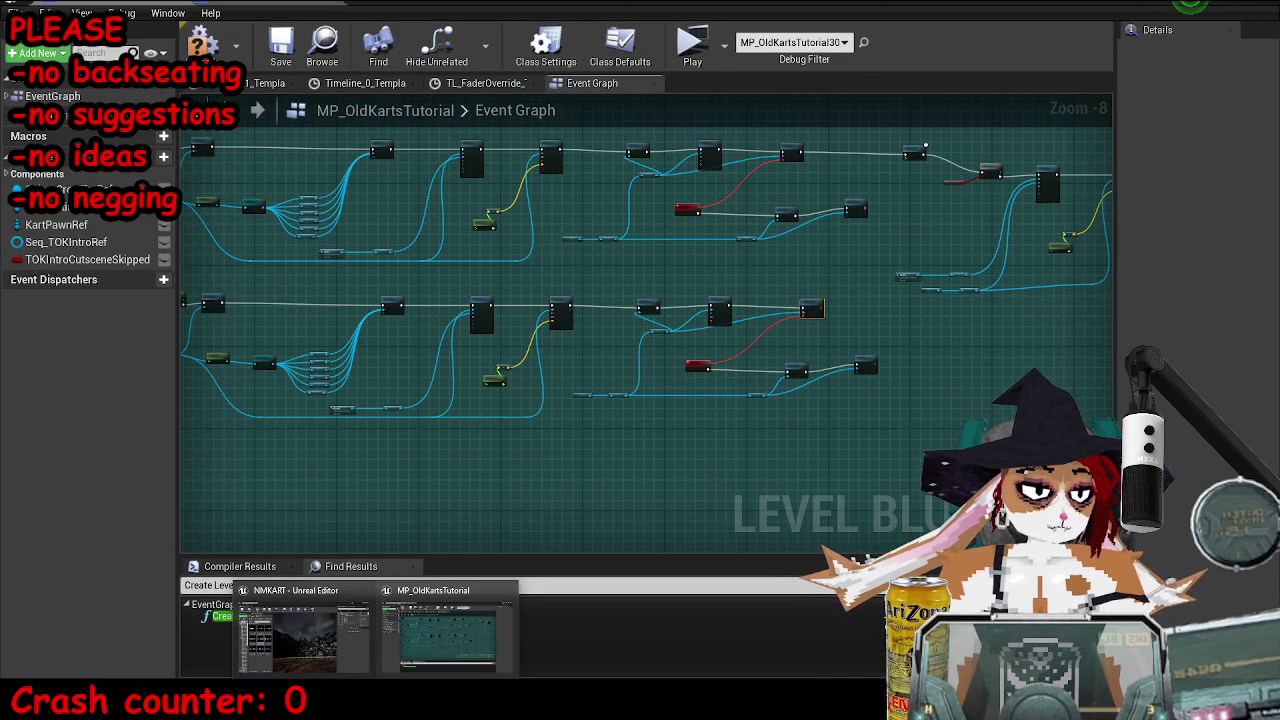
click(300, 635)
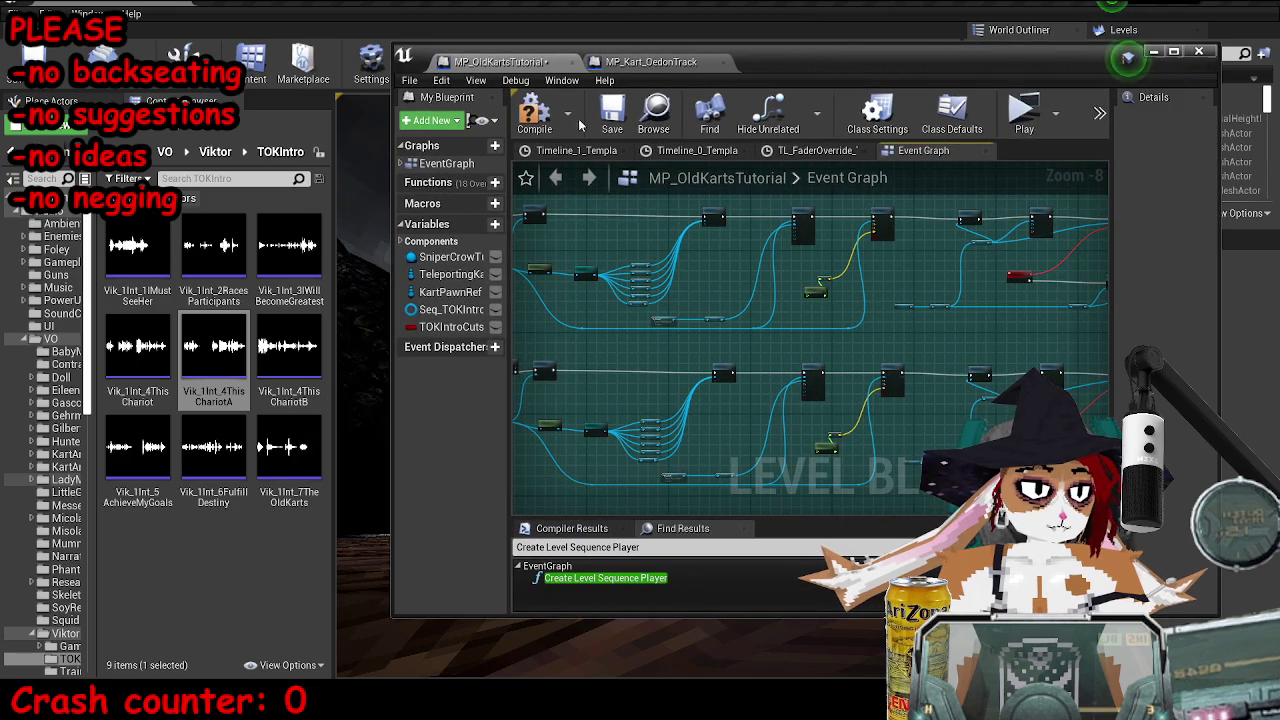
click(653, 115)
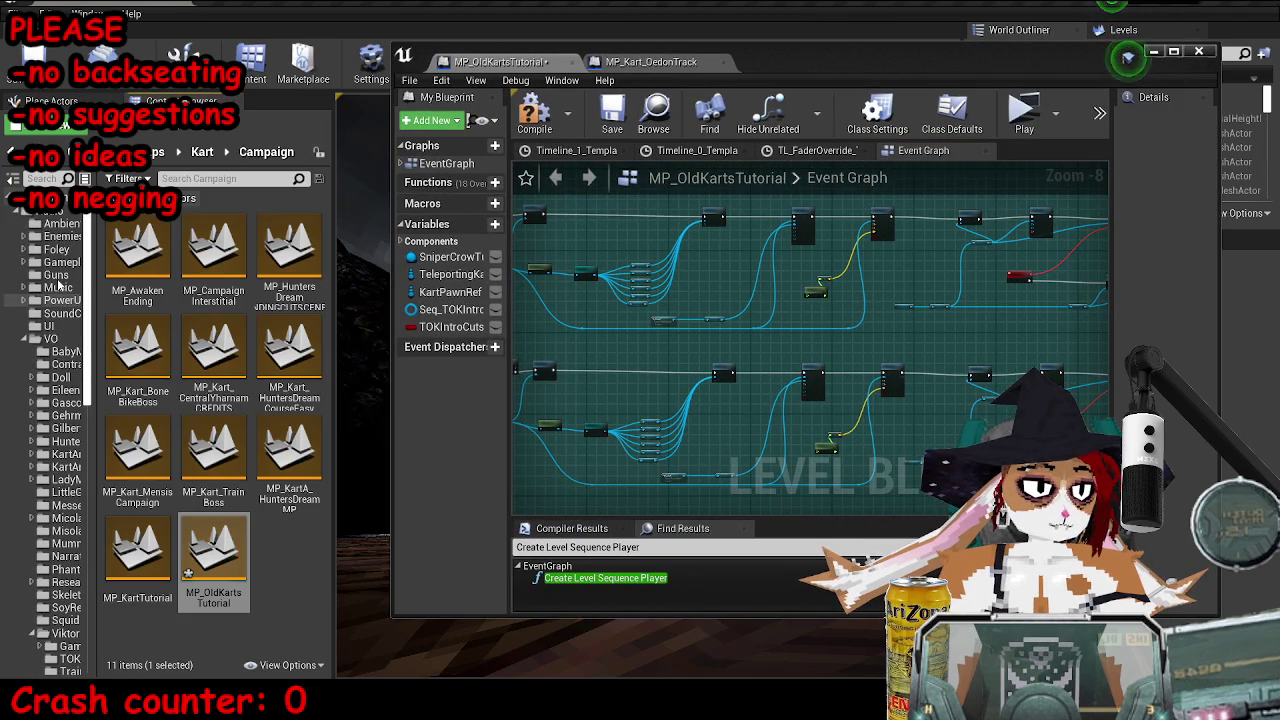
click(40, 211)
text(tokintro)
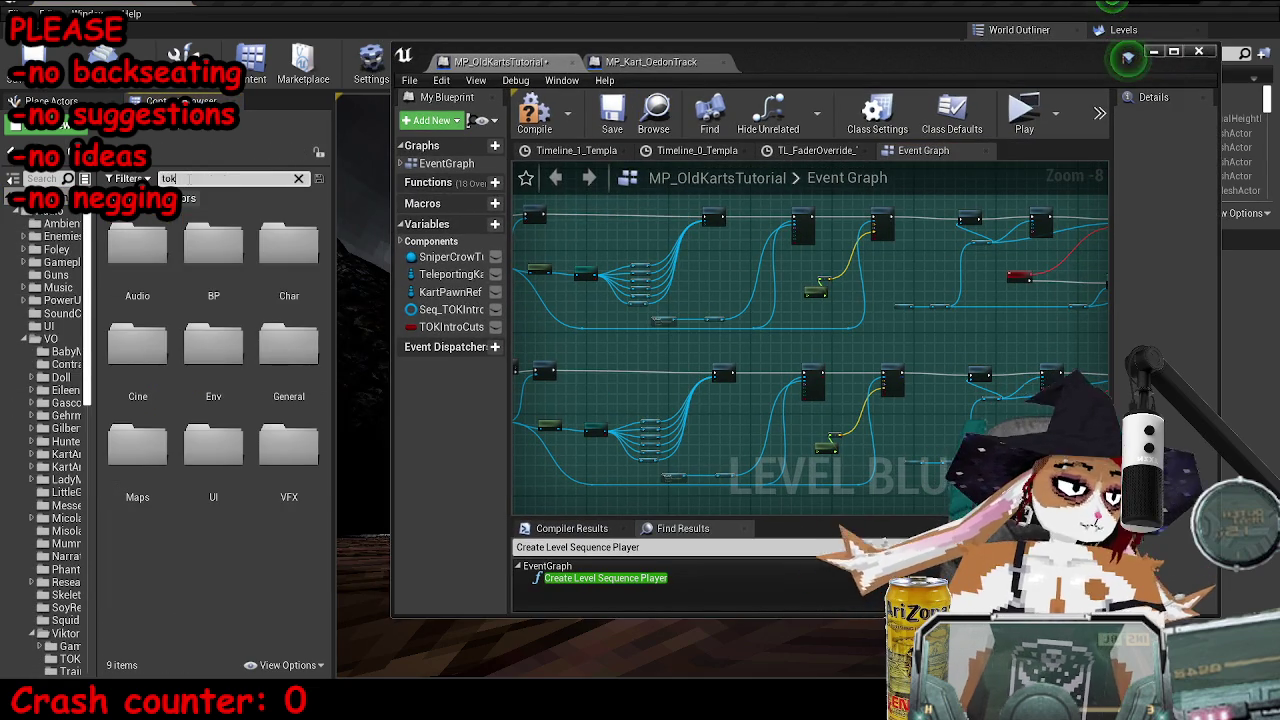
click(289, 347)
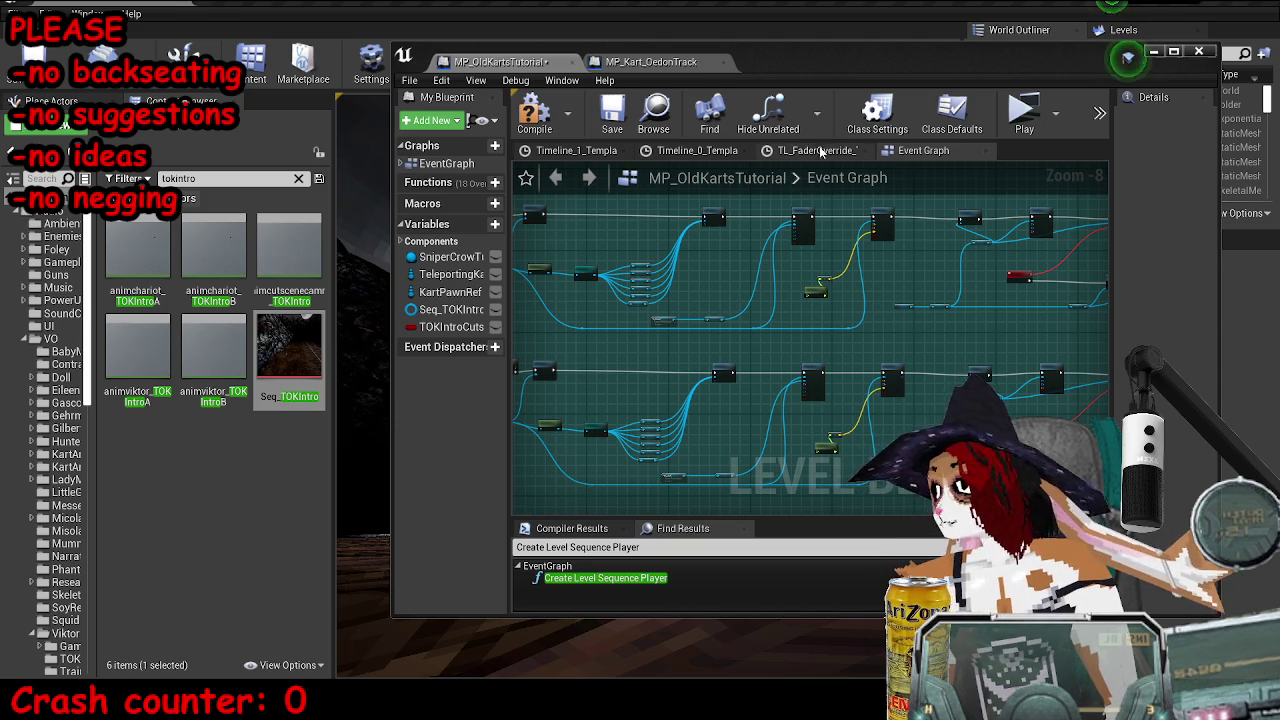
- Duplicate the lower row of dialogue nodes below the original in the maximized blueprint
click(1174, 51)
scroll(644, 393, down, 4)
mouse_move(542, 355)
mouse_down()
mouse_move(780, 386)
mouse_move(985, 441)
mouse_up()
key(ctrl+x)
key(ctrl+v)
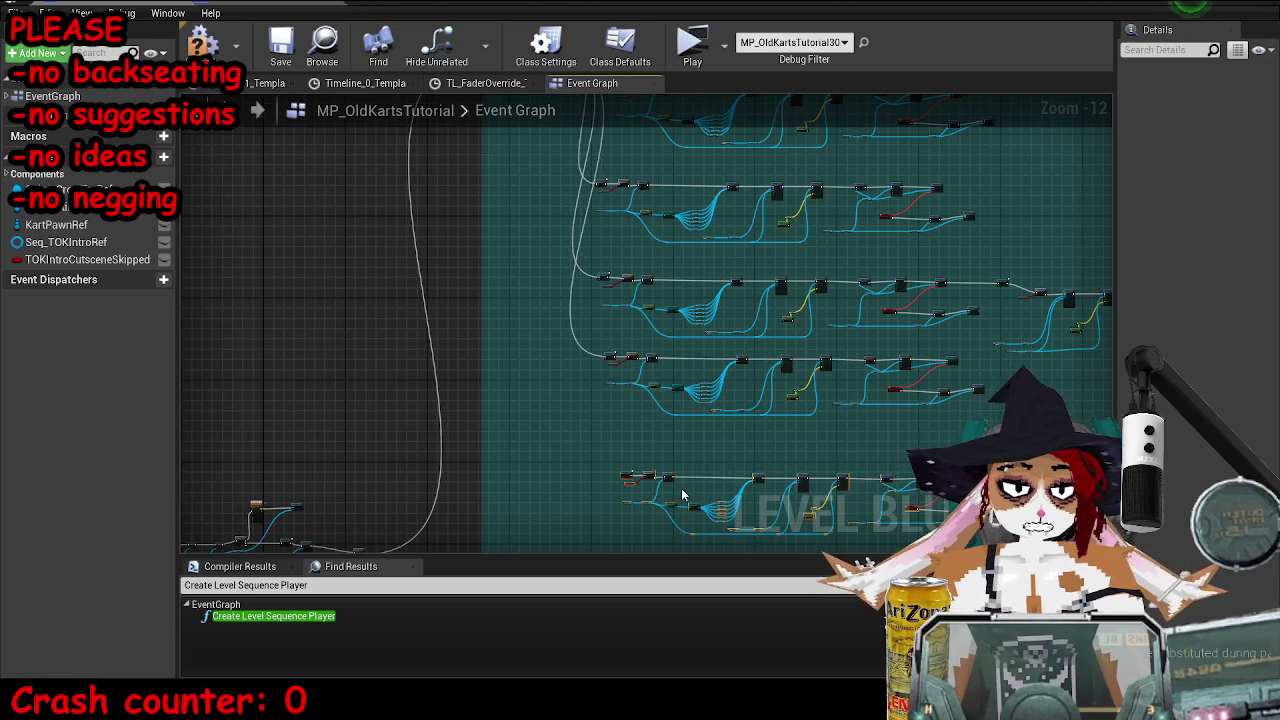
scroll(620, 470, up, 3)
scroll(560, 440, up, 10)
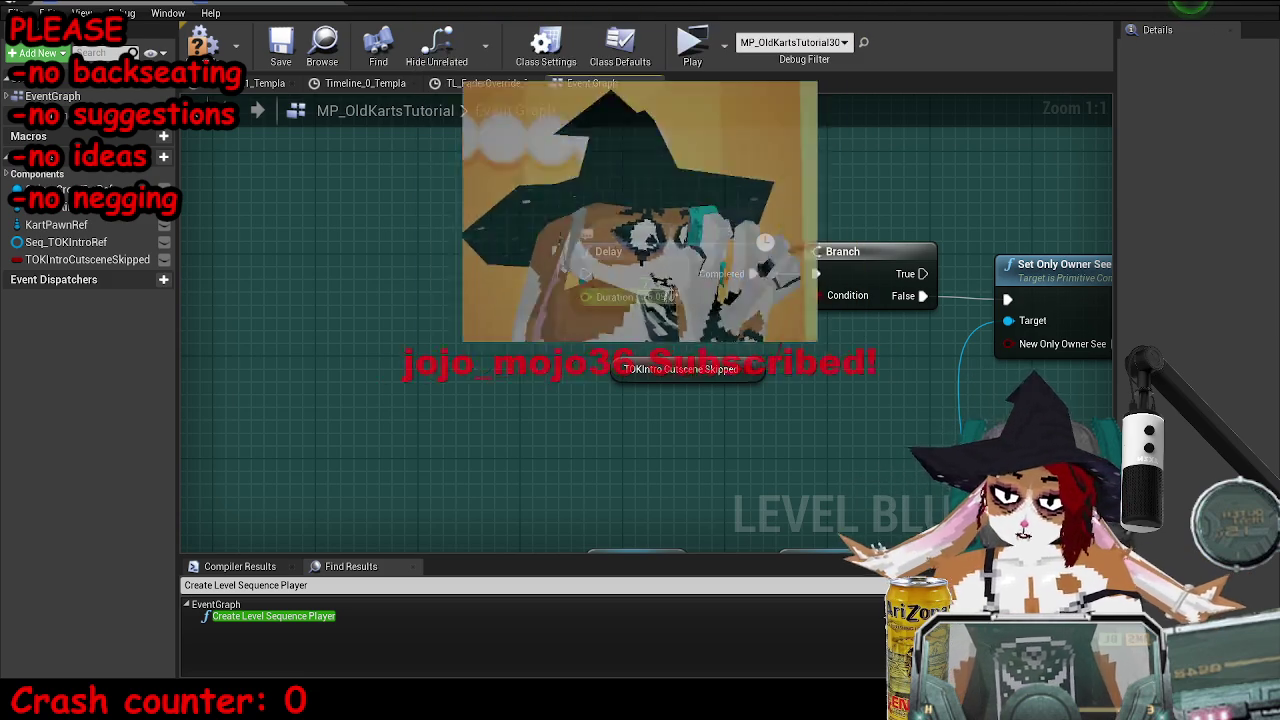
- Wire the pasted row's Delay pin to the Sequence node's Then 6 output
scroll(591, 429, down, 9)
mouse_move(586, 429)
mouse_down()
mouse_move(577, 118)
mouse_move(580, 530)
mouse_move(520, 417)
mouse_move(549, 477)
mouse_move(500, 425)
mouse_move(509, 449)
mouse_move(499, 440)
mouse_up()
scroll(580, 530, up, 8)
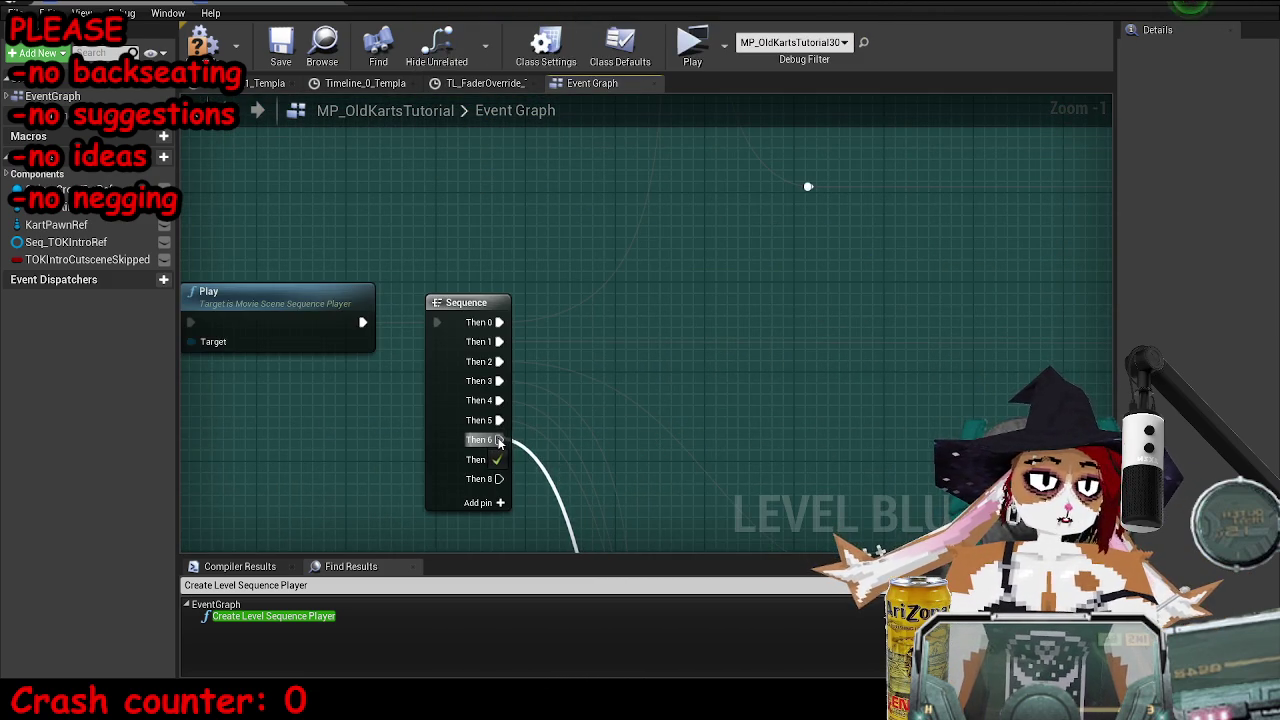
scroll(600, 434, down, 11)
scroll(562, 366, up, 5)
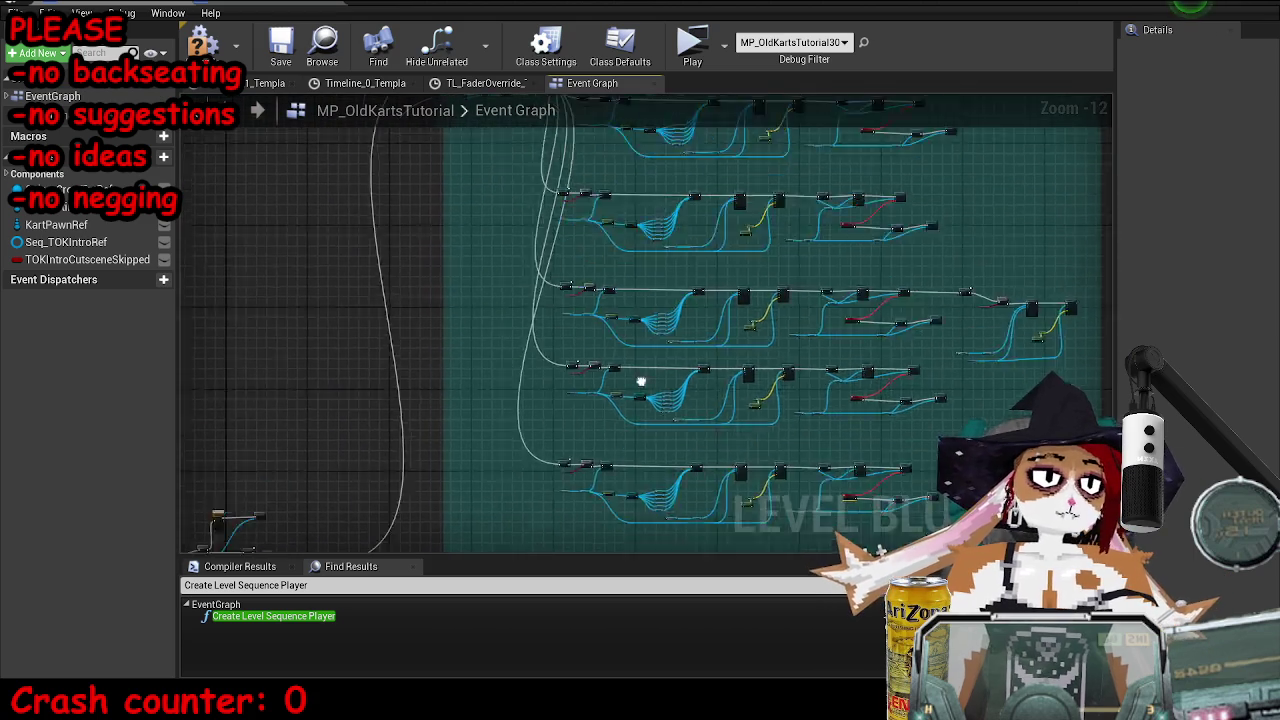
scroll(713, 380, up, 4)
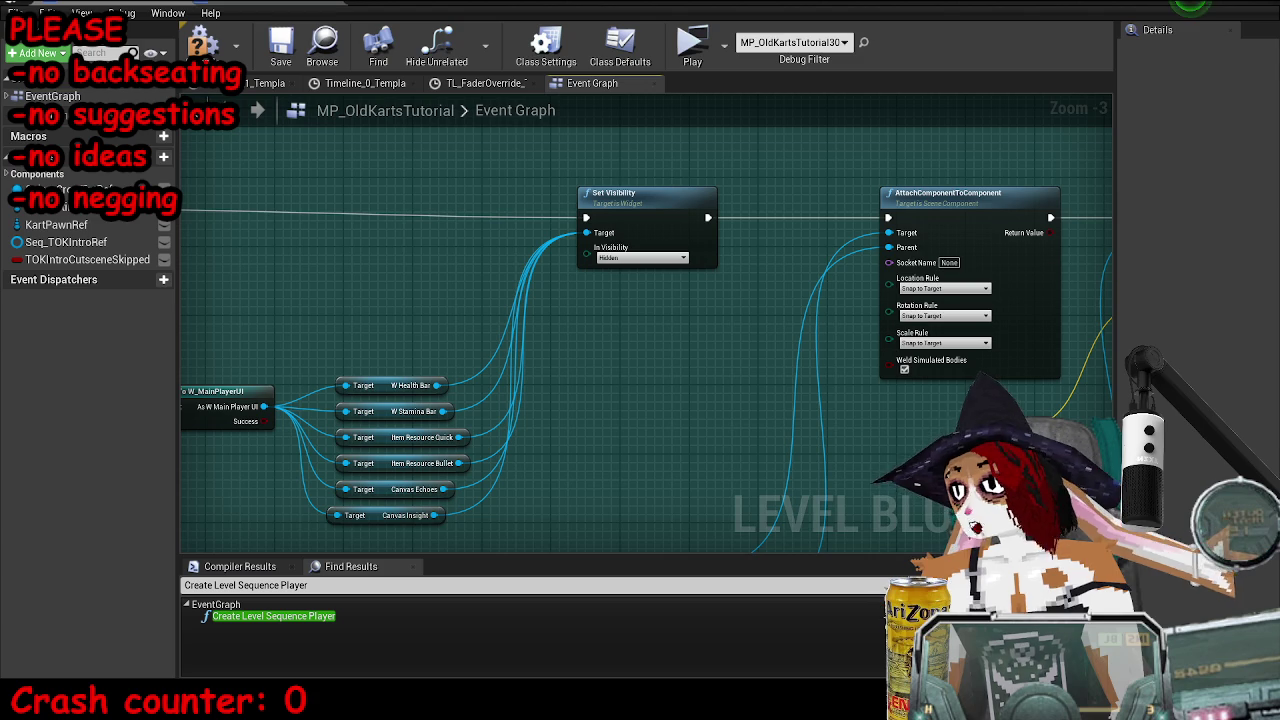
scroll(606, 281, down, 4)
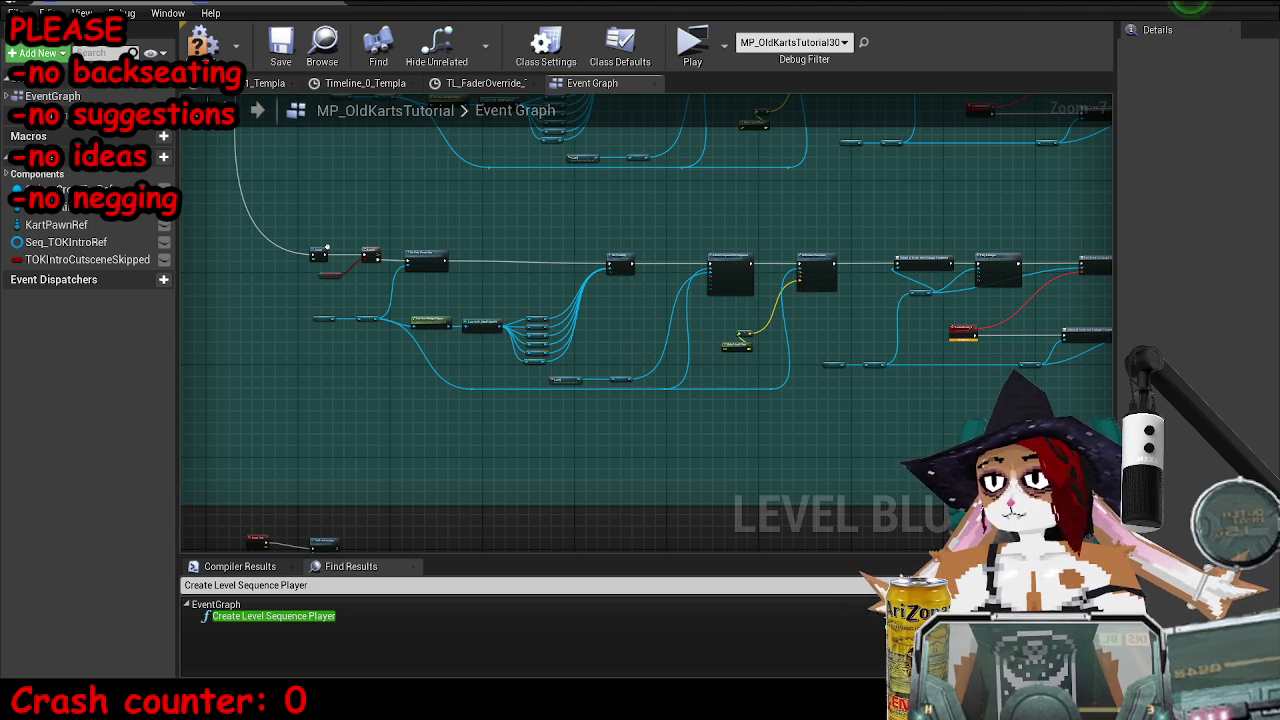
scroll(806, 383, up, 8)
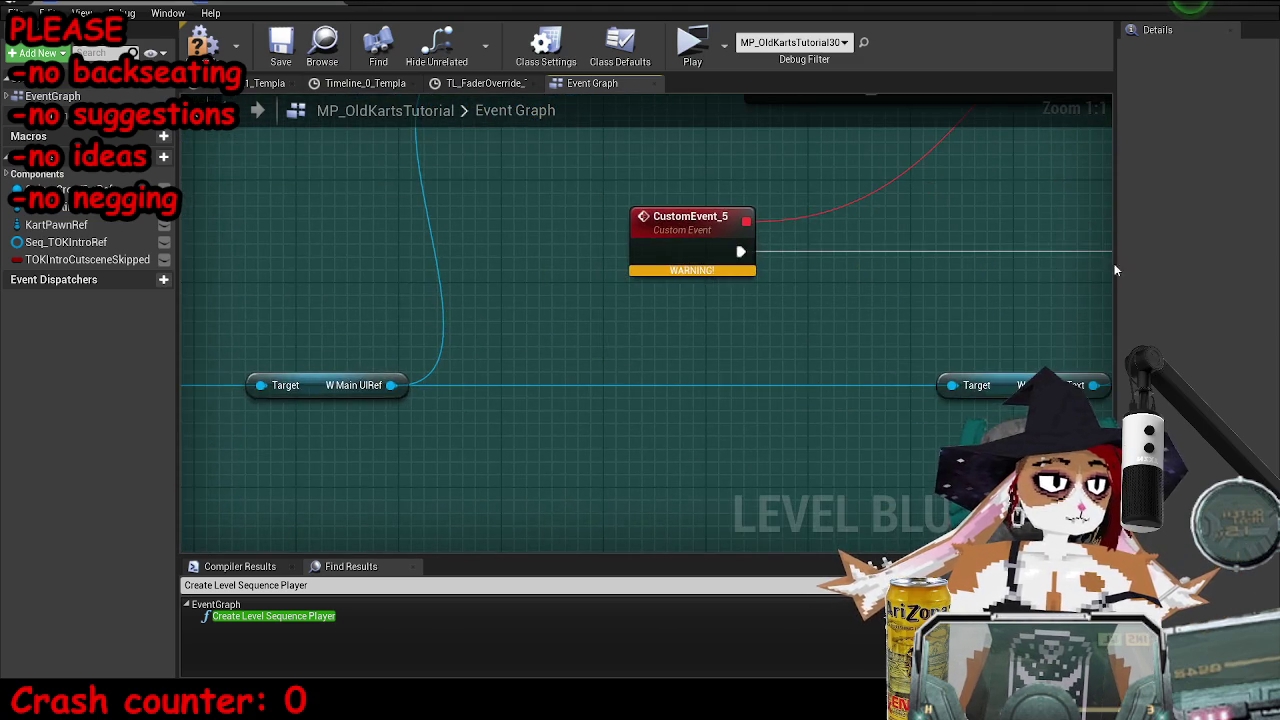
scroll(500, 377, down, 4)
scroll(474, 318, up, 2)
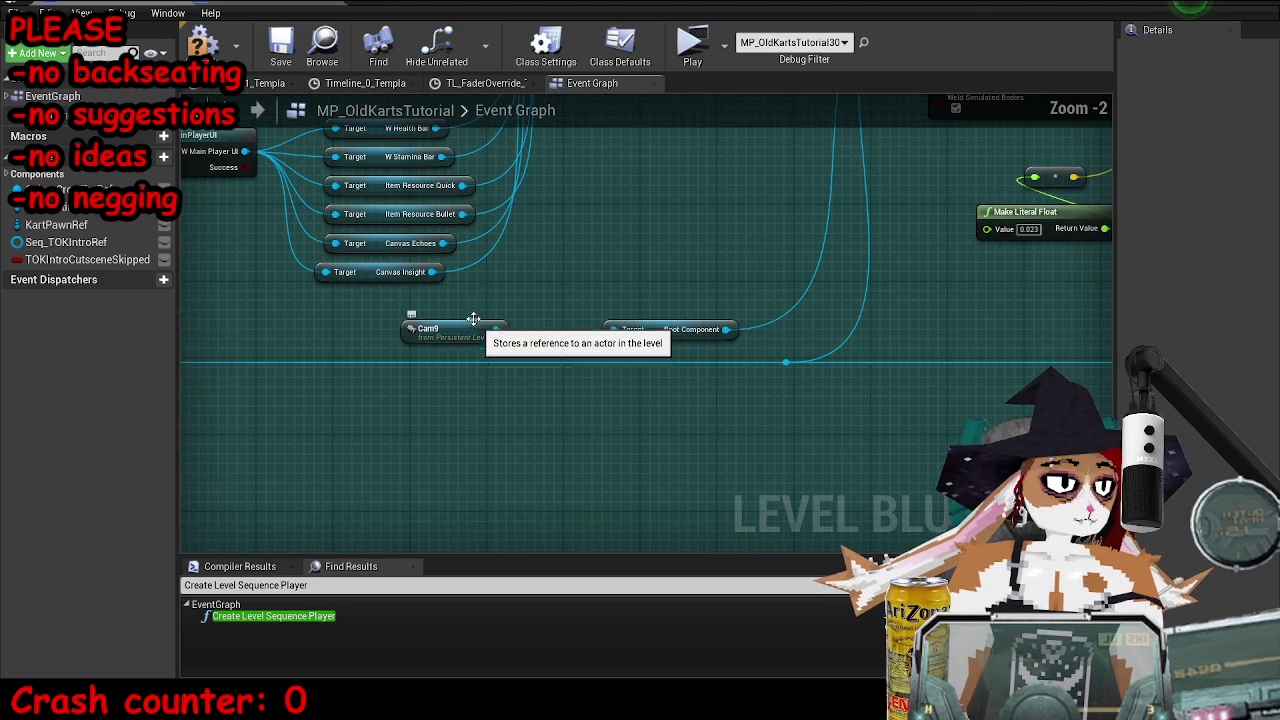
click(1235, 6)
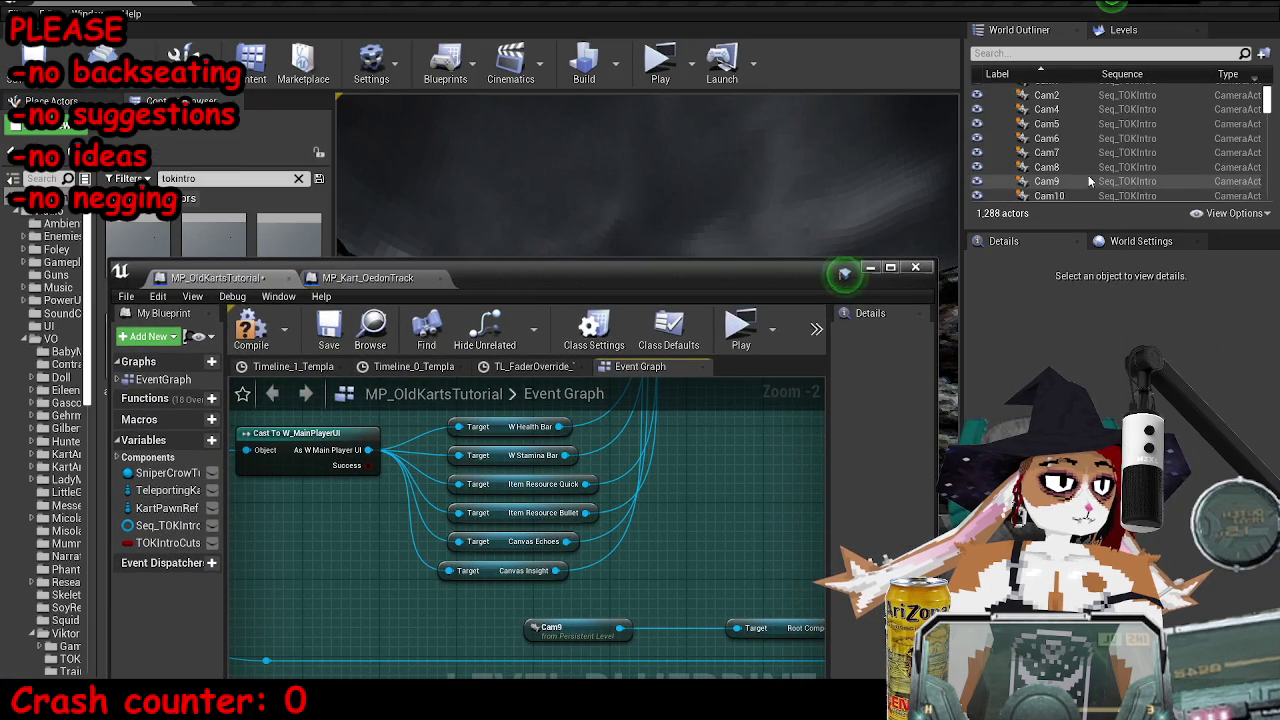
- Retarget the duplicated row's Cam9 reference to Cam10 and save the level
click(1047, 181)
click(890, 267)
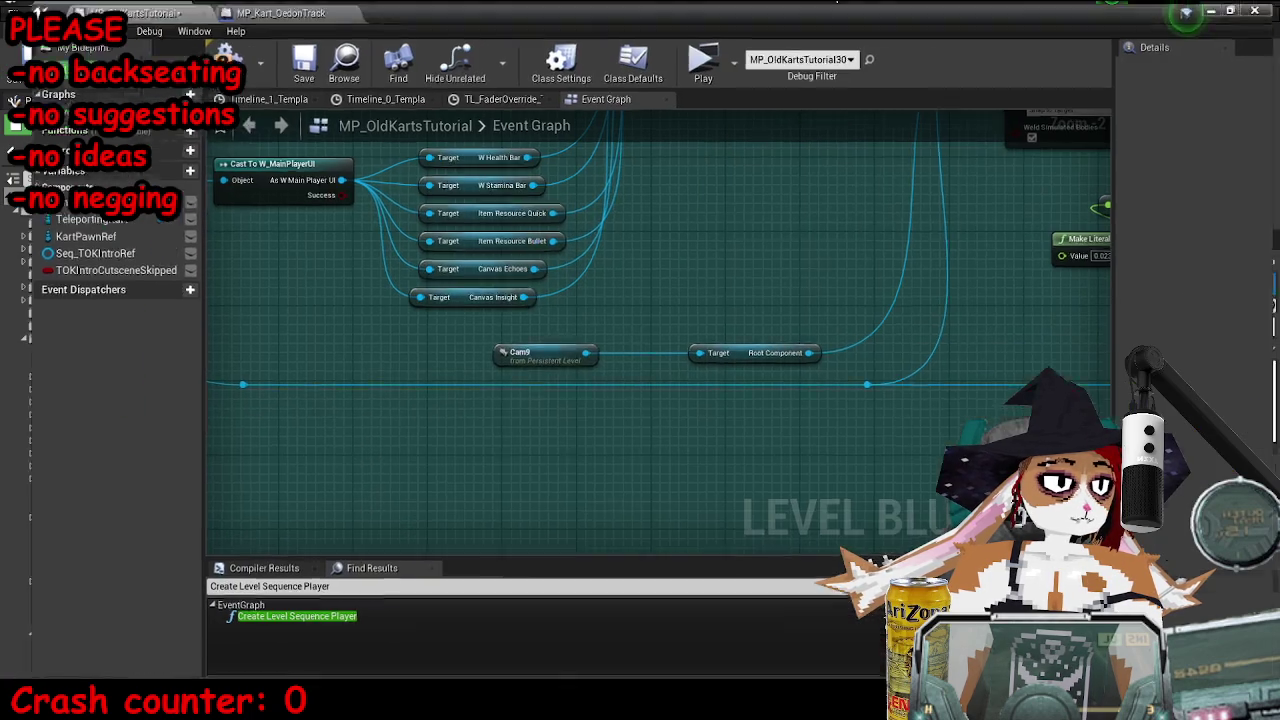
right_click(522, 350)
click(560, 328)
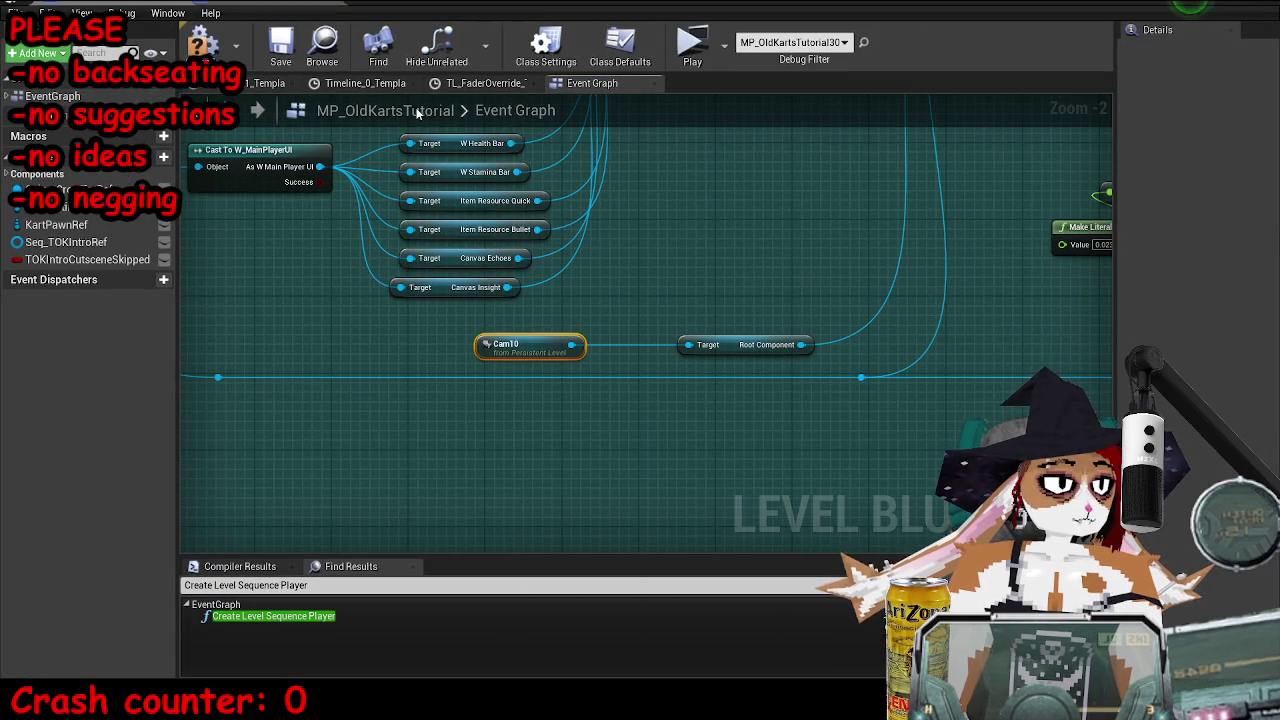
click(281, 45)
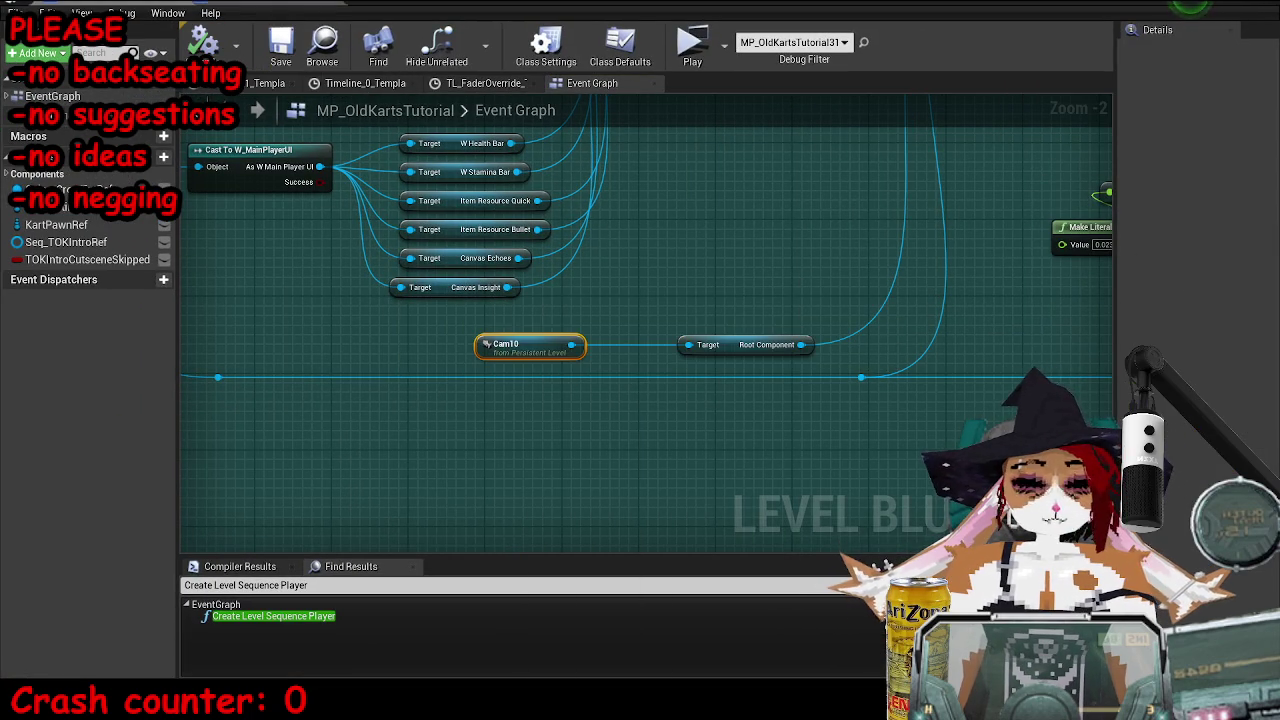
- Search the voice-track sound asset list for 'thisar'
scroll(766, 334, down, 4)
scroll(920, 366, up, 6)
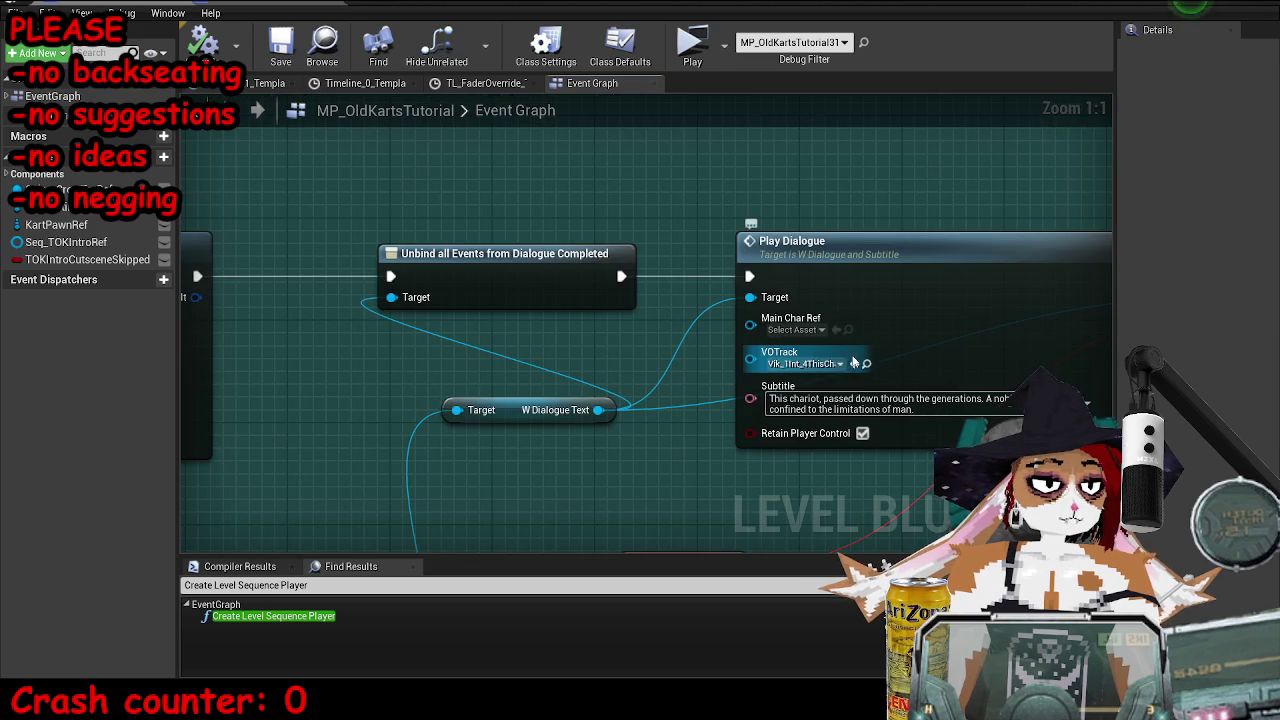
click(830, 364)
text(th)
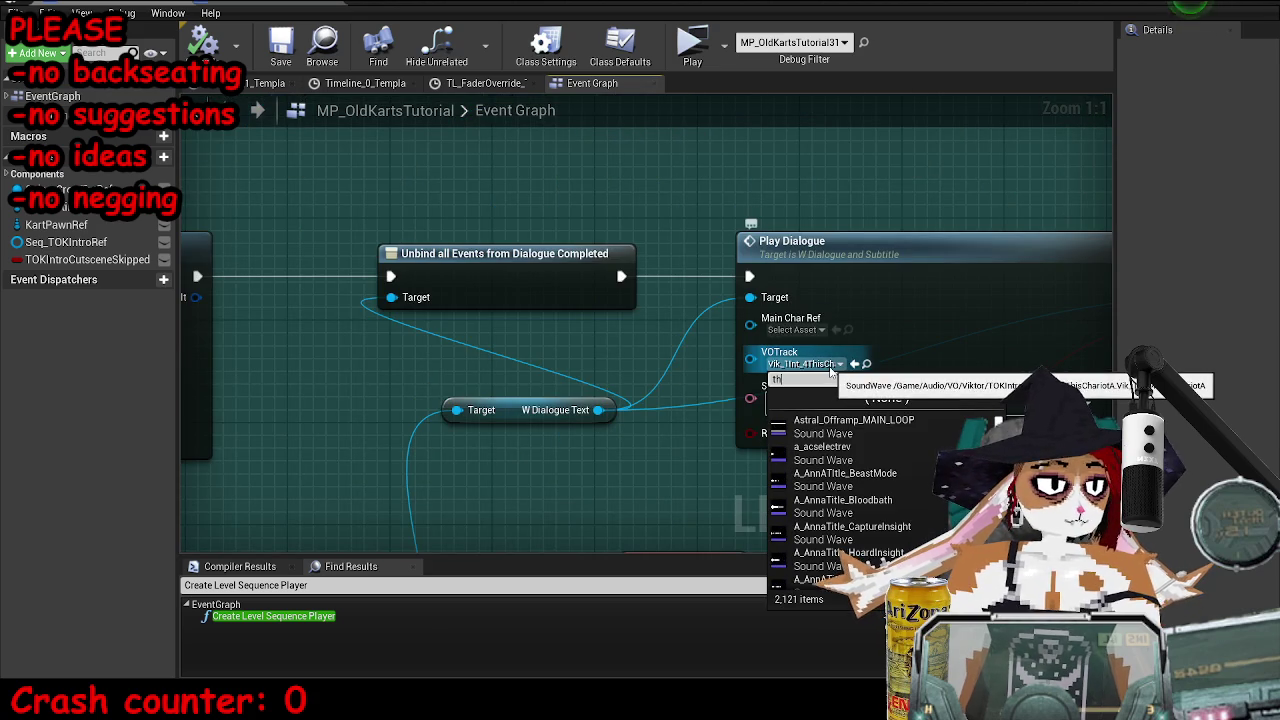
text(isar)
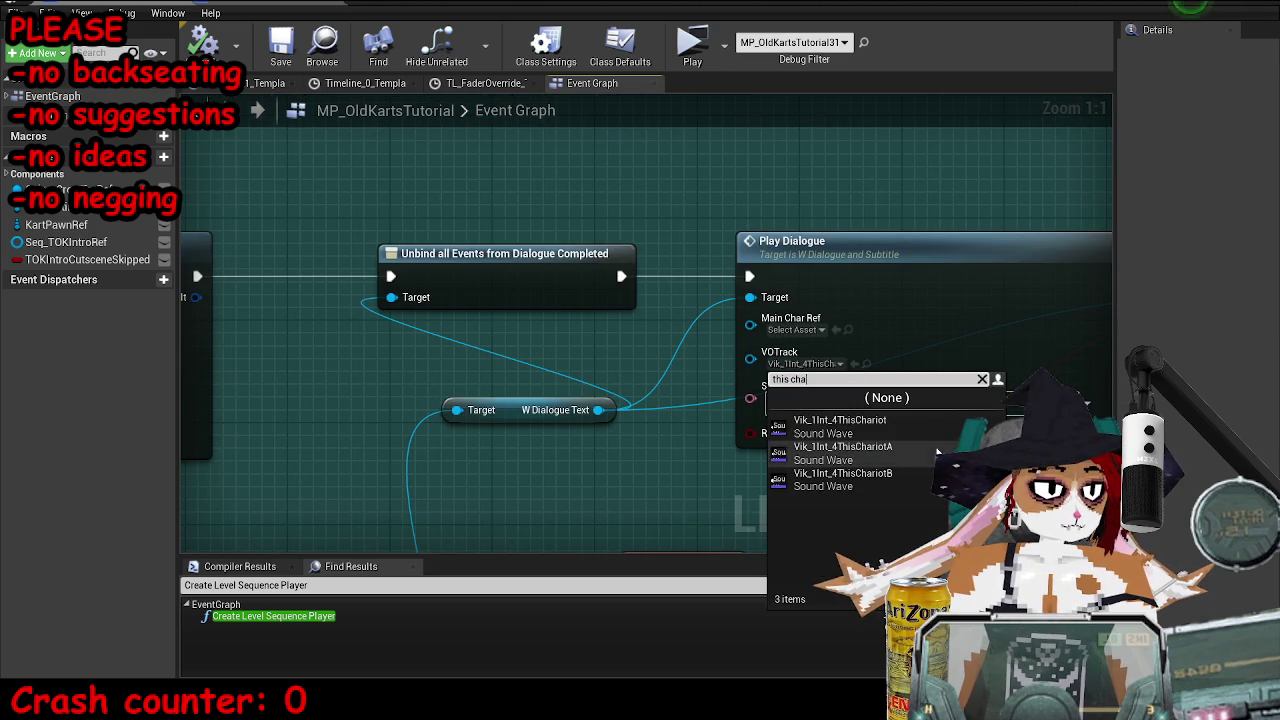
- Set VOTrack to the ThisChariot wave and trim the subtitle to 'This chariot, passed down through the generations.'
click(830, 425)
click(925, 405)
scroll(665, 274, down, 2)
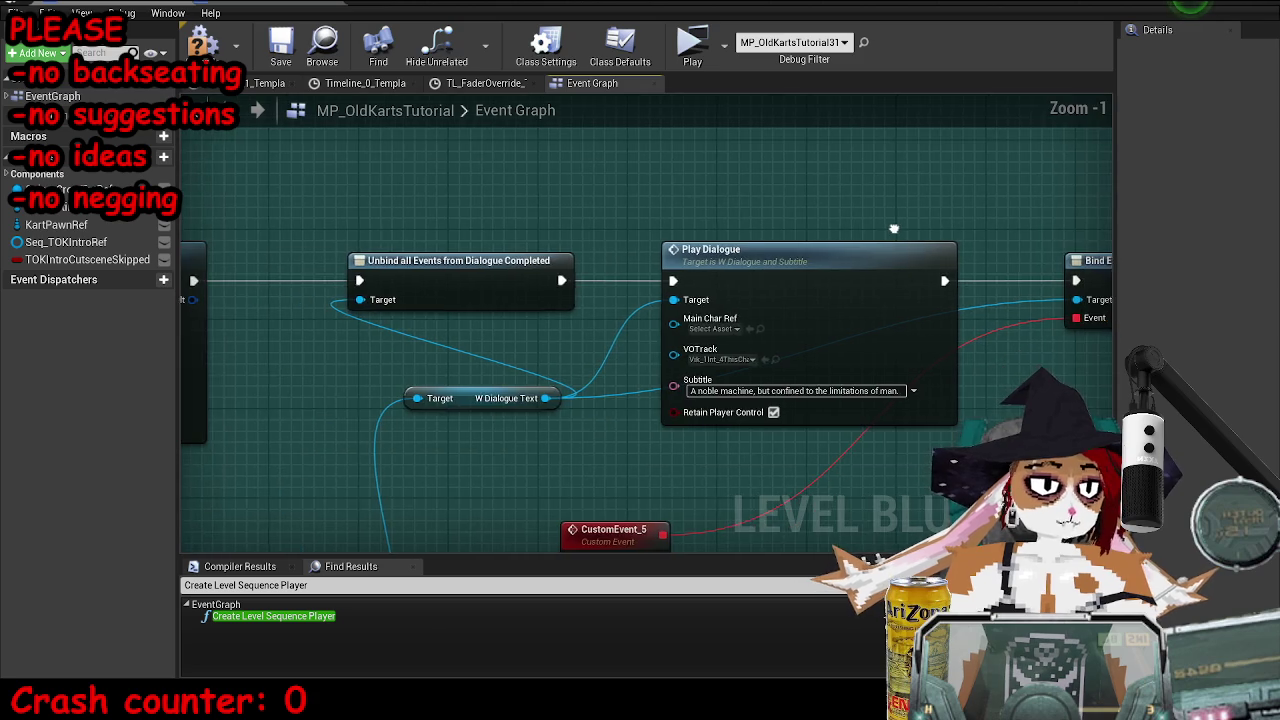
scroll(665, 274, down, 4)
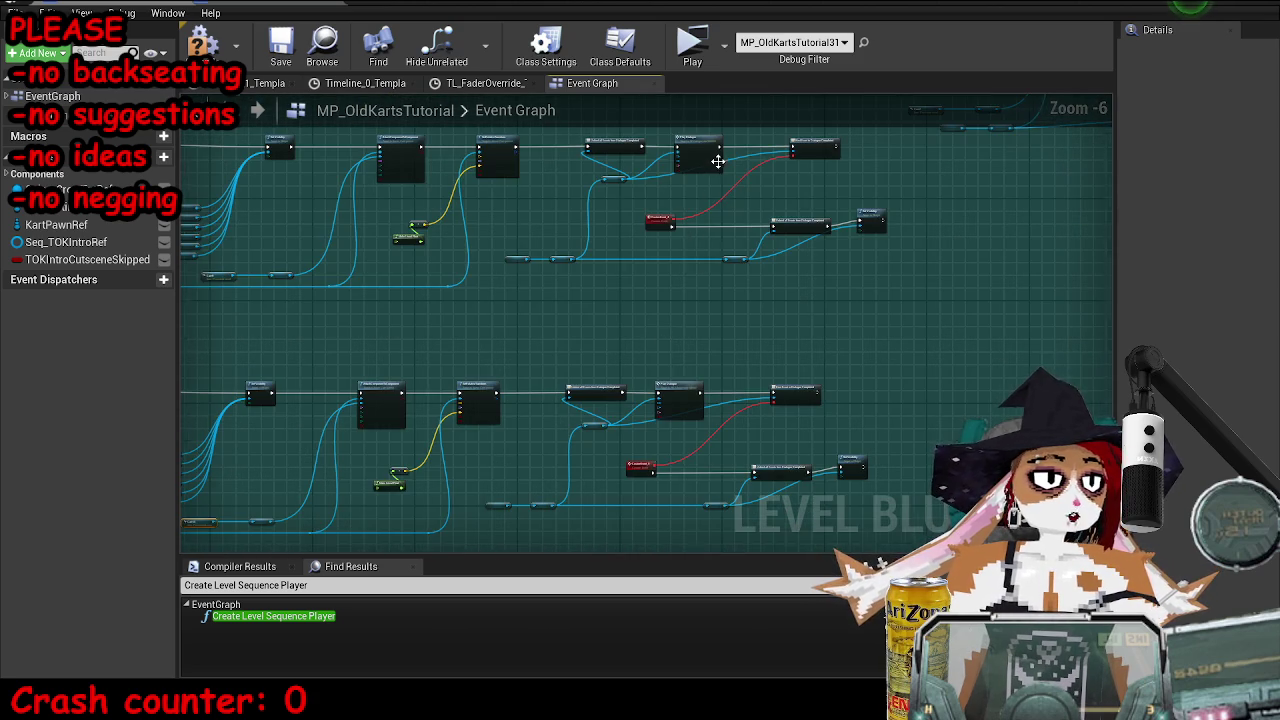
scroll(718, 161, up, 7)
drag(790, 226, 792, 215)
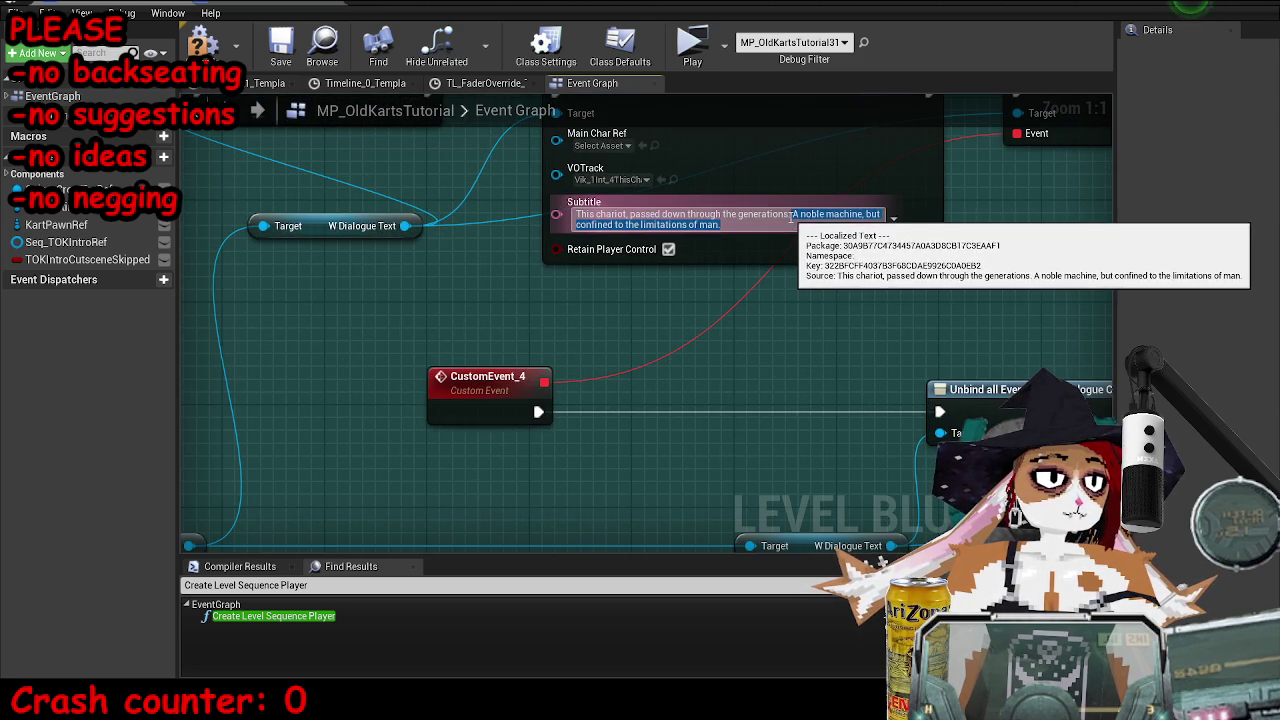
key(BackSpace)
key(ctrl+s)
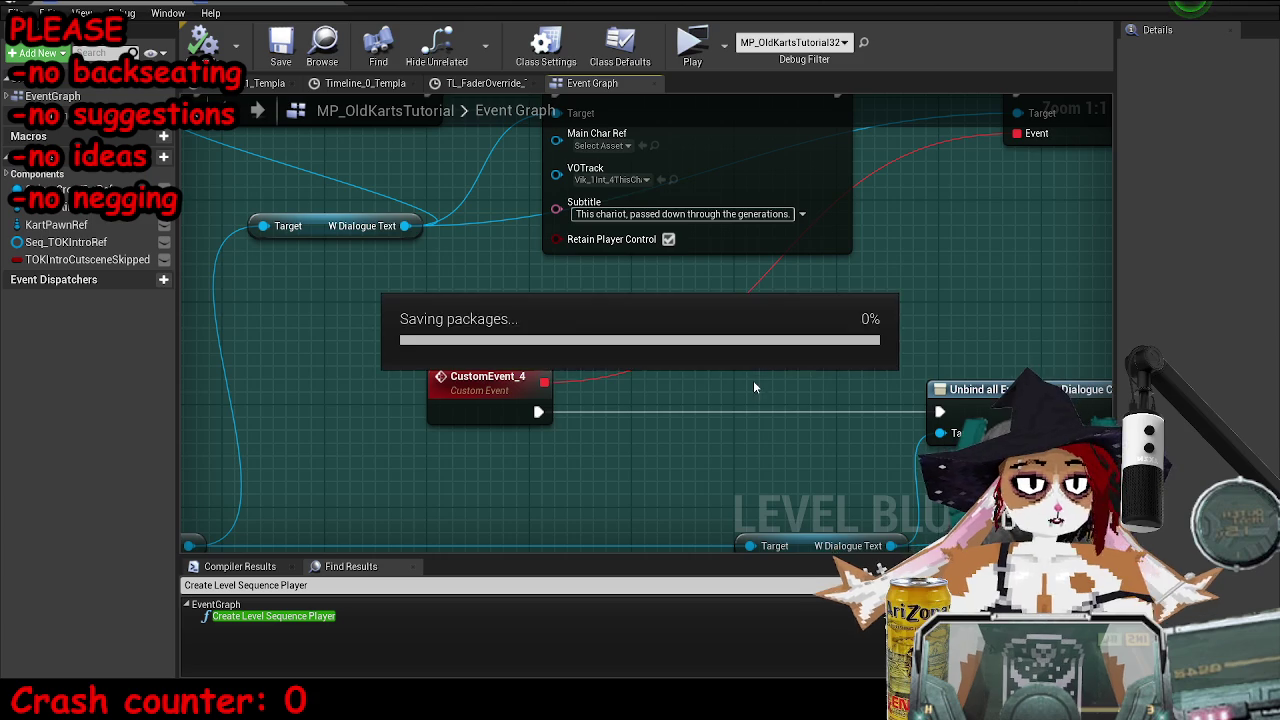
- Enter 0, save the MP_OldKartsTutorial map, and start a play-test with Alt+P
scroll(797, 357, down, 8)
scroll(973, 147, up, 8)
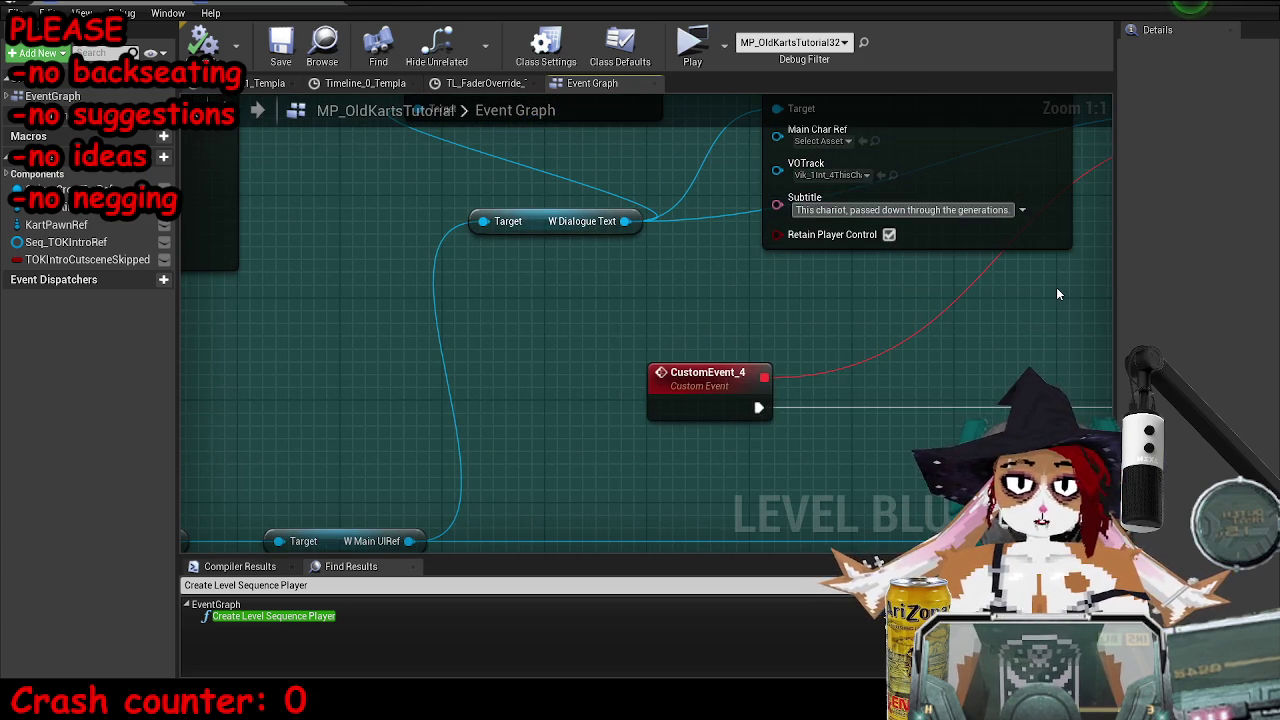
text(0)
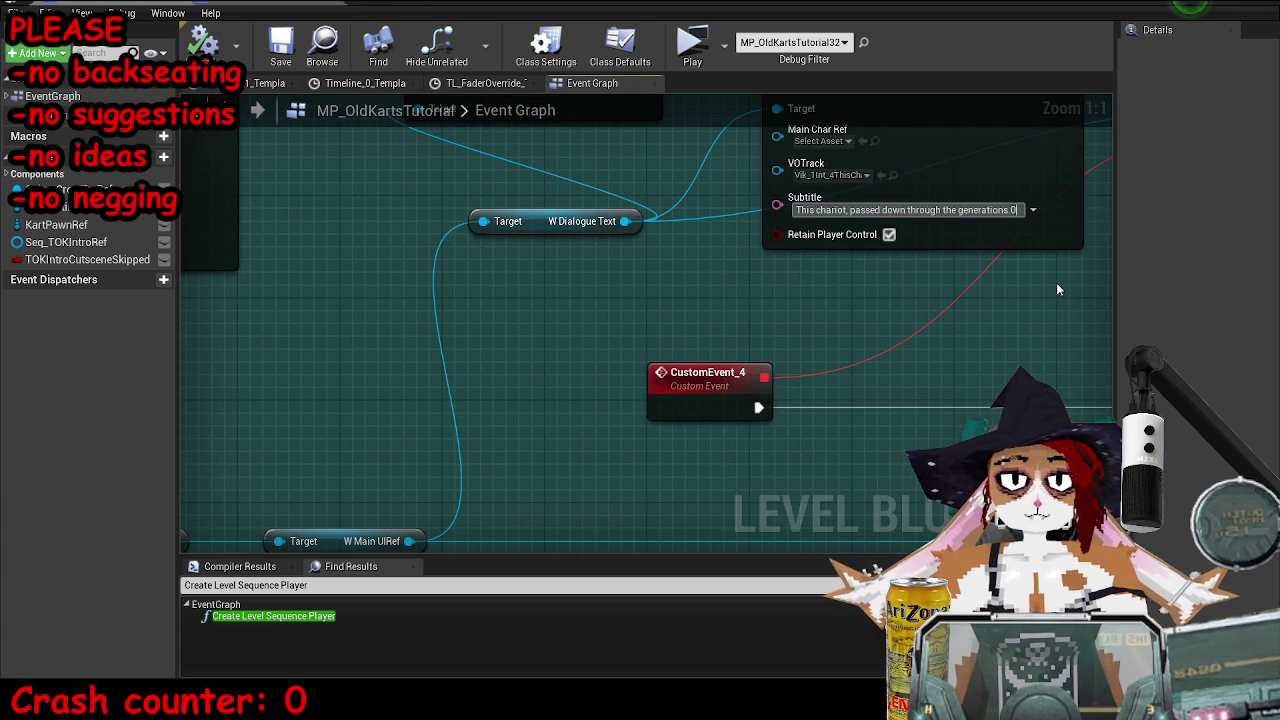
scroll(537, 360, down, 3)
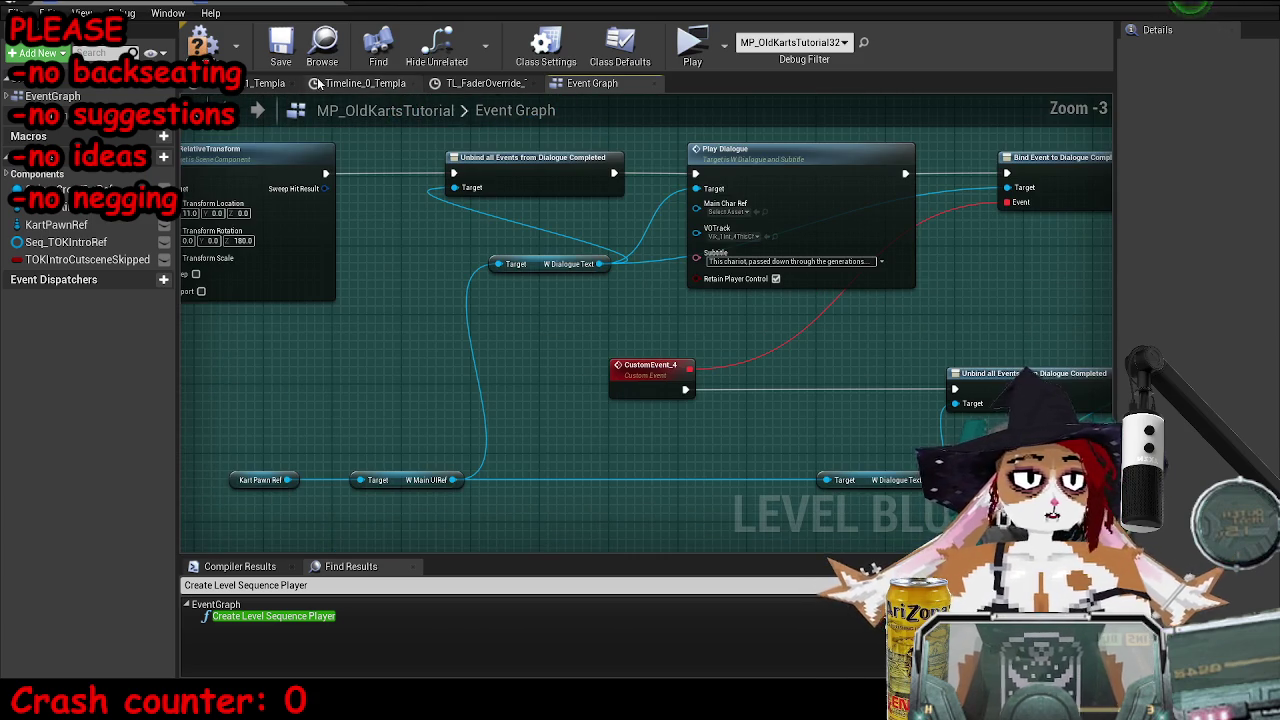
click(281, 45)
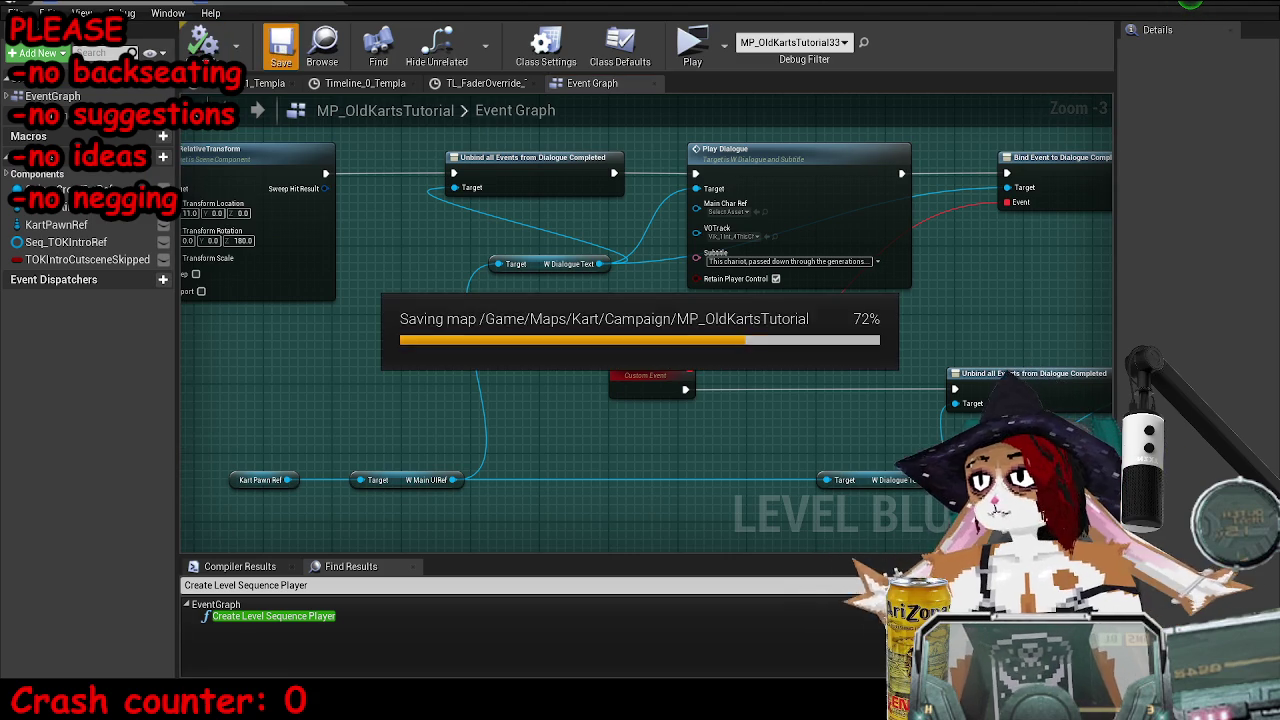
key(alt+p)
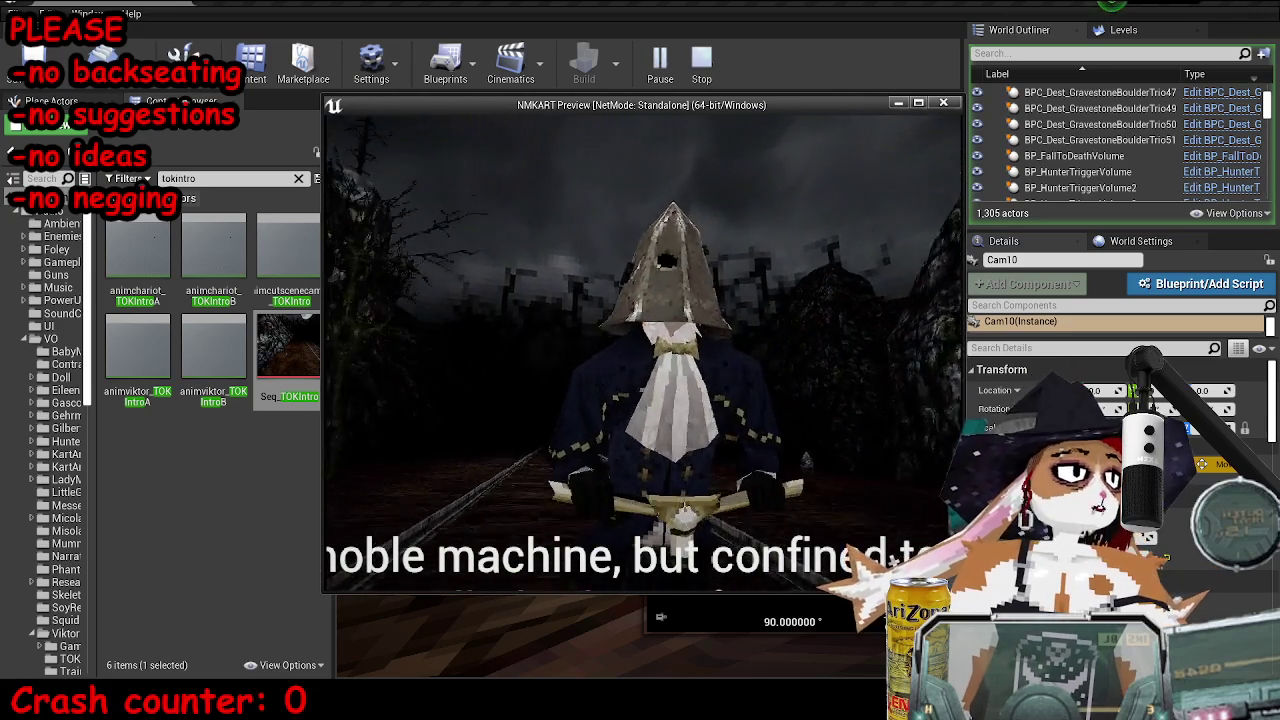
- Stop the play-test and pan the blueprint graph to the Play Dialogue node
key(Escape)
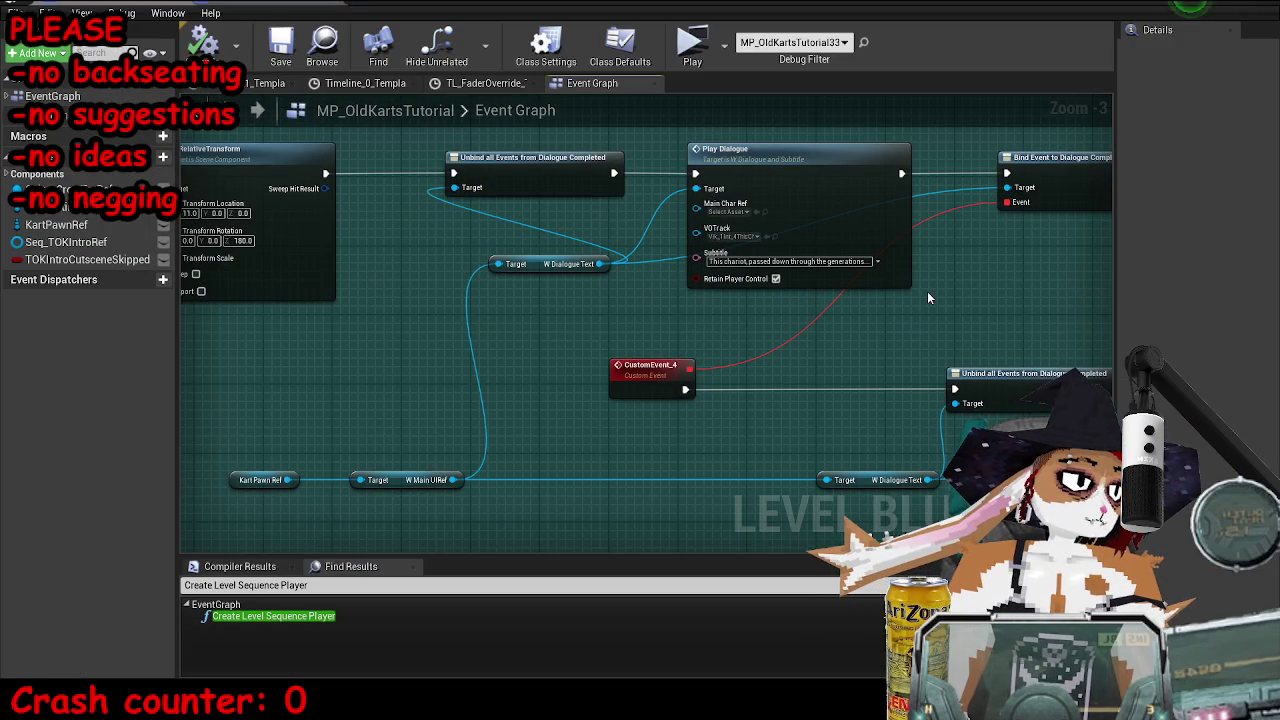
mouse_move(985, 297)
mouse_down()
mouse_move(682, 312)
mouse_move(976, 277)
mouse_up()
scroll(976, 277, down, 1)
scroll(414, 266, down, 1)
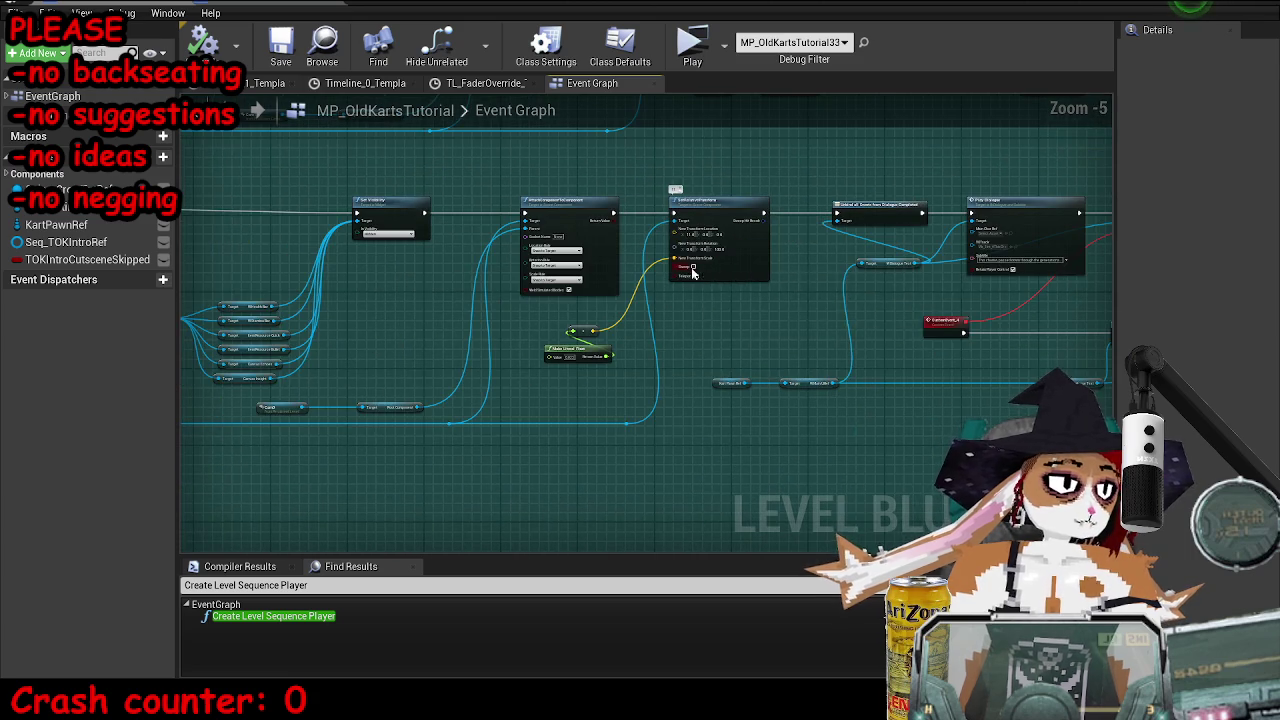
scroll(598, 309, up, 4)
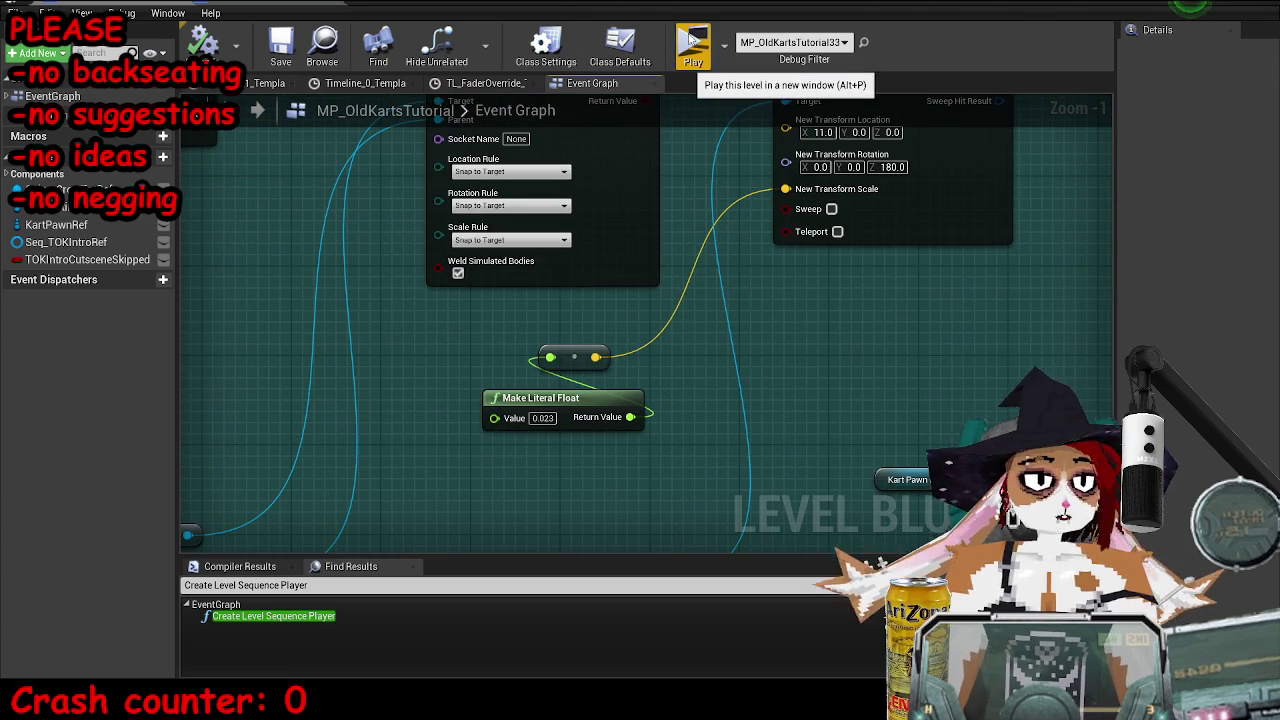
- Restore the blueprint editor window and browse to VOTrack's asset in the Content Browser
mouse_move(855, 3)
mouse_down()
mouse_move(855, 60)
mouse_move(769, 60)
mouse_up()
scroll(766, 330, down, 3)
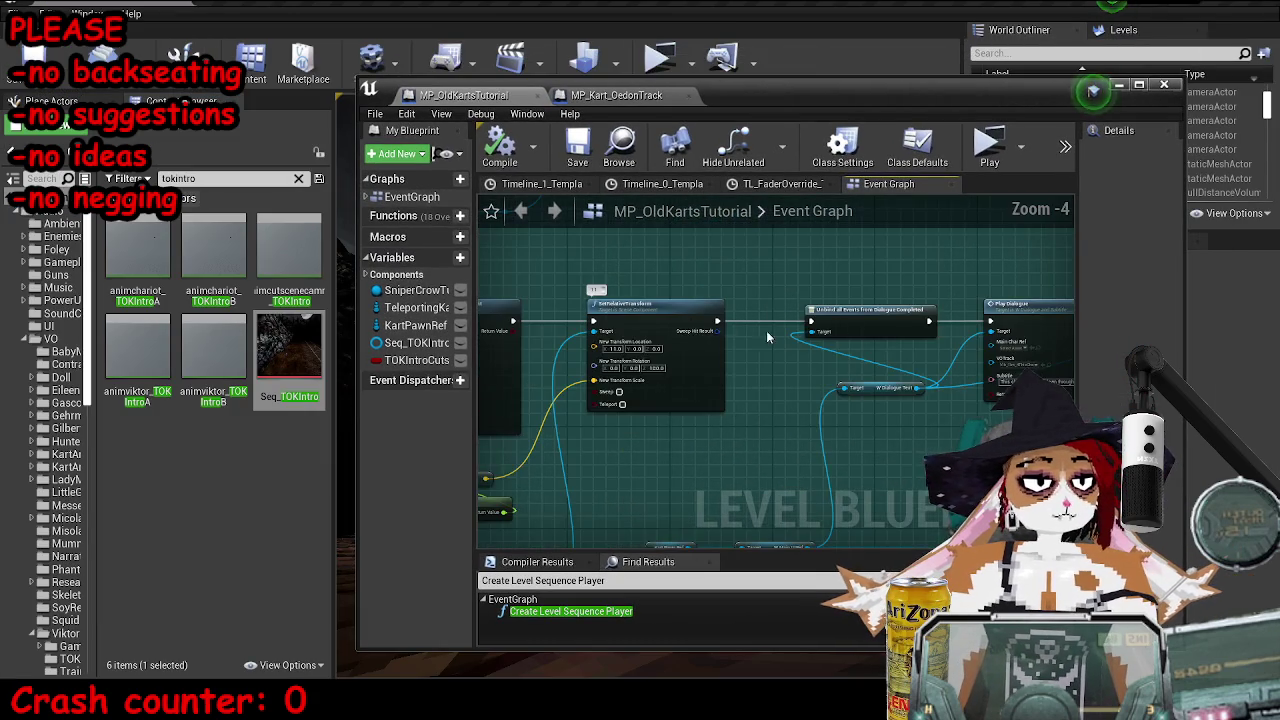
scroll(895, 358, up, 5)
click(763, 409)
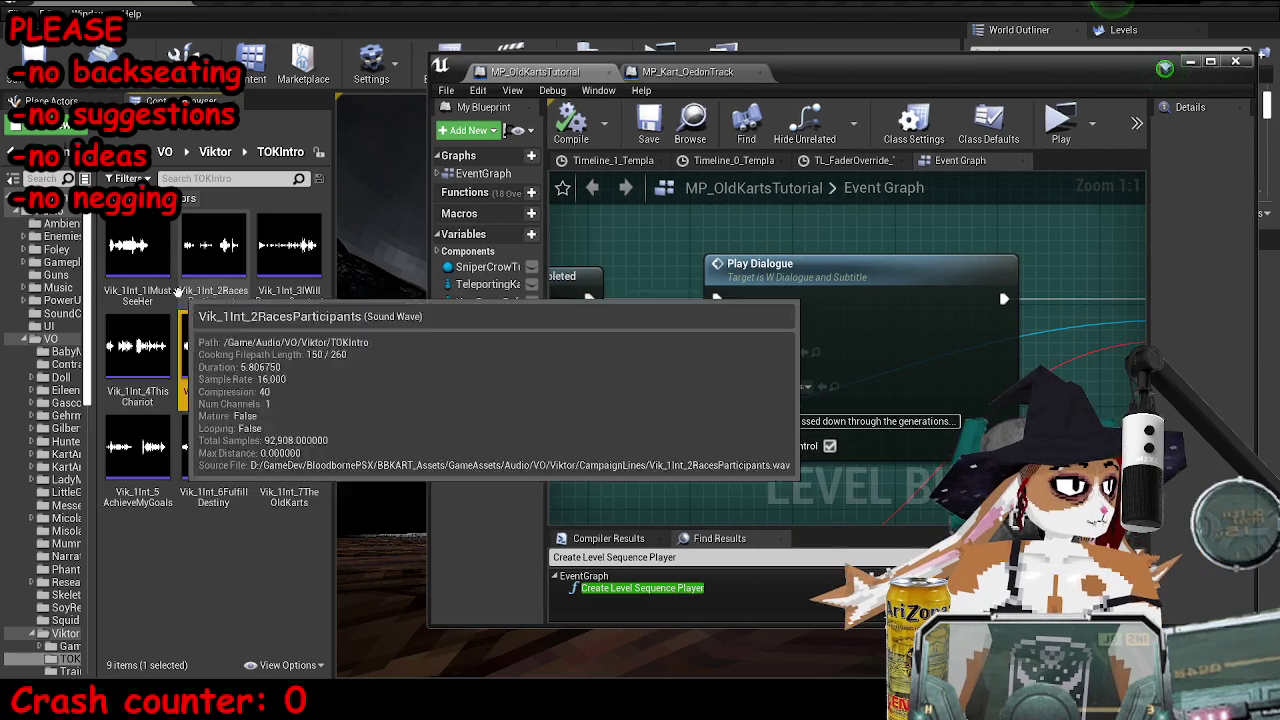
- Inspect the Vik_1Int_1MustSeeHer sound wave's properties, then minimize its editor
double_click(138, 252)
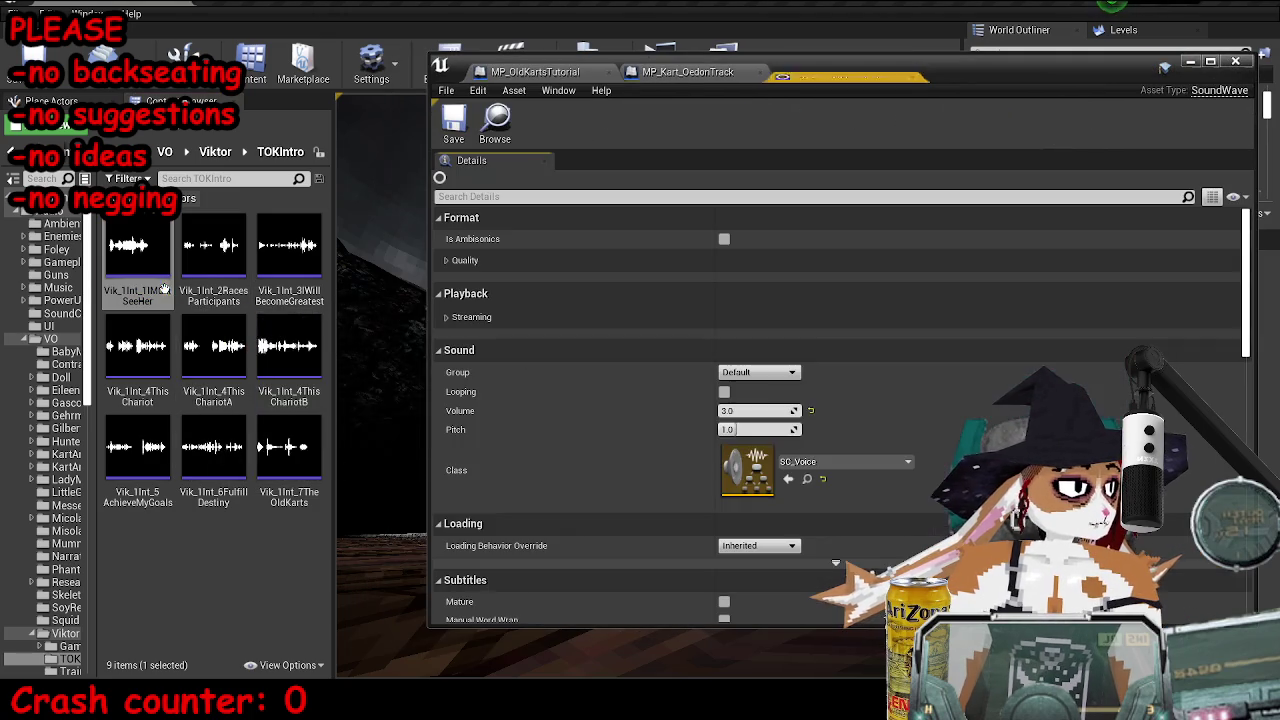
scroll(915, 410, down, 5)
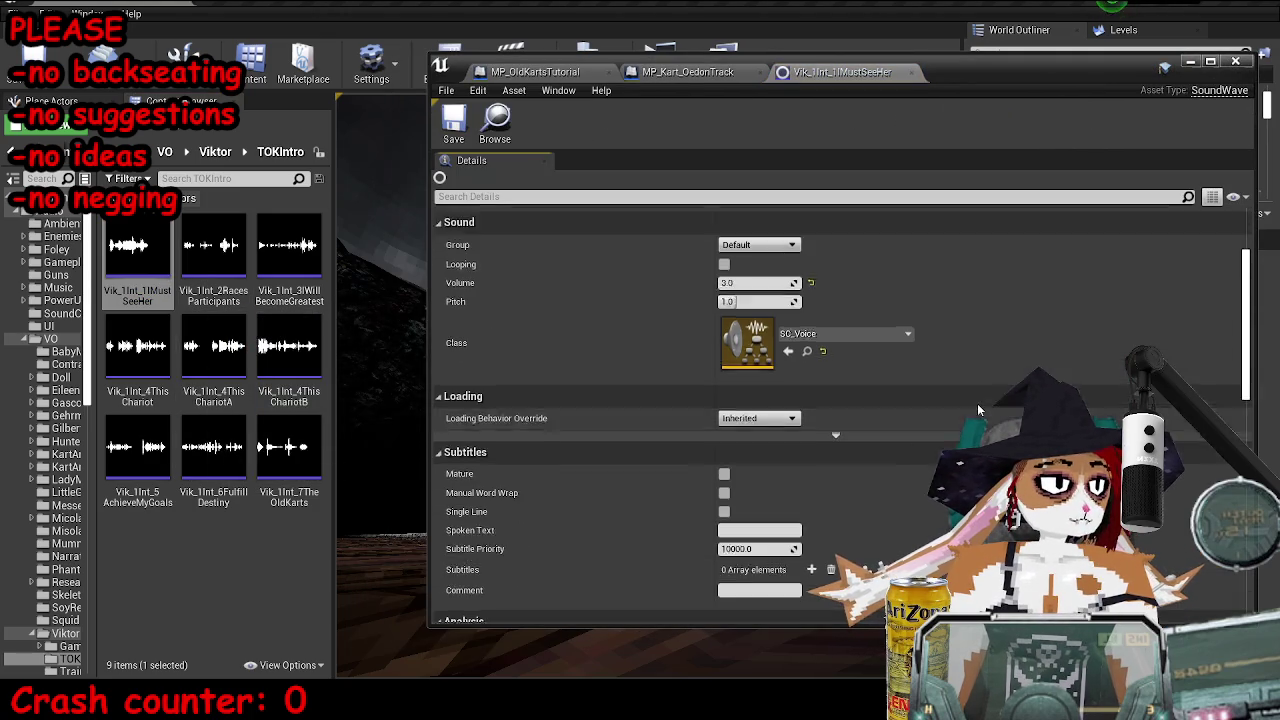
click(1190, 63)
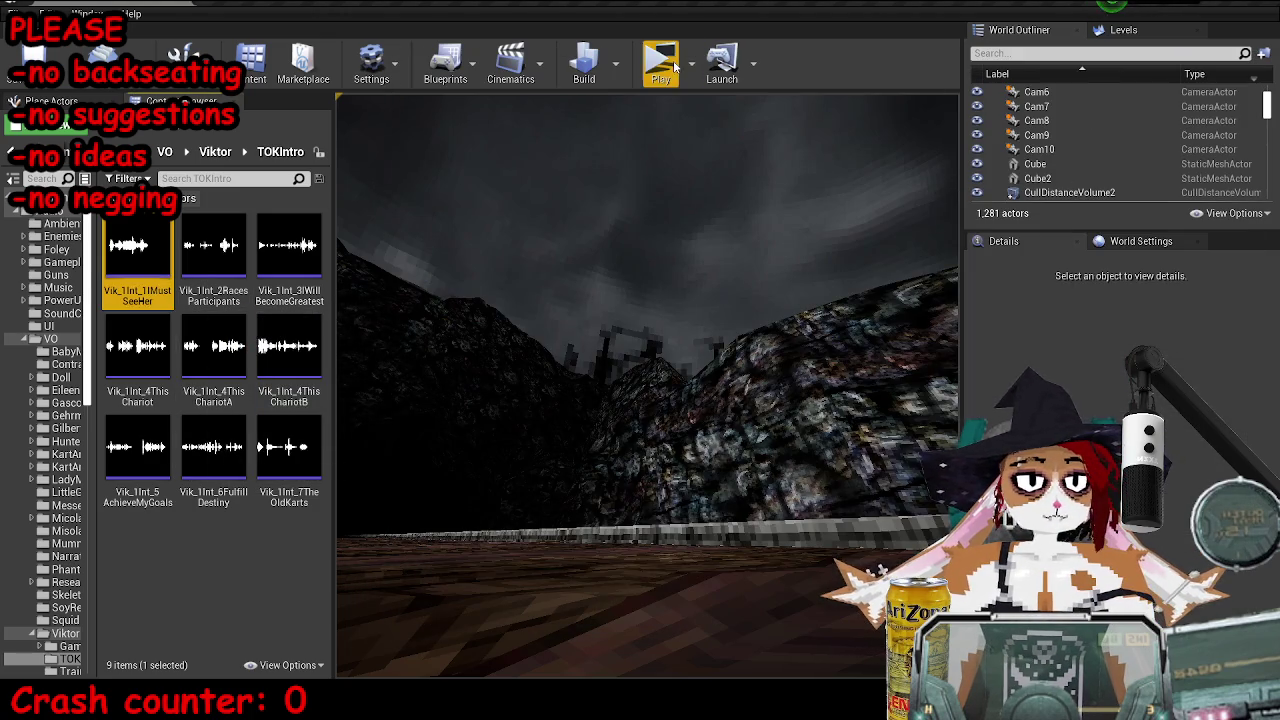
- Play-test the level at slomo 1 via the console, then stop and return to the blueprint editor
click(660, 62)
key(grave)
key(Up)
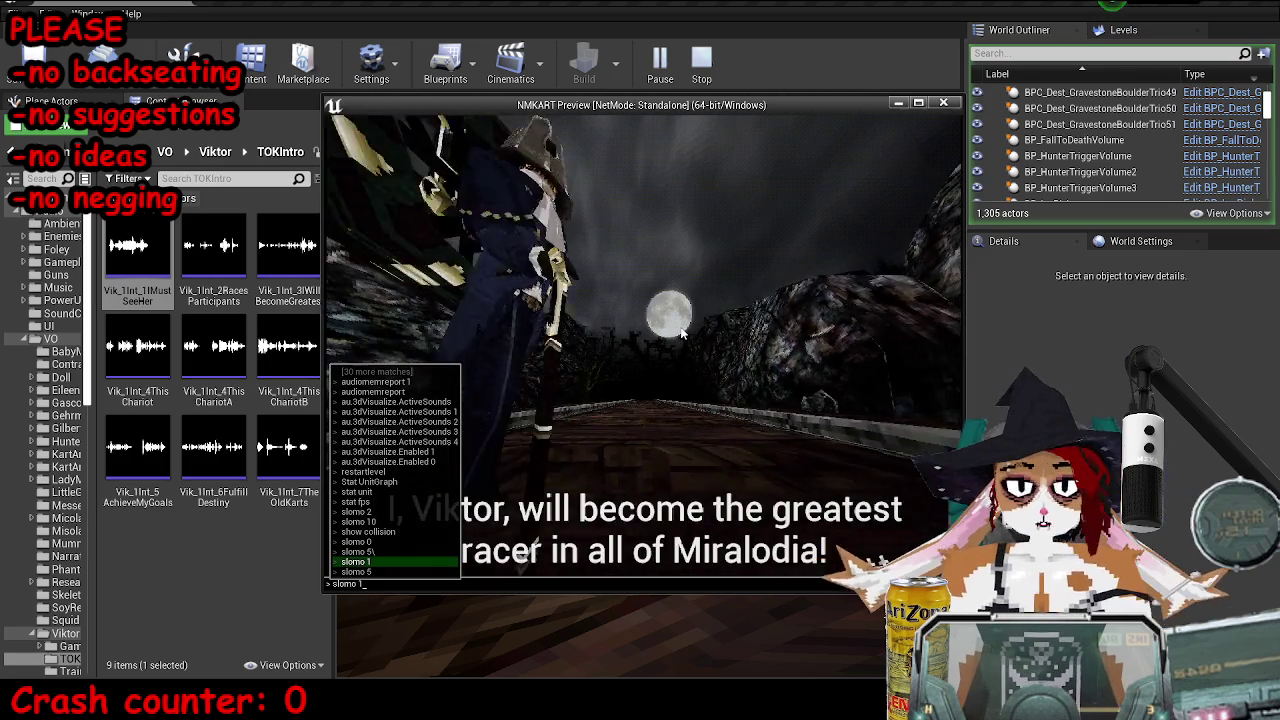
key(Return)
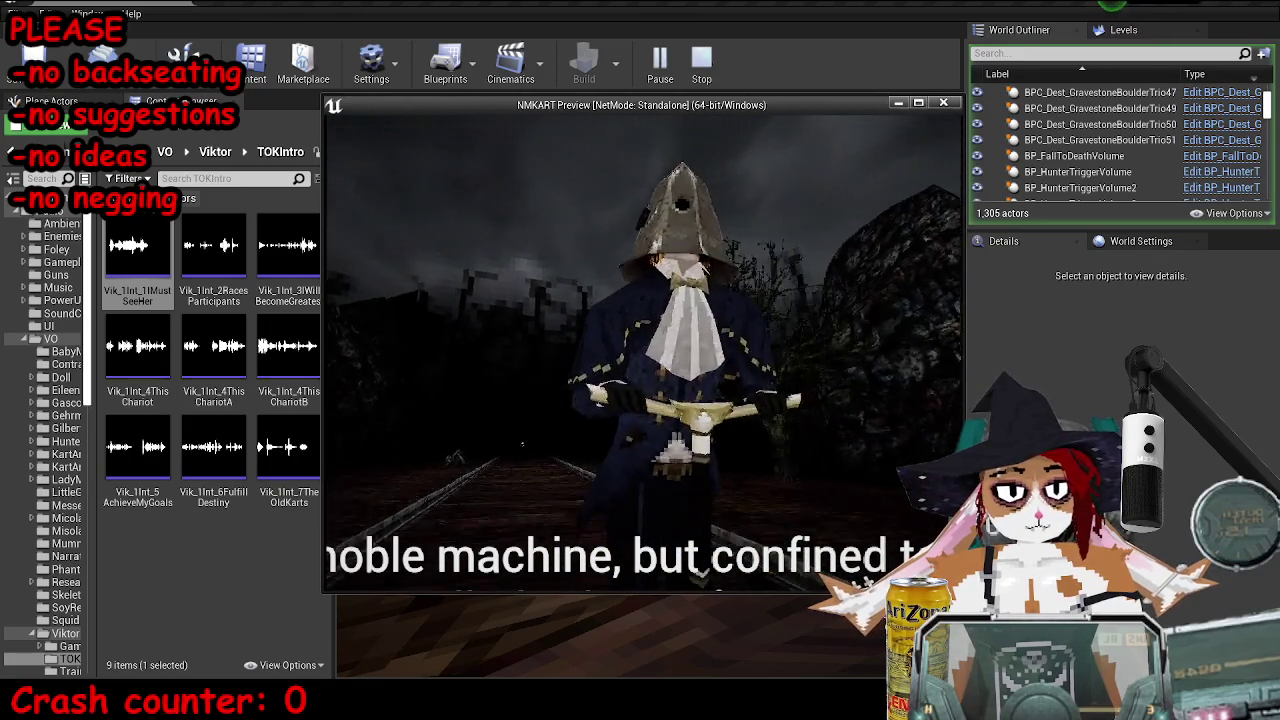
key(Escape)
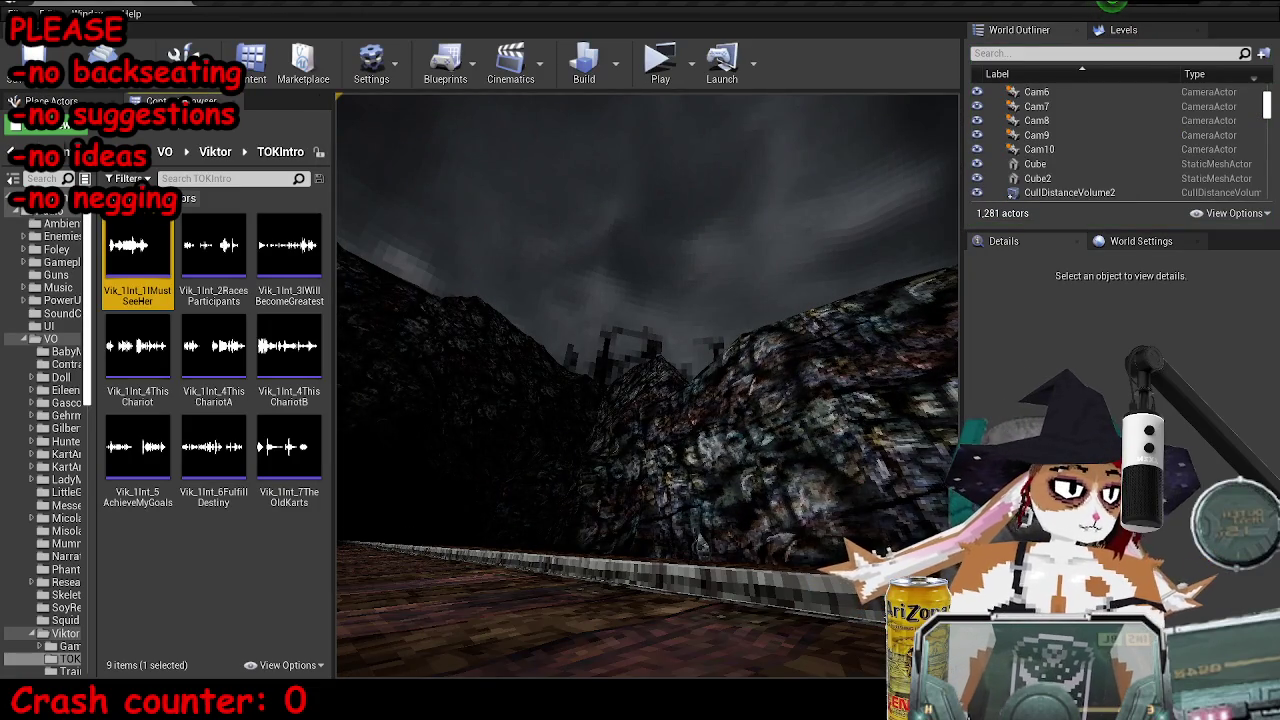
click(456, 625)
- Maximize the MP_OldKartsTutorial blueprint and pan to the 0.023 Make Literal Float feeding New Transform Scale
click(685, 74)
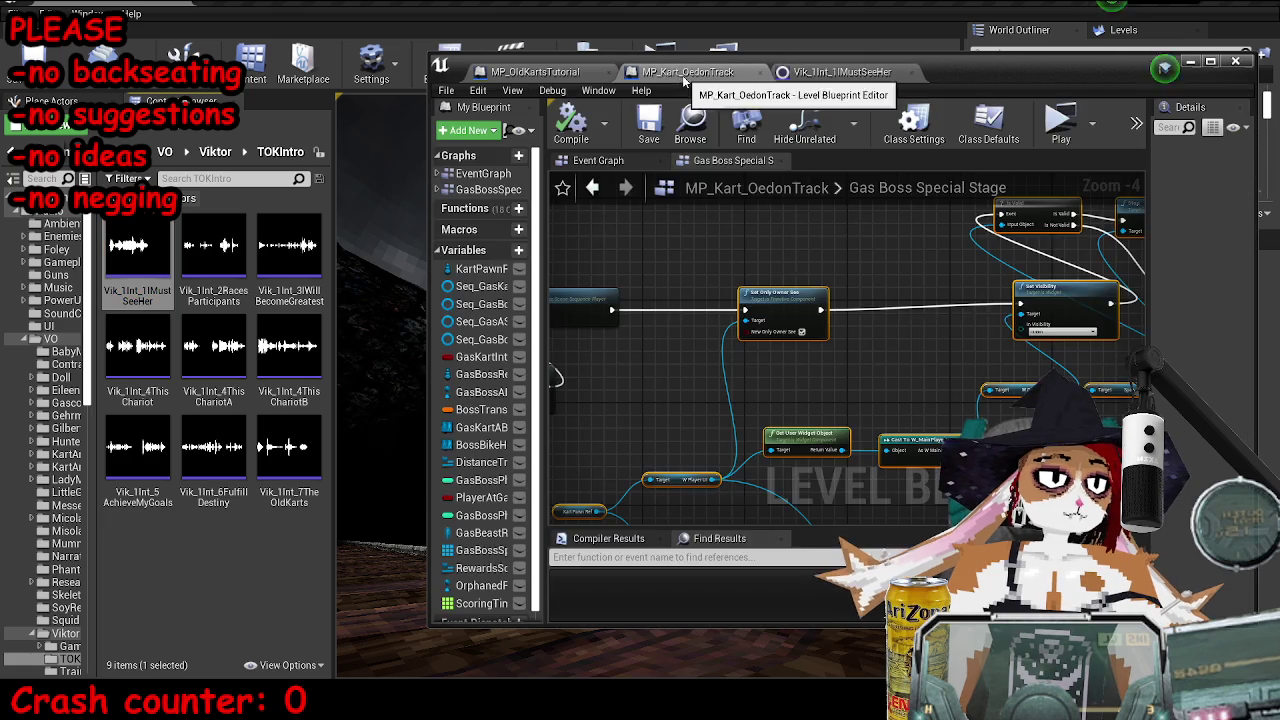
double_click(1053, 68)
click(285, 12)
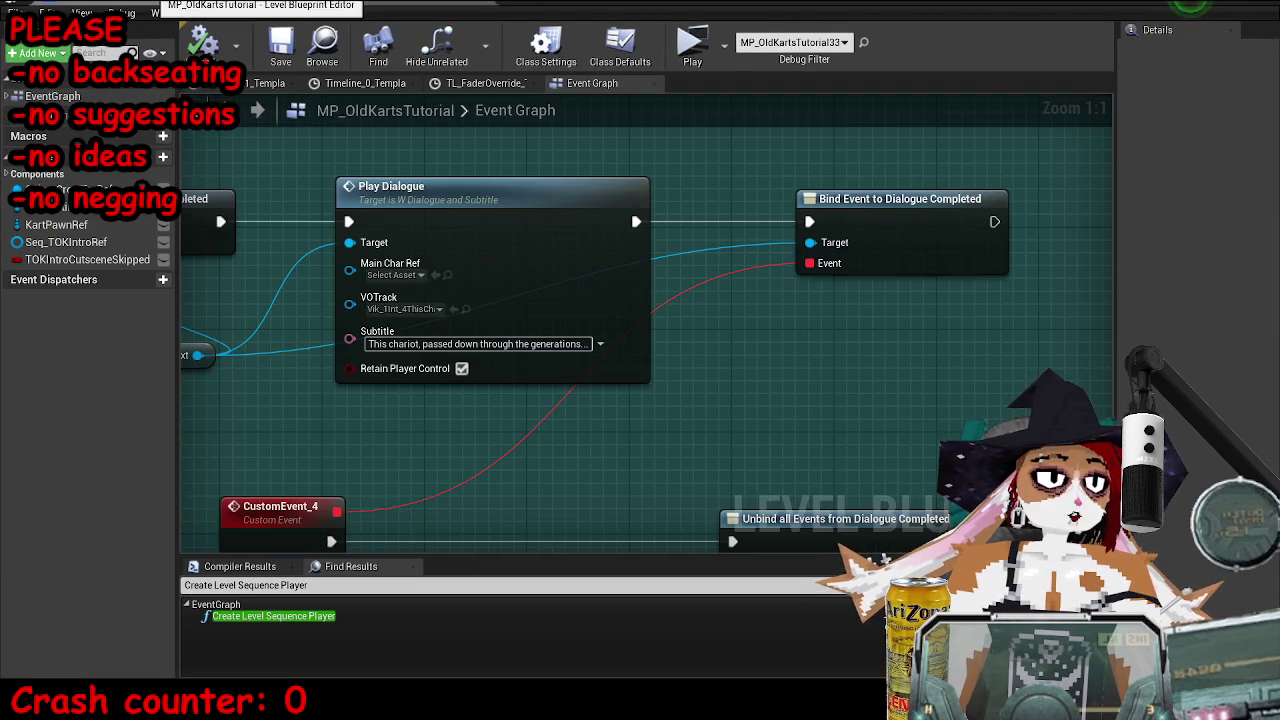
scroll(620, 287, down, 3)
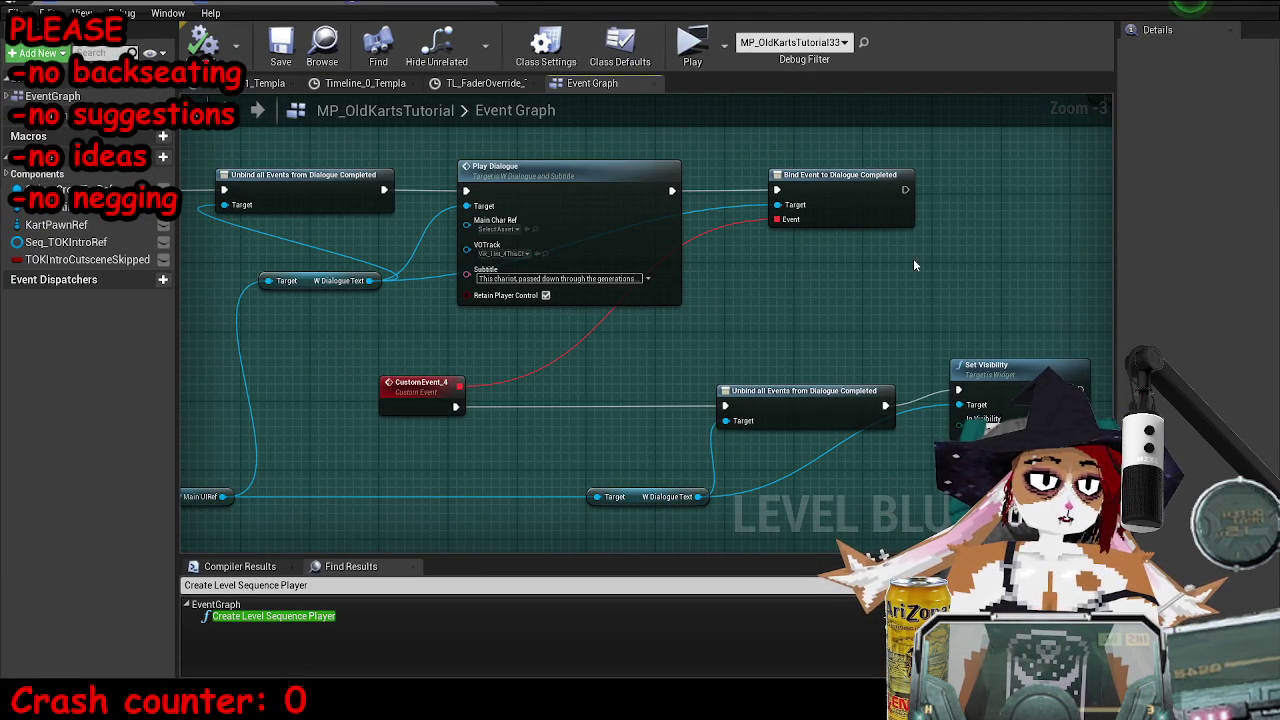
scroll(542, 457, down, 4)
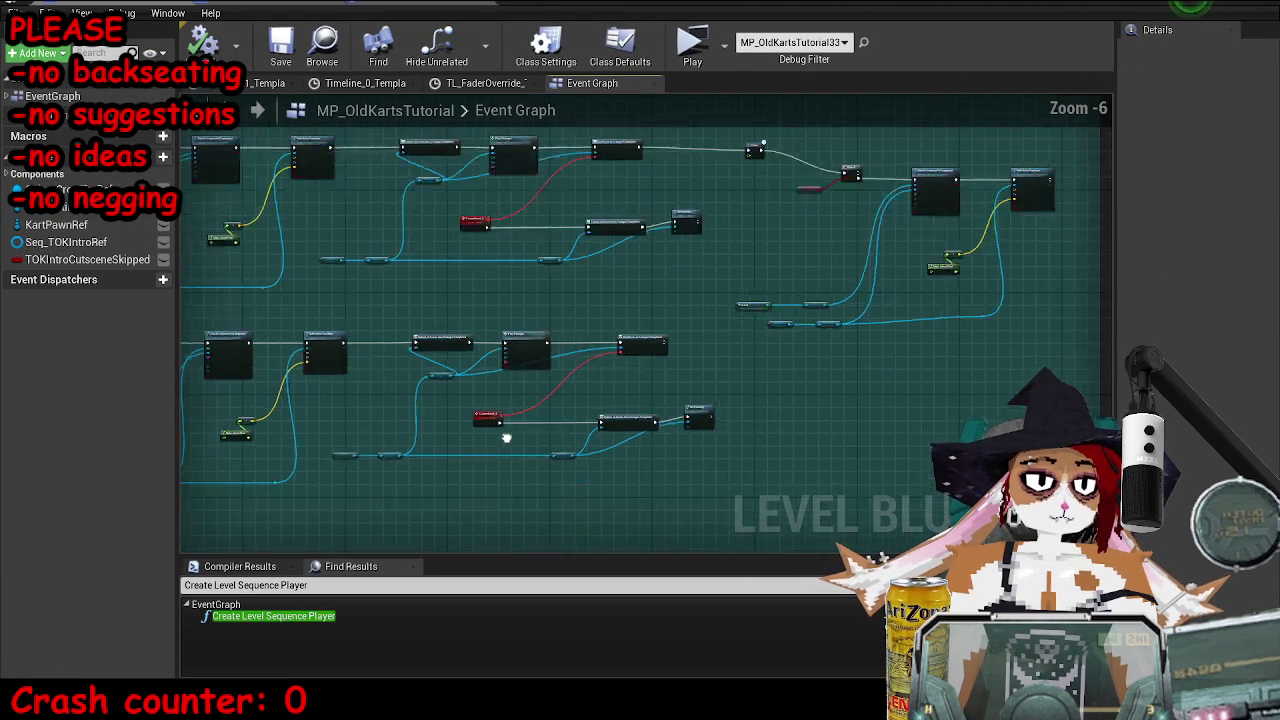
scroll(602, 222, up, 2)
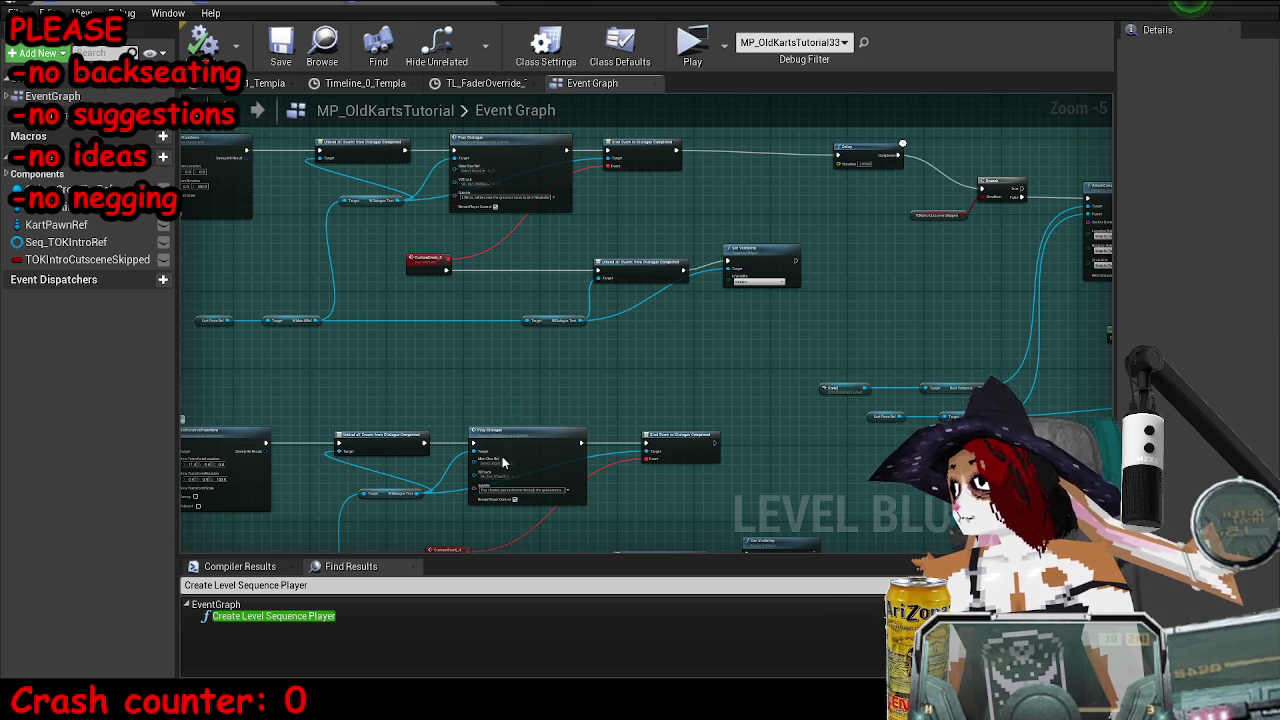
scroll(503, 462, down, 3)
mouse_move(709, 343)
mouse_down()
mouse_move(811, 331)
mouse_move(789, 272)
mouse_up()
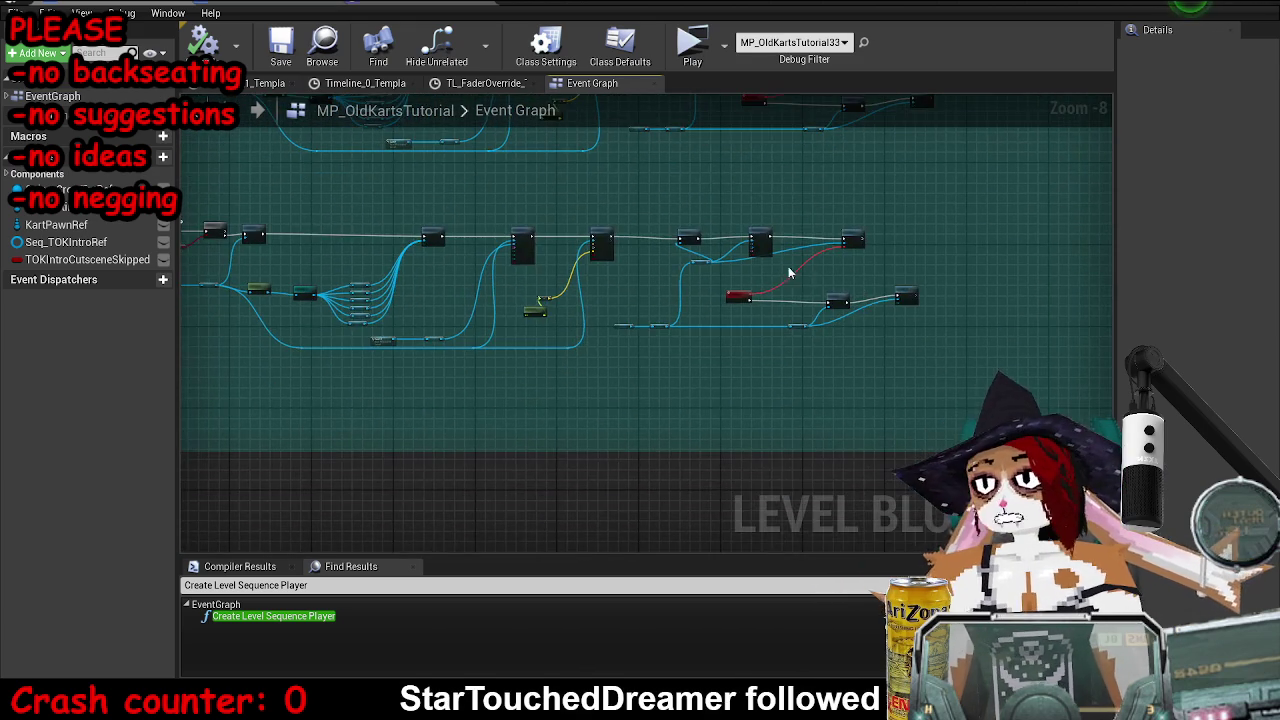
scroll(789, 272, up, 3)
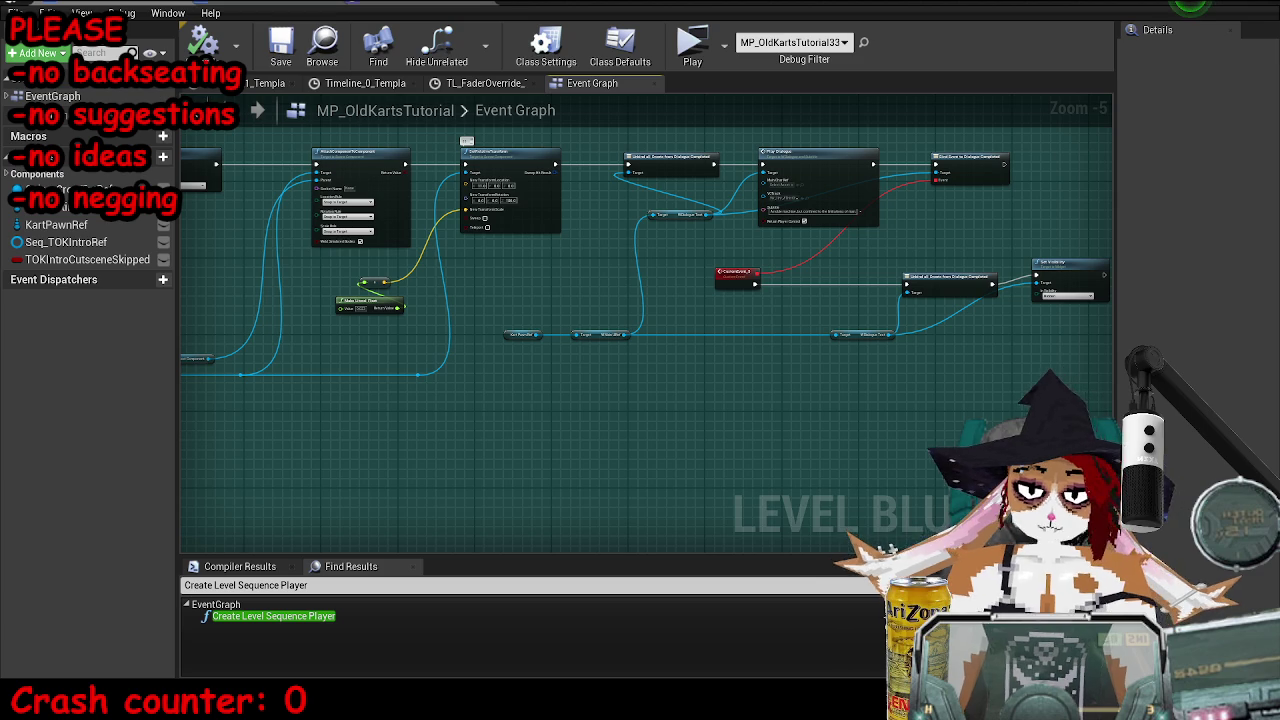
drag(465, 334, 675, 381)
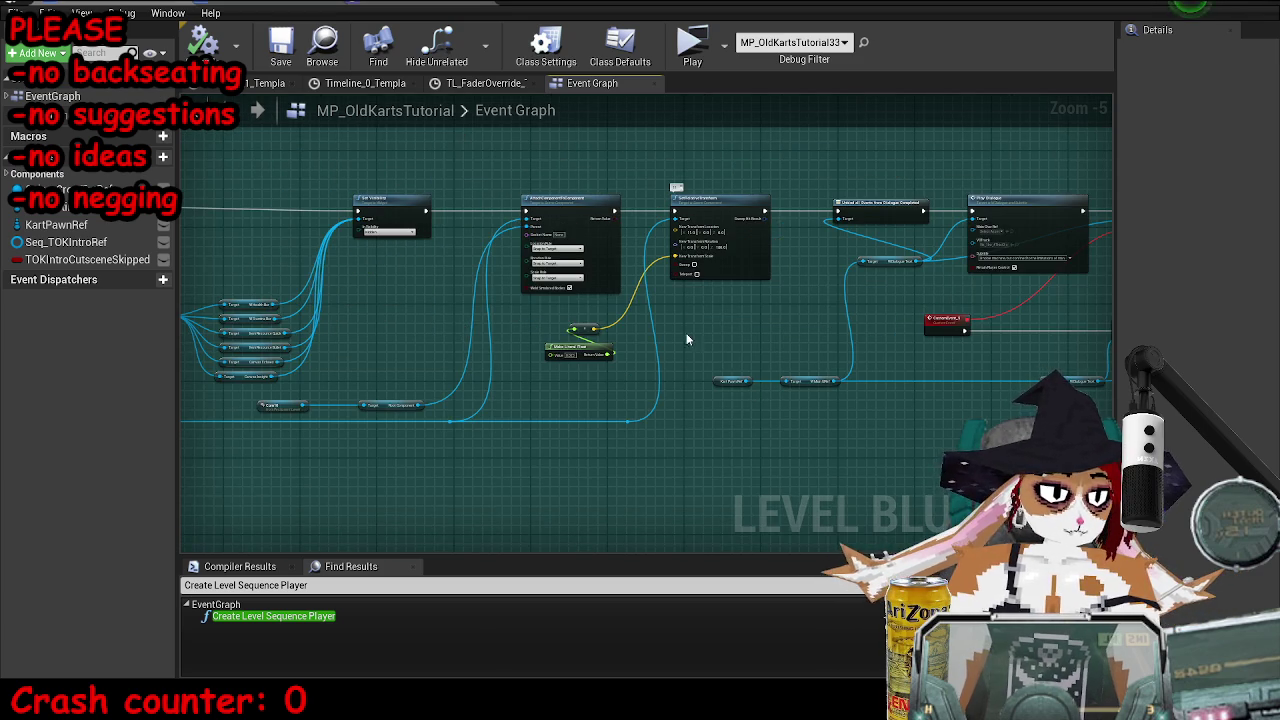
scroll(595, 330, up, 3)
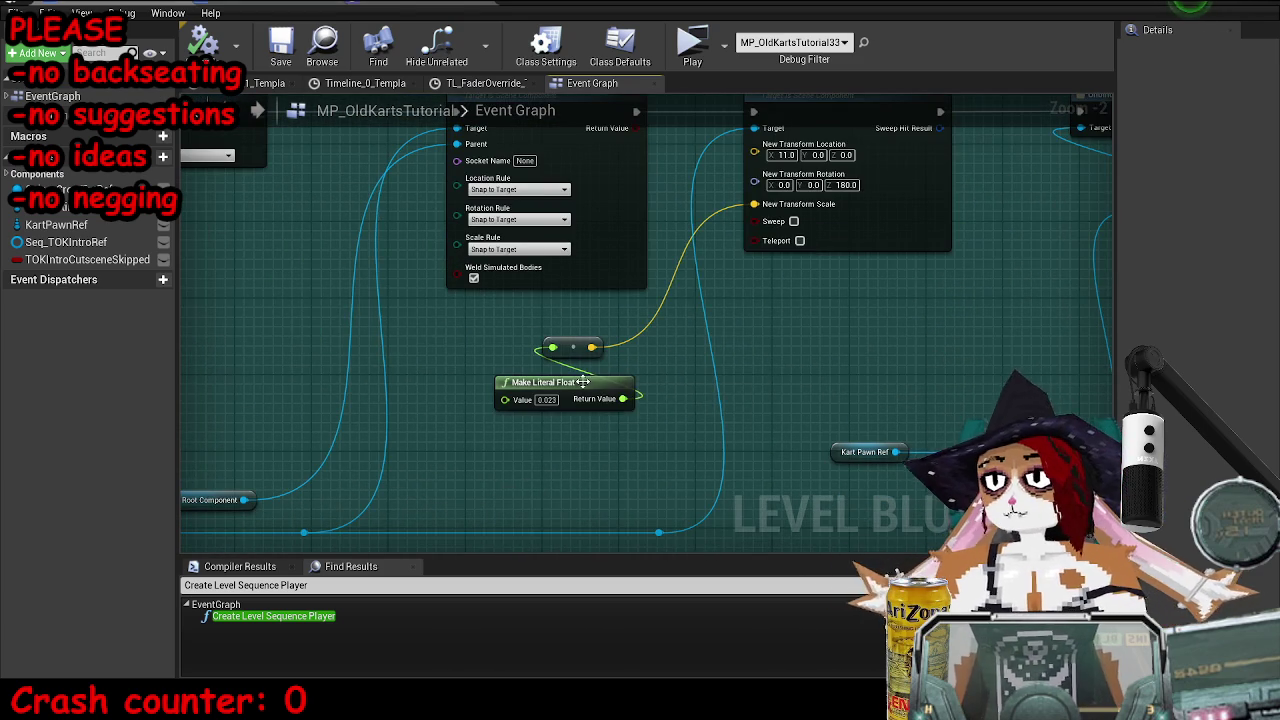
scroll(586, 387, up, 2)
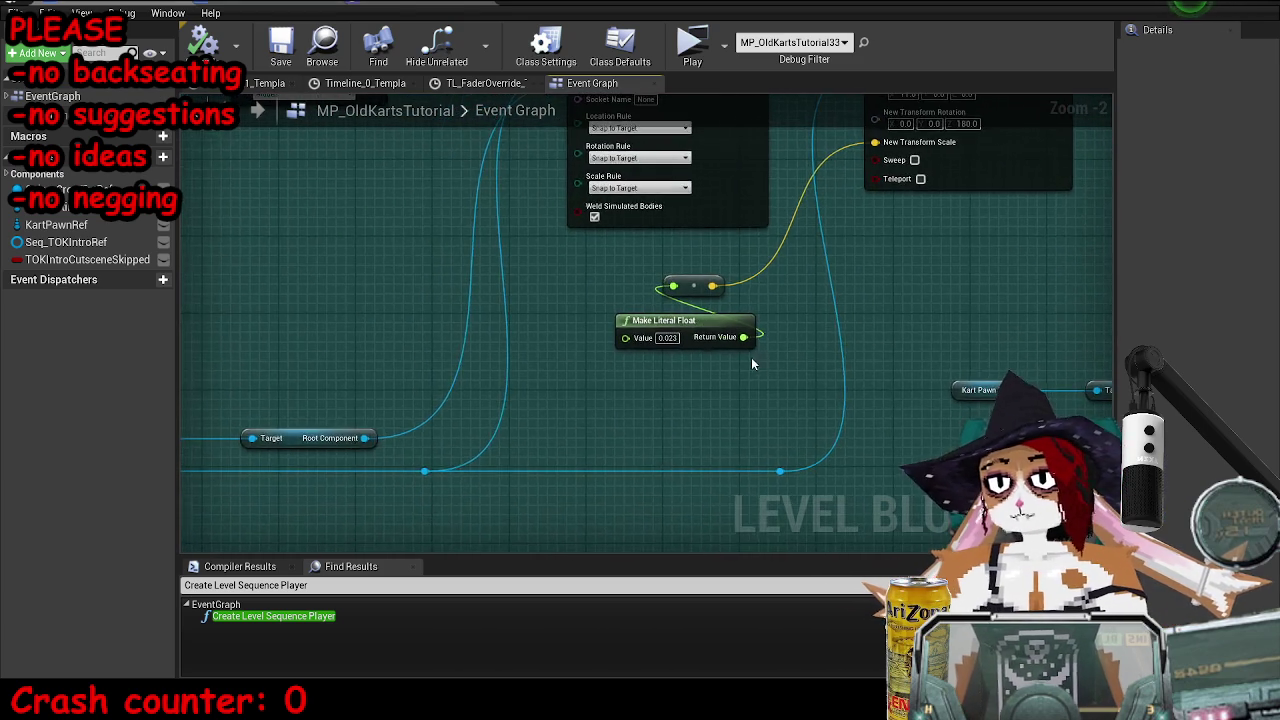
- Change the Make Literal Float value from 0.023 to 0.13 and save the MP_OldKartsTutorial map
key(BackSpace)
text(0.)
key(Return)
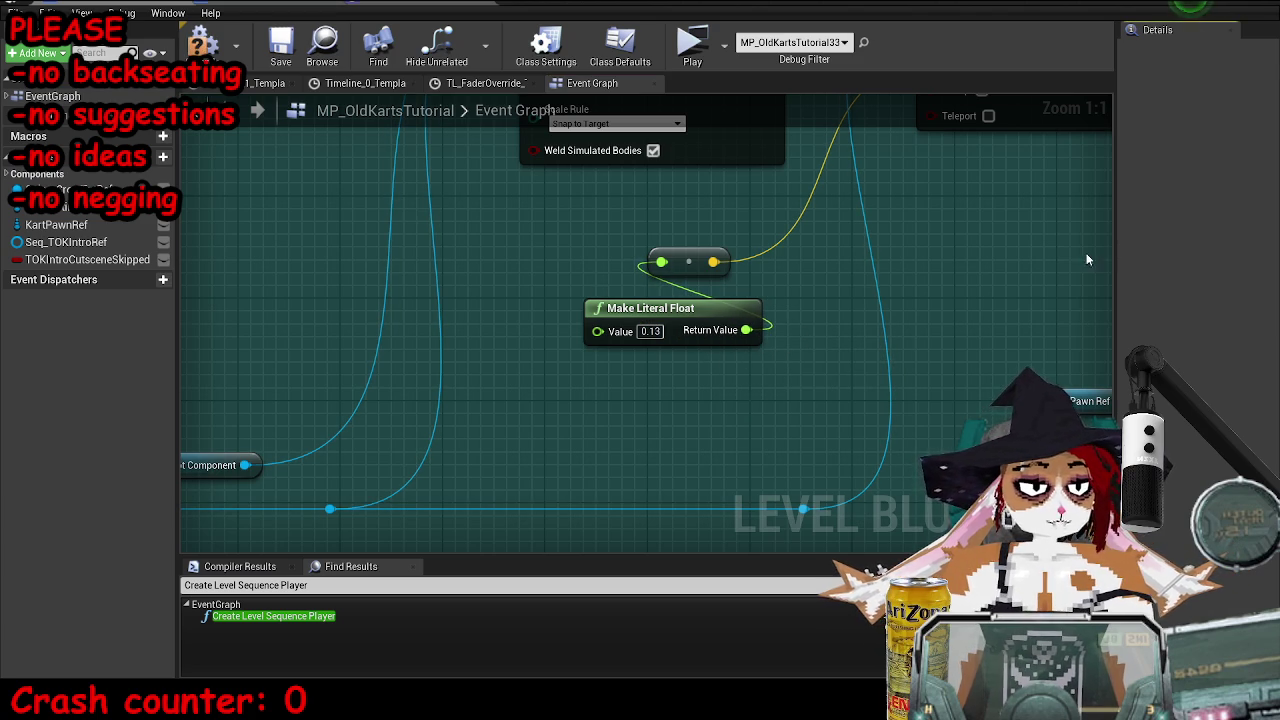
click(275, 50)
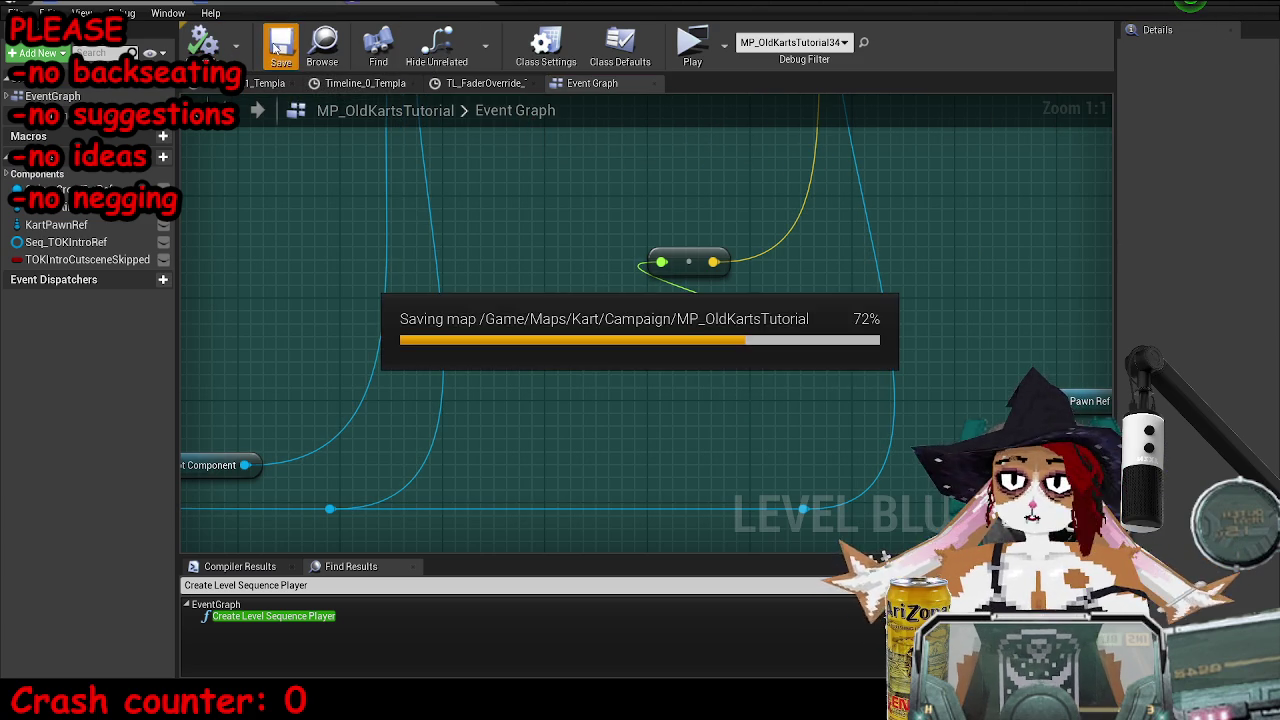
- Zoom out and pan the Event Graph to survey CustomEvent_4, Play Dialogue and the dialogue rows
scroll(747, 312, down, 5)
scroll(747, 312, down, 1)
mouse_move(747, 312)
mouse_down()
mouse_move(651, 406)
mouse_move(663, 357)
mouse_move(837, 351)
mouse_move(824, 350)
mouse_up()
scroll(824, 350, up, 4)
mouse_move(409, 301)
mouse_down()
mouse_move(547, 358)
mouse_move(535, 460)
mouse_up()
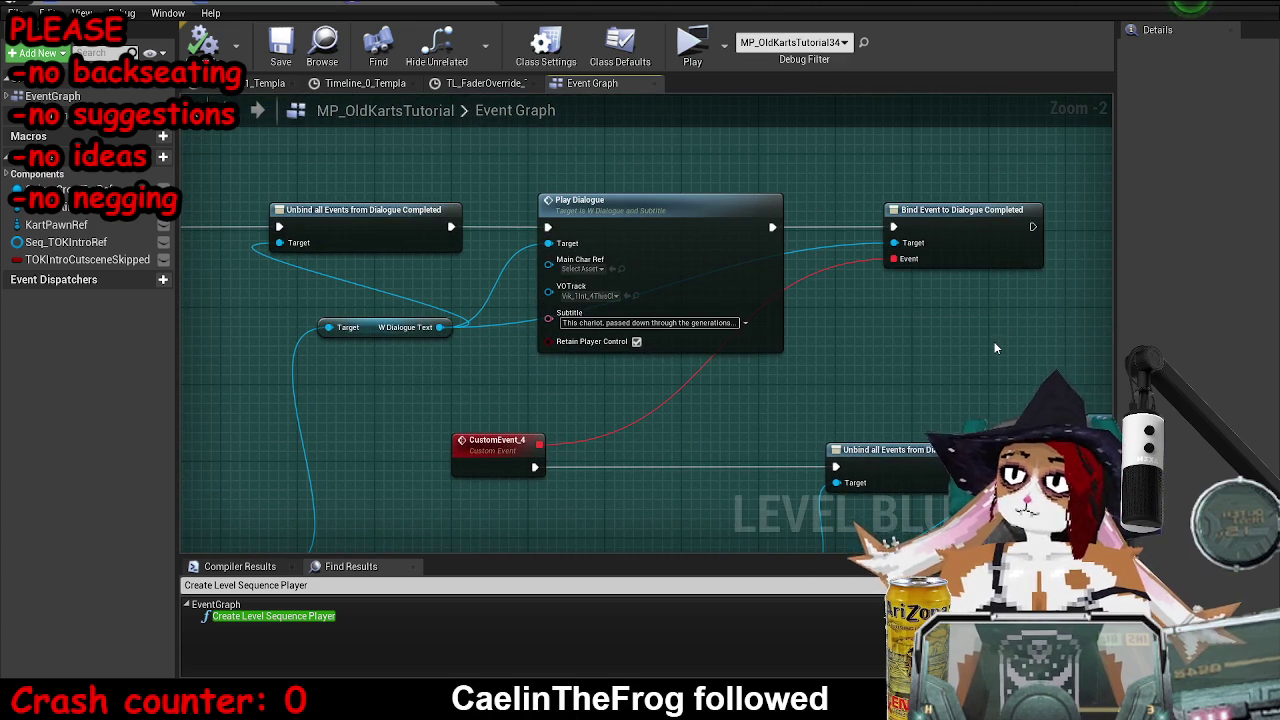
scroll(981, 317, down, 10)
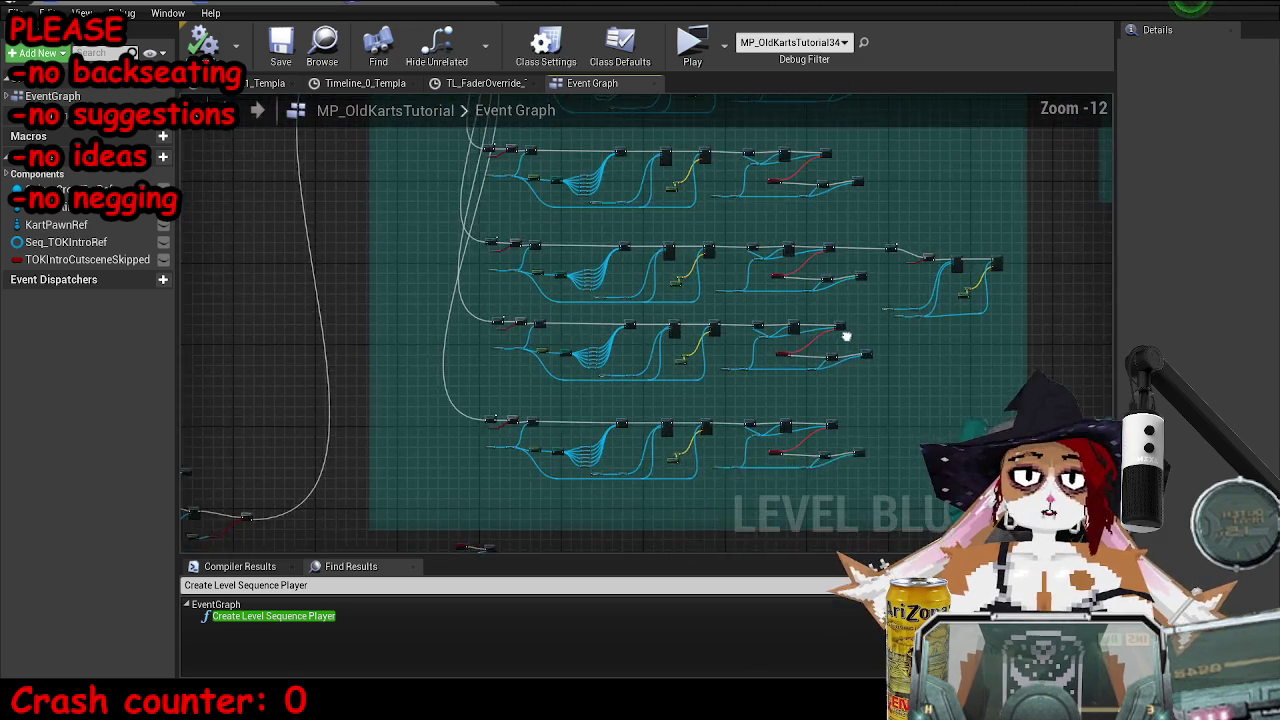
mouse_move(725, 256)
mouse_down()
mouse_move(666, 249)
mouse_move(691, 214)
mouse_move(700, 150)
mouse_up()
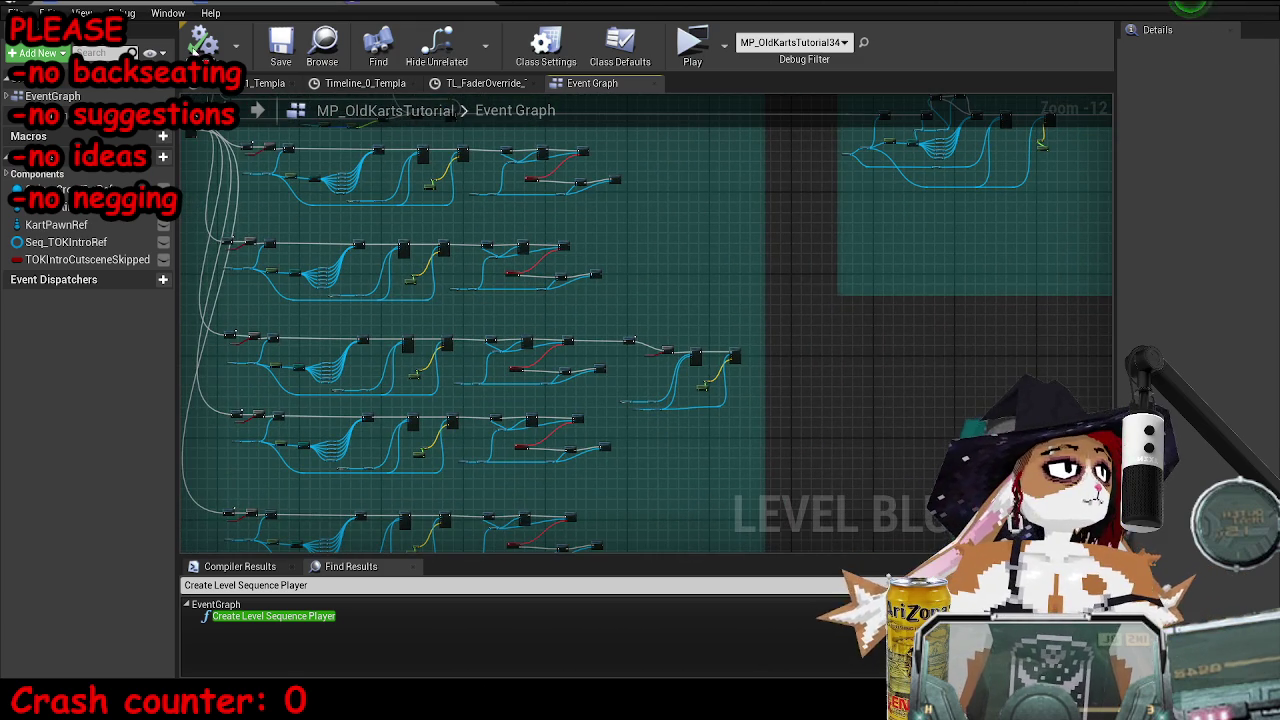
click(680, 40)
mouse_move(700, 105)
mouse_down()
mouse_move(1100, 76)
mouse_move(983, 81)
mouse_up()
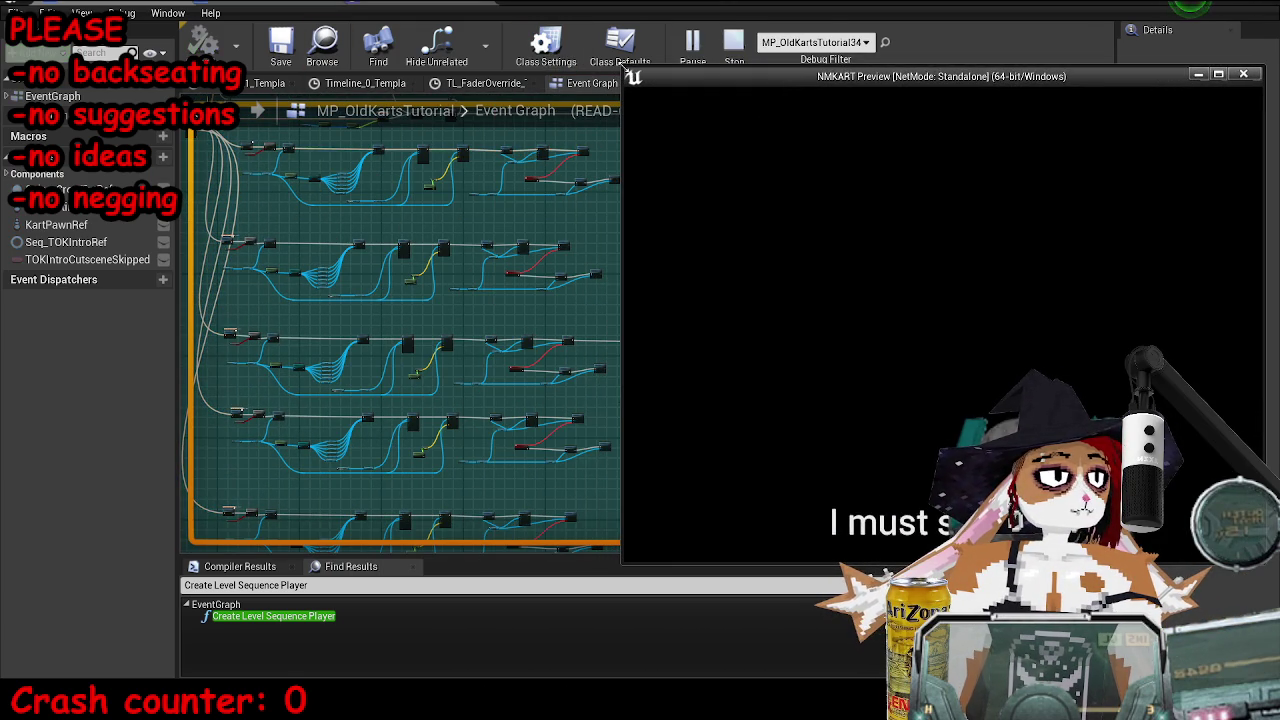
drag(624, 66, 860, 143)
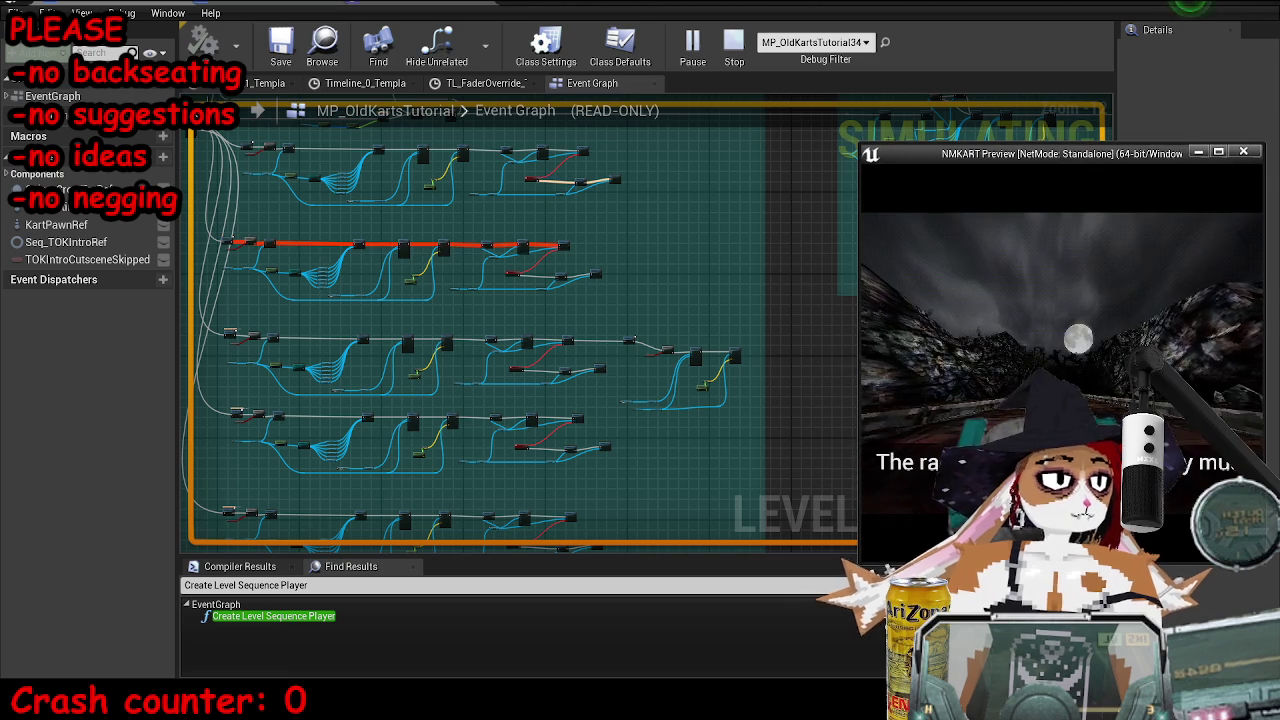
key(grave)
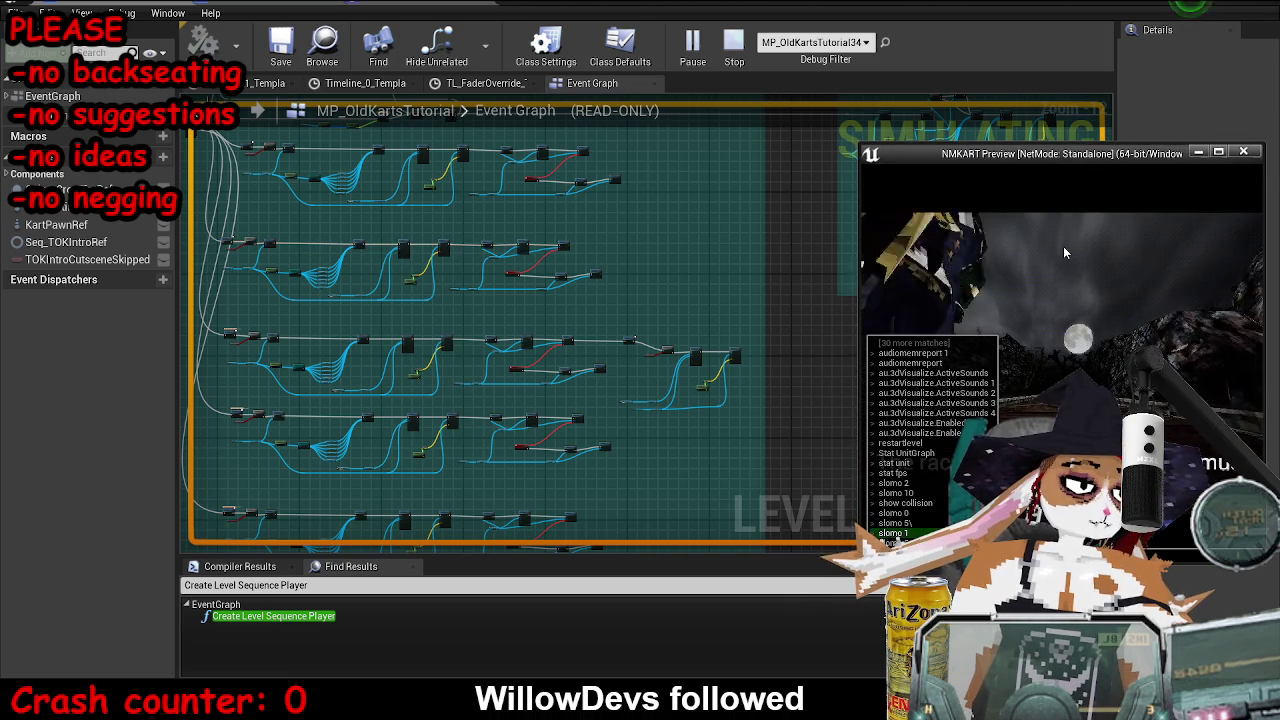
key(Return)
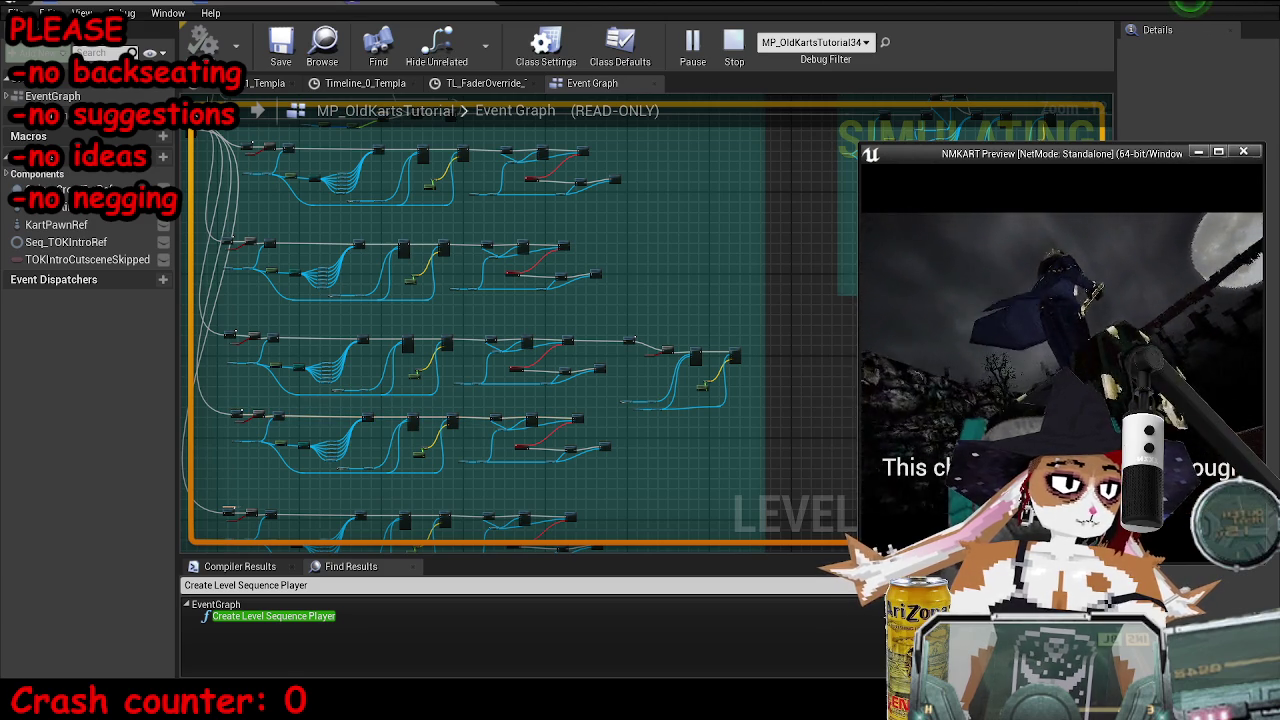
key(Escape)
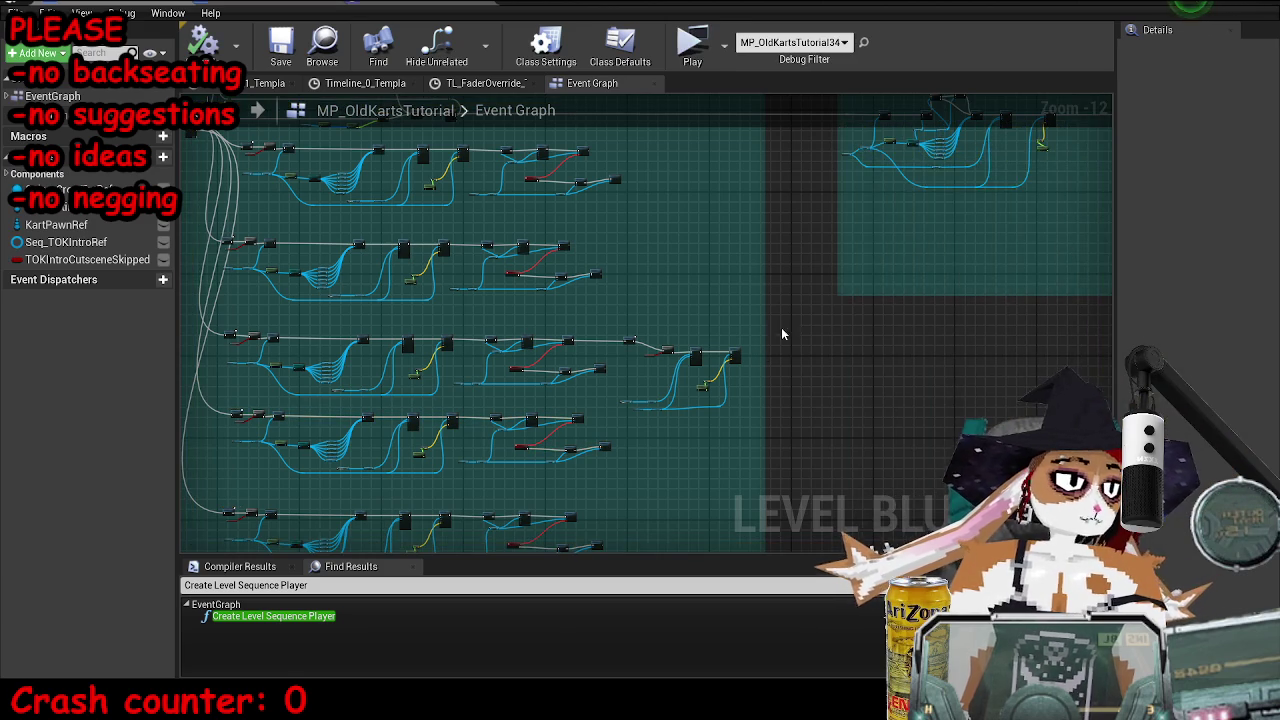
- Bring the Play Dialogue nodes into view and select Bind Event to Dialogue Completed
scroll(452, 453, up, 8)
drag(640, 404, 575, 333)
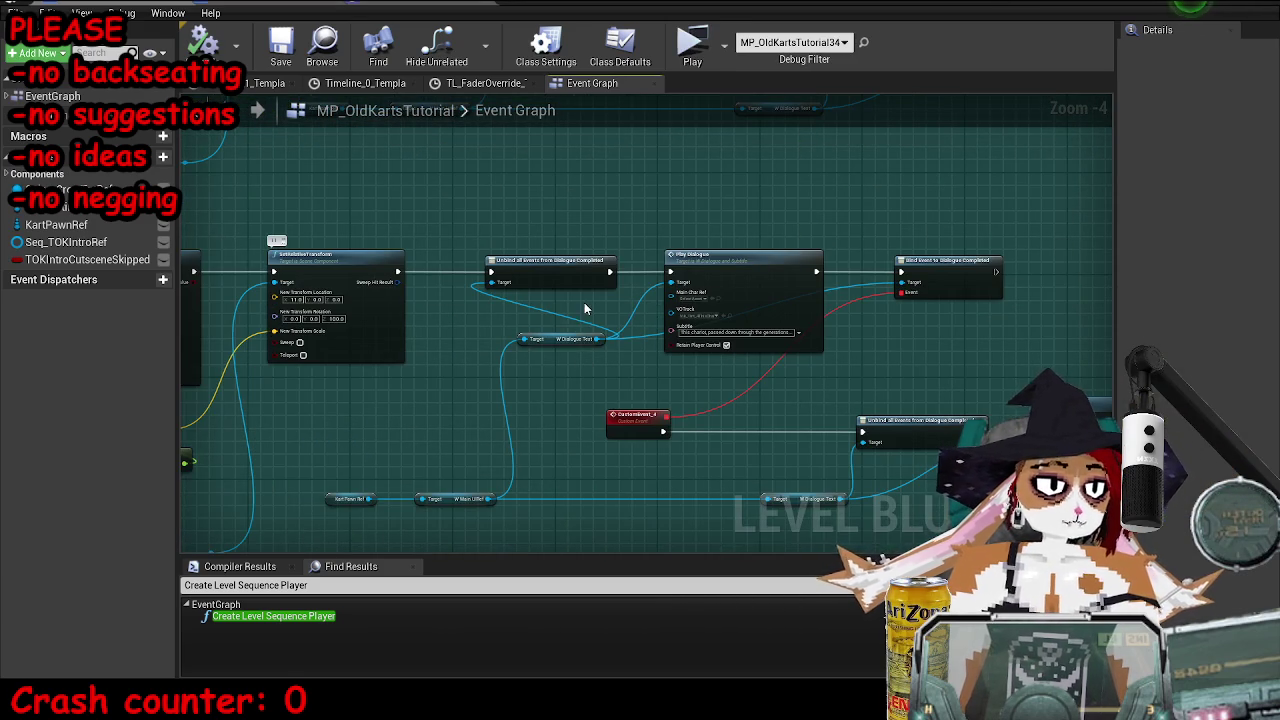
scroll(622, 359, up, 3)
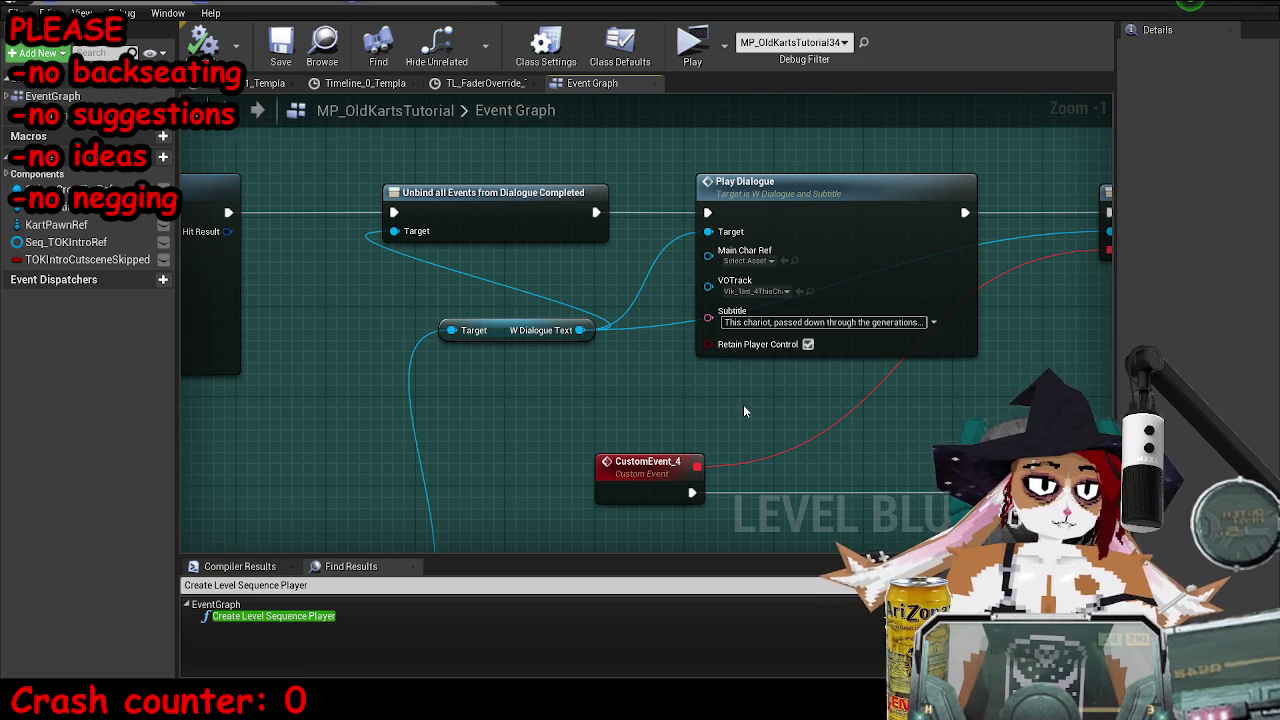
scroll(743, 404, down, 2)
drag(506, 374, 384, 377)
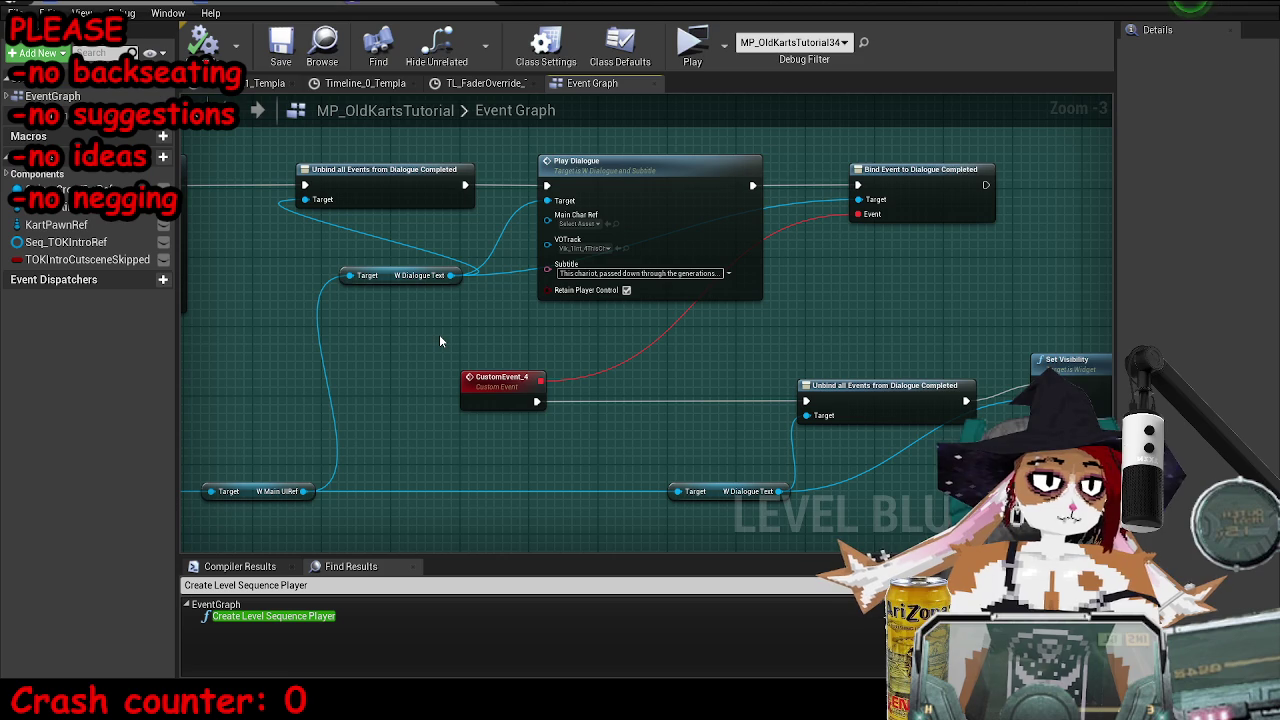
click(932, 214)
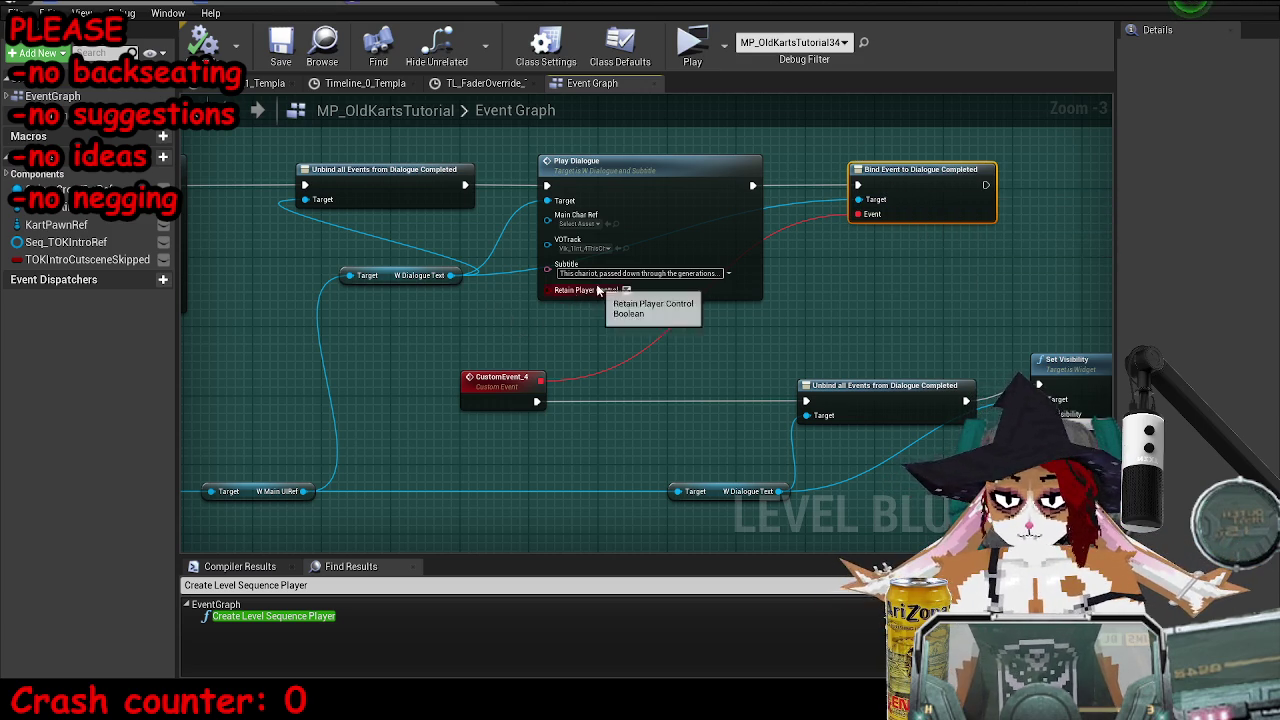
- Open W_DialogueAndSubtitle from the Play Dialogue node in a full-screen editor
scroll(610, 302, up, 3)
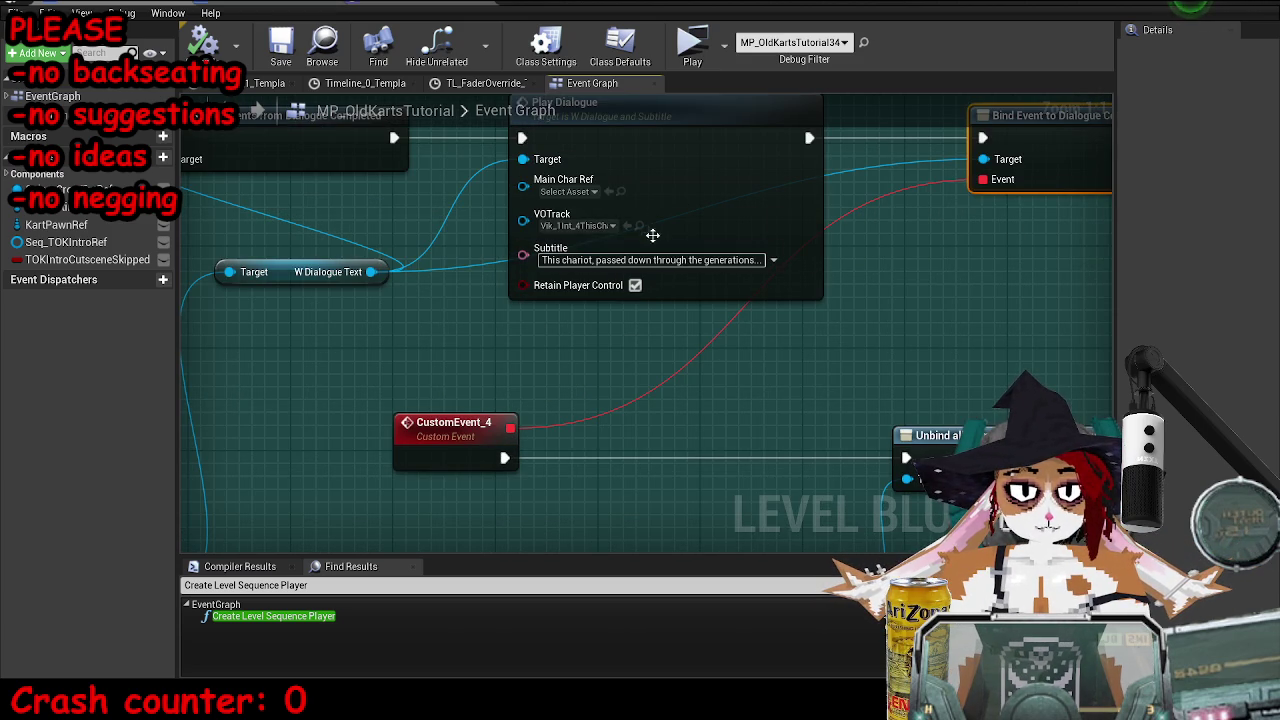
click(701, 163)
double_click(701, 163)
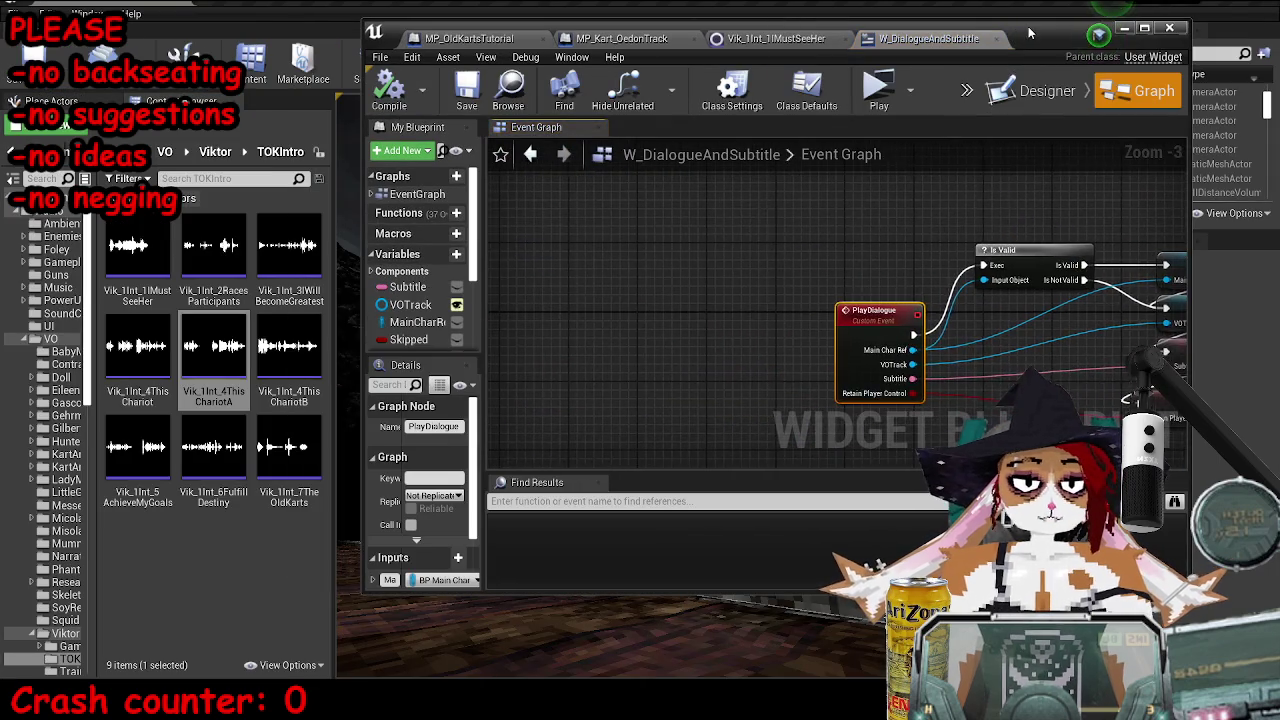
double_click(998, 35)
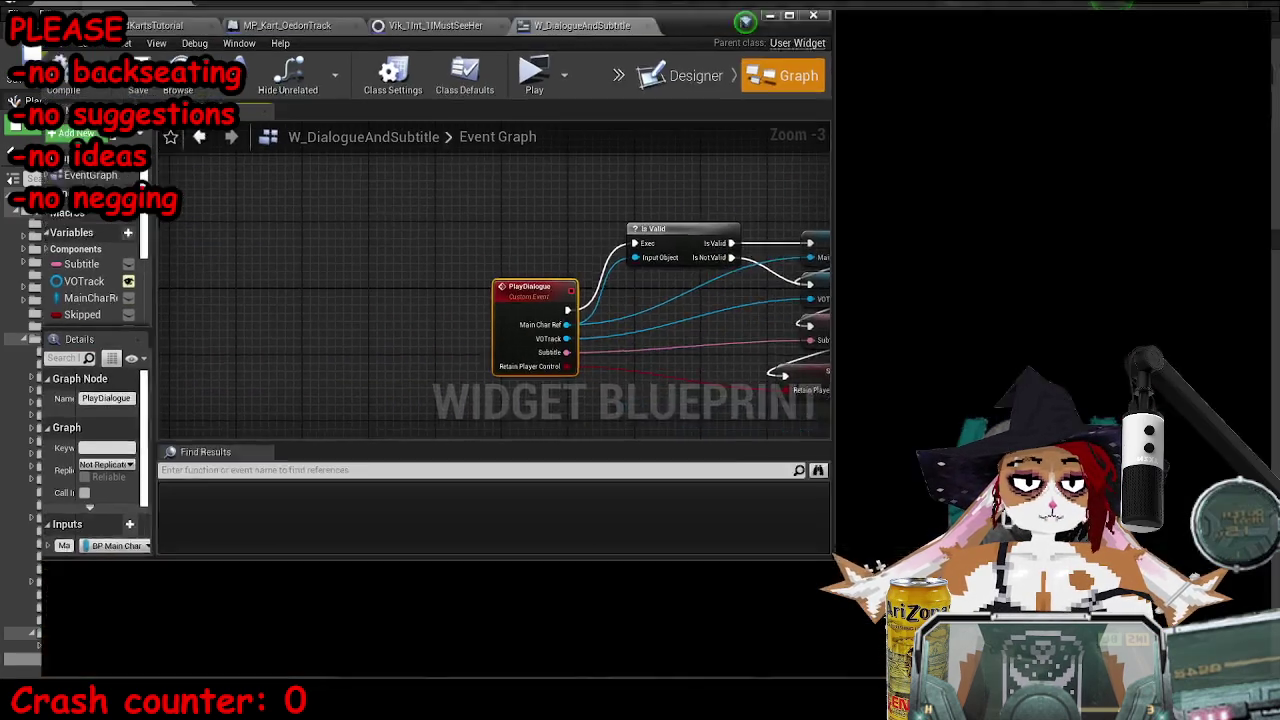
scroll(780, 272, up, 3)
scroll(607, 291, down, 6)
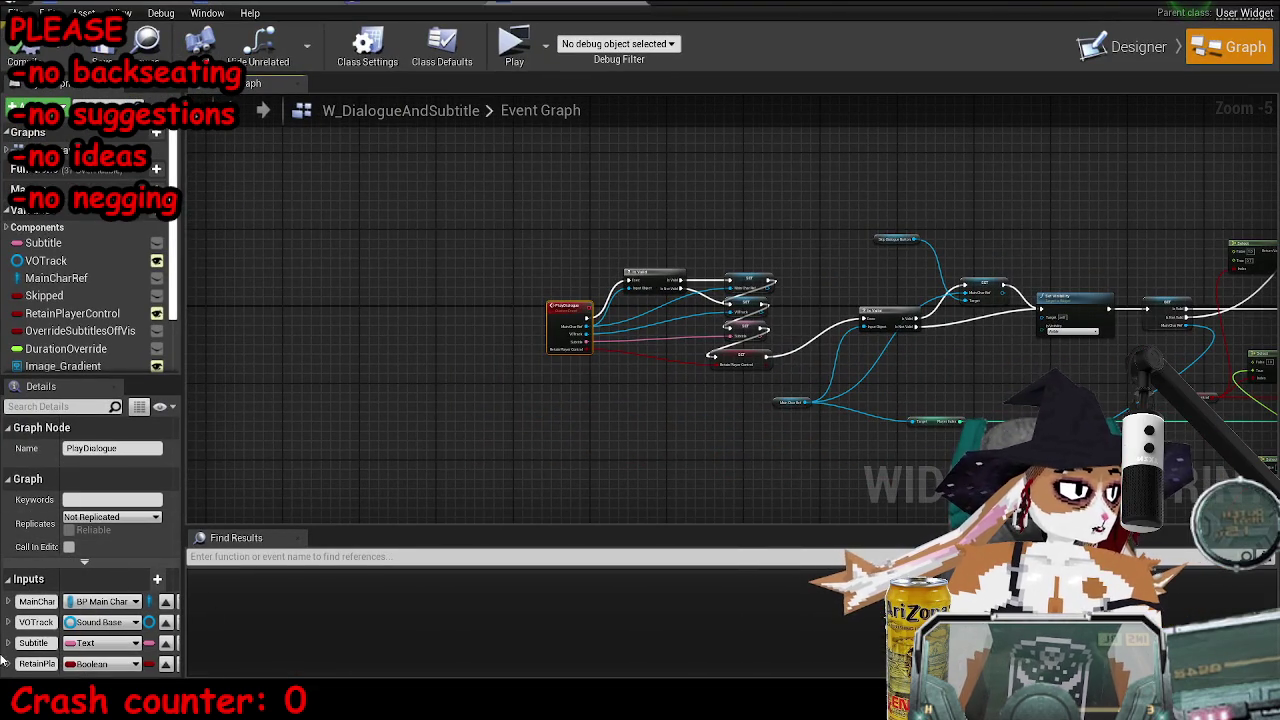
click(30, 172)
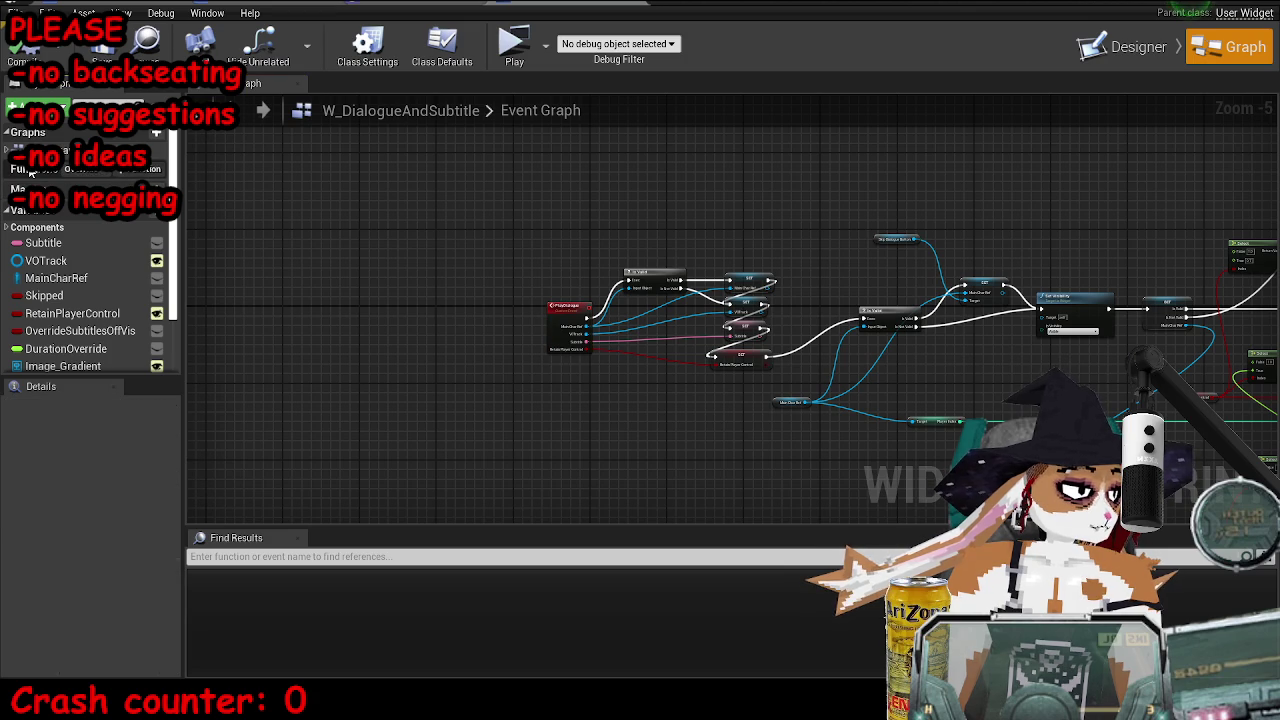
drag(680, 390, 1008, 297)
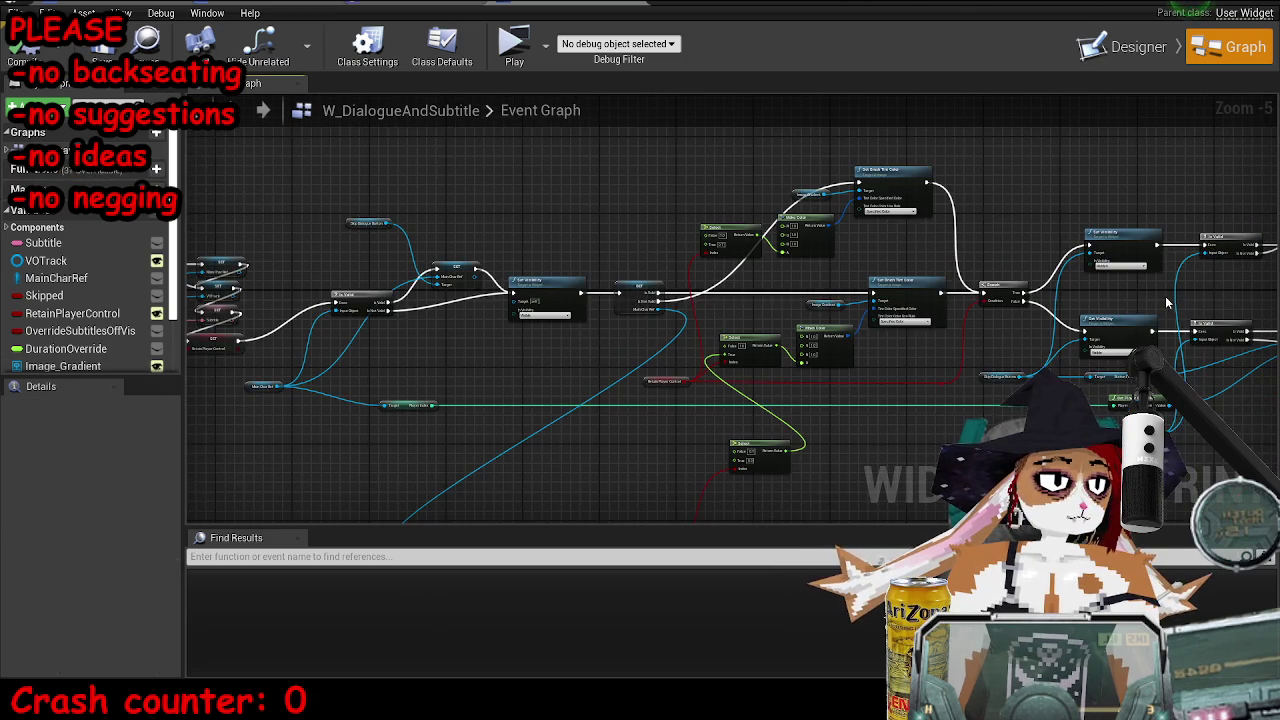
scroll(1166, 303, down, 3)
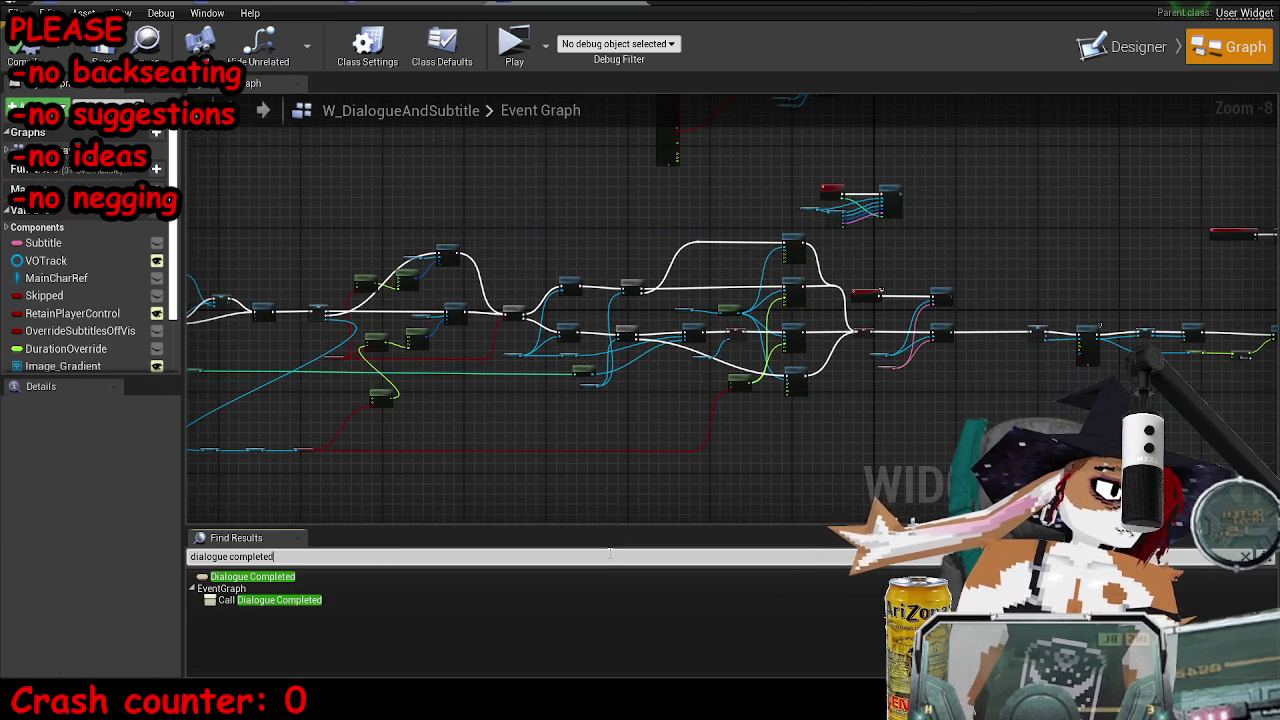
- Jump to the Call Dialogue Completed node from the 'dialogue completed' search results
double_click(270, 600)
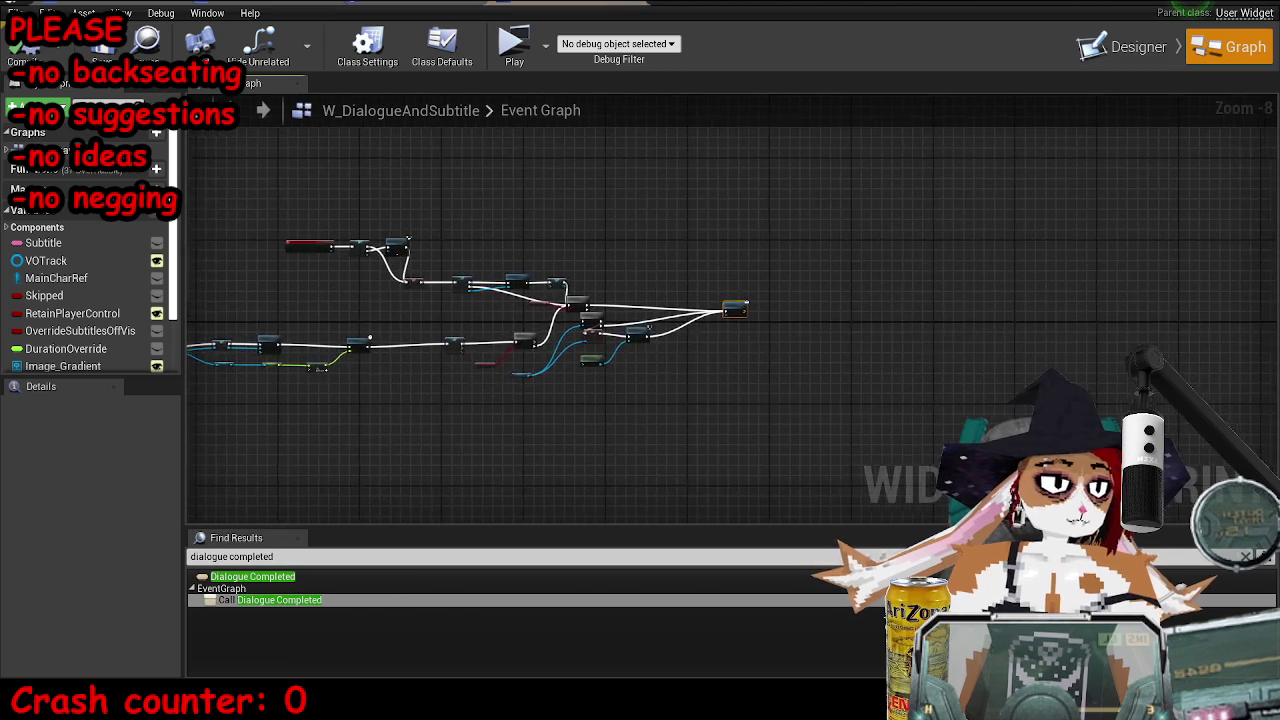
scroll(812, 345, down, 3)
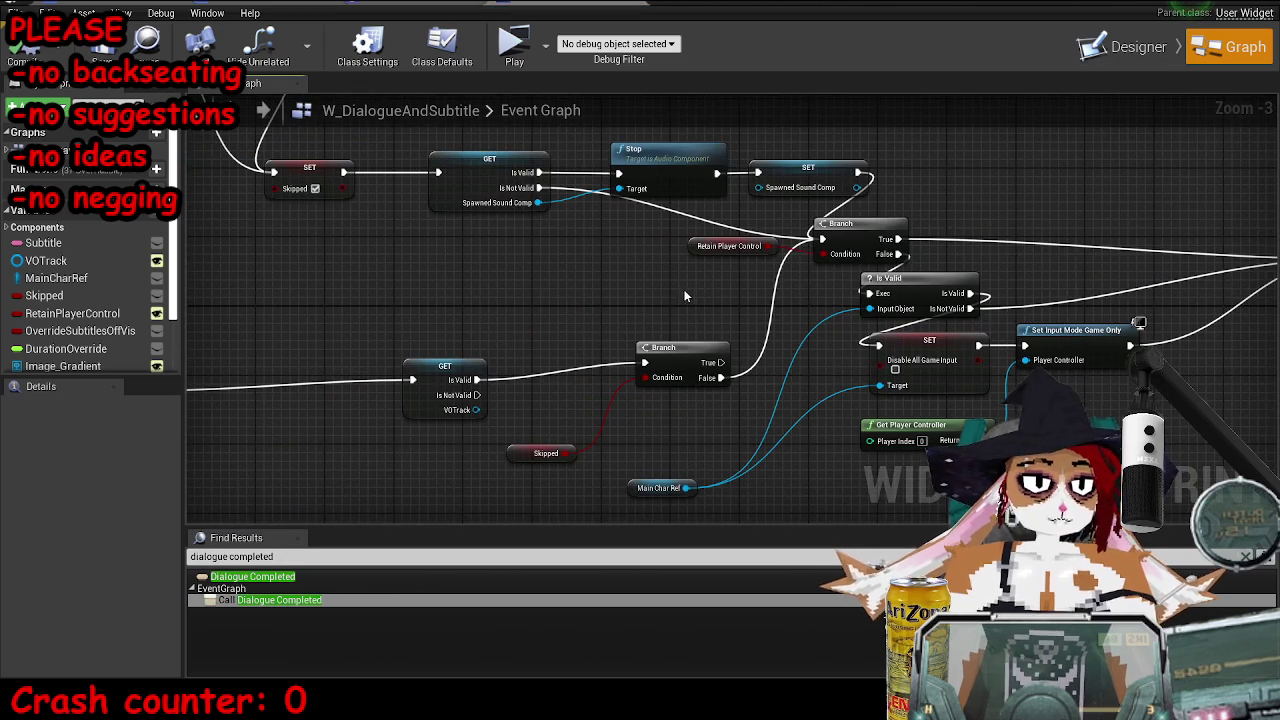
scroll(494, 207, up, 2)
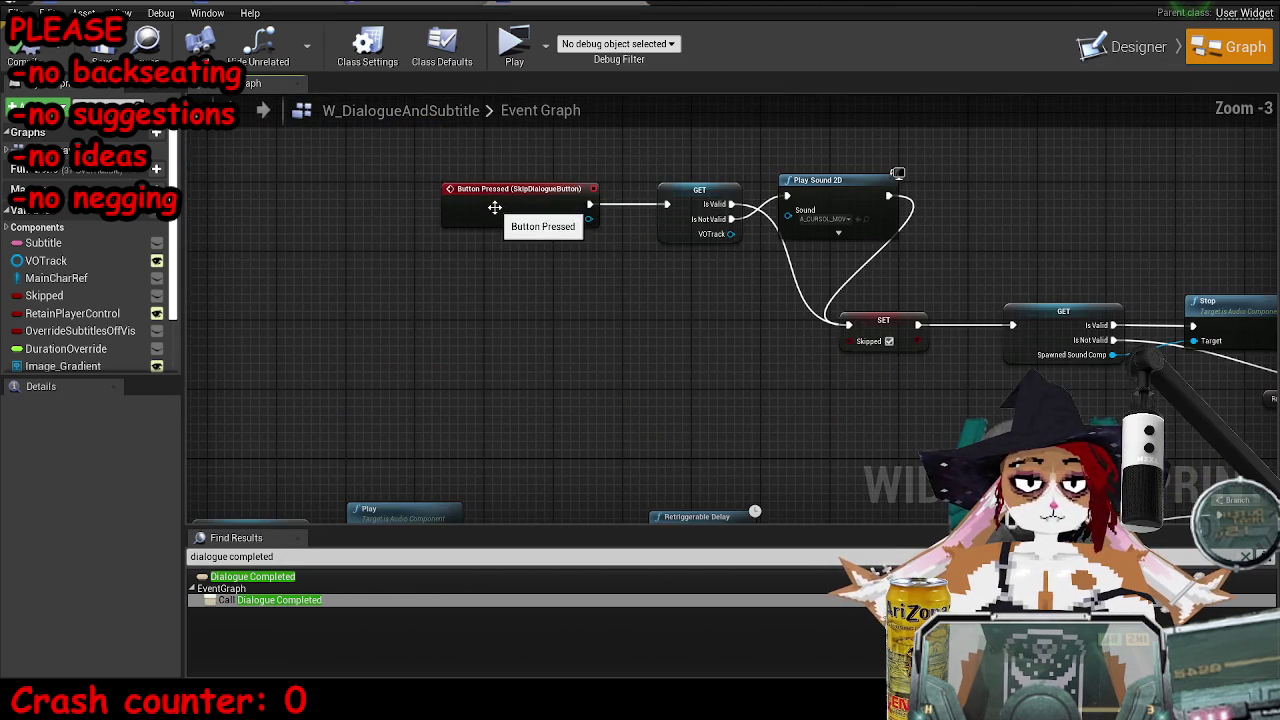
scroll(490, 208, down, 1)
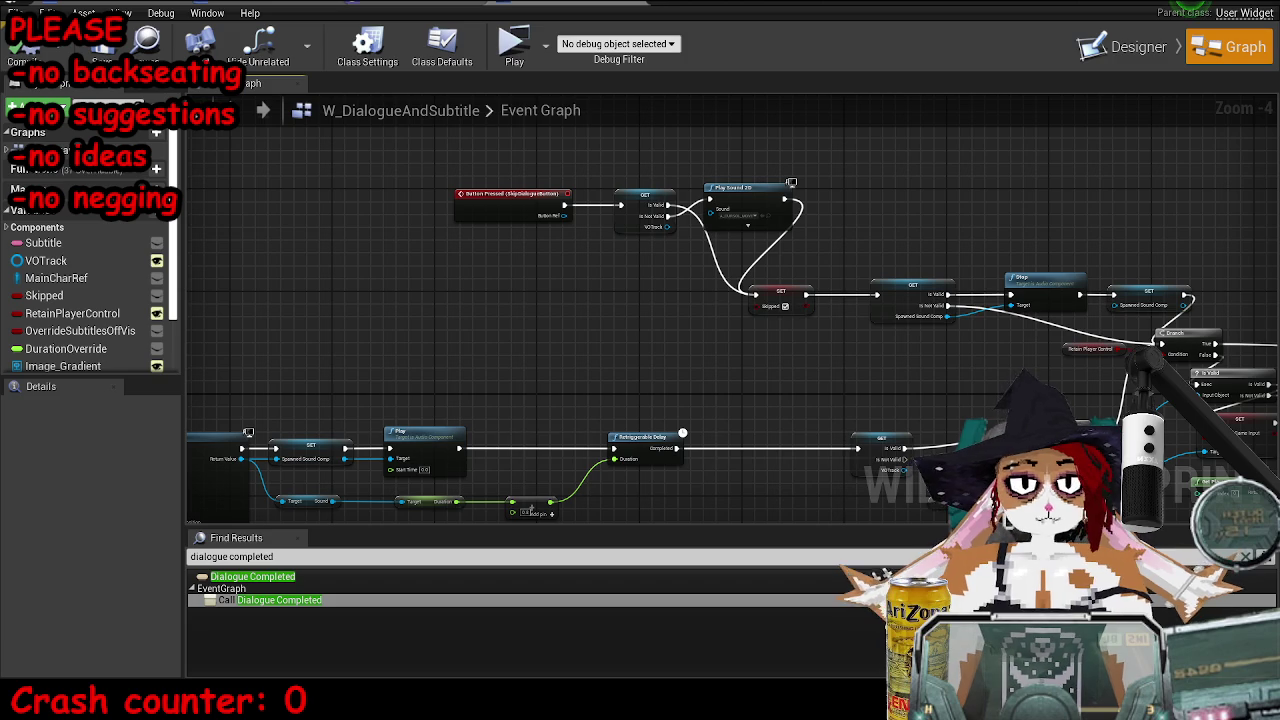
scroll(869, 227, up, 3)
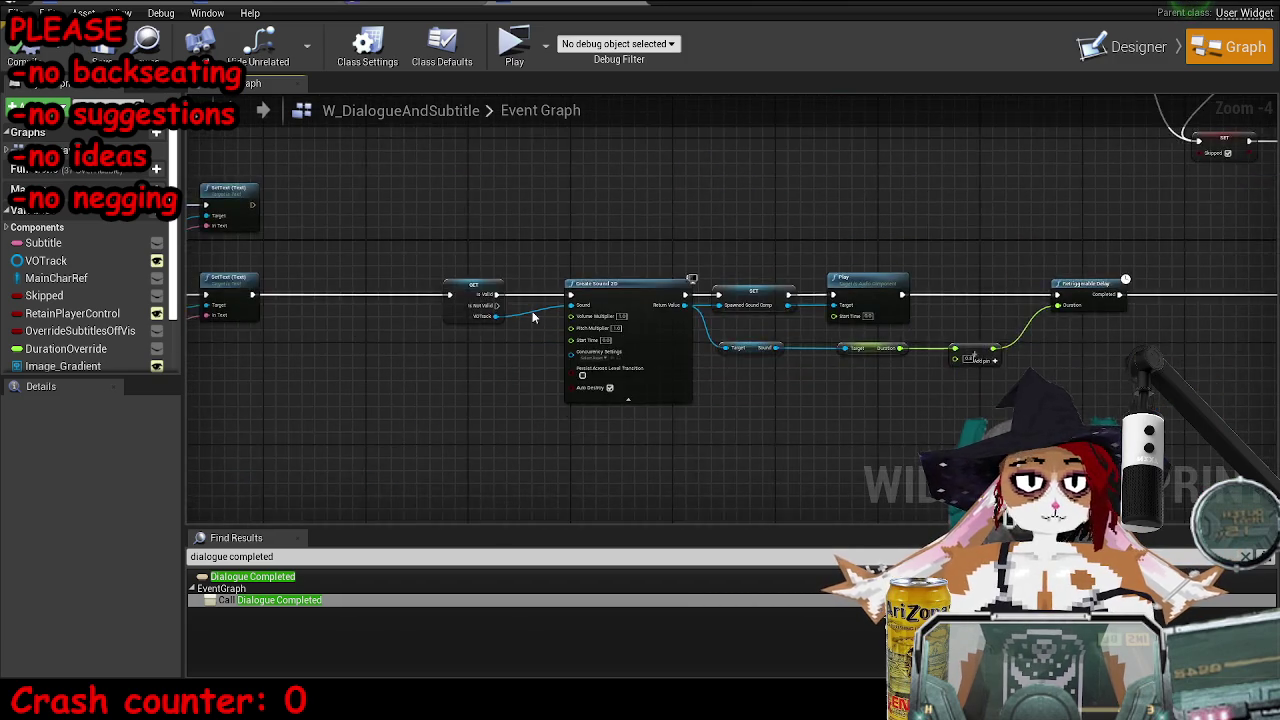
- Inspect the Create Sound 2D, Duration and Retriggerable Delay nodes in the chain
click(687, 291)
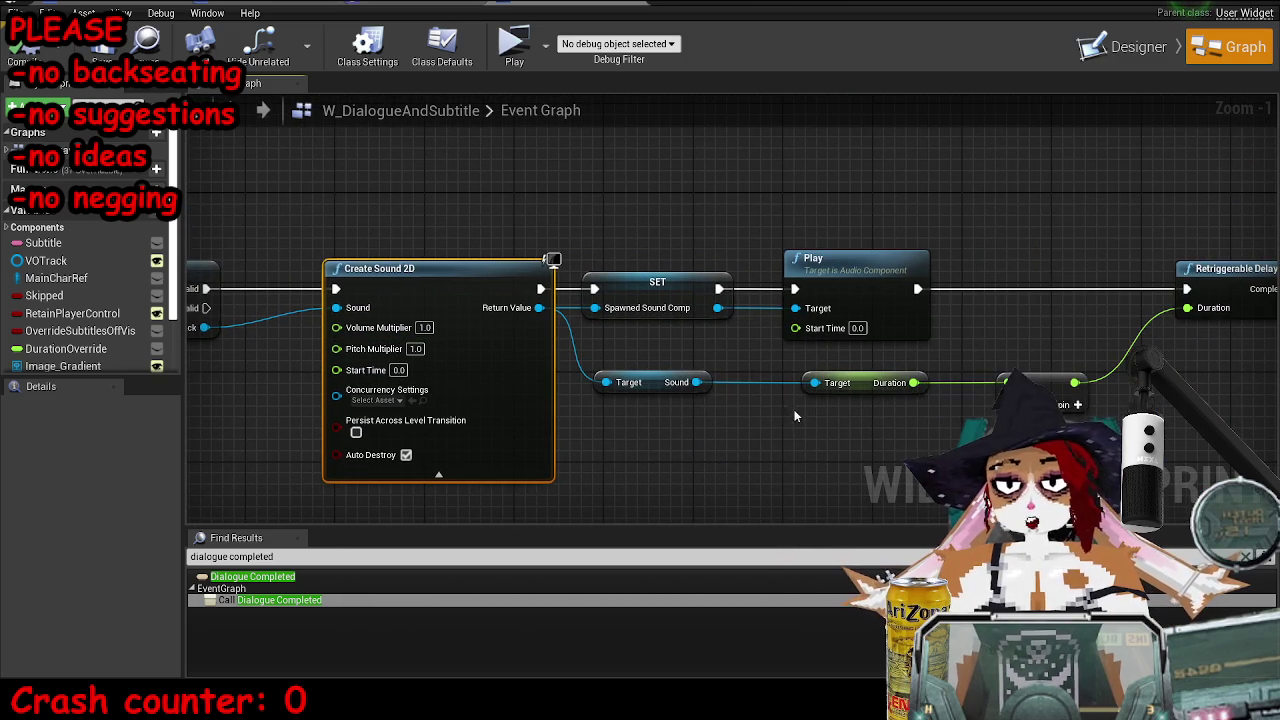
click(883, 399)
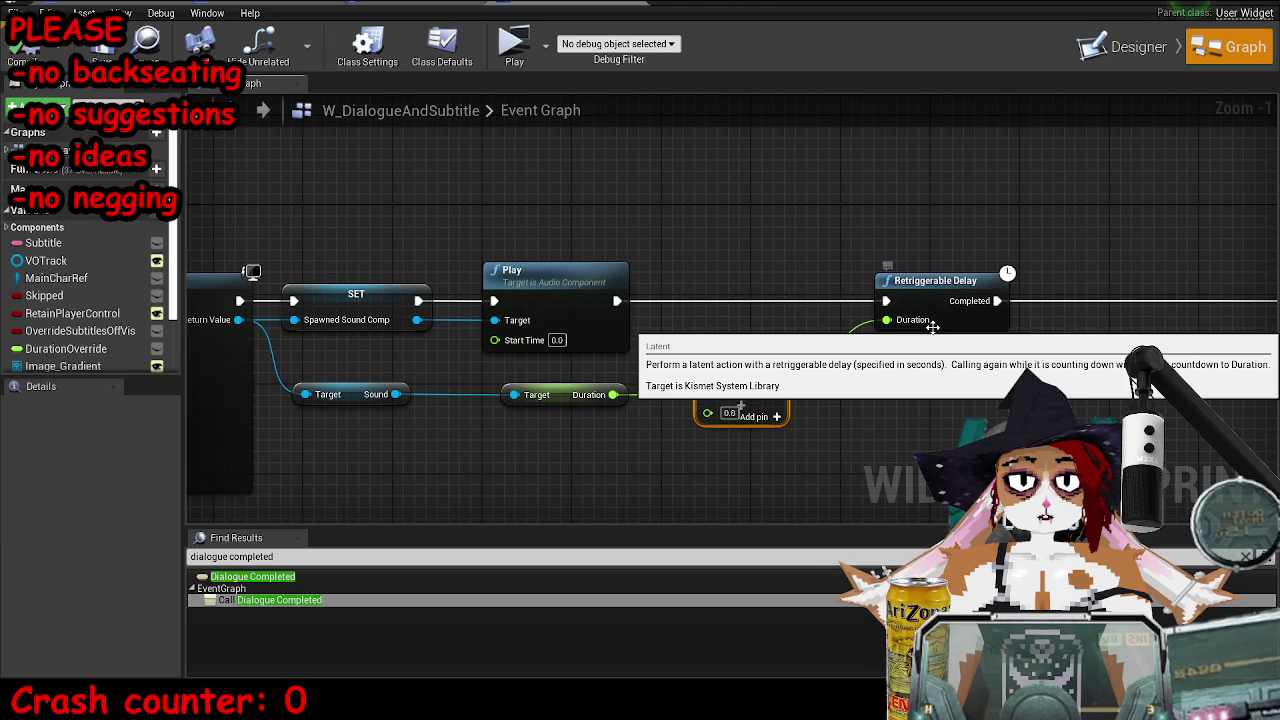
click(941, 280)
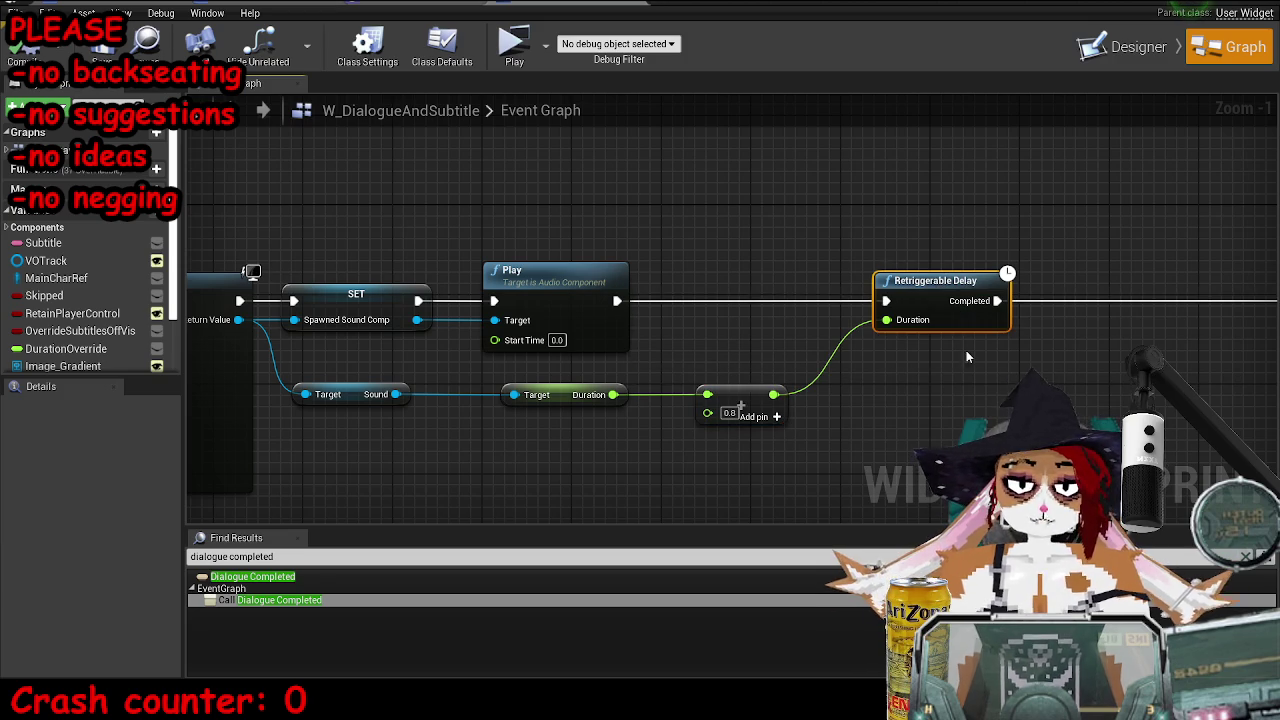
scroll(982, 346, down, 5)
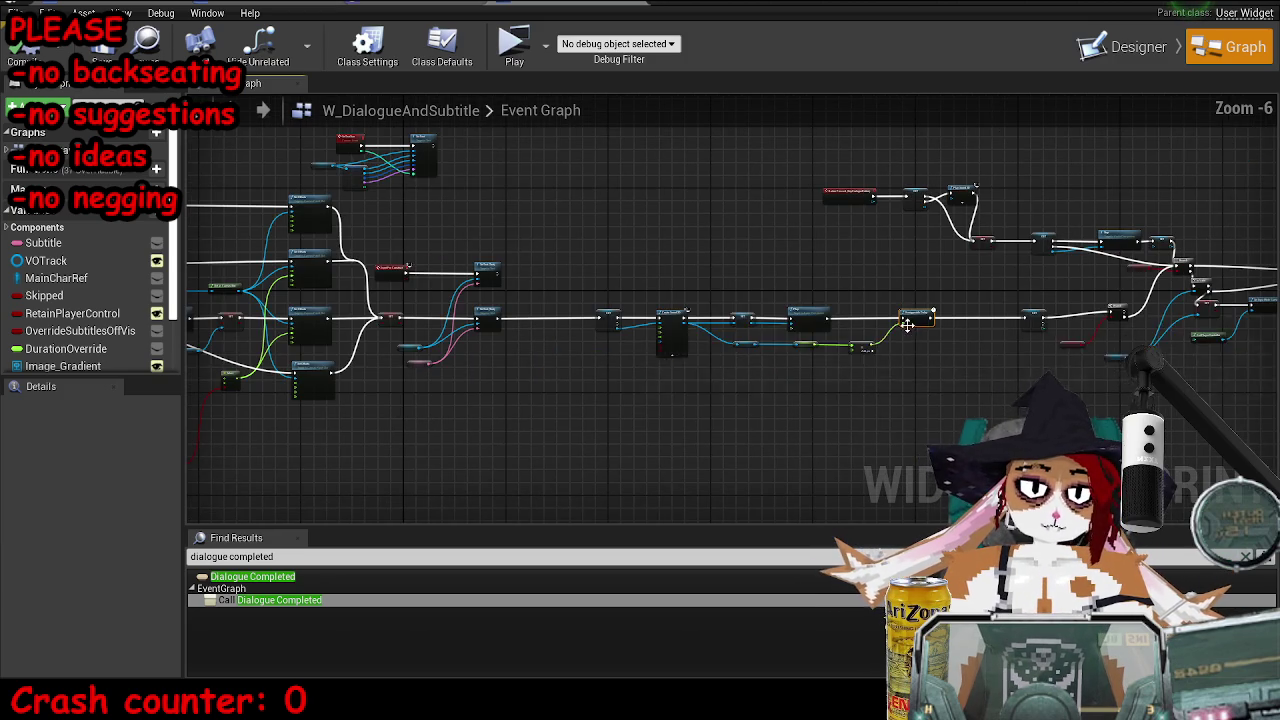
scroll(907, 325, up, 2)
click(1096, 341)
- Start a standalone play-test with a smaller blueprint editor to watch the Retriggerable Delay fire
click(530, 58)
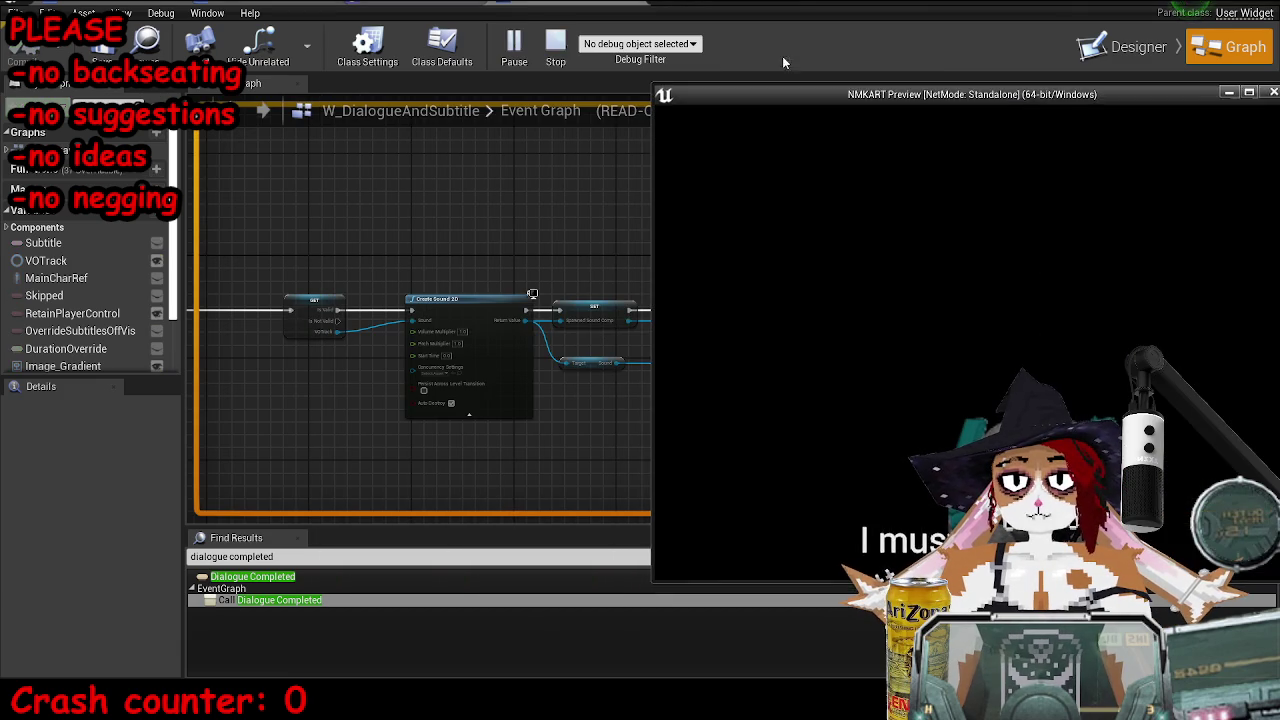
click(782, 56)
mouse_move(505, 12)
mouse_down()
mouse_move(508, 97)
mouse_move(490, 72)
mouse_up()
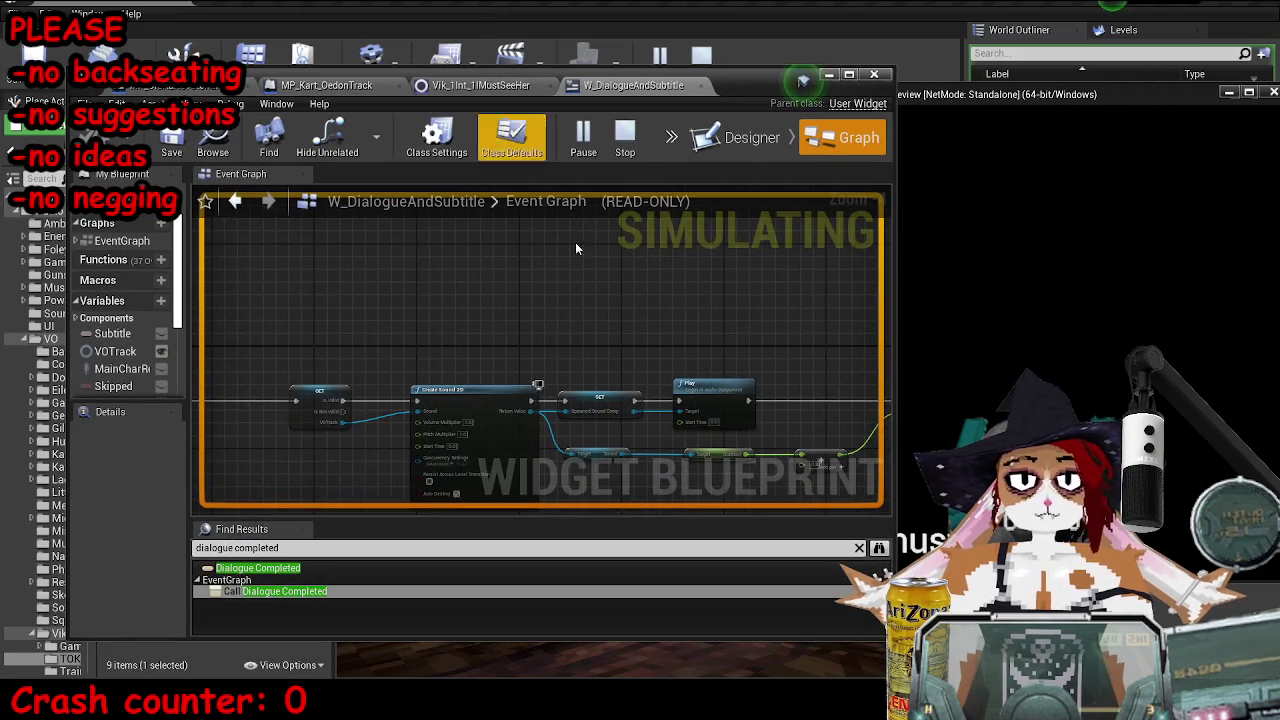
scroll(426, 310, down, 3)
scroll(550, 362, up, 5)
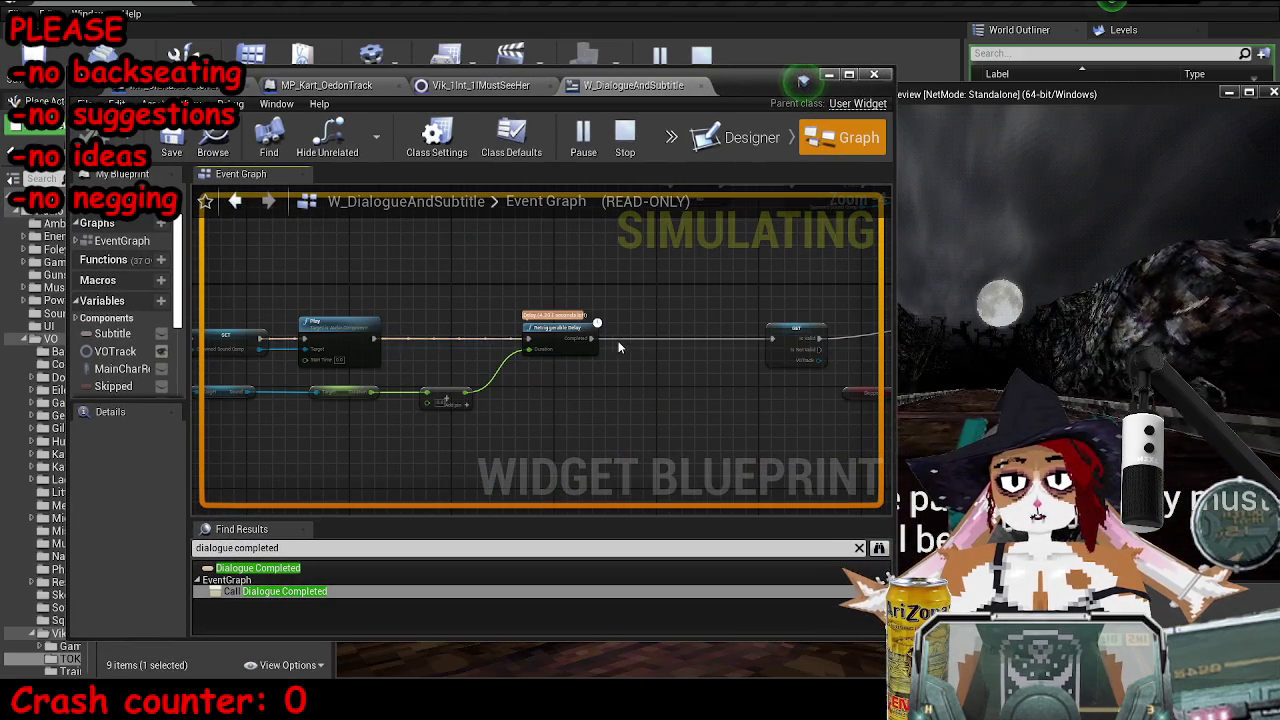
scroll(548, 330, up, 2)
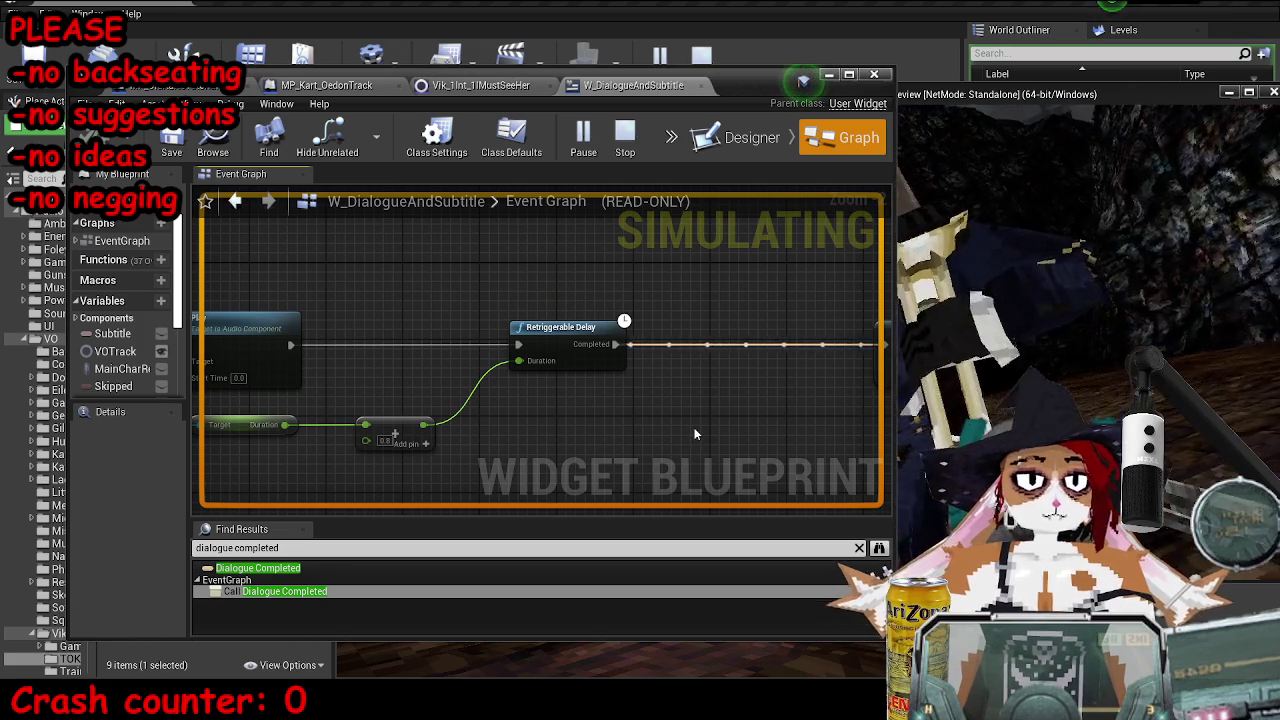
scroll(720, 410, down, 5)
scroll(715, 415, up, 3)
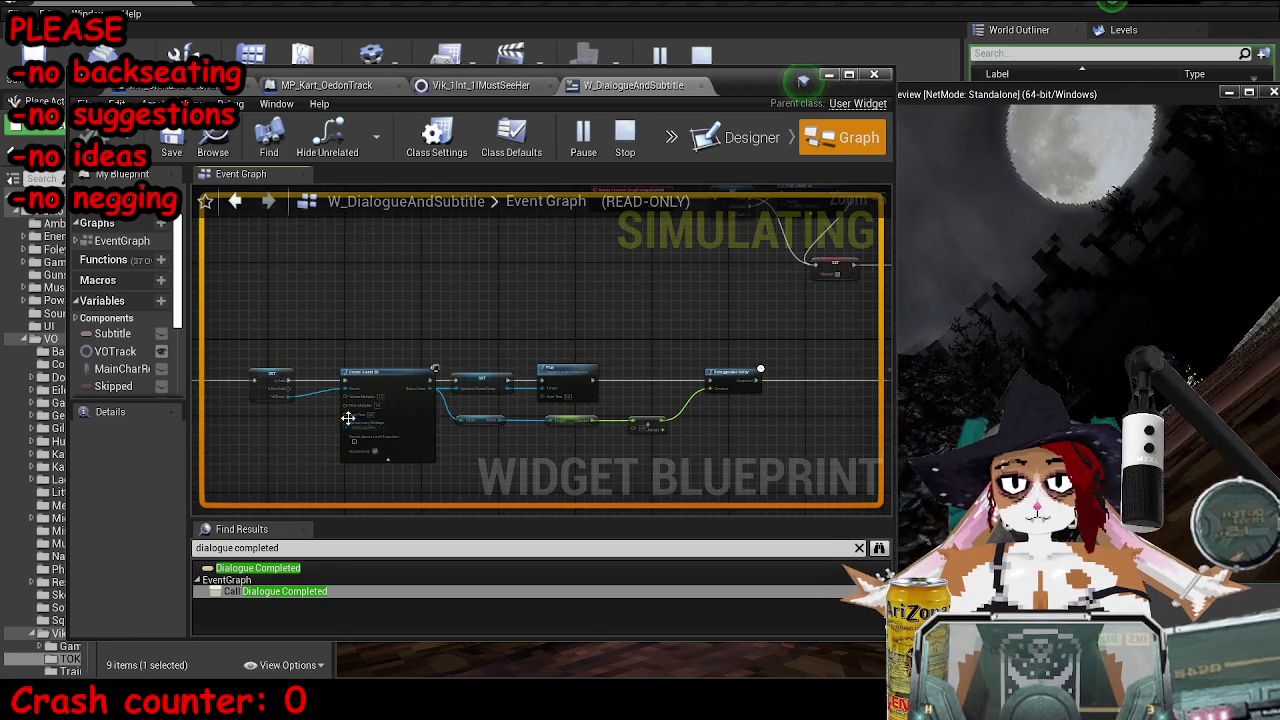
scroll(561, 444, up, 1)
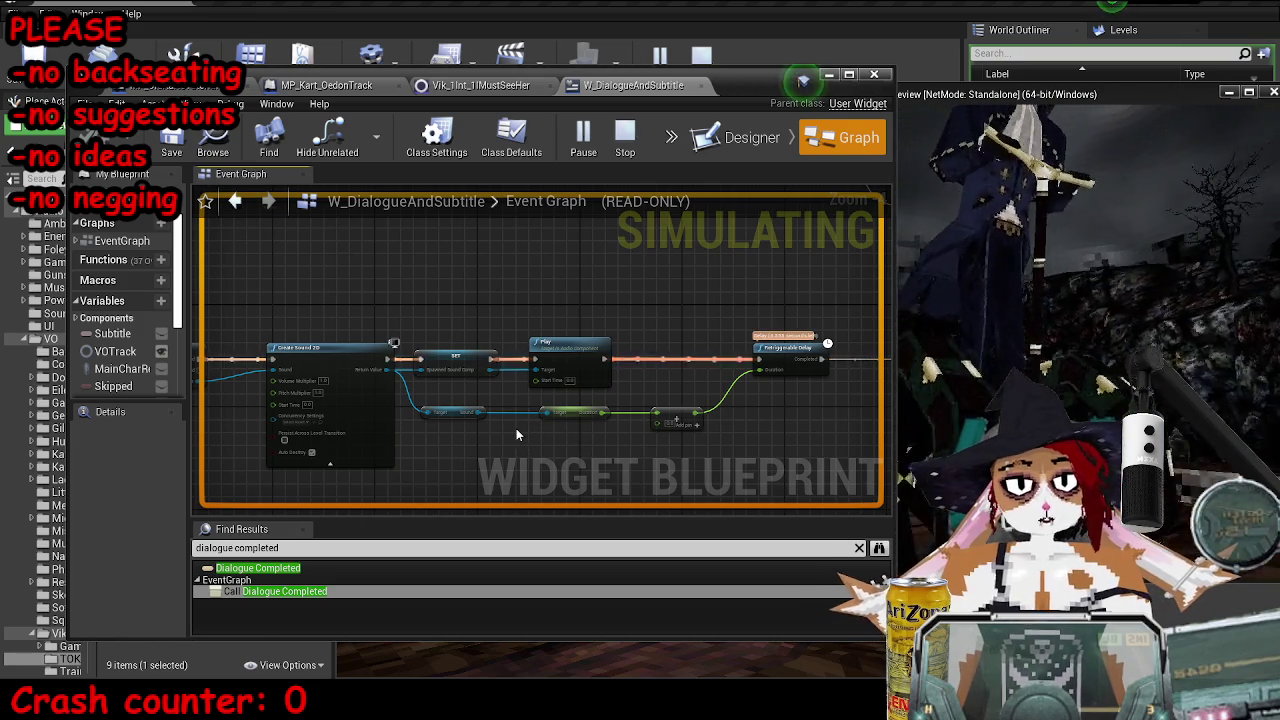
- Check the game preview, then stop the play-test with Escape
click(1060, 96)
click(492, 275)
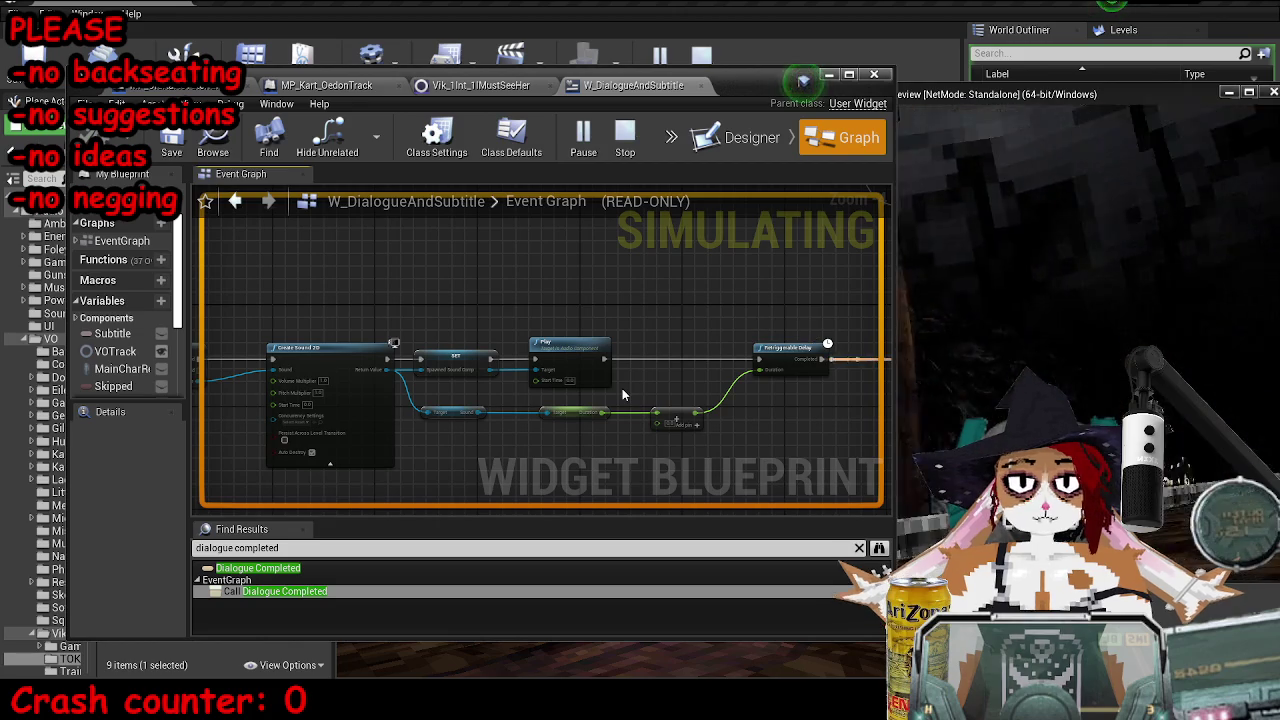
key(Escape)
scroll(315, 393, up, 3)
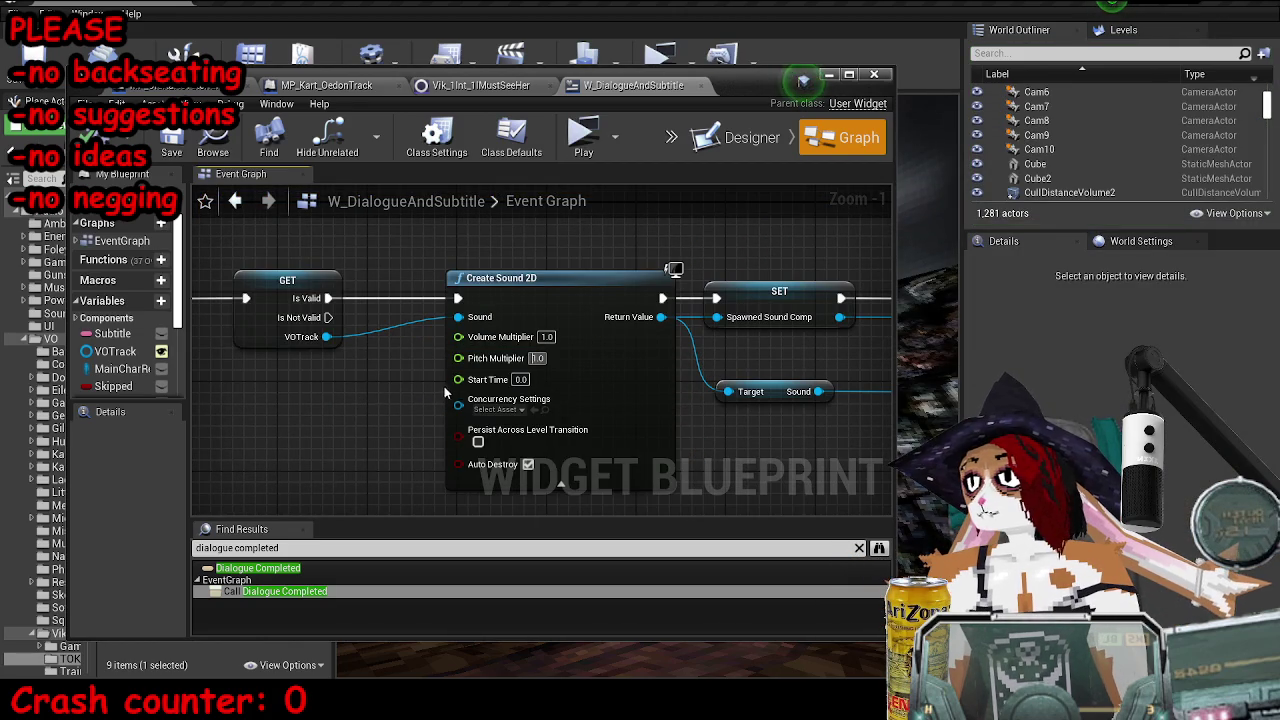
drag(809, 80, 790, 3)
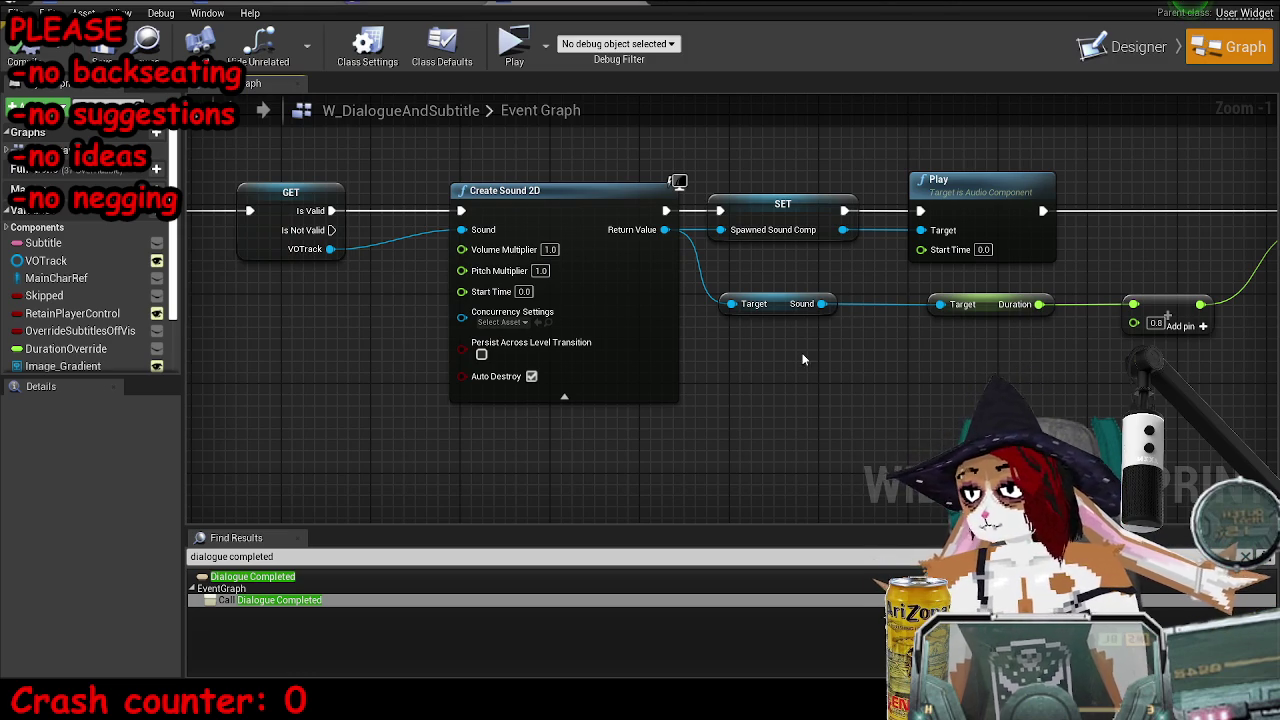
click(650, 370)
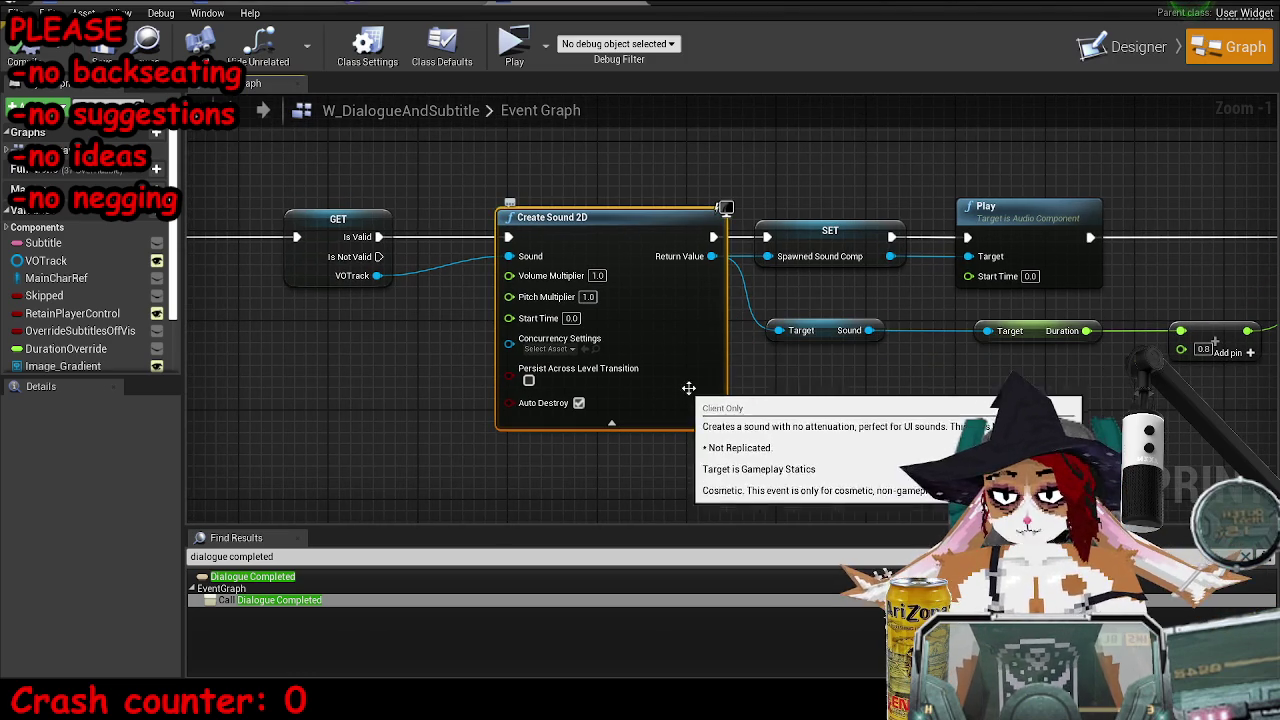
click(826, 341)
click(789, 341)
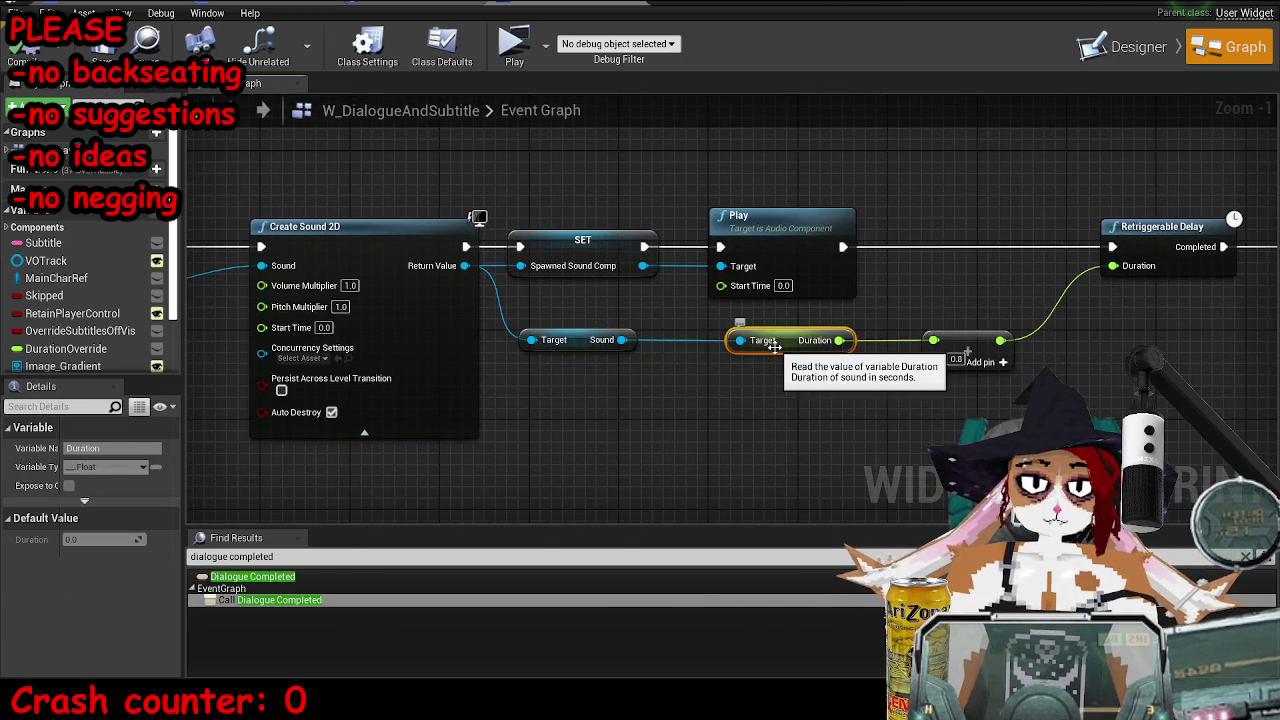
click(822, 345)
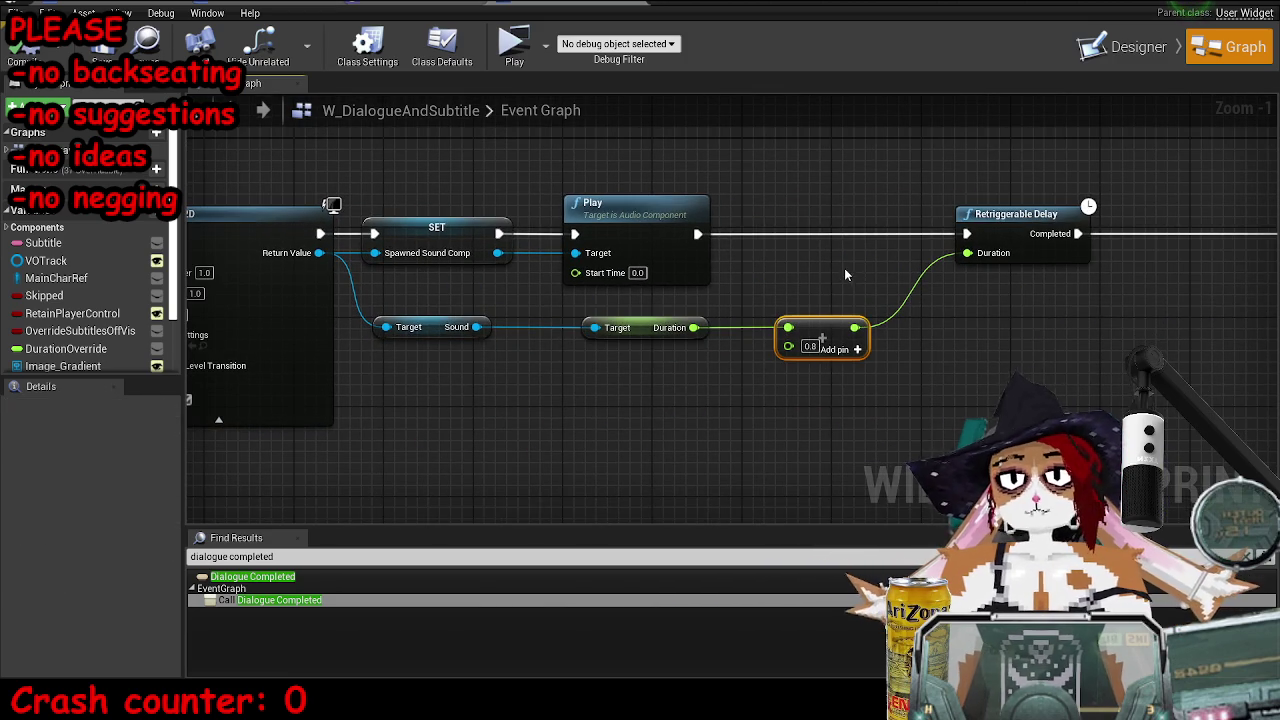
click(912, 258)
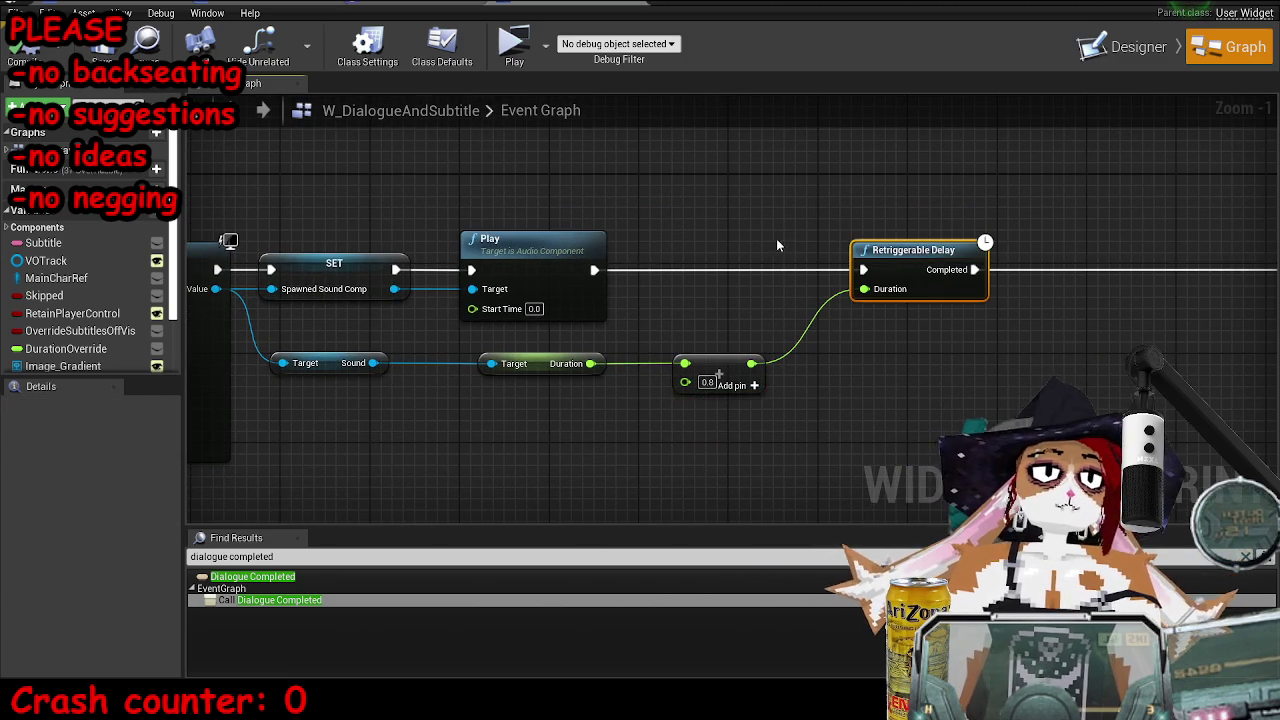
scroll(799, 230, left, 2)
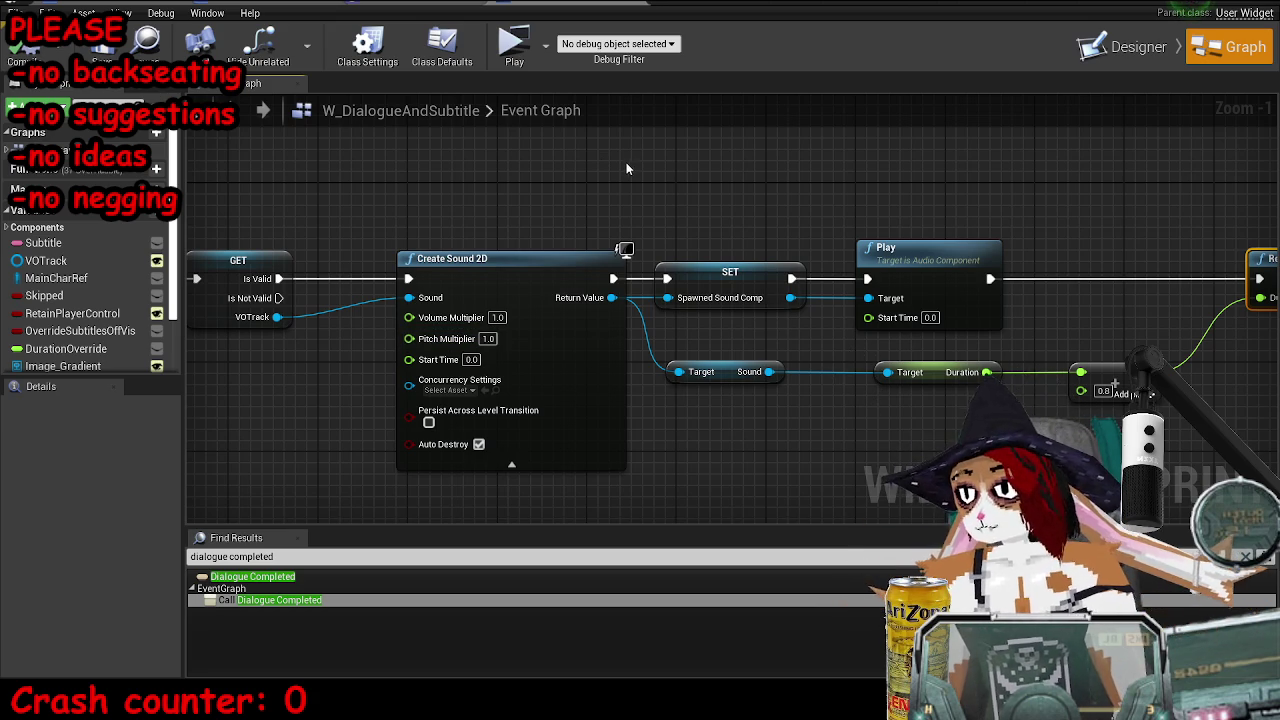
scroll(632, 207, left, 1)
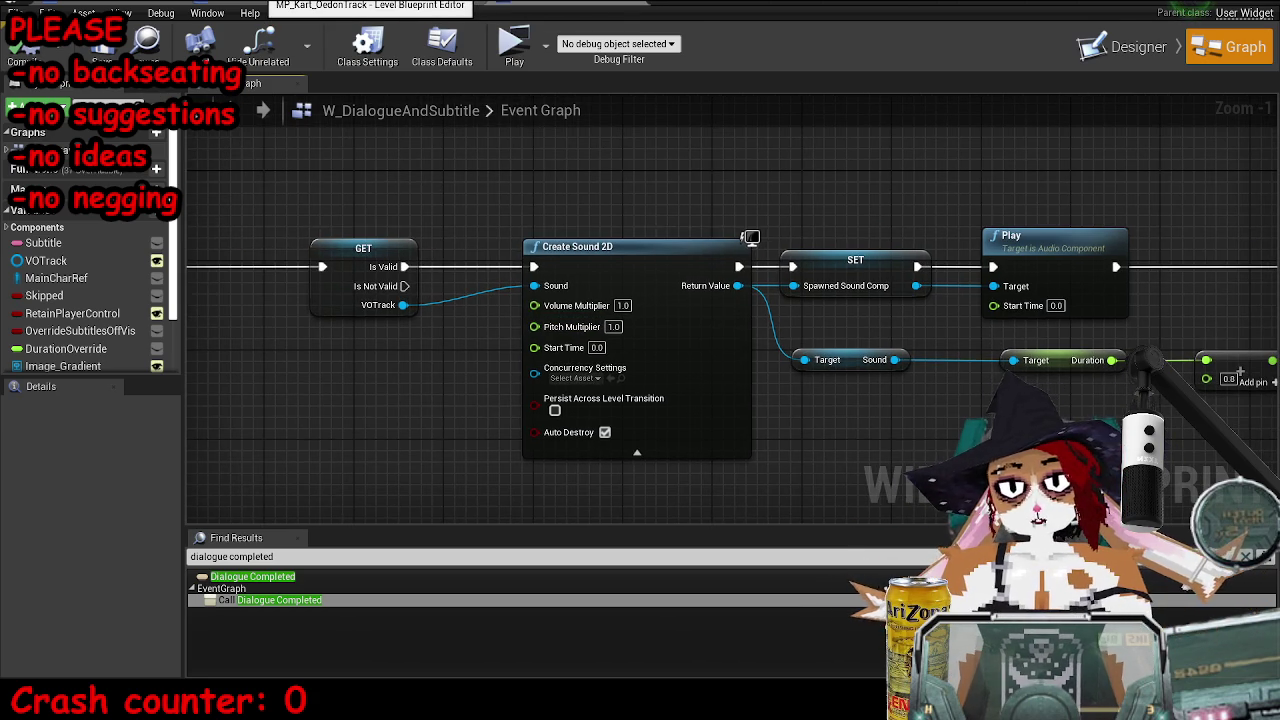
- In the OldKartsTutorial level blueprint, check the ChariotA voice line on Play Dialogue's VOTrack
click(370, 5)
click(210, 5)
scroll(700, 341, down, 2)
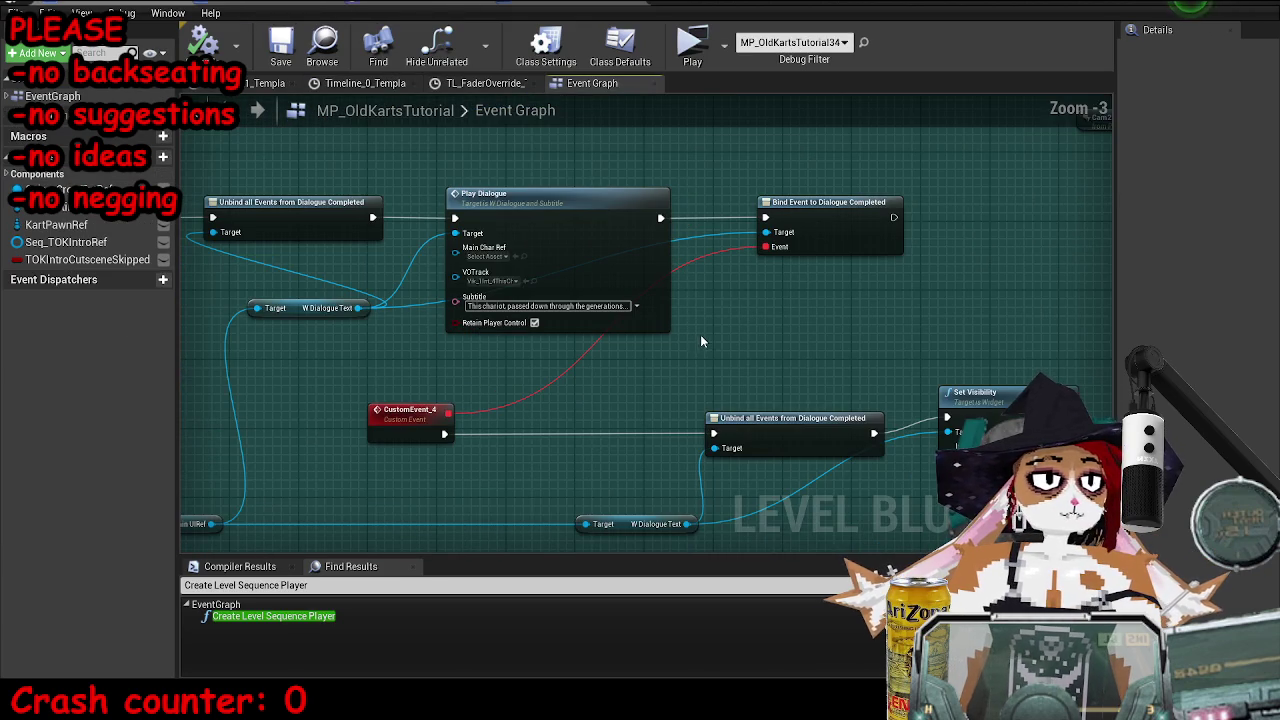
drag(657, 391, 801, 349)
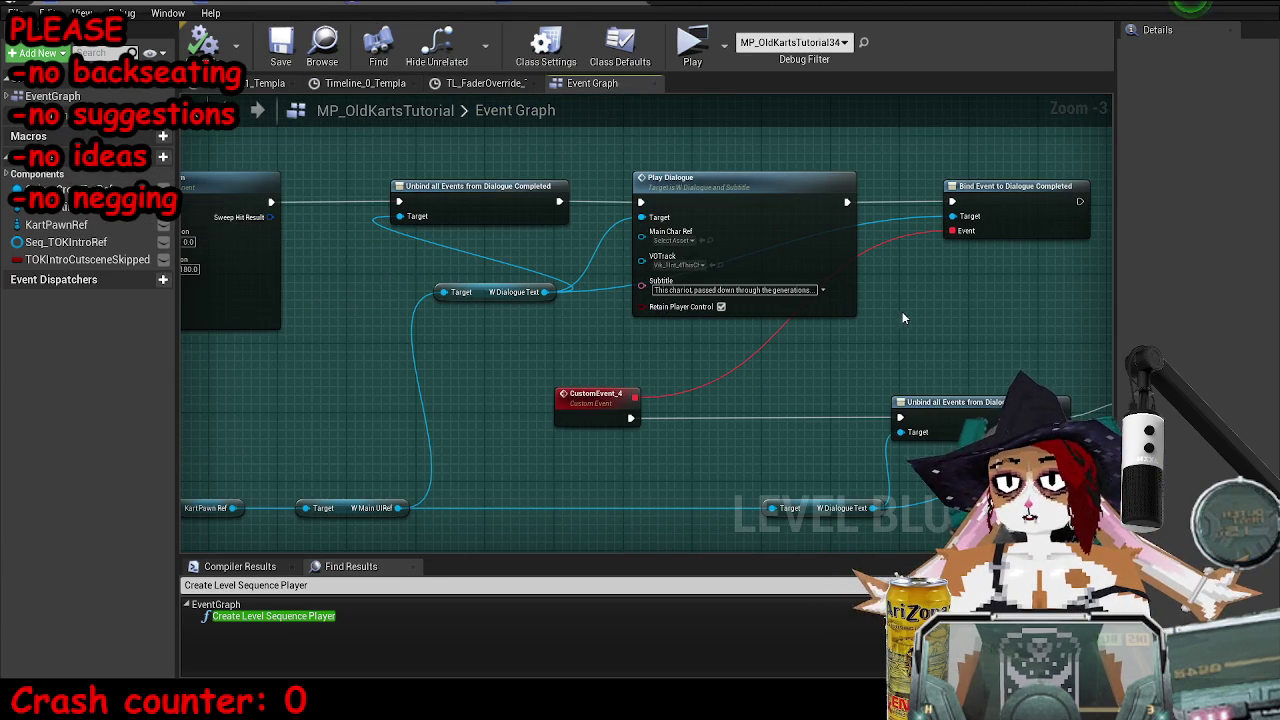
drag(902, 317, 868, 291)
scroll(846, 357, up, 3)
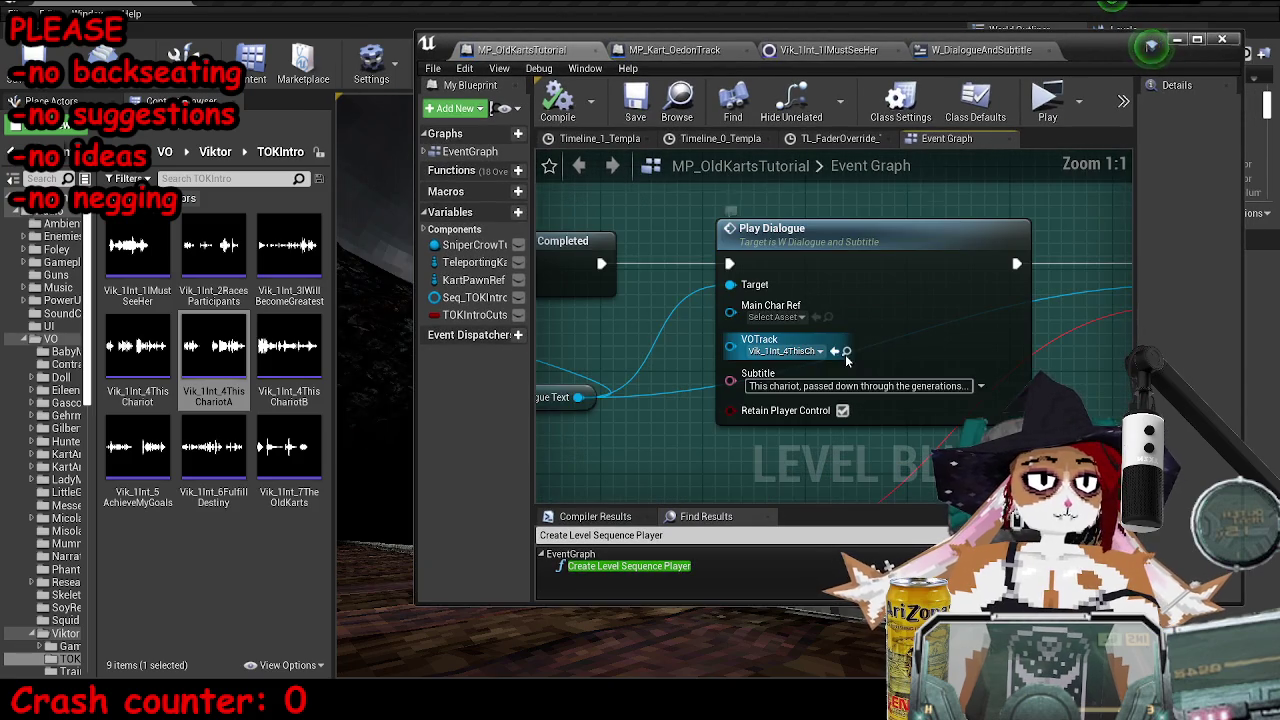
click(213, 360)
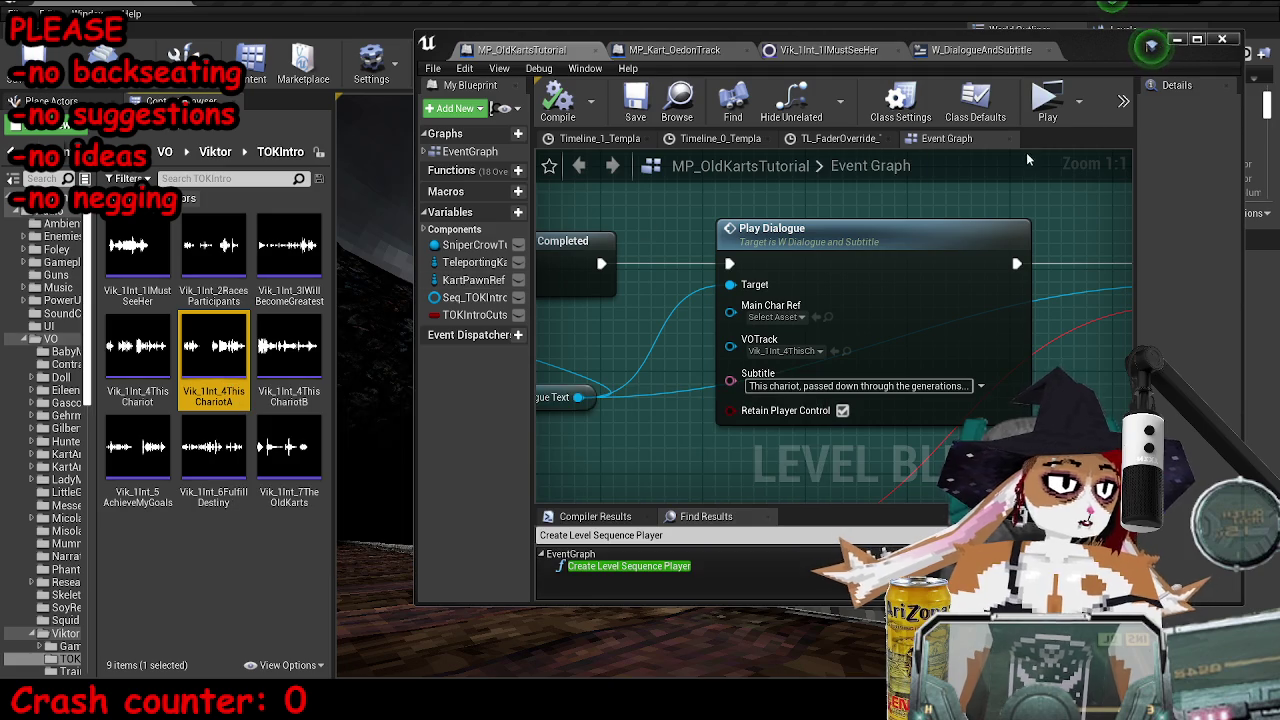
- Return to the W_DialogueAndSubtitle event graph and start a play-test
drag(1060, 45, 352, 6)
click(352, 6)
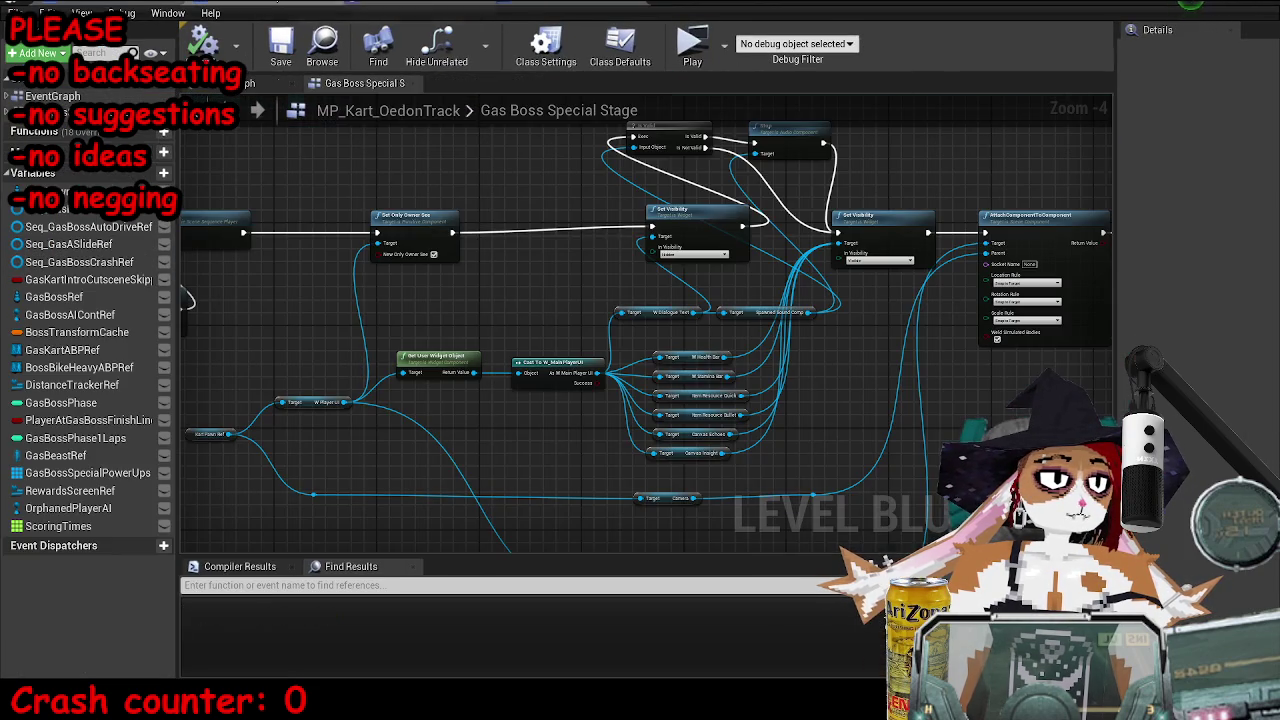
click(566, 6)
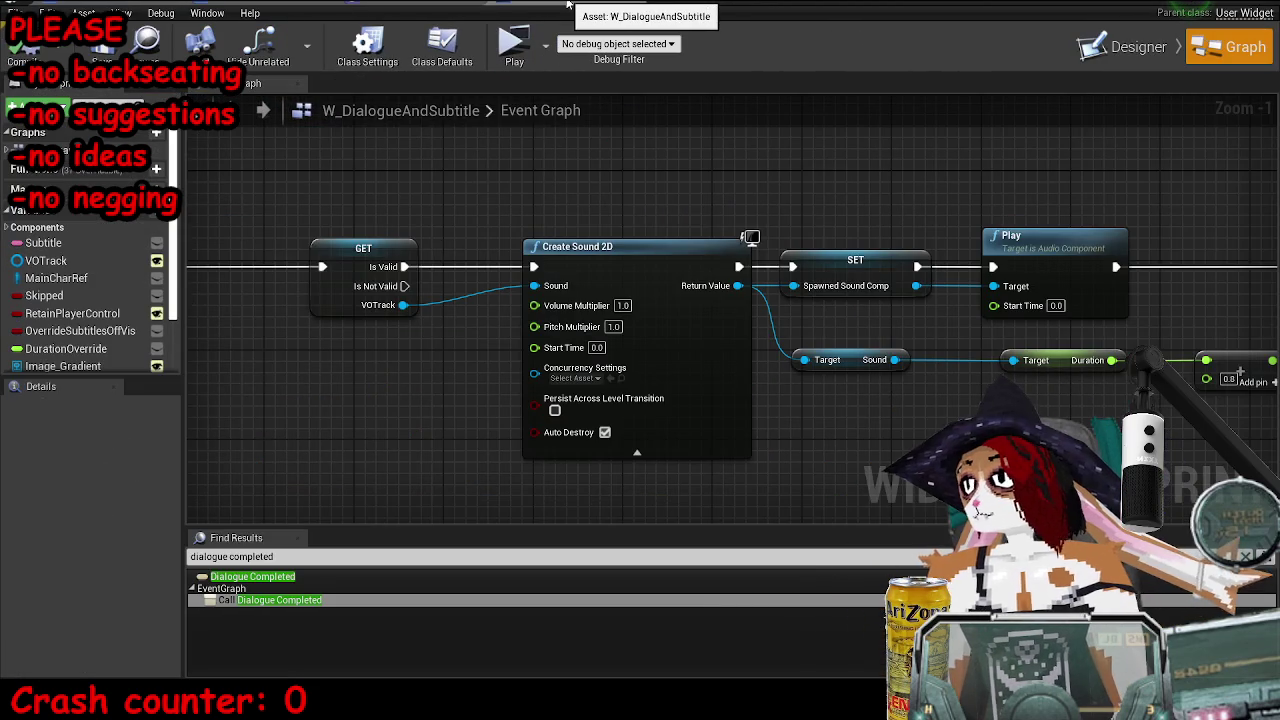
click(514, 44)
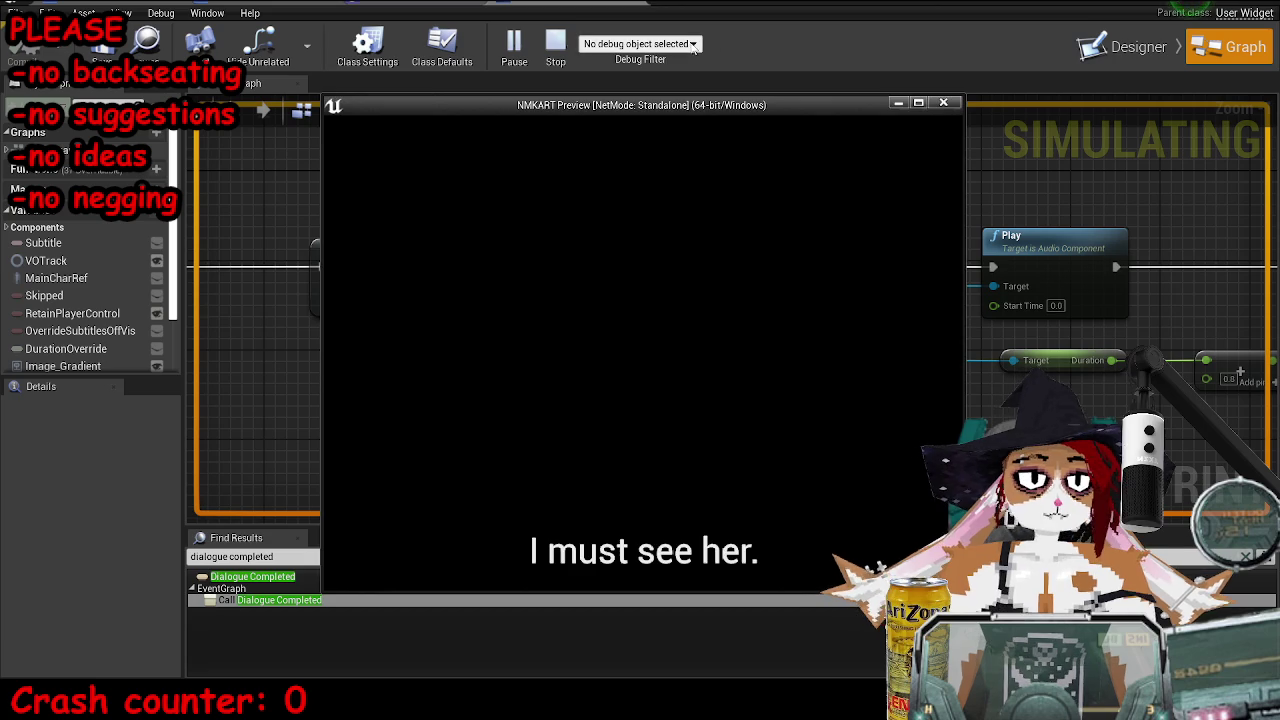
- Watch the Retriggerable Delay countdown, stop the play-test, and search the Start menu for Paint
click(797, 262)
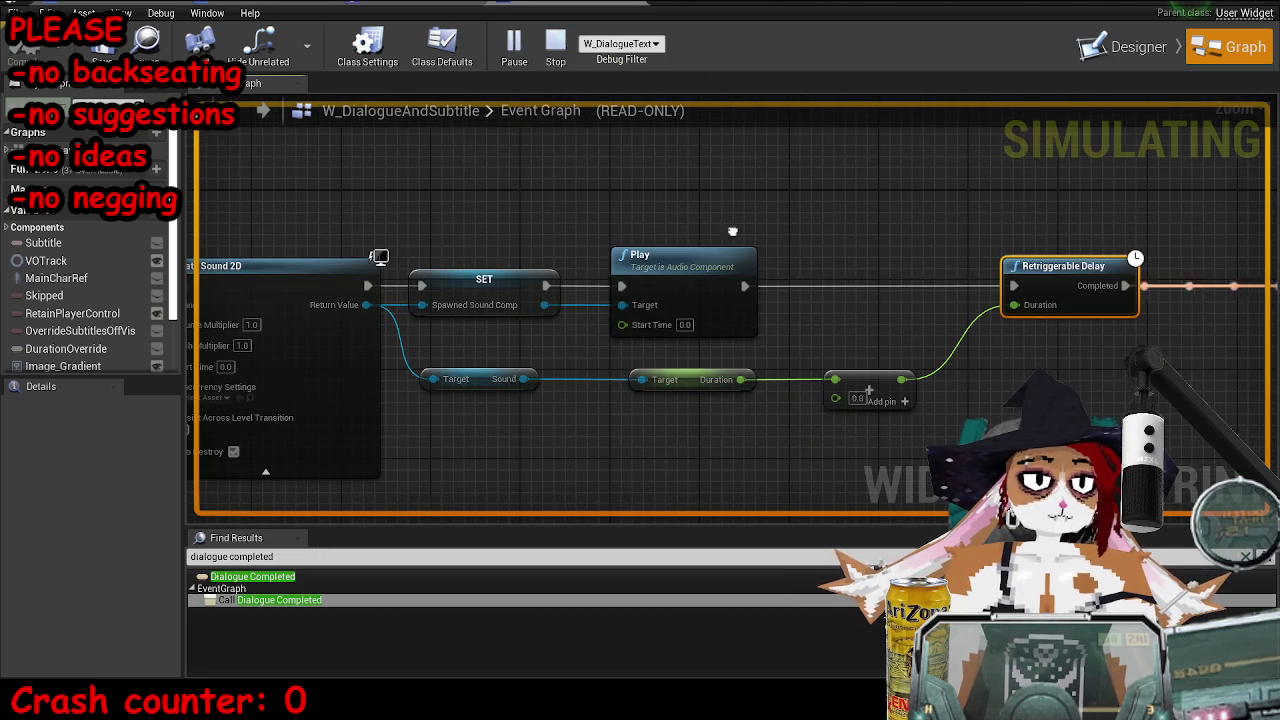
scroll(1049, 289, up, 1)
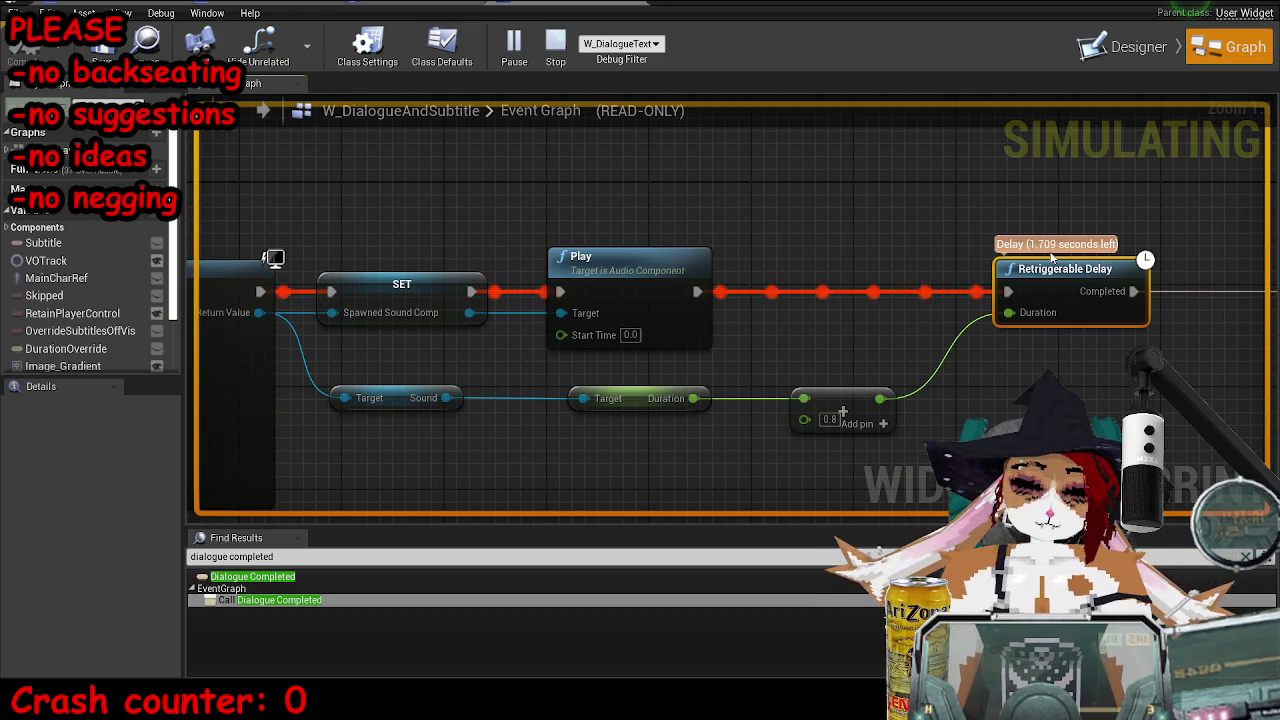
key(Escape)
key(super)
text(p)
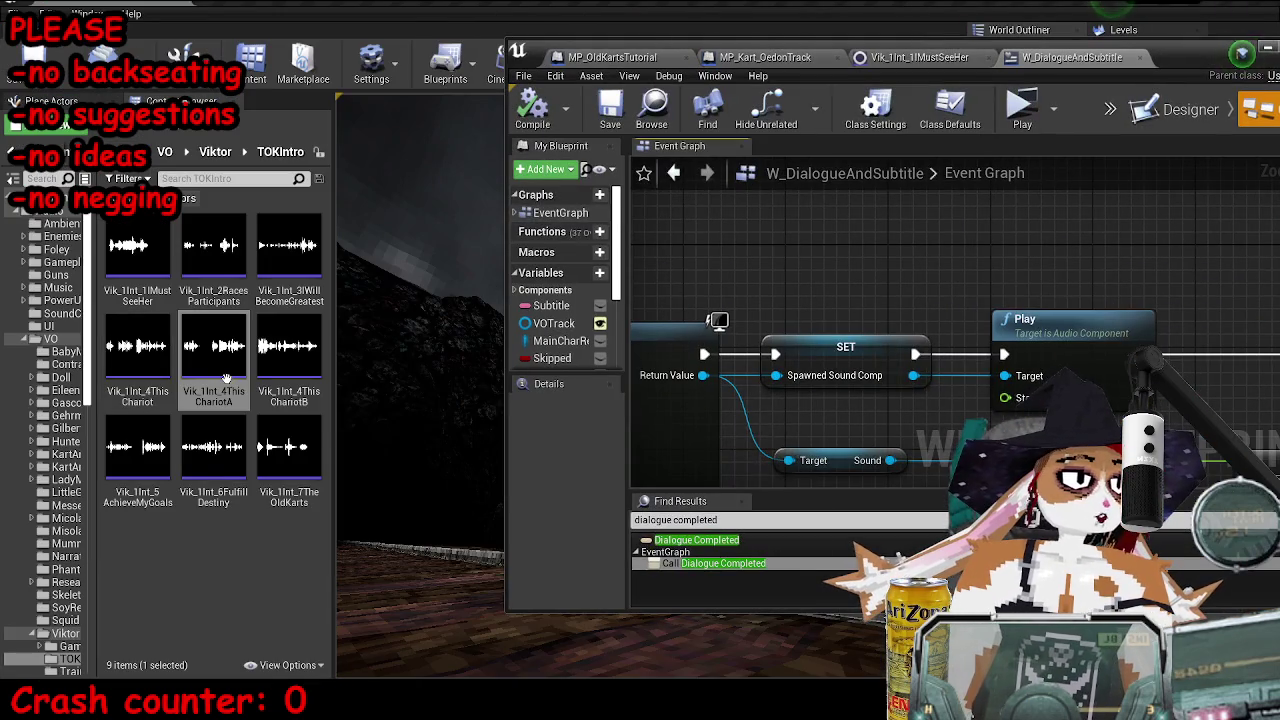
- Assign Vik_1Int_4ThisChariotA to Play Dialogue's VOTrack, then compile and save the level blueprint
mouse_move(227, 379)
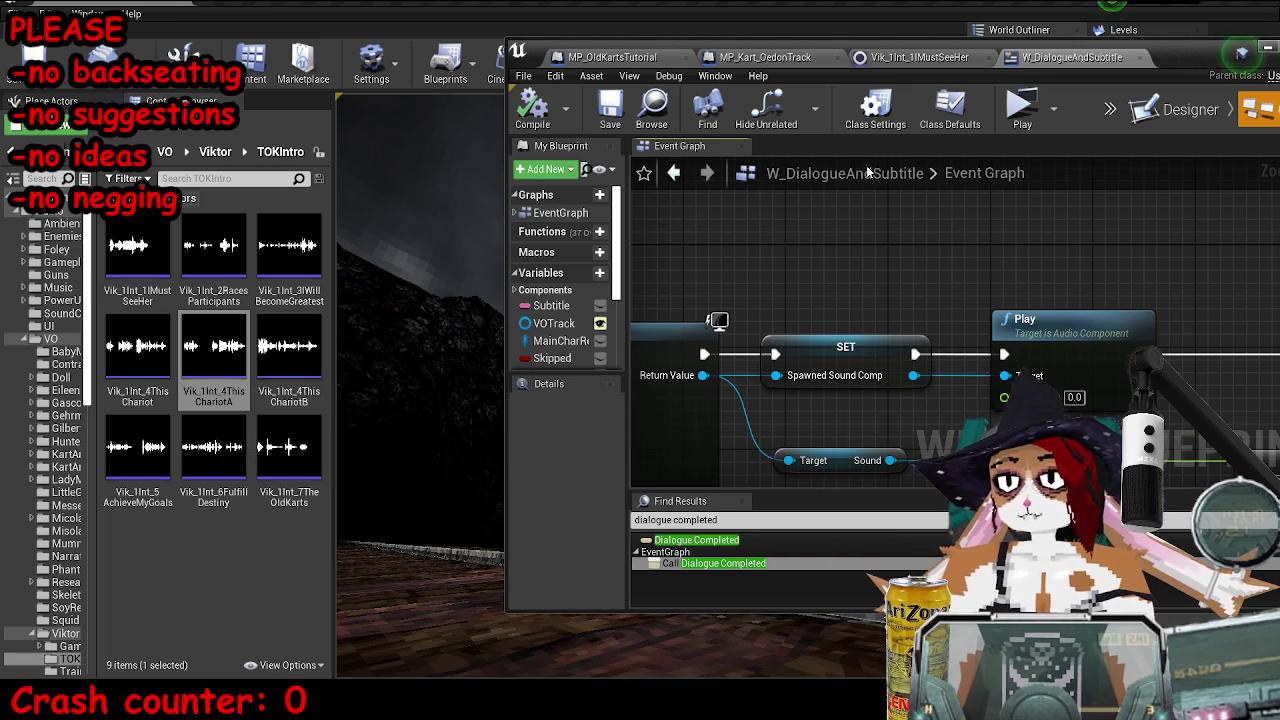
double_click(1169, 50)
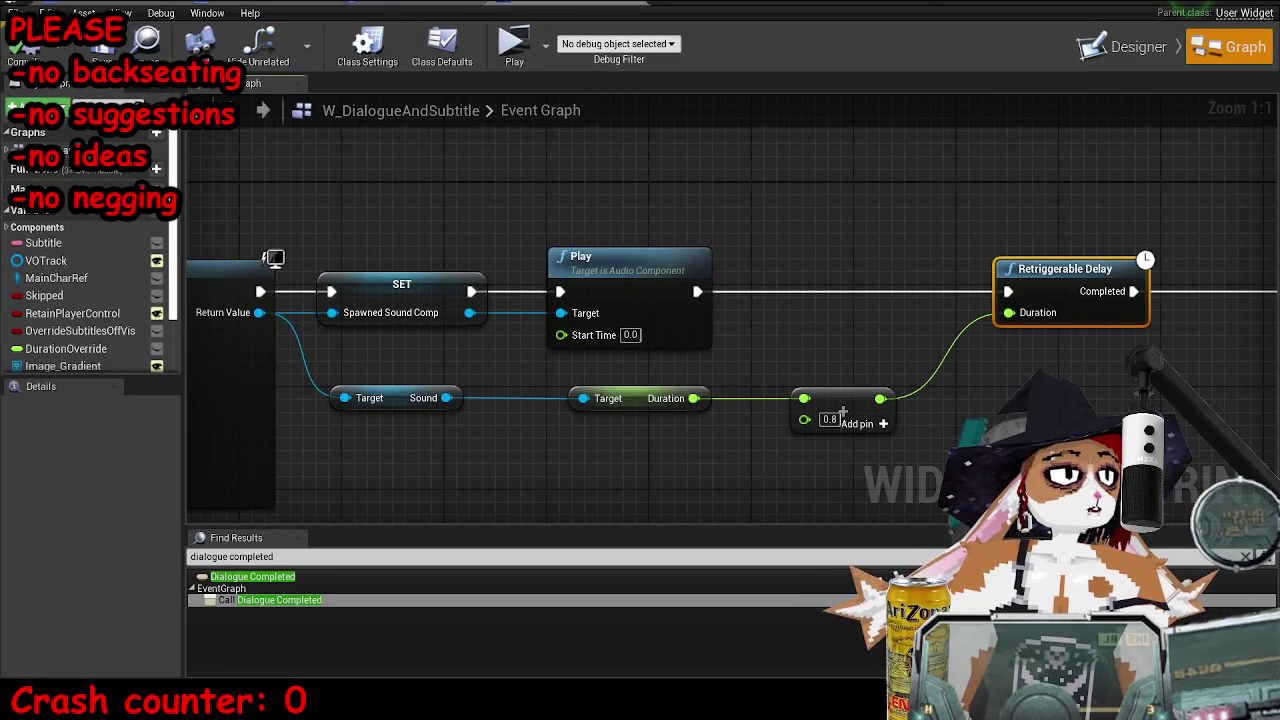
key(alt+Tab)
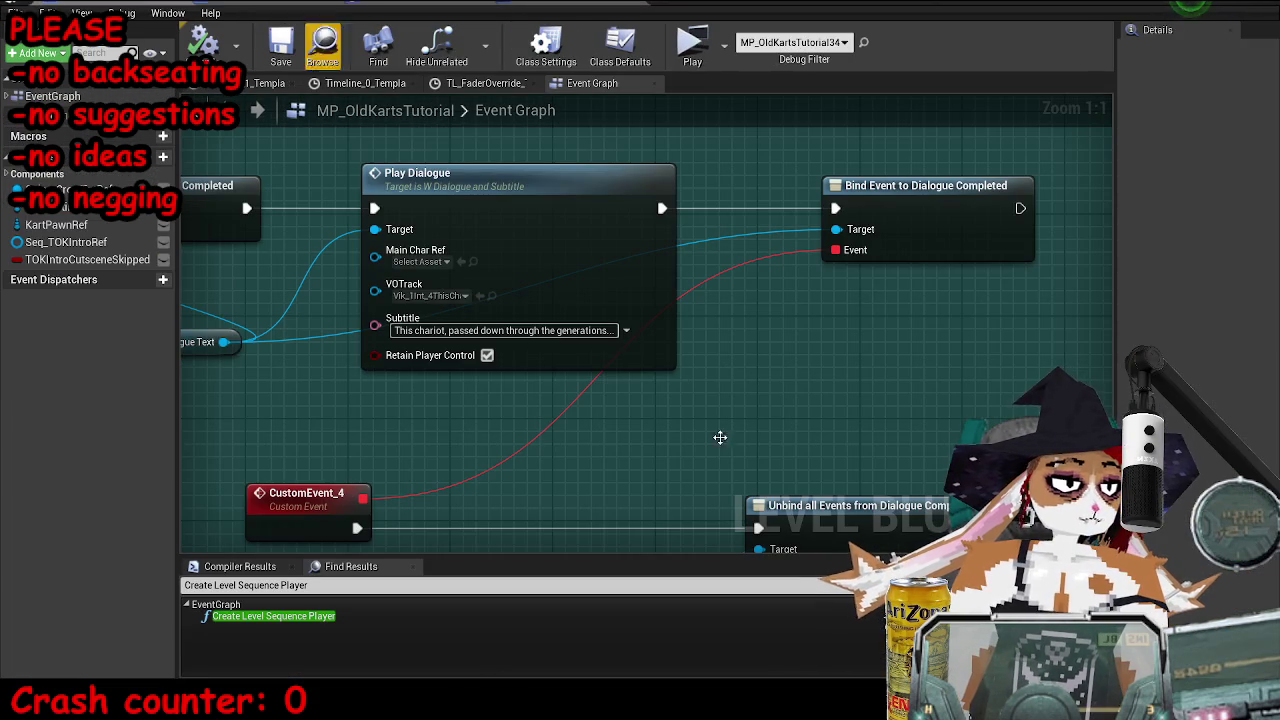
click(493, 297)
mouse_move(247, 376)
mouse_down()
mouse_move(935, 388)
mouse_move(885, 392)
mouse_up()
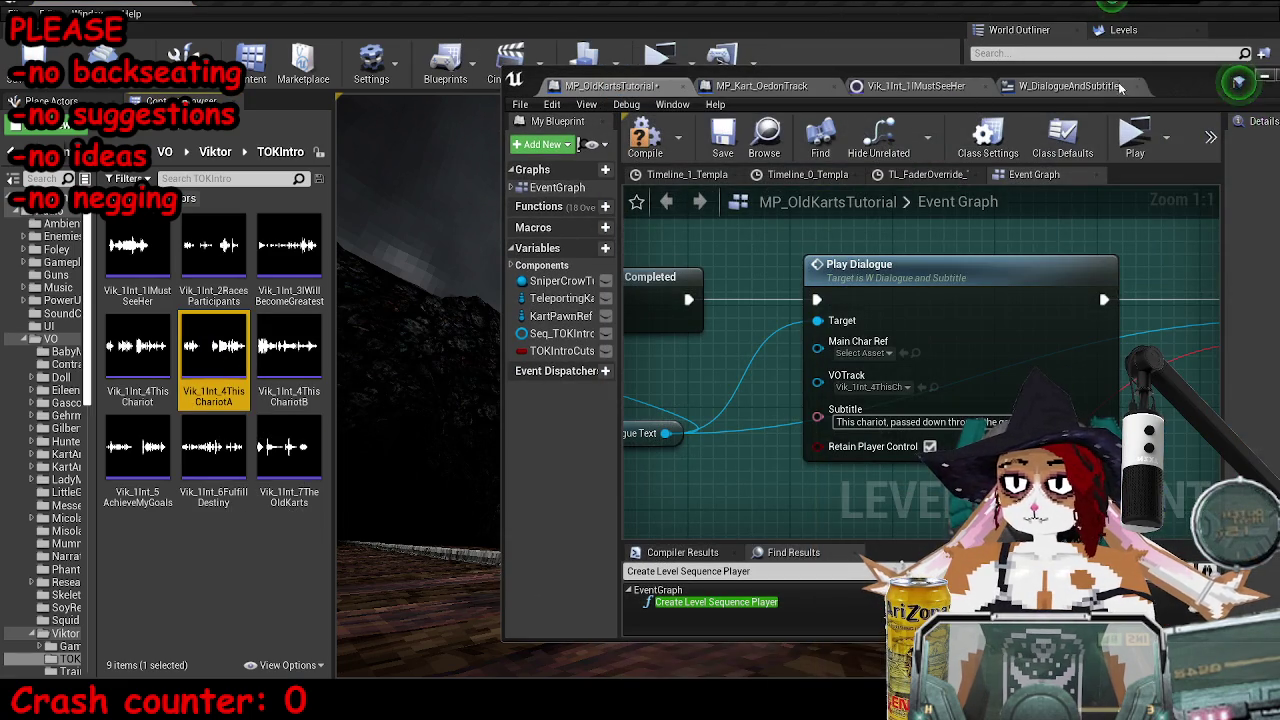
double_click(1180, 86)
scroll(794, 344, down, 2)
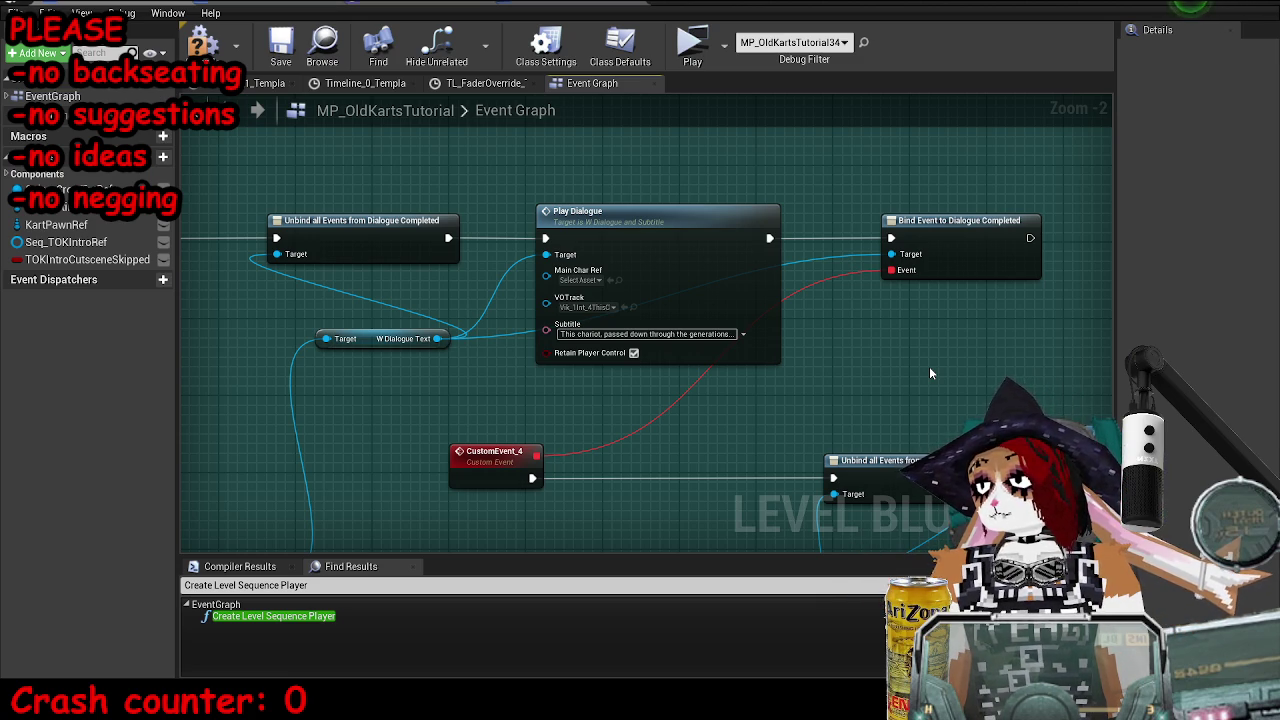
click(186, 46)
key(ctrl+s)
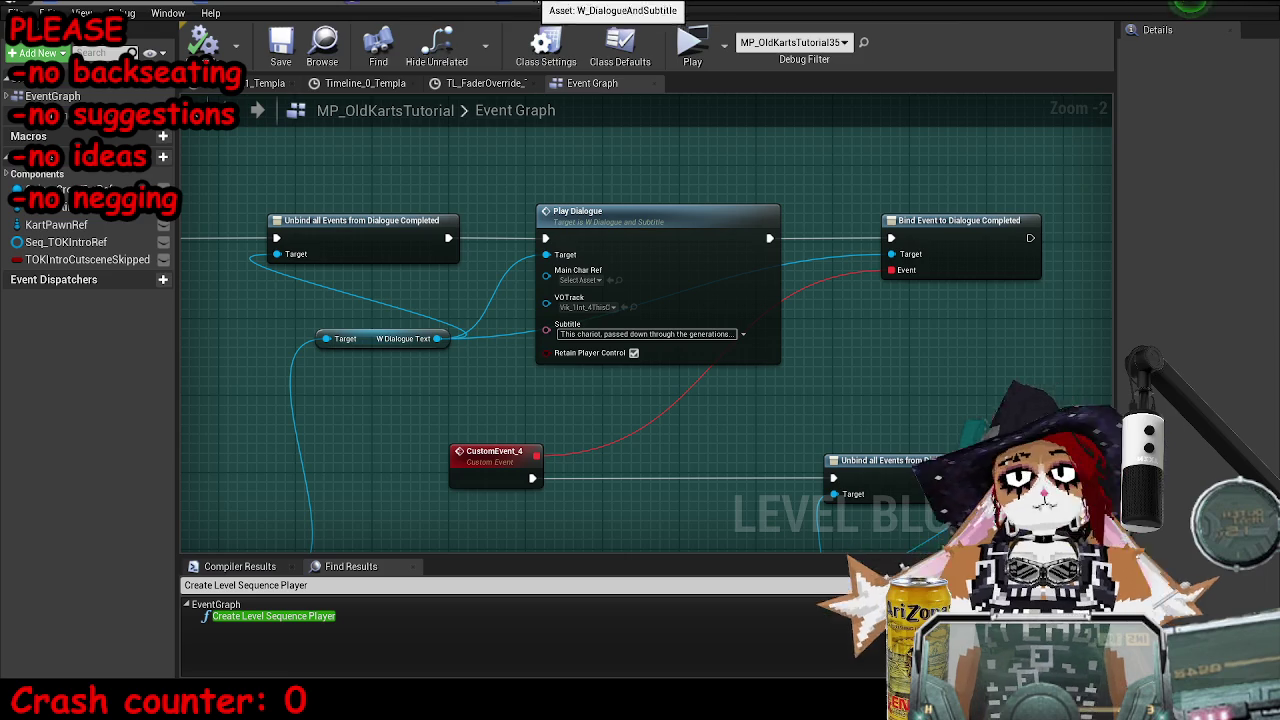
- Return to W_DialogueAndSubtitle, showing Create Sound 2D, Play and Retriggerable Delay beside the content browser
click(605, 4)
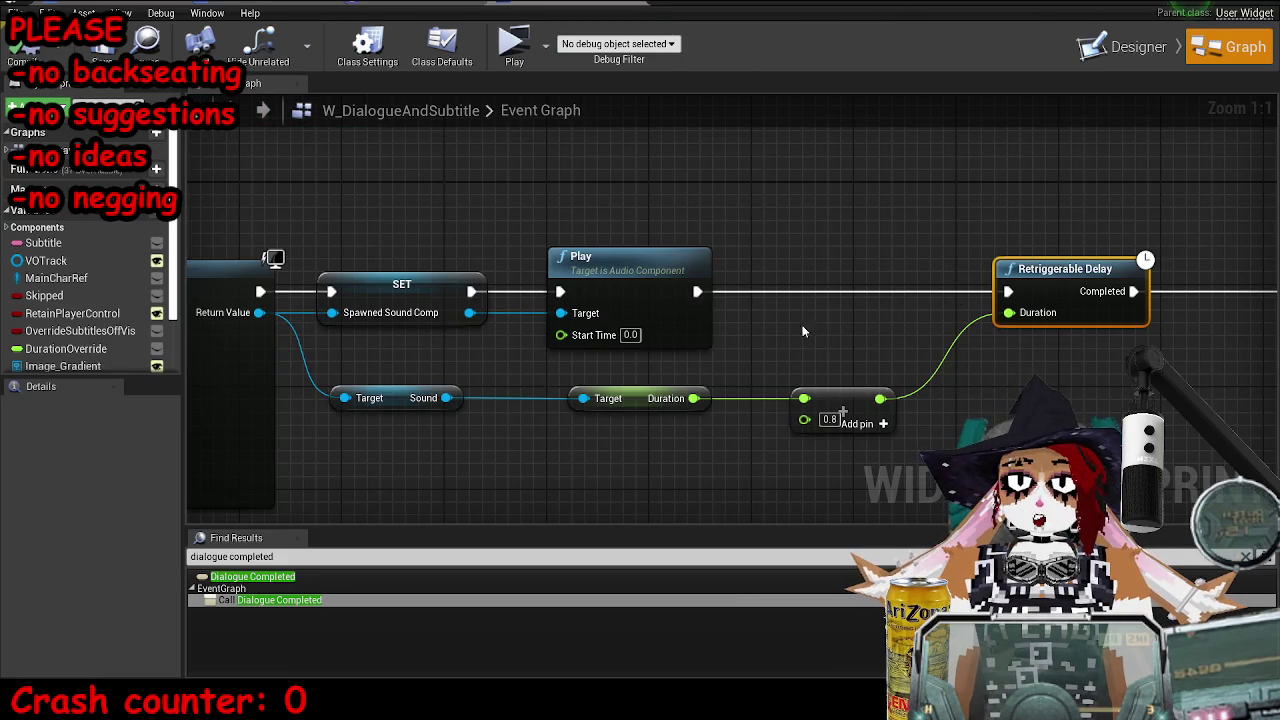
drag(802, 331, 1012, 279)
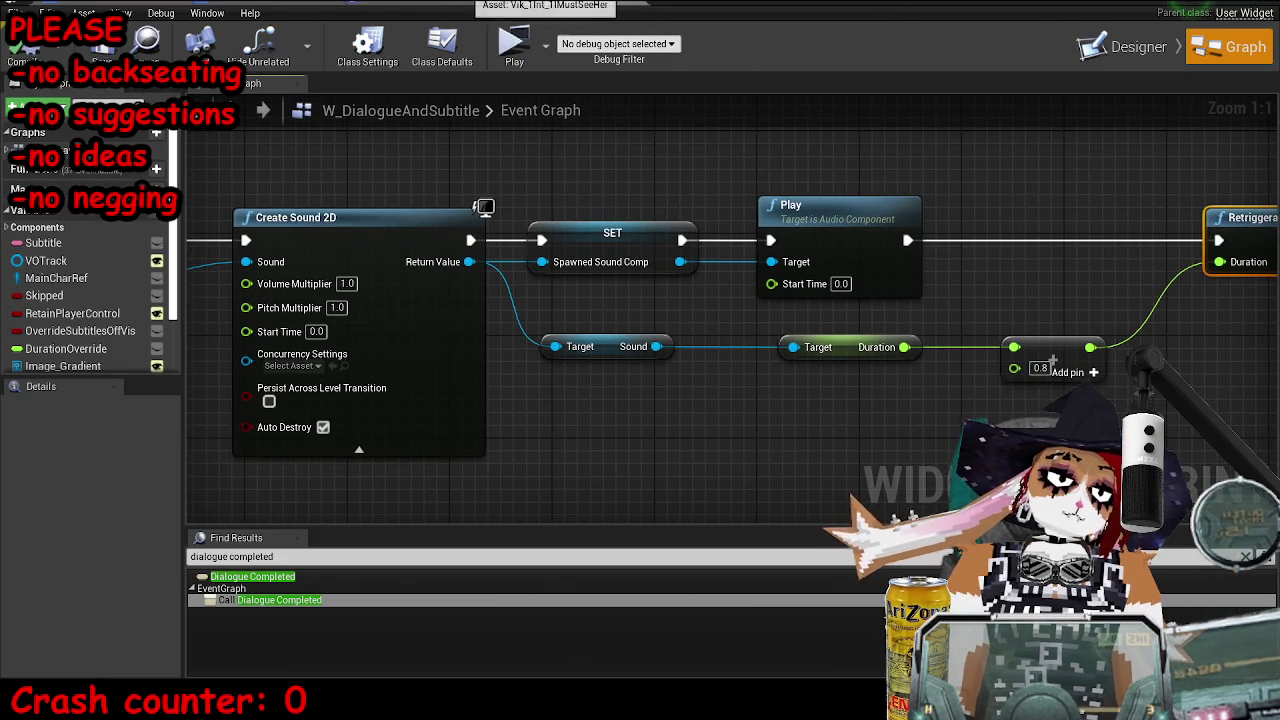
mouse_move(545, 3)
mouse_down()
mouse_move(914, 36)
mouse_move(898, 65)
mouse_up()
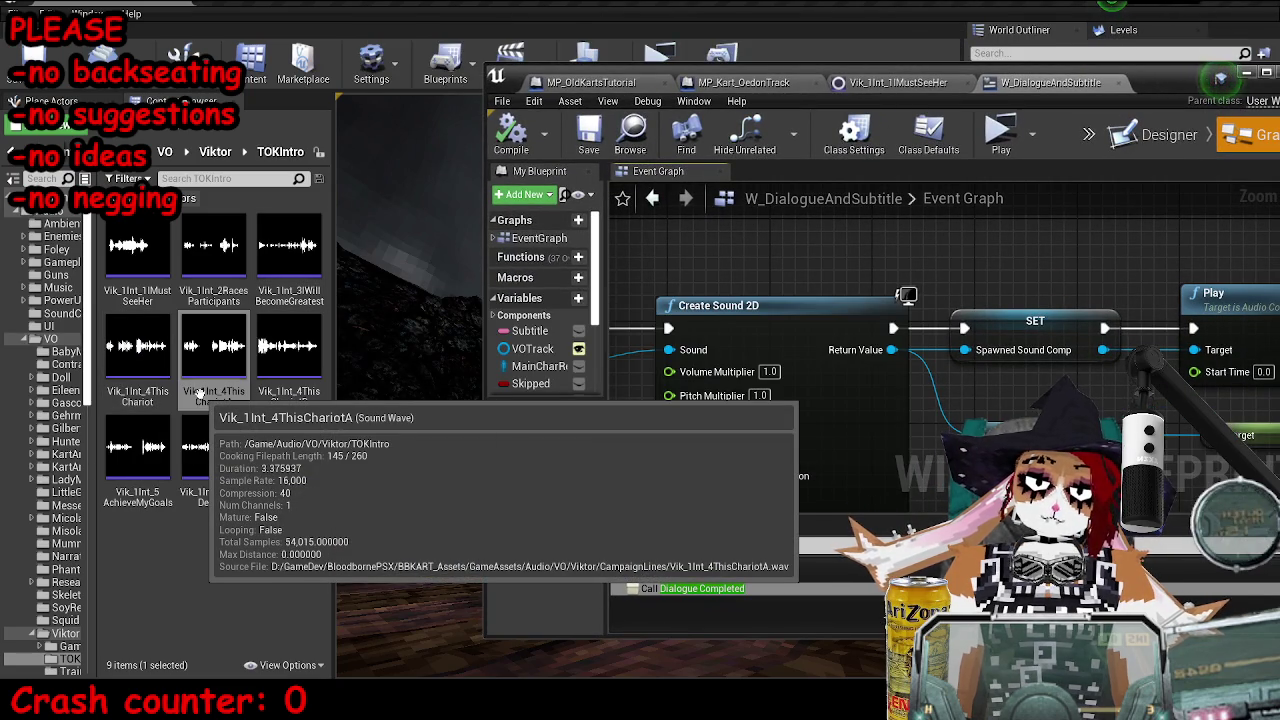
drag(1200, 300, 951, 311)
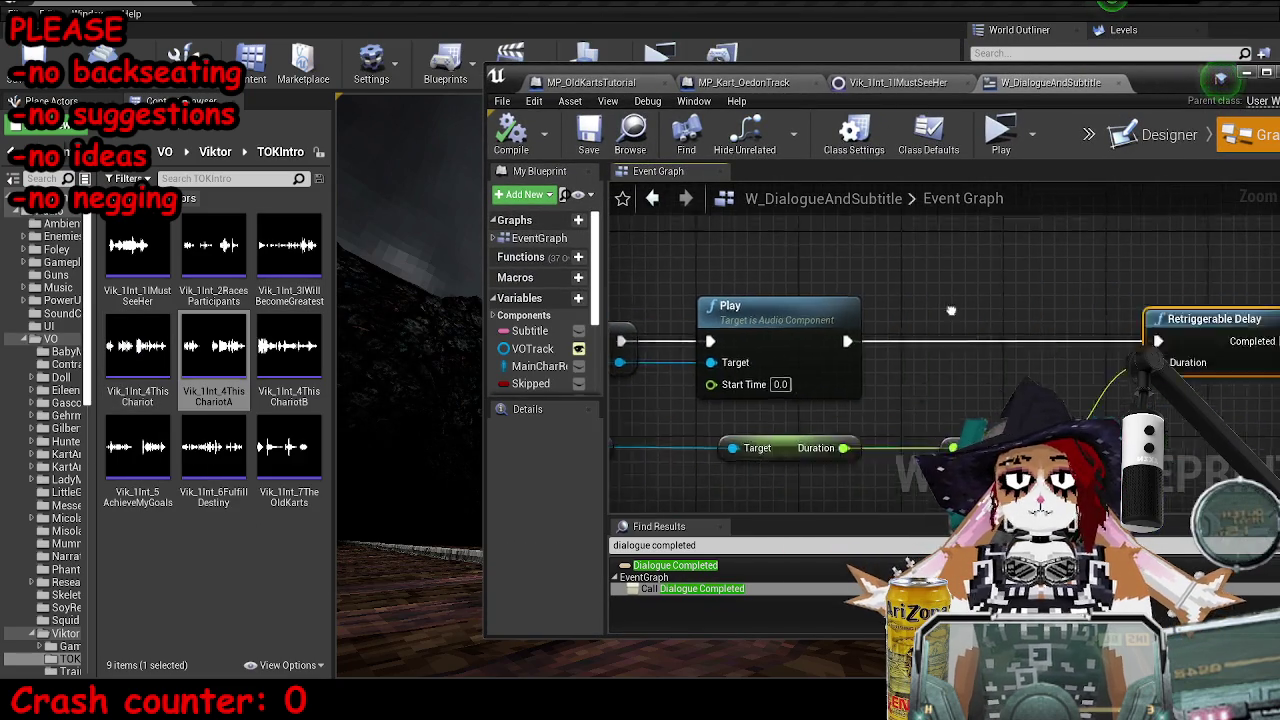
- Launch another play-test, step to the sound nodes with F10, and arrange both windows
scroll(1178, 293, down, 2)
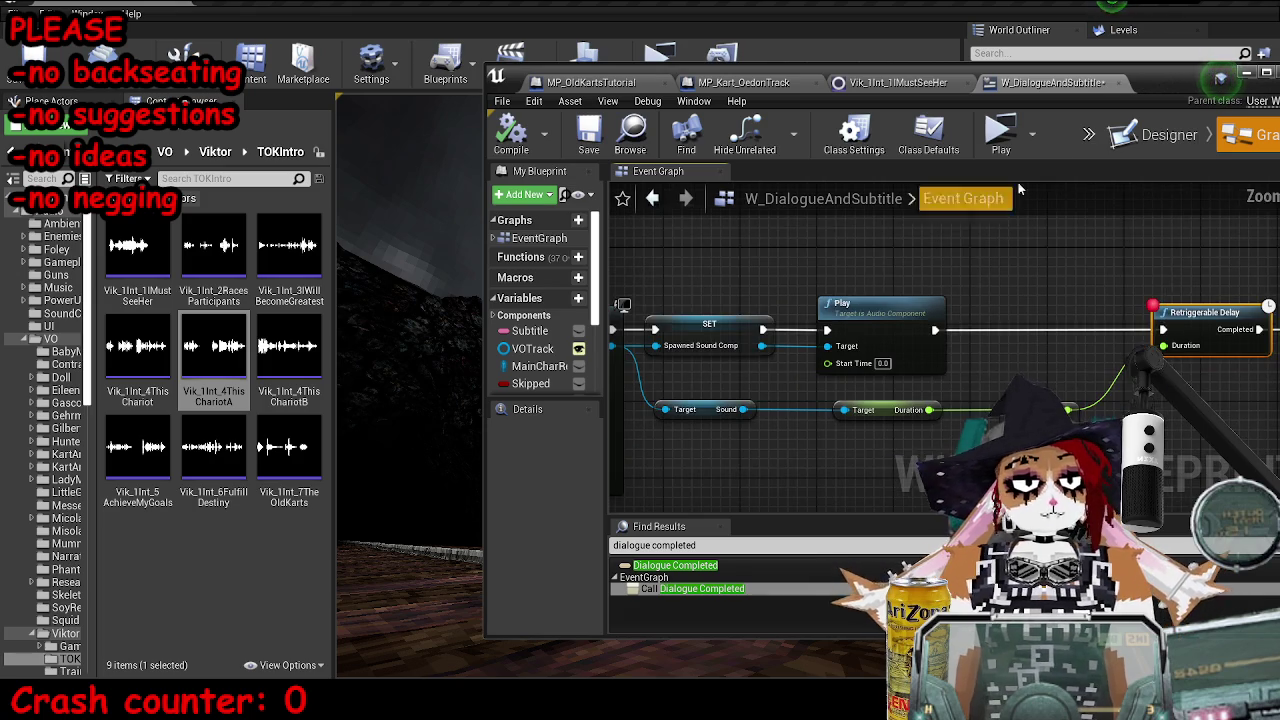
double_click(1167, 88)
click(655, 62)
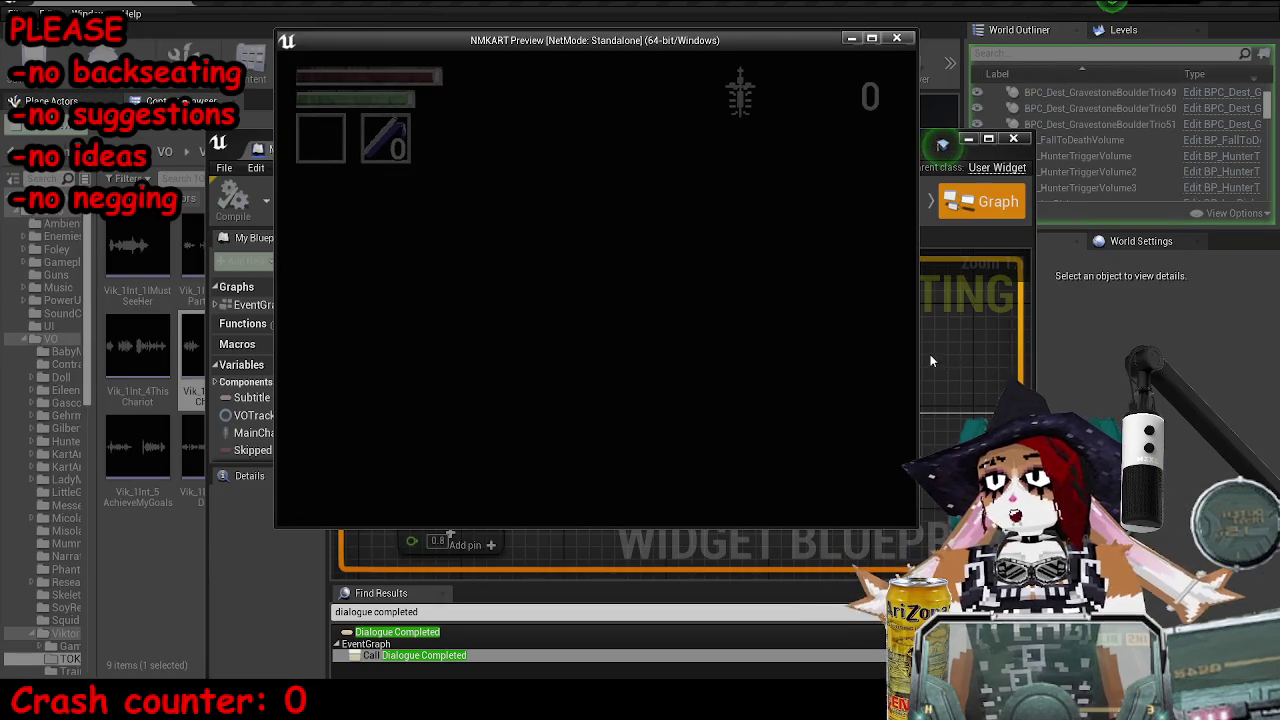
click(930, 354)
key(F10)
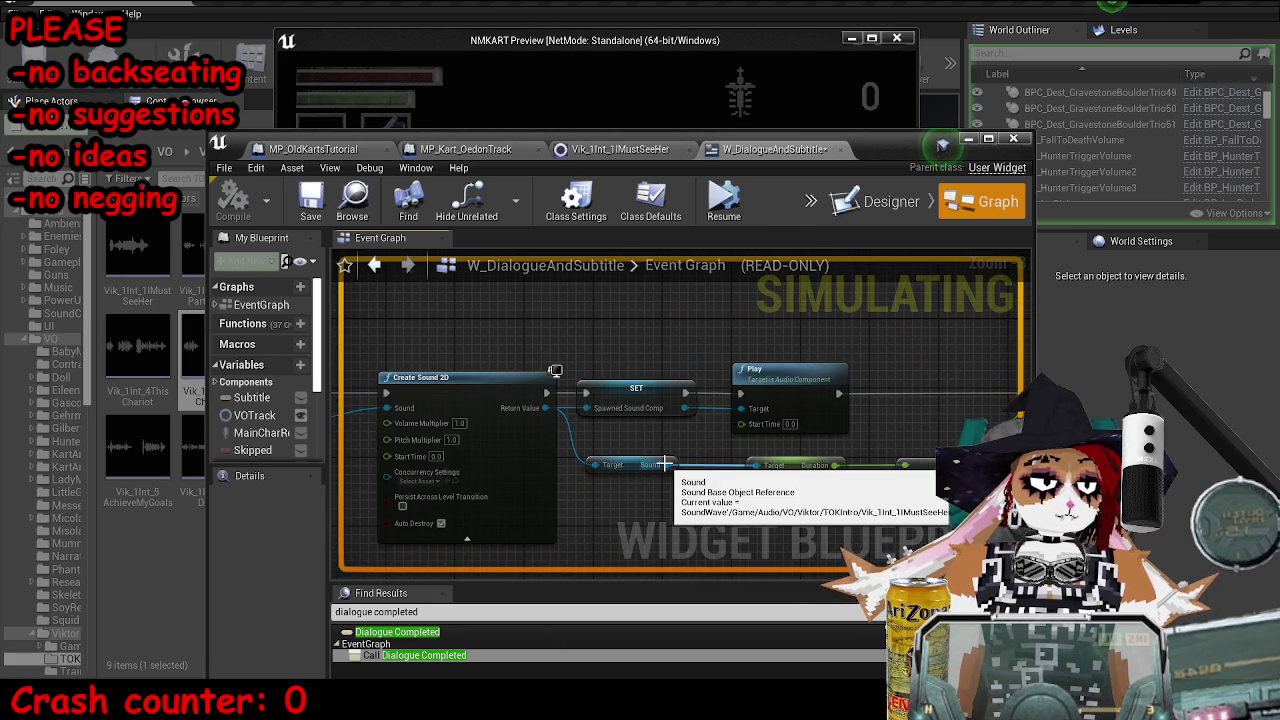
drag(600, 140, 695, 193)
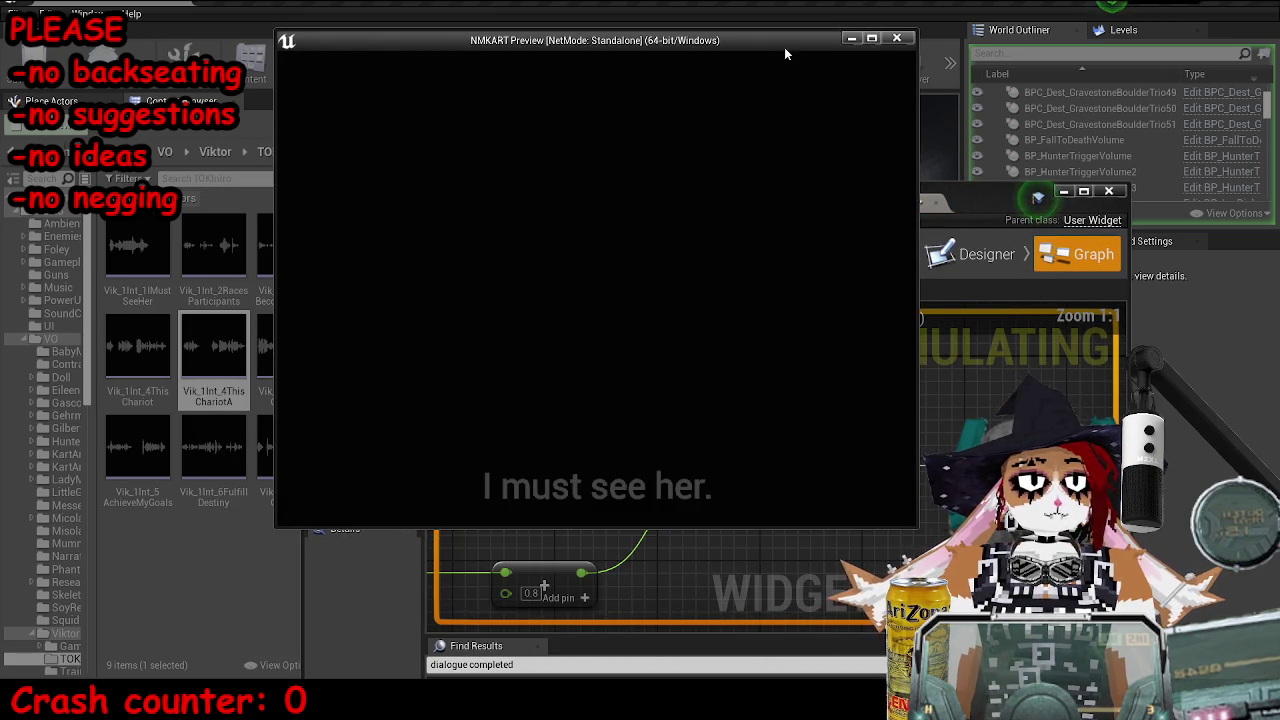
drag(759, 47, 548, 18)
- Resume through each Viktor voice line, inspecting the Sound pin's SoundWave between breakpoints
click(818, 255)
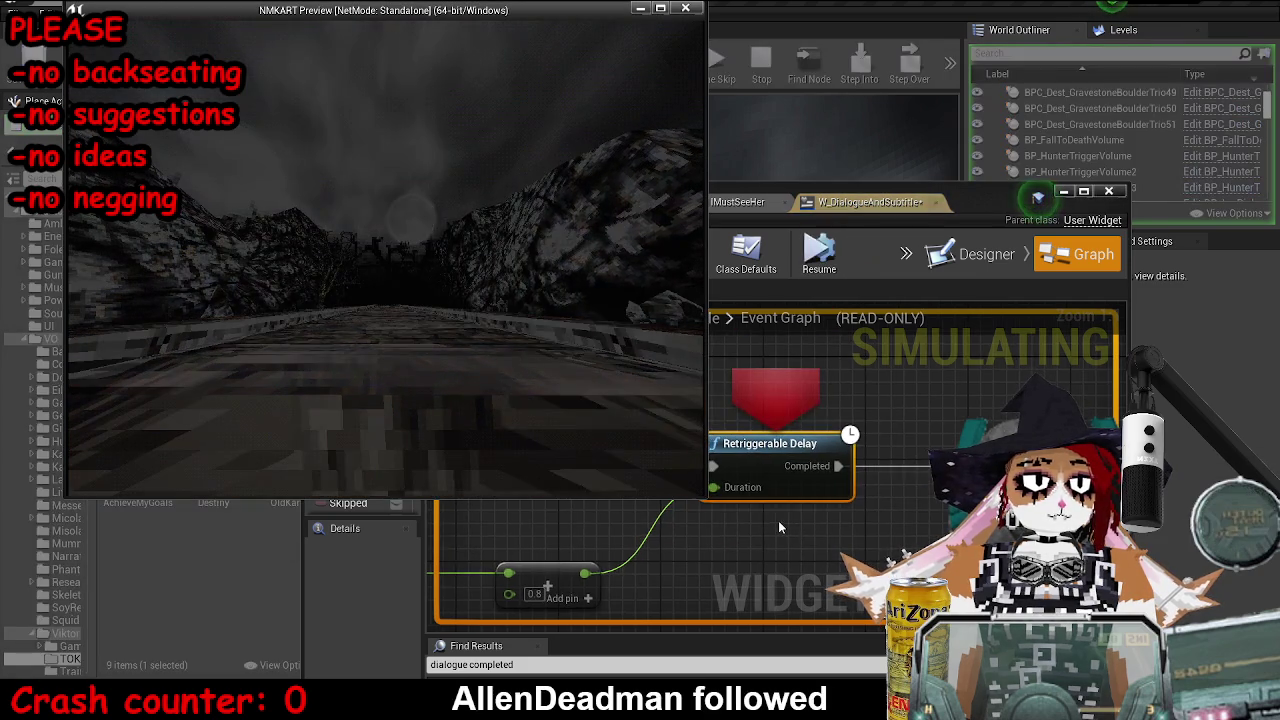
scroll(921, 449, up, 4)
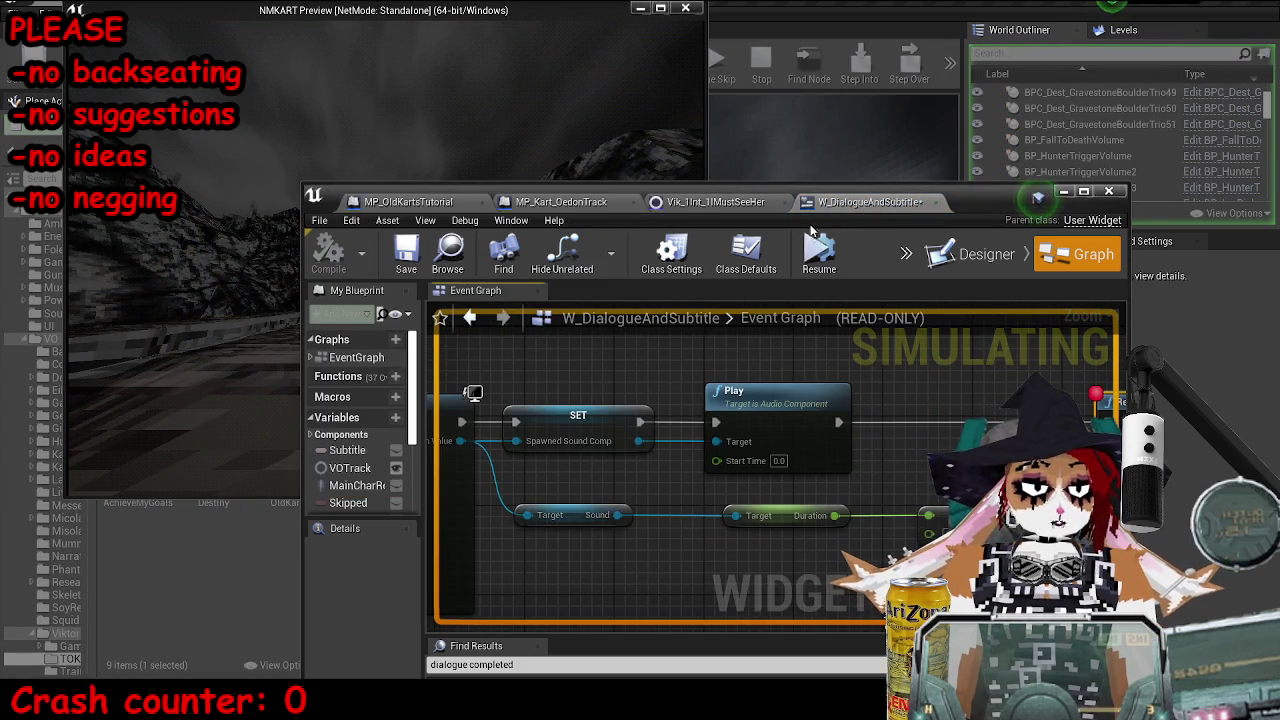
click(818, 258)
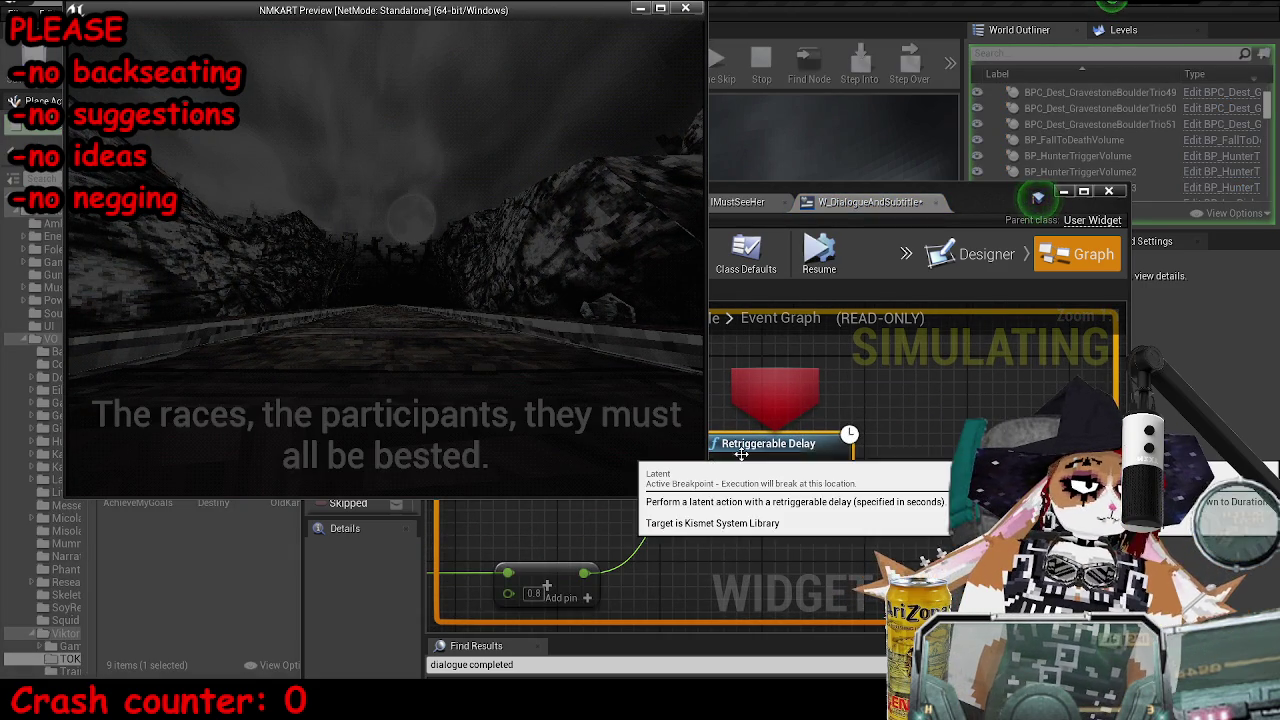
click(887, 462)
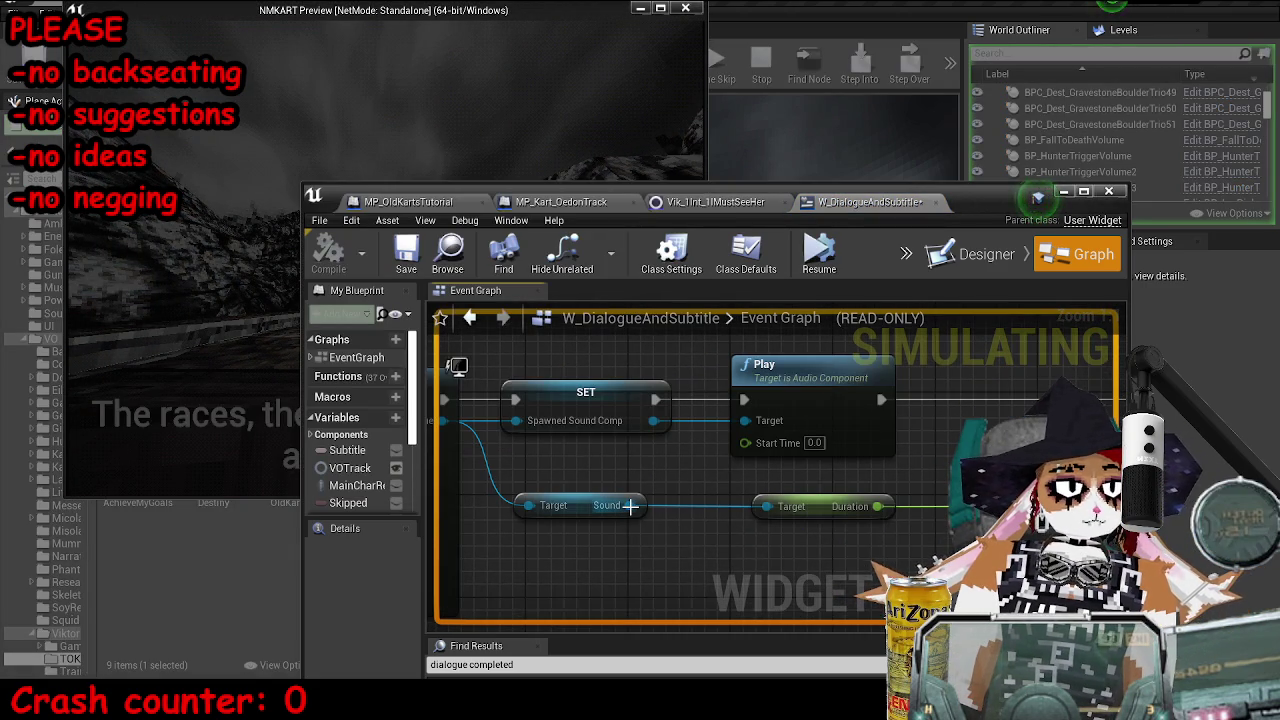
mouse_move(630, 505)
click(820, 258)
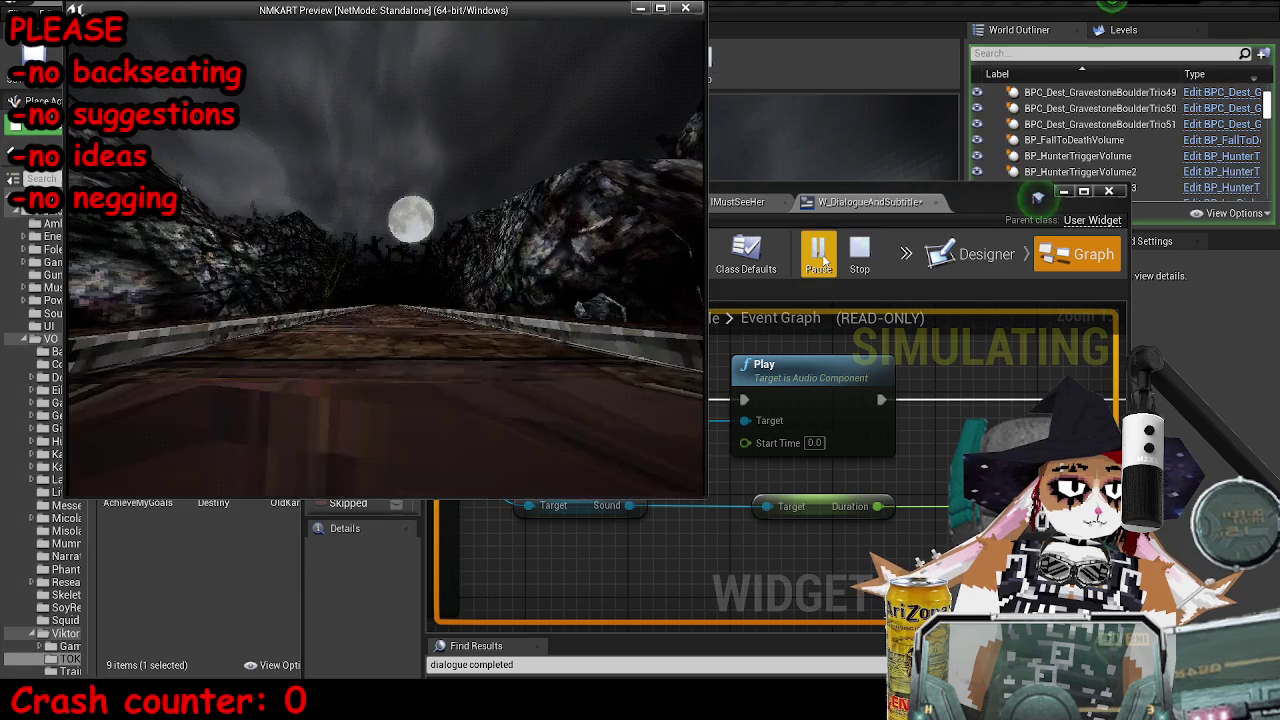
scroll(950, 430, down, 4)
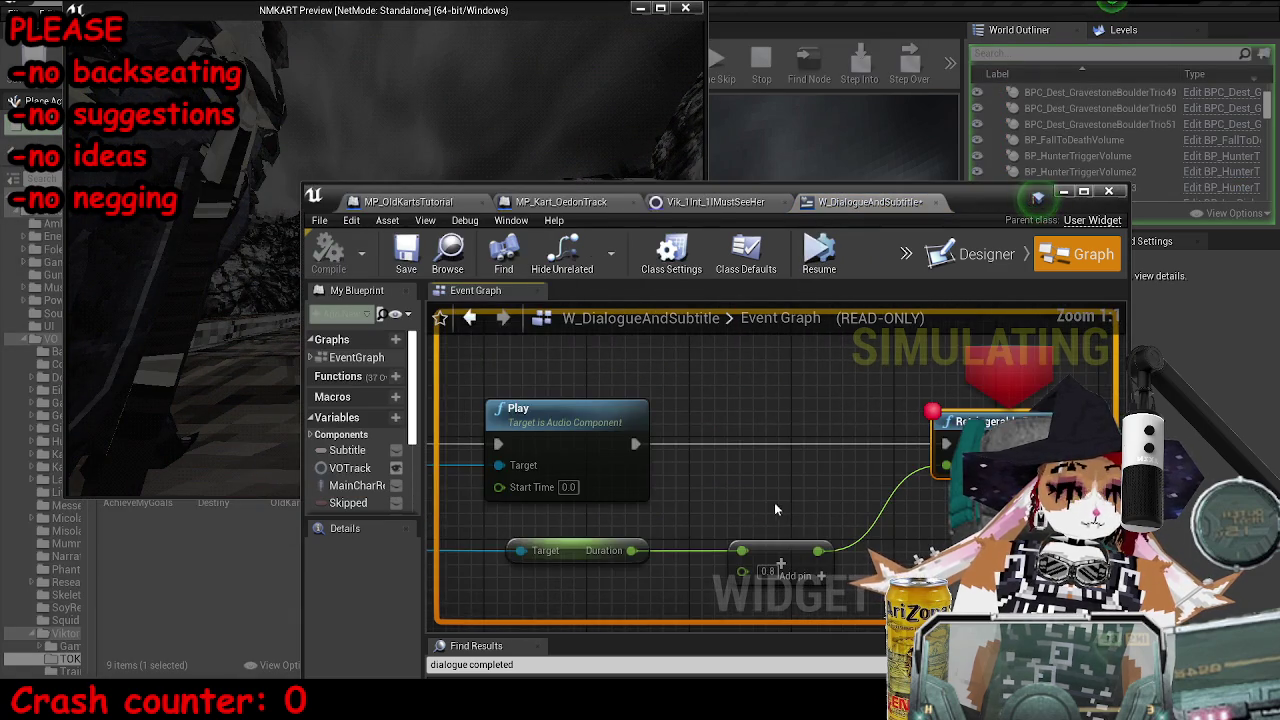
mouse_move(669, 513)
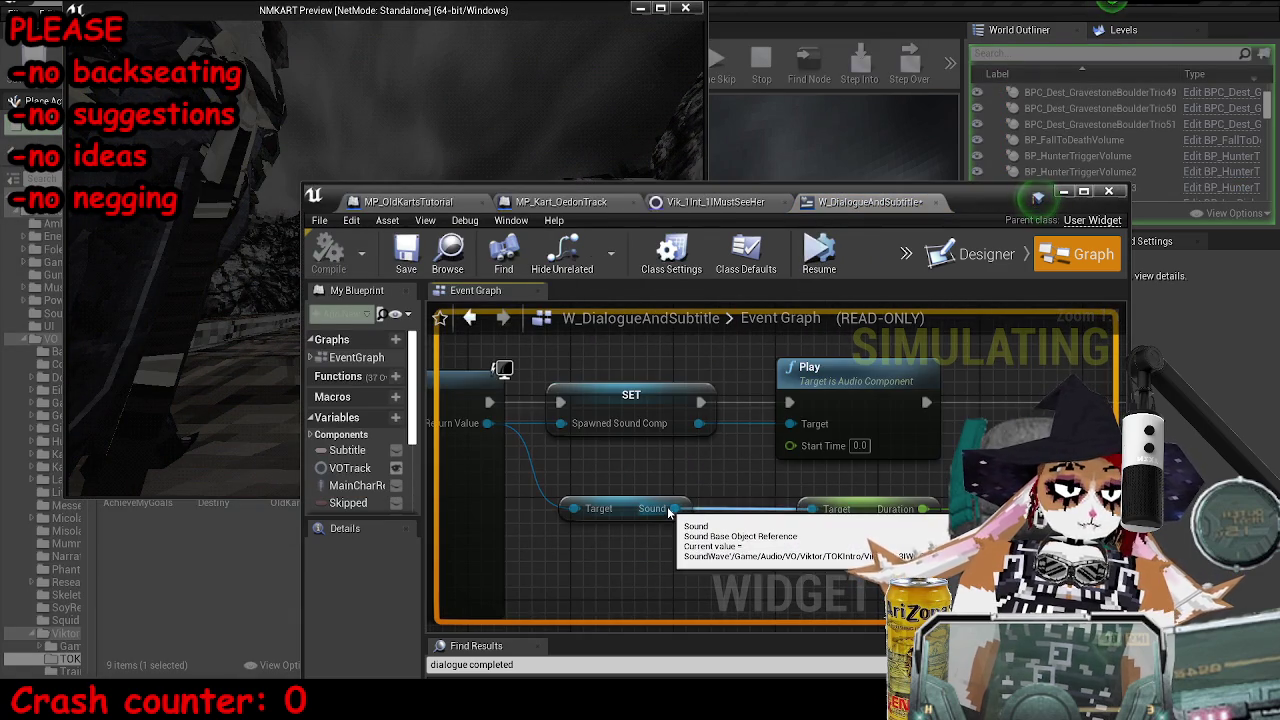
click(818, 254)
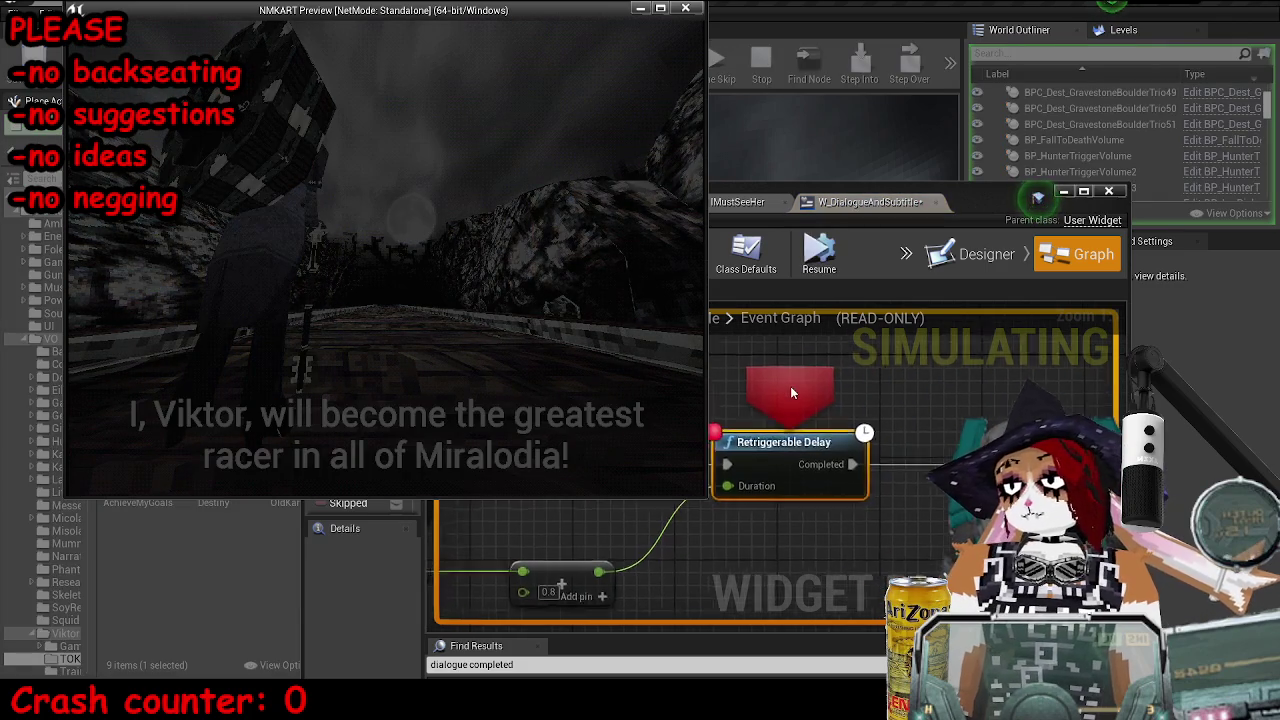
click(790, 392)
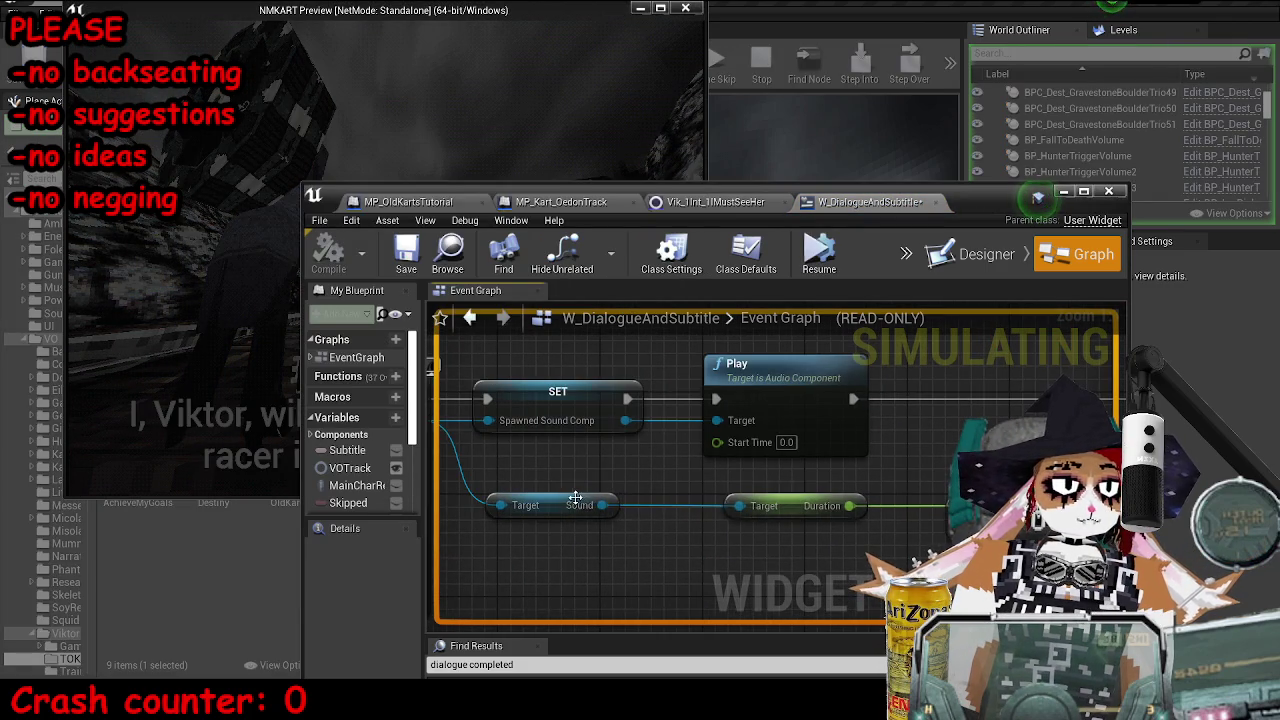
mouse_move(600, 505)
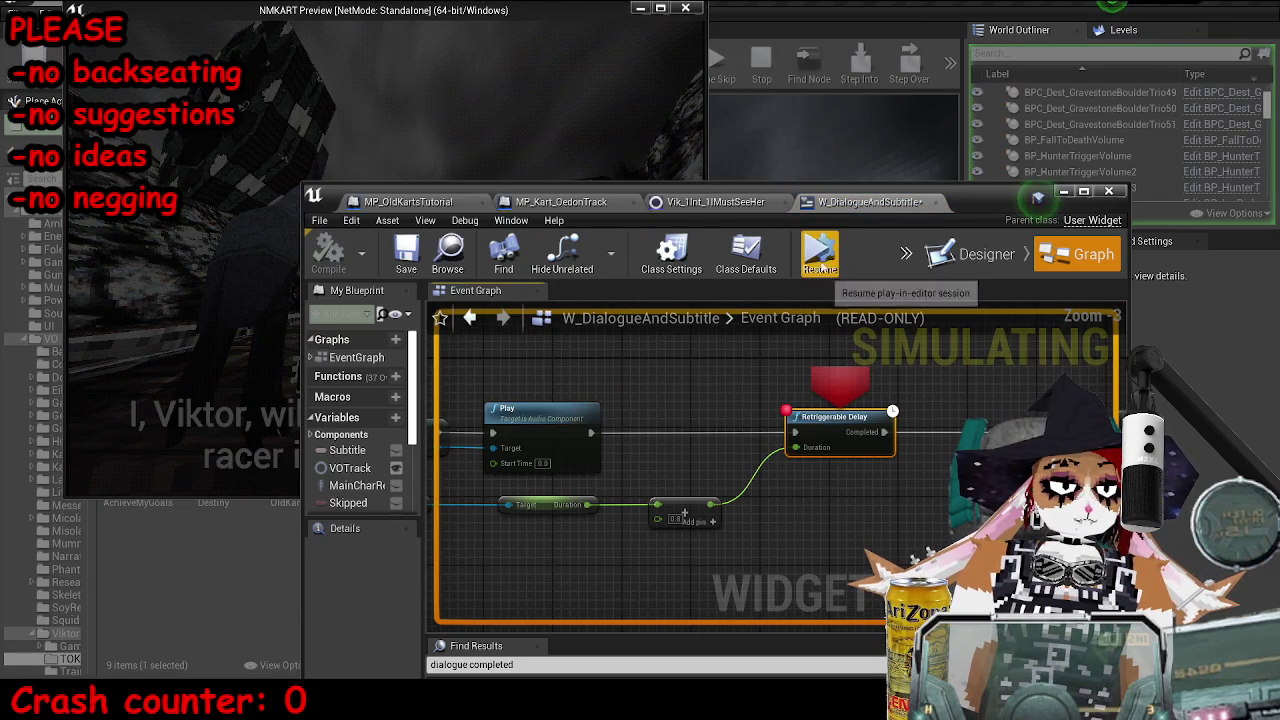
click(819, 255)
- Check the debugged object and game preview, then stop the play-test
click(846, 370)
click(960, 286)
click(615, 158)
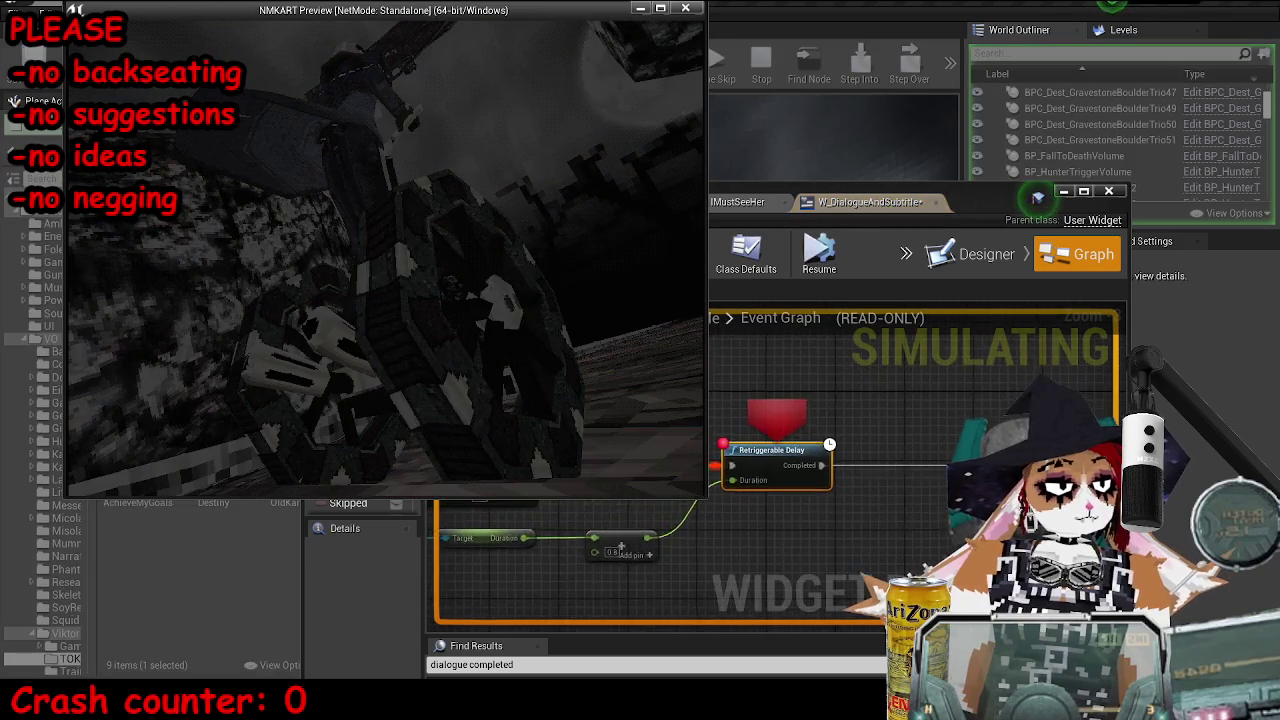
click(543, 586)
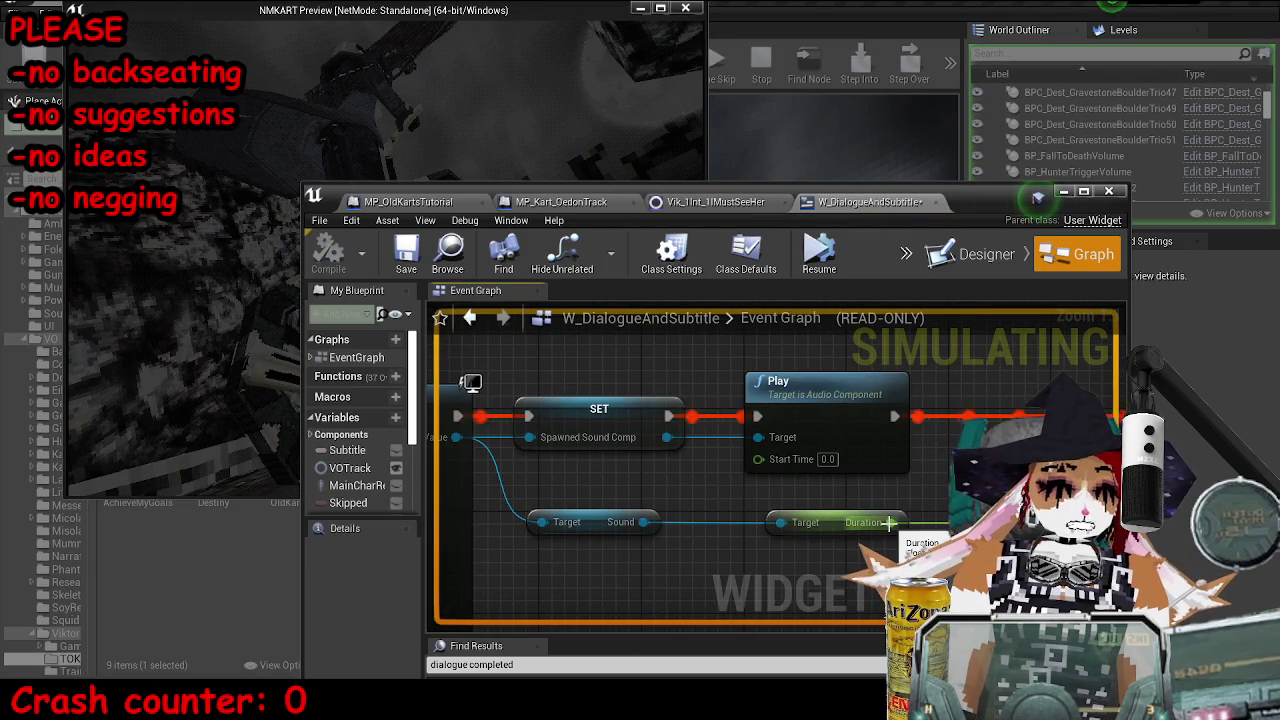
key(Escape)
- Add a Print String node after Play, wired on to the Retriggerable Delay
mouse_move(673, 486)
mouse_down()
mouse_move(613, 455)
mouse_move(716, 363)
mouse_up()
text(print)
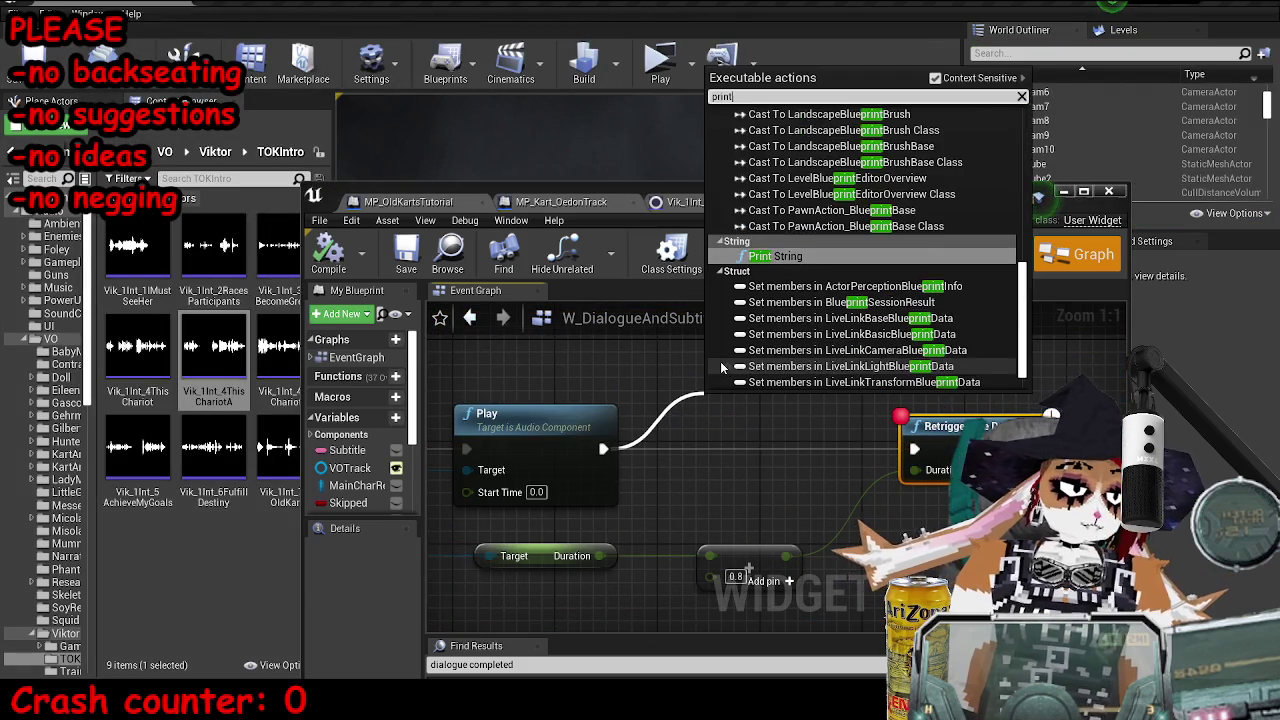
key(Return)
drag(899, 414, 914, 449)
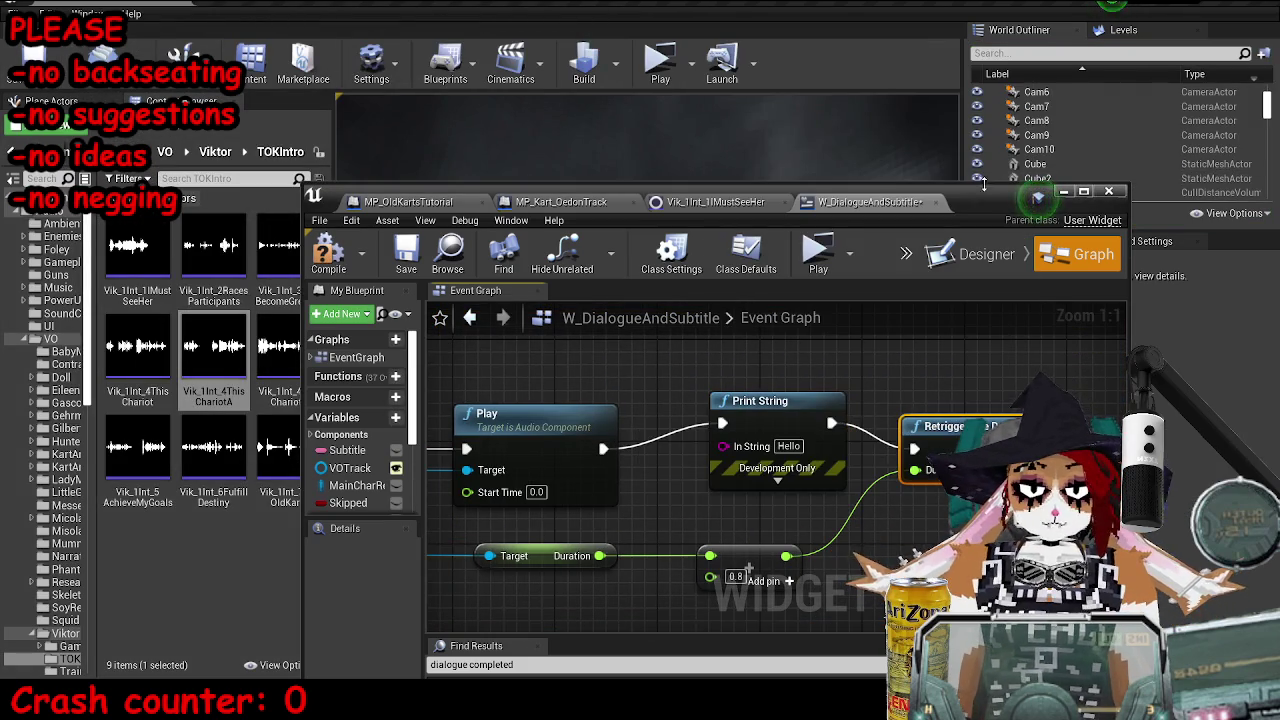
double_click(960, 191)
scroll(709, 401, down, 2)
drag(720, 368, 573, 185)
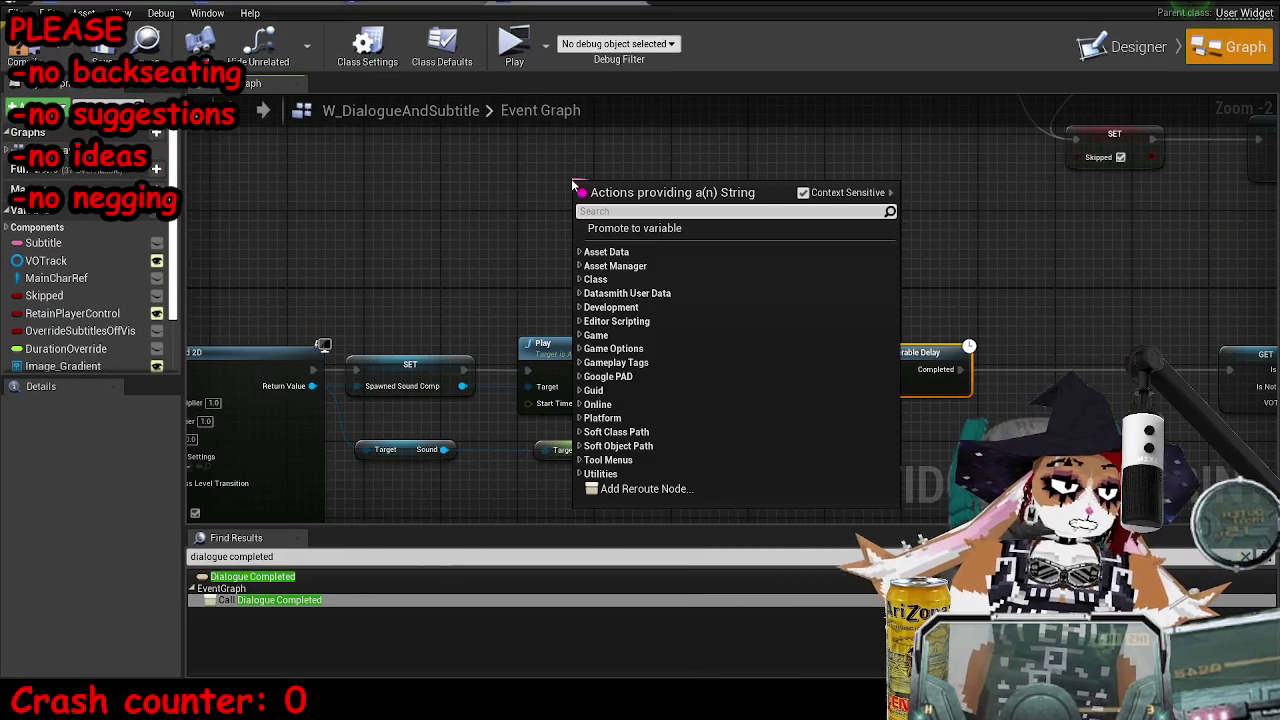
- Feed Print String an Append of the sound's display name, 'duration' and its Duration, then play-test
text(append str)
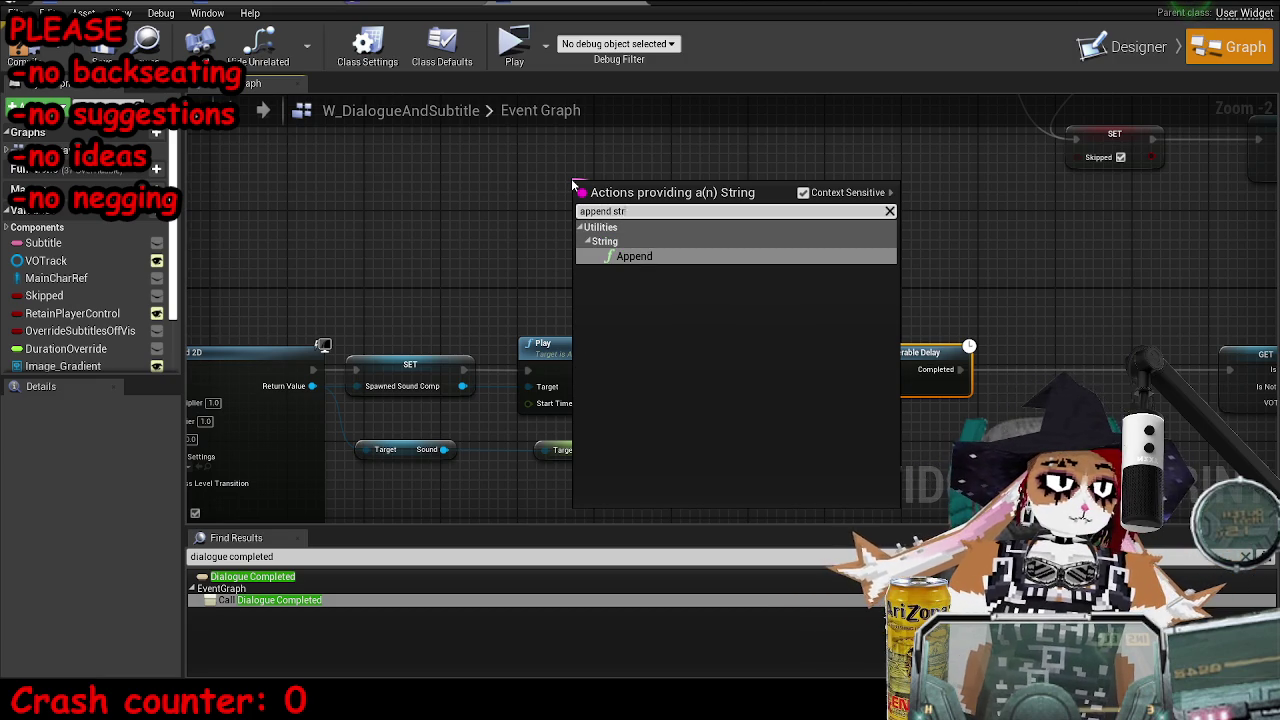
key(Return)
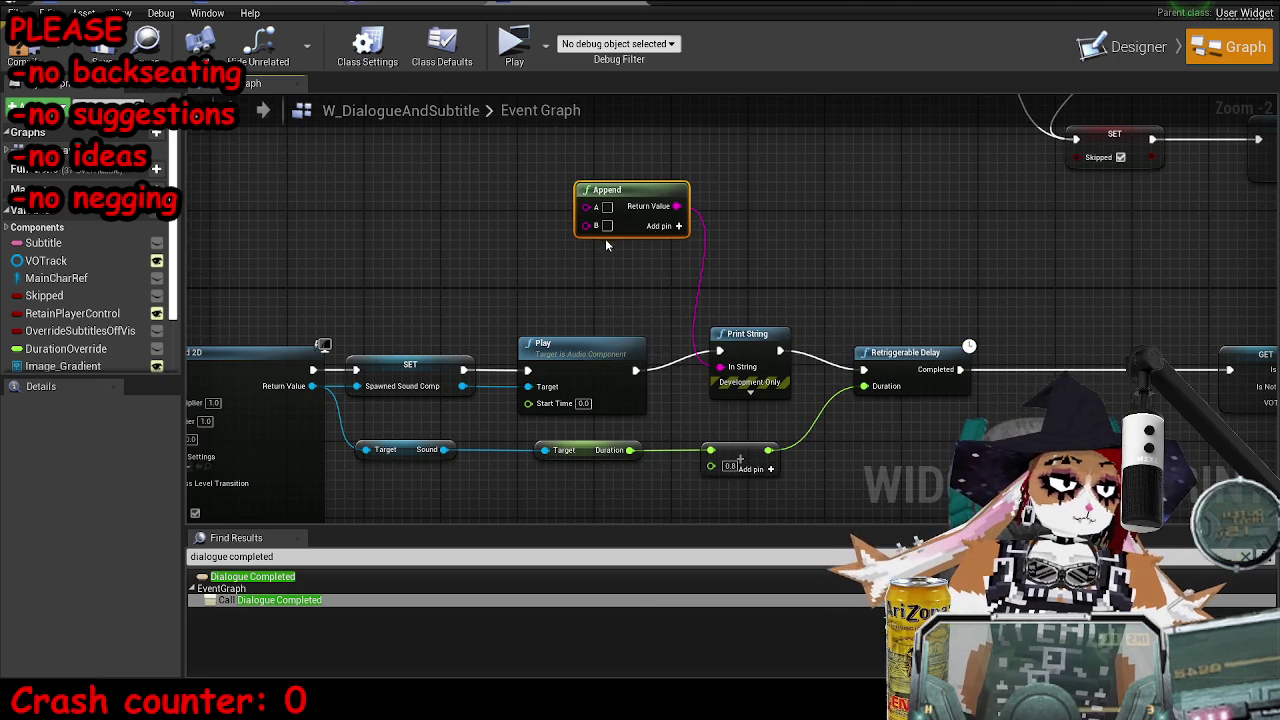
click(671, 228)
mouse_move(443, 449)
mouse_down()
mouse_move(575, 204)
mouse_move(588, 207)
mouse_up()
drag(520, 312, 308, 191)
text(duration)
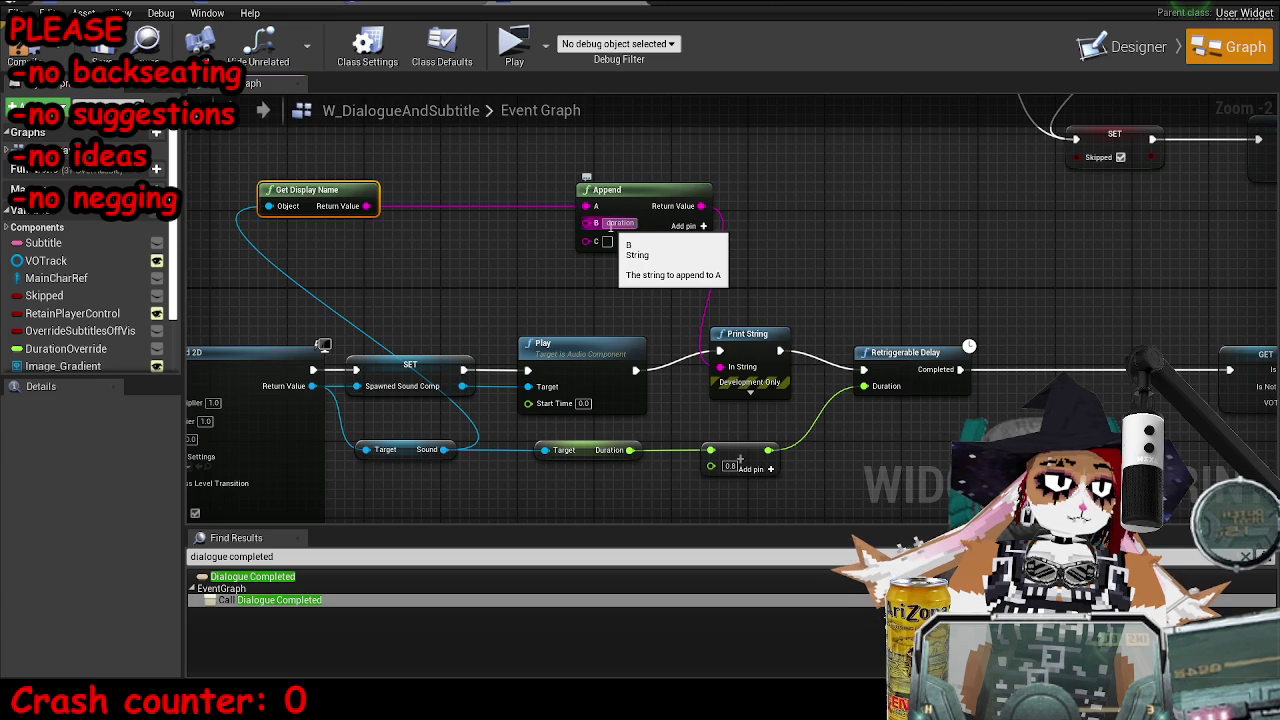
drag(632, 449, 586, 241)
click(750, 391)
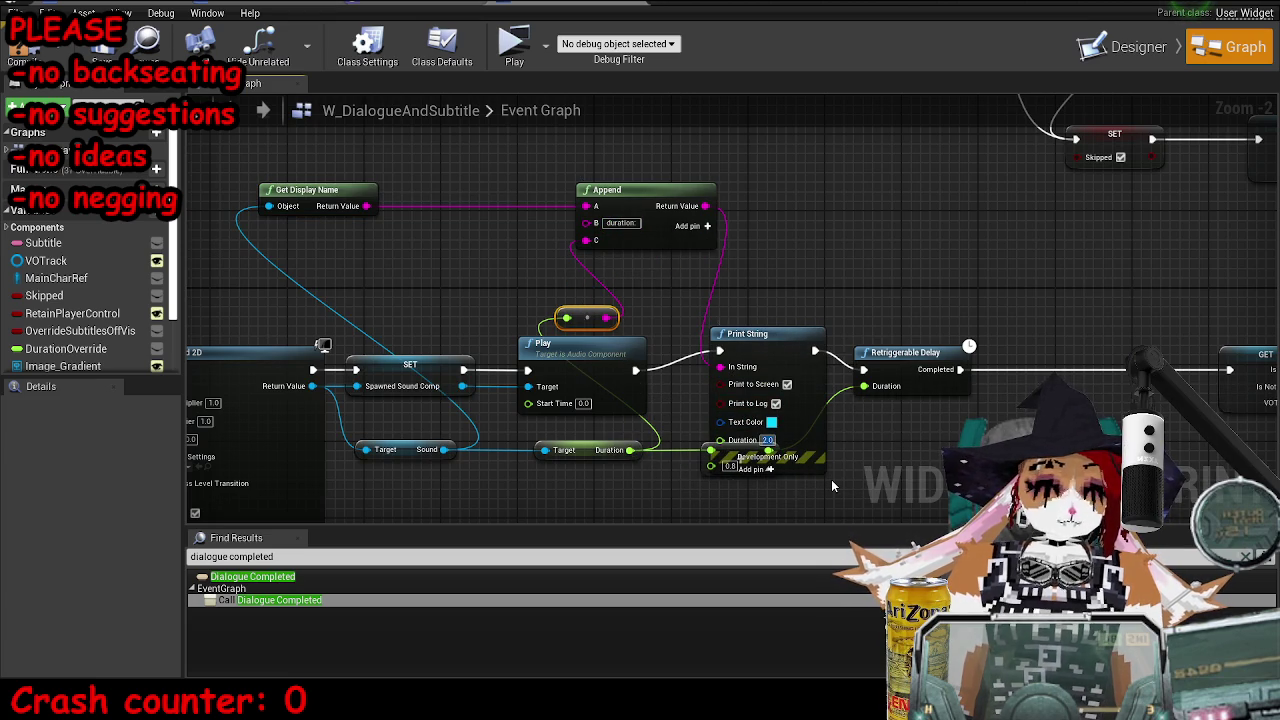
click(767, 472)
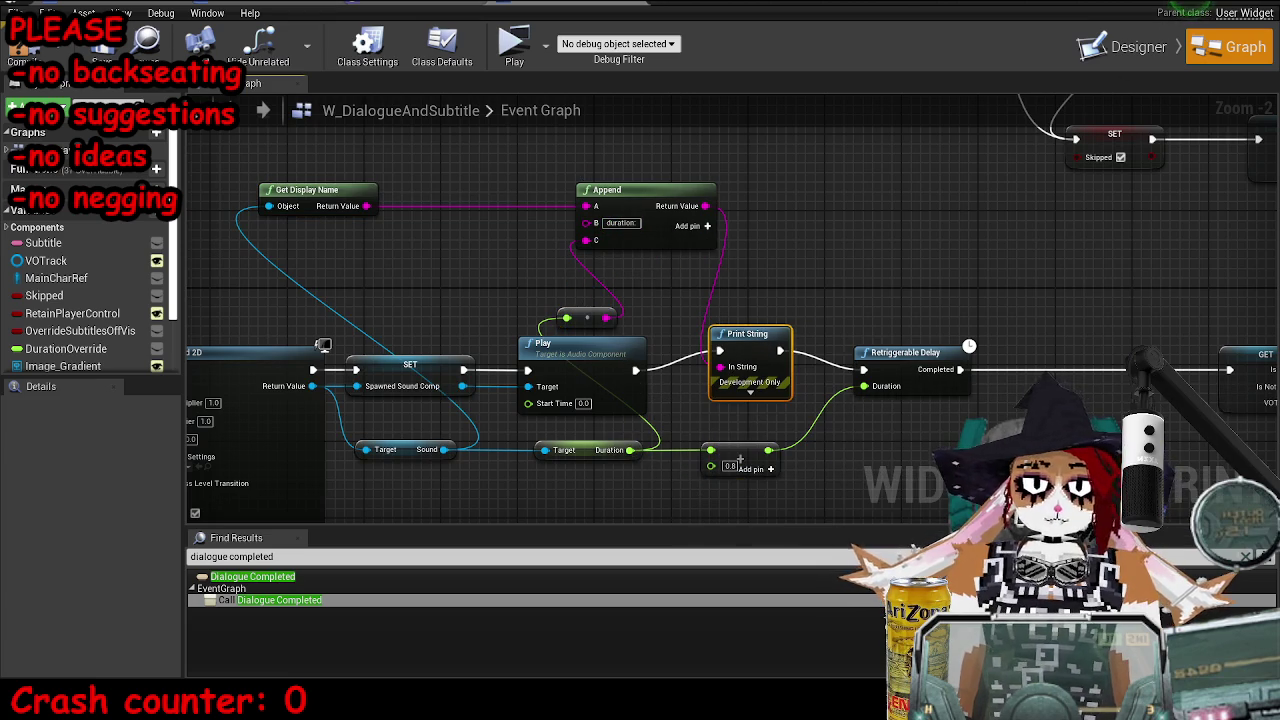
key(alt+Tab)
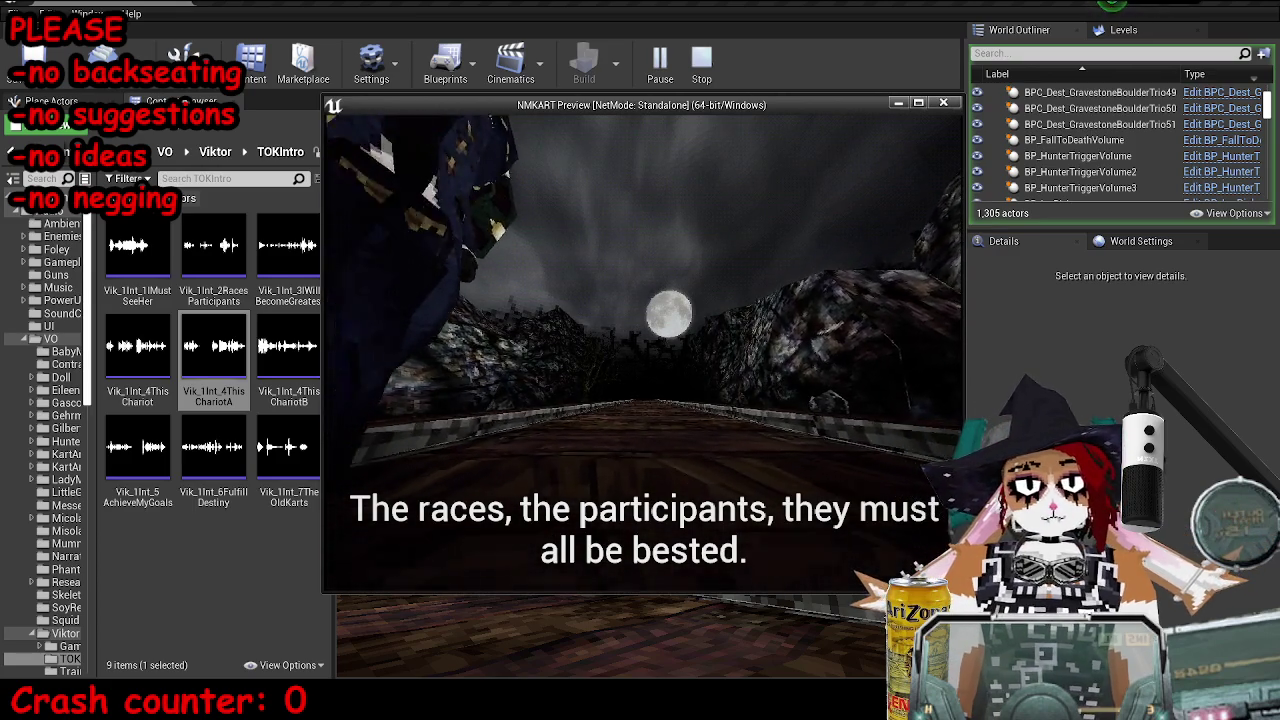
- Stop the preview and paste the printed-durations screenshot (ChariotA 3.375937) into Paint to review
key(Escape)
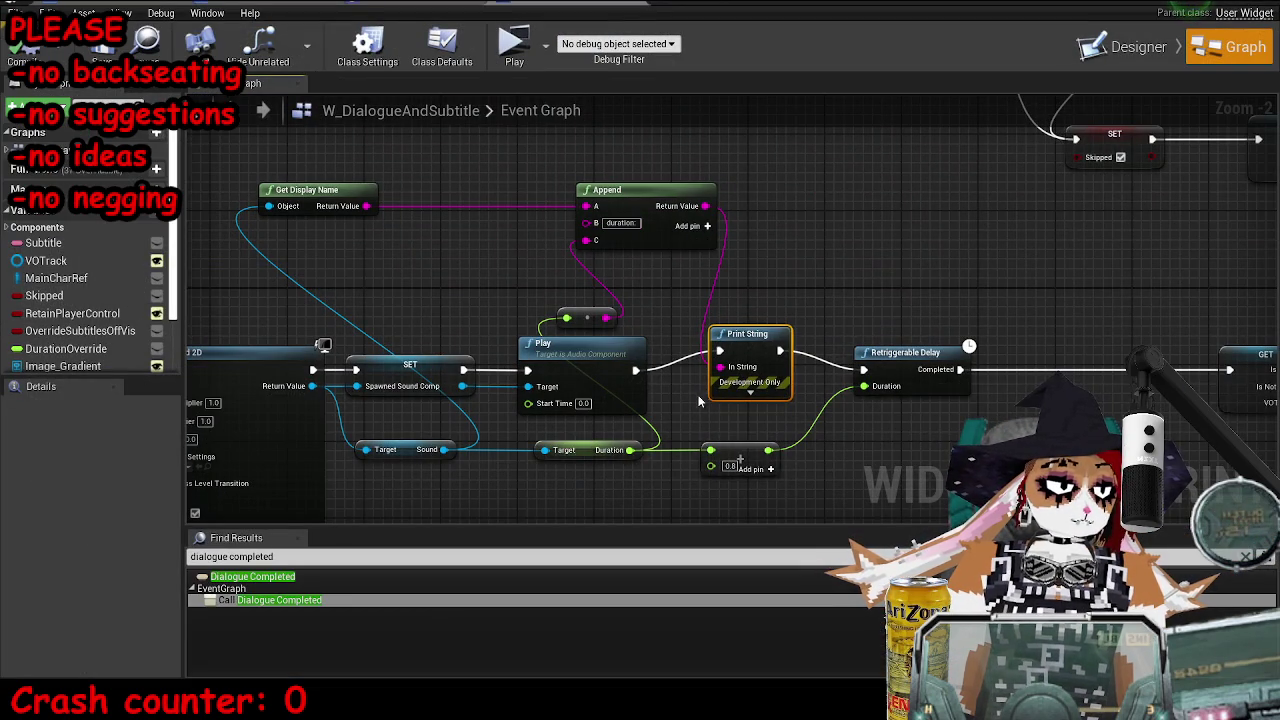
click(748, 391)
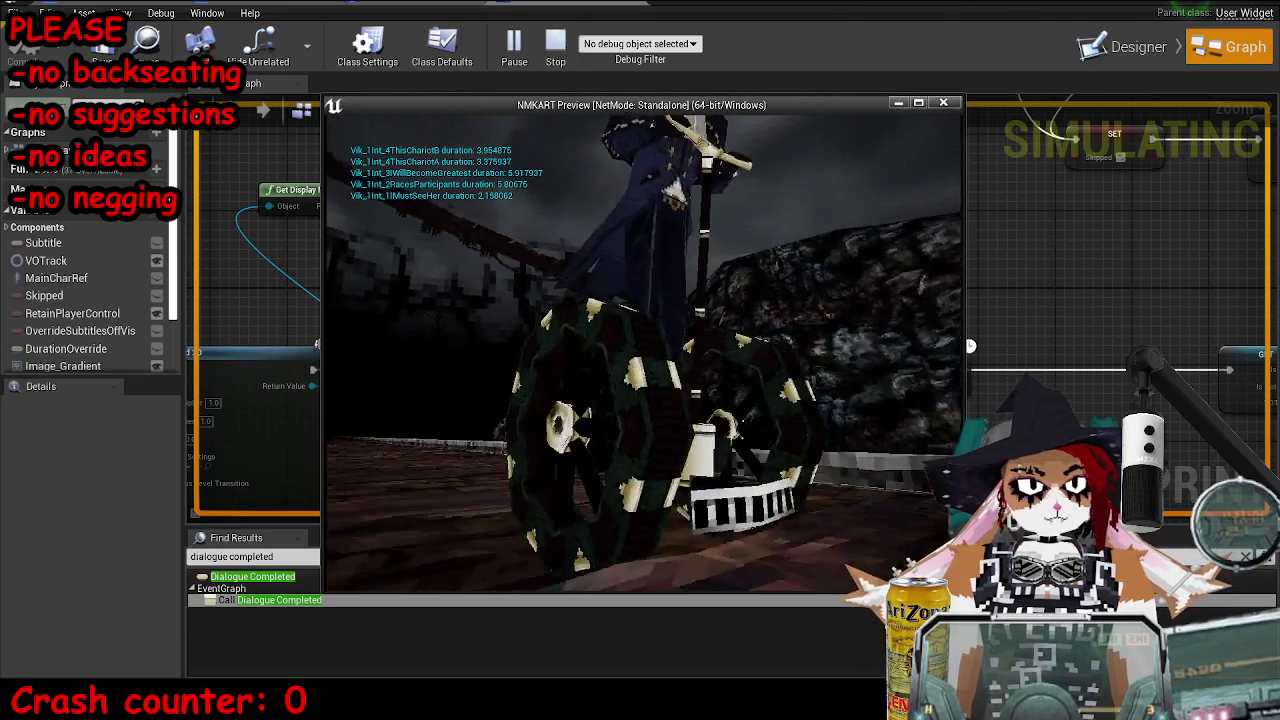
key(super)
text(paint)
key(Return)
key(ctrl+v)
ctrl+scroll(654, 267, up, 4)
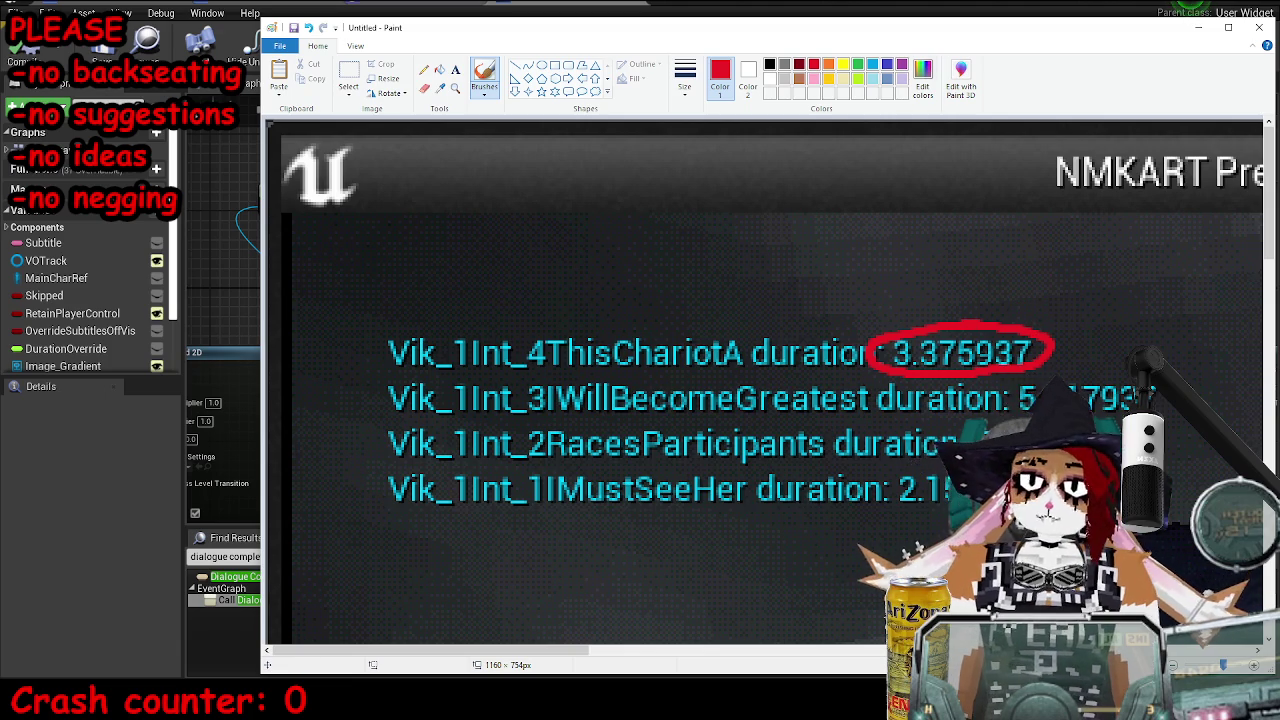
key(alt+Tab)
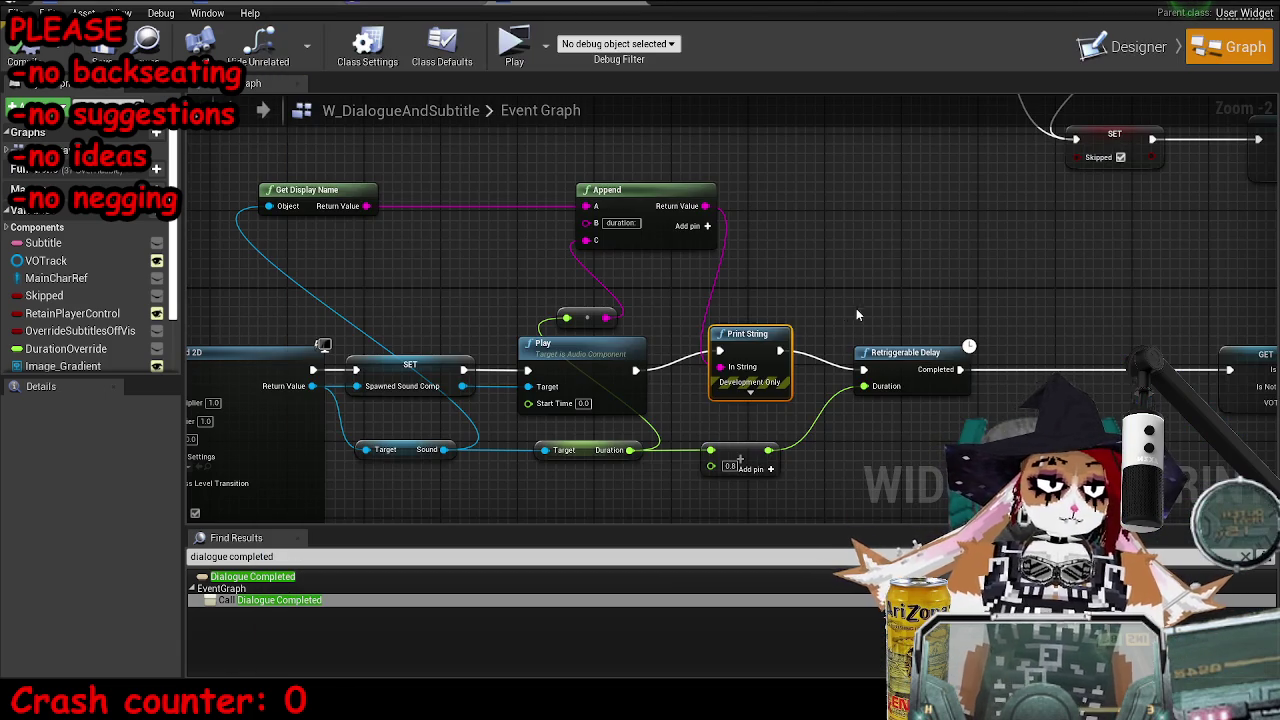
- Feed the duration +0.8 into Append C via a float-to-string node, labelled 'duration +0.8:'
drag(856, 315, 703, 320)
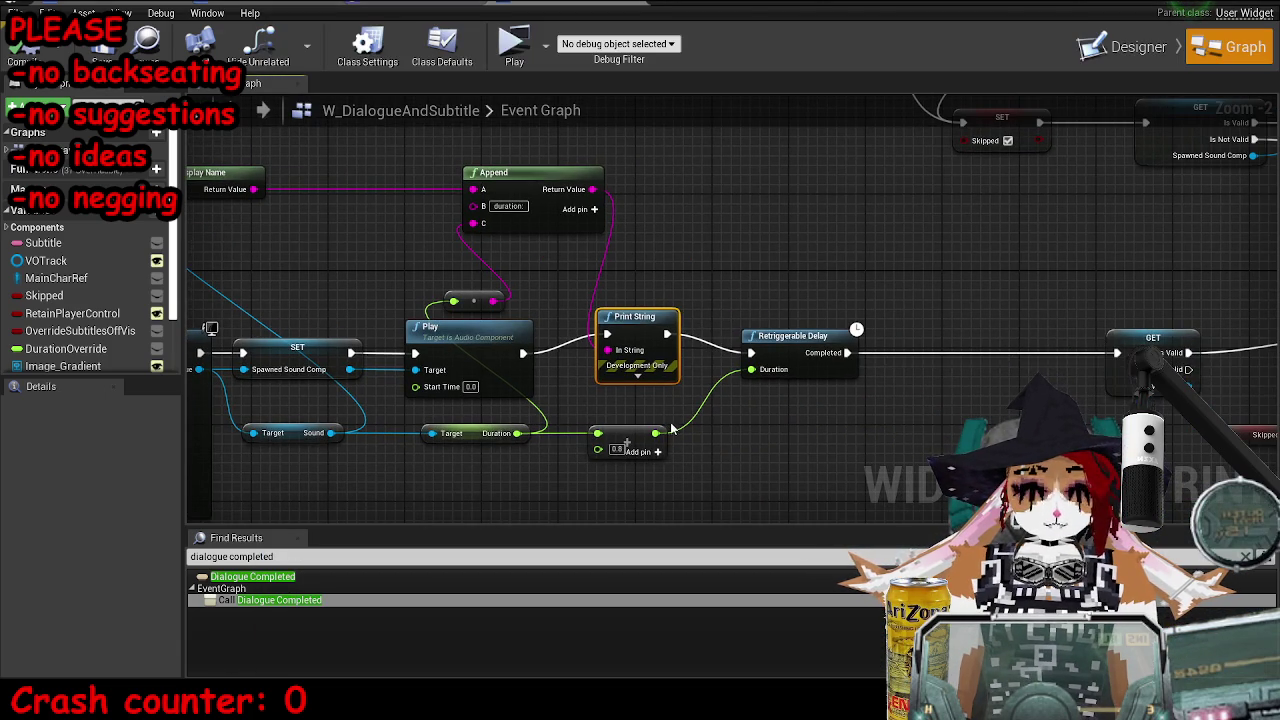
drag(658, 435, 547, 255)
drag(481, 225, 481, 225)
scroll(563, 236, up, 2)
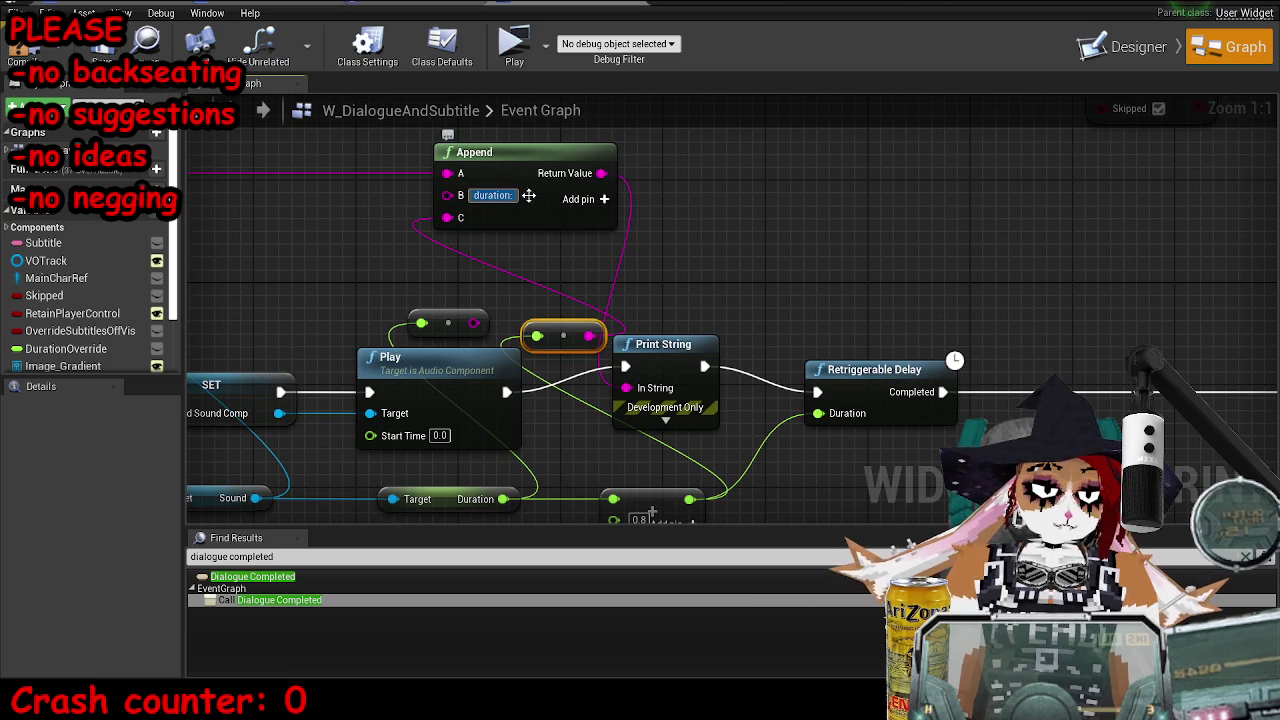
text(:)
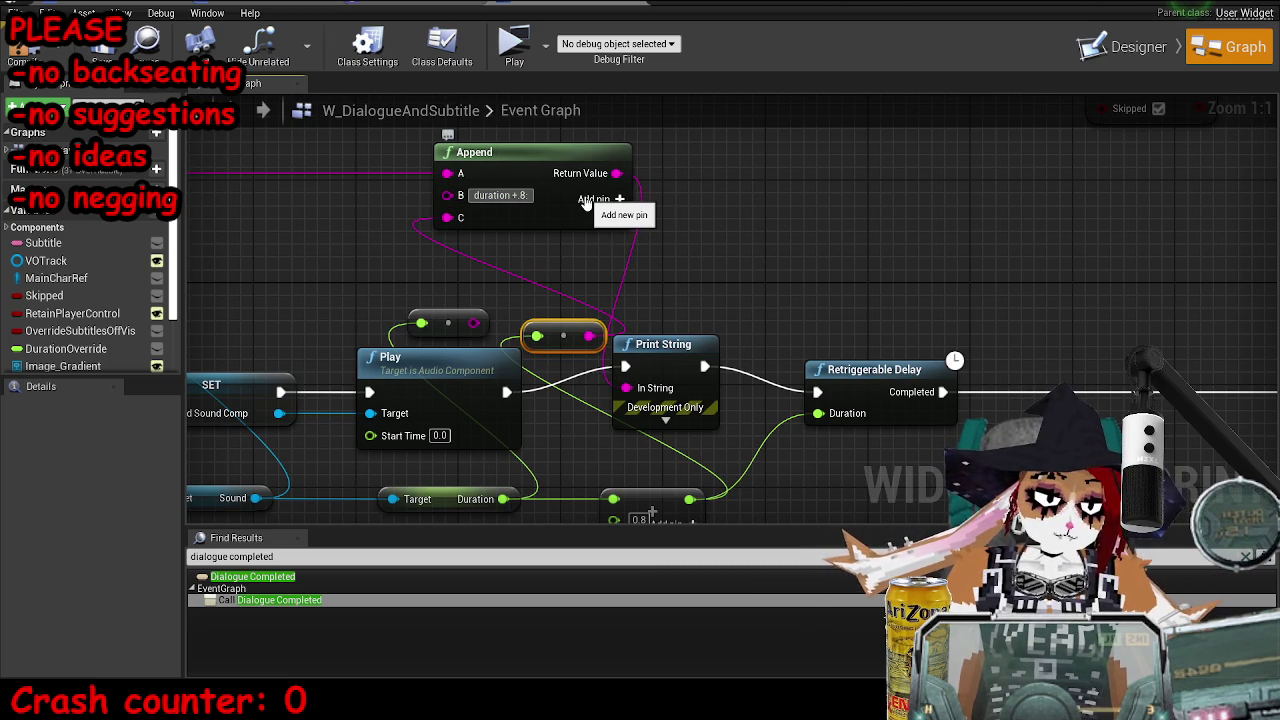
click(560, 335)
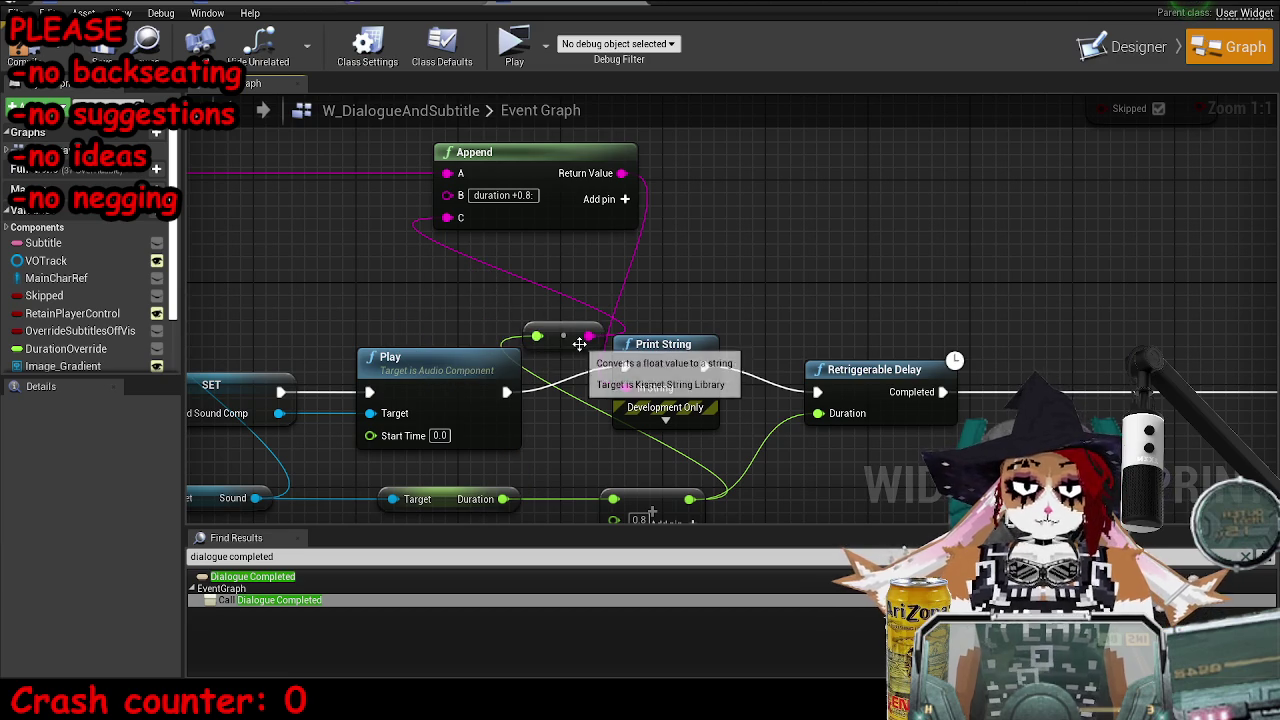
drag(564, 335, 368, 260)
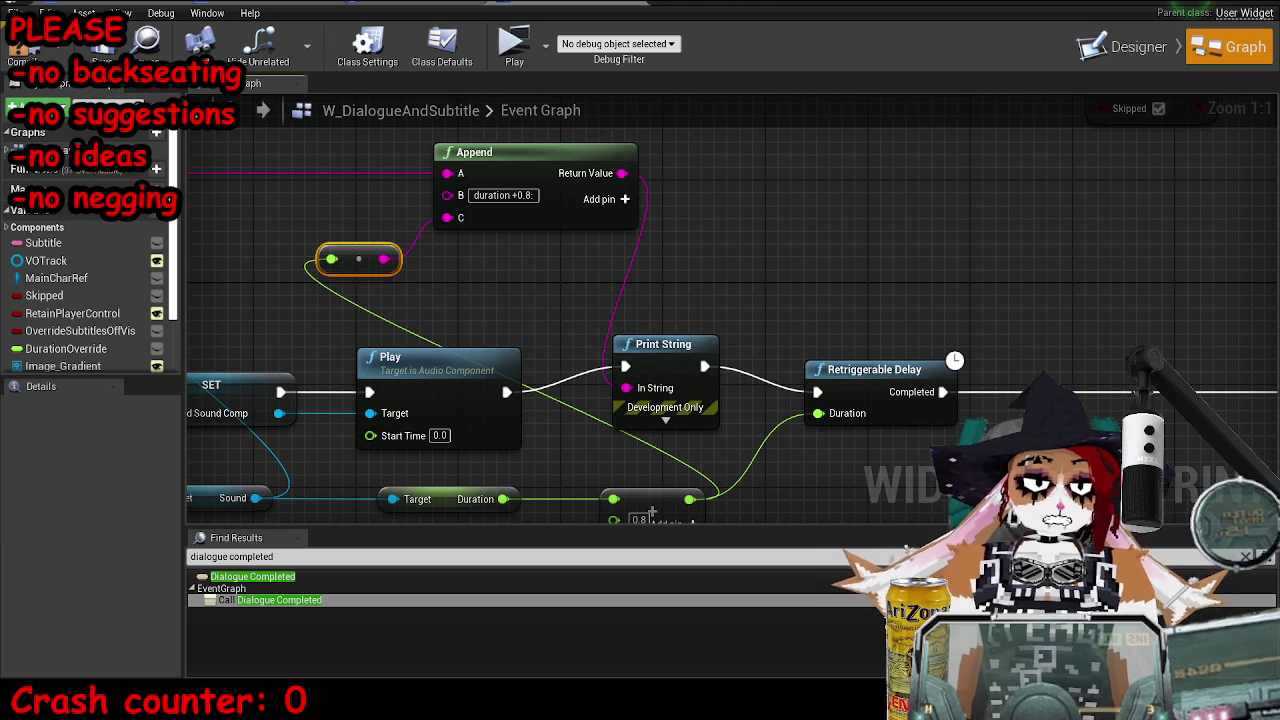
- Save the MP_OldKartsTutorial map and return to the level editor
key(ctrl+s)
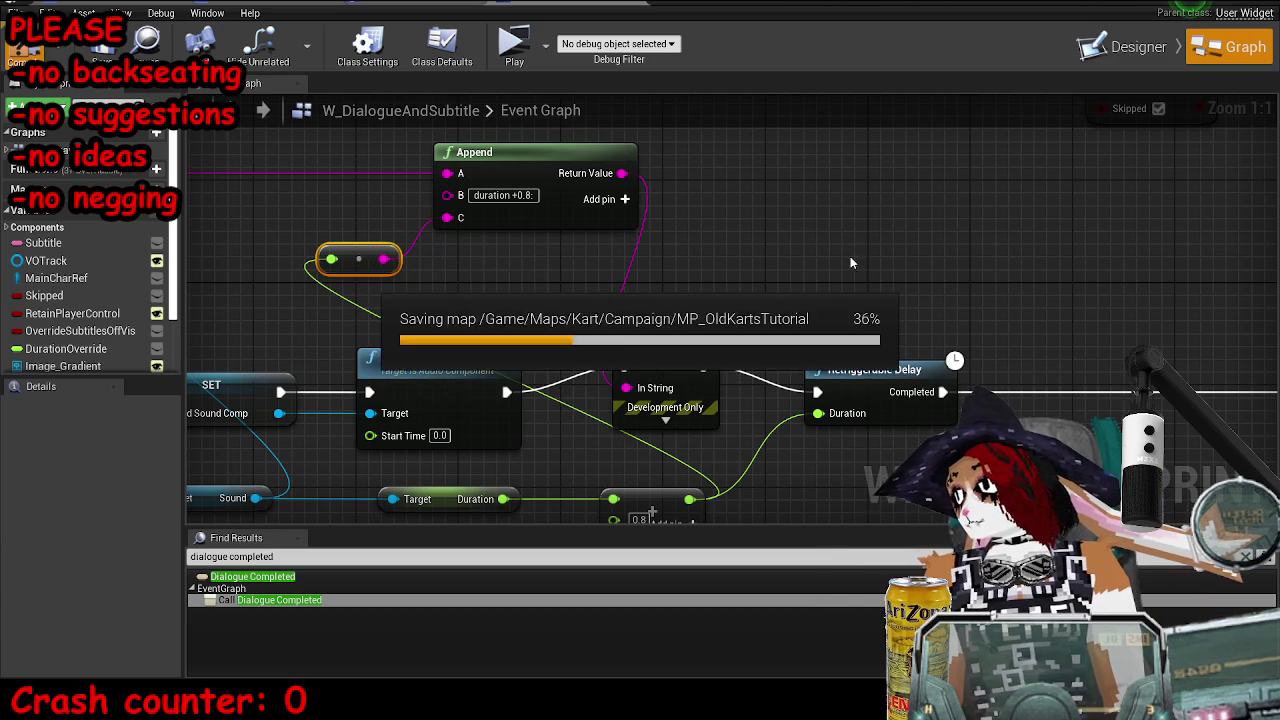
click(855, 247)
key(alt+Tab)
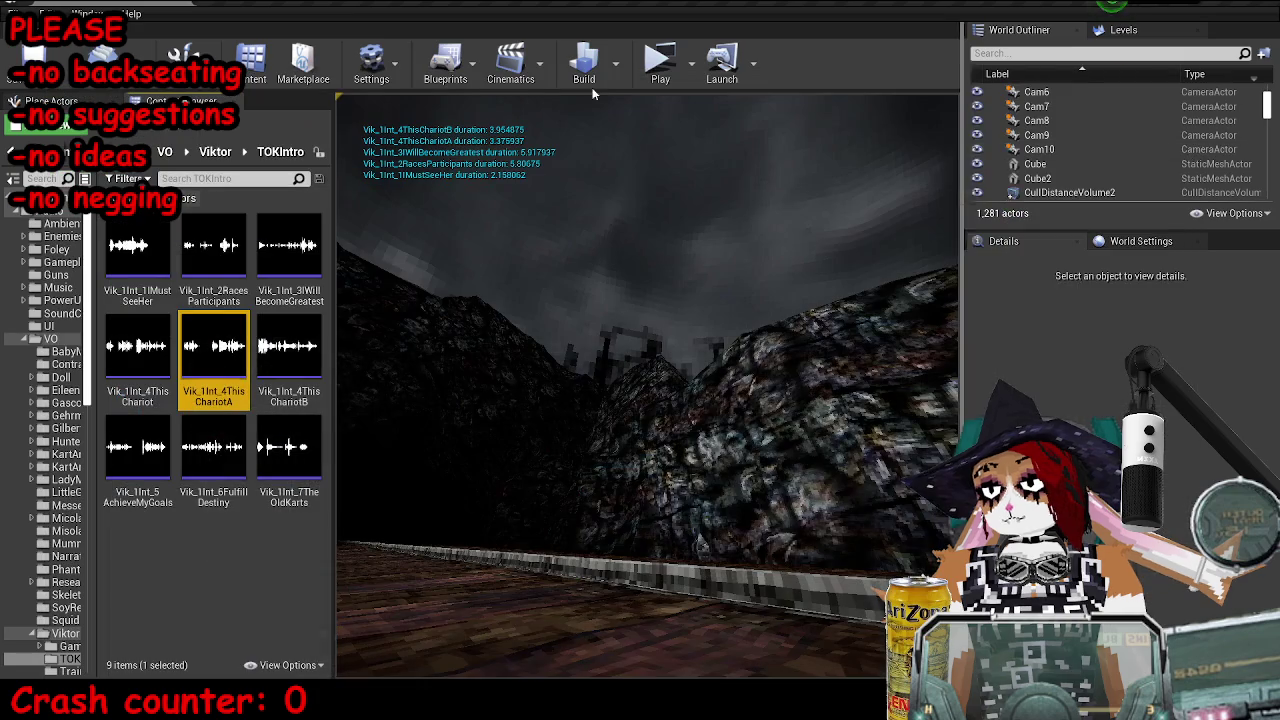
- Play-test the intro lines, then paste the duration printout screenshot into Paint
click(660, 60)
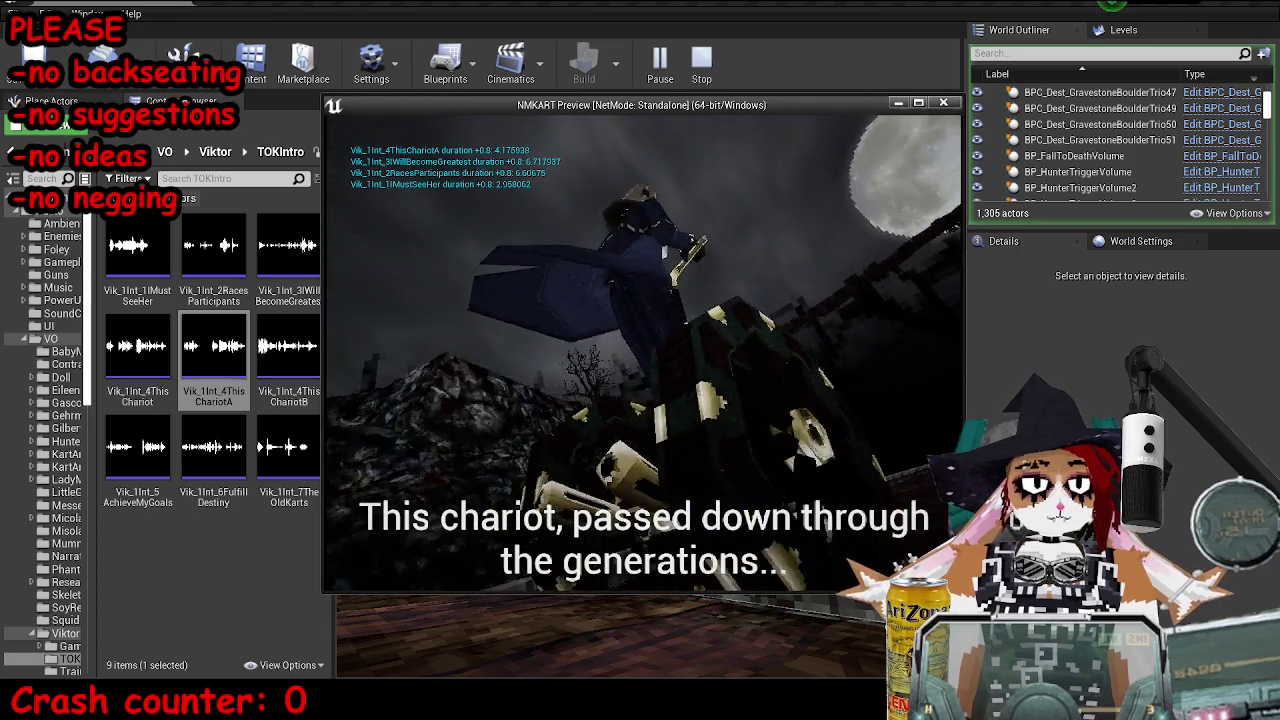
key(Escape)
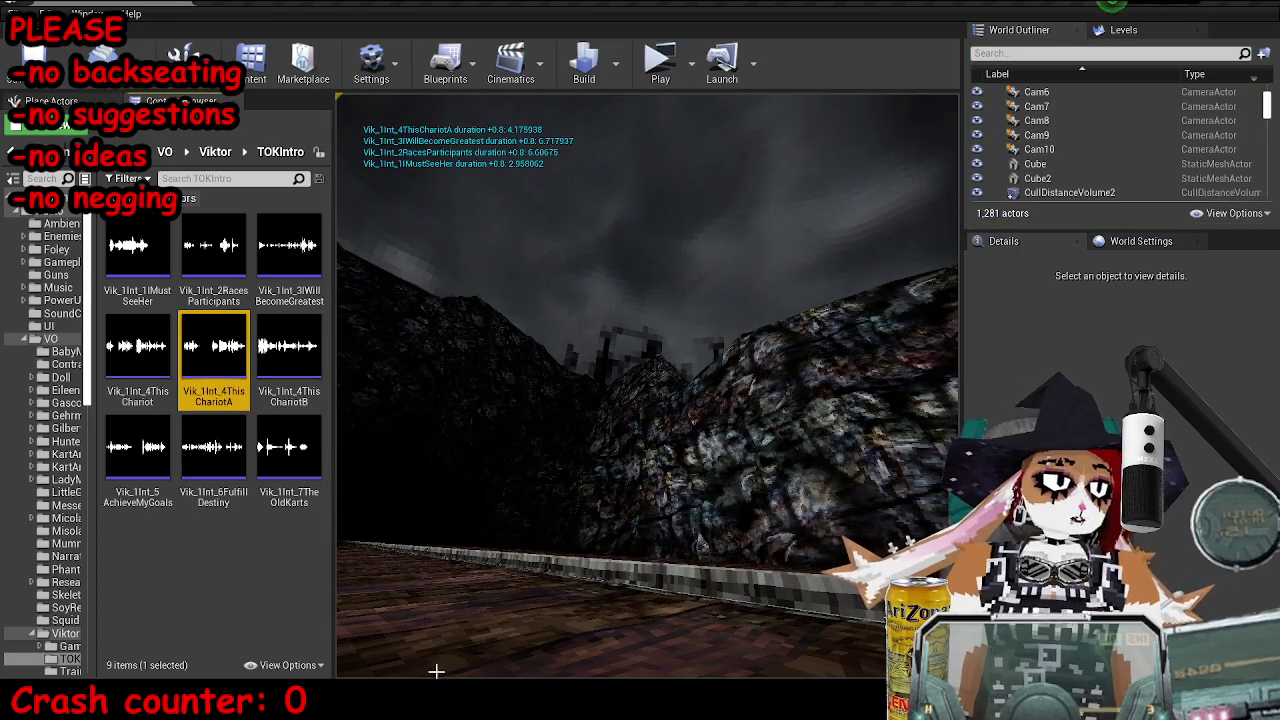
key(alt+Tab)
key(ctrl+v)
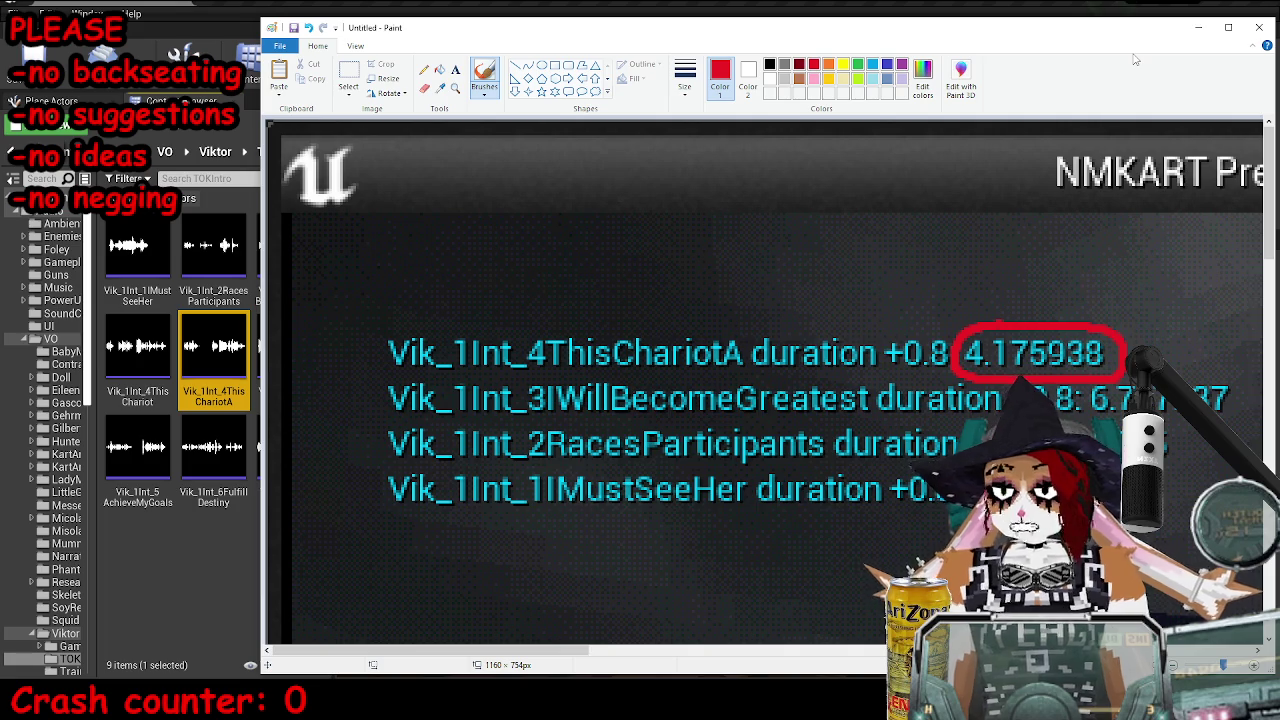
- Maximize Paint and trim the blank white strip off the pasted screenshot
drag(1132, 45, 1005, 45)
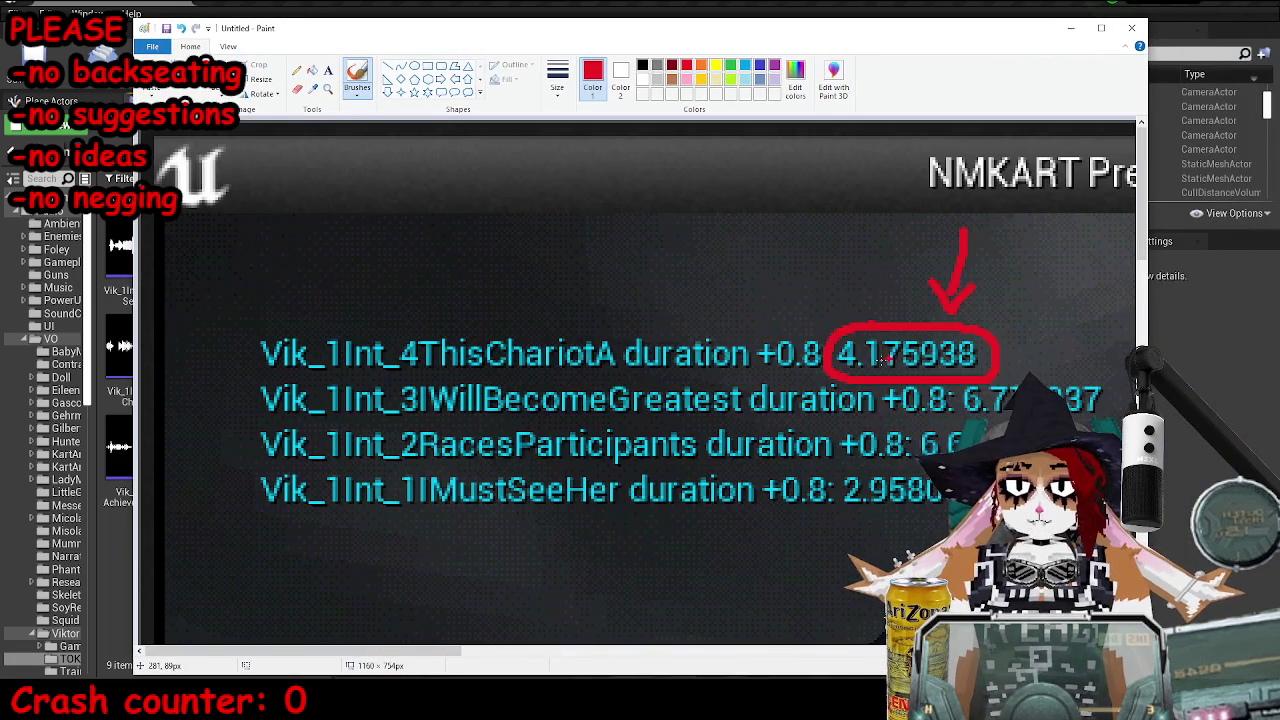
click(1101, 33)
scroll(477, 363, down, 3)
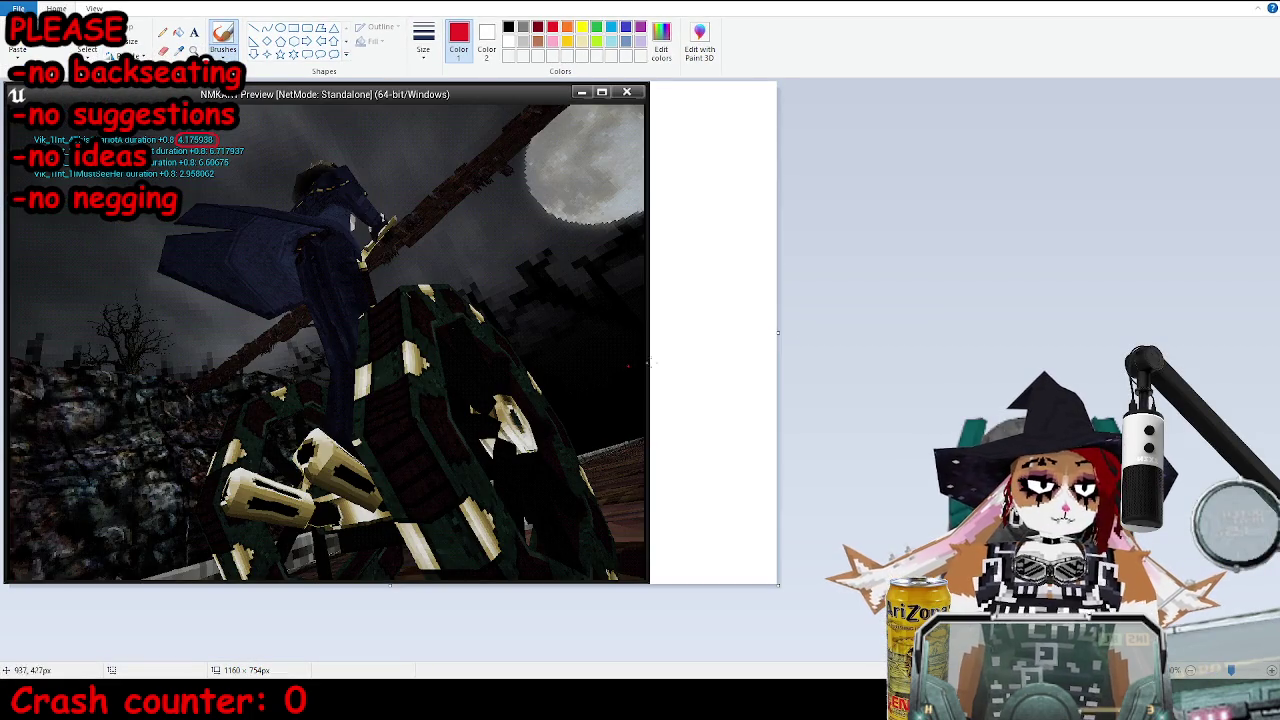
drag(655, 357, 652, 357)
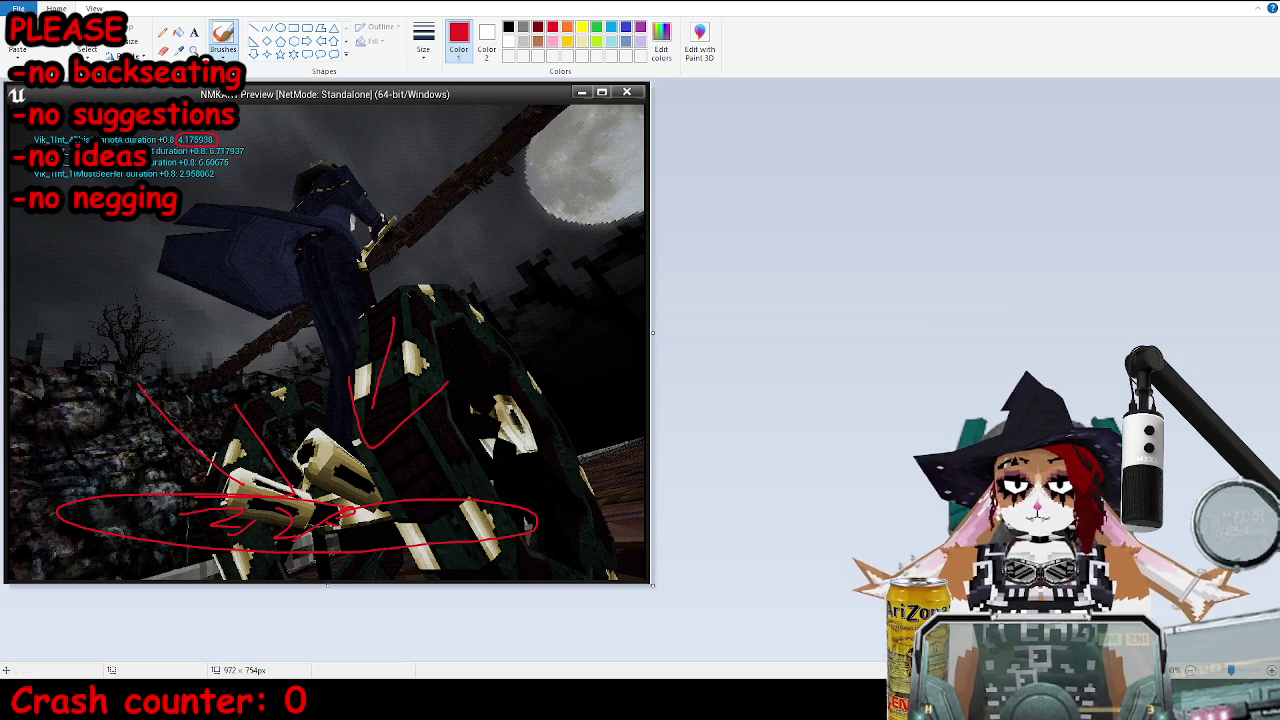
- Close Paint without saving and return to the W_DialogueAndSubtitle print nodes
key(alt+F4)
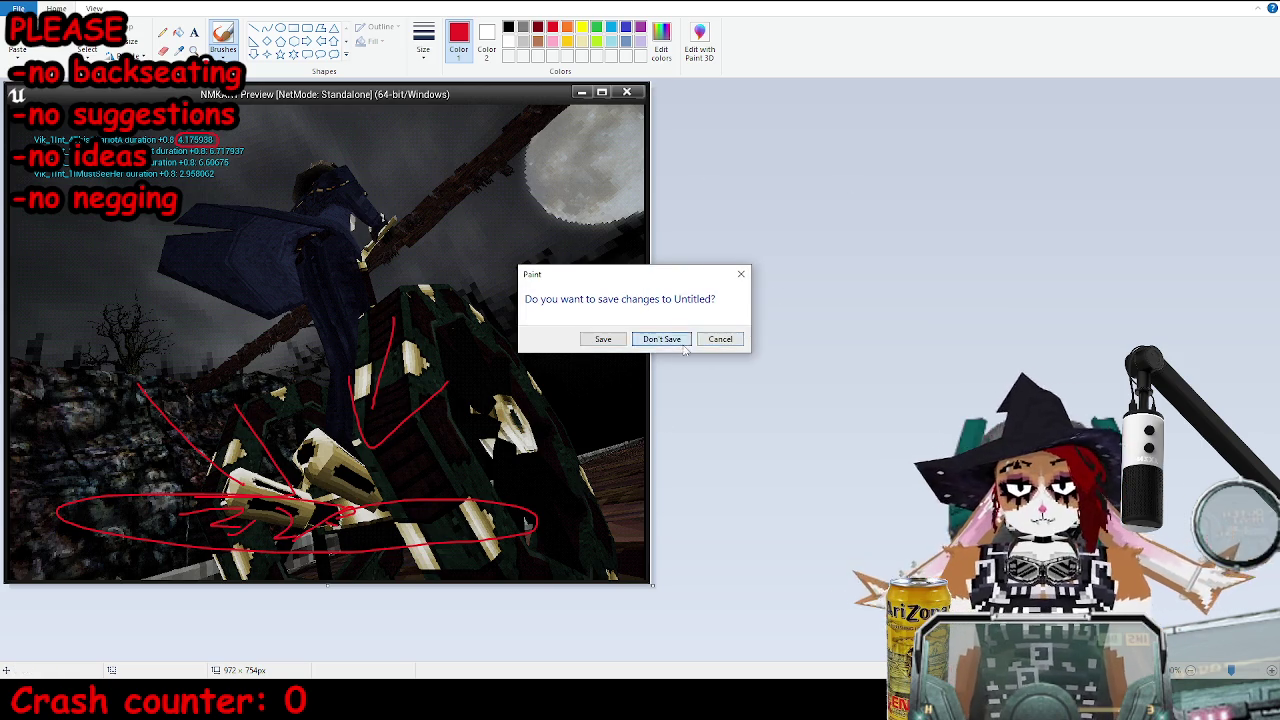
click(660, 337)
key(alt+Tab)
mouse_move(725, 455)
mouse_down()
mouse_move(495, 432)
mouse_move(660, 363)
mouse_move(748, 355)
mouse_up()
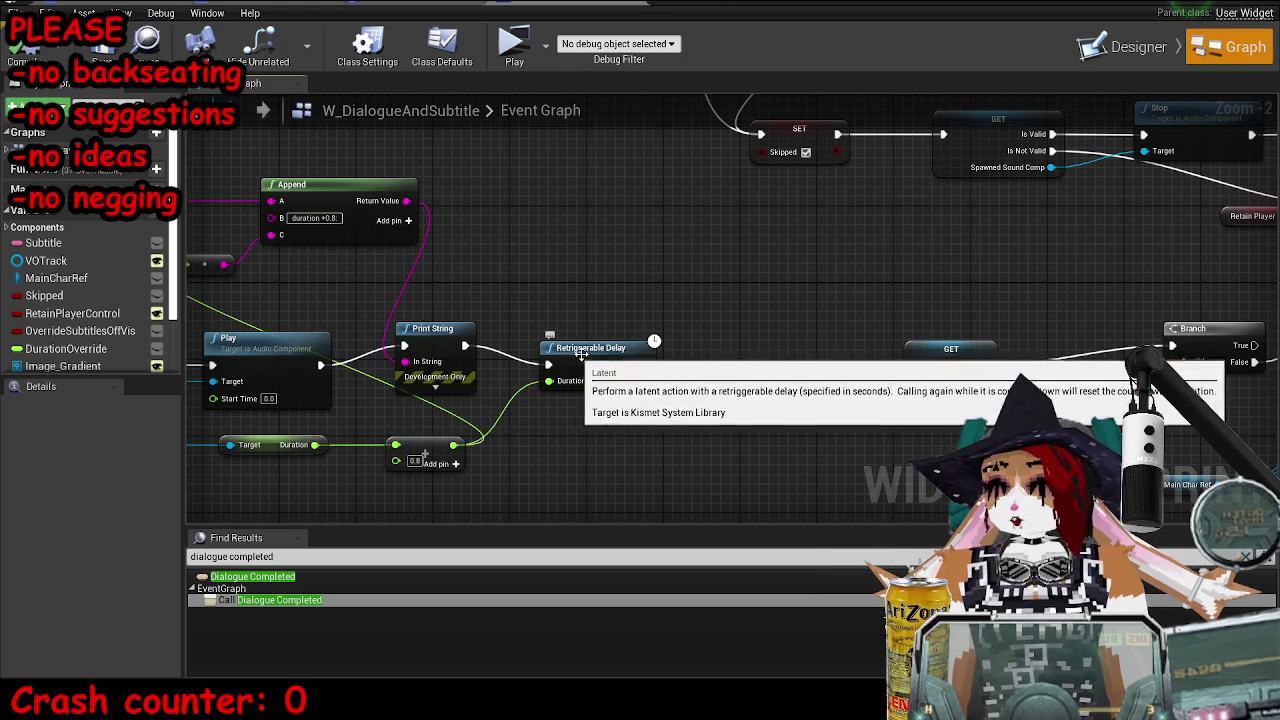
- Reposition the Print String node above the delay chain and run another play-test
drag(345, 365, 550, 366)
mouse_move(450, 338)
mouse_down()
mouse_move(708, 262)
mouse_move(914, 364)
mouse_up()
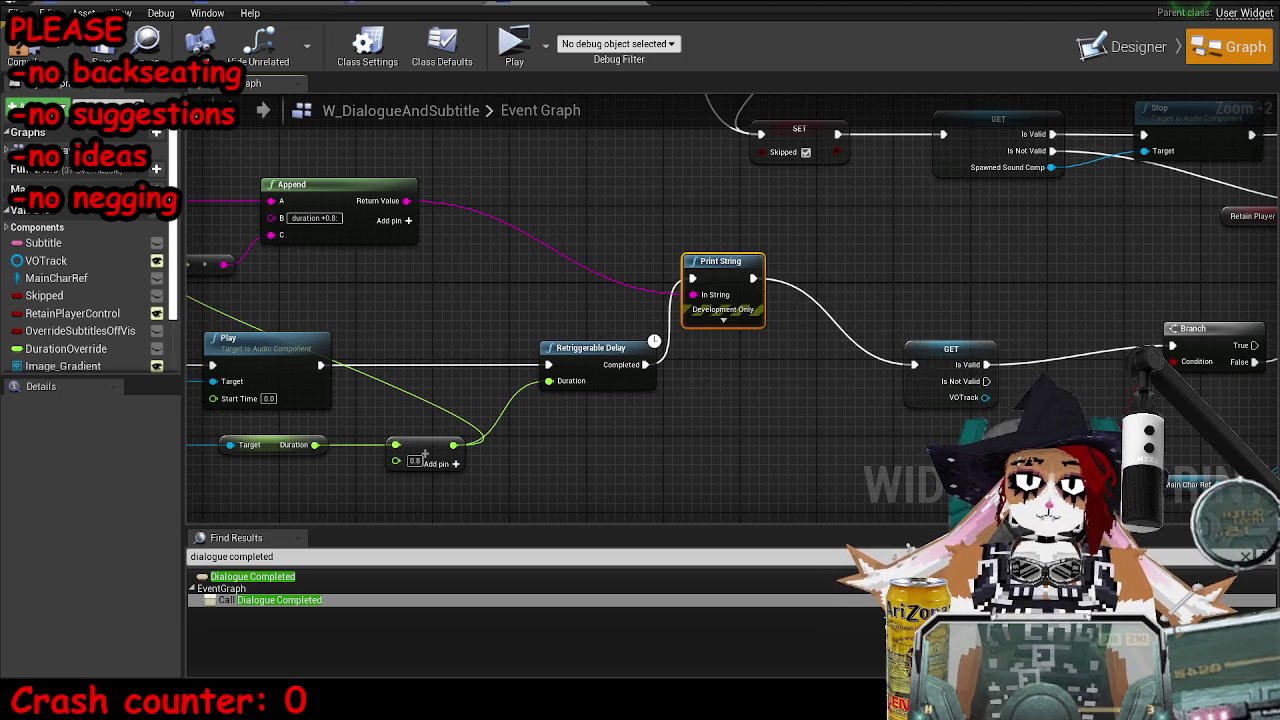
key(alt+Tab)
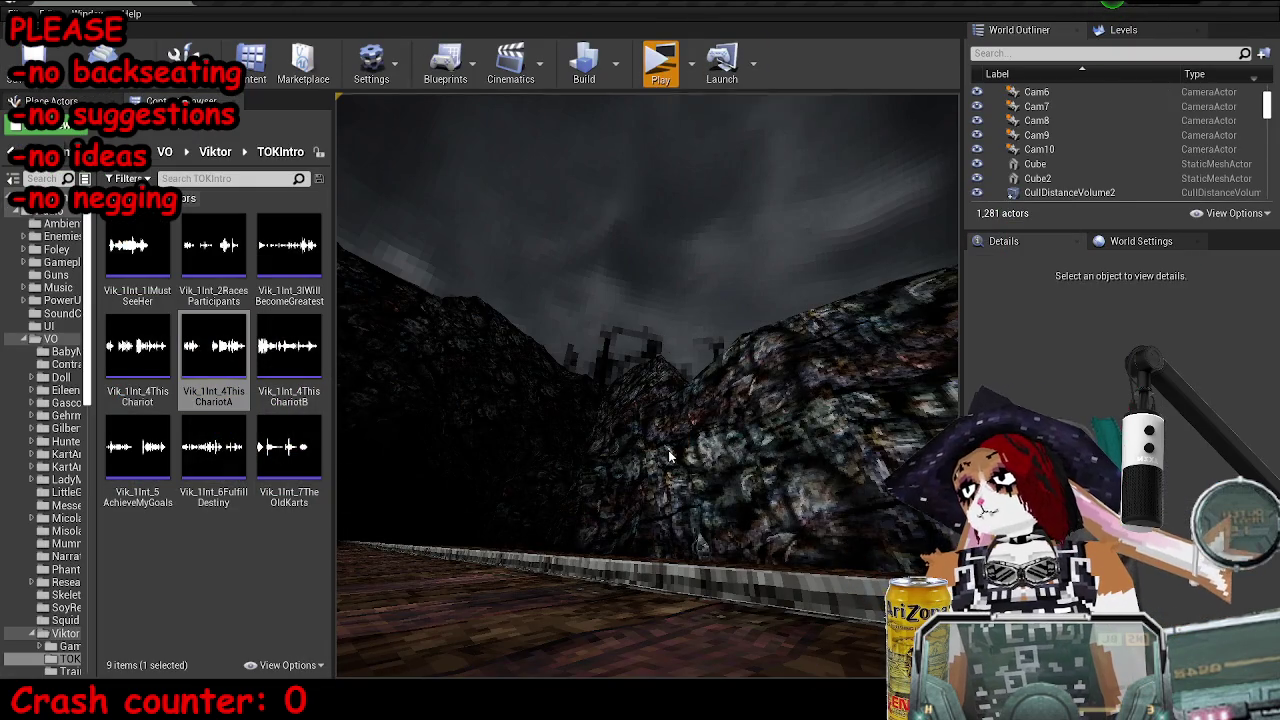
key(alt+p)
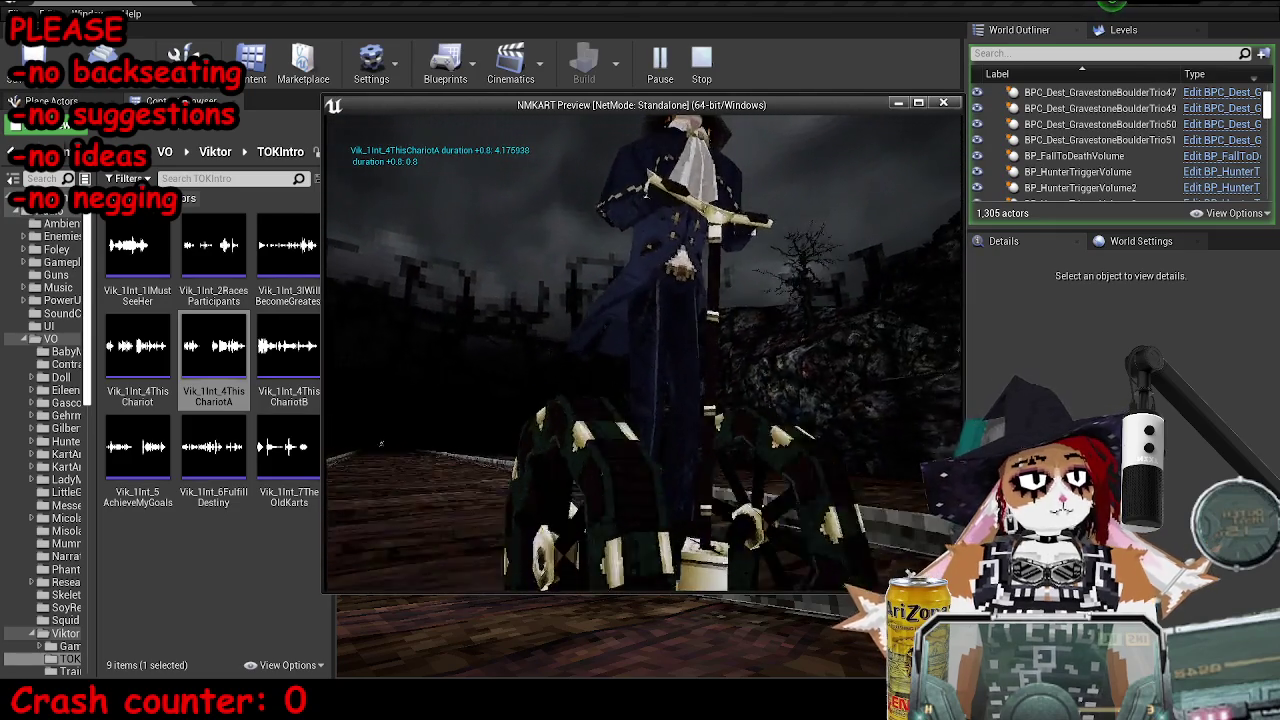
key(Escape)
- Read the enlarged error log, then wire Retriggerable Delay's Completed straight to GET
drag(685, 198, 565, 2)
drag(573, 633, 848, 633)
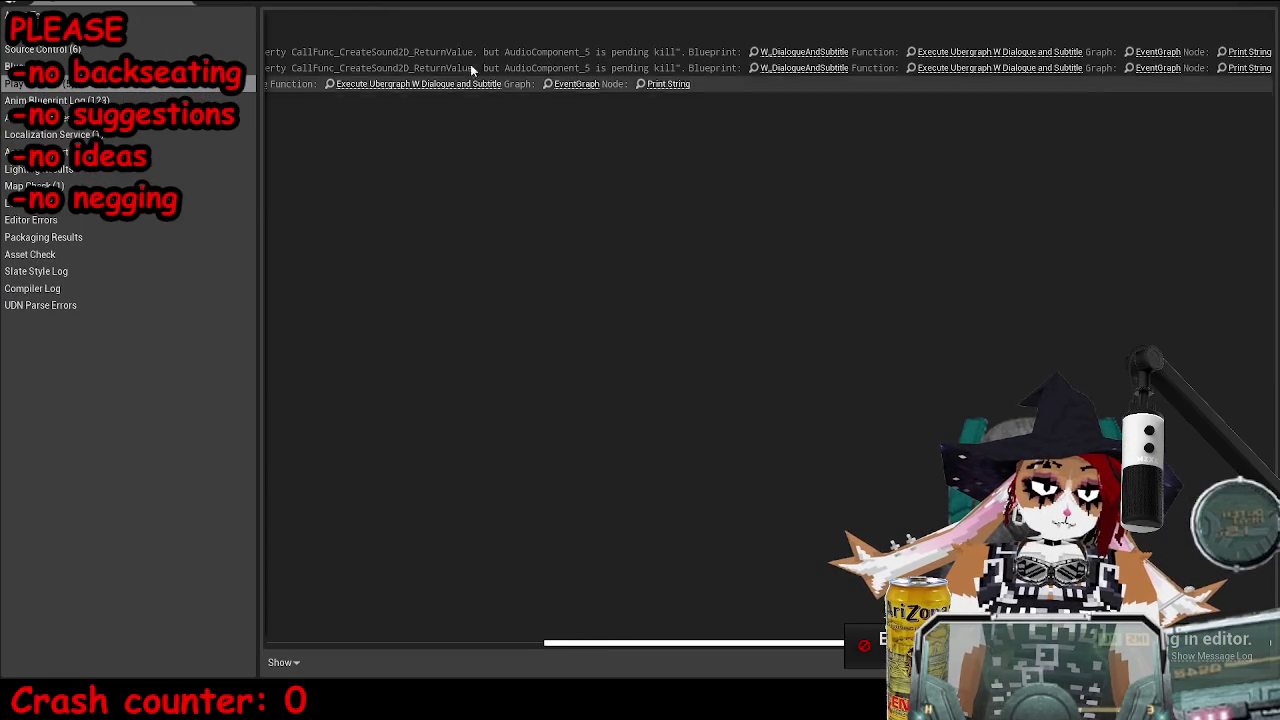
click(375, 672)
click(397, 654)
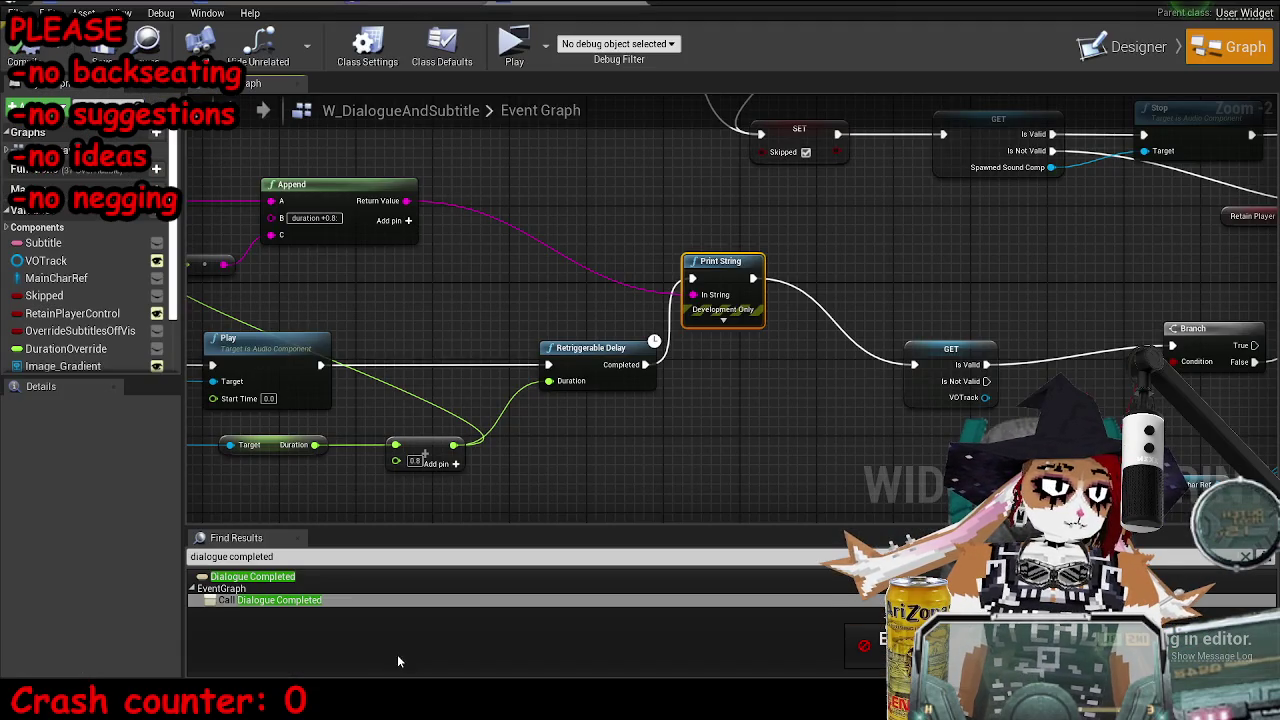
drag(650, 365, 914, 365)
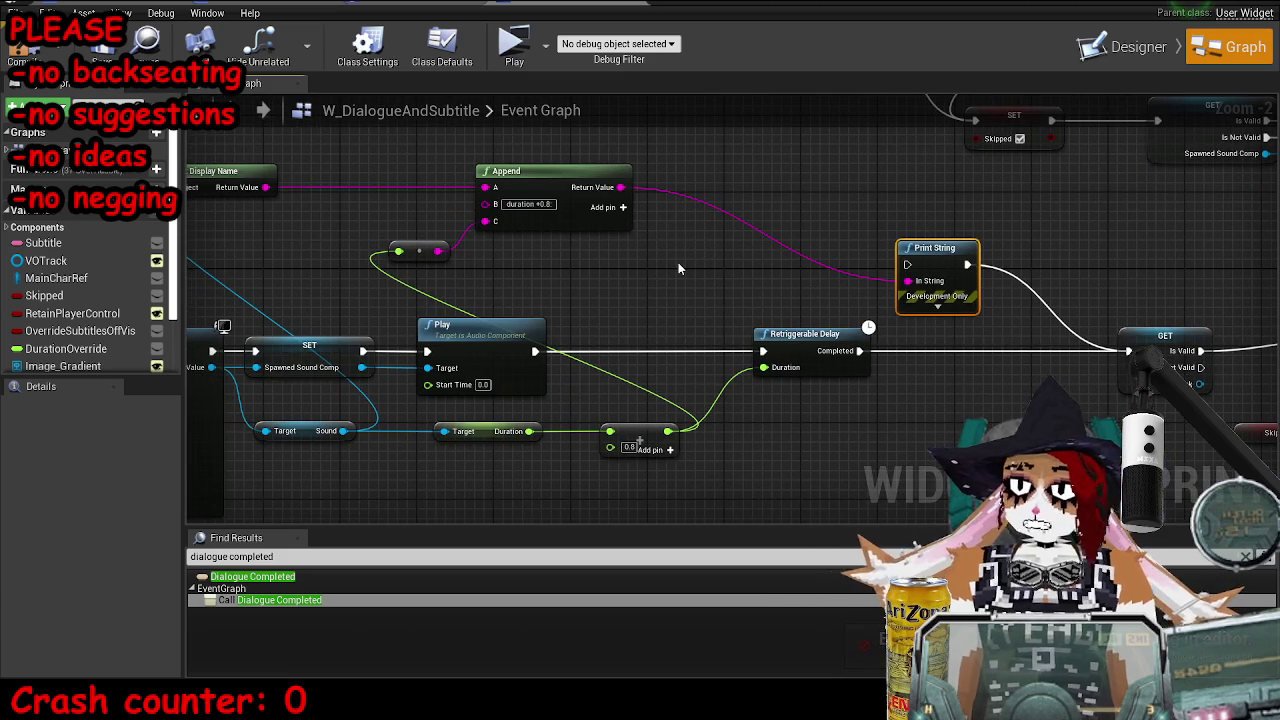
- Inspect the SET node near Create Sound 2D and place a SpawnedSoundComp getter
drag(431, 348, 633, 327)
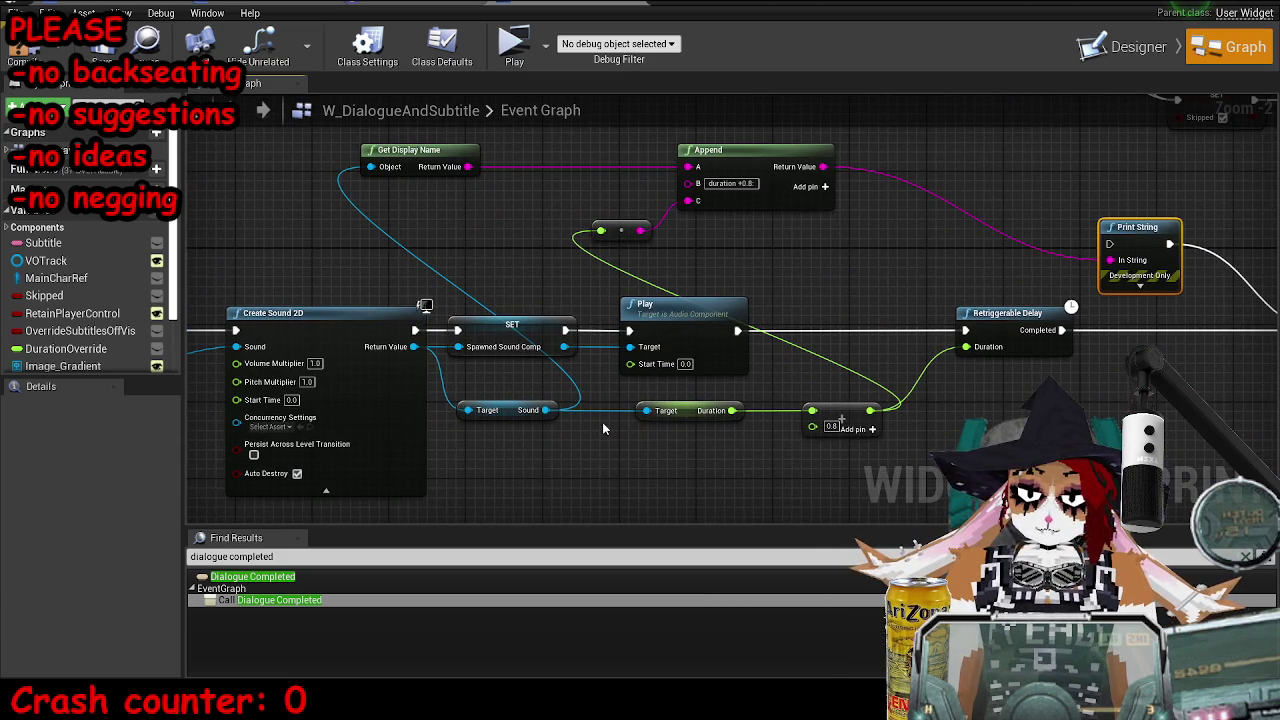
scroll(100, 300, down, 2)
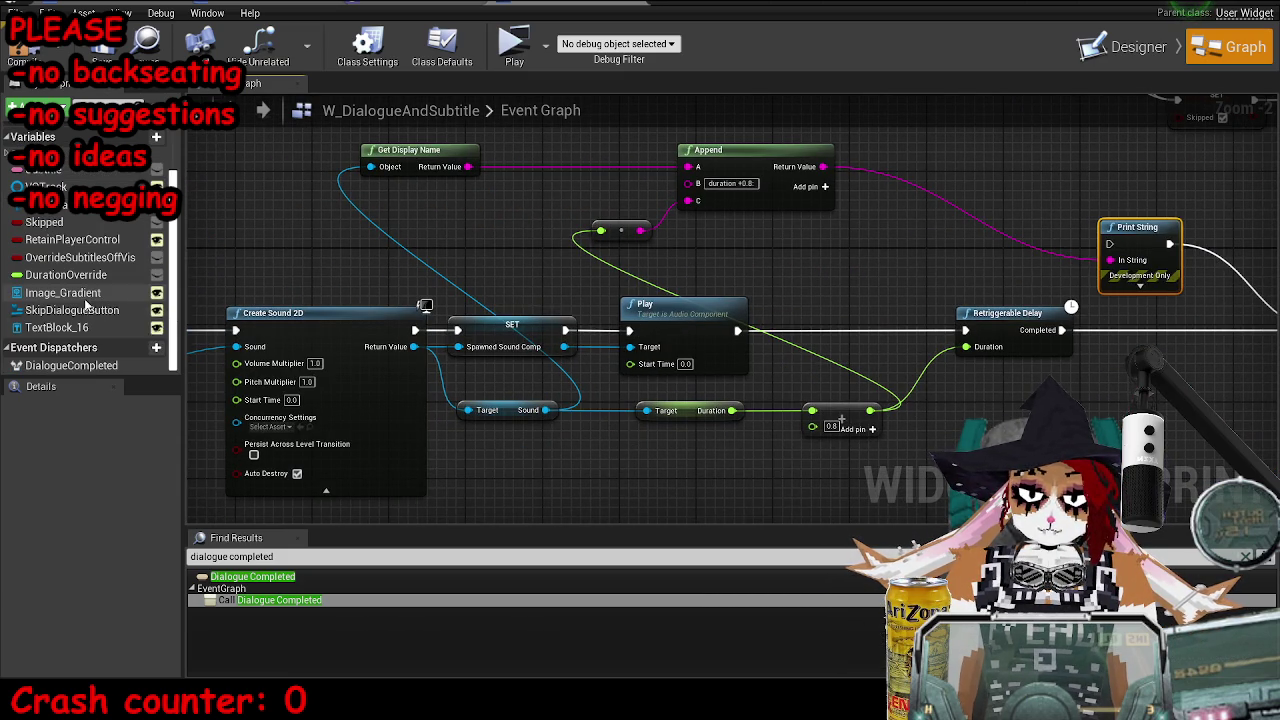
scroll(490, 405, up, 3)
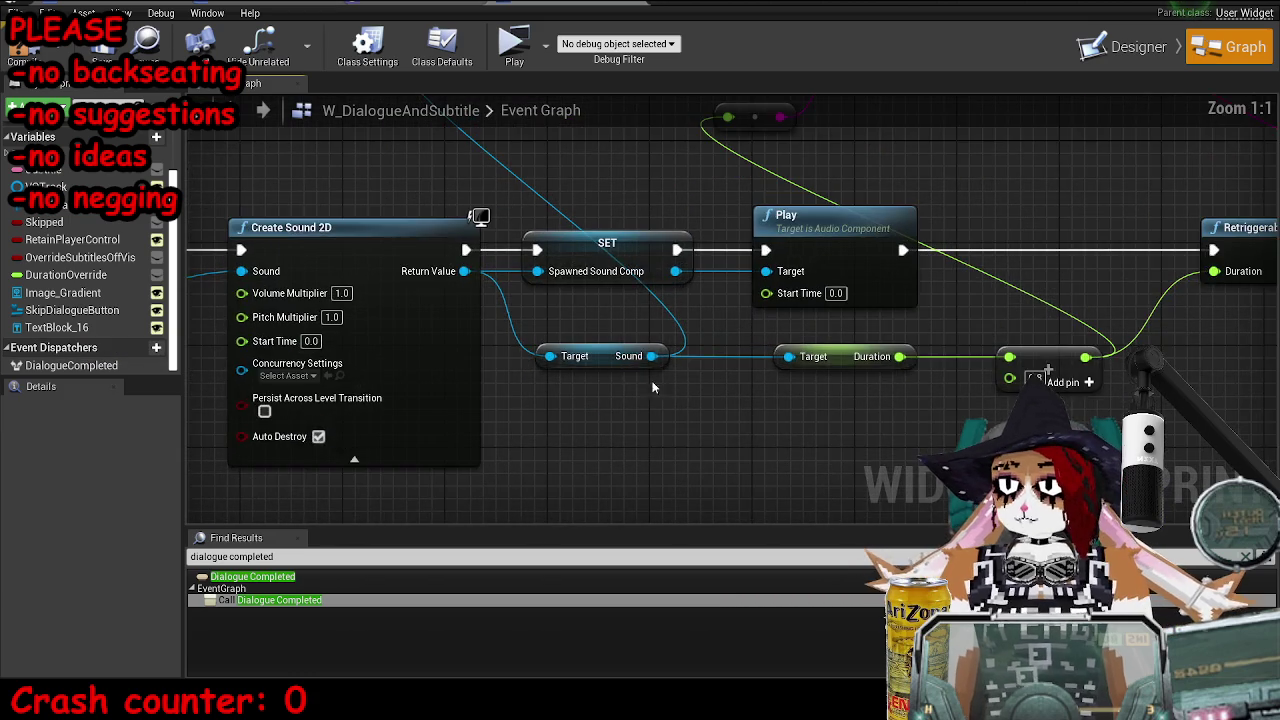
drag(797, 399, 797, 399)
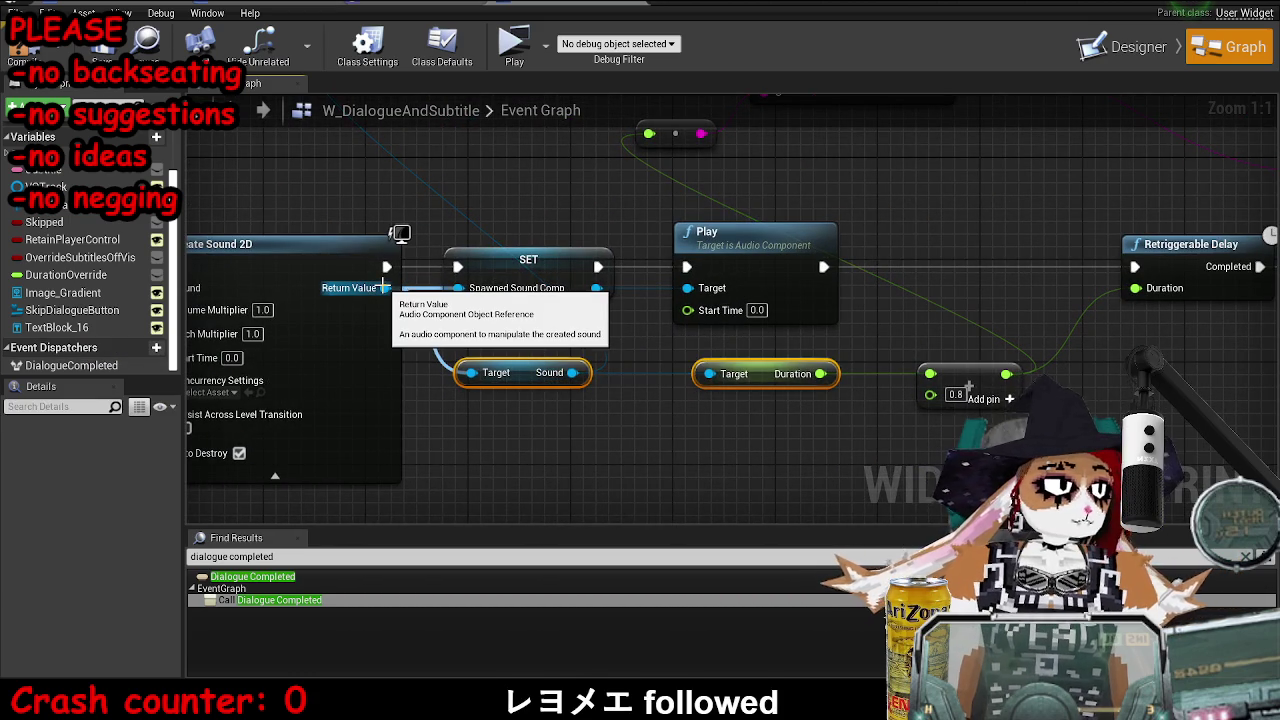
click(548, 270)
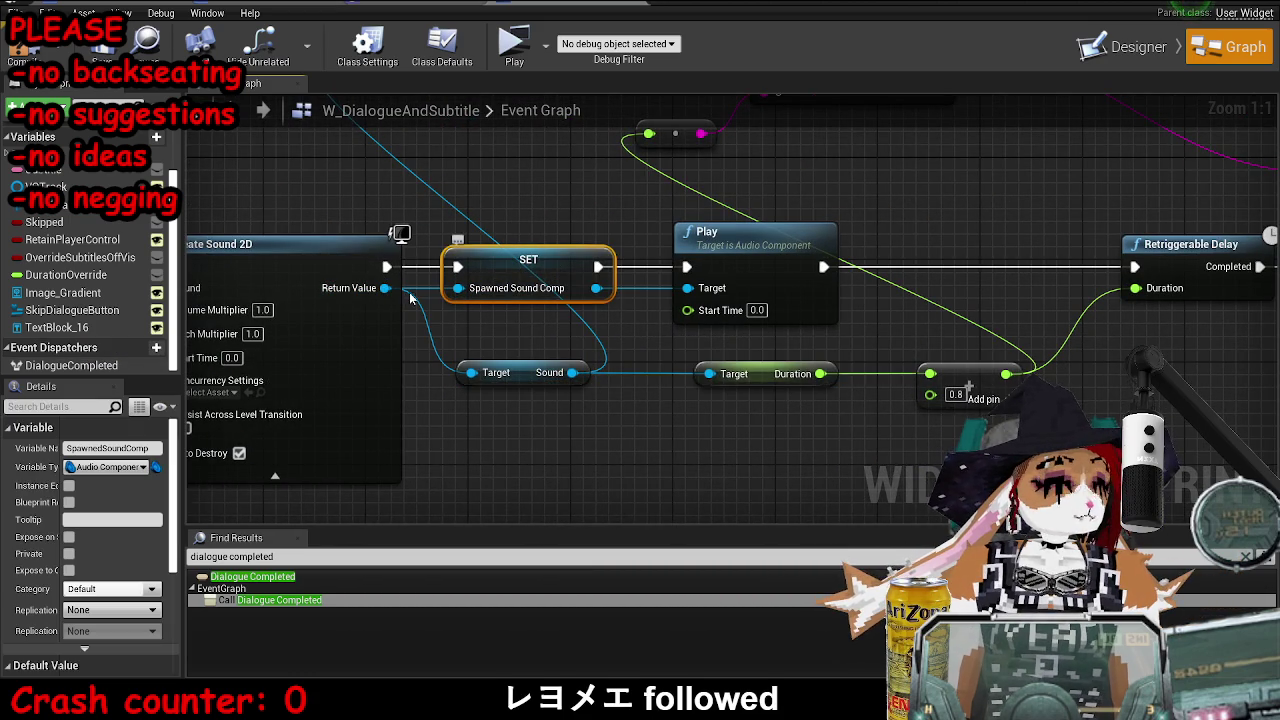
scroll(145, 341, up, 3)
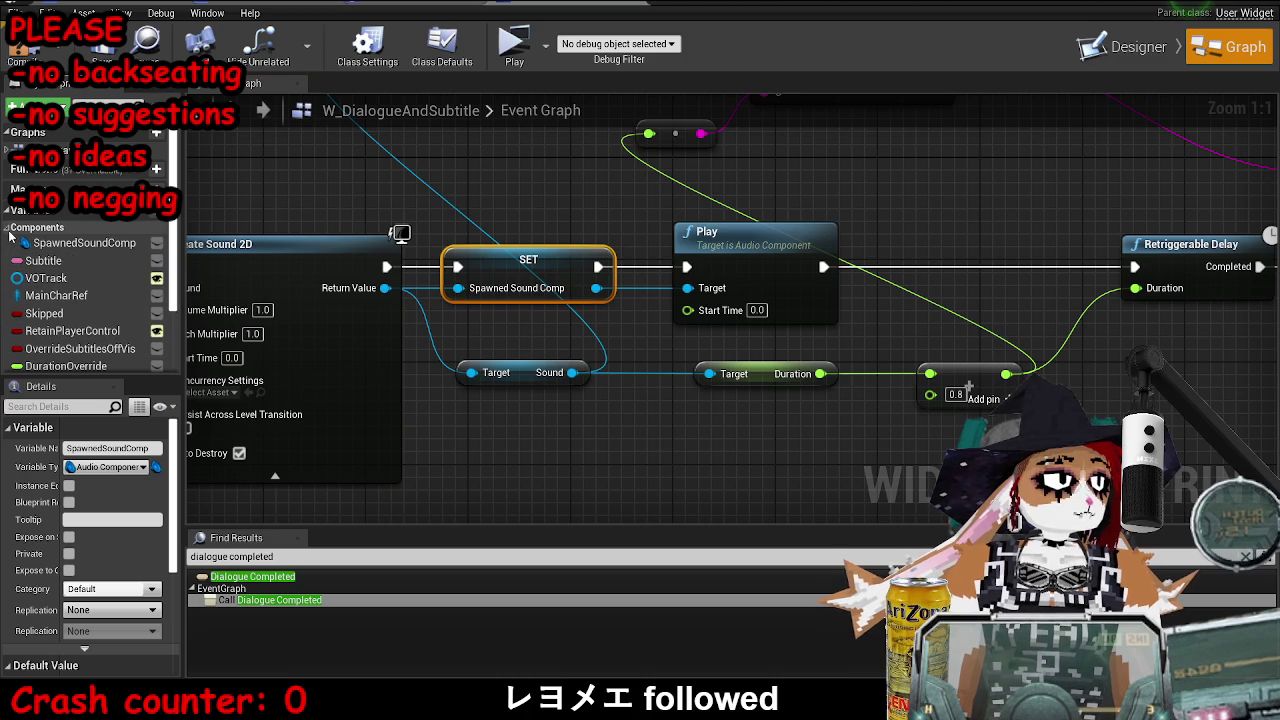
mouse_move(30, 242)
mouse_down()
mouse_move(260, 360)
mouse_move(478, 432)
mouse_up()
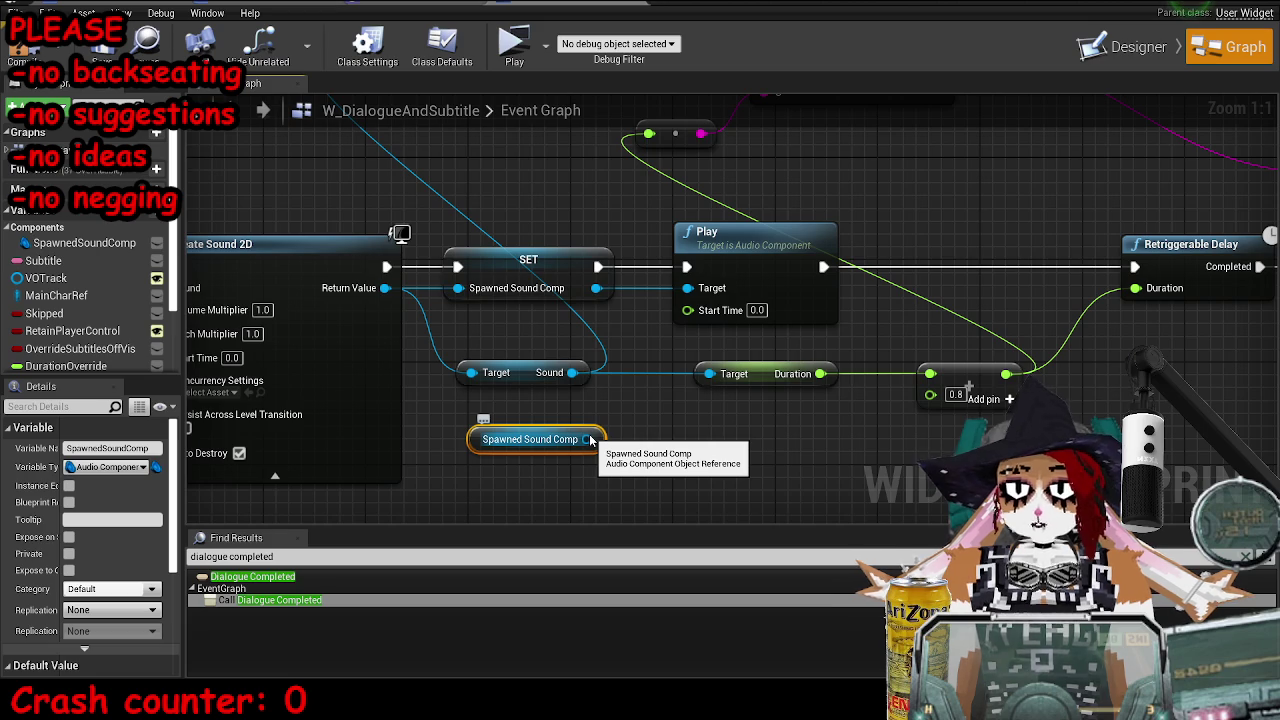
- Feed the SET node's Spawned Sound Comp into Target and shift the duration and delay nodes right
mouse_move(596, 288)
mouse_down()
mouse_move(670, 285)
mouse_move(486, 372)
mouse_up()
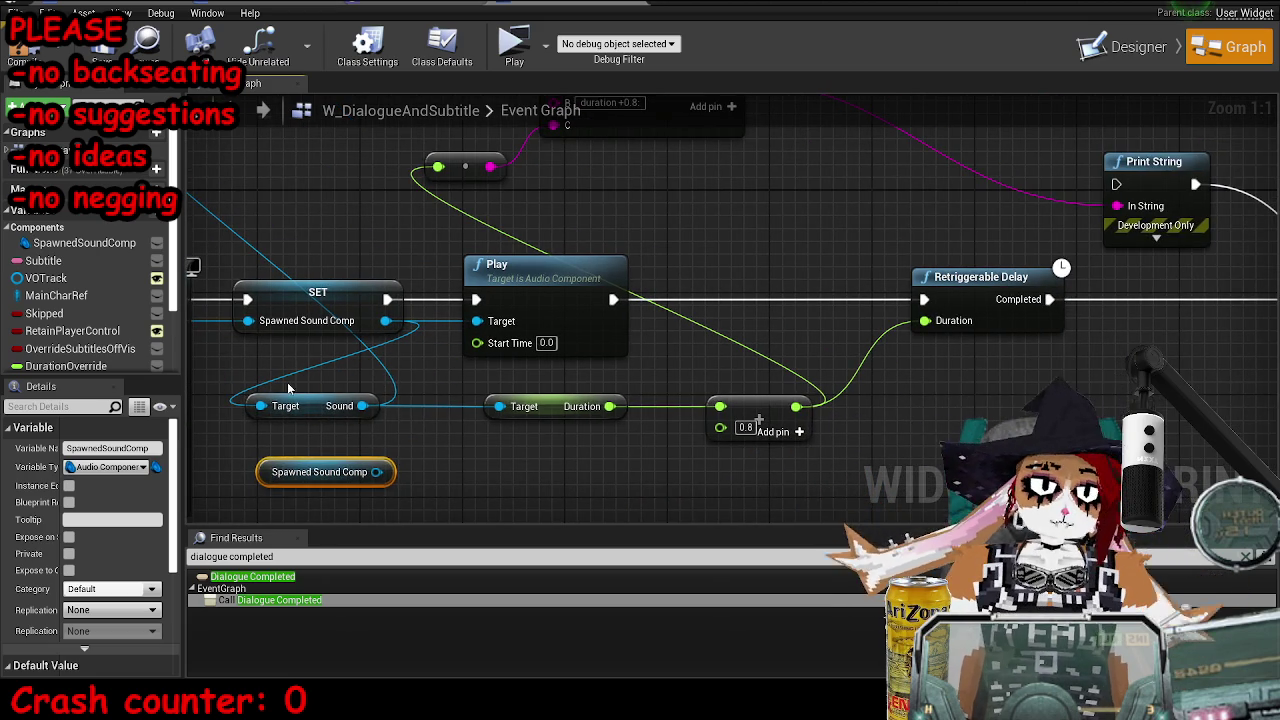
drag(240, 385, 753, 444)
drag(937, 320, 1113, 330)
scroll(1113, 330, down, 3)
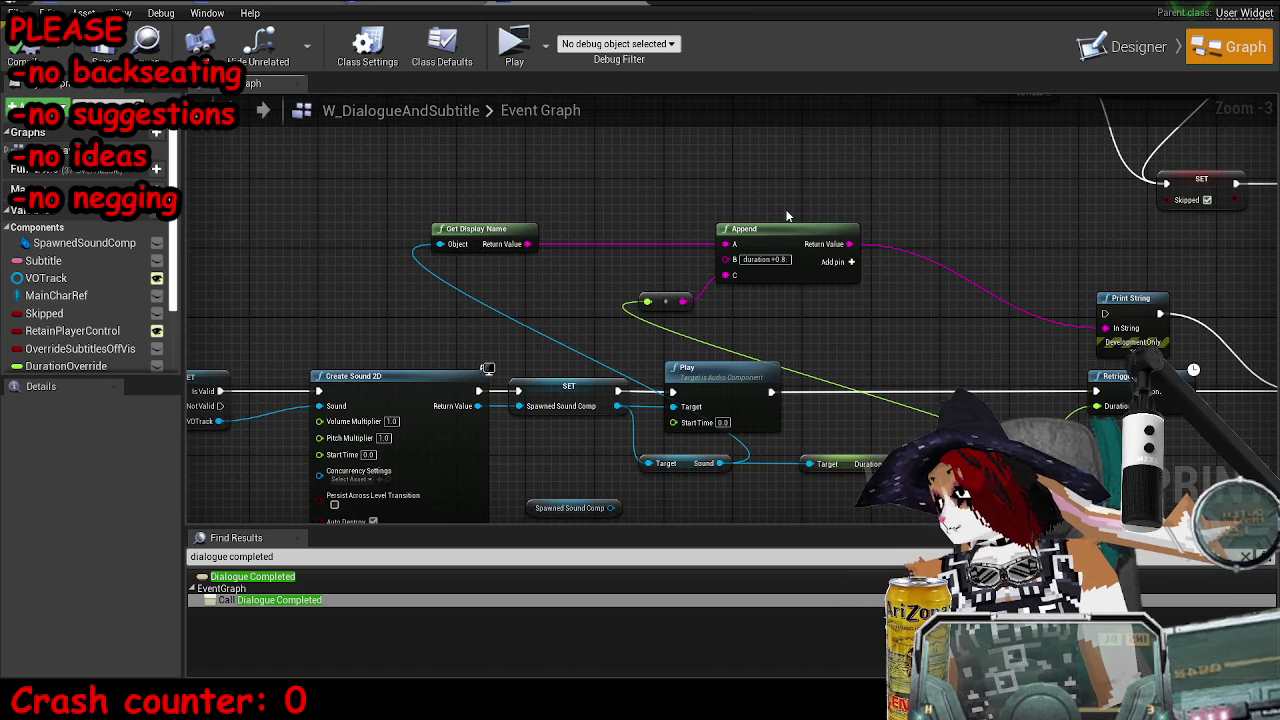
scroll(745, 327, up, 2)
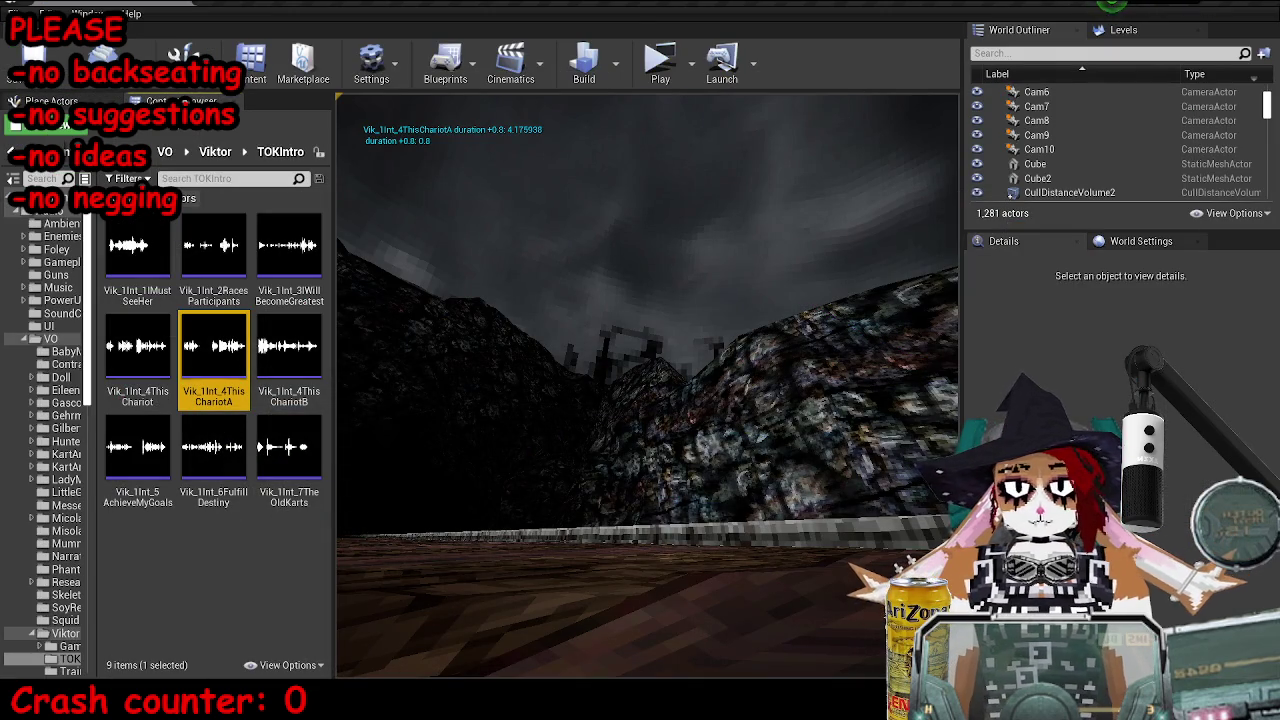
- Move Print String right after Play, wire Play's output into it, and save all
click(448, 630)
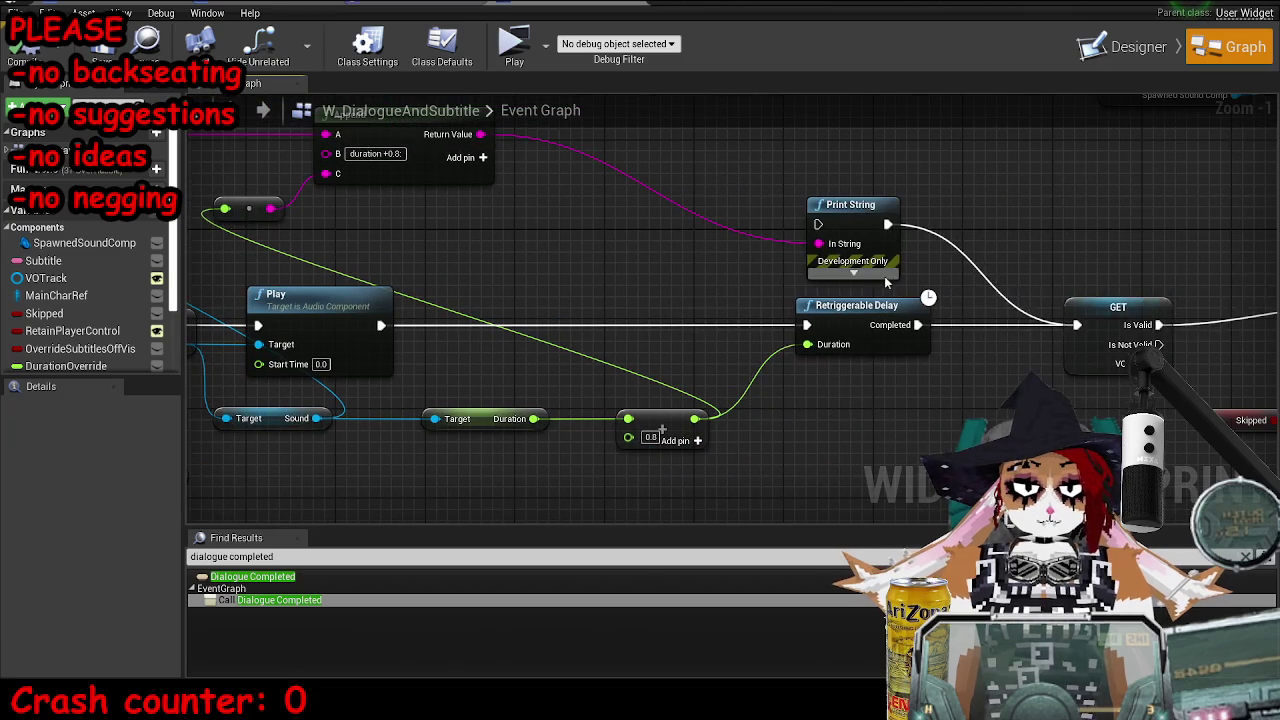
drag(810, 205, 653, 217)
mouse_move(380, 327)
mouse_down()
mouse_move(559, 240)
mouse_move(638, 234)
mouse_move(807, 325)
mouse_move(395, 335)
mouse_move(627, 236)
mouse_up()
key(Escape)
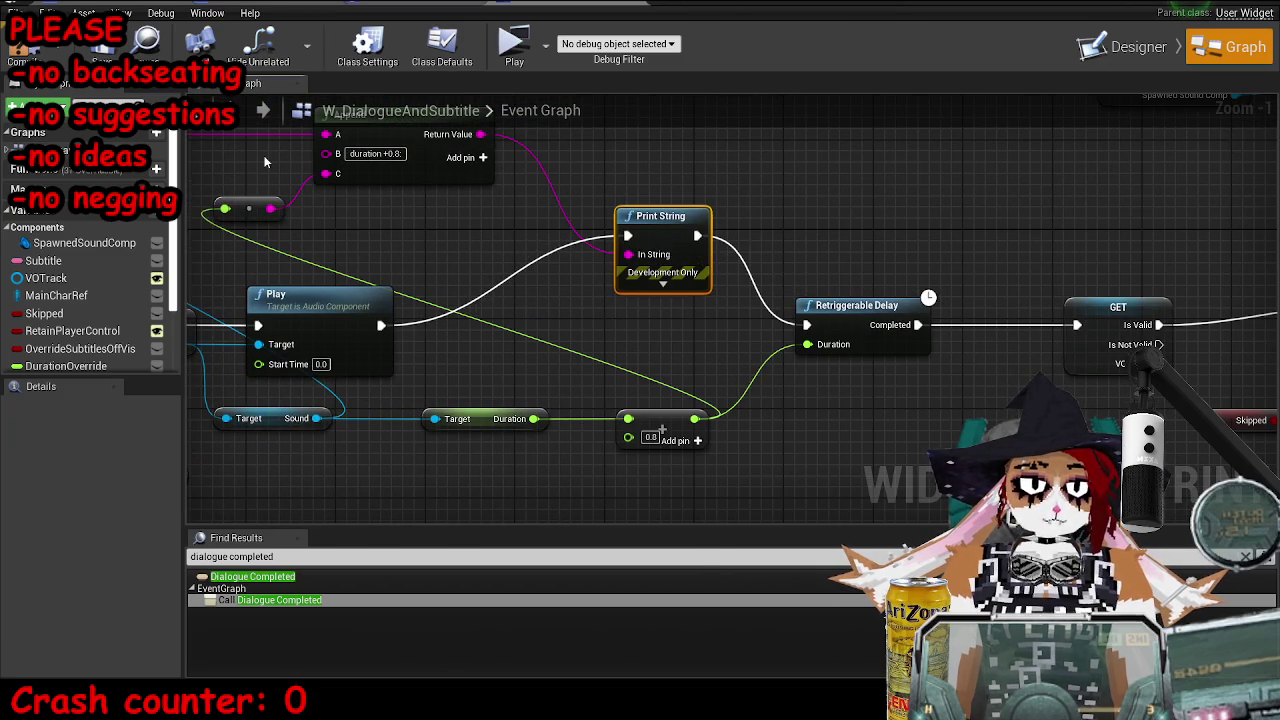
click(875, 230)
key(ctrl+shift+s)
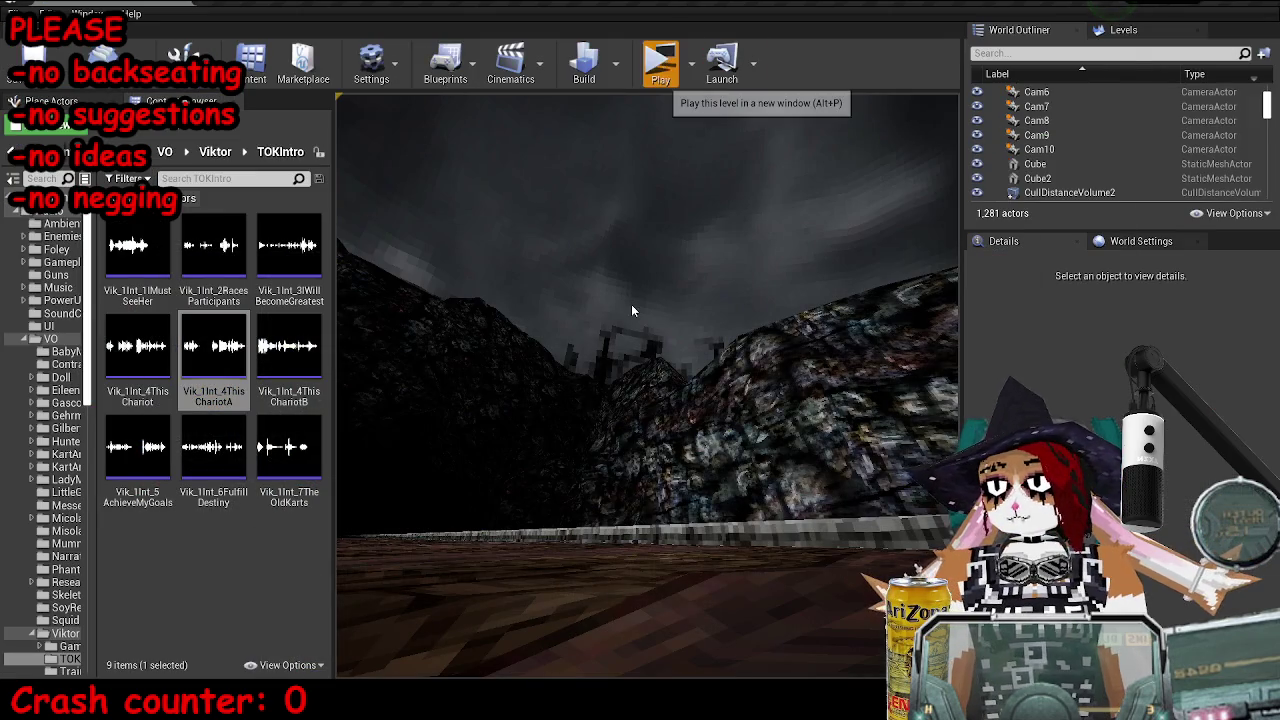
click(657, 57)
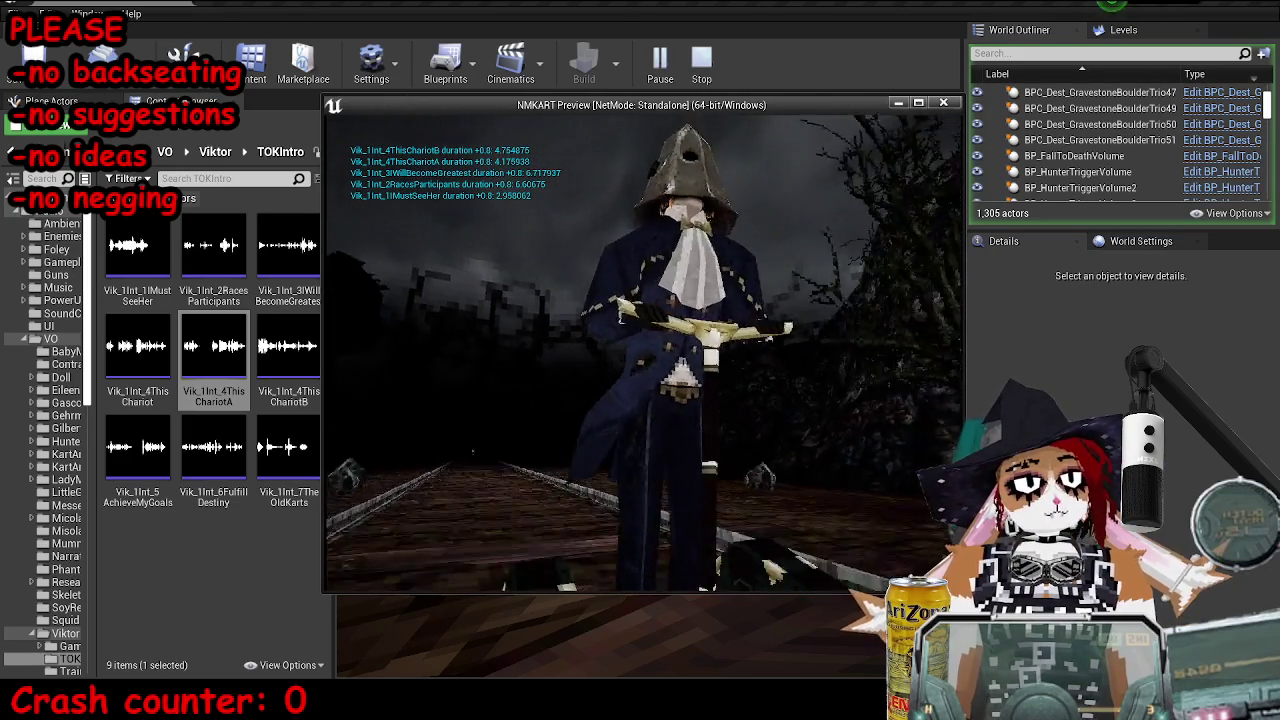
- Let all five voice lines print their durations, then stop the play-test
key(Escape)
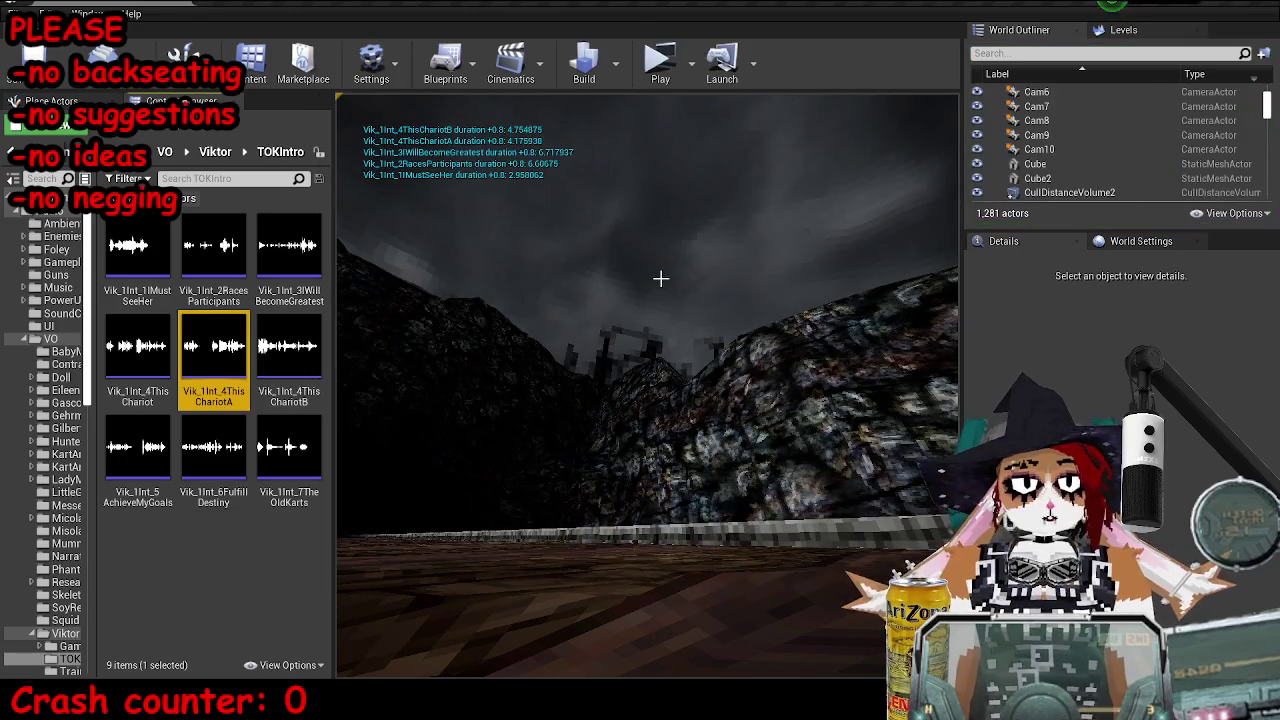
click(417, 633)
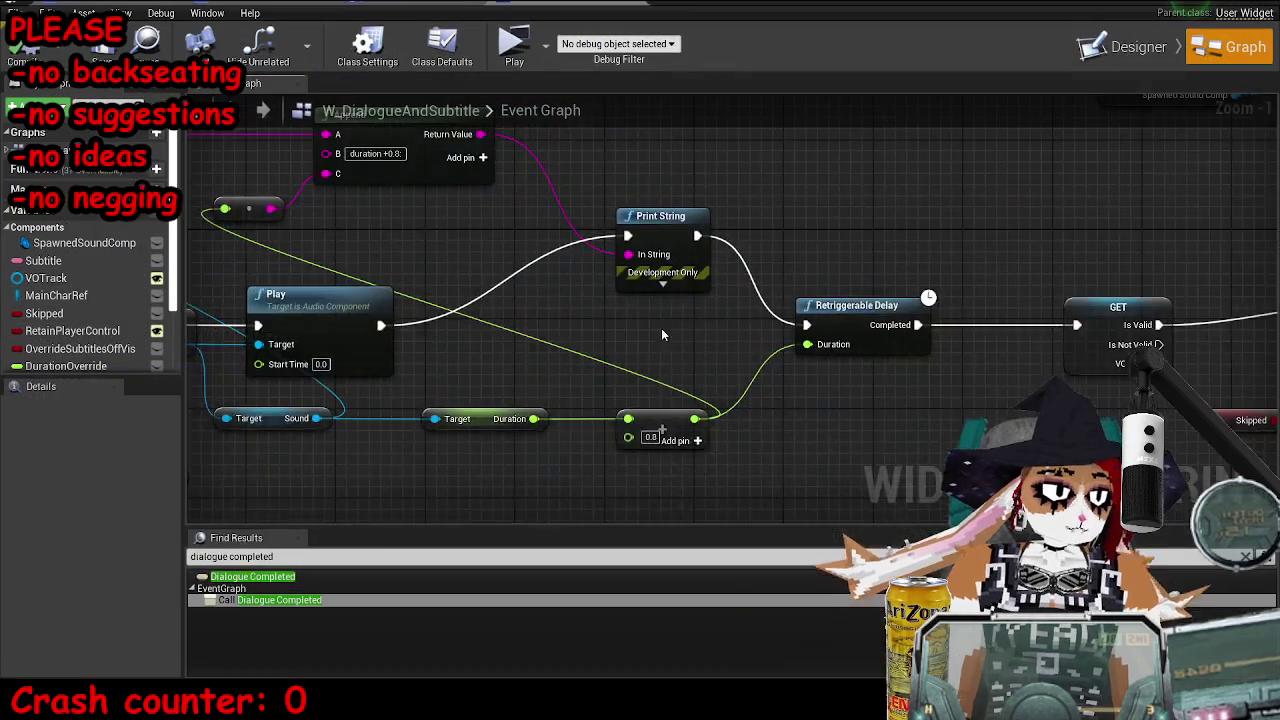
- Open the MP_OldKartsTutorial level blueprint and zoom to the Make Literal Float feeding New Transform Scale
scroll(661, 328, down, 4)
click(530, 8)
click(410, 8)
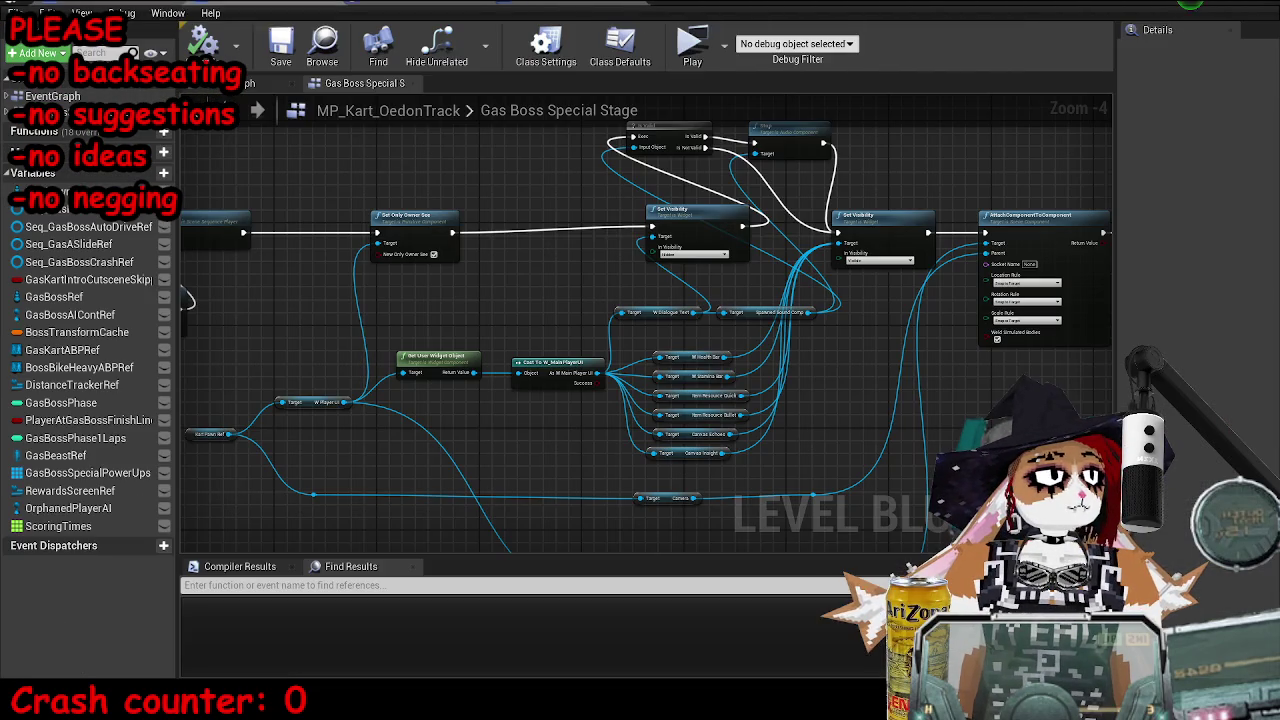
click(200, 8)
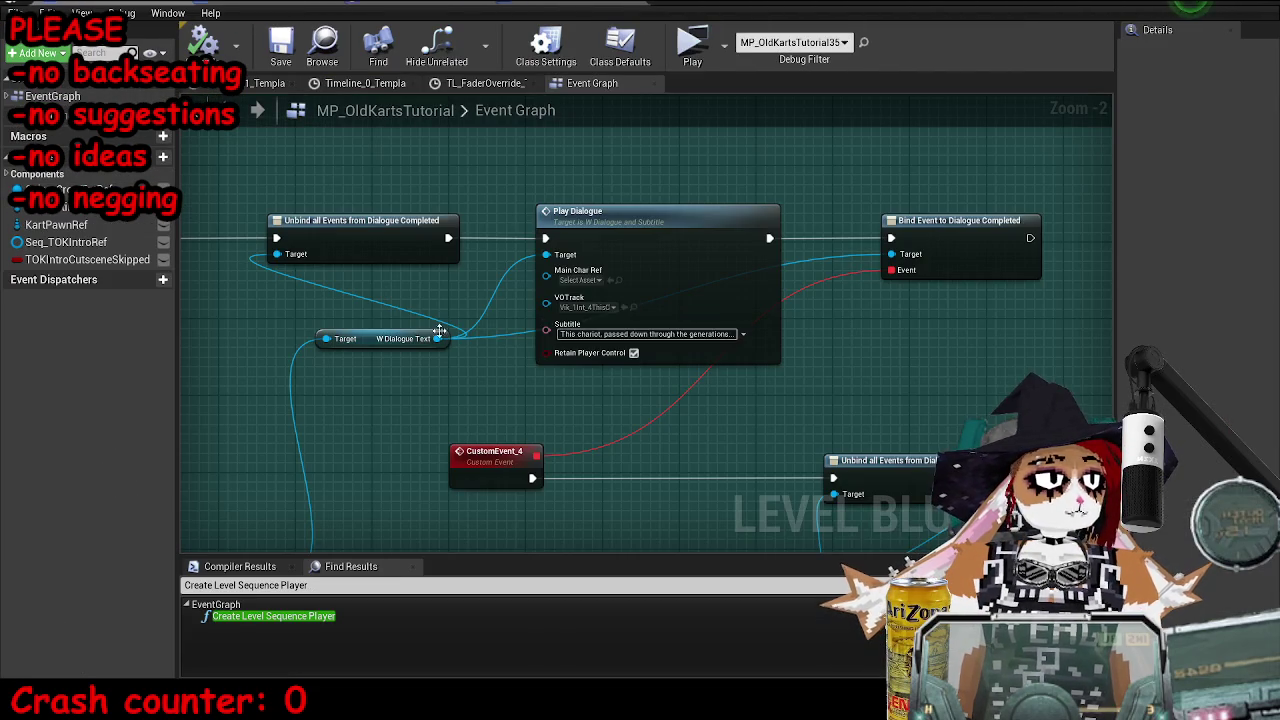
scroll(520, 364, down, 4)
scroll(305, 362, up, 3)
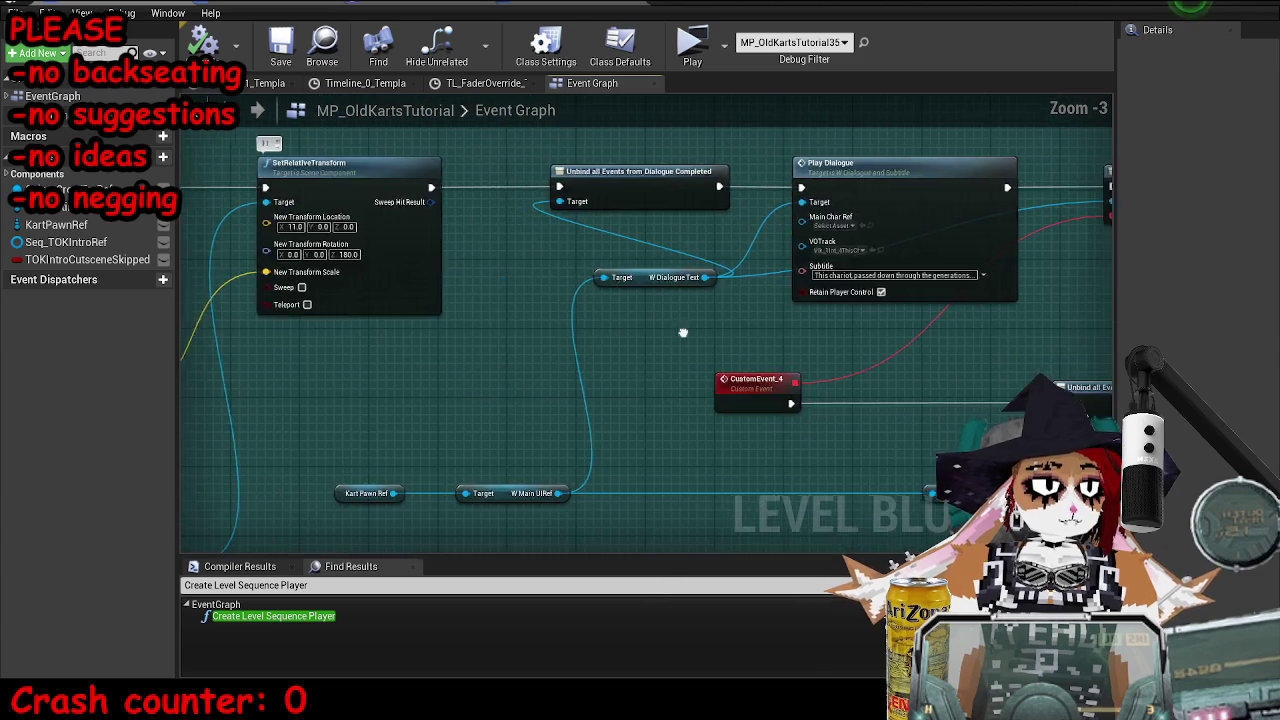
scroll(305, 362, up, 3)
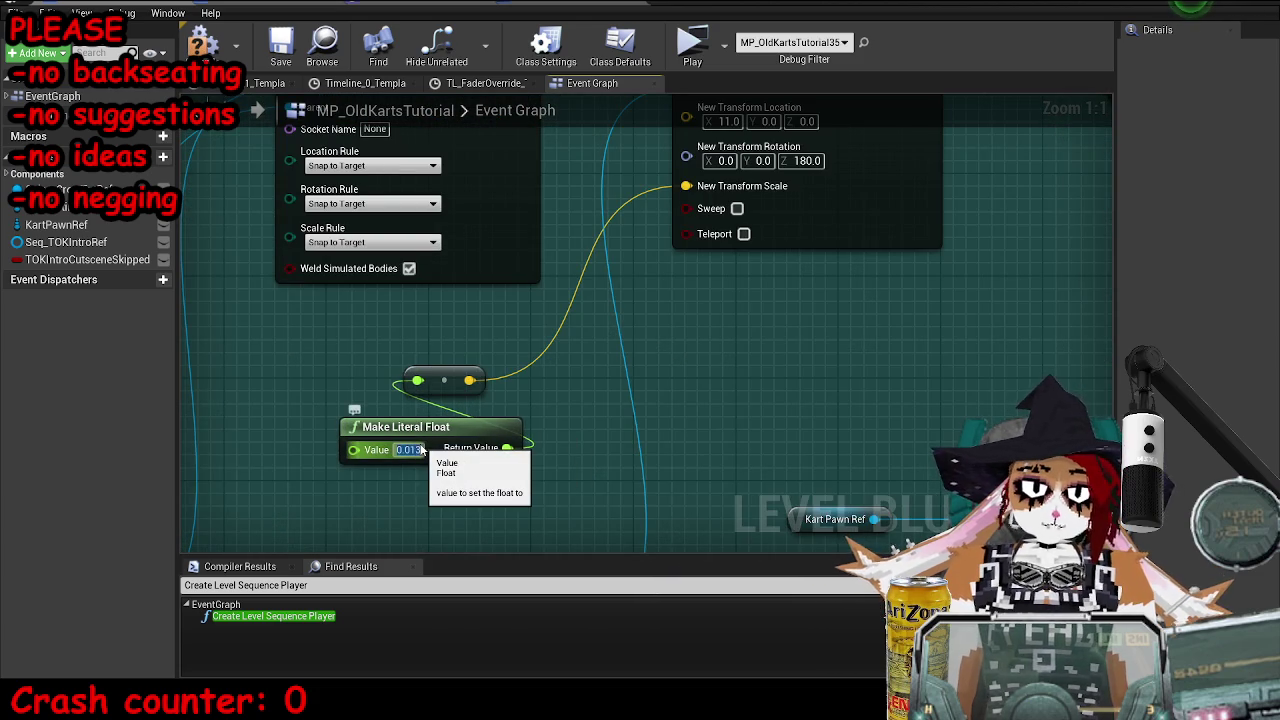
scroll(730, 370, down, 5)
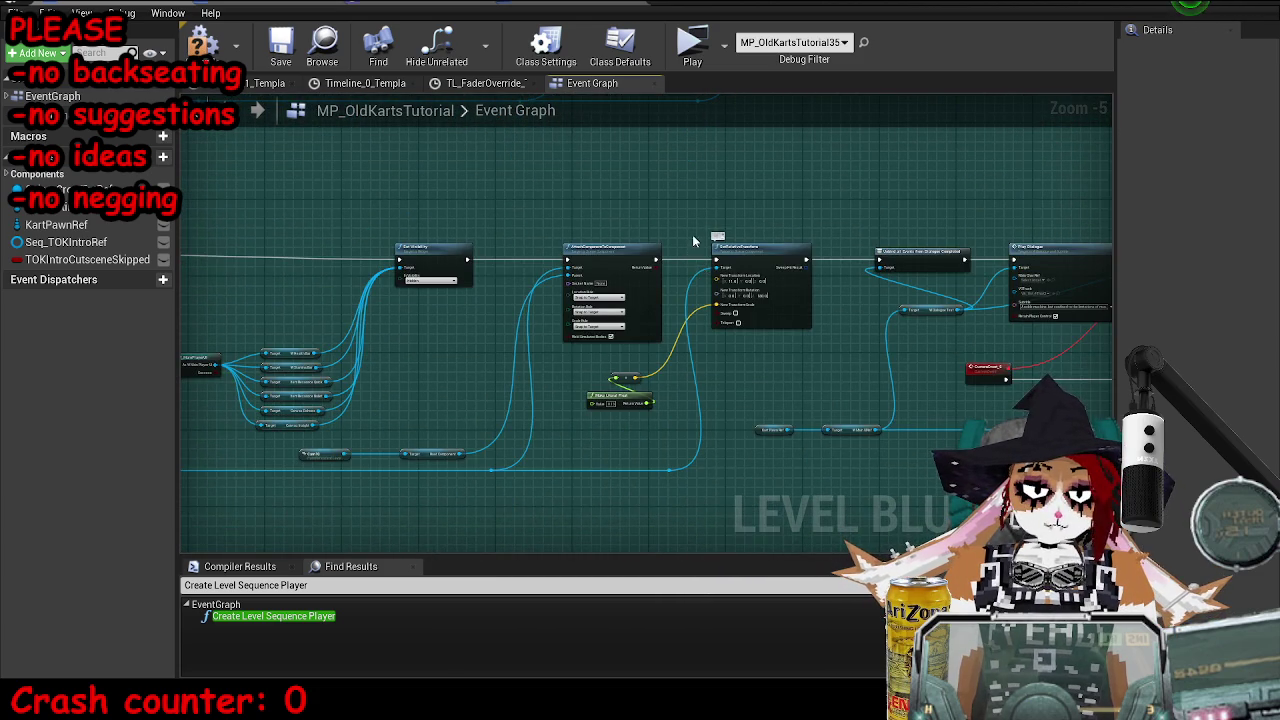
scroll(645, 232, up, 4)
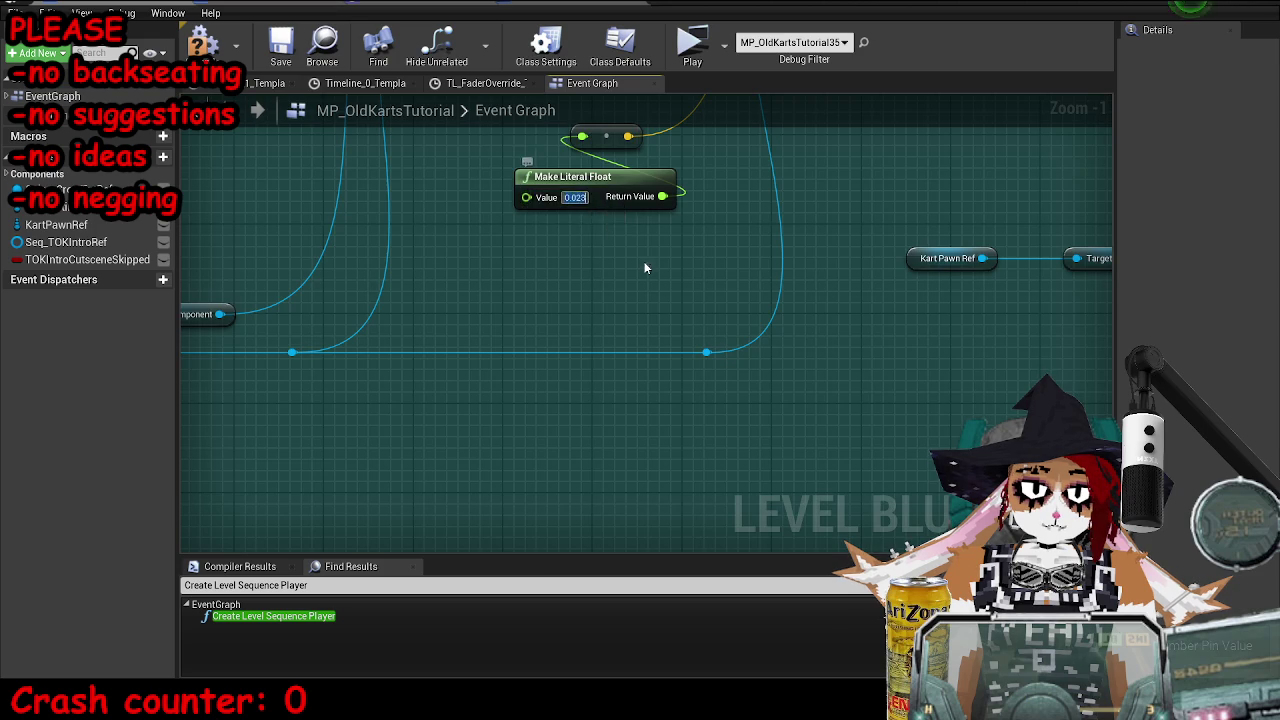
scroll(683, 251, down, 4)
scroll(618, 450, up, 4)
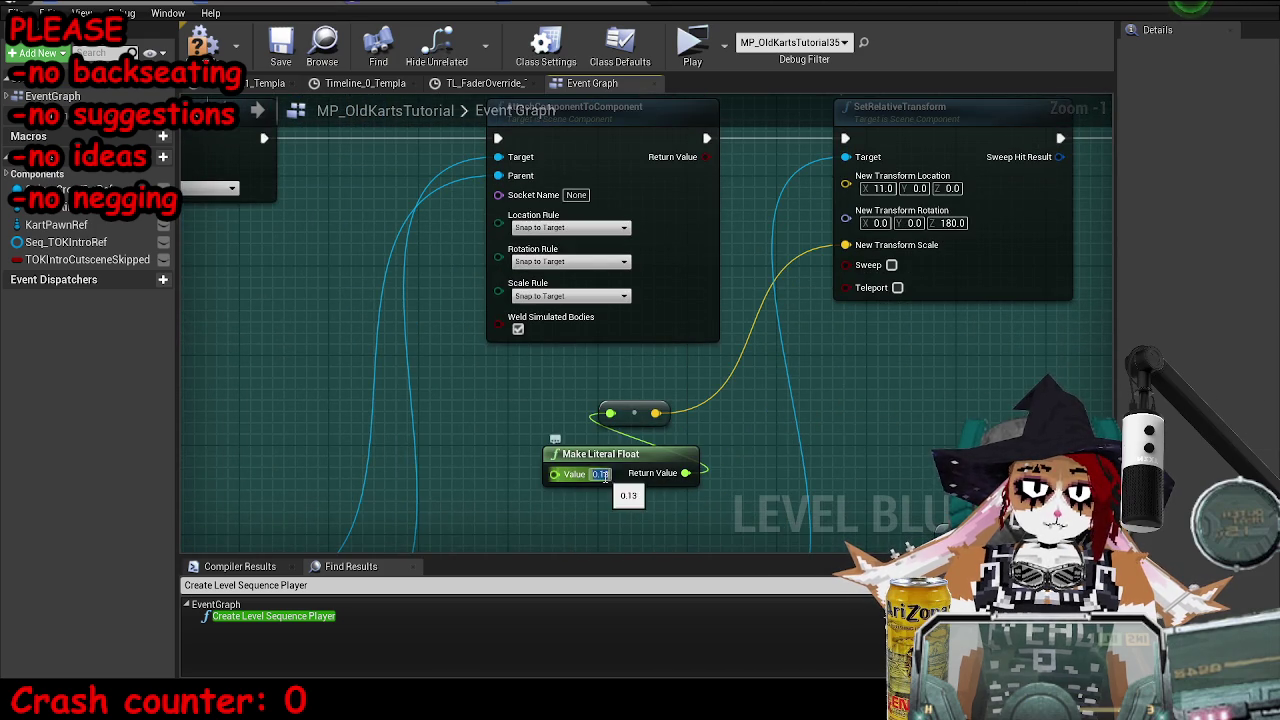
scroll(436, 233, down, 3)
click(281, 46)
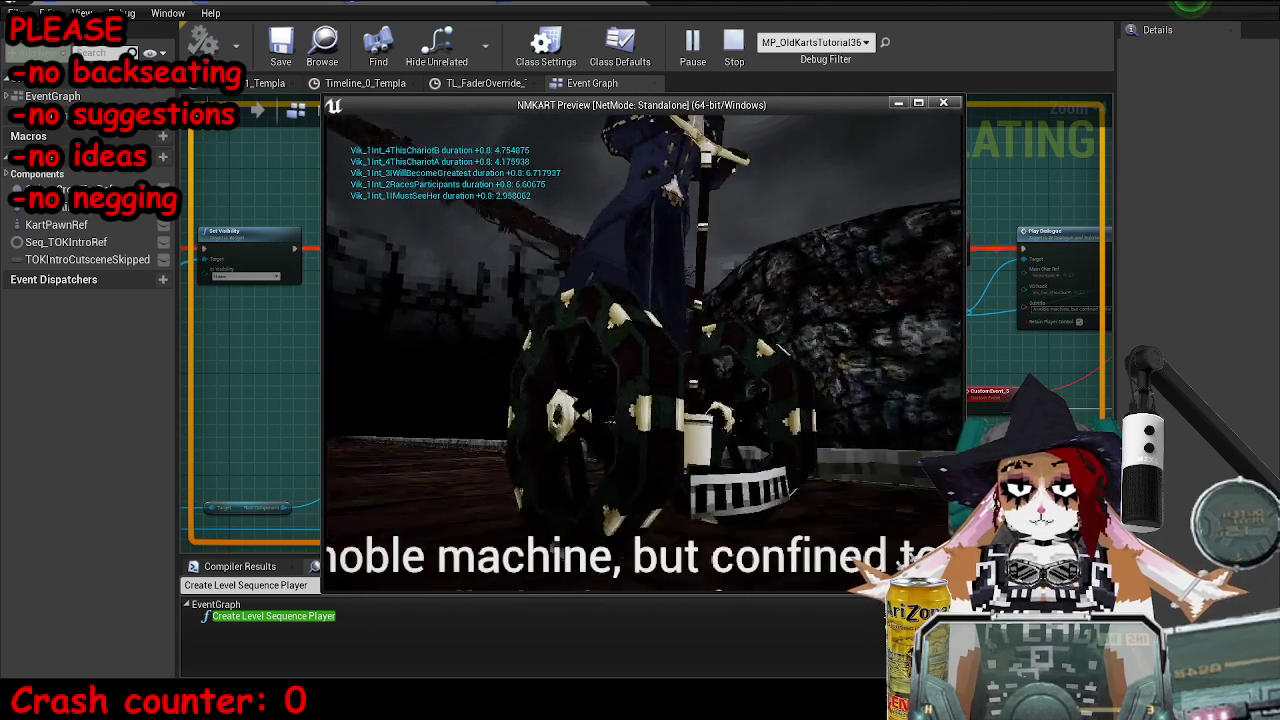
- Stop the play-test, set the scale float to 0.02, and launch a new play-test
key(Escape)
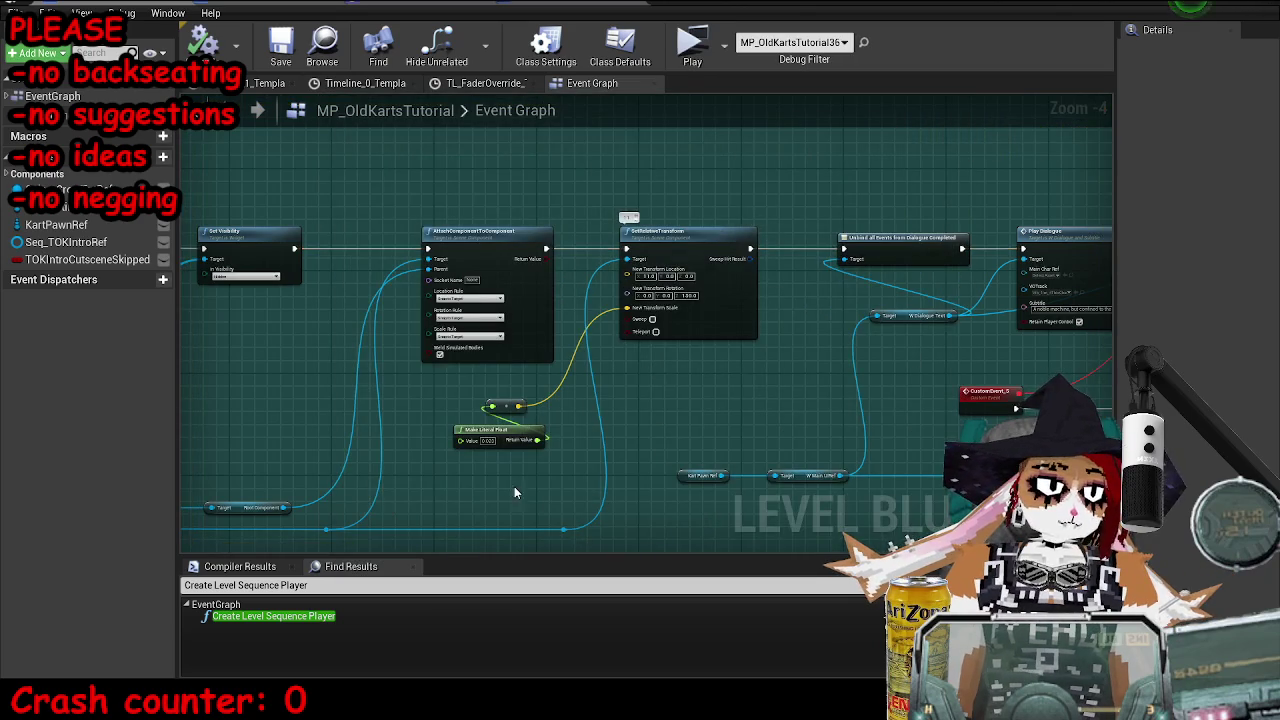
scroll(495, 470, up, 4)
key(Return)
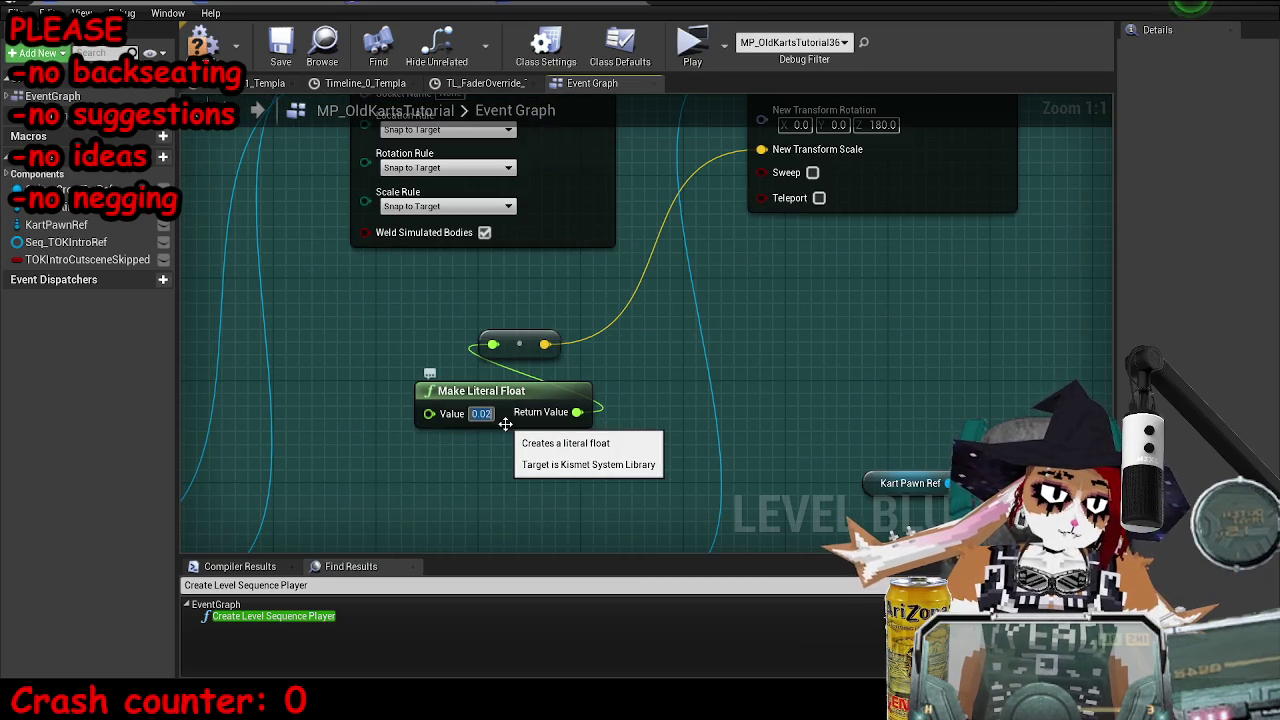
click(707, 60)
key(grave)
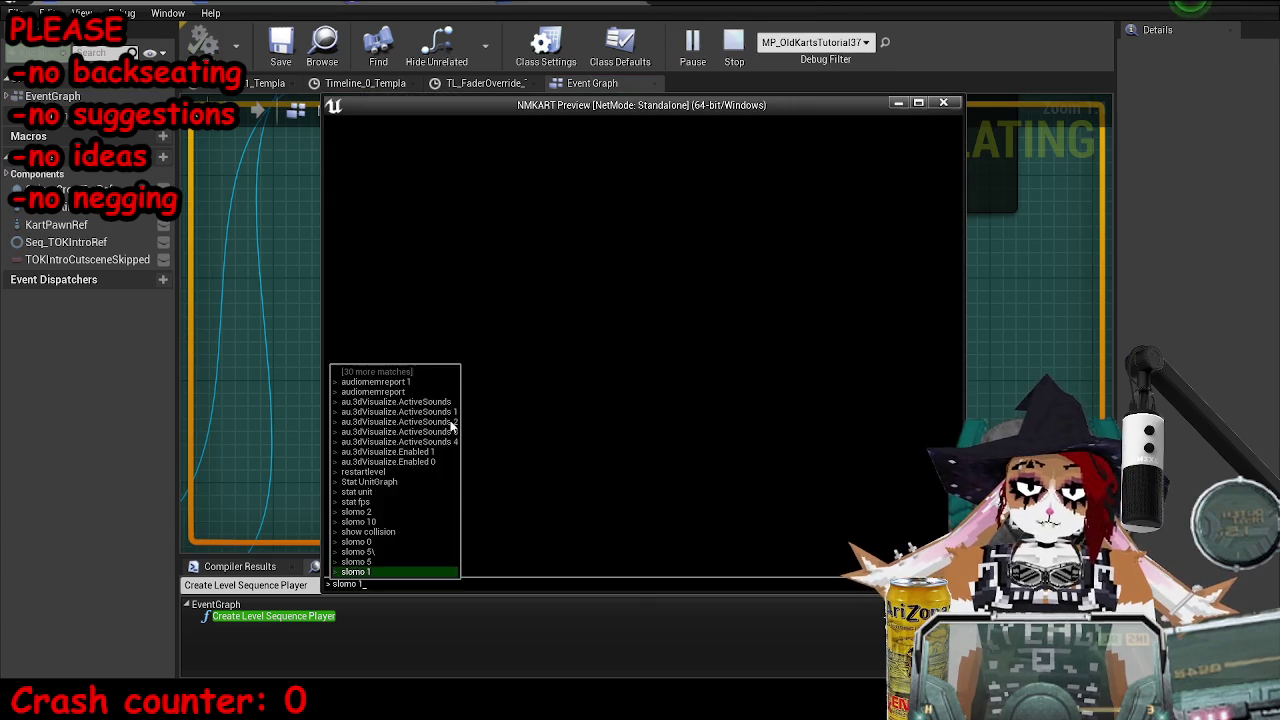
- Run slomo 1 in the console to restore normal speed, then stop the play-test
key(Up)
key(Up)
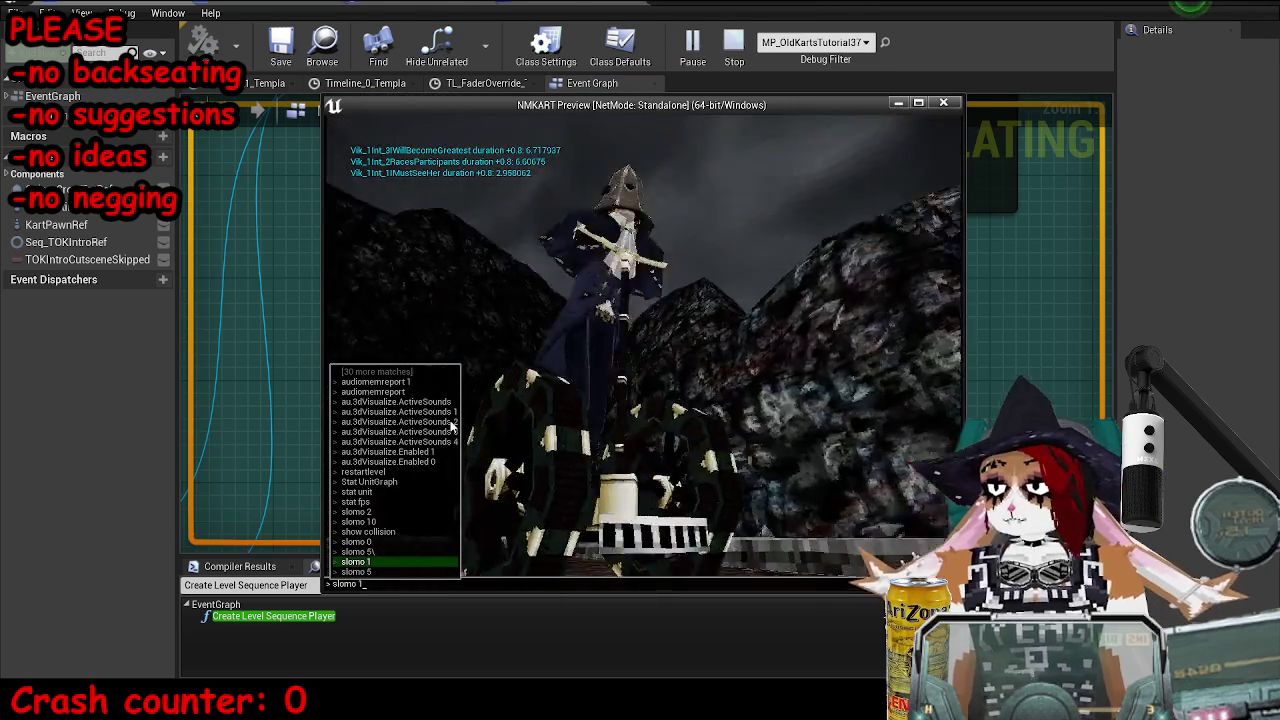
key(Return)
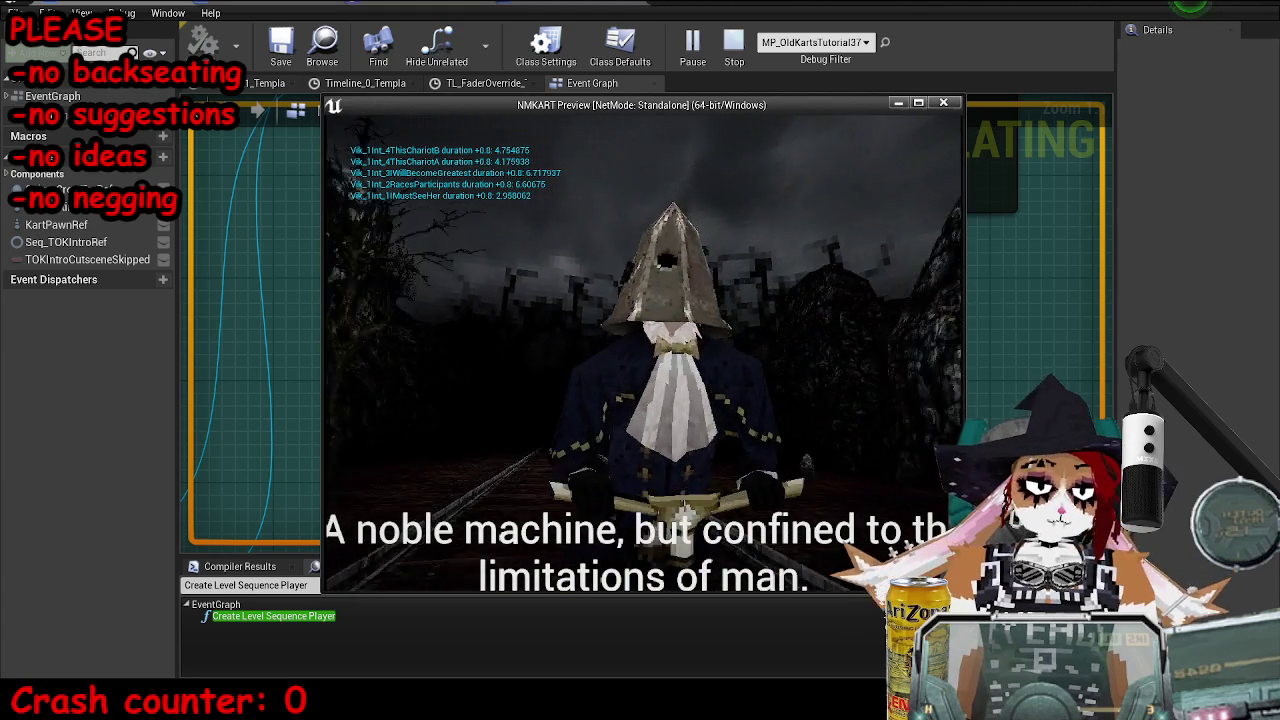
key(Escape)
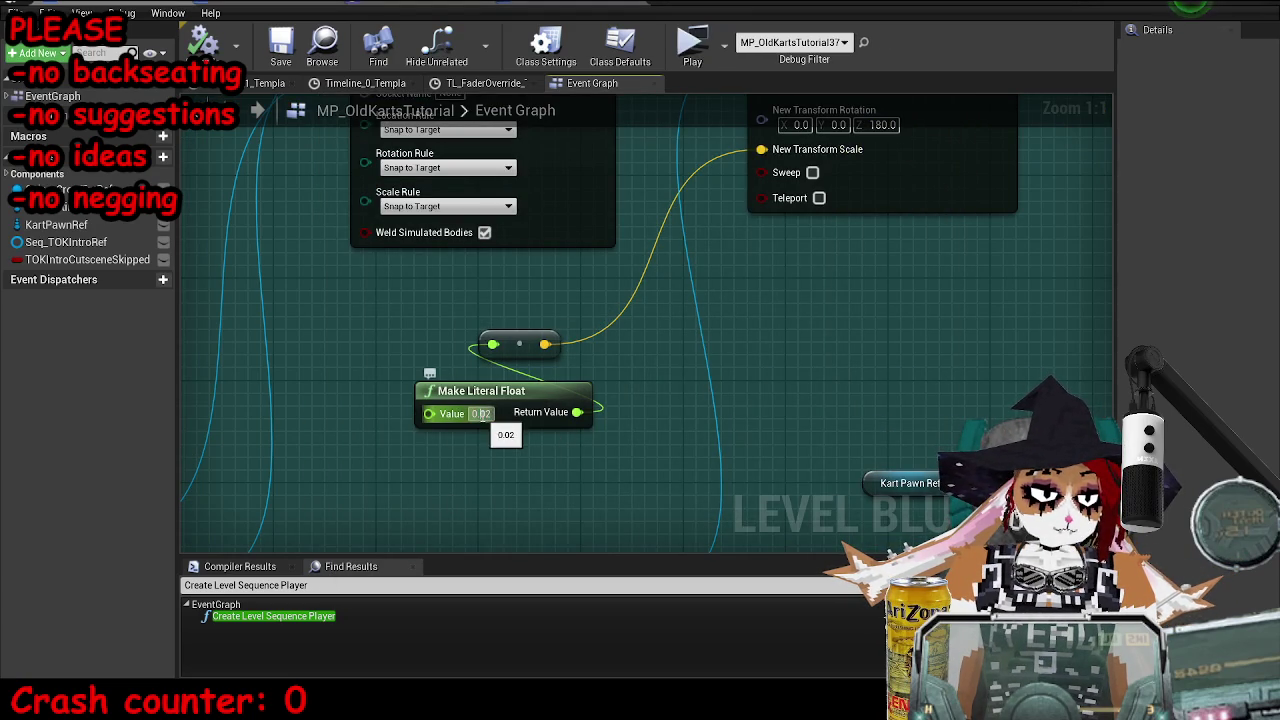
- Play-test the level at scale 0.019, then change the Make Literal Float value to 0.0185
click(484, 413)
click(692, 45)
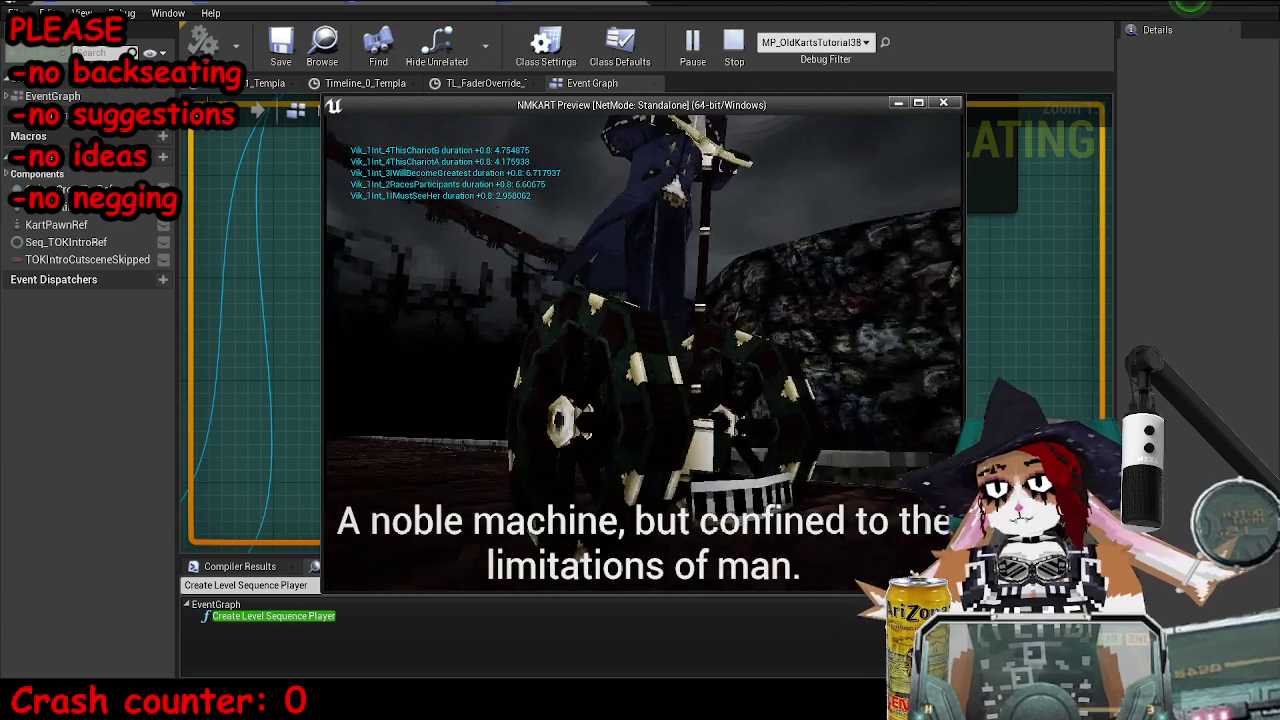
key(Escape)
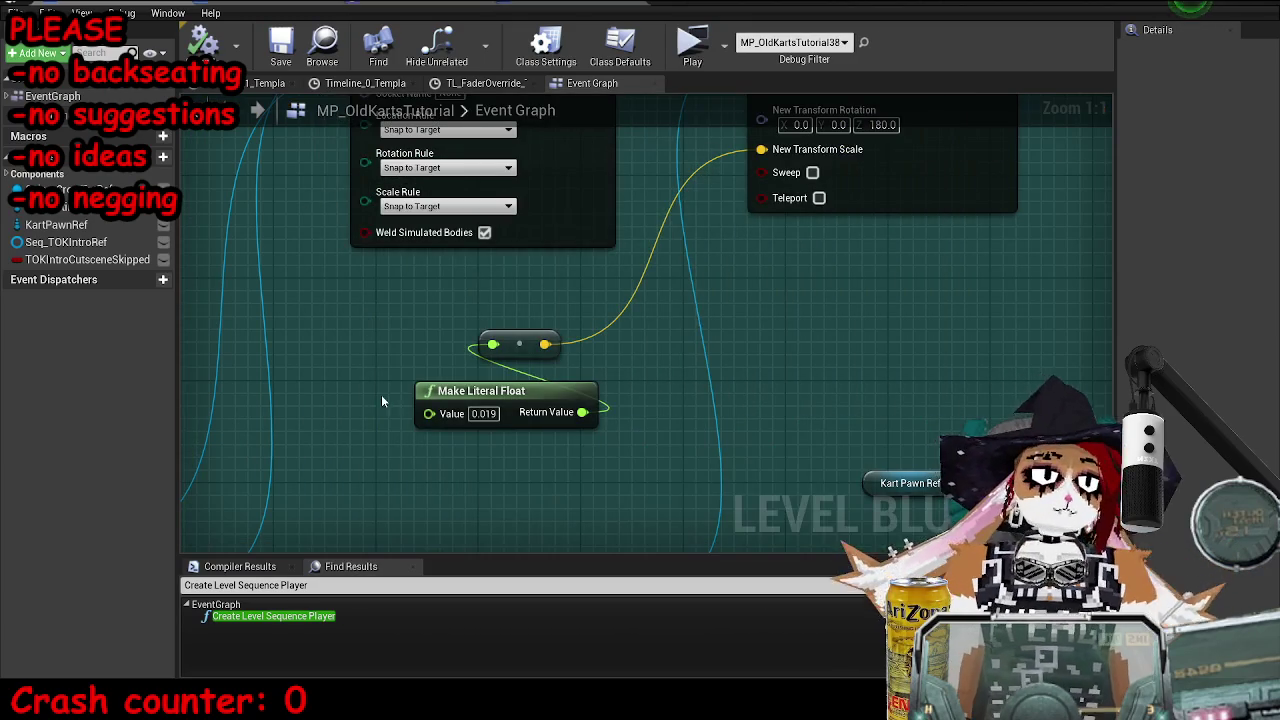
text(0.018)
key(Return)
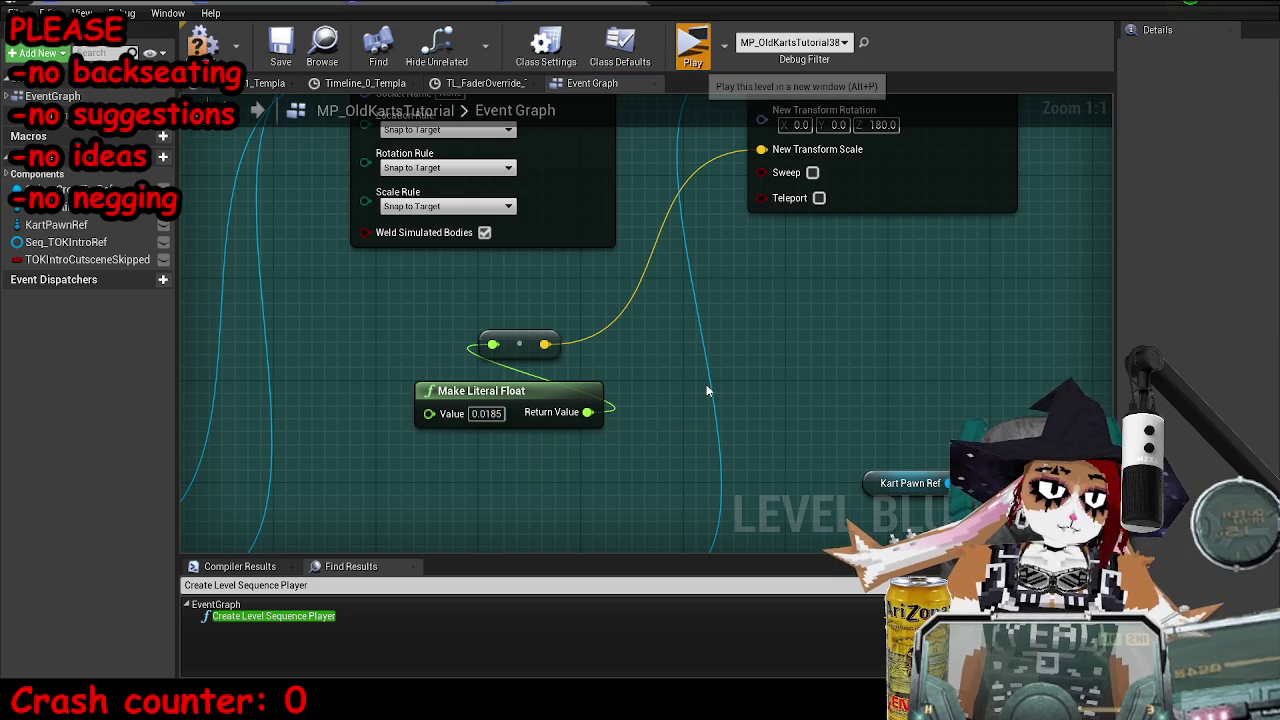
key(alt+p)
key(grave)
key(Up)
key(Down)
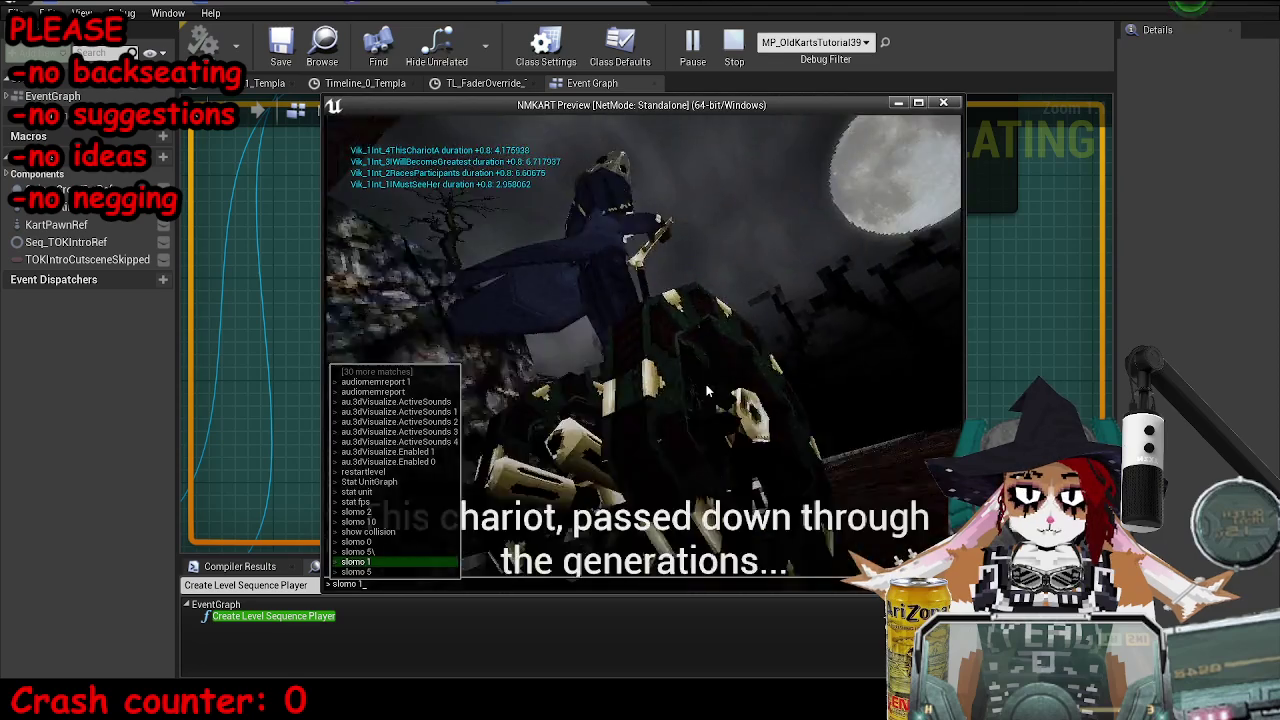
key(Return)
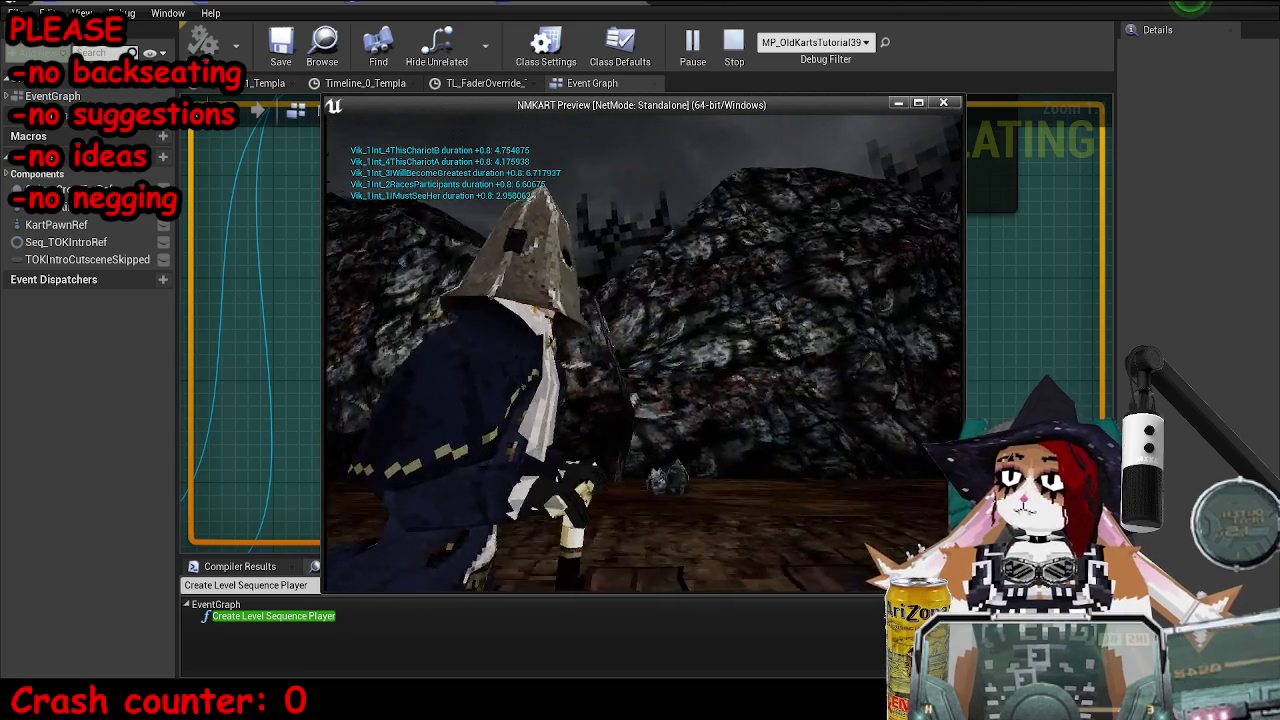
key(Escape)
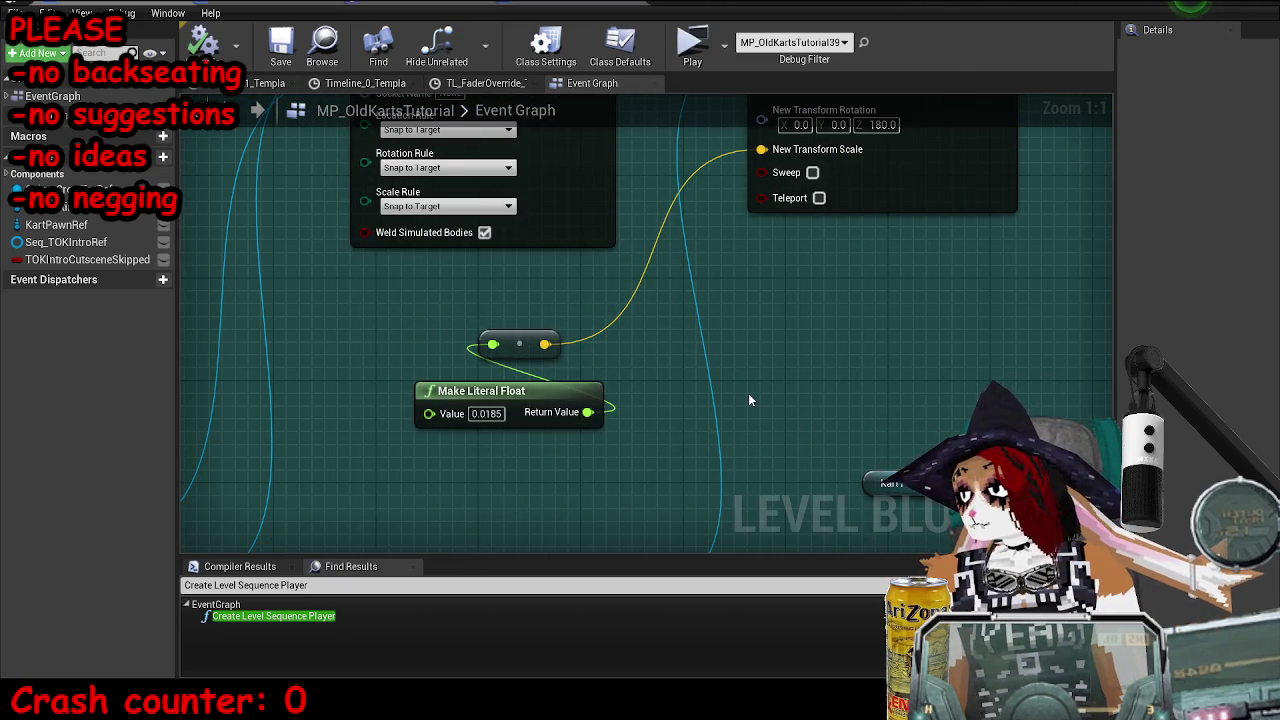
scroll(761, 400, down, 3)
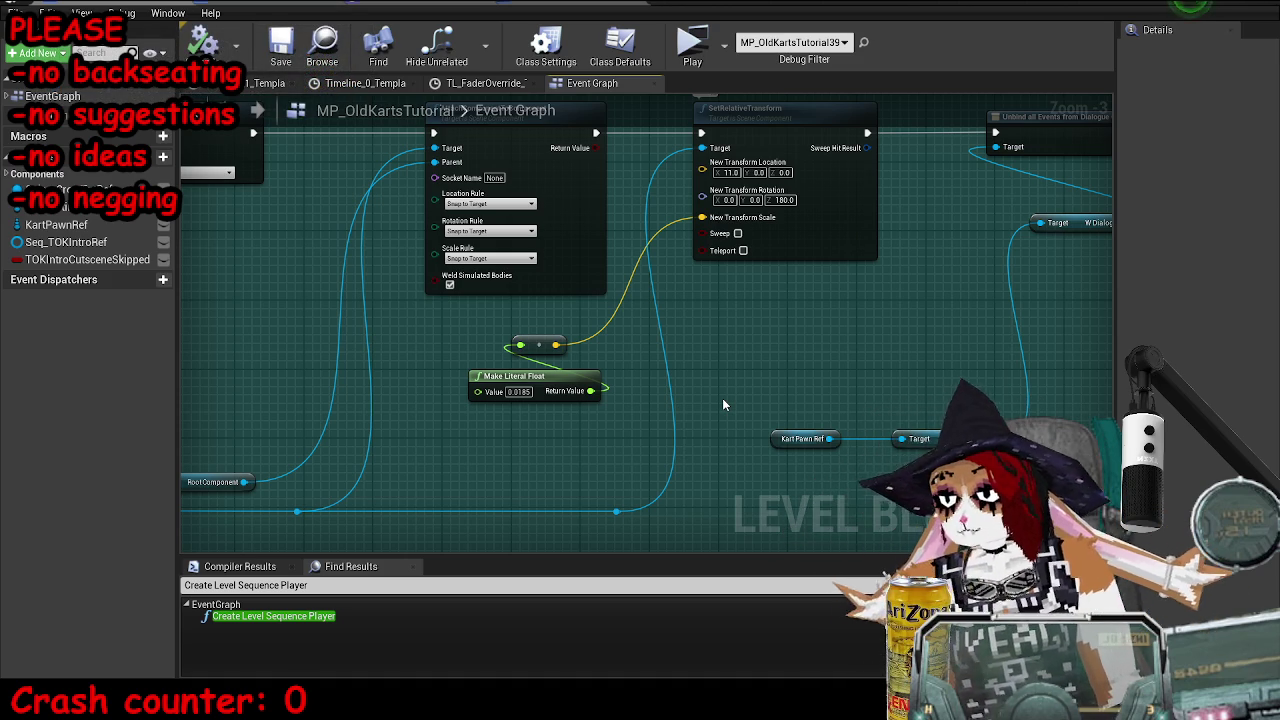
scroll(771, 386, up, 1)
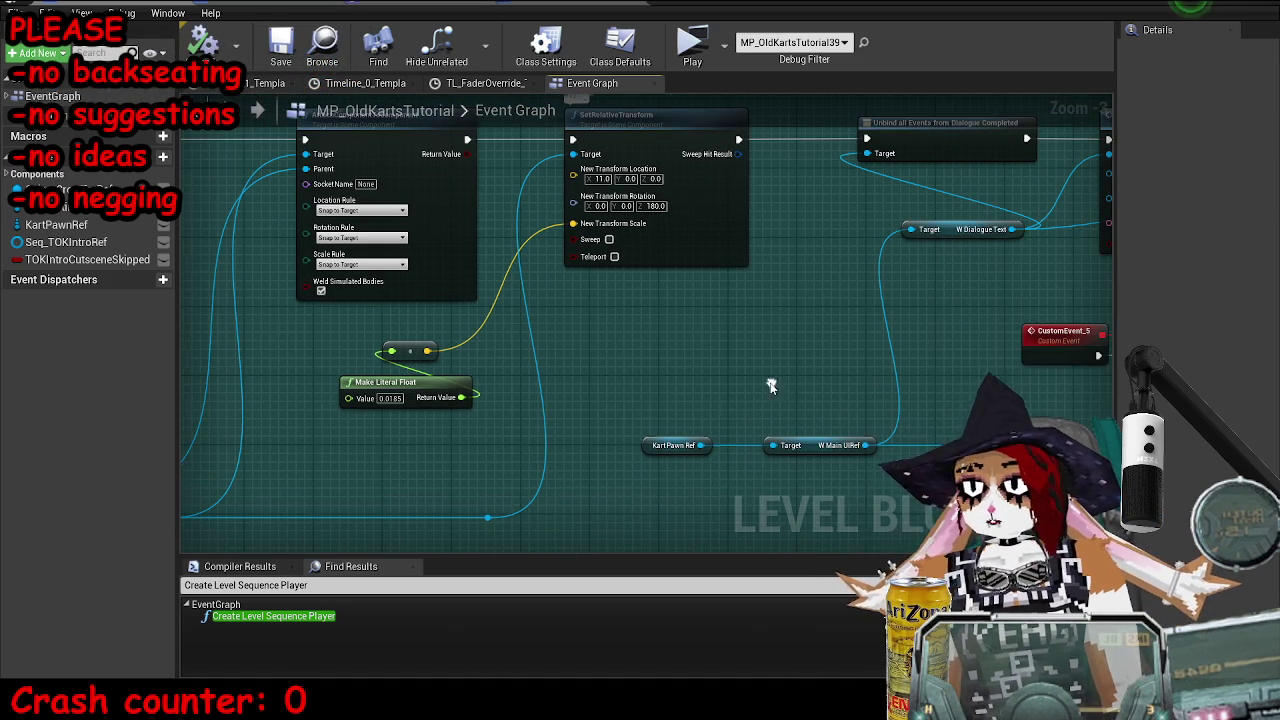
scroll(807, 335, down, 1)
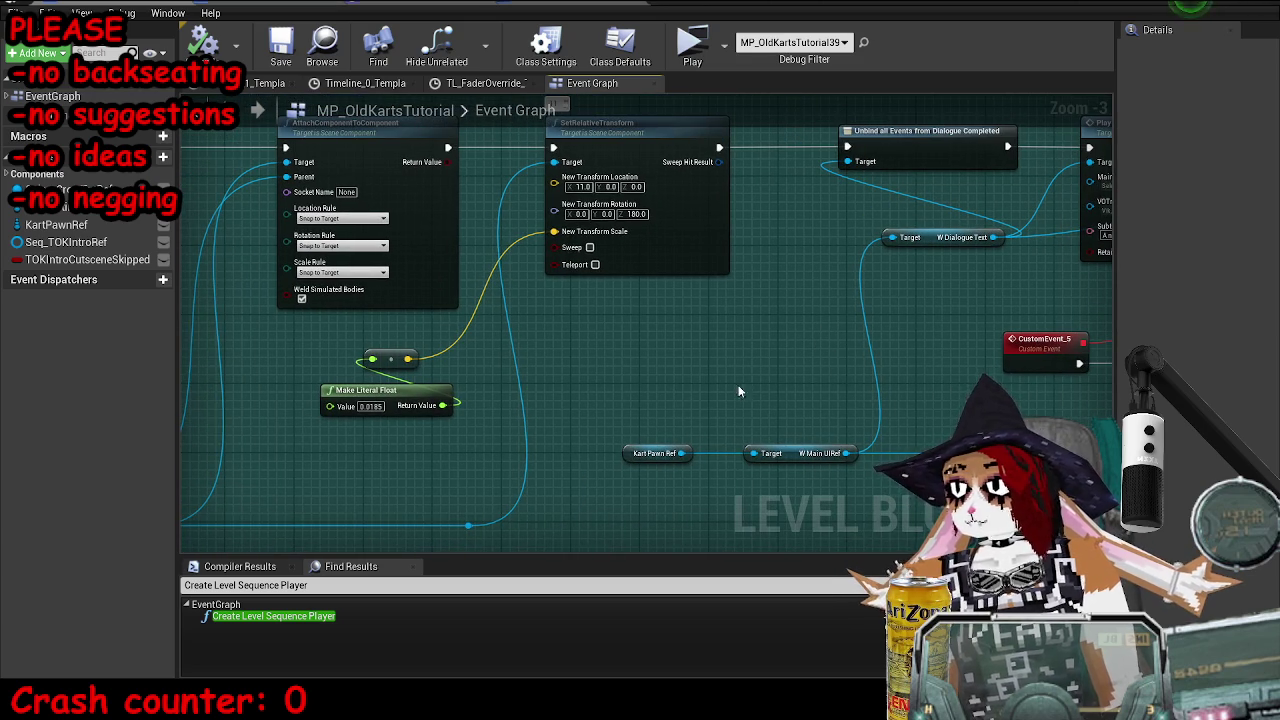
mouse_move(698, 407)
mouse_down()
mouse_move(736, 423)
mouse_move(857, 400)
mouse_up()
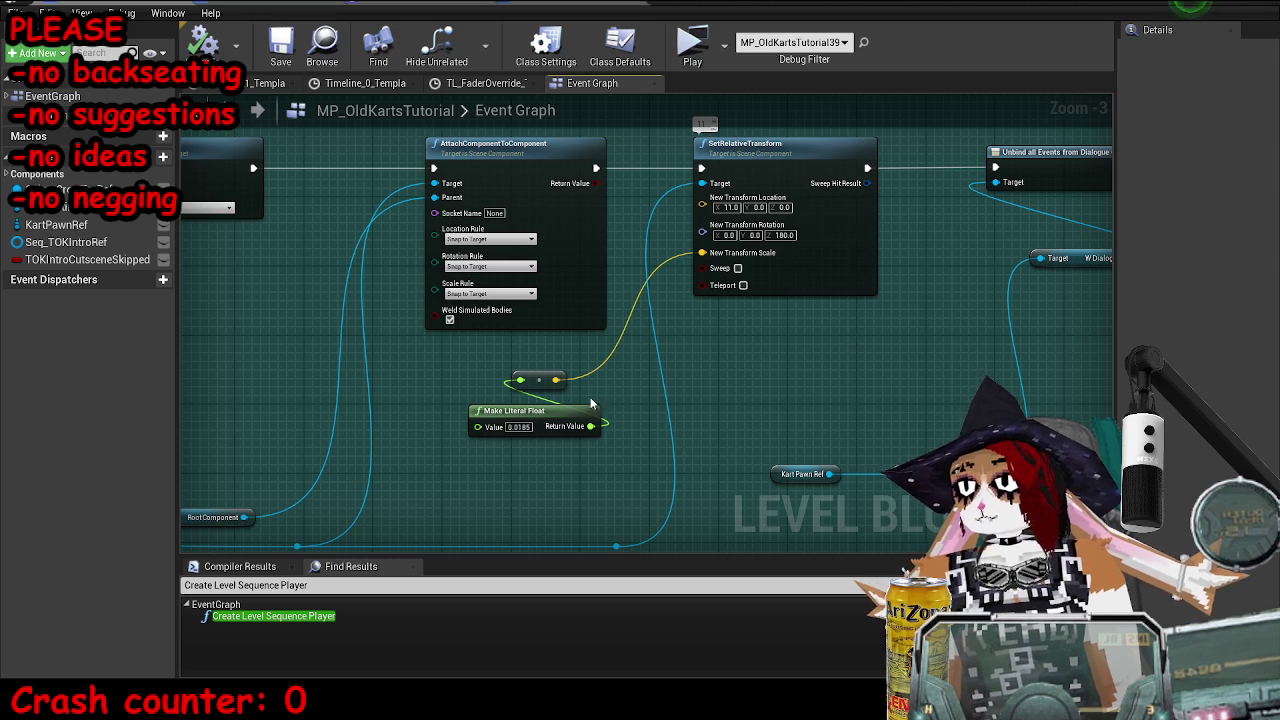
mouse_move(778, 357)
mouse_down()
mouse_move(683, 353)
mouse_move(700, 354)
mouse_up()
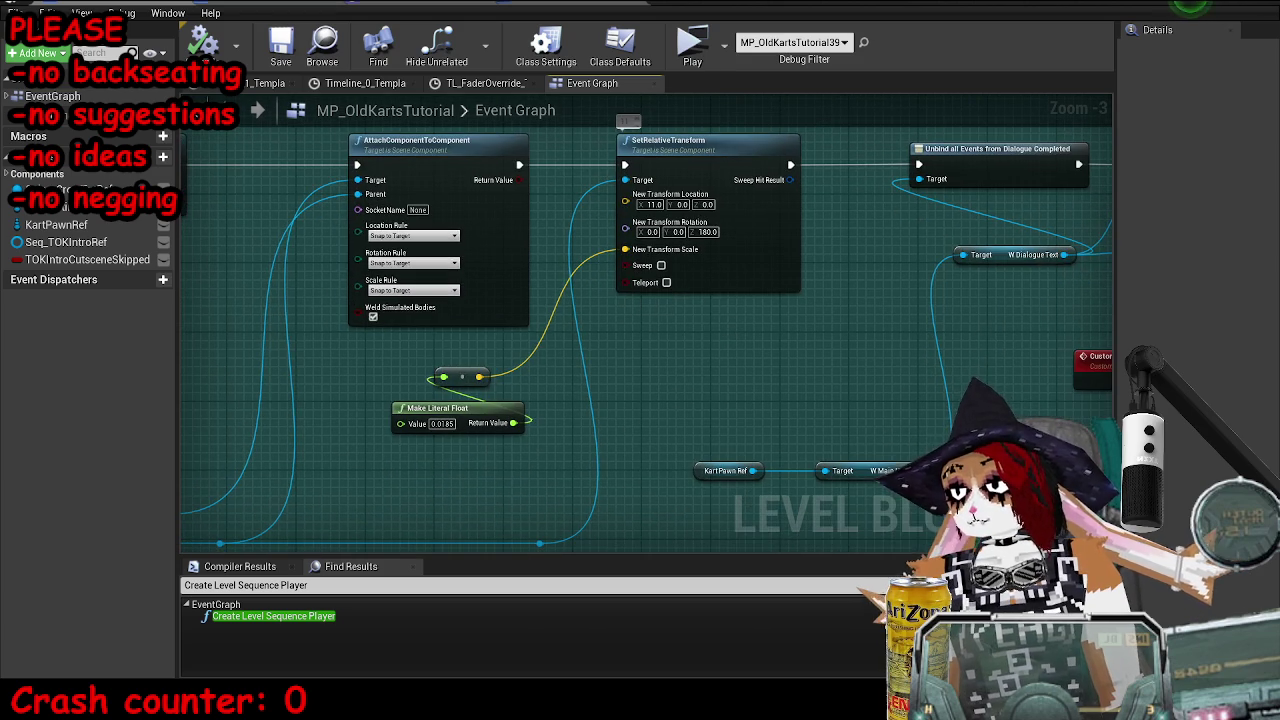
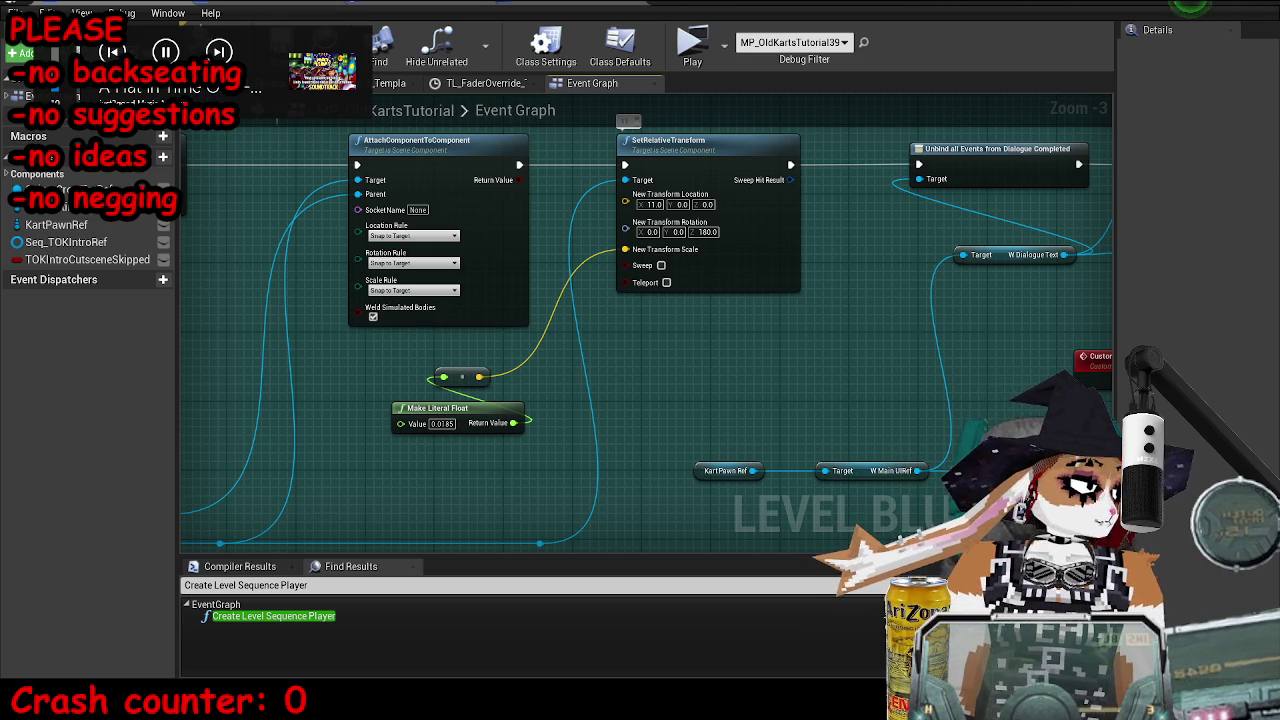
- Pan and zoom along the dialogue node chain to inspect the attach nodes and CustomEvent_5
mouse_move(979, 365)
mouse_down()
mouse_move(874, 343)
mouse_move(746, 379)
mouse_up()
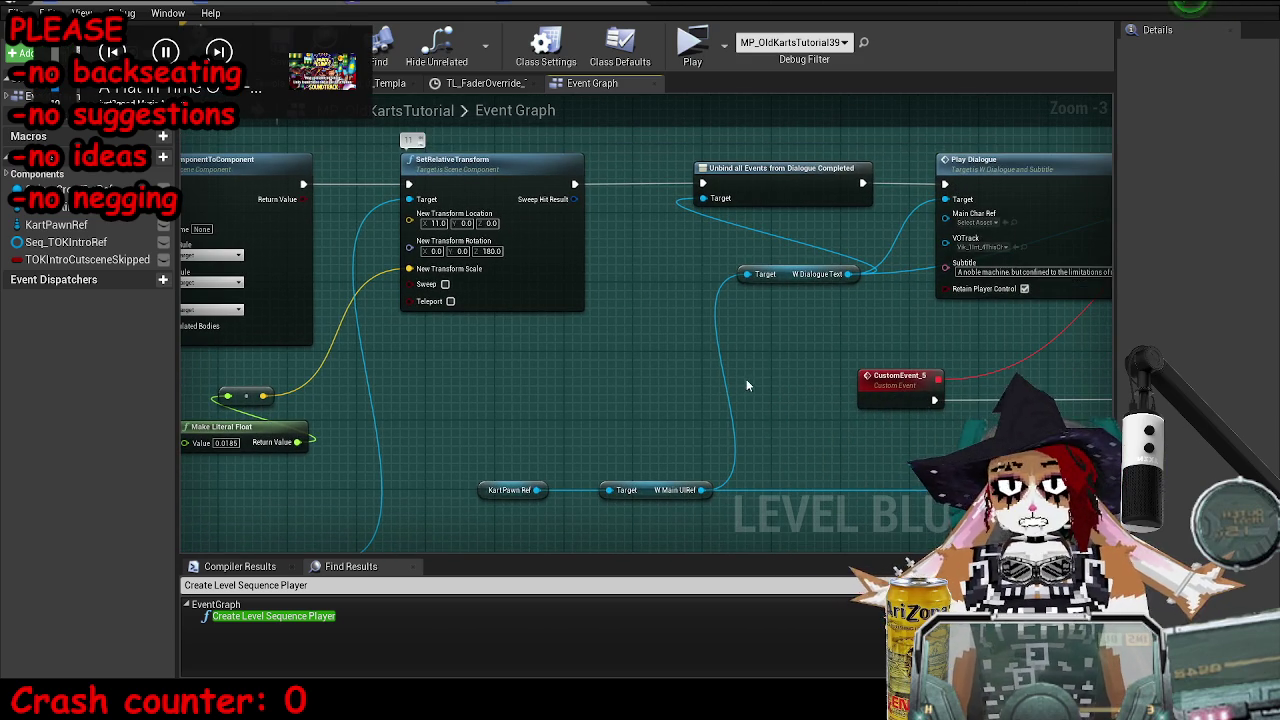
scroll(764, 364, down, 2)
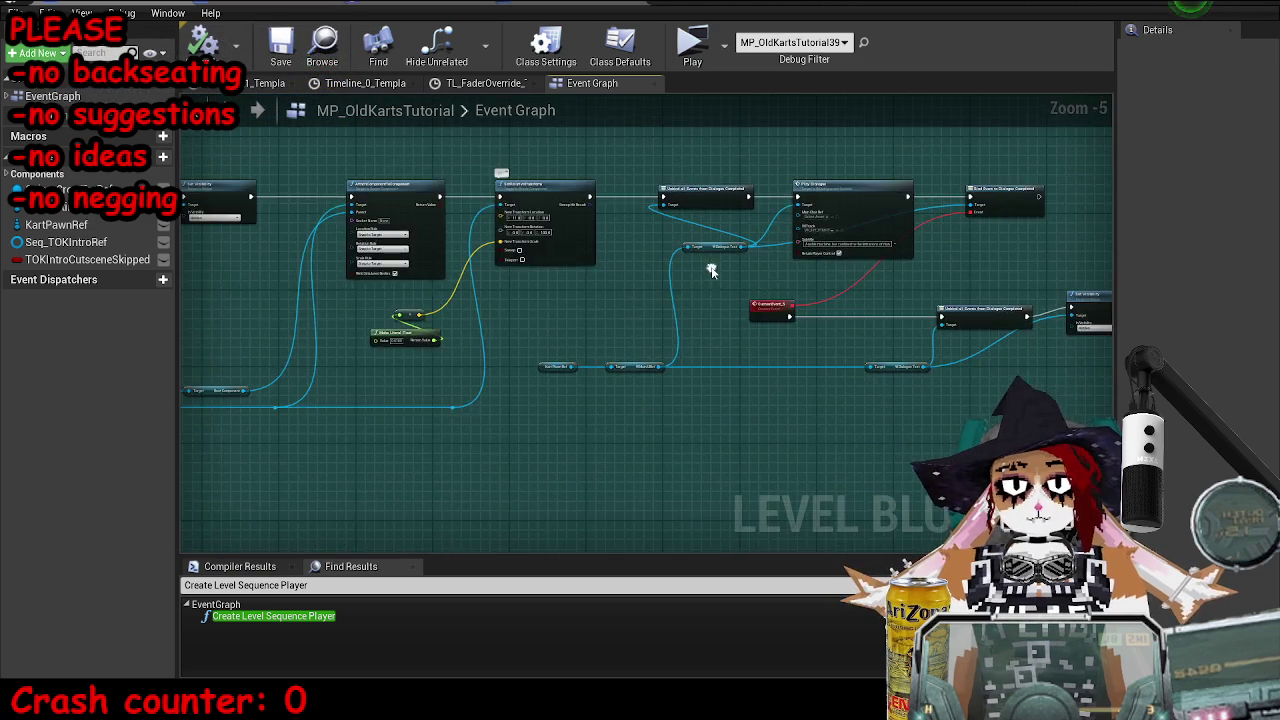
scroll(711, 270, up, 2)
mouse_move(620, 323)
mouse_down()
mouse_move(757, 343)
mouse_move(960, 342)
mouse_move(1078, 325)
mouse_move(862, 316)
mouse_move(939, 303)
mouse_move(1051, 375)
mouse_up()
drag(1095, 331, 864, 380)
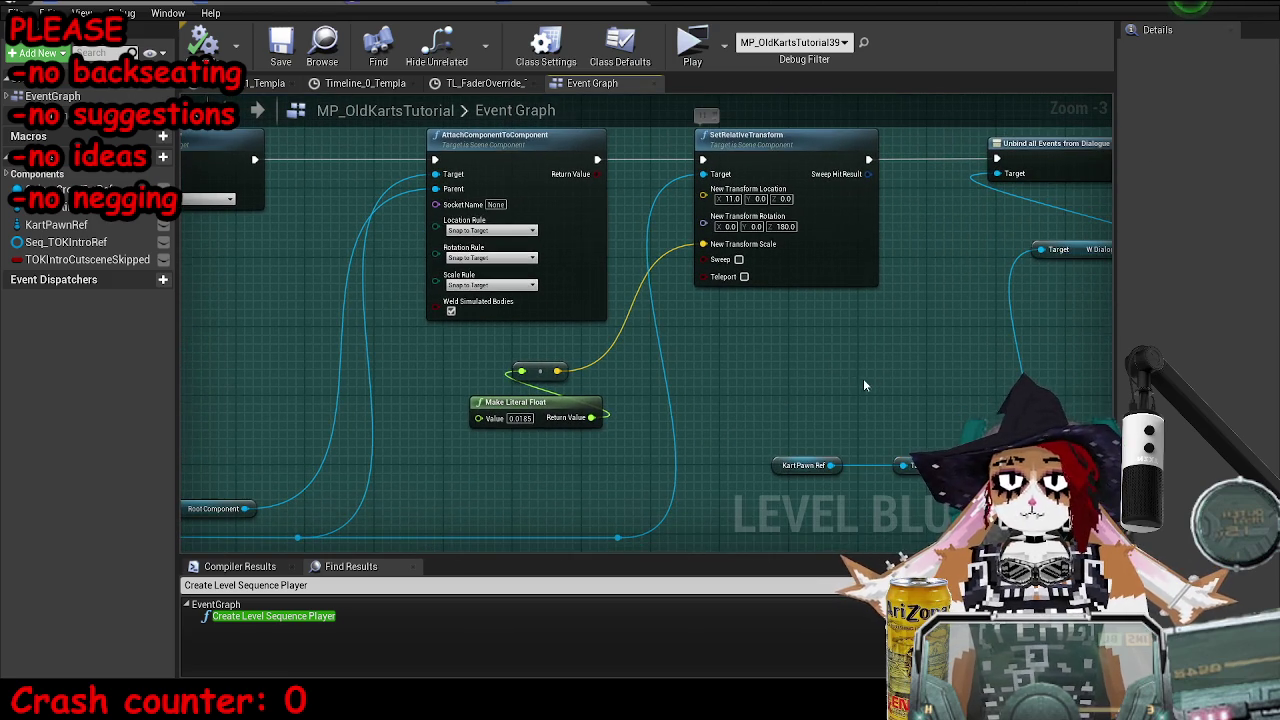
drag(971, 366, 863, 366)
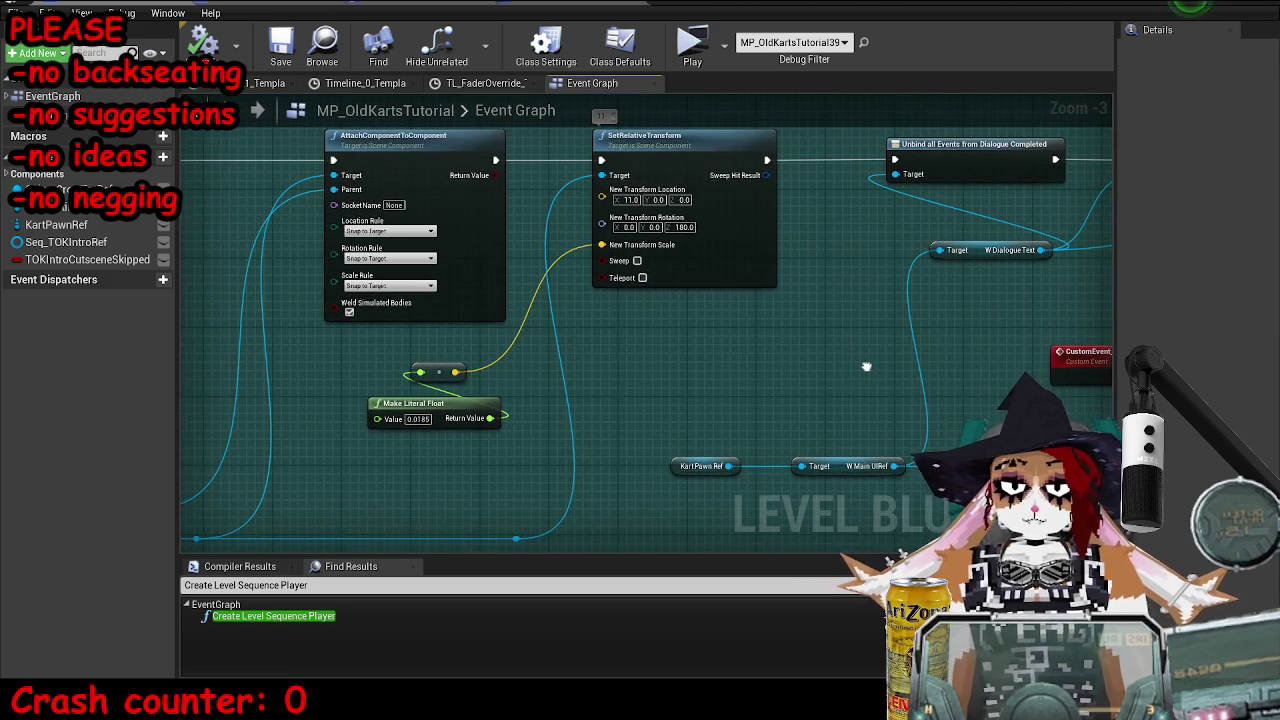
scroll(720, 365, down, 2)
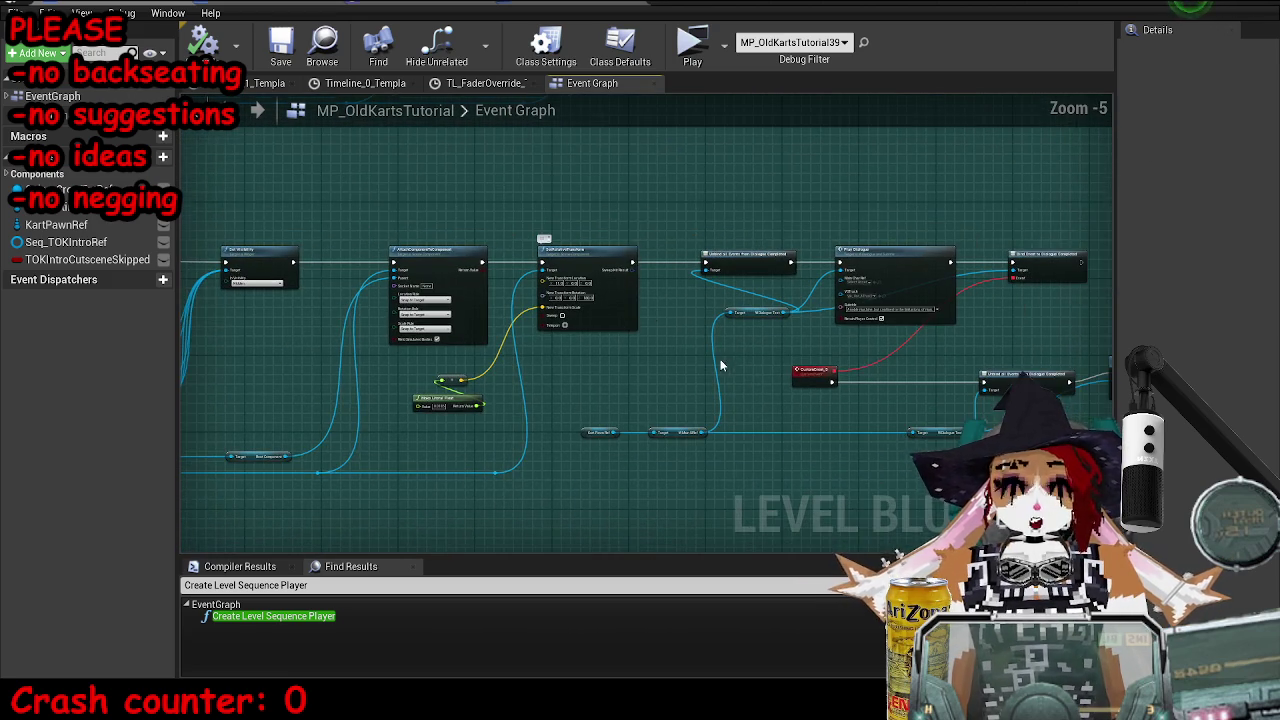
drag(899, 361, 817, 353)
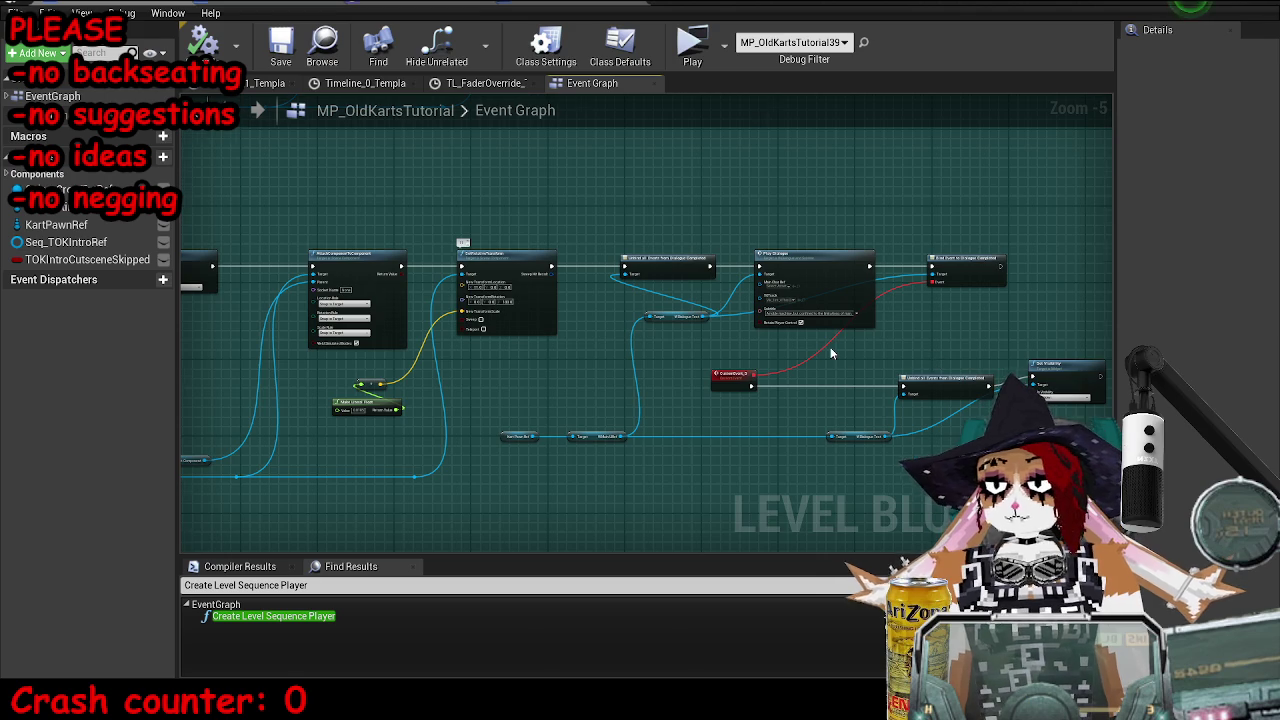
scroll(830, 352, up, 1)
drag(618, 404, 691, 329)
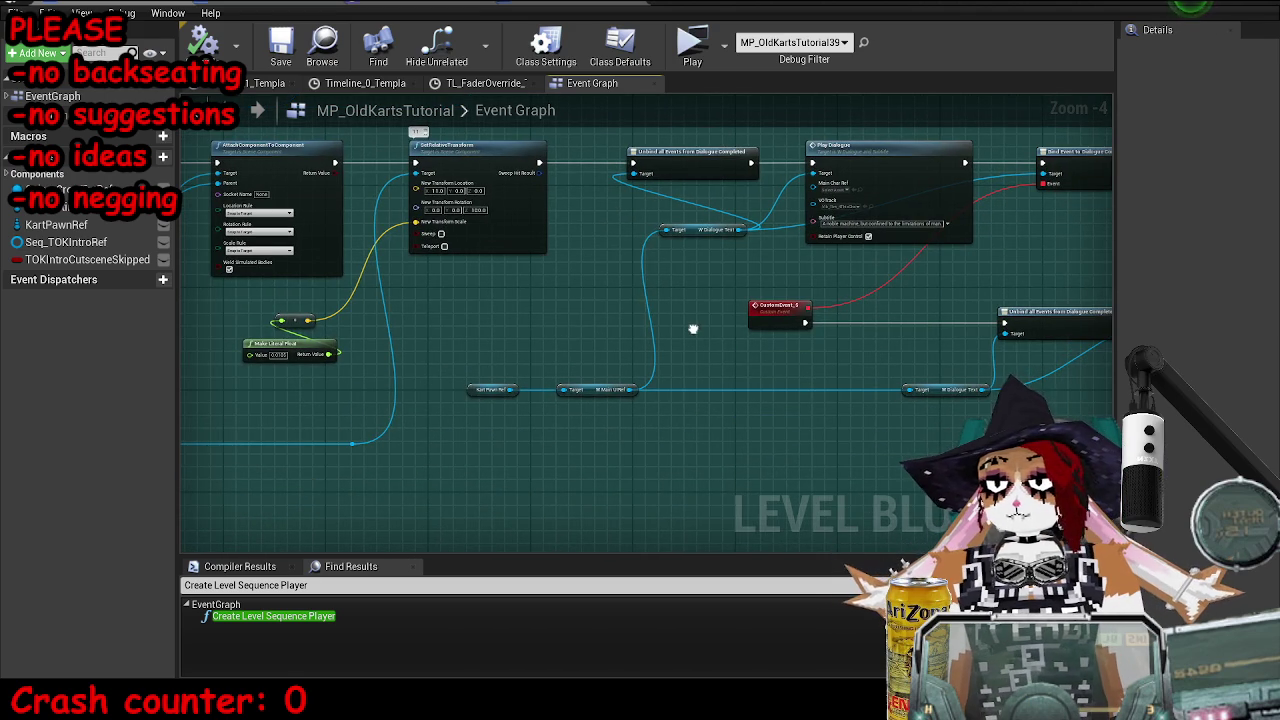
mouse_move(820, 272)
mouse_down()
mouse_move(763, 280)
mouse_move(720, 318)
mouse_up()
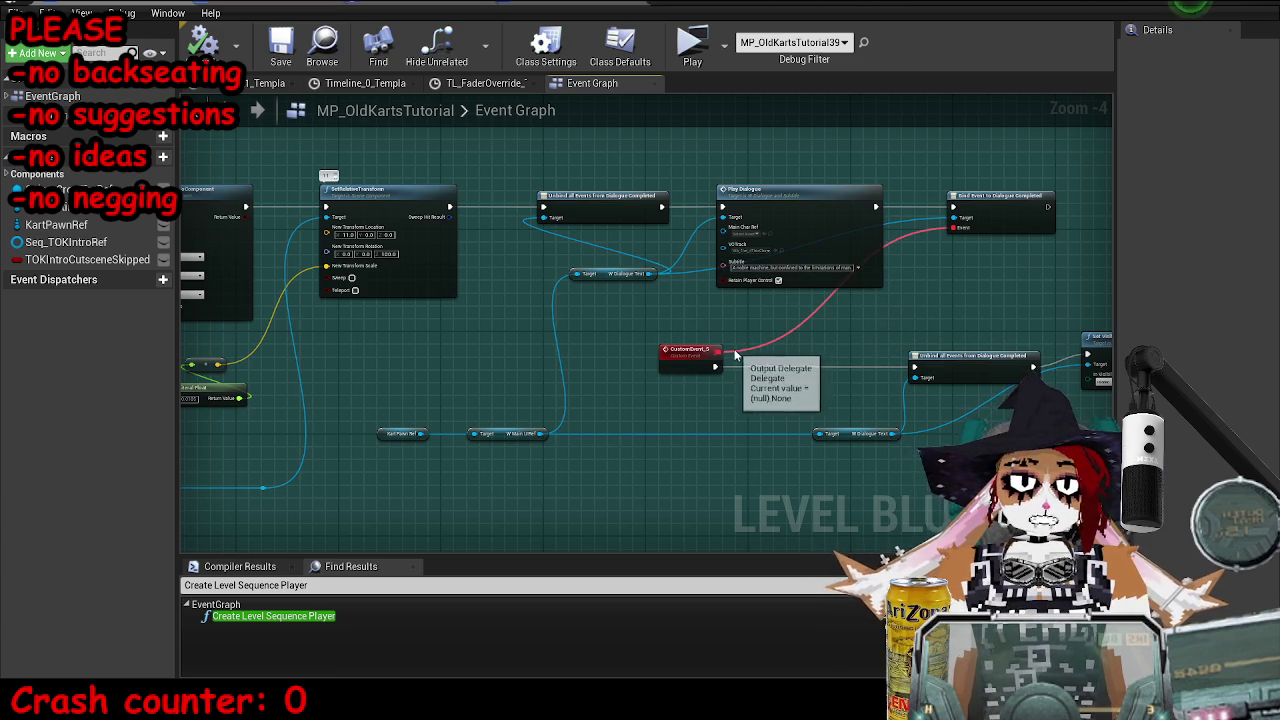
scroll(842, 369, up, 2)
drag(884, 342, 746, 403)
scroll(746, 403, down, 1)
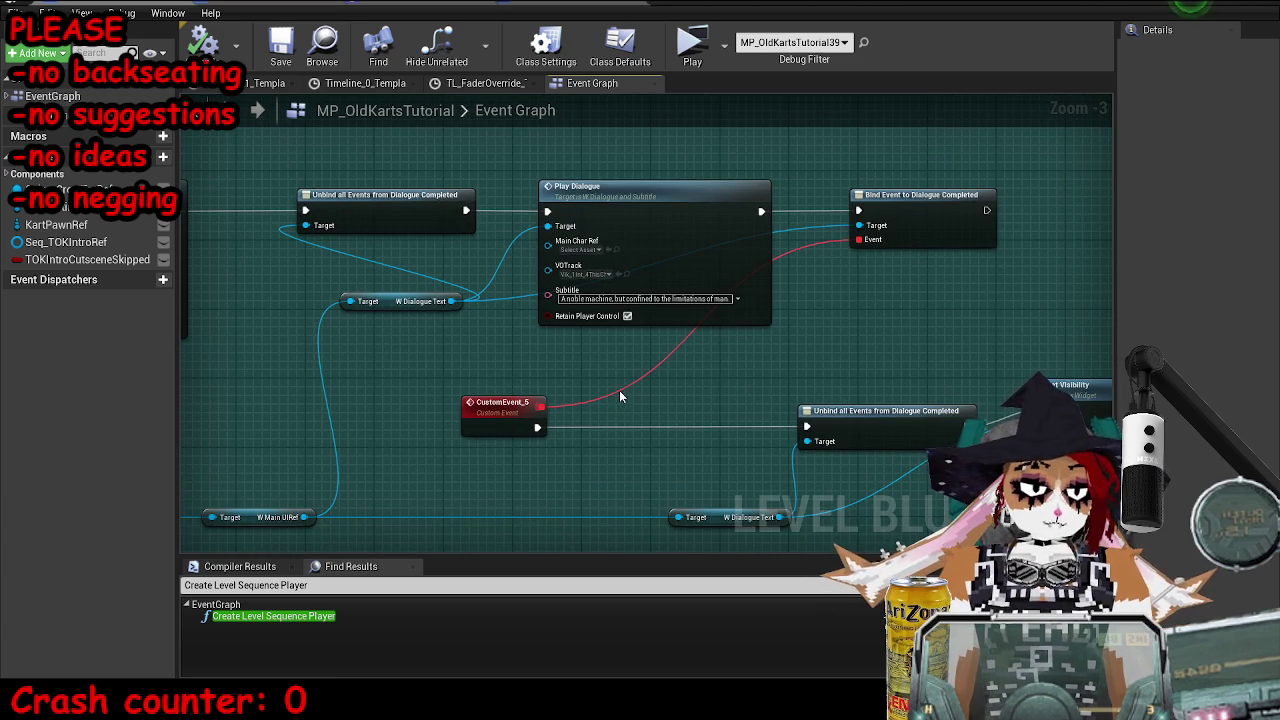
scroll(564, 330, down, 1)
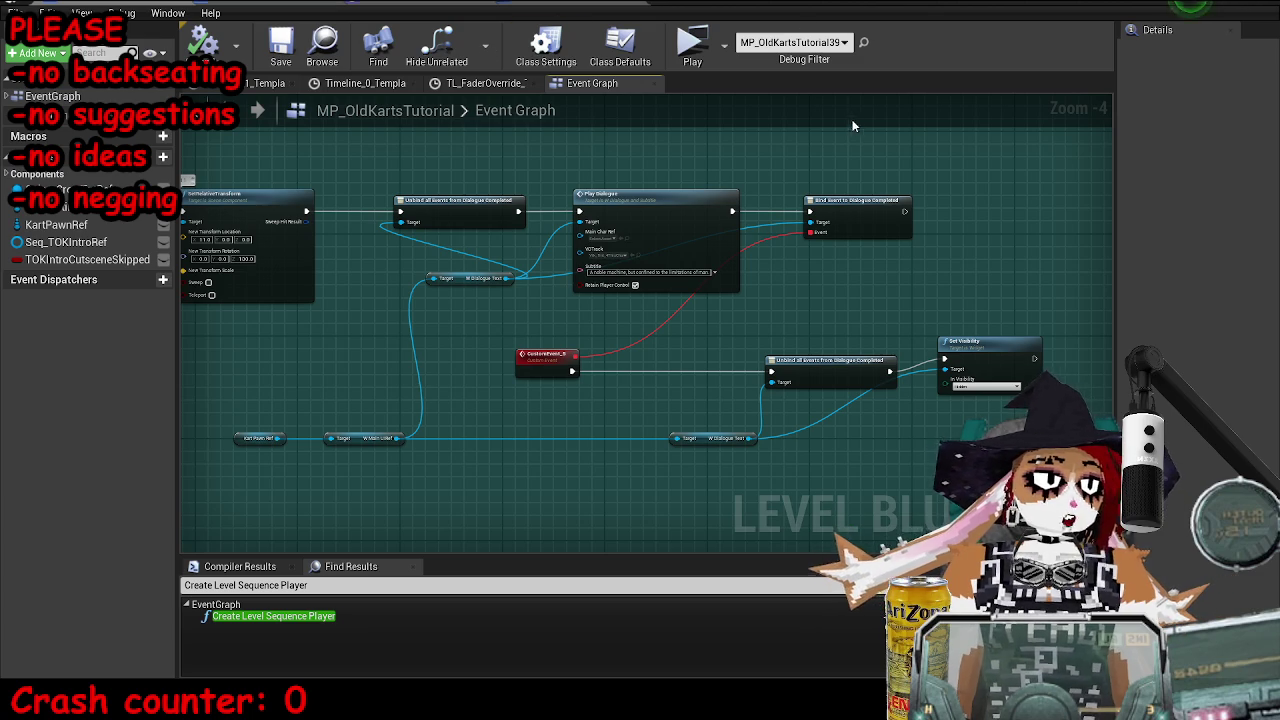
scroll(842, 273, up, 4)
- Inspect the Bind Event to Dialogue Completed node, then locate the Delay, Branch and Set Visibility nodes
click(703, 240)
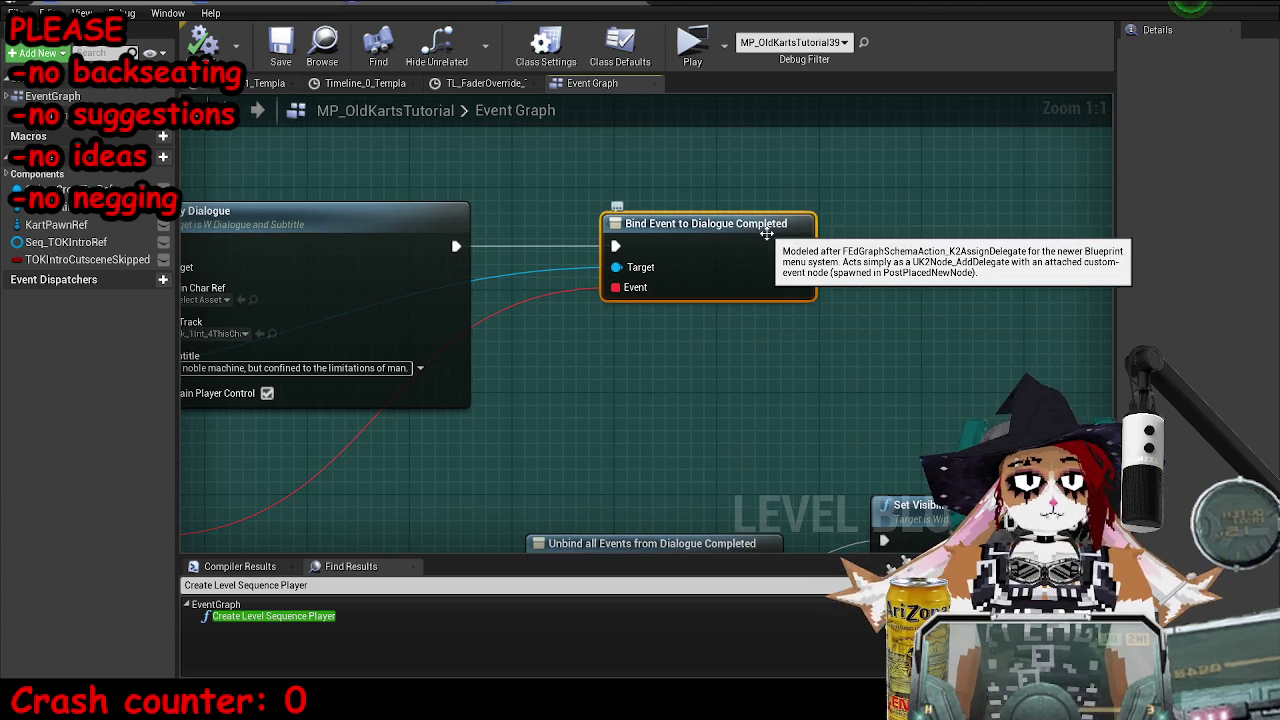
scroll(713, 347, down, 1)
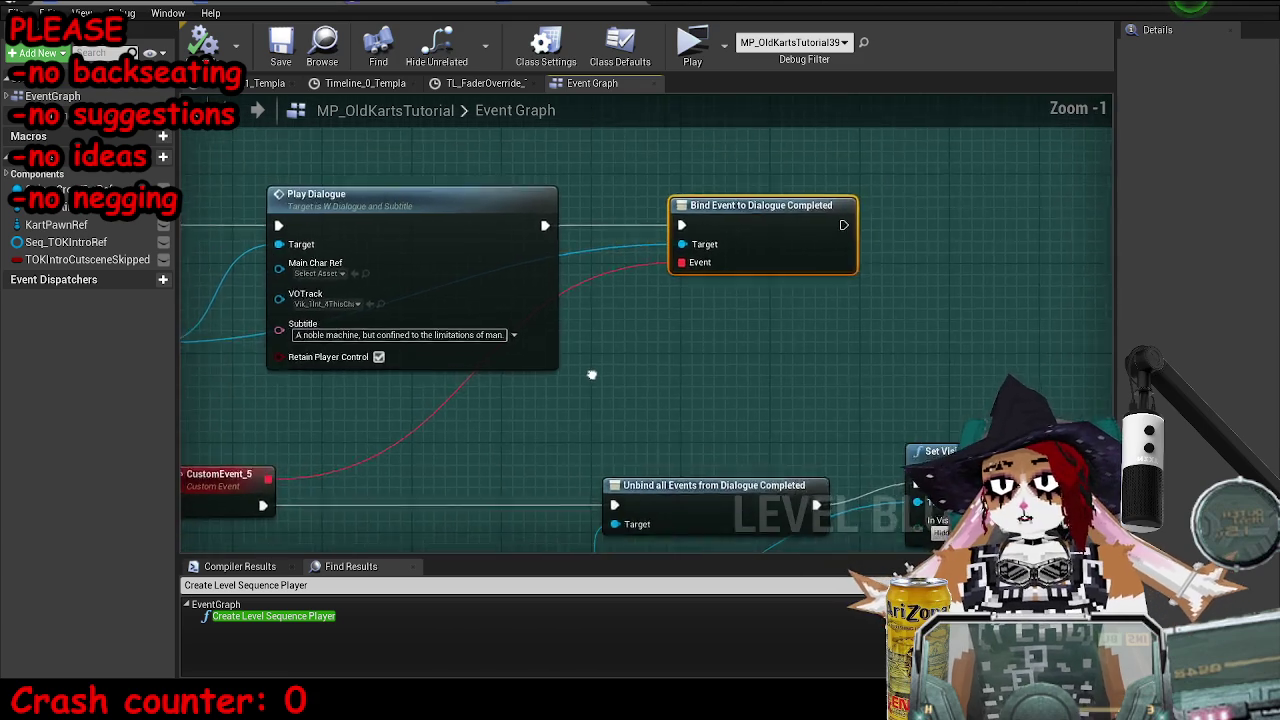
scroll(452, 267, down, 5)
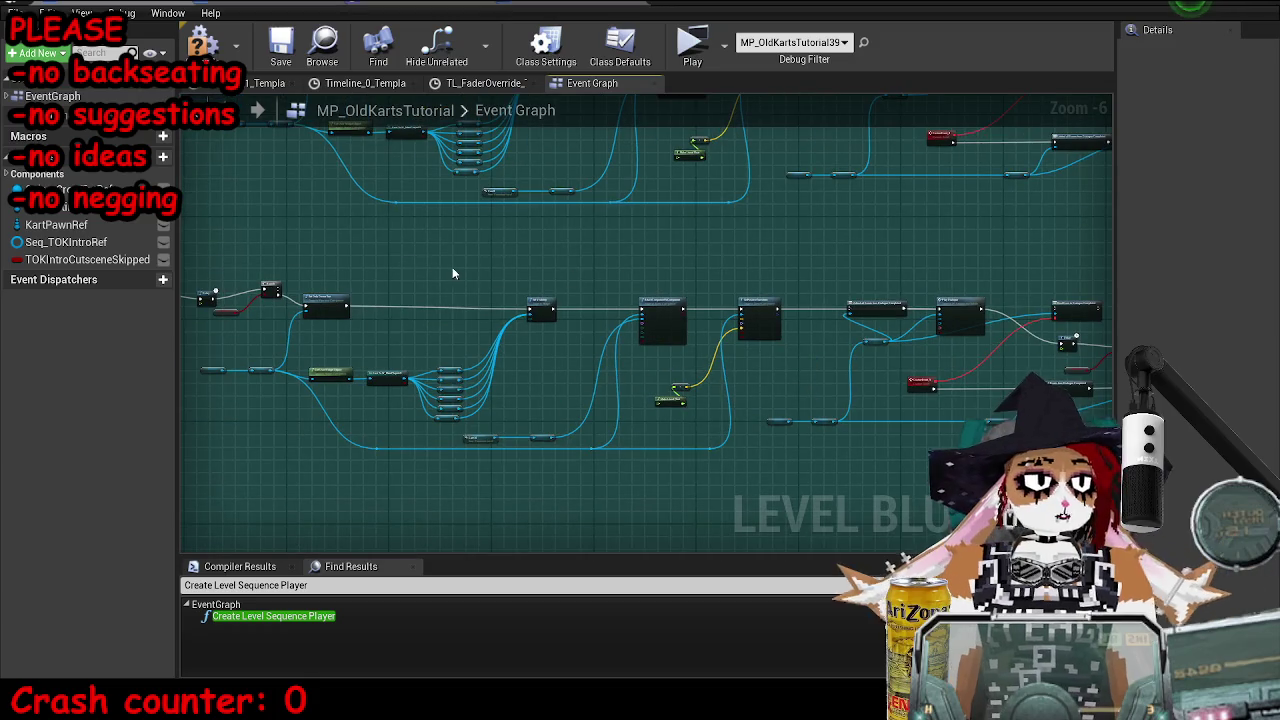
scroll(814, 397, up, 4)
scroll(536, 329, up, 3)
drag(536, 329, 623, 338)
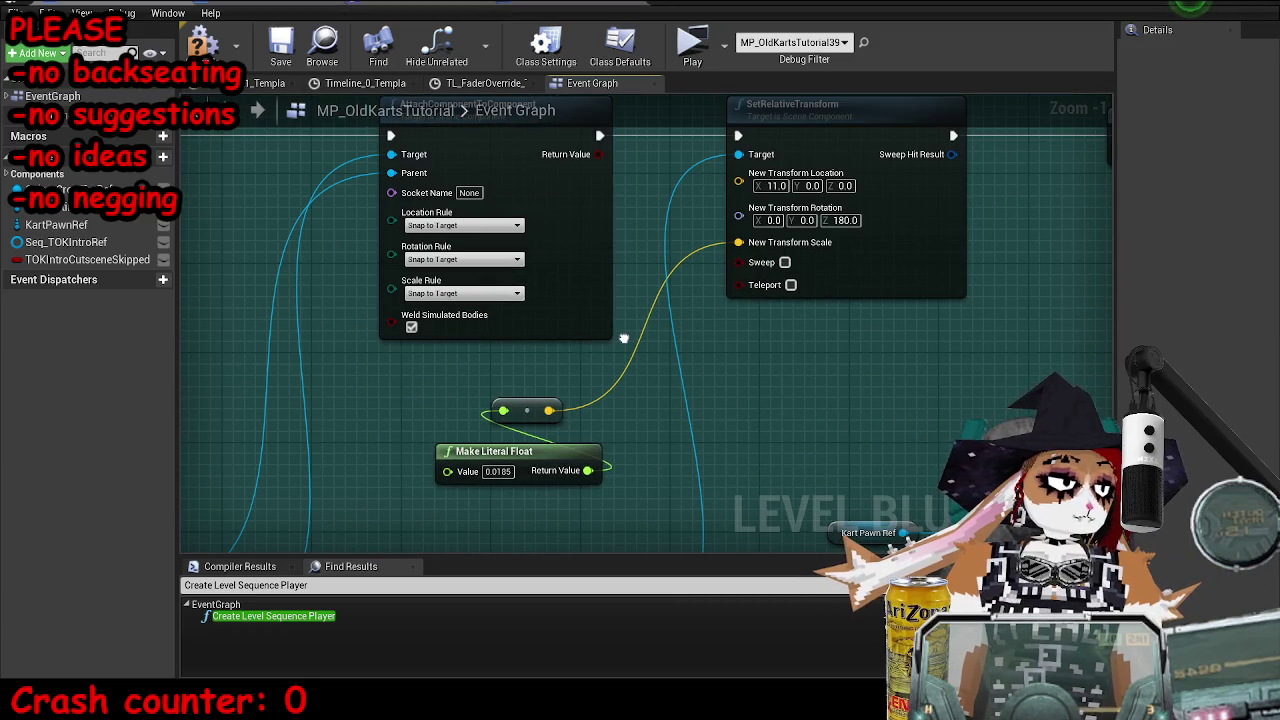
scroll(623, 338, down, 5)
drag(874, 346, 760, 355)
scroll(716, 352, up, 3)
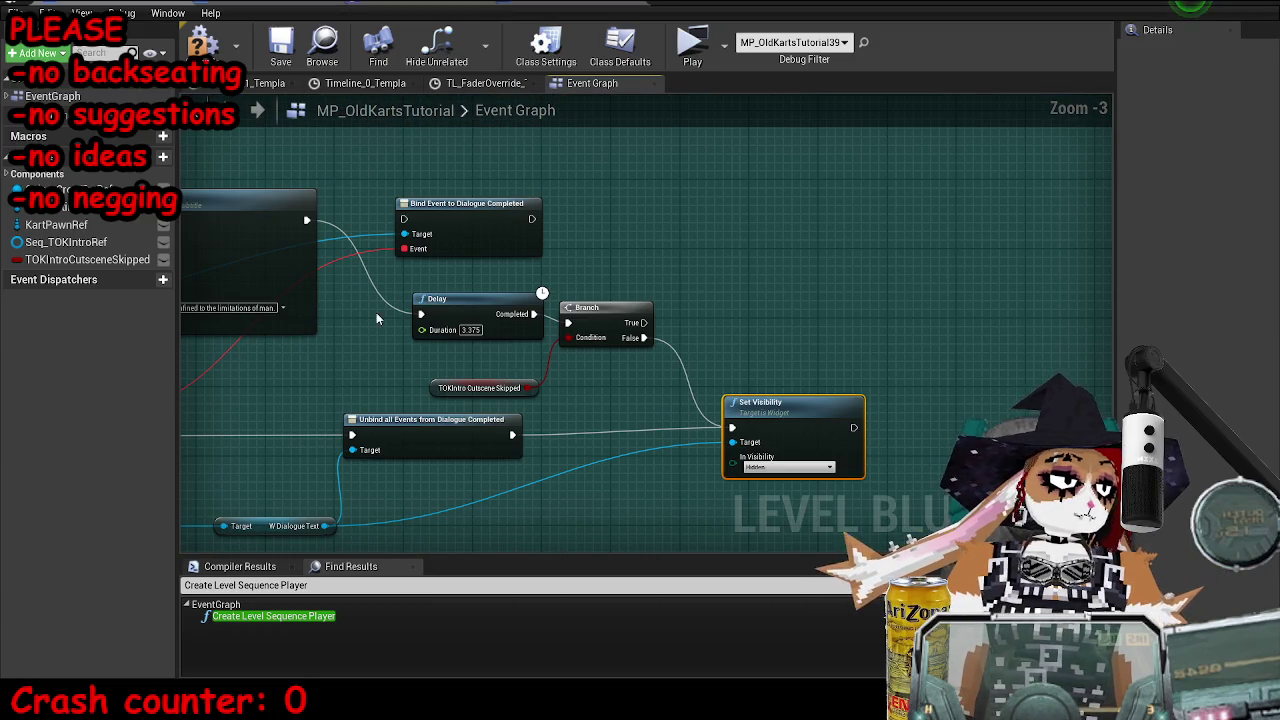
- Check the ChariotB sound wave's length in the Content Browser, then restore the full-screen blueprint editor
drag(953, 5, 953, 59)
mouse_move(292, 388)
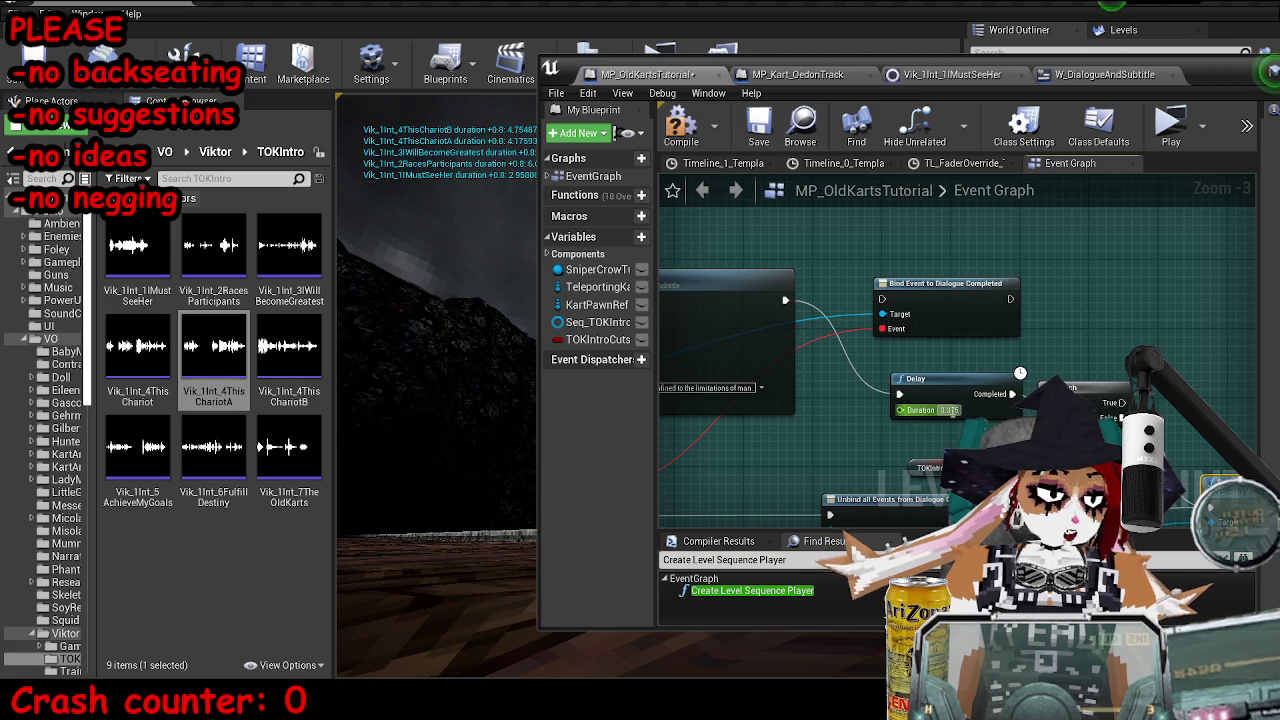
mouse_move(960, 386)
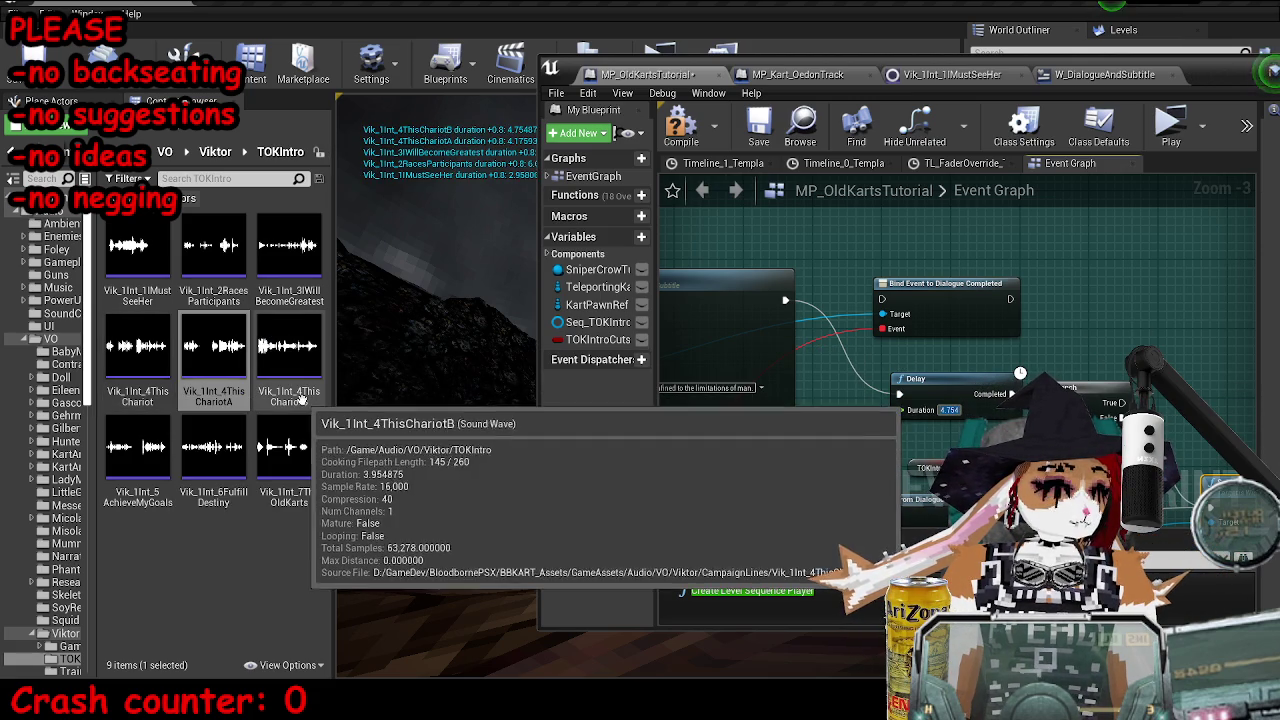
scroll(845, 425, down, 2)
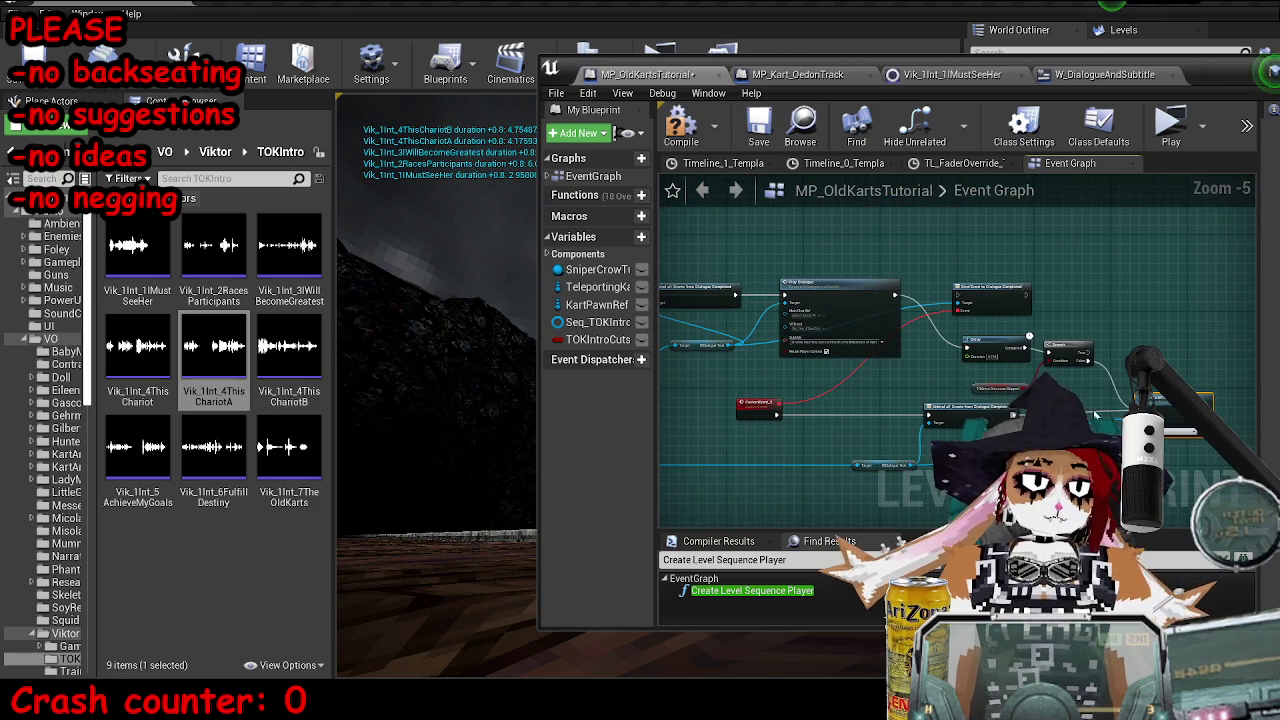
double_click(877, 74)
scroll(878, 132, up, 1)
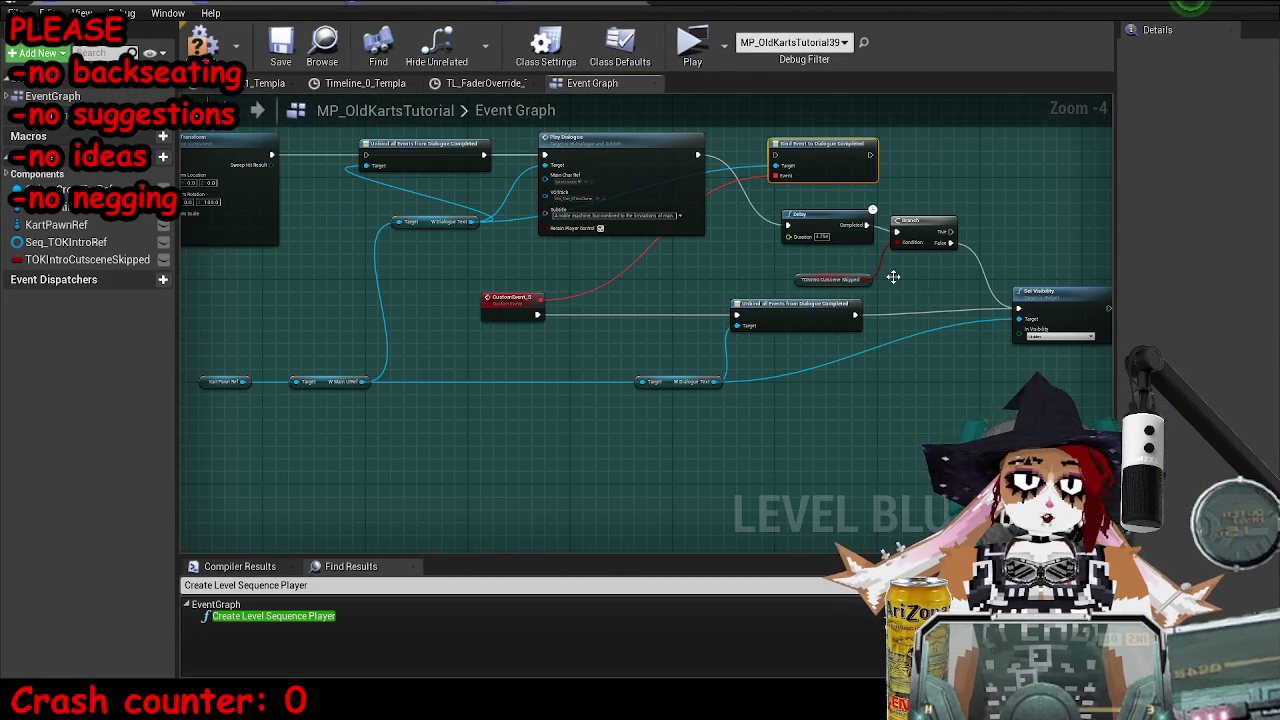
- Delete the dialogue-completed bind node, the Unbind node and CustomEvent_5
key(Delete)
click(795, 303)
key(Delete)
click(510, 298)
key(Delete)
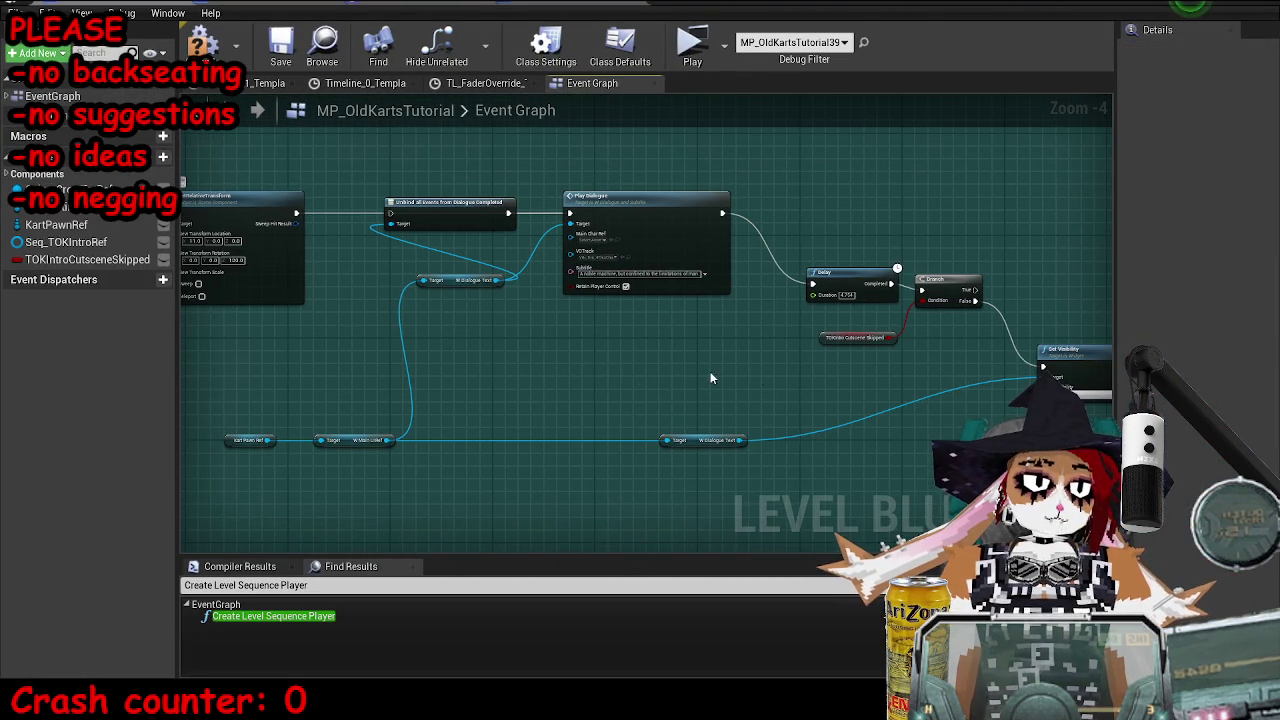
- Move Delay, Branch and Set Visibility up, delete Unbind all Events, and tidy the Kart Pawn Ref row
drag(938, 300, 886, 230)
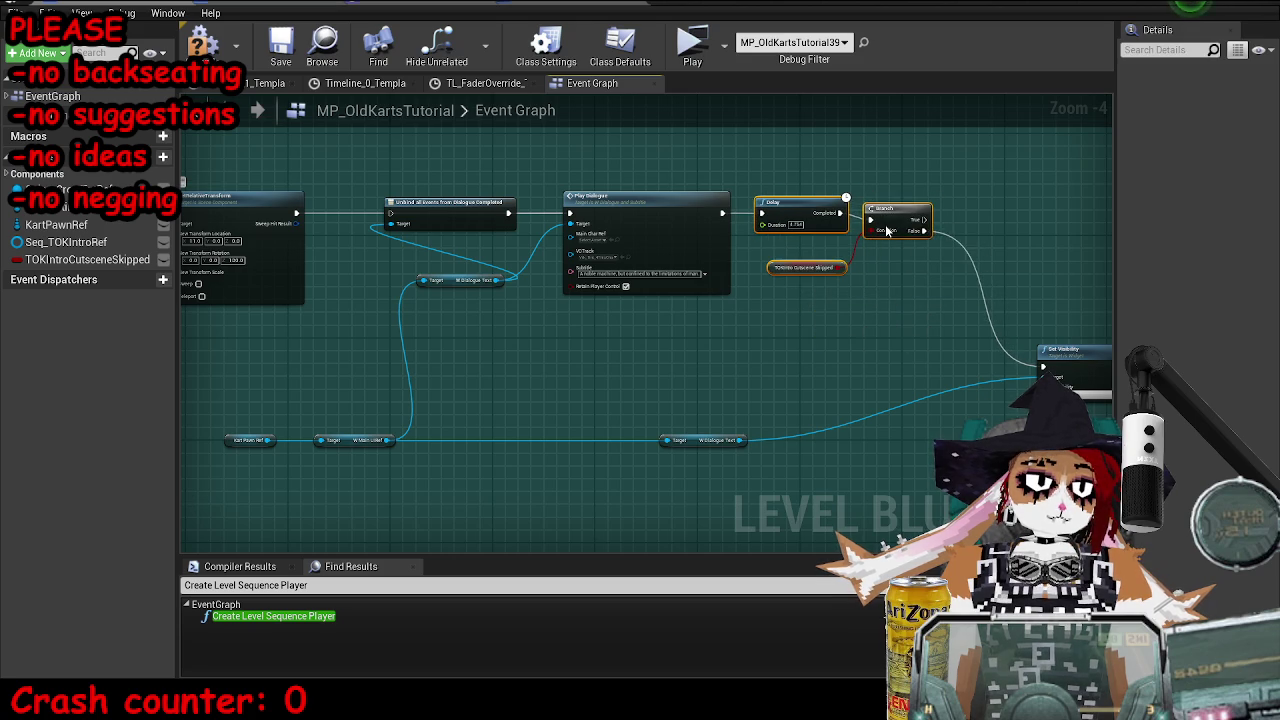
drag(1055, 350, 995, 213)
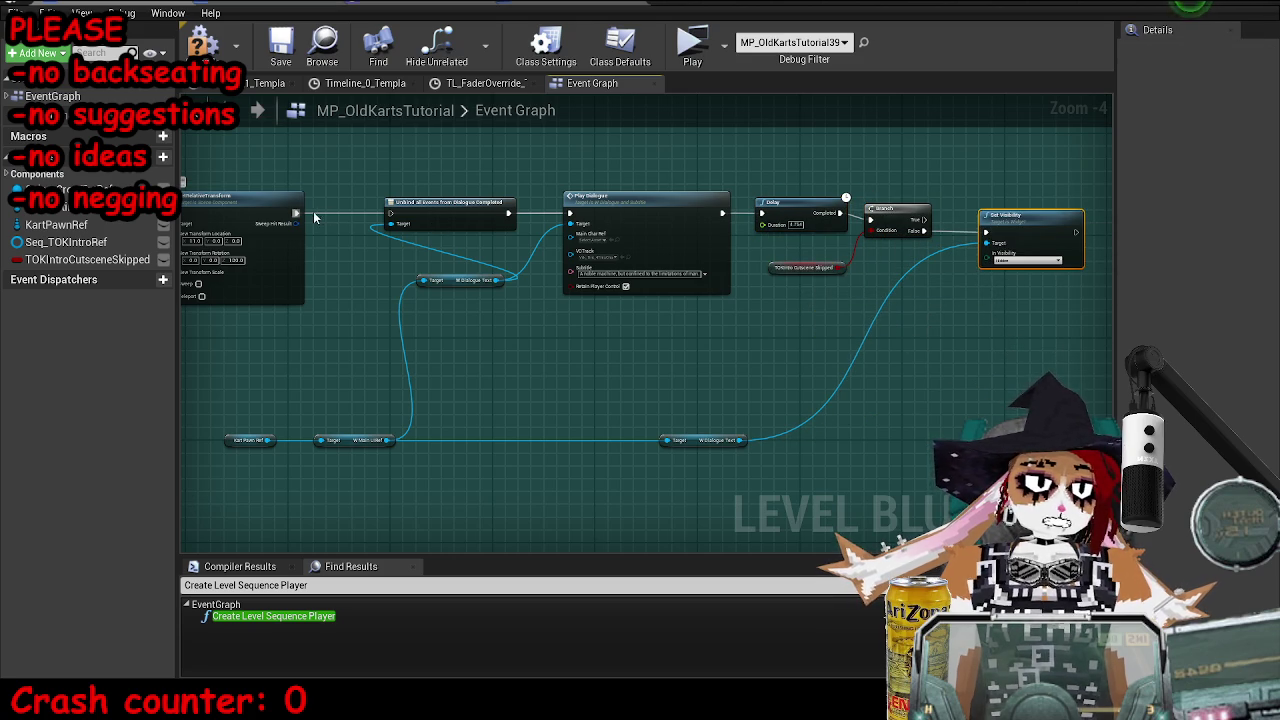
key(Delete)
drag(407, 505, 412, 396)
drag(745, 401, 905, 403)
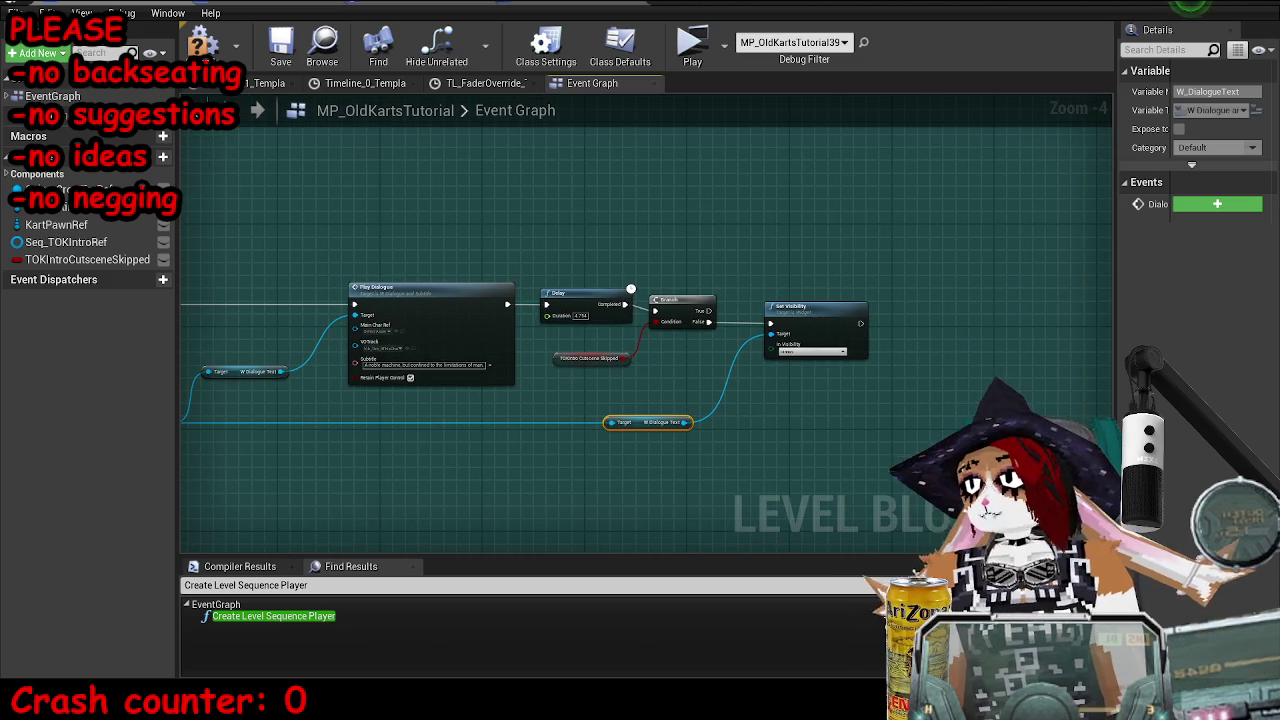
drag(172, 358, 350, 352)
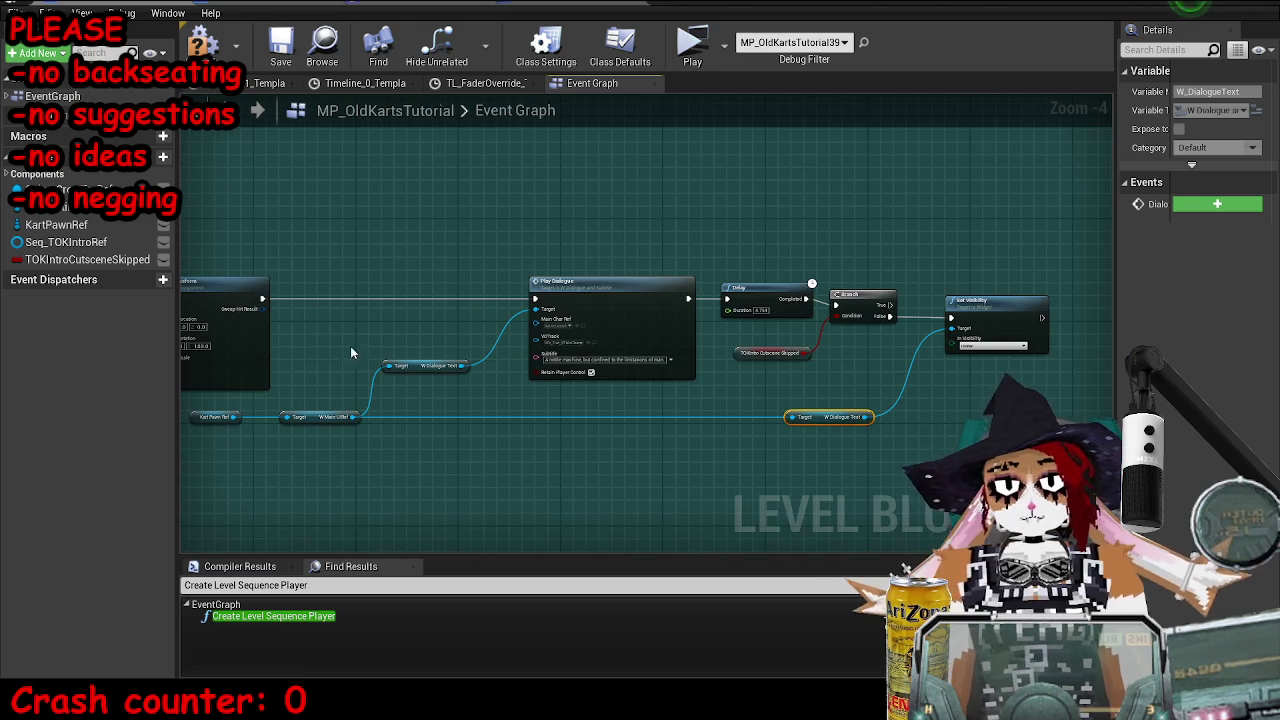
- Delete the remaining red custom event and Unbind nodes in front of Play Dialogue
click(312, 318)
scroll(380, 378, down, 4)
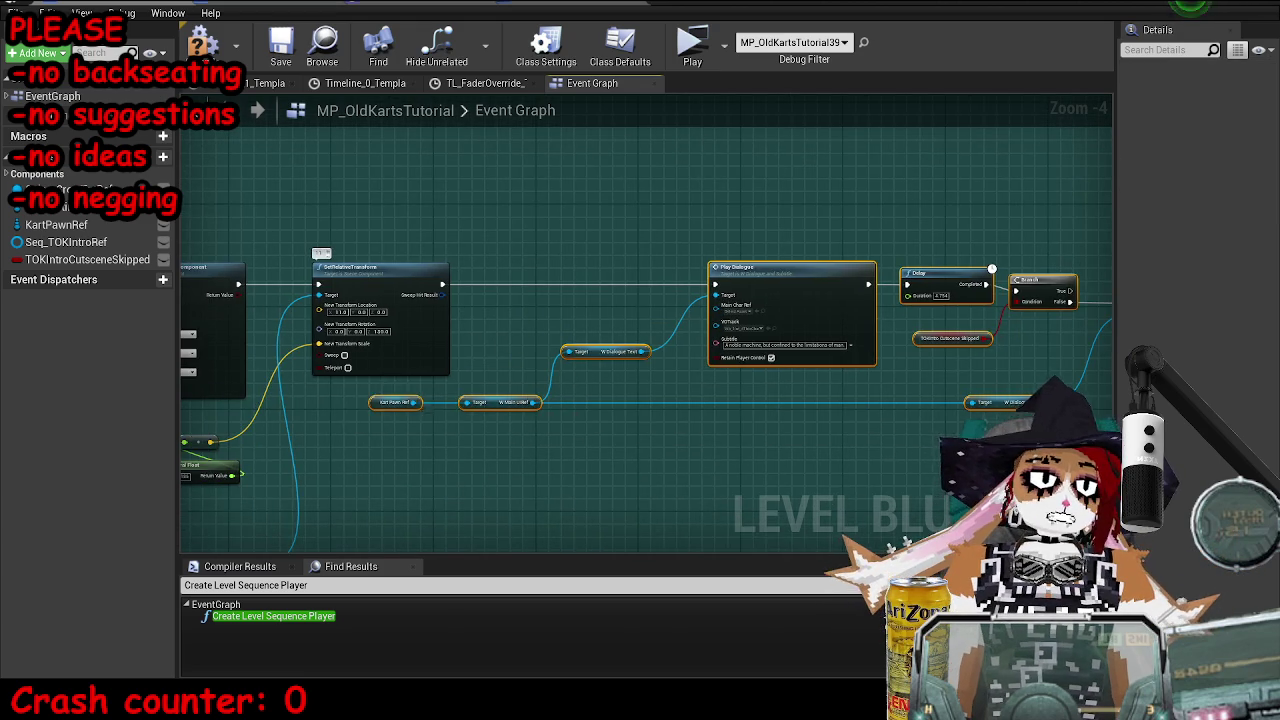
scroll(652, 163, up, 3)
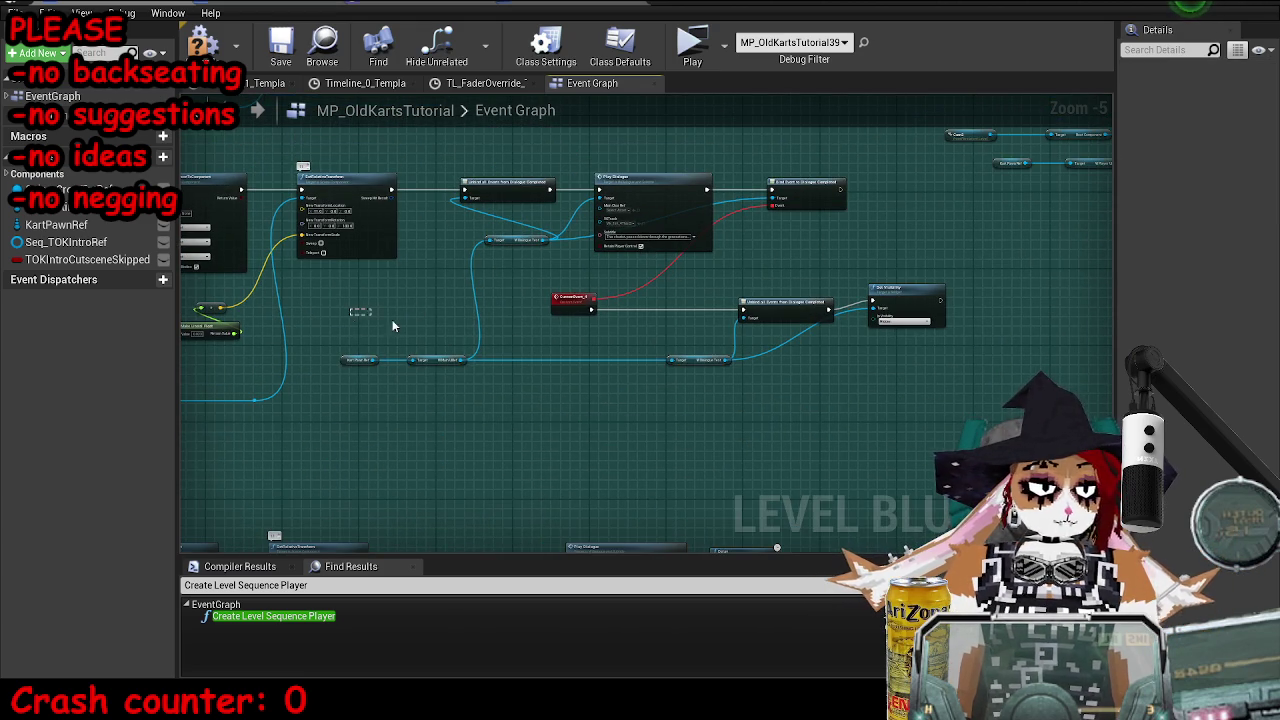
drag(964, 376, 964, 378)
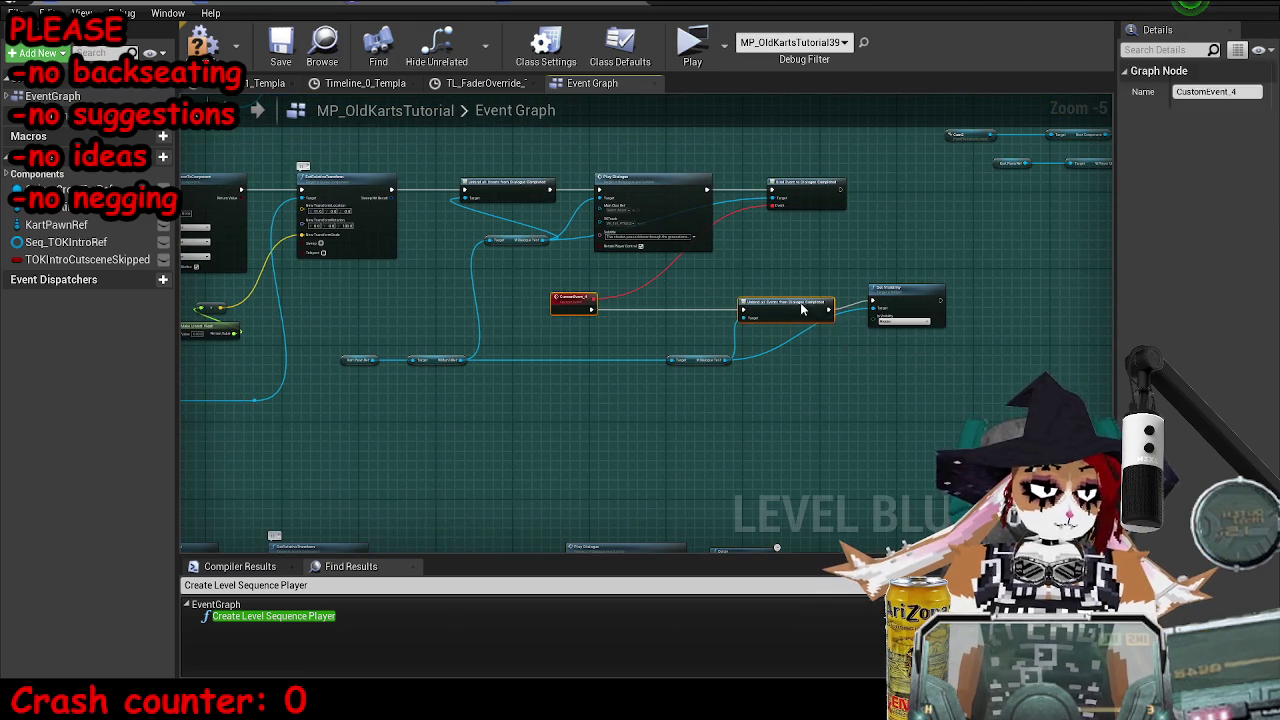
key(Delete)
key(Delete)
scroll(453, 216, up, 3)
drag(453, 216, 620, 150)
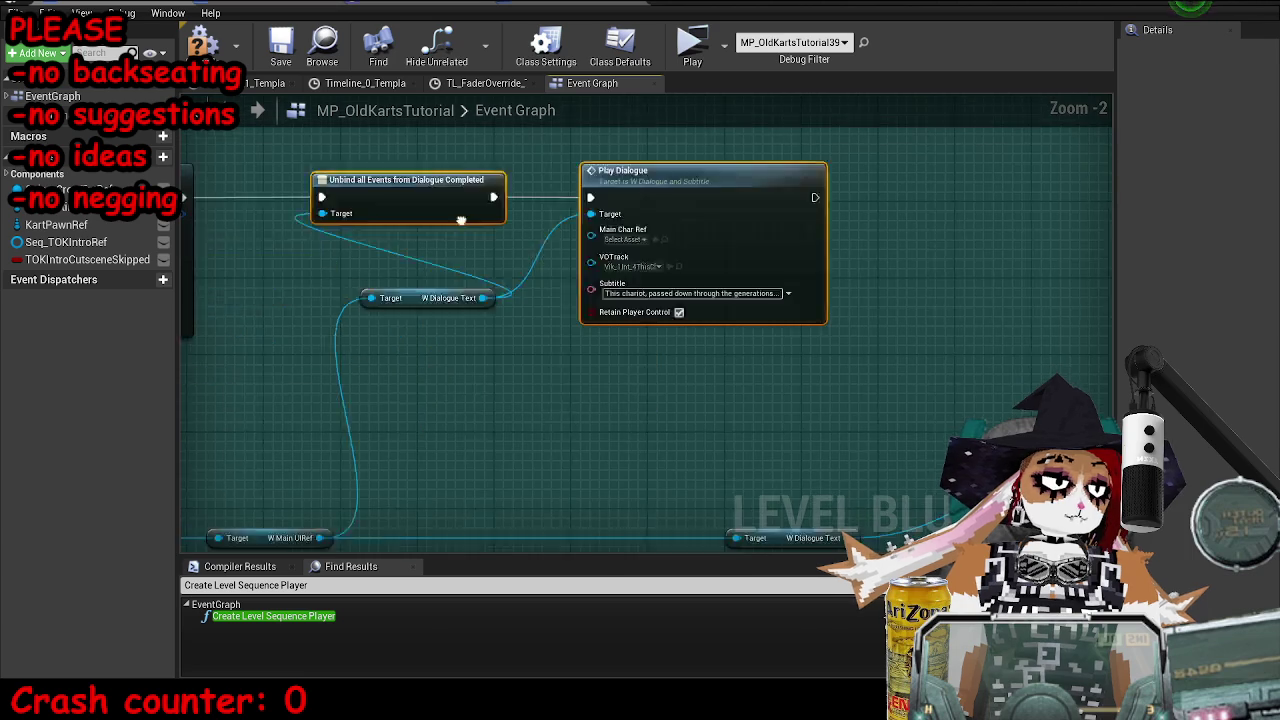
scroll(457, 172, down, 3)
scroll(450, 175, up, 3)
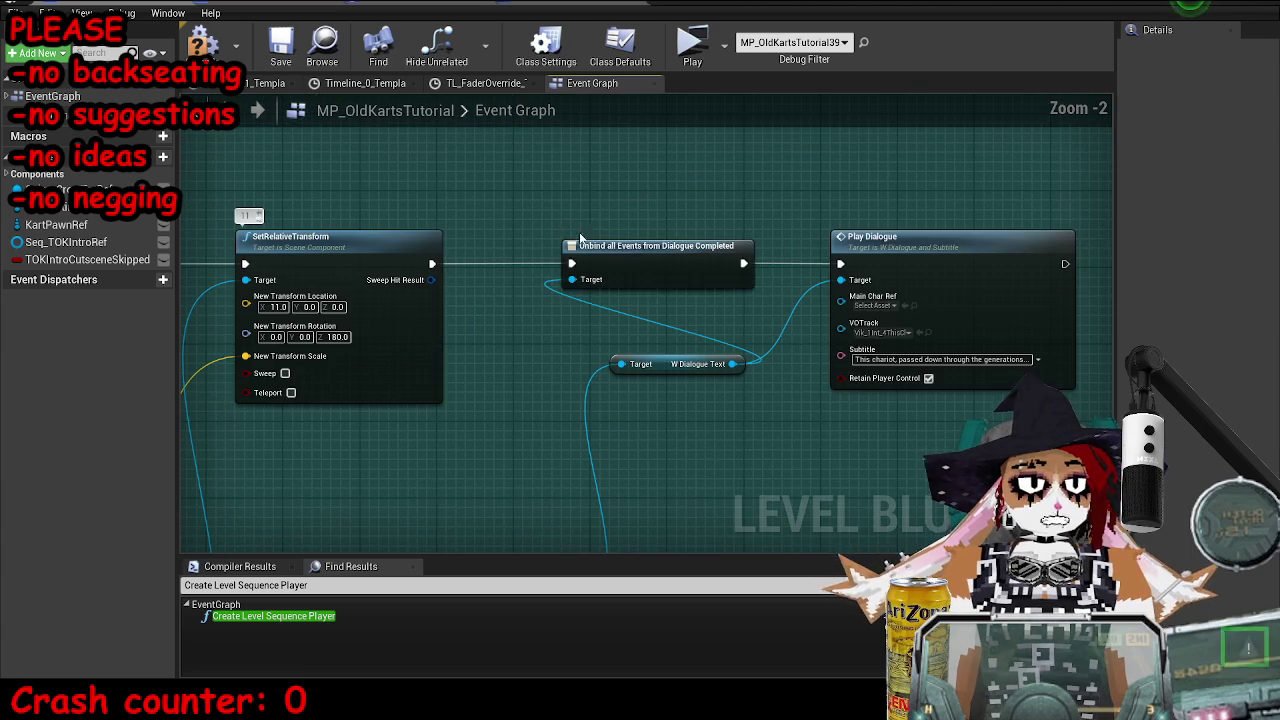
key(Delete)
- Wire SetRelativeTransform's exec straight into Play Dialogue and un-maximize the editor to show the level
mouse_move(432, 264)
mouse_down()
mouse_move(838, 272)
mouse_move(846, 284)
mouse_up()
scroll(968, 352, down, 4)
mouse_move(900, 8)
mouse_down()
mouse_move(955, 98)
mouse_move(913, 66)
mouse_up()
- Connect the Branch False output to the Set Visibility node
click(712, 590)
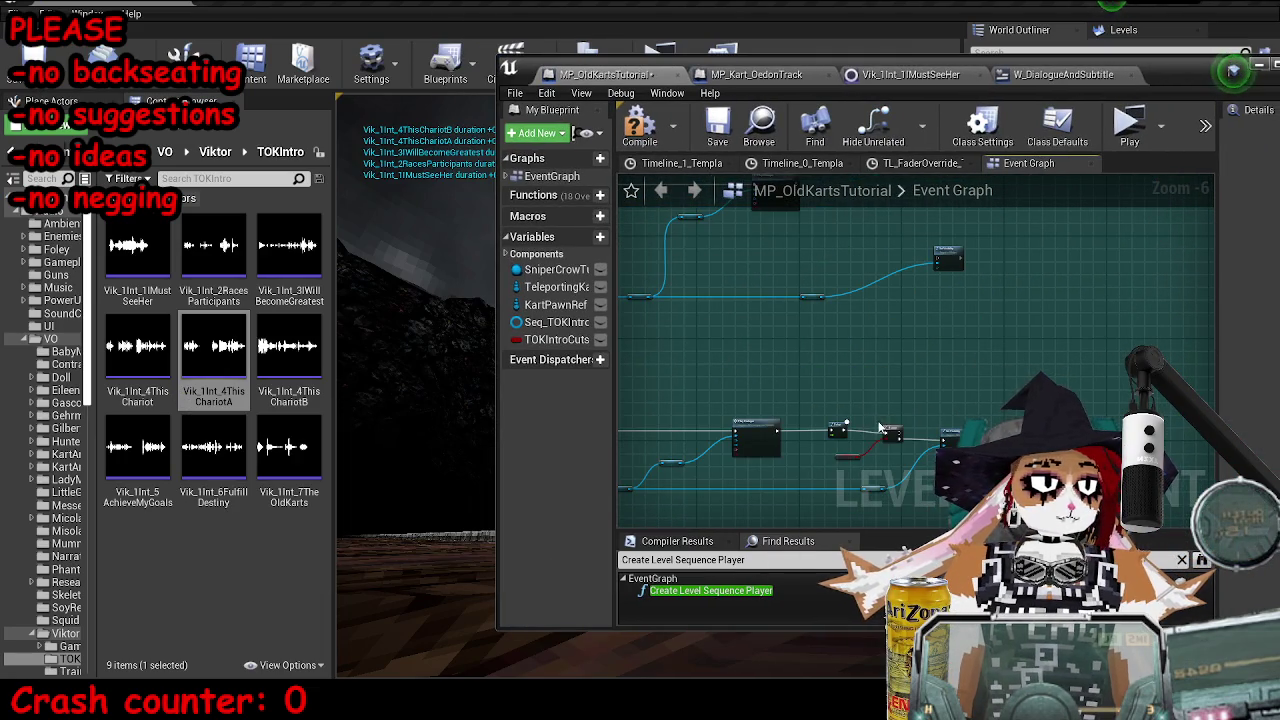
scroll(798, 319, up, 7)
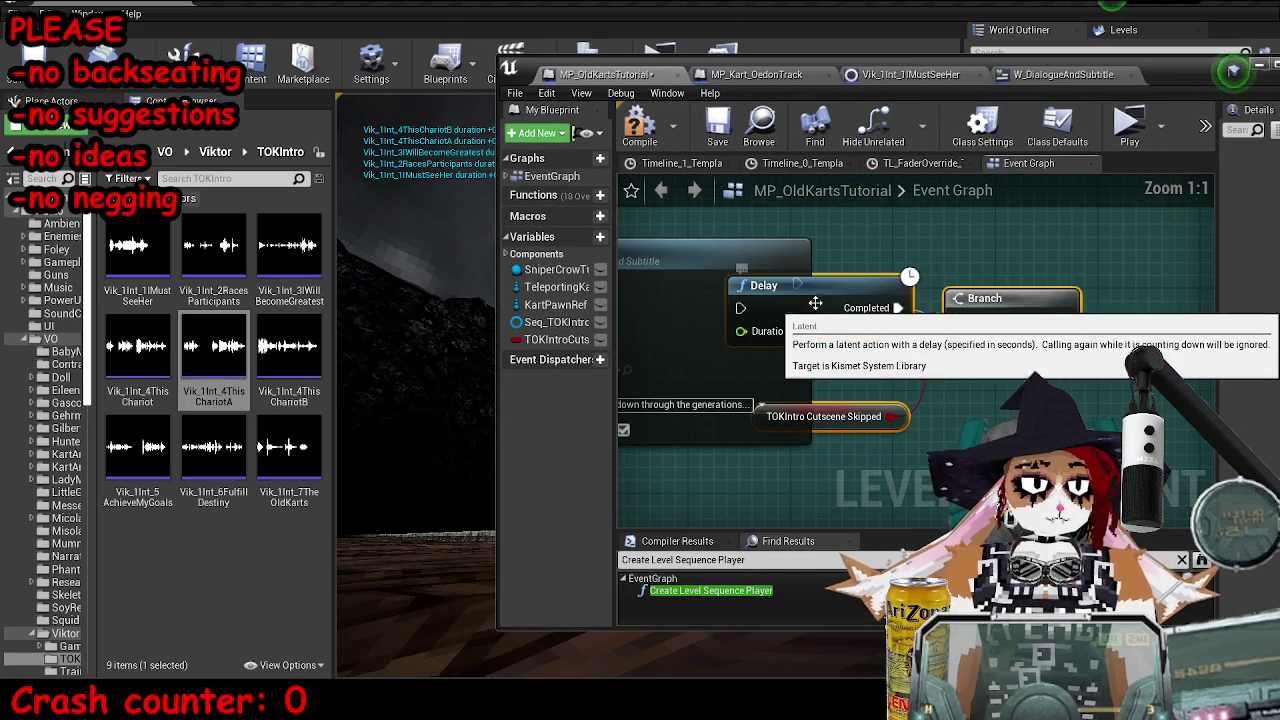
drag(825, 289, 533, 241)
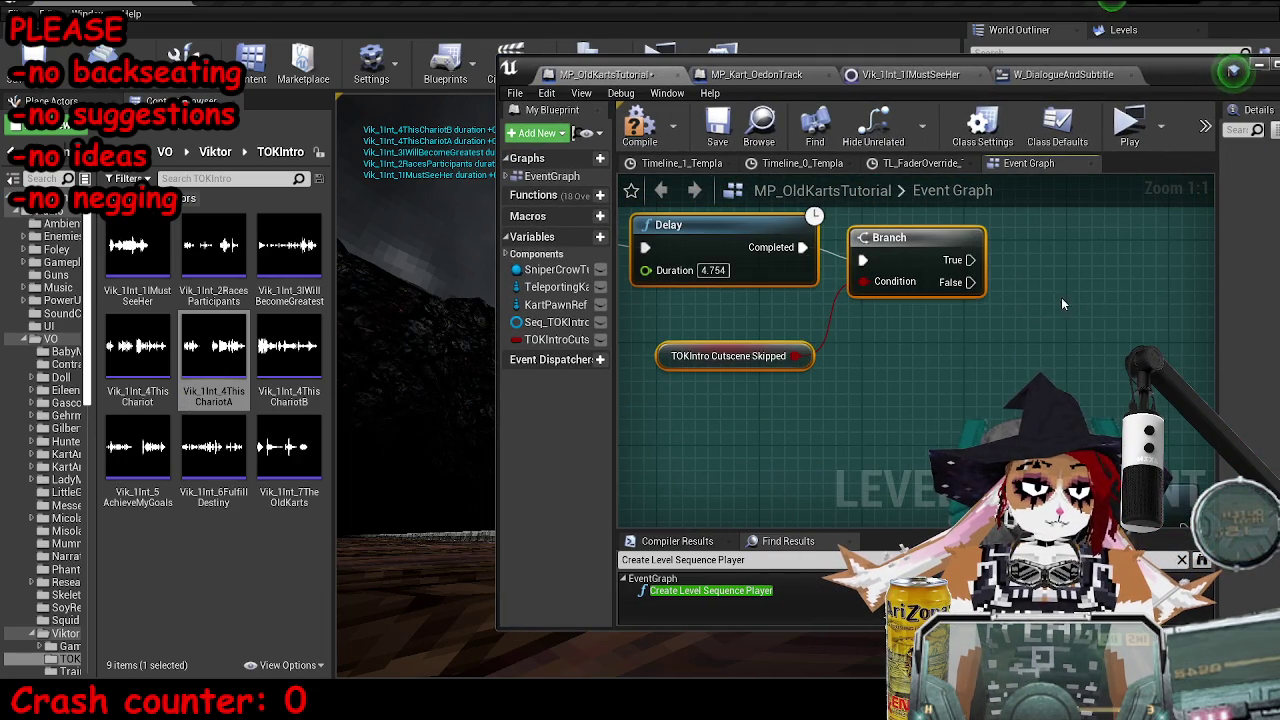
drag(967, 288, 1000, 400)
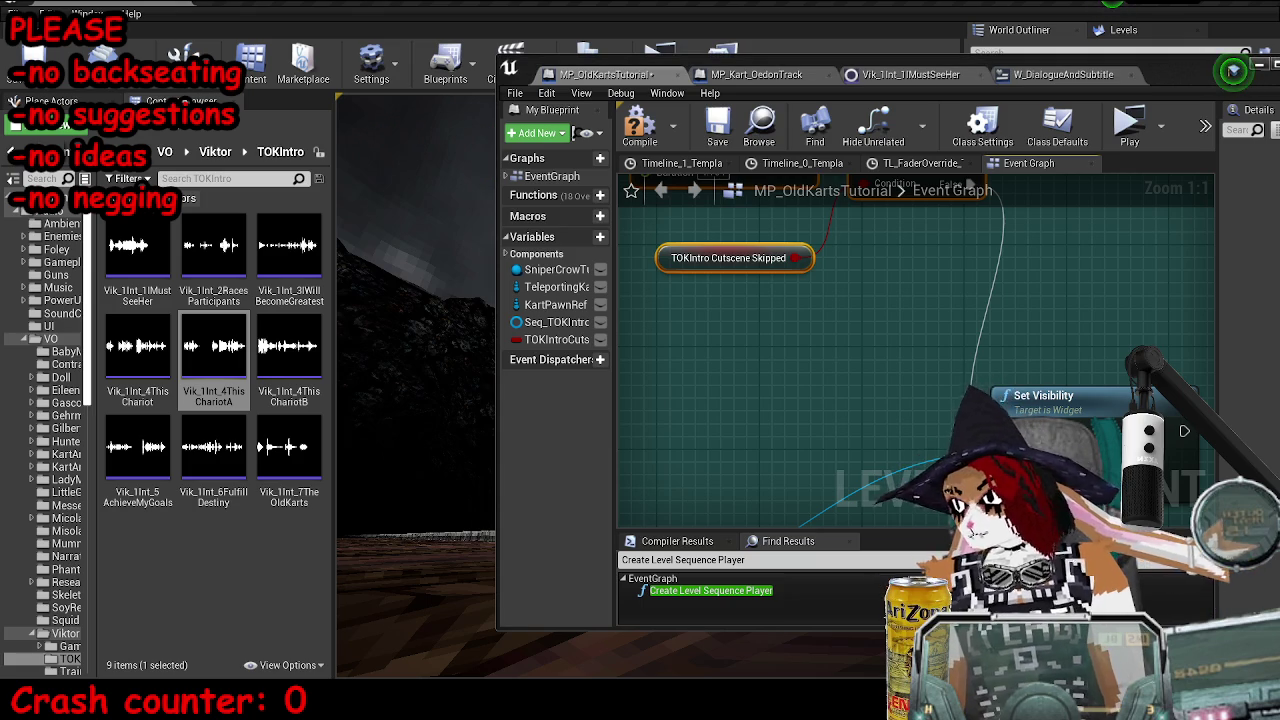
scroll(834, 300, down, 2)
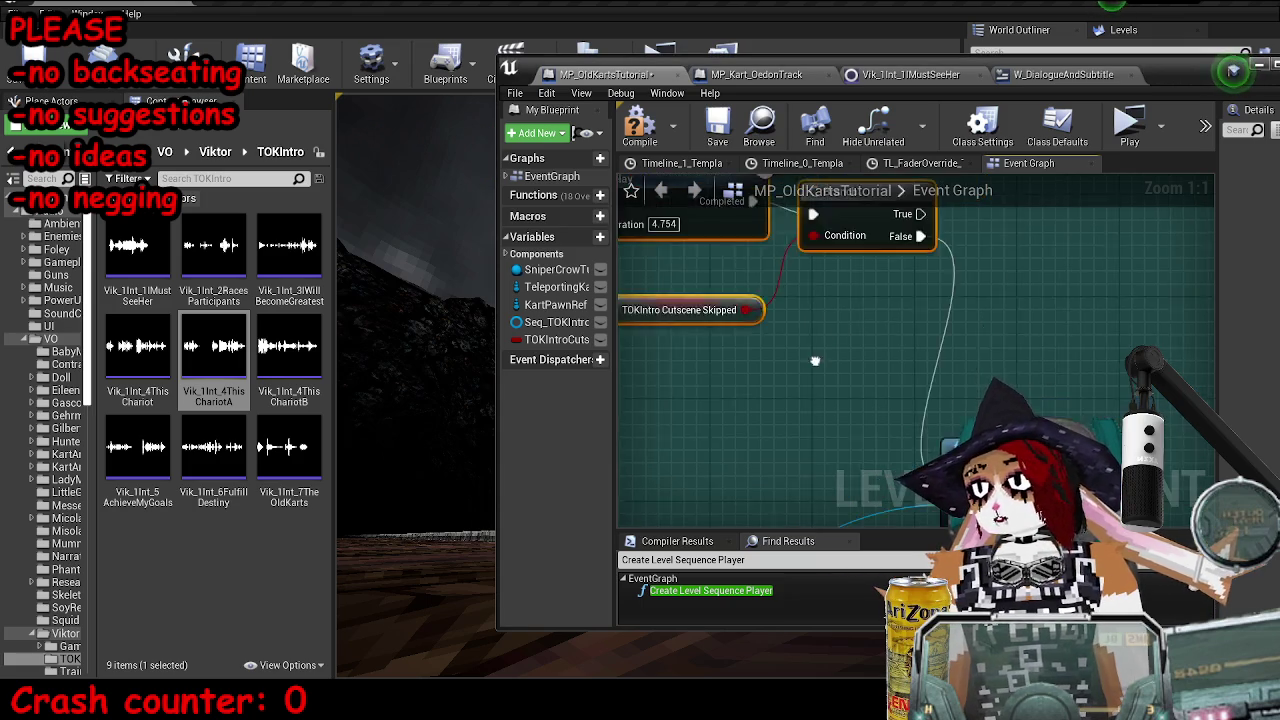
scroll(866, 362, up, 1)
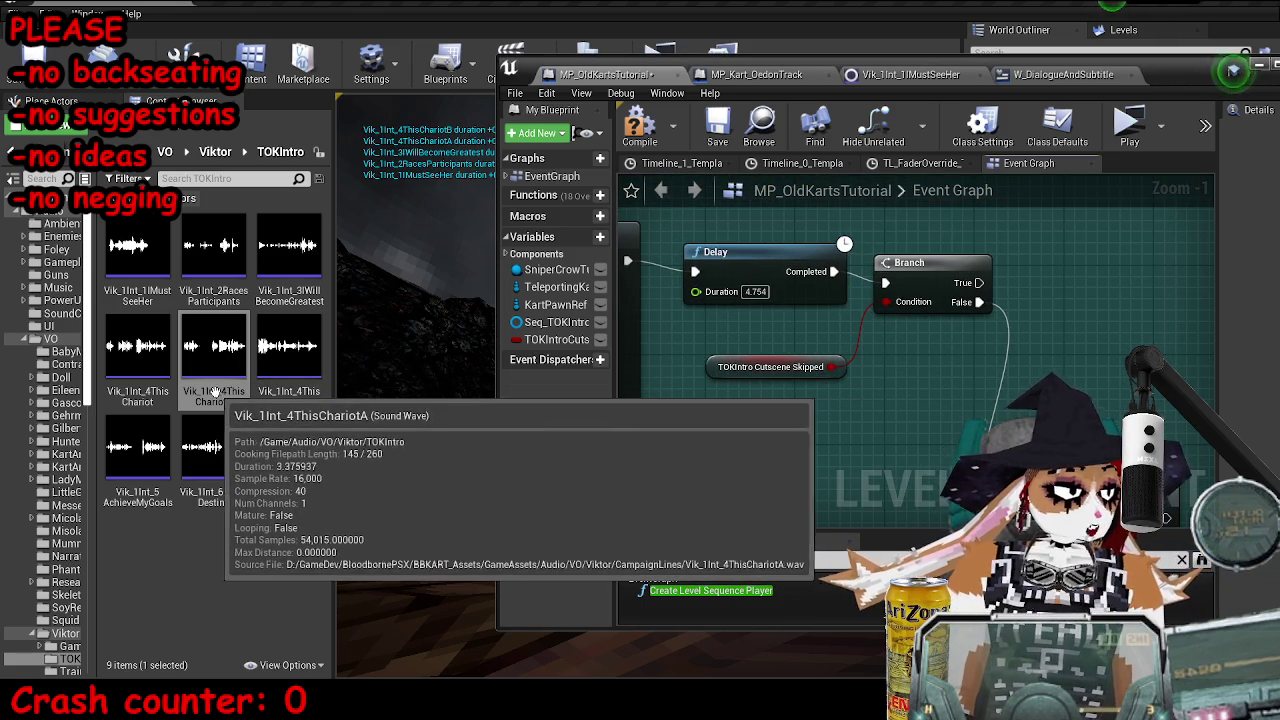
- Set the Delay duration to 4.175, compile and save, and launch the standalone preview
click(756, 291)
text(3)
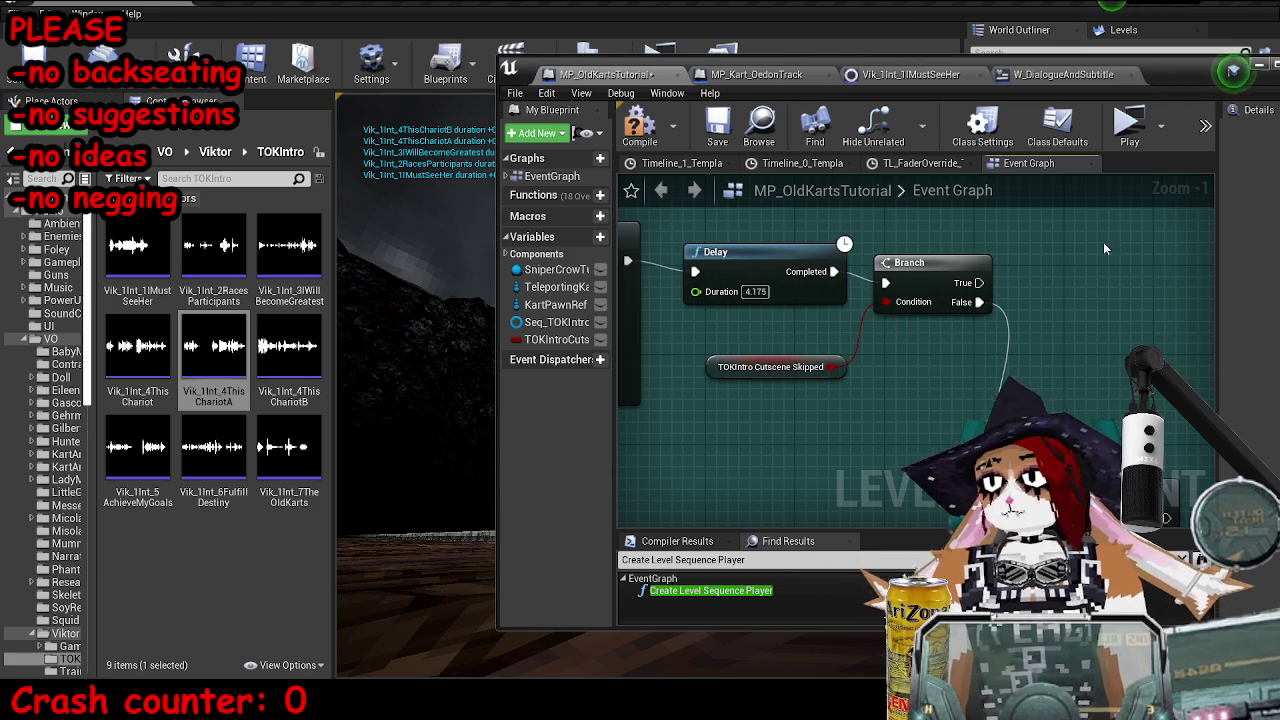
double_click(1150, 74)
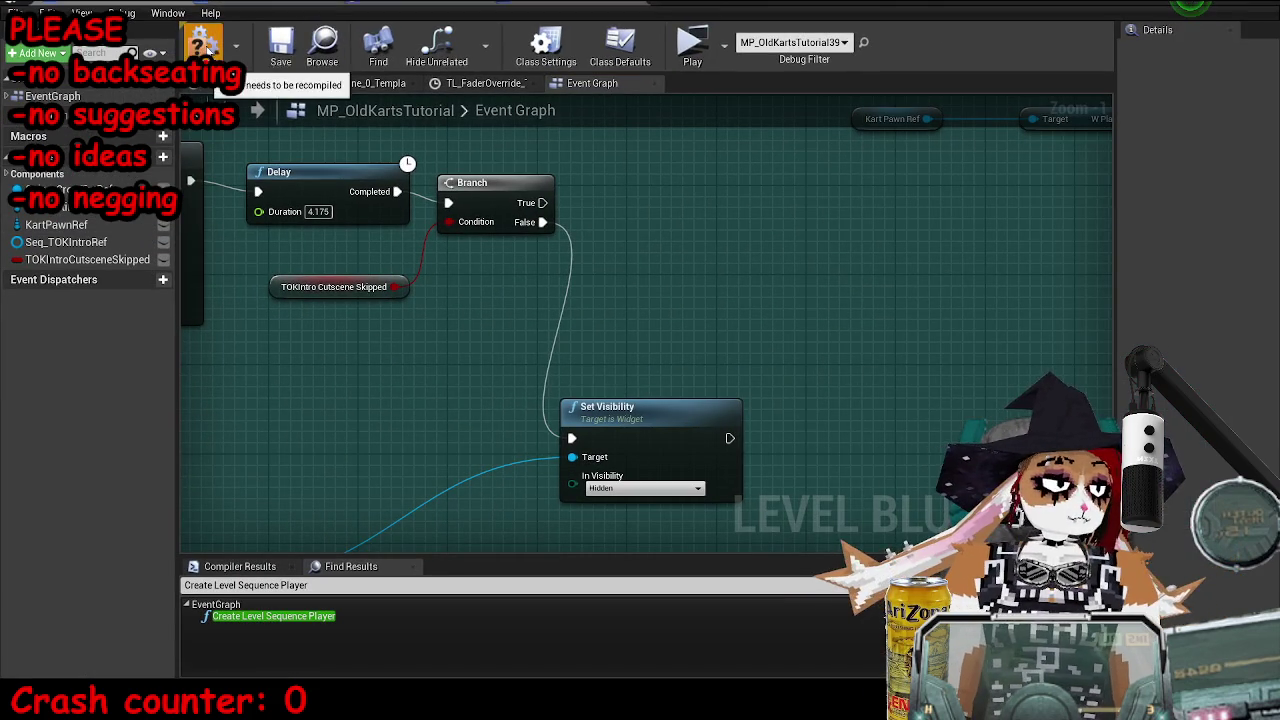
click(205, 48)
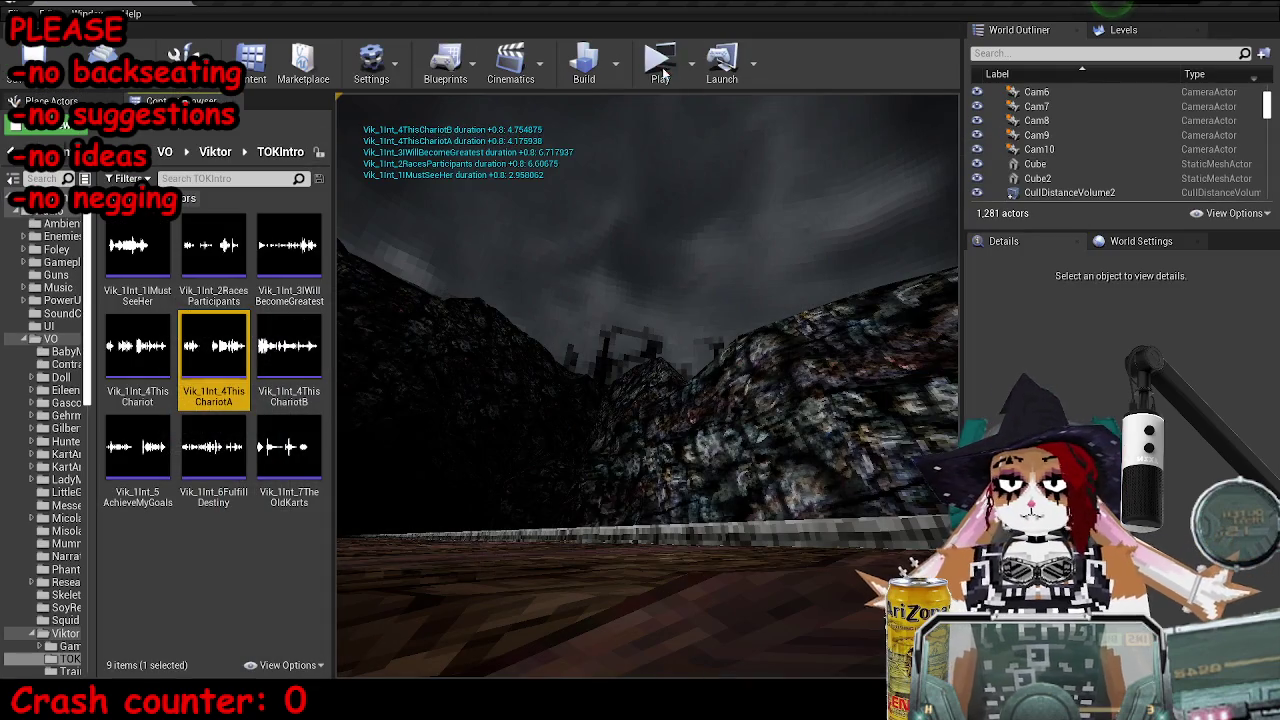
click(662, 64)
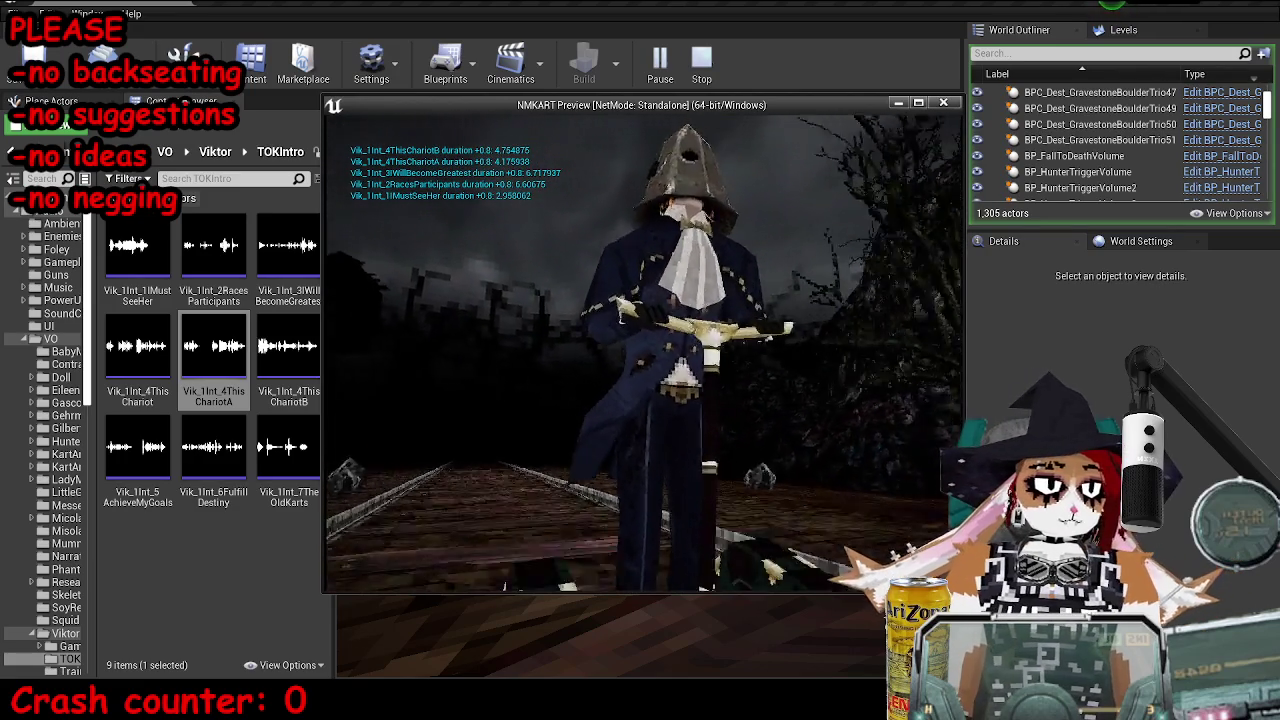
- Stop the standalone intro preview after the ChariotB line and return to the level editor
key(Escape)
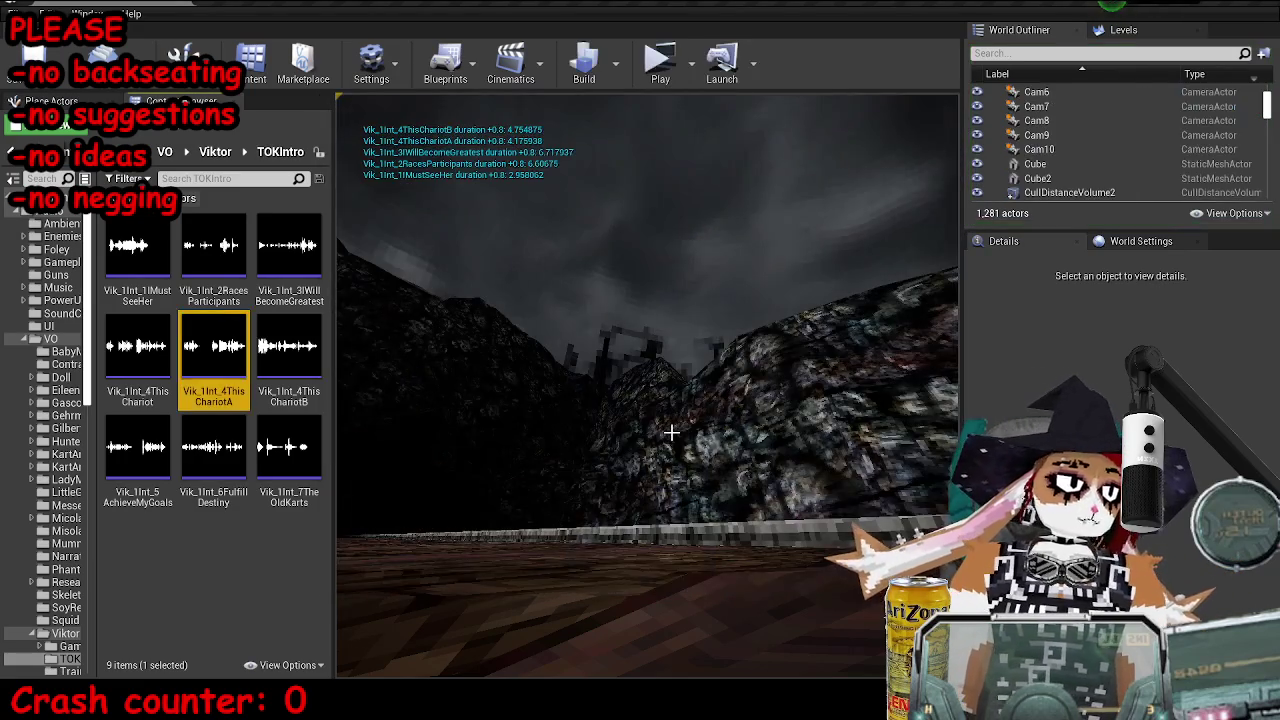
- Reopen the Level Blueprint and dock it on the left half of the screen
click(405, 658)
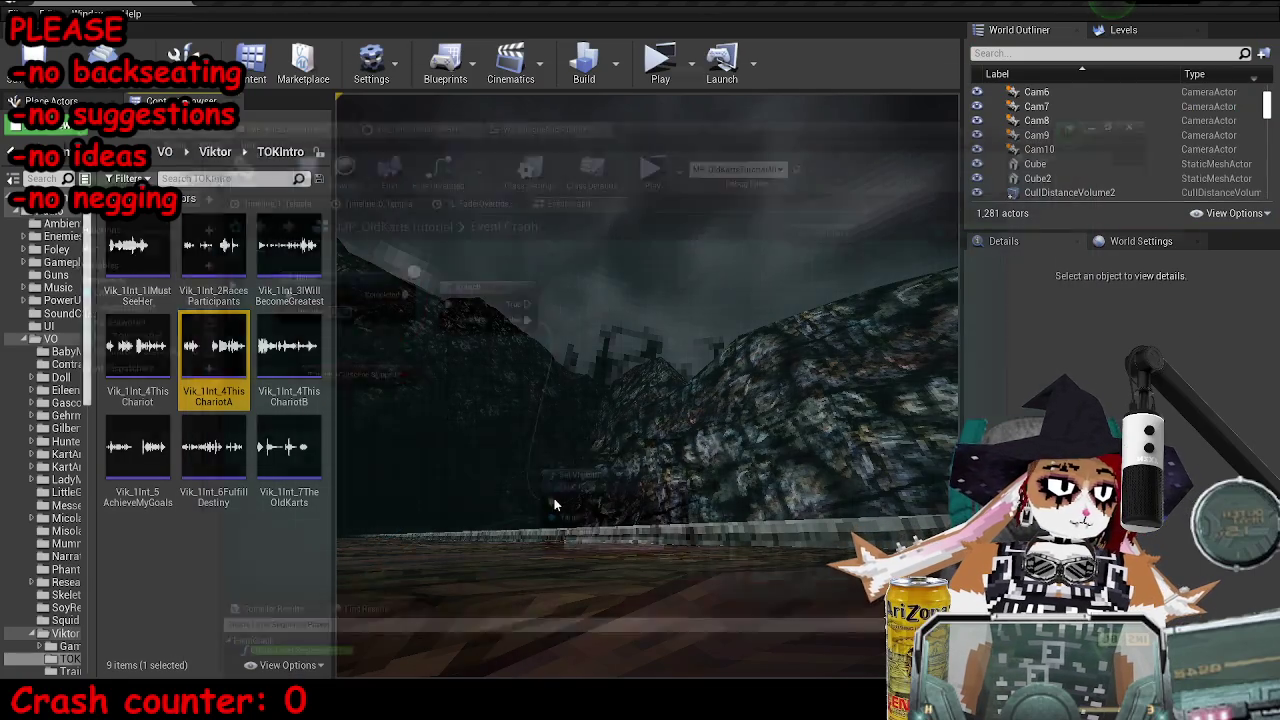
scroll(765, 408, up, 4)
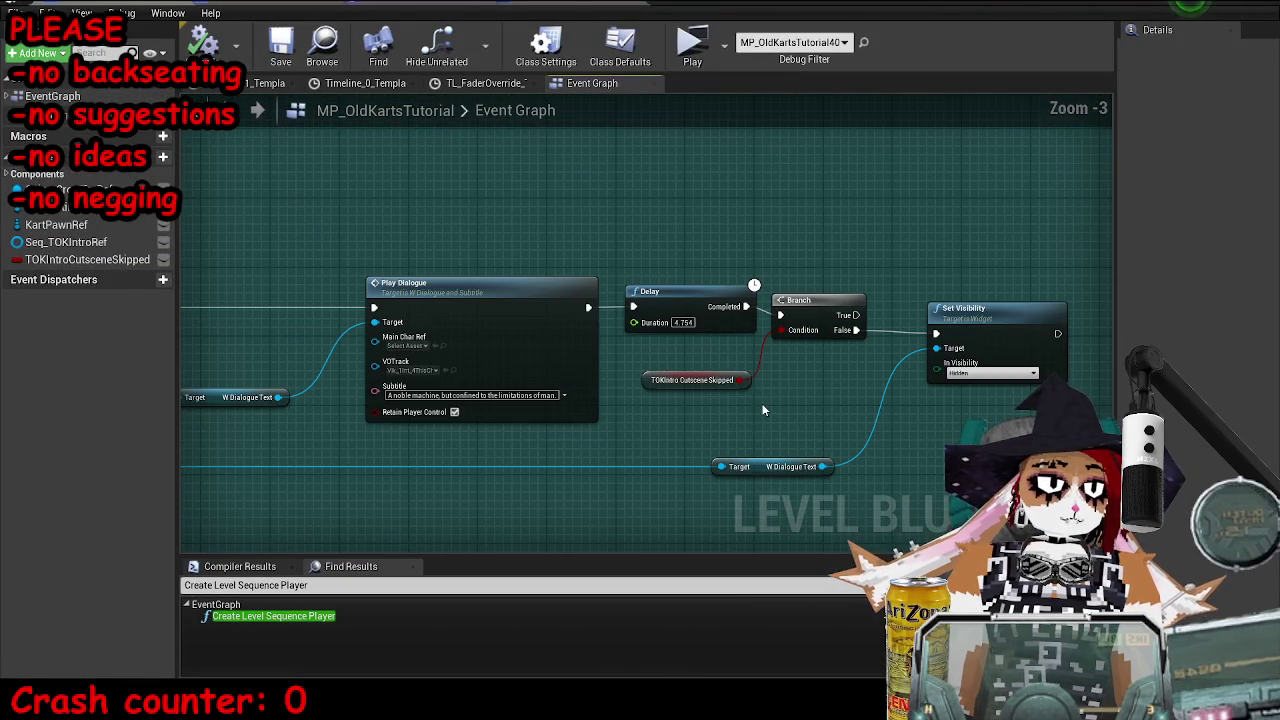
scroll(671, 439, down, 7)
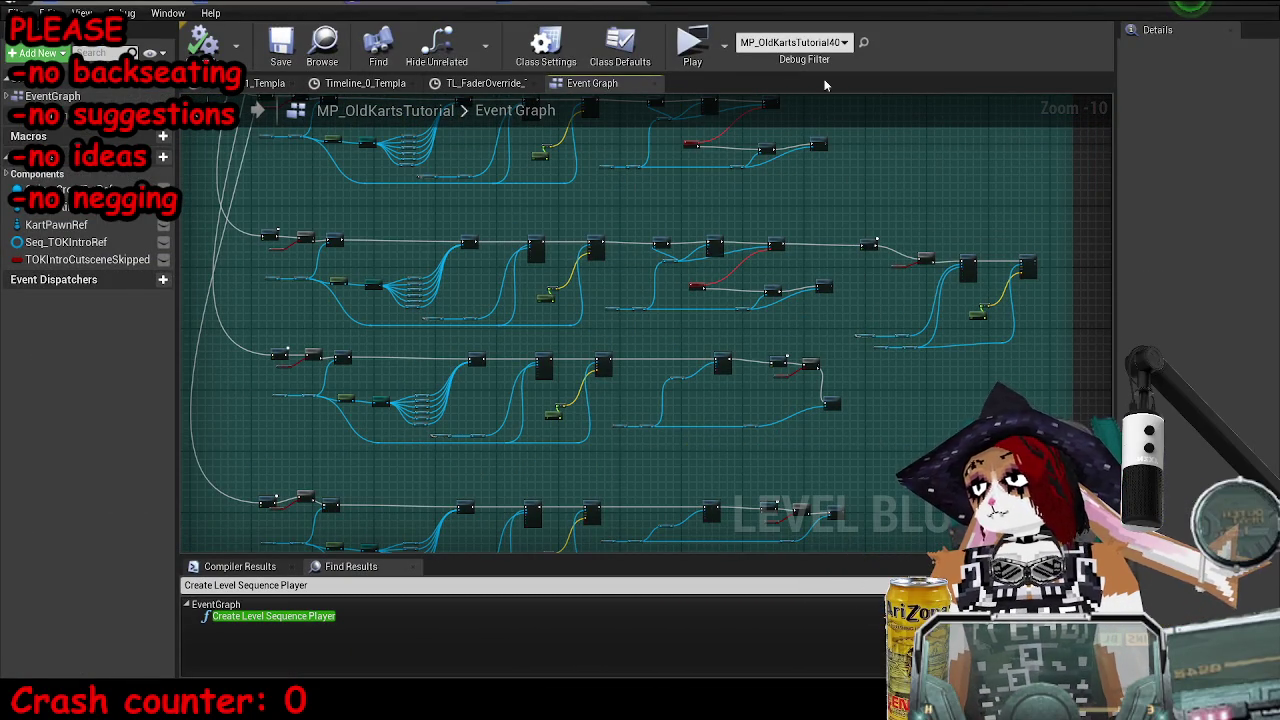
mouse_move(560, 10)
mouse_down()
mouse_move(312, 112)
mouse_move(2, 200)
mouse_up()
click(370, 230)
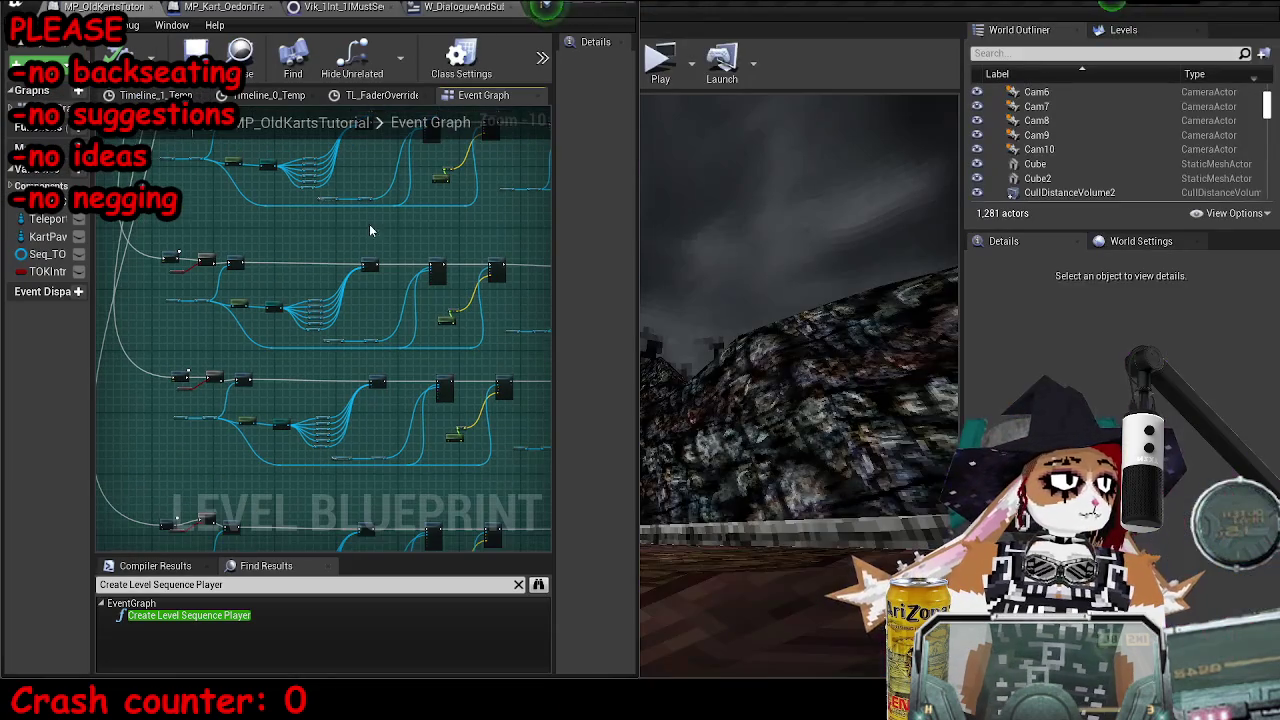
- Play the intro in a standalone preview beside the graph through the ChariotB line, then stop it
click(661, 64)
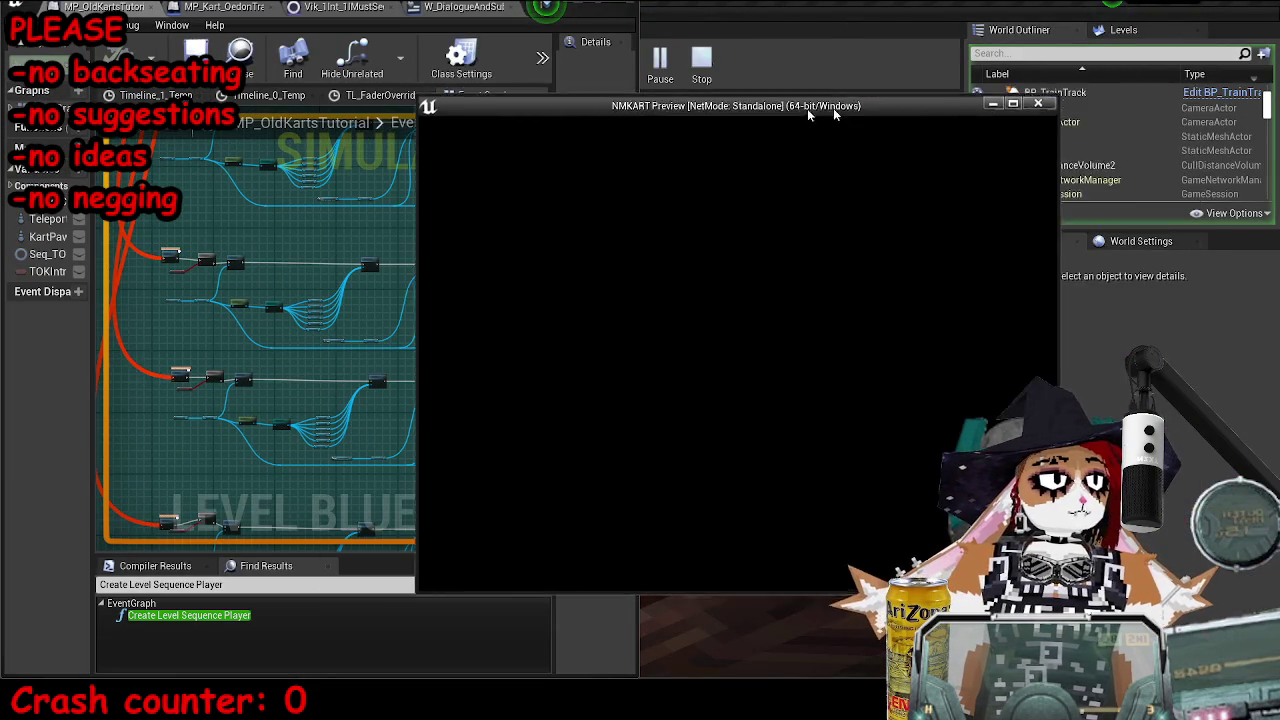
click(541, 60)
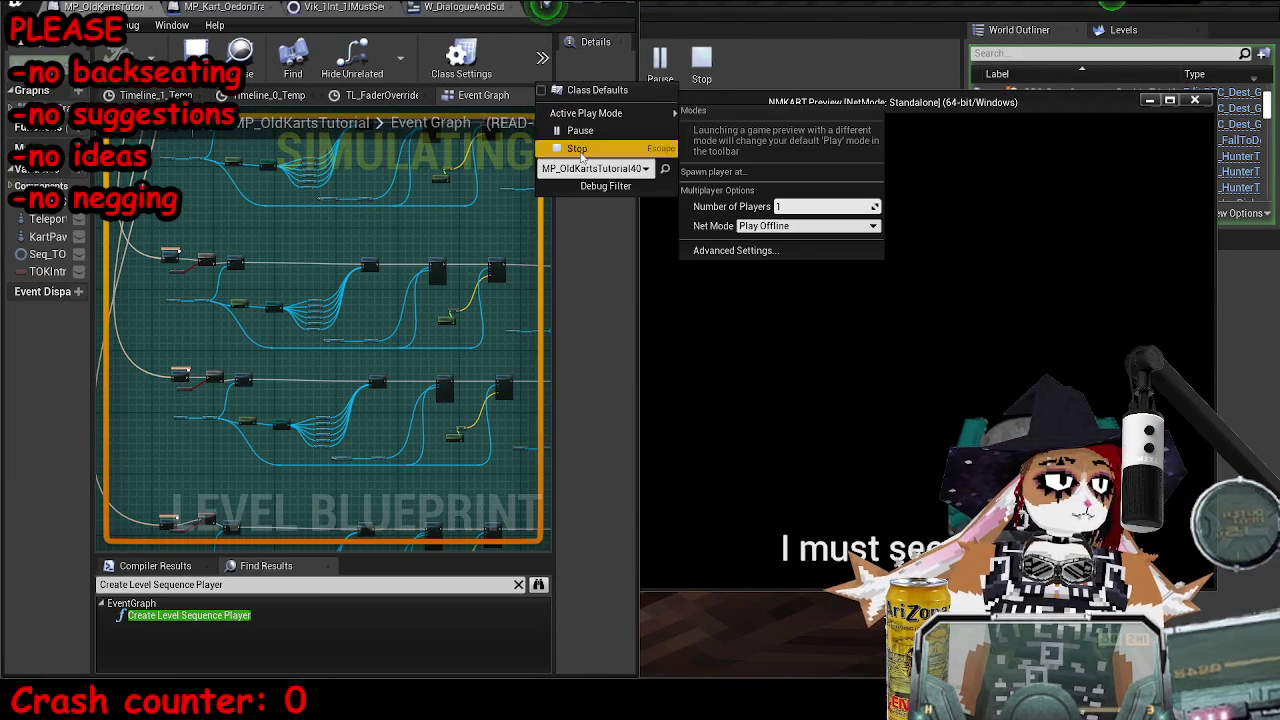
scroll(486, 306, down, 3)
mouse_move(270, 344)
mouse_down()
mouse_move(243, 347)
mouse_move(366, 323)
mouse_move(400, 371)
mouse_up()
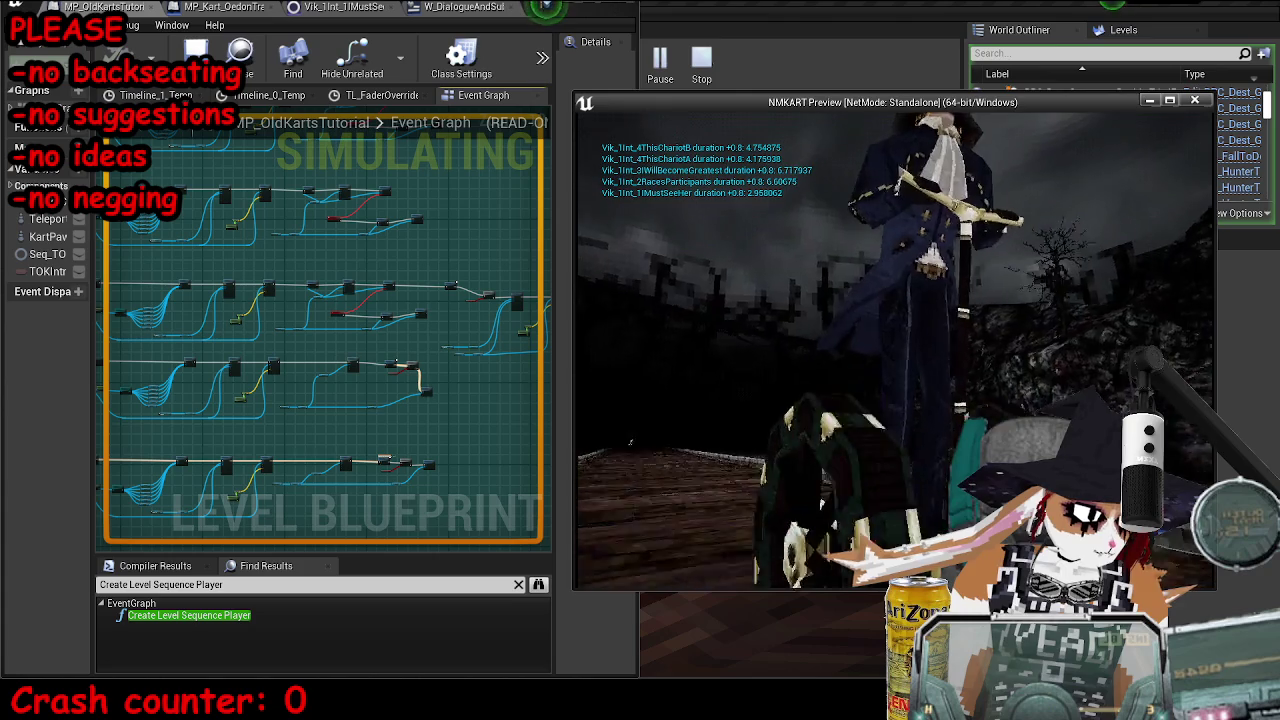
key(Escape)
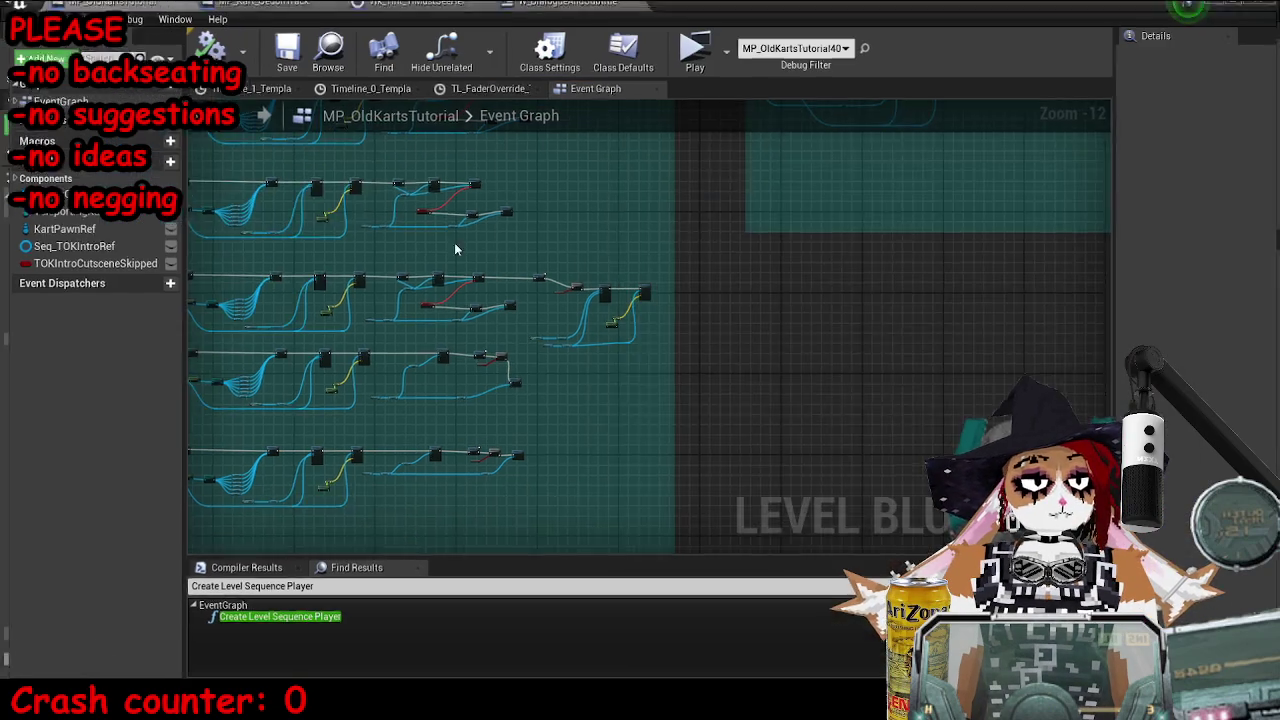
- Check the Play Dialogue output and camera AttachComponentToComponent wiring, then relaunch the standalone preview with Alt+P
scroll(457, 249, up, 9)
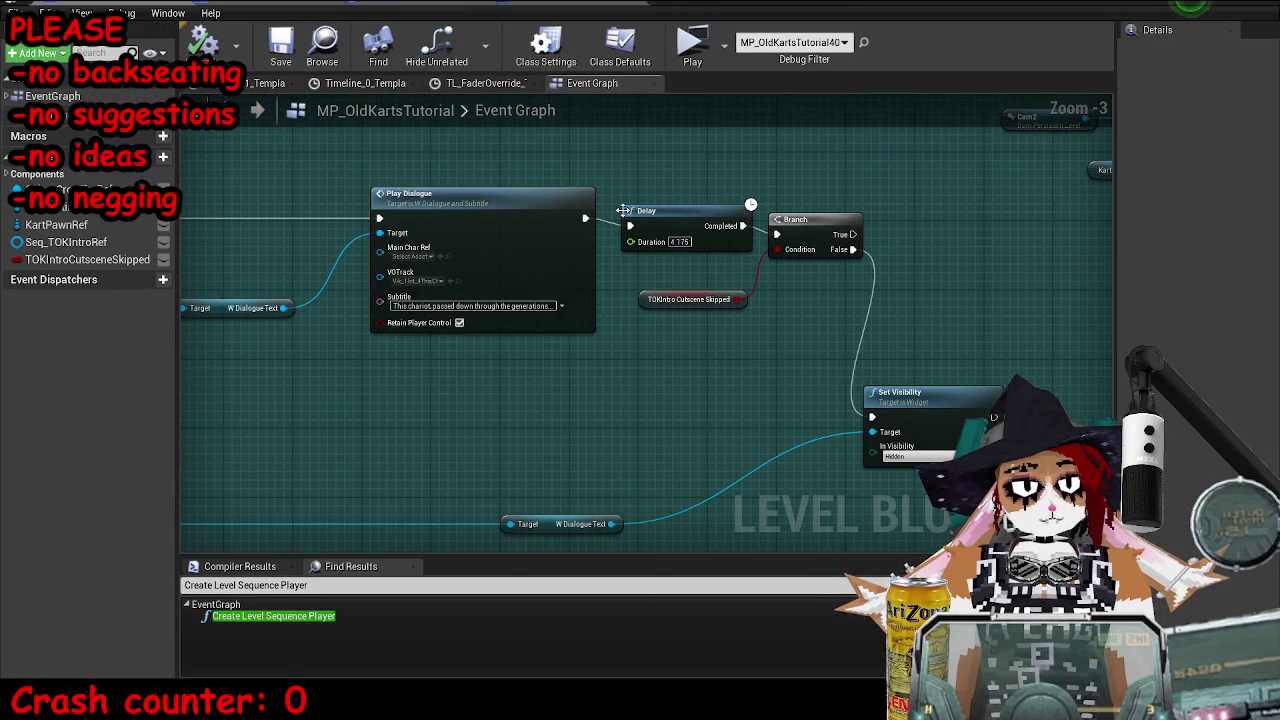
drag(585, 219, 586, 220)
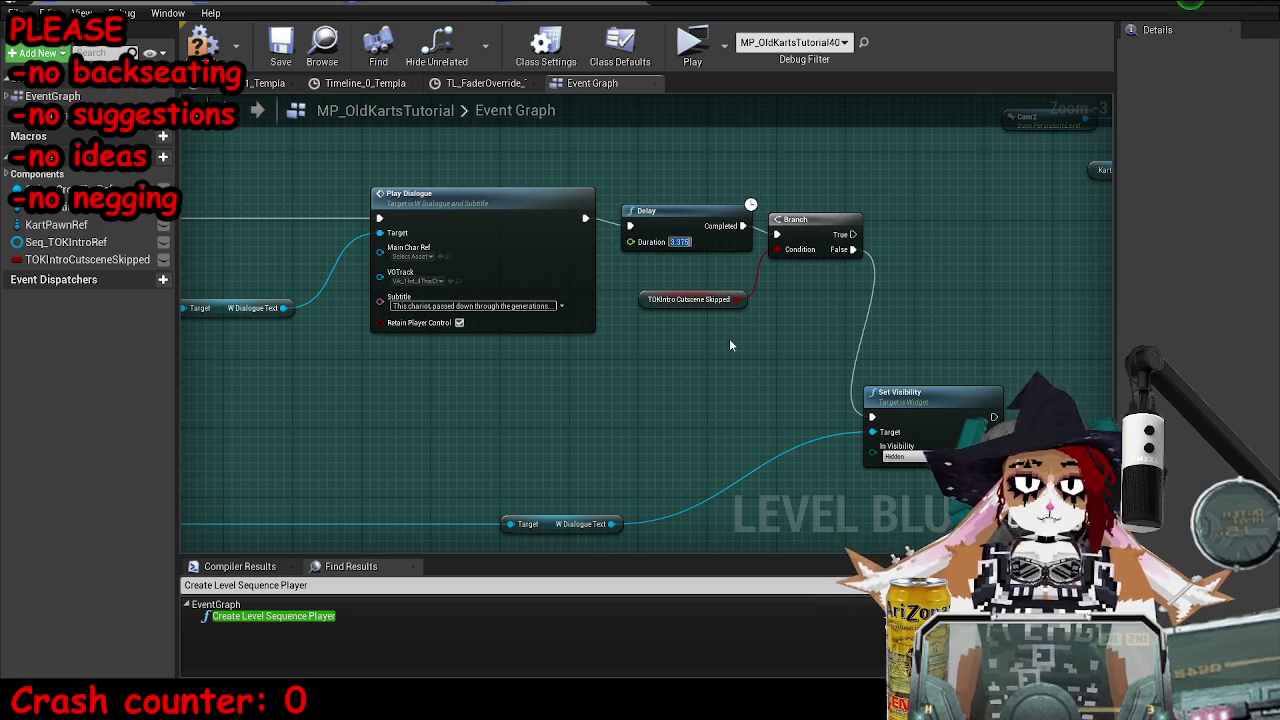
scroll(730, 345, down, 5)
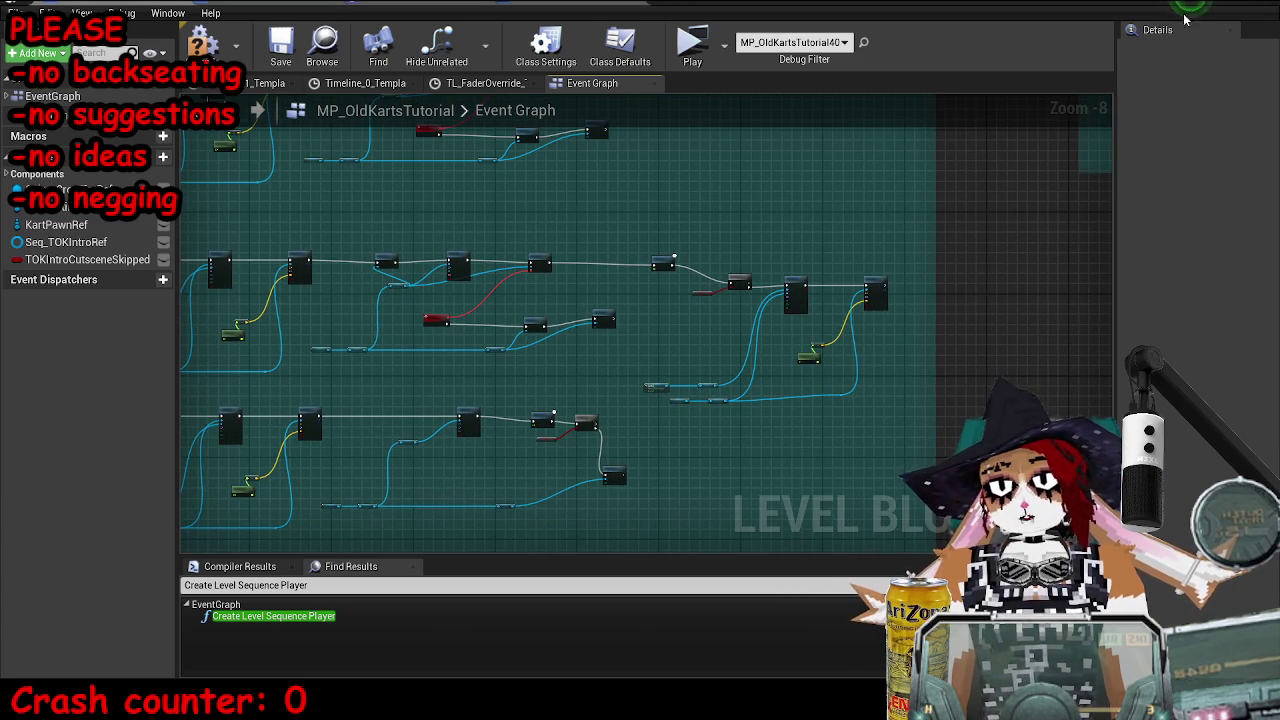
scroll(772, 283, up, 8)
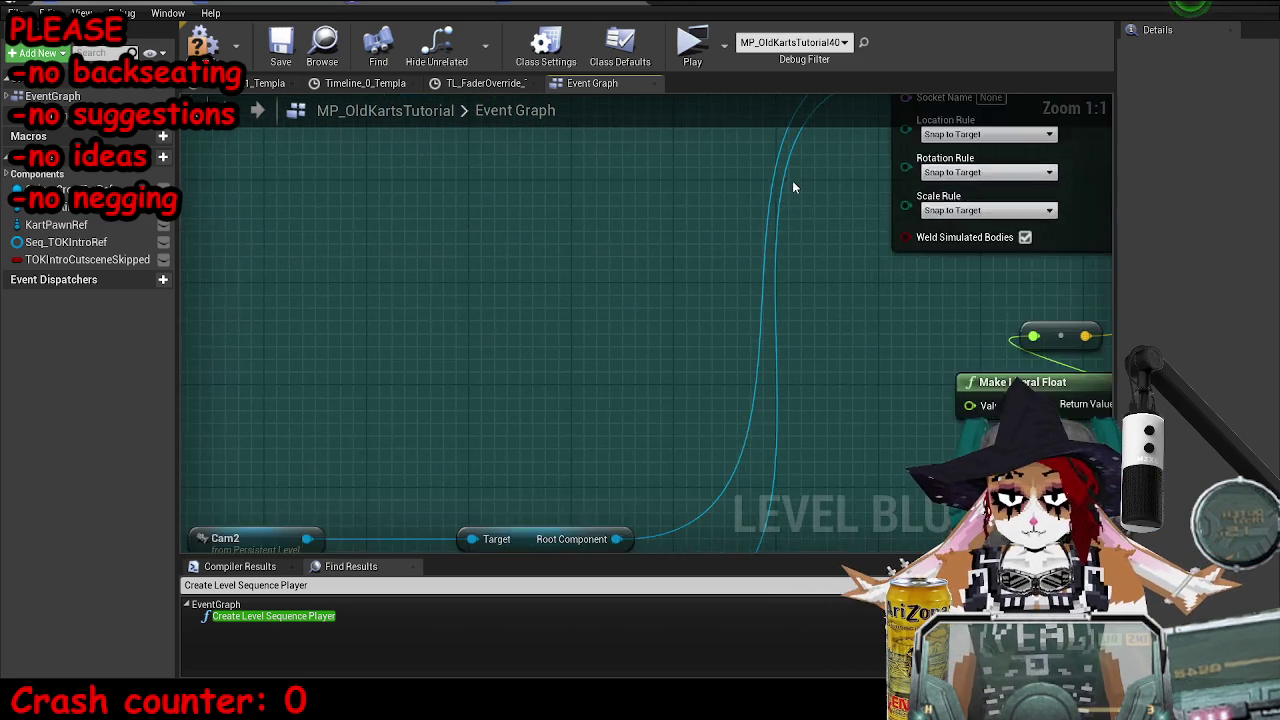
scroll(792, 180, down, 3)
drag(715, 457, 660, 474)
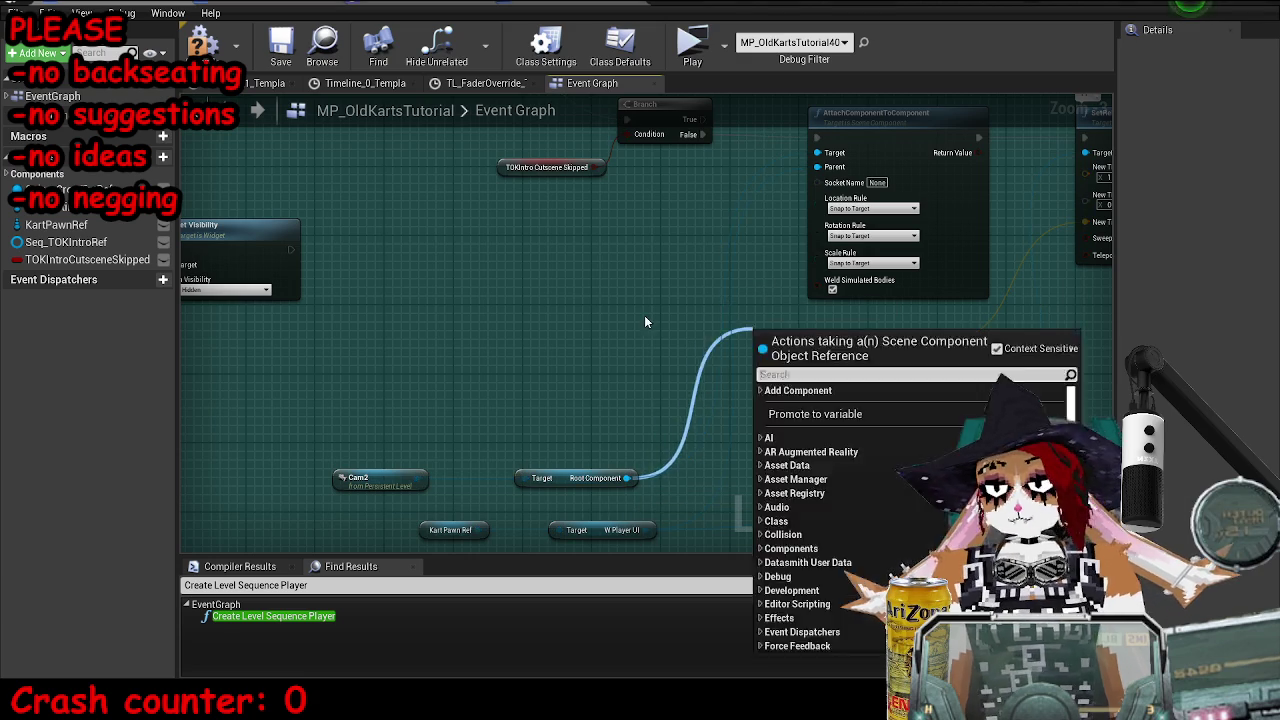
click(645, 322)
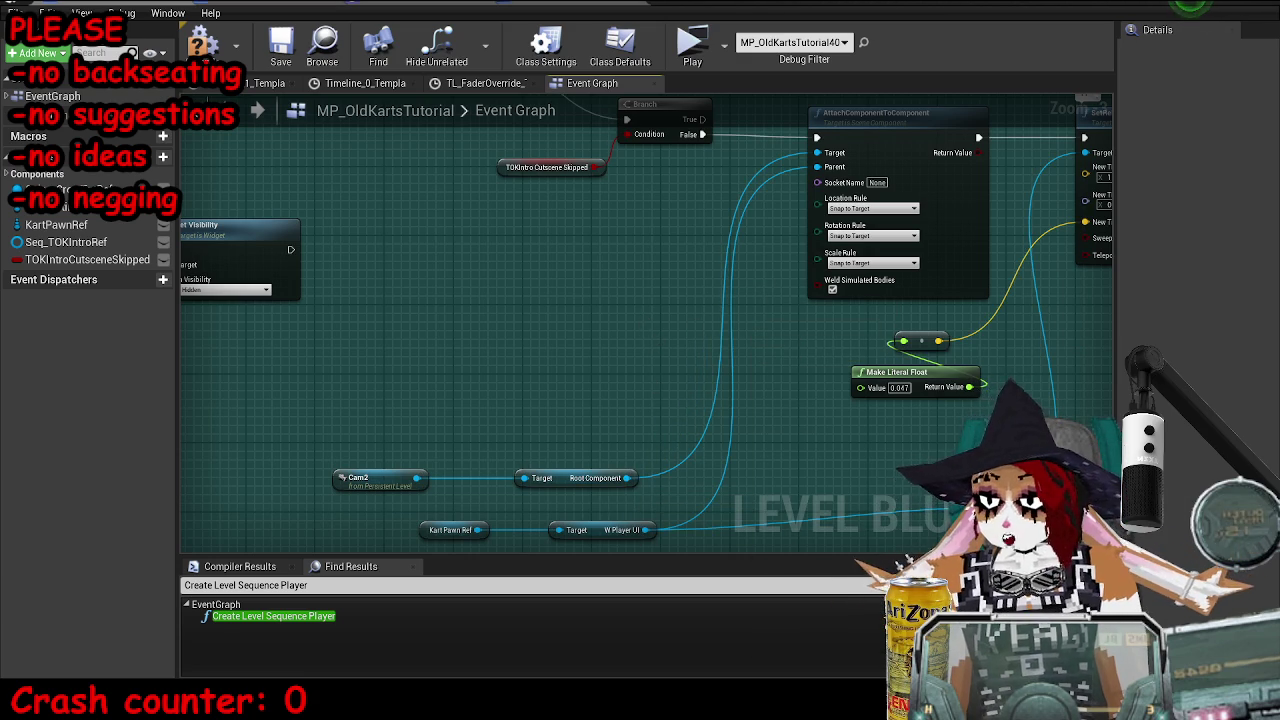
key(alt+Tab)
key(alt+p)
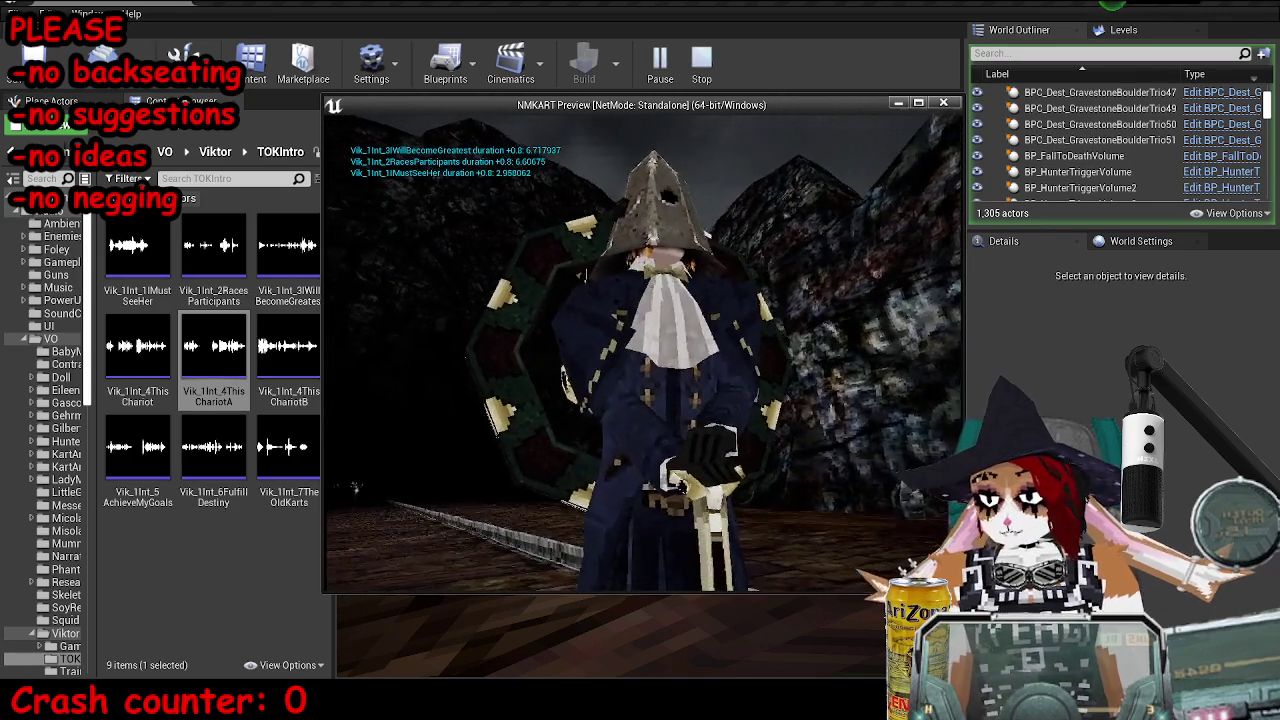
- Stop the preview and inspect the Cam2, Root Component and W Player UI wiring
key(Escape)
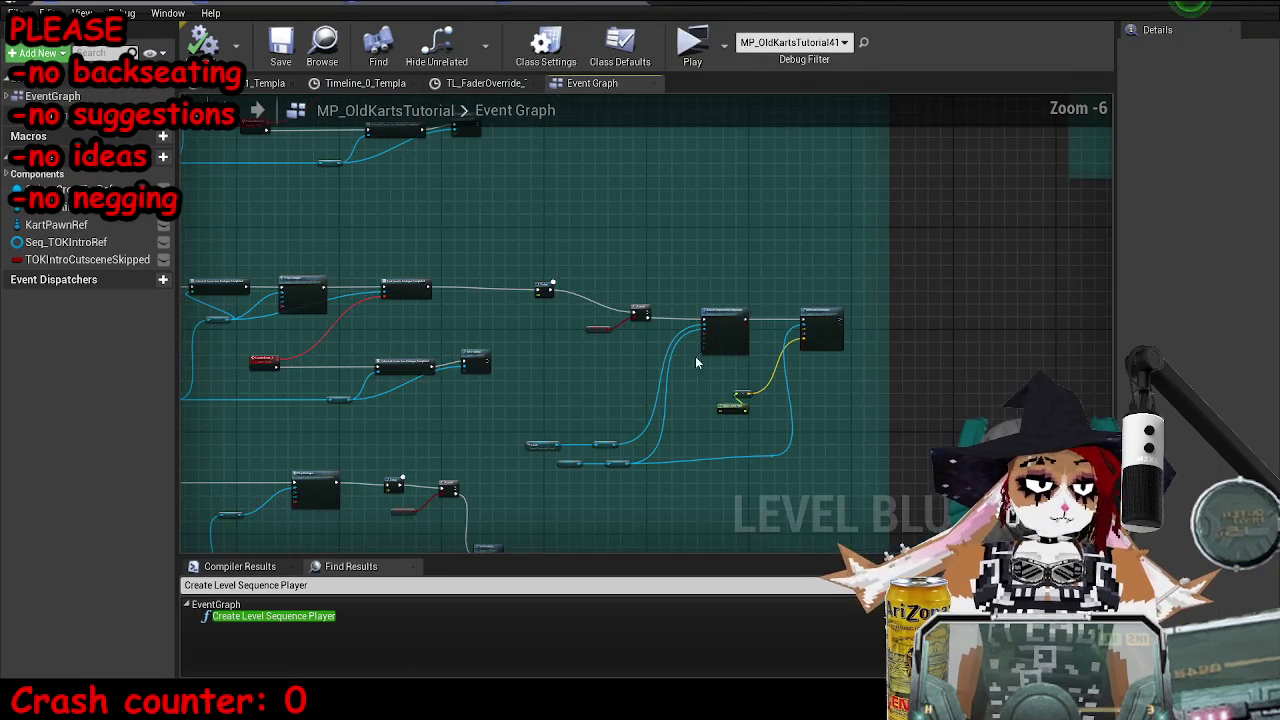
scroll(728, 314, up, 4)
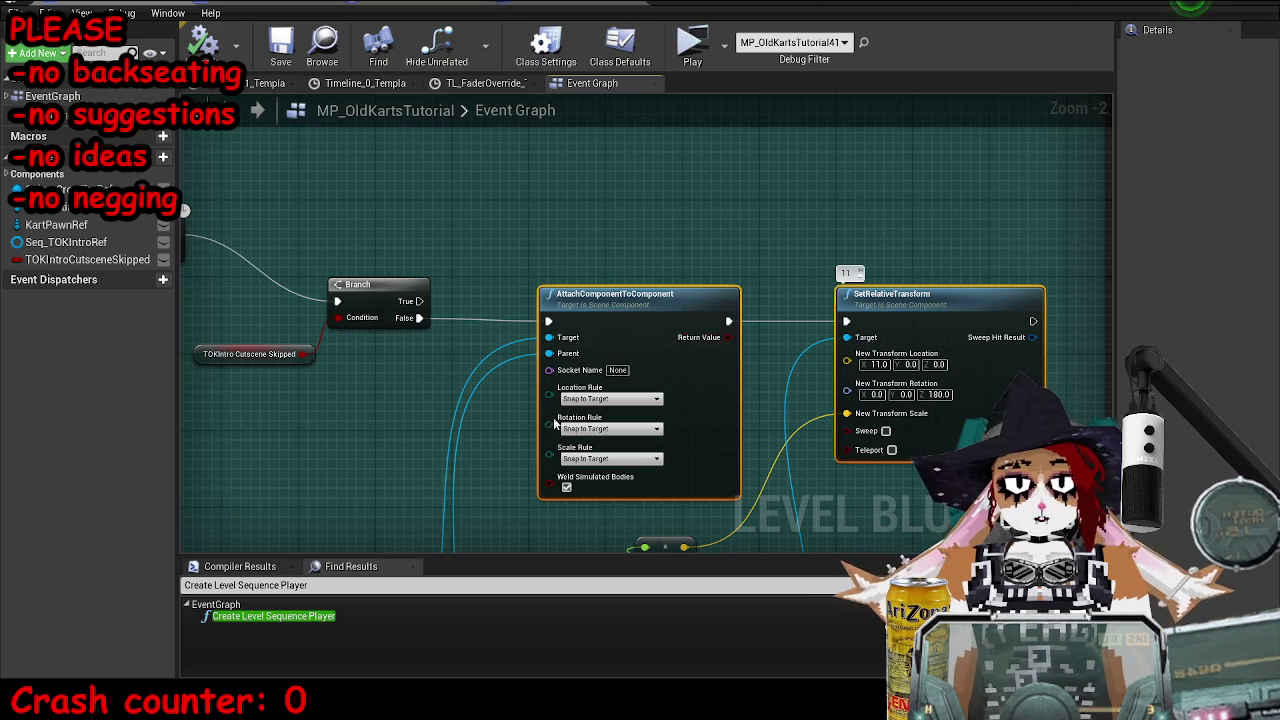
mouse_move(353, 691)
mouse_down()
mouse_move(438, 541)
mouse_move(578, 510)
mouse_up()
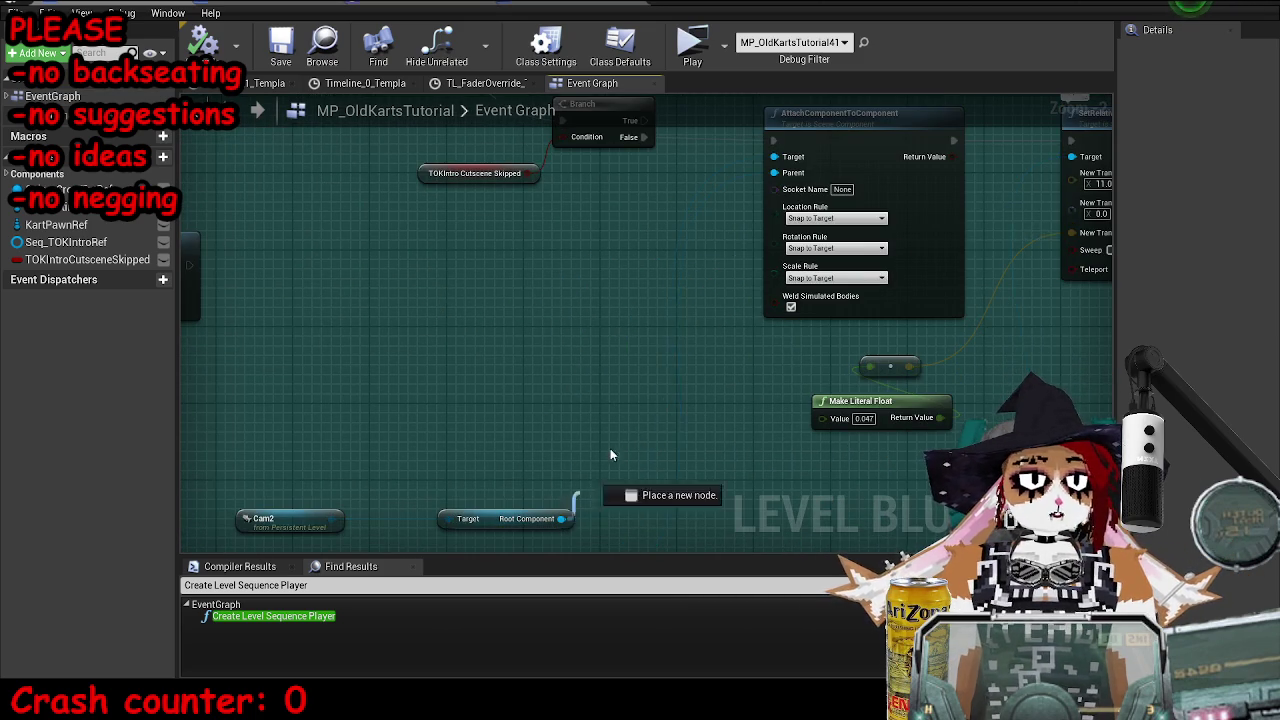
scroll(775, 172, down, 1)
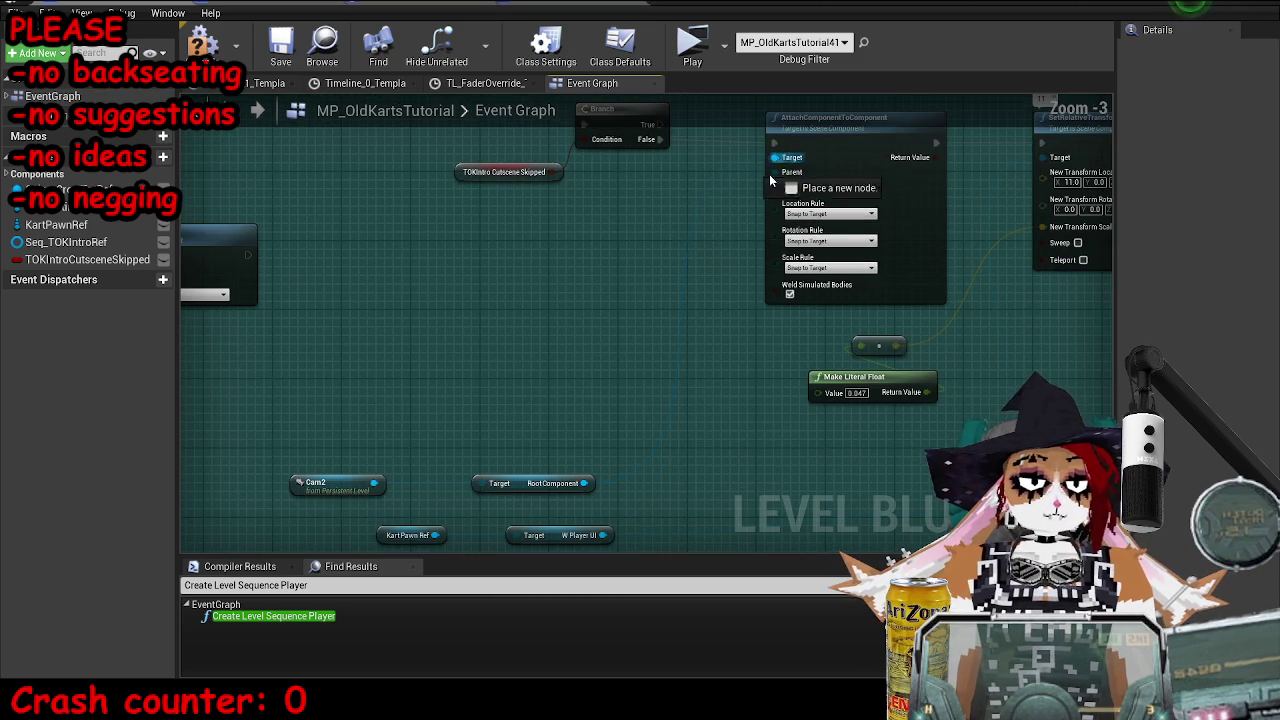
drag(619, 519, 602, 312)
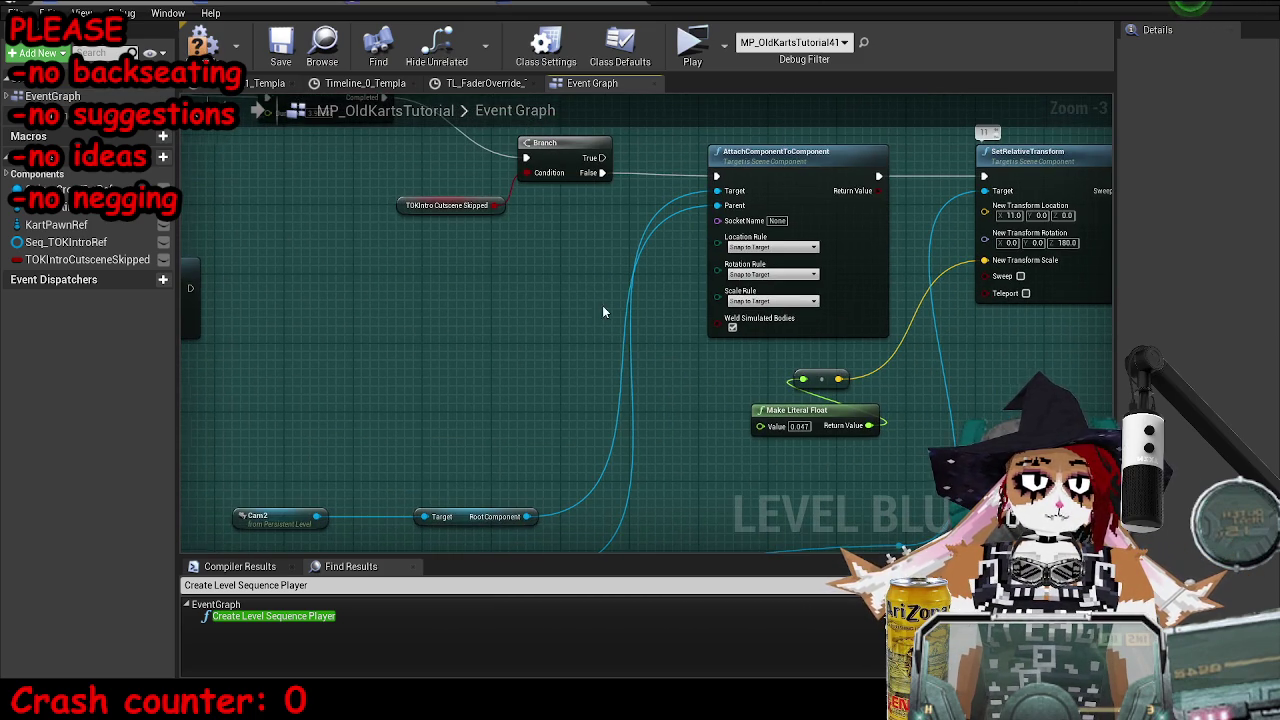
- Compile and save the blueprint with scale float 0.047, preview the intro, then return to the Event Graph
click(248, 50)
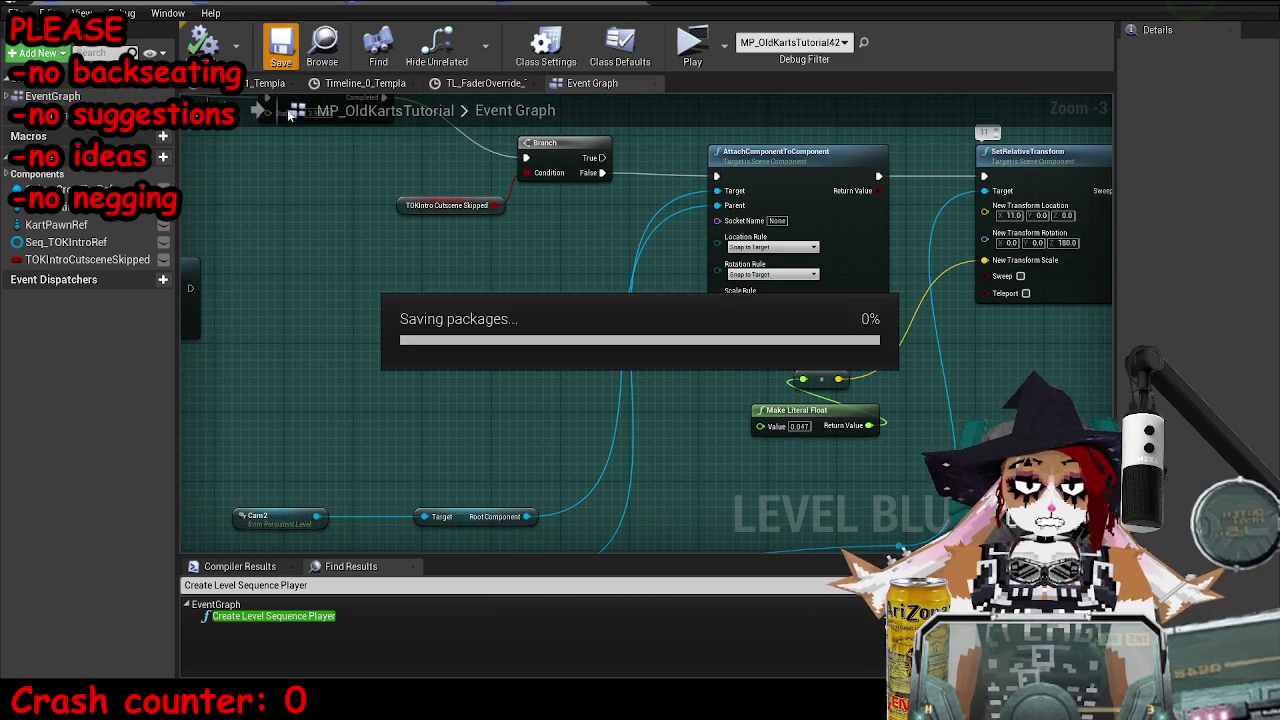
click(1219, 6)
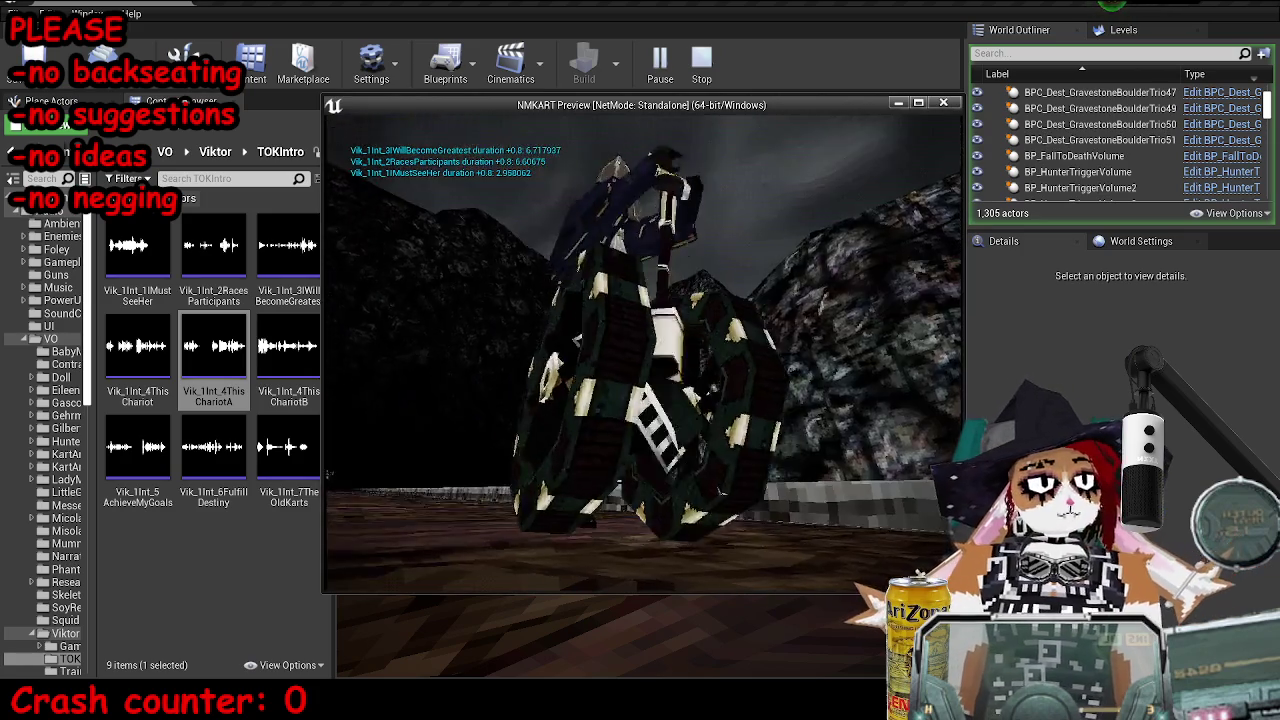
key(Escape)
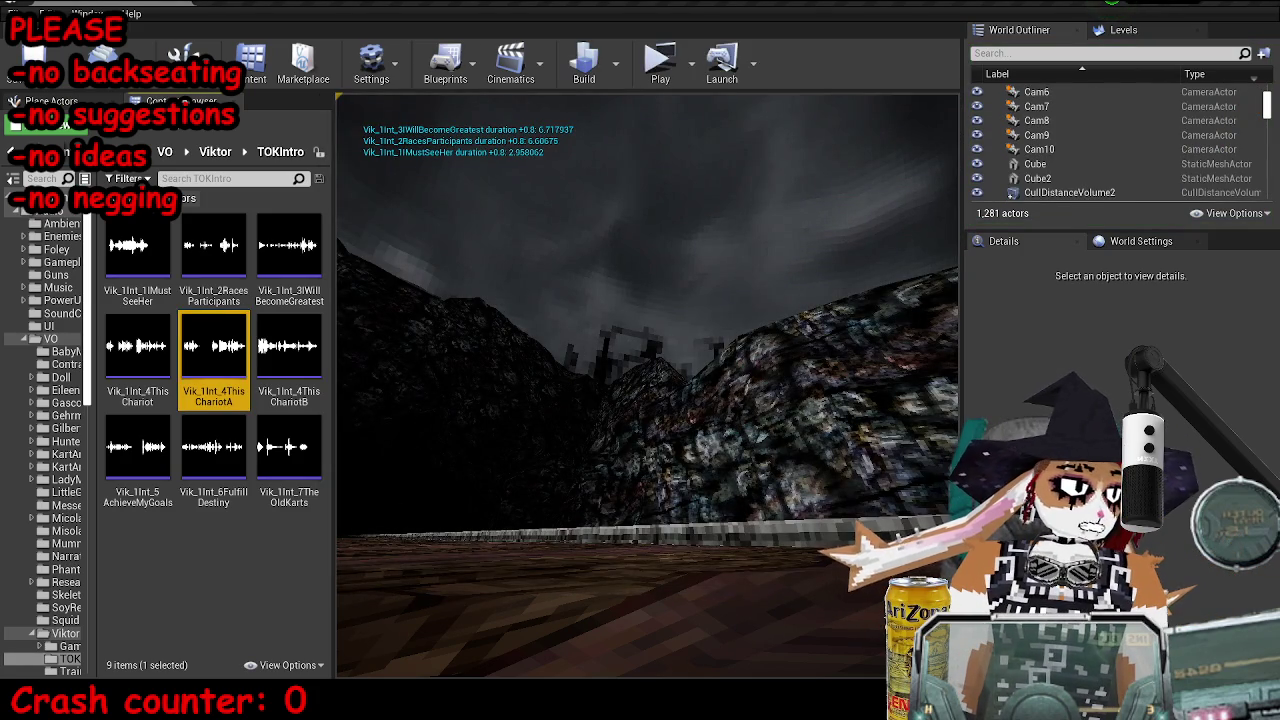
key(alt+Tab)
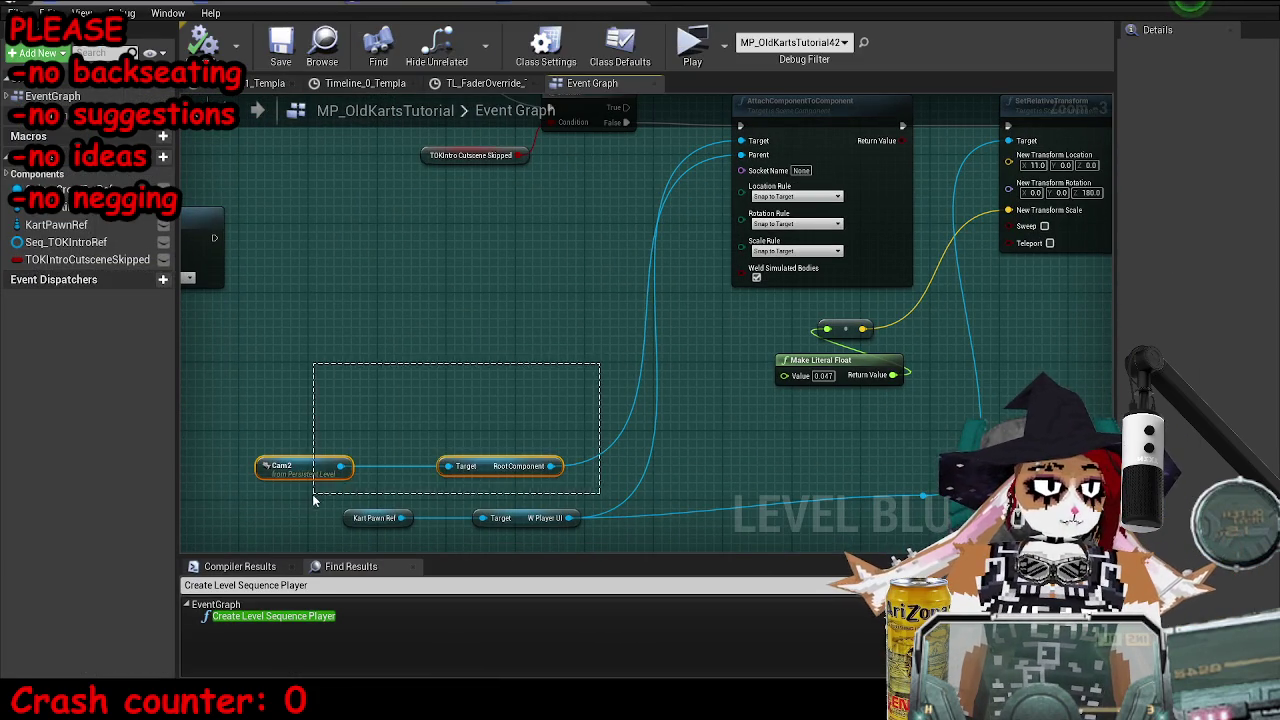
- Move the Cam2 and RootComponent nodes higher, then preview the intro at slomo 1
drag(474, 476, 517, 234)
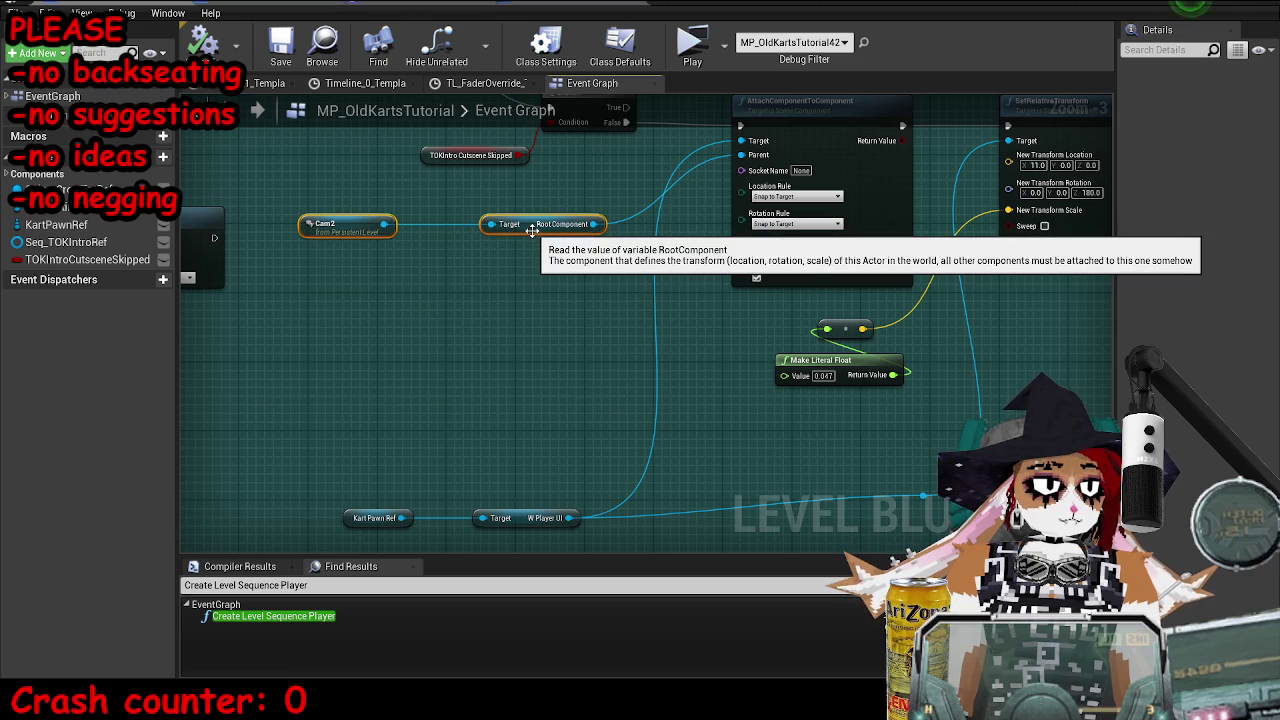
scroll(657, 412, up, 2)
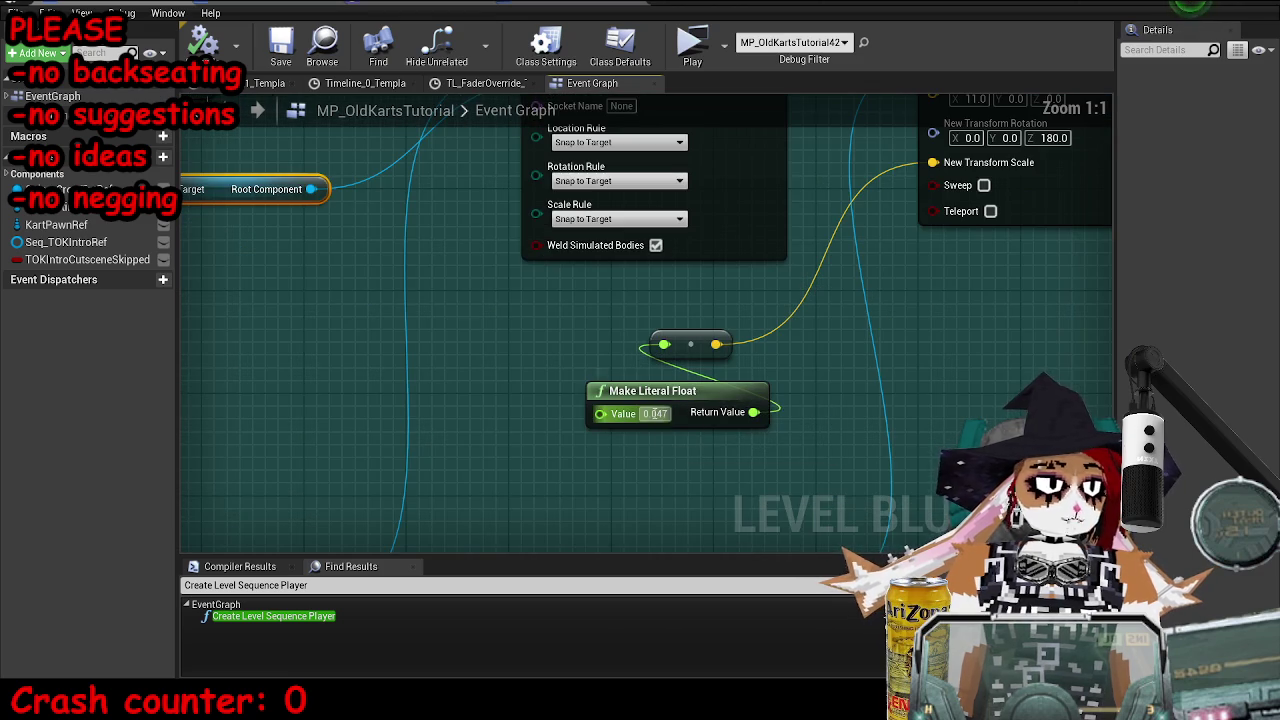
drag(655, 418, 607, 477)
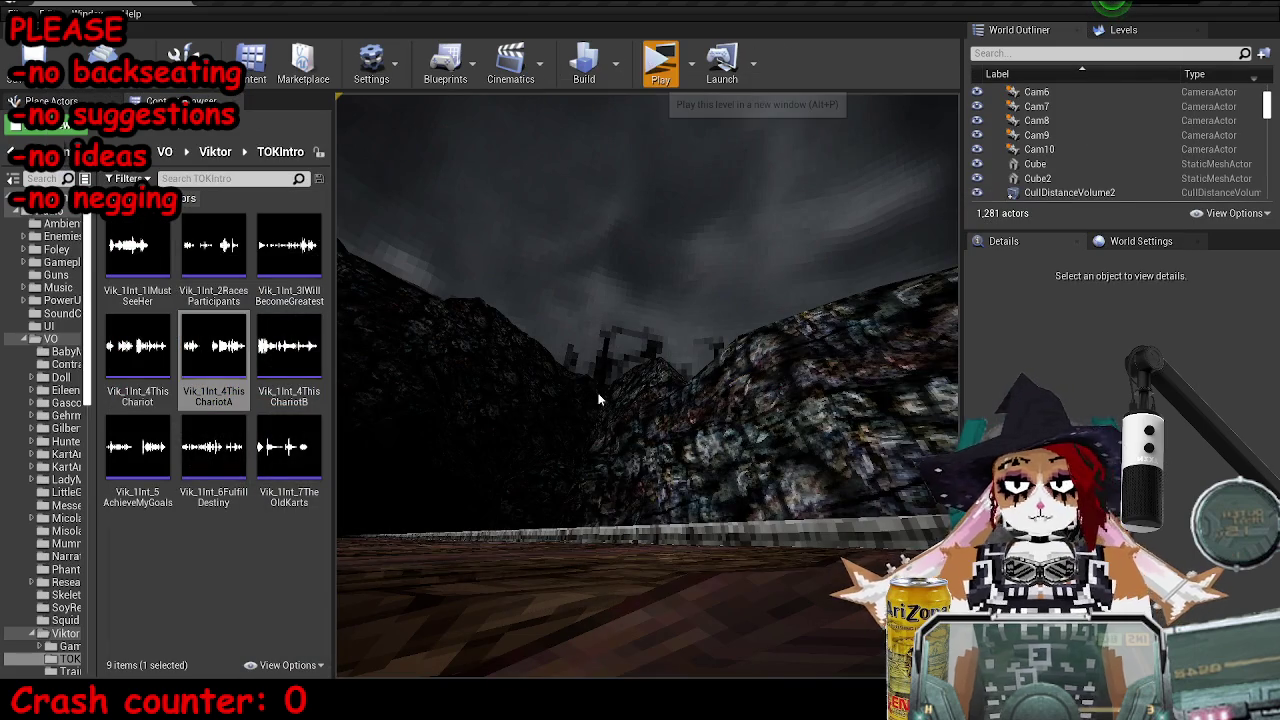
click(652, 62)
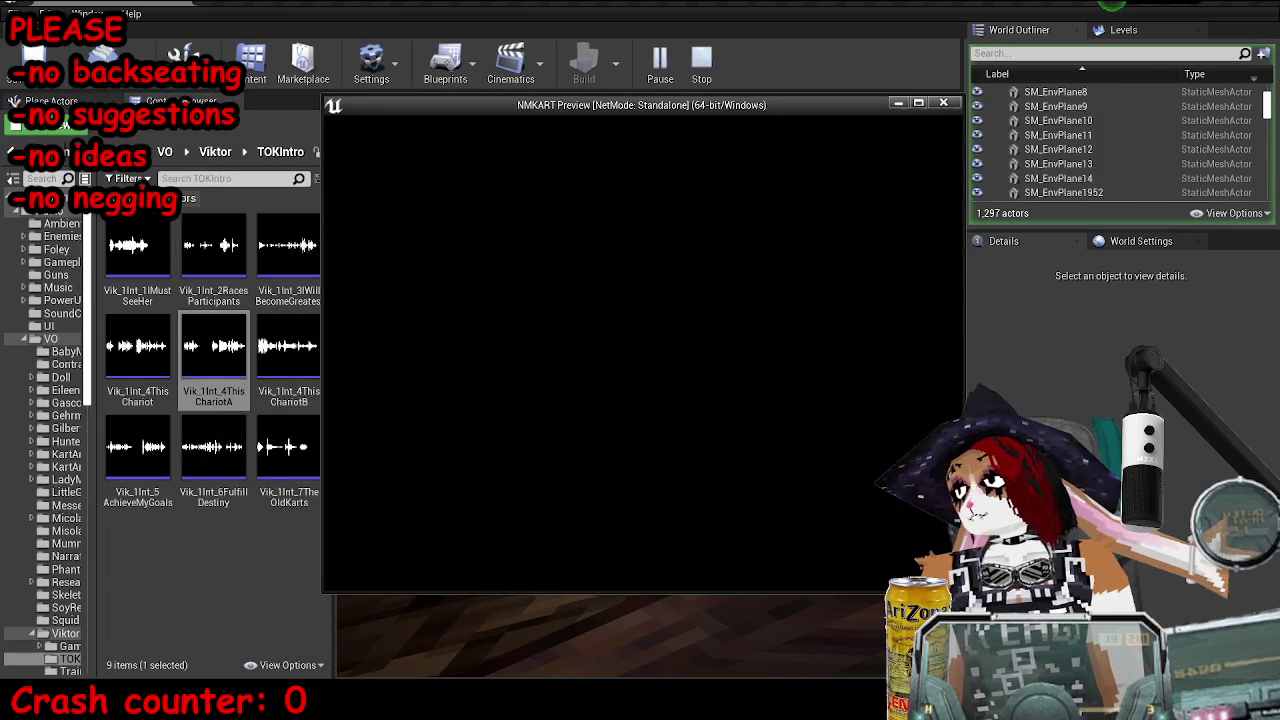
key(grave)
key(Up)
key(Up)
key(Up)
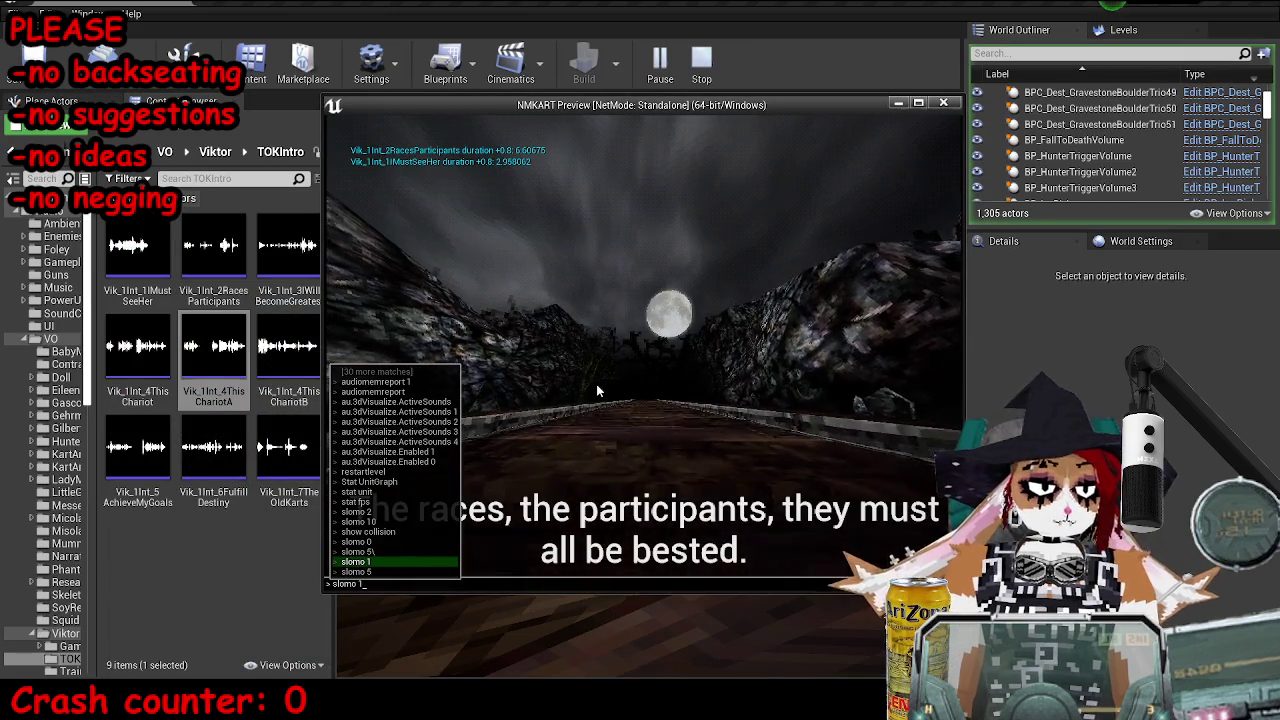
key(Return)
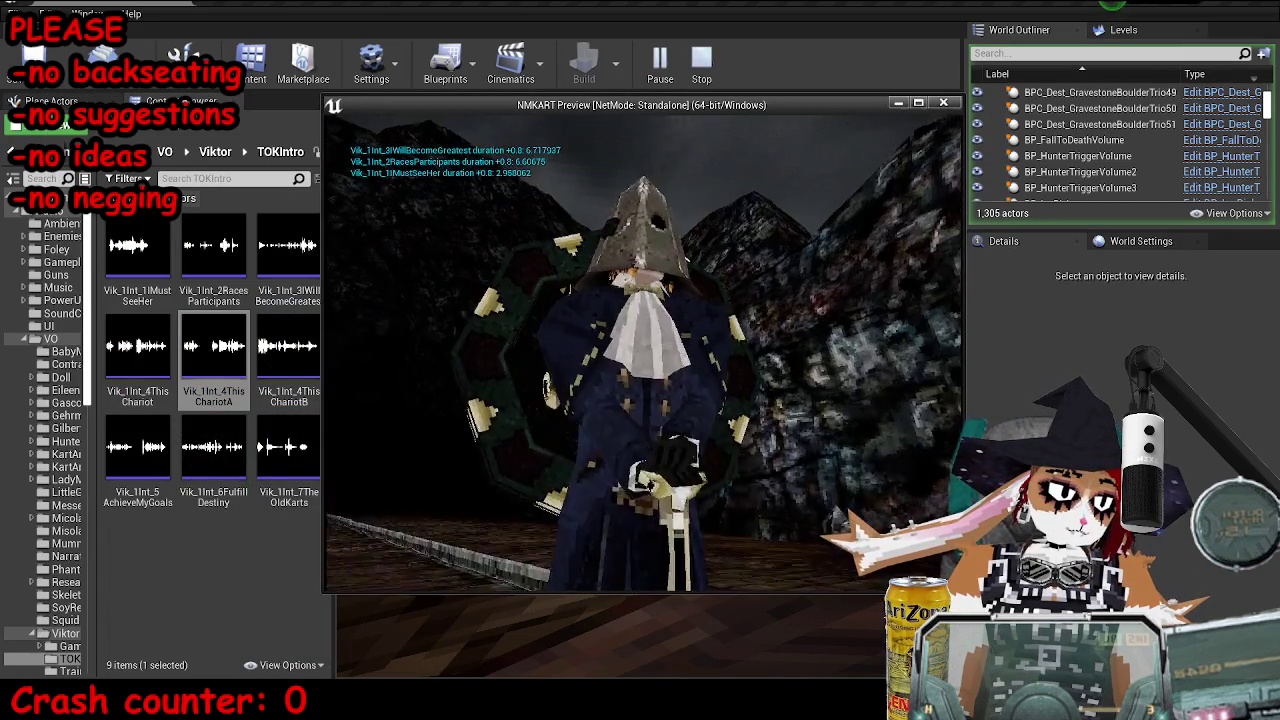
key(Escape)
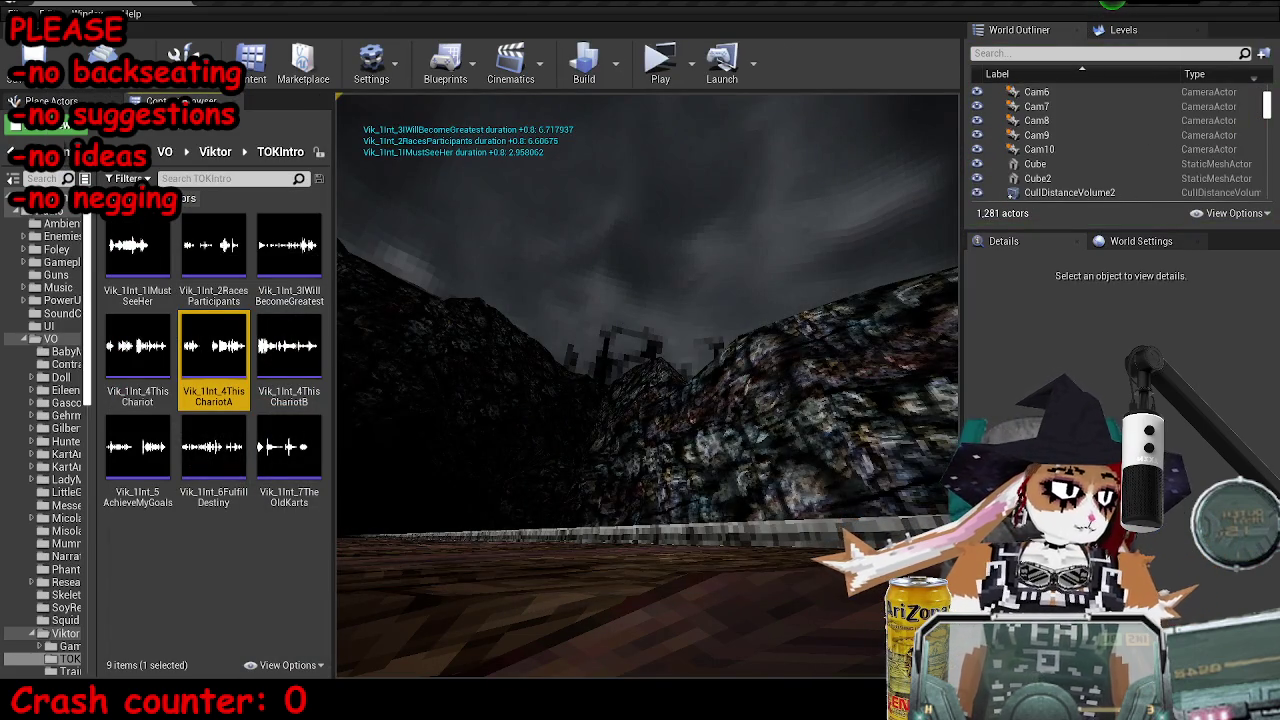
key(alt+Tab)
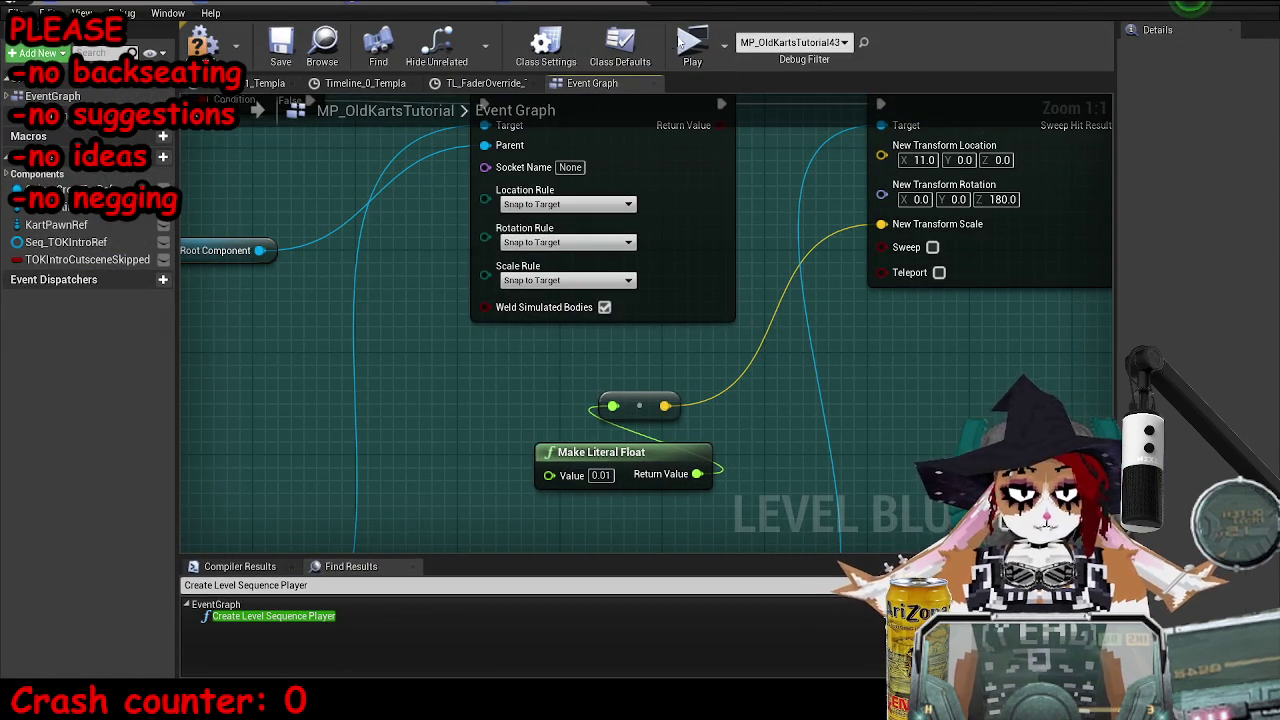
- Replay the intro preview twice more, running slomo 1 from the console
key(alt+p)
key(grave)
key(Up)
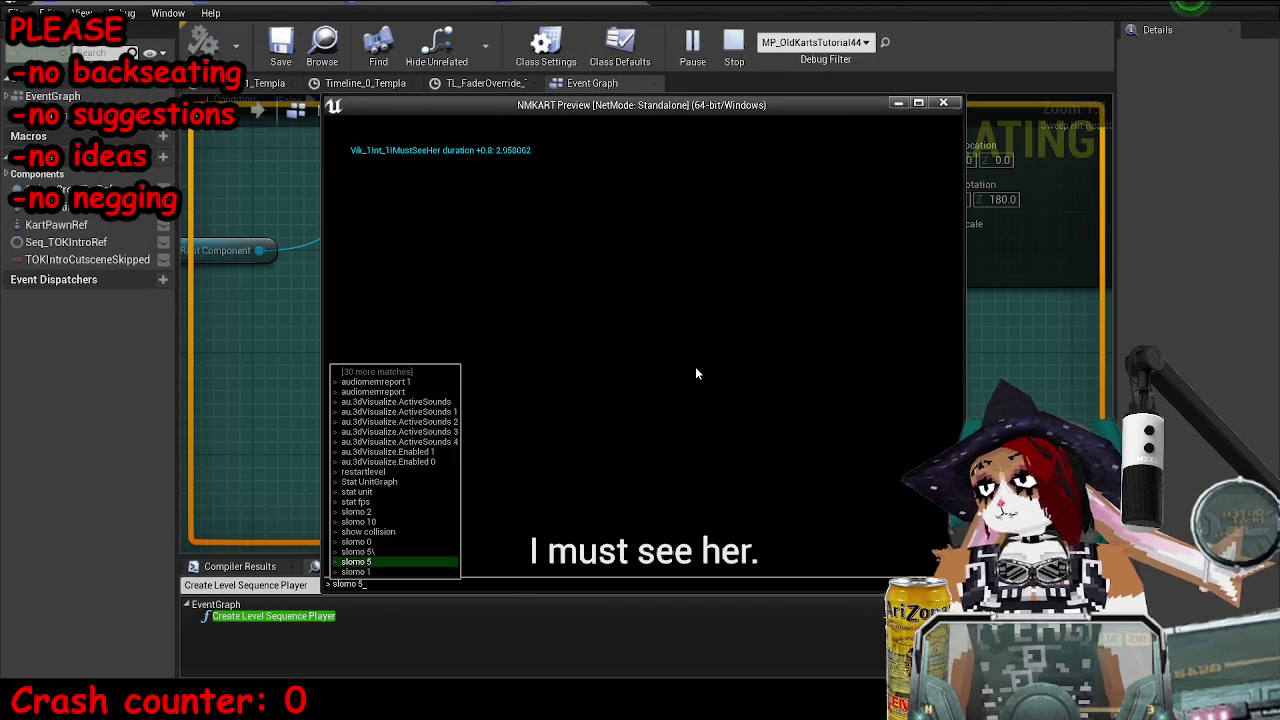
key(grave)
key(Up)
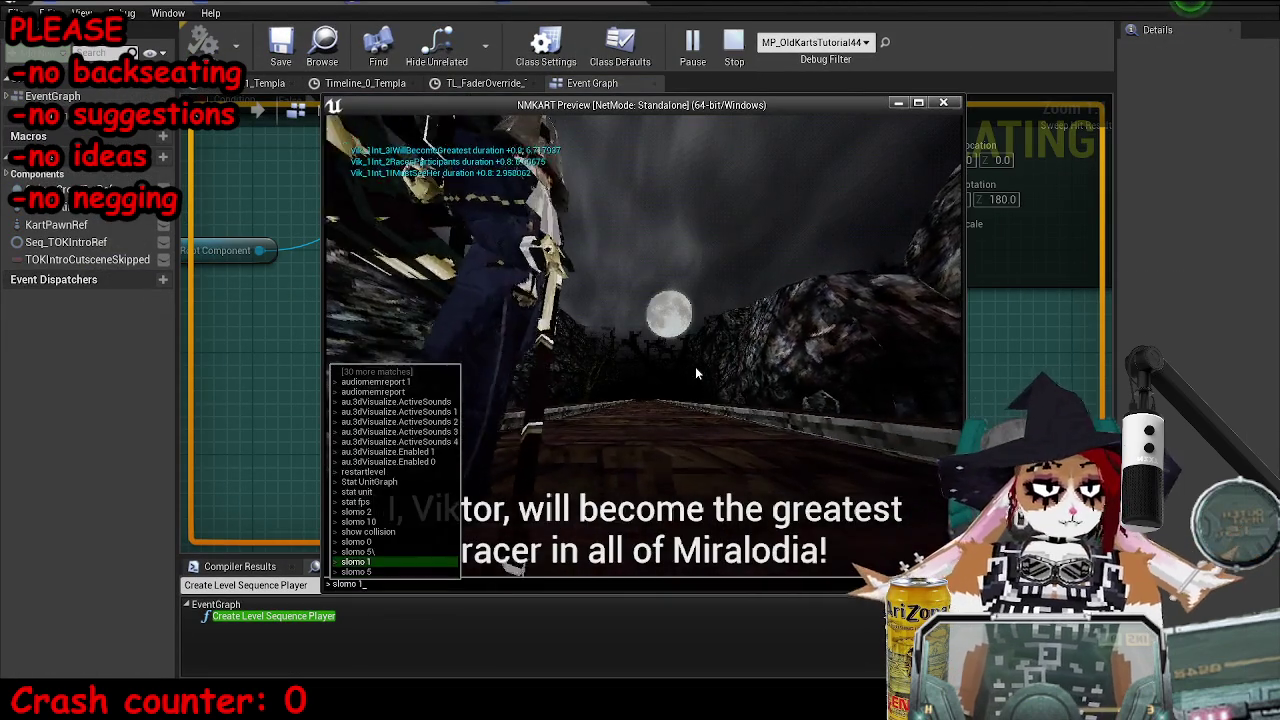
key(Return)
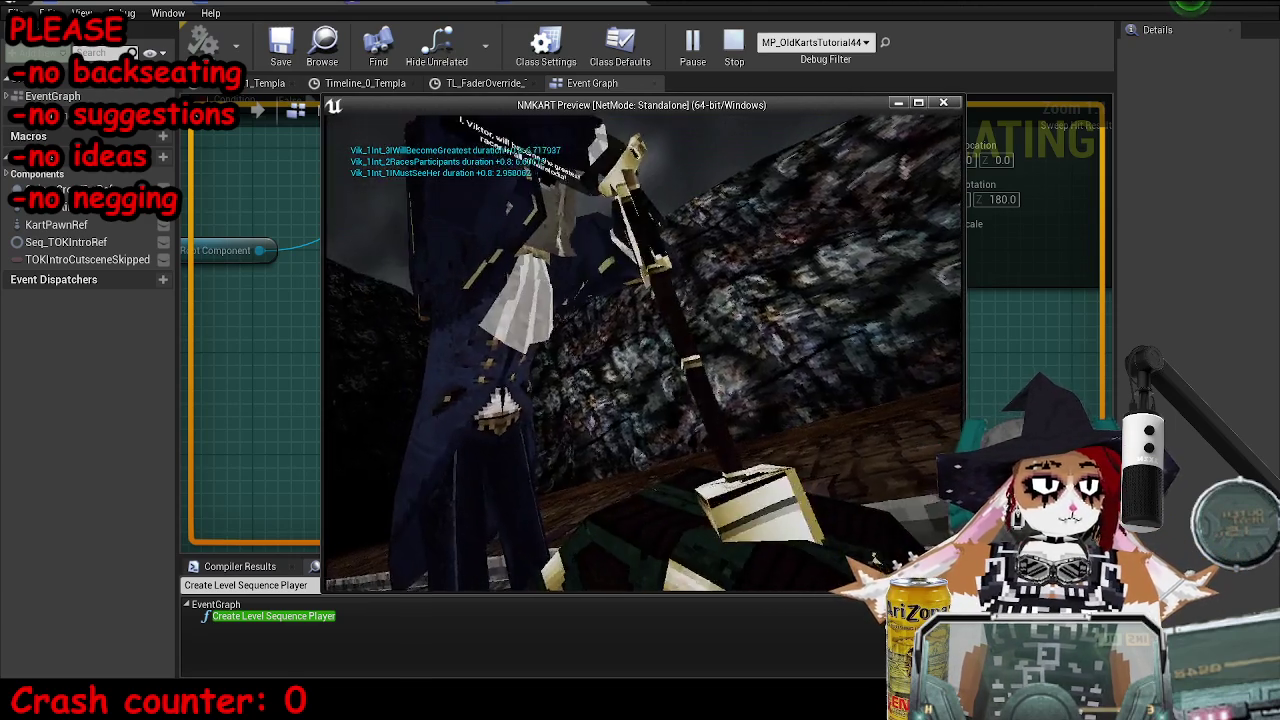
key(Escape)
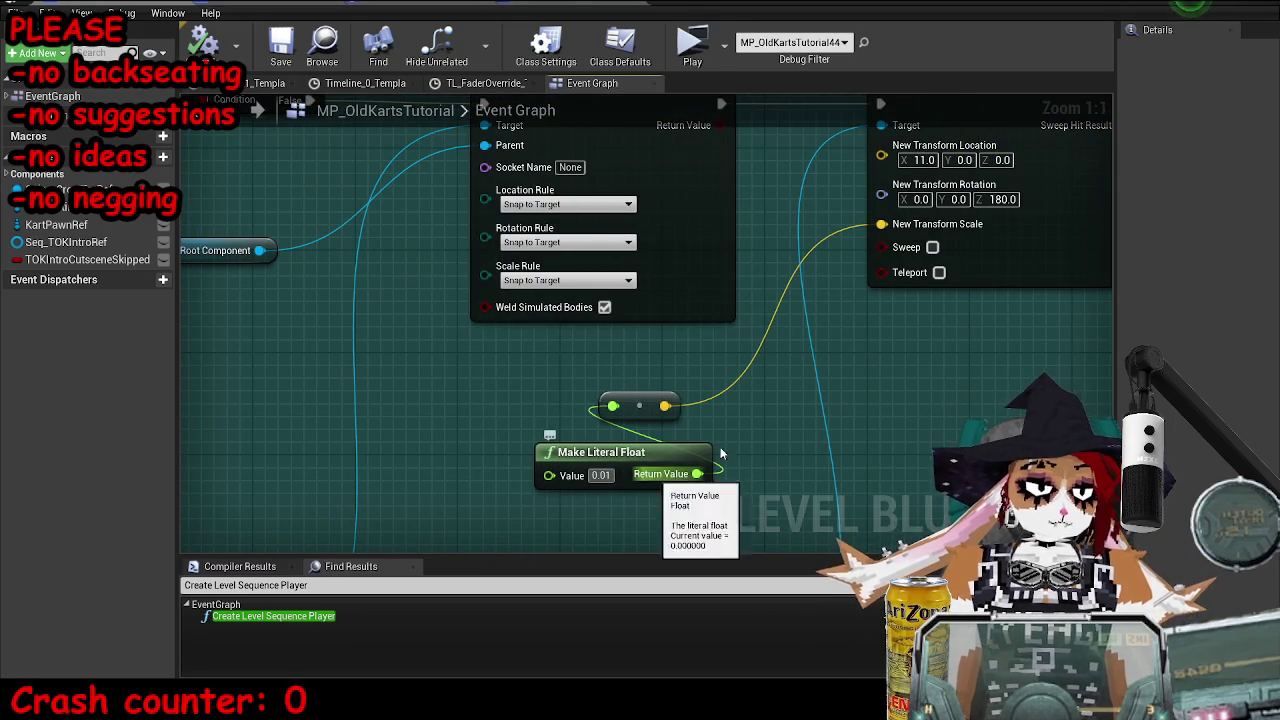
click(706, 58)
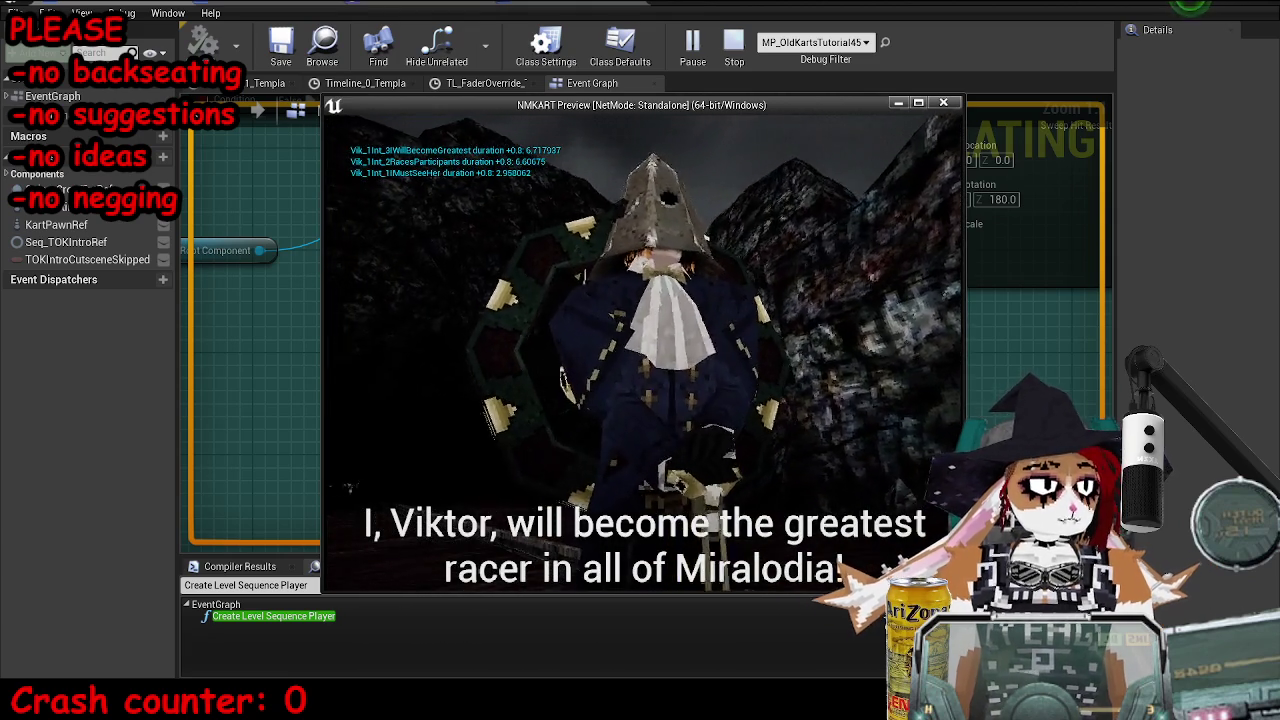
key(Escape)
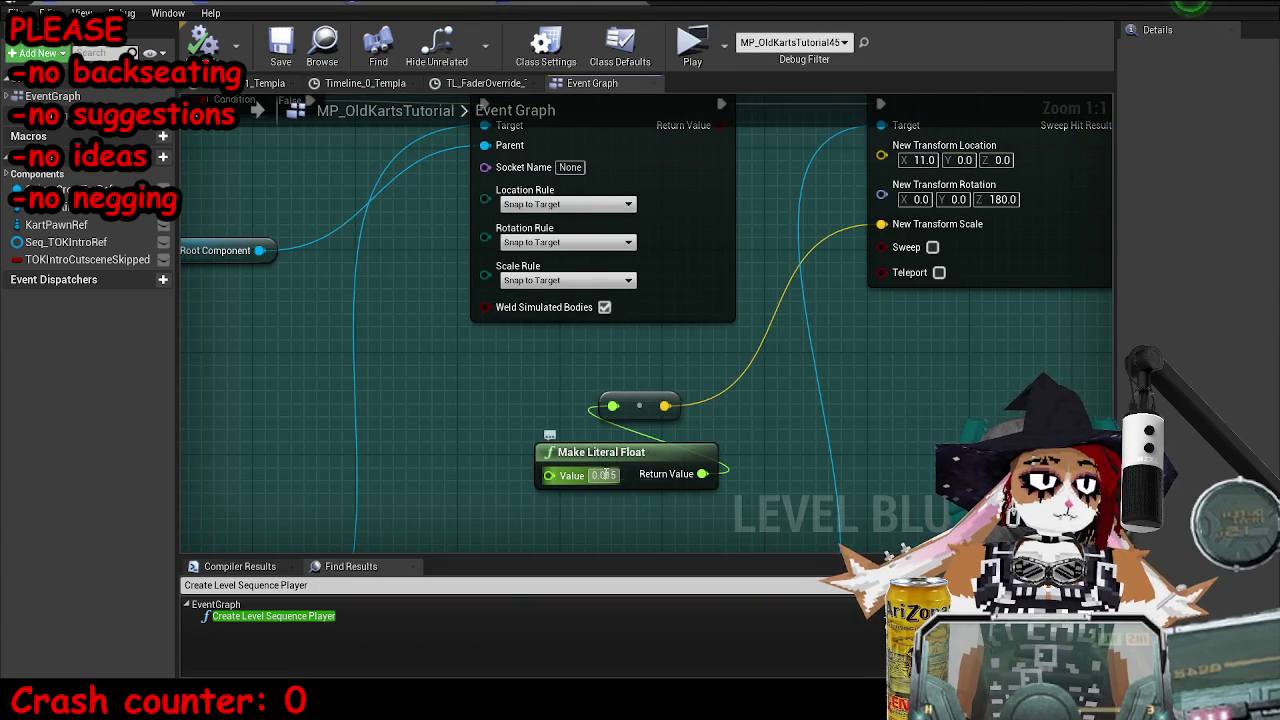
- Change Viktor's subtitle to 'I, Viktor, must become the greatest racer' and save the map
scroll(636, 464, down, 5)
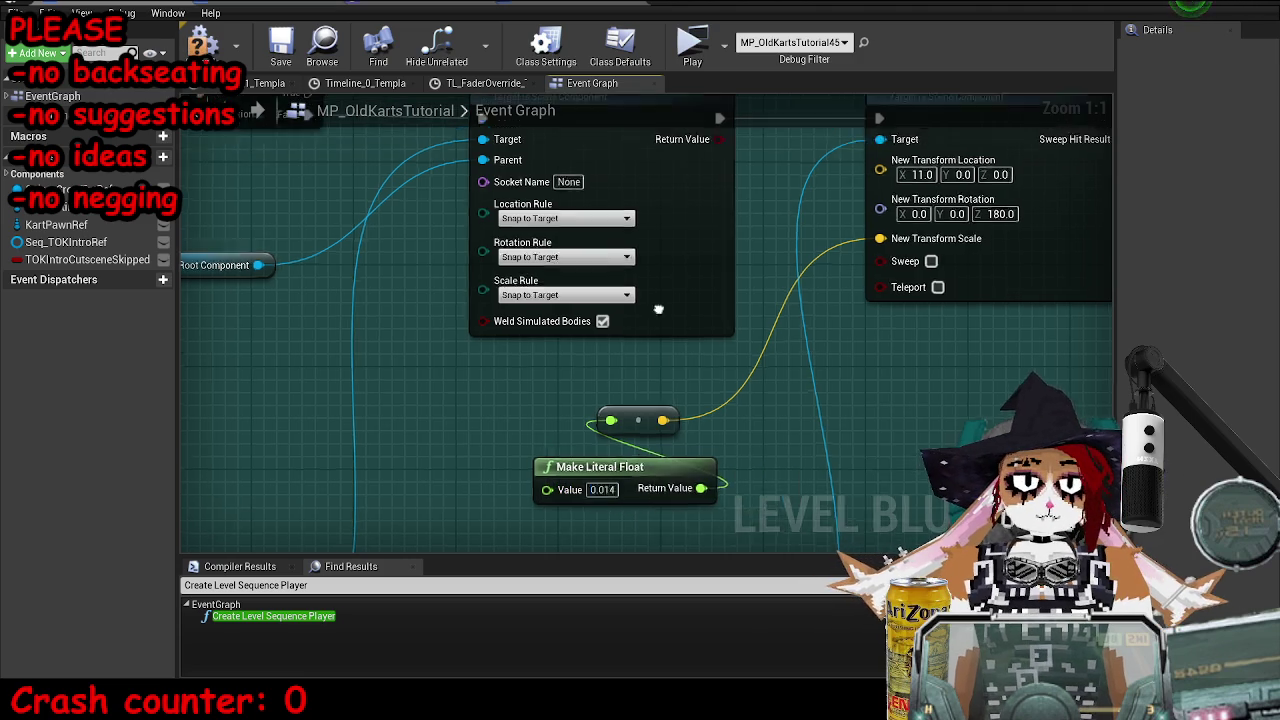
scroll(401, 291, up, 5)
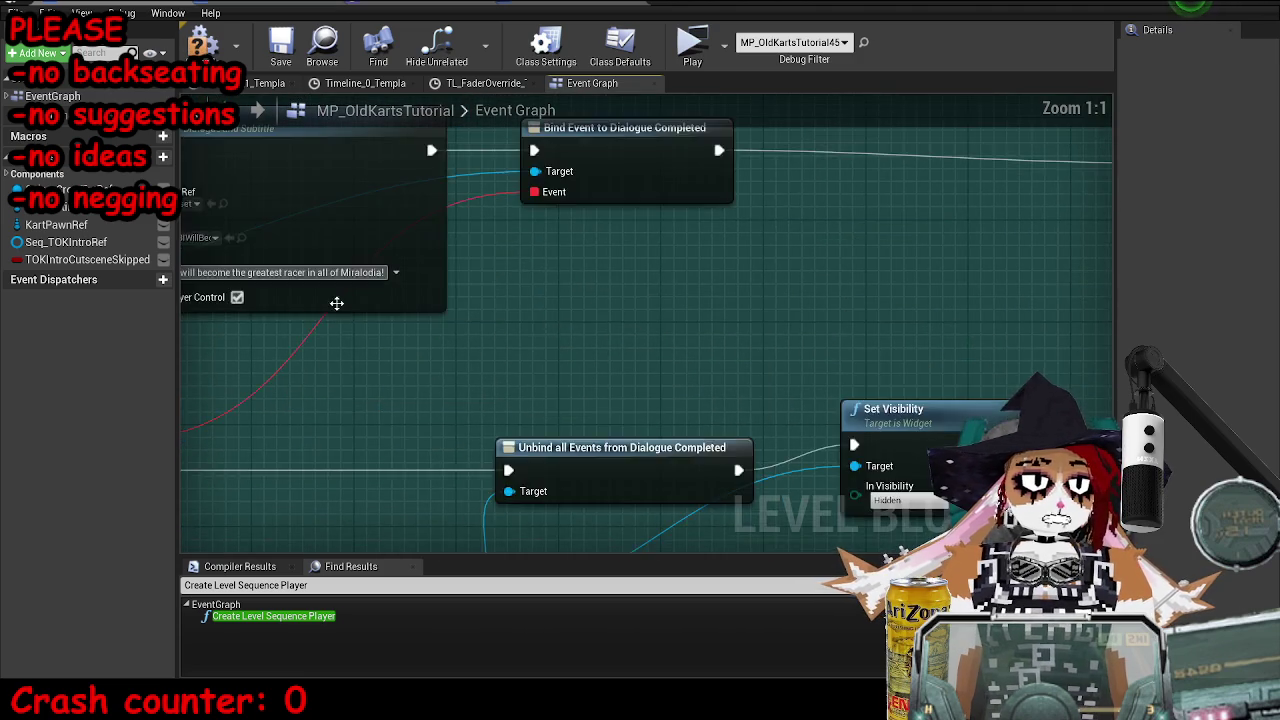
key(BackSpace)
key(BackSpace)
key(BackSpace)
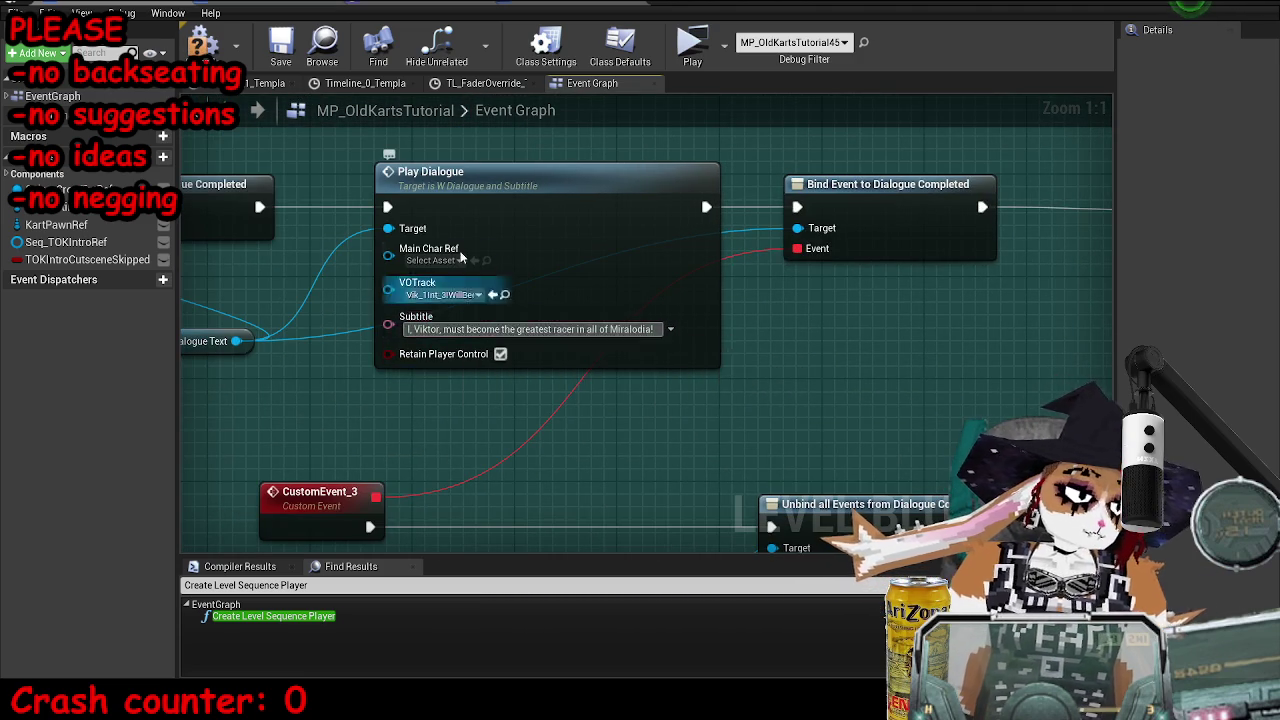
scroll(491, 341, down, 5)
key(ctrl+s)
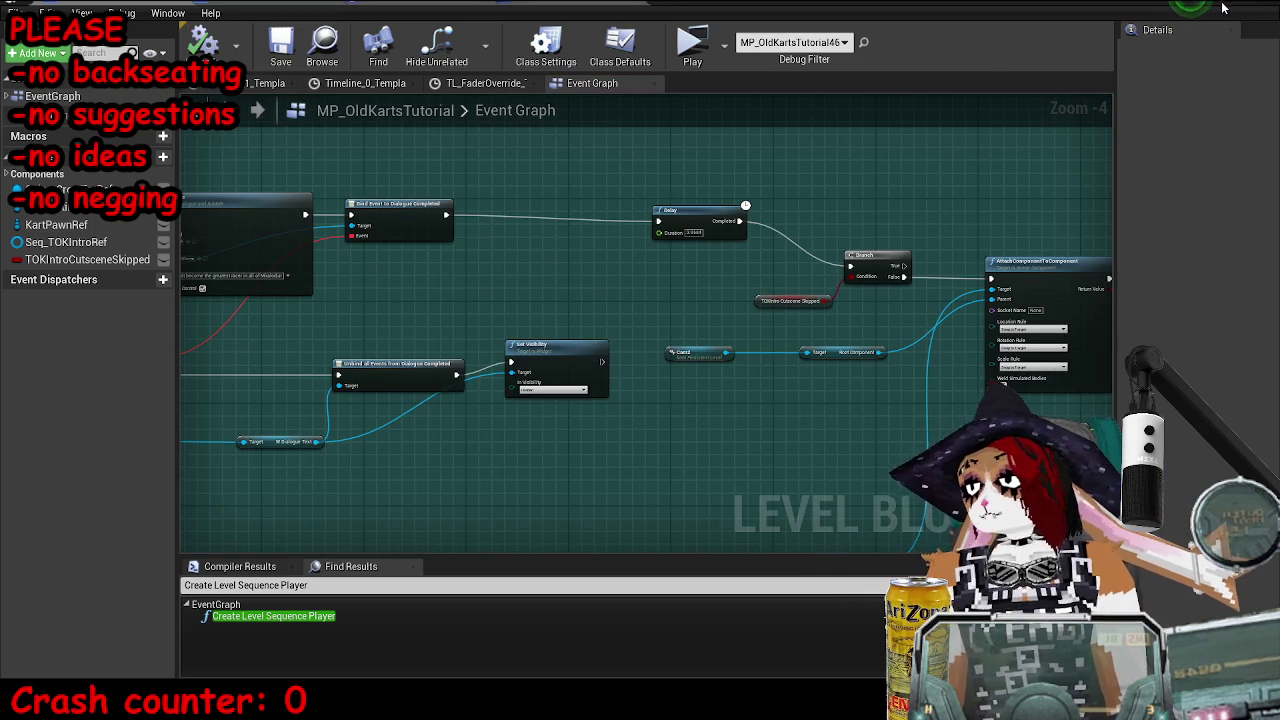
- Play two standalone previews at slomo 1 to check the new line, then return to the Event Graph
click(1222, 8)
click(684, 60)
click(750, 188)
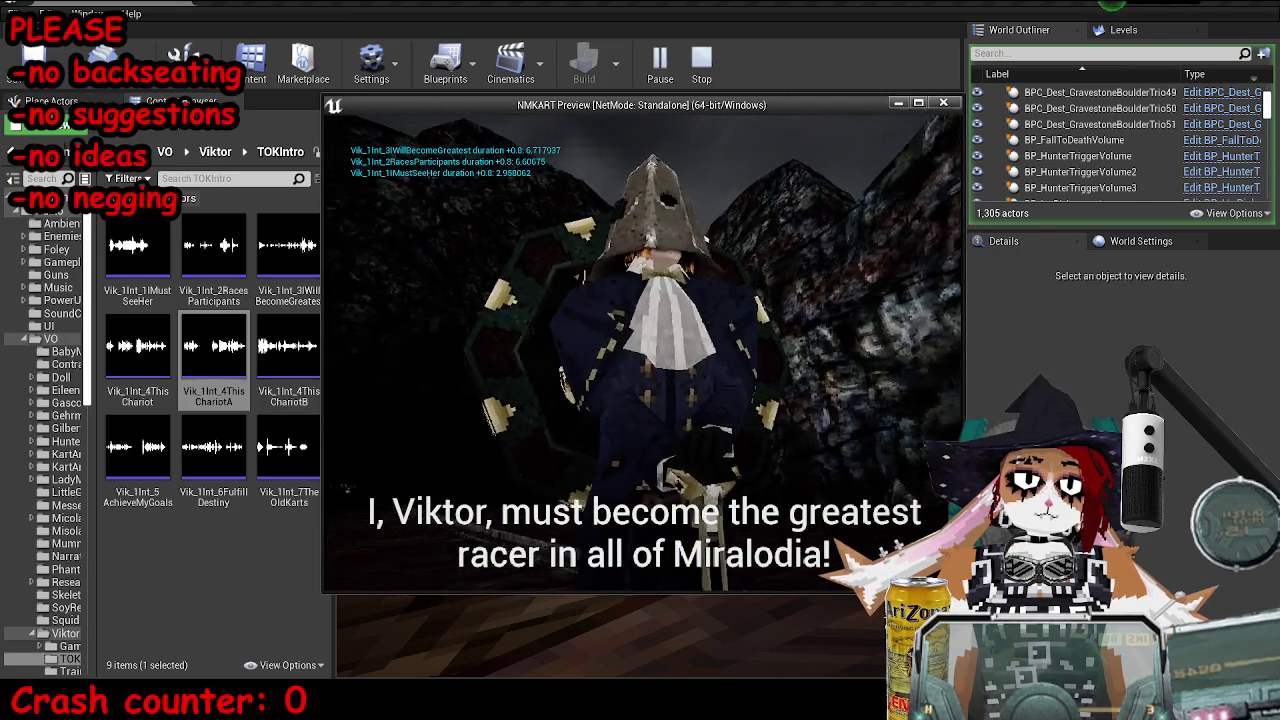
key(Escape)
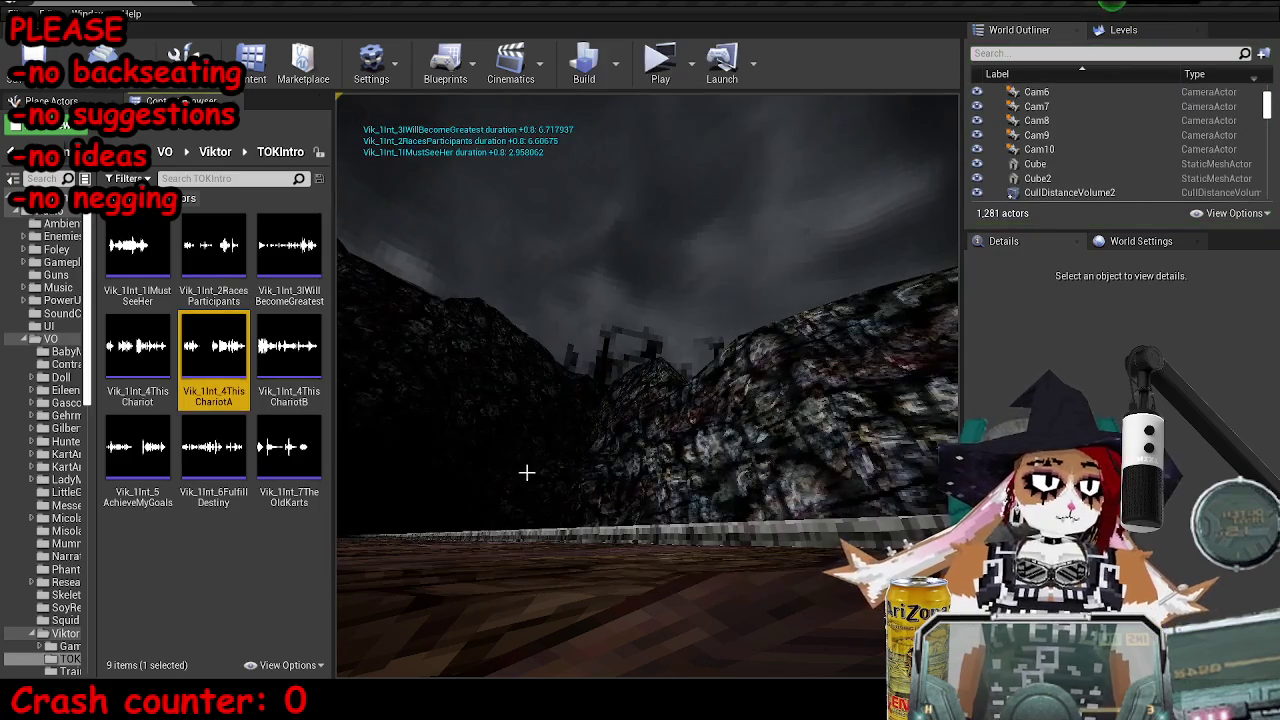
click(677, 72)
text(slomo 1)
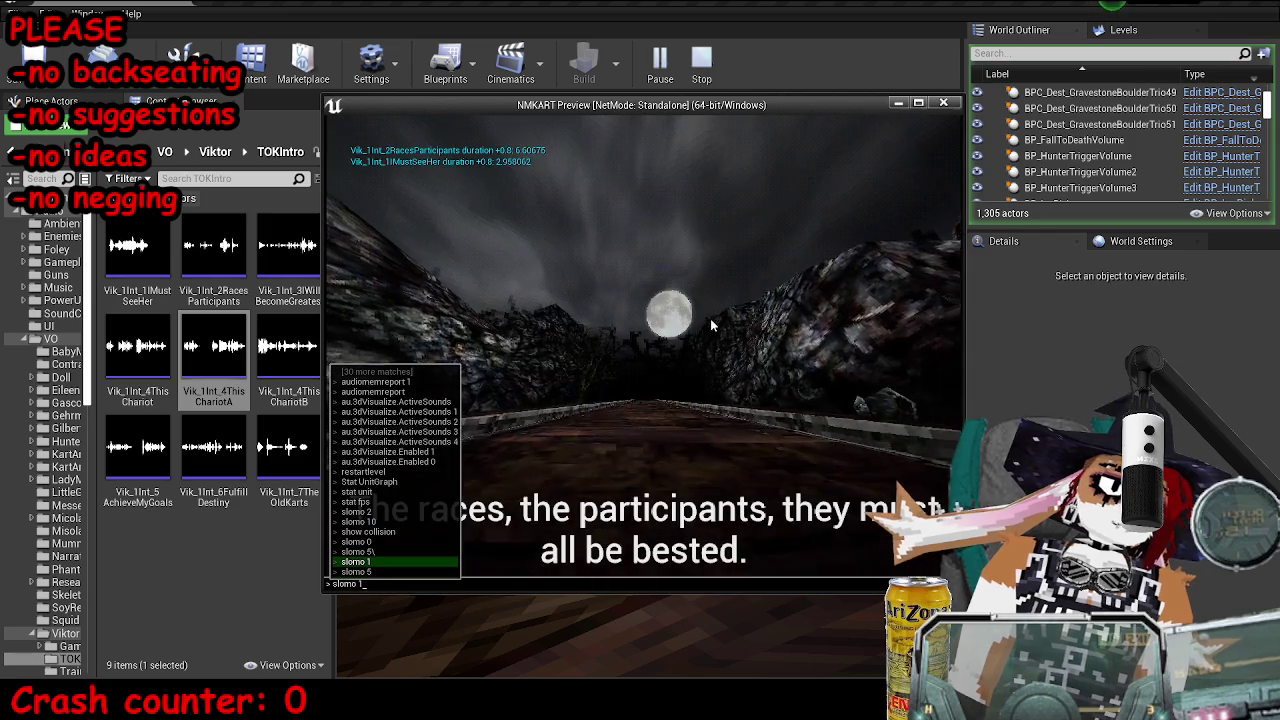
key(Return)
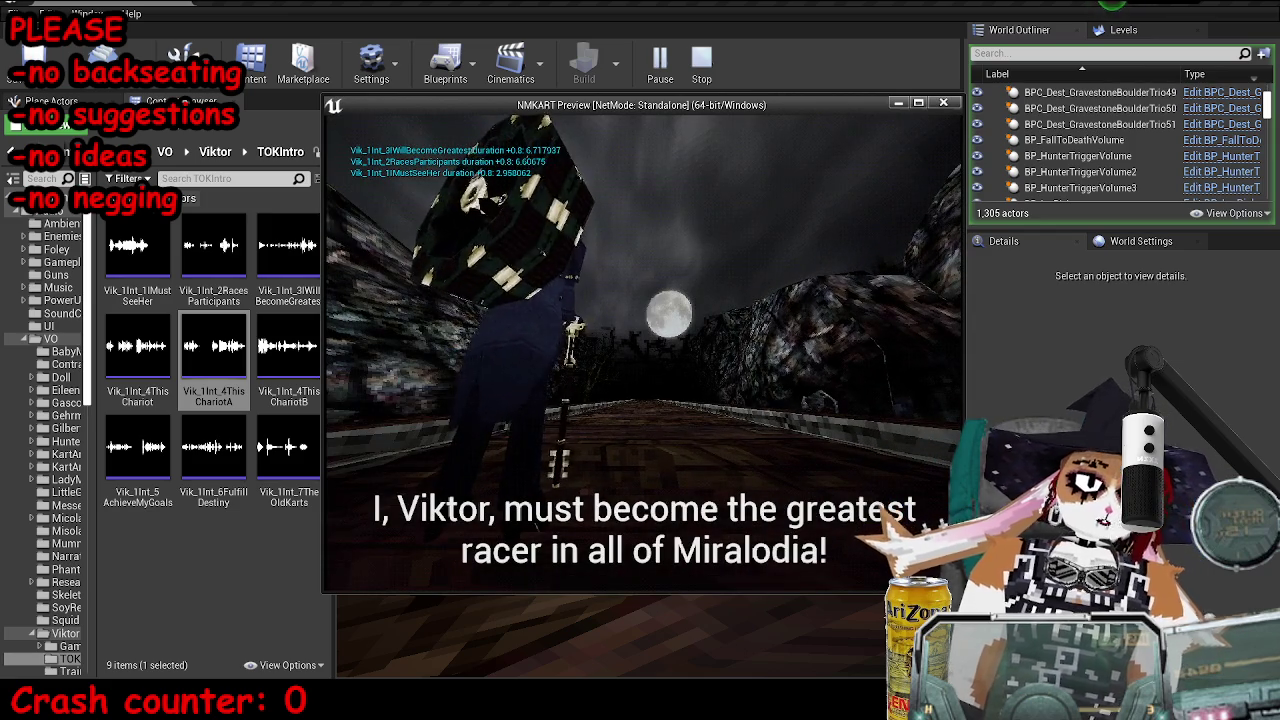
key(Escape)
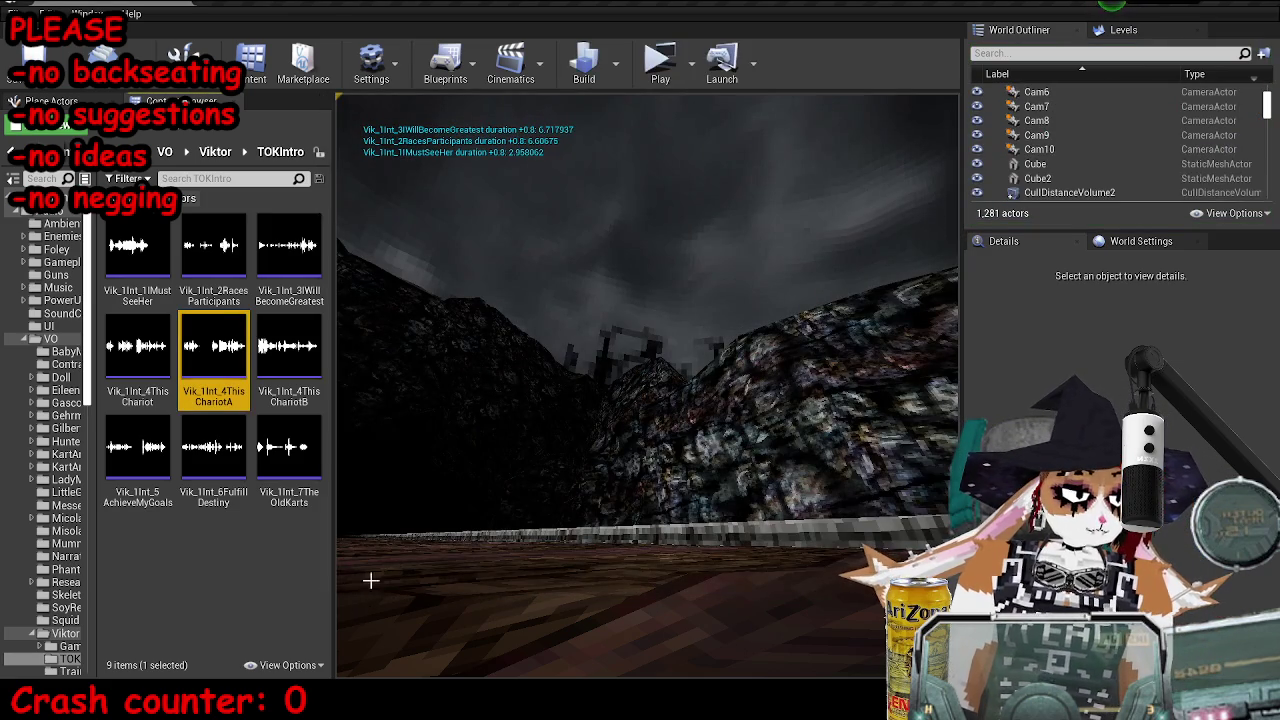
key(alt+Tab)
scroll(881, 297, down, 4)
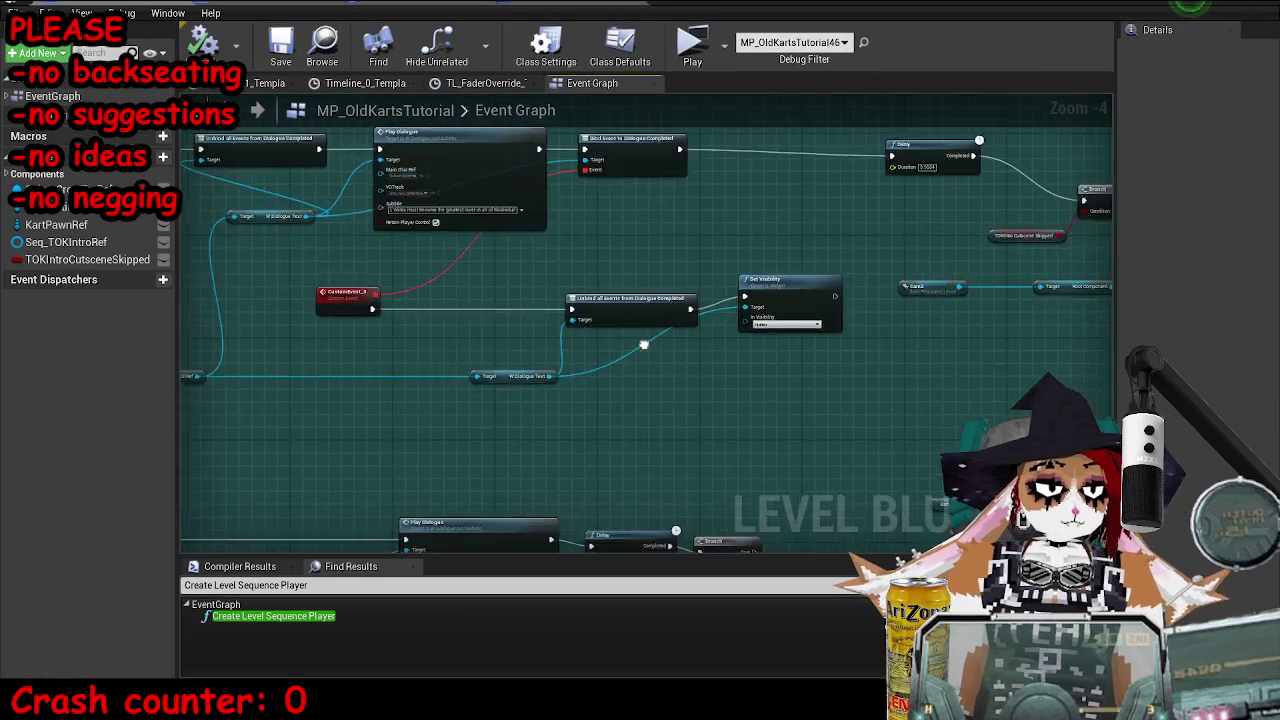
- Preview the intro in standalone at slomo 1, then return to the main level editor
scroll(875, 340, up, 6)
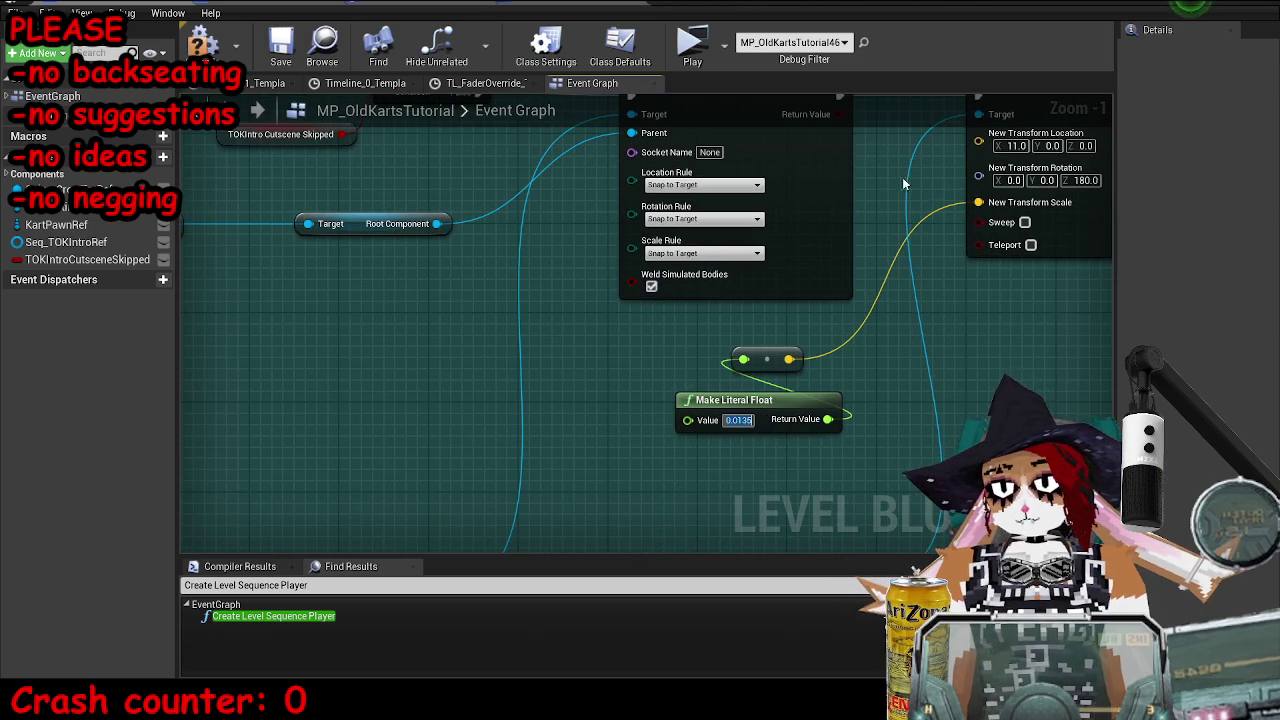
key(alt+p)
key(grave)
key(Up)
key(Up)
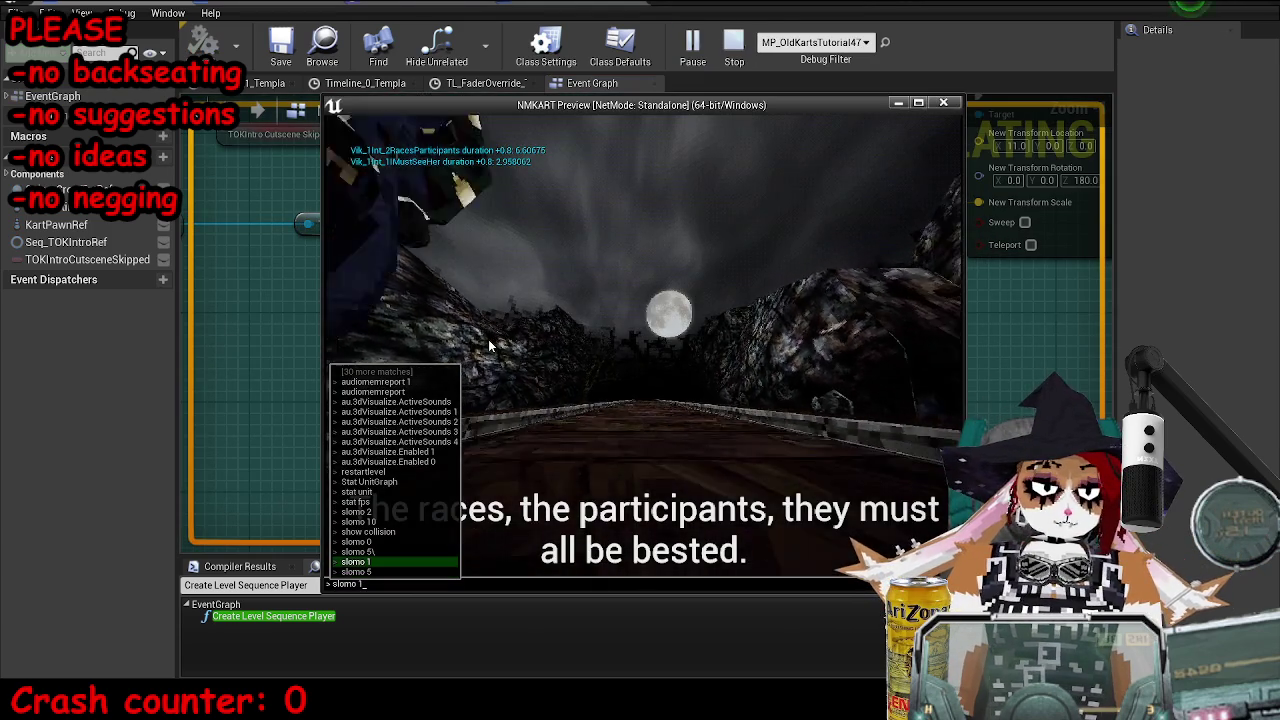
key(Return)
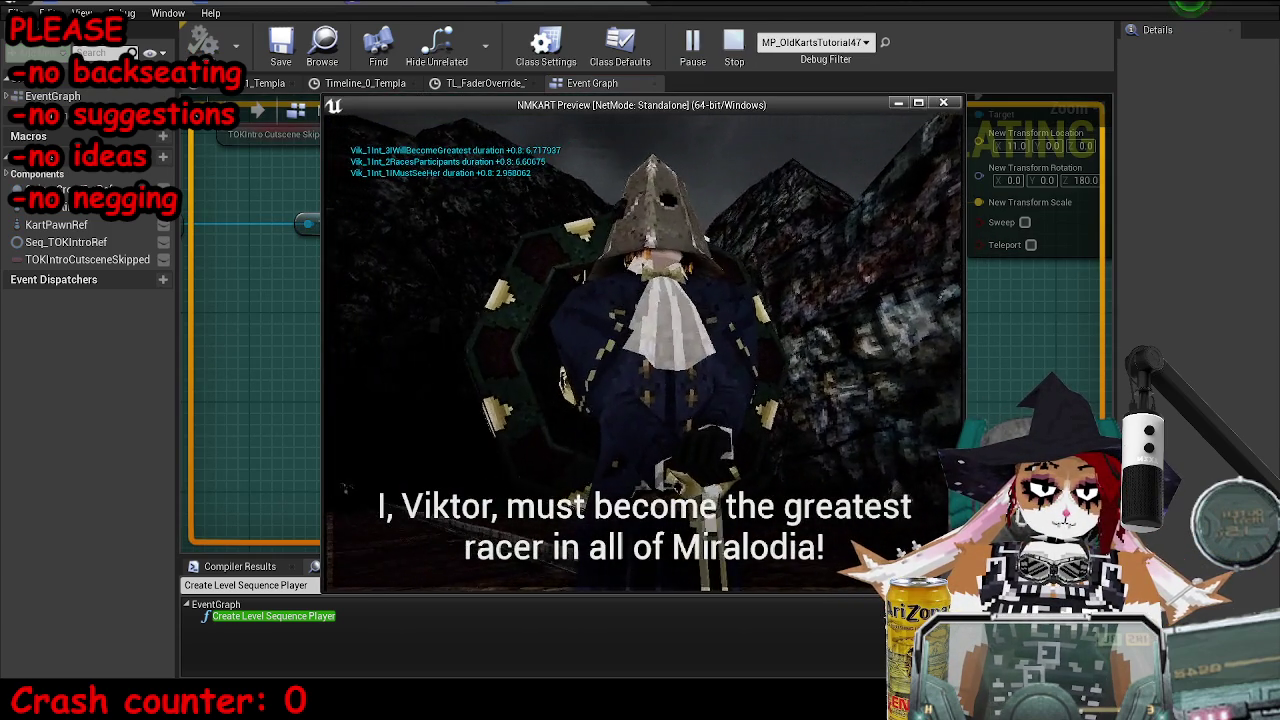
key(Escape)
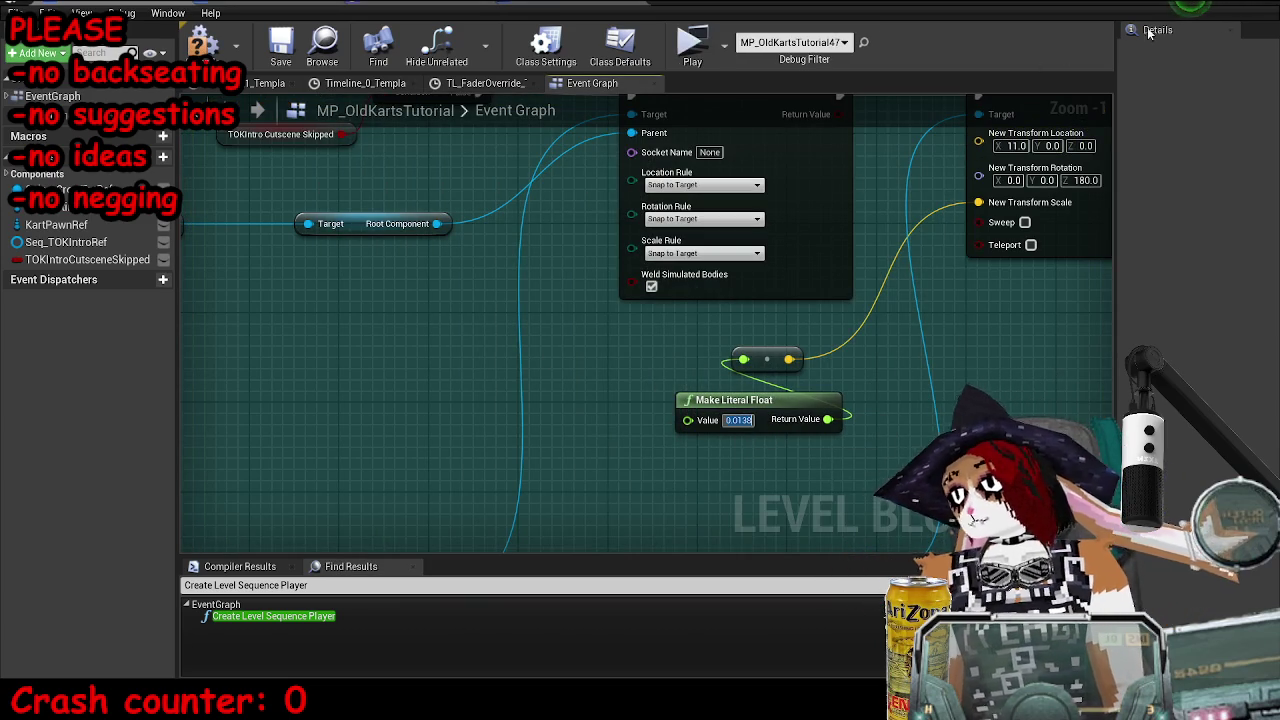
click(1208, 7)
- Replay the intro preview at slomo 1 and go back to the Level Blueprint graph
key(grave)
key(Up)
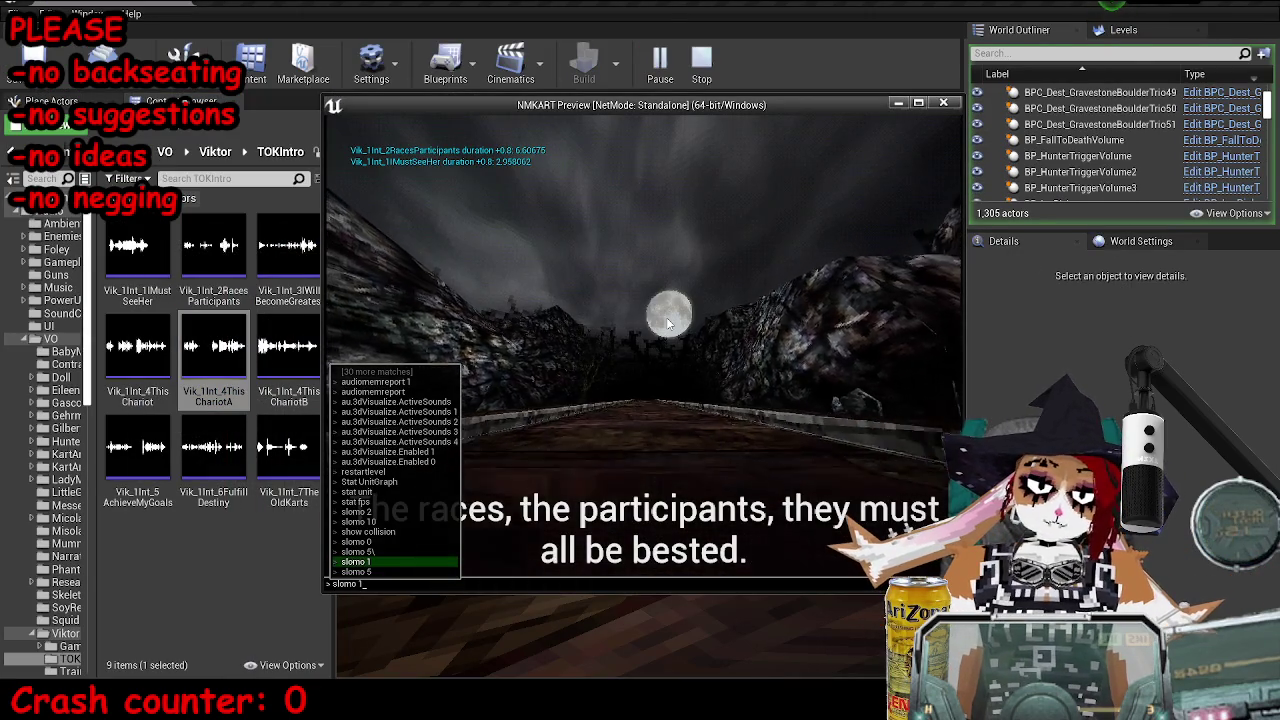
key(Return)
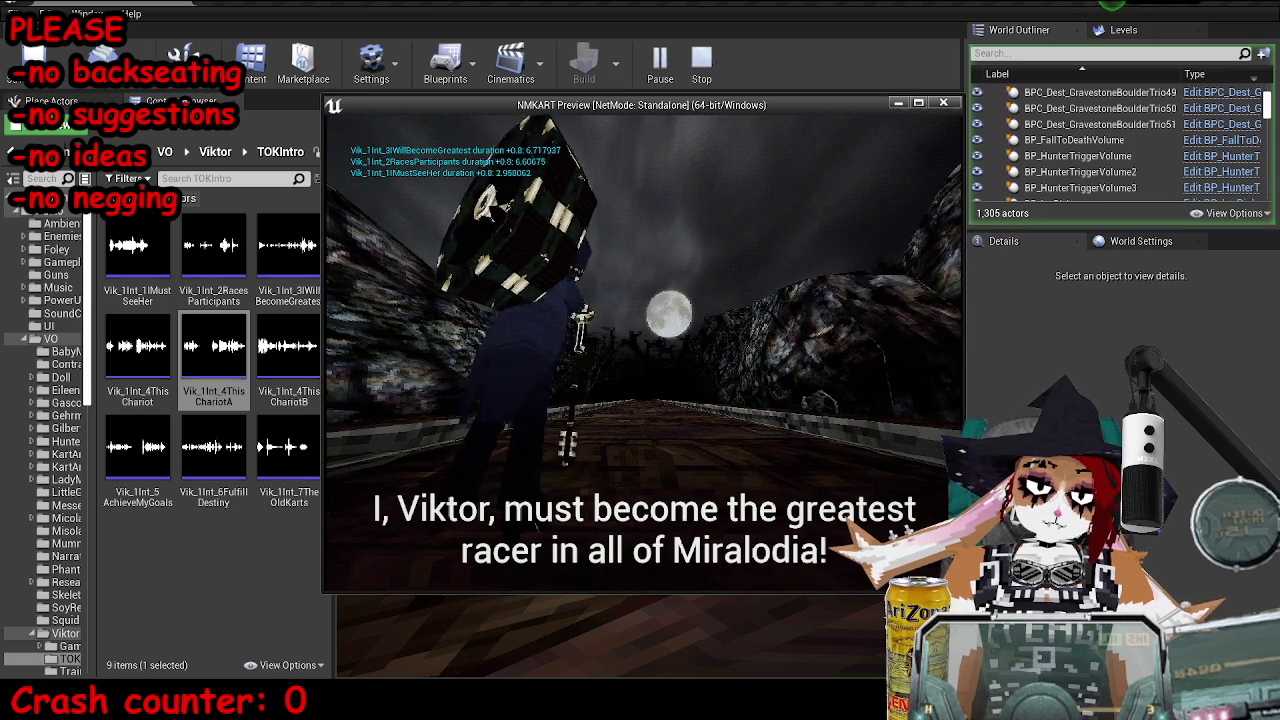
key(Escape)
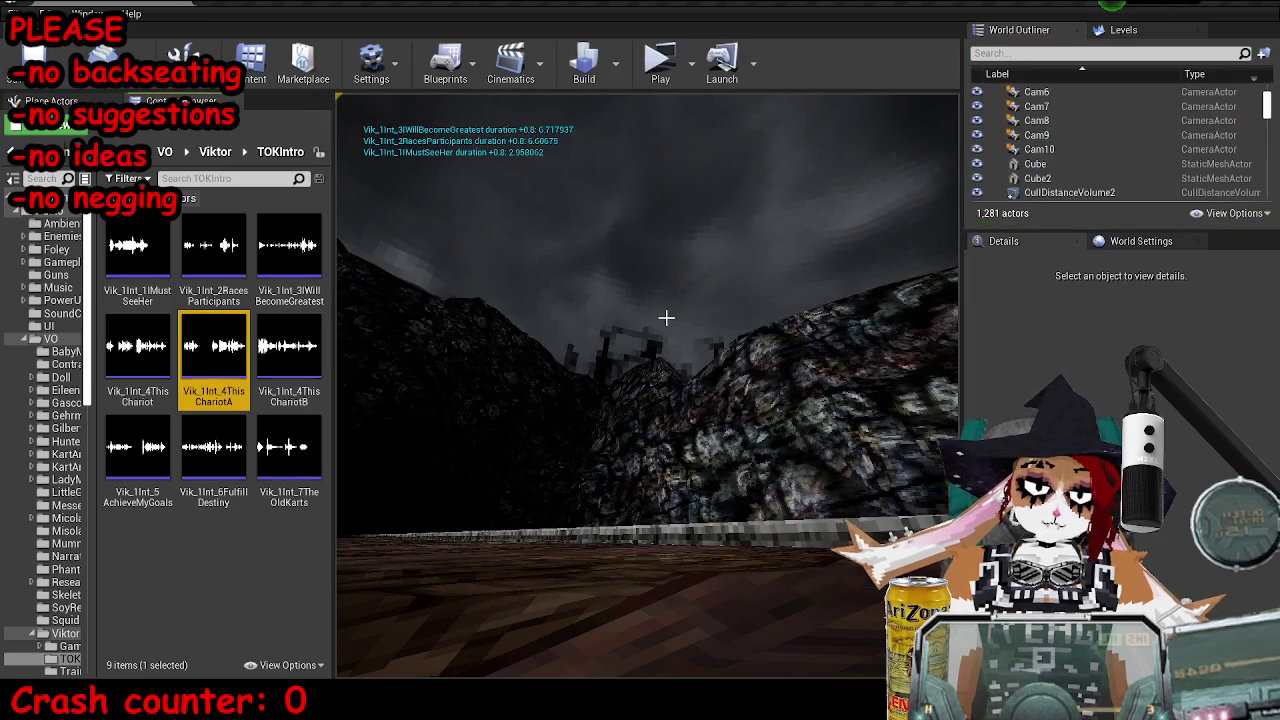
key(alt+Tab)
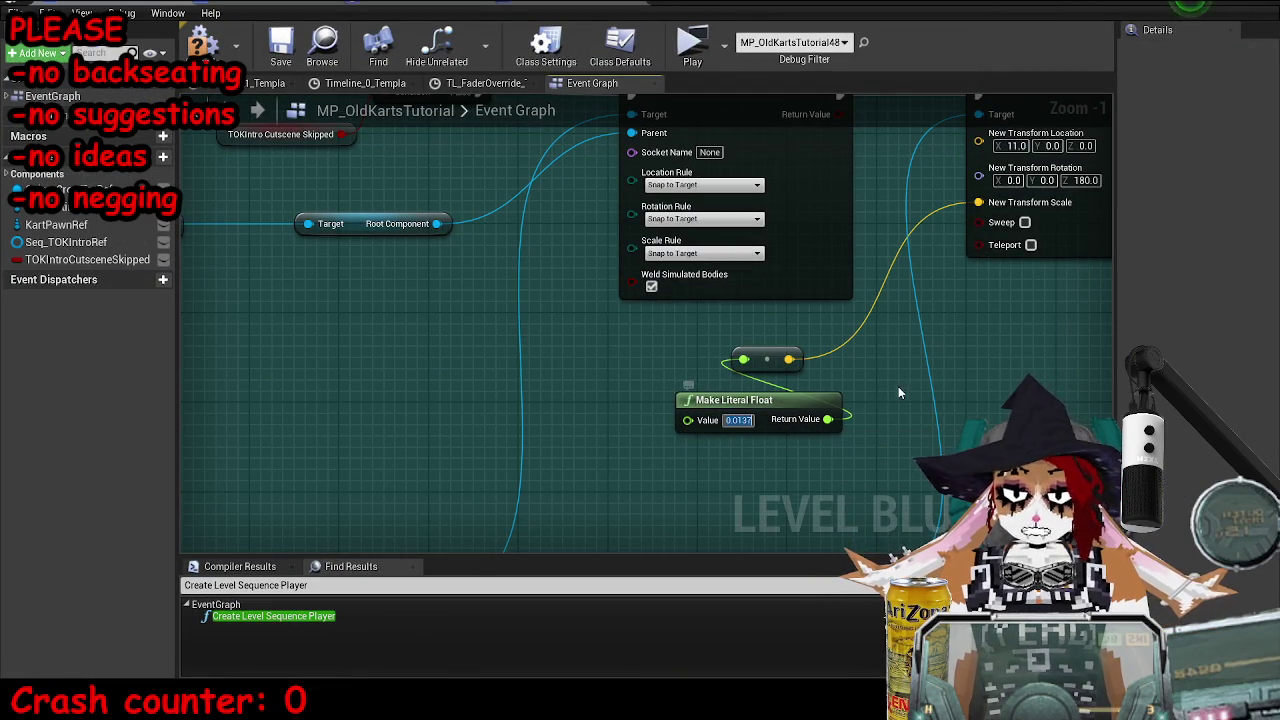
- Change the Make Literal Float to 0.01375 and preview the cutscene at slomo 1
text(5)
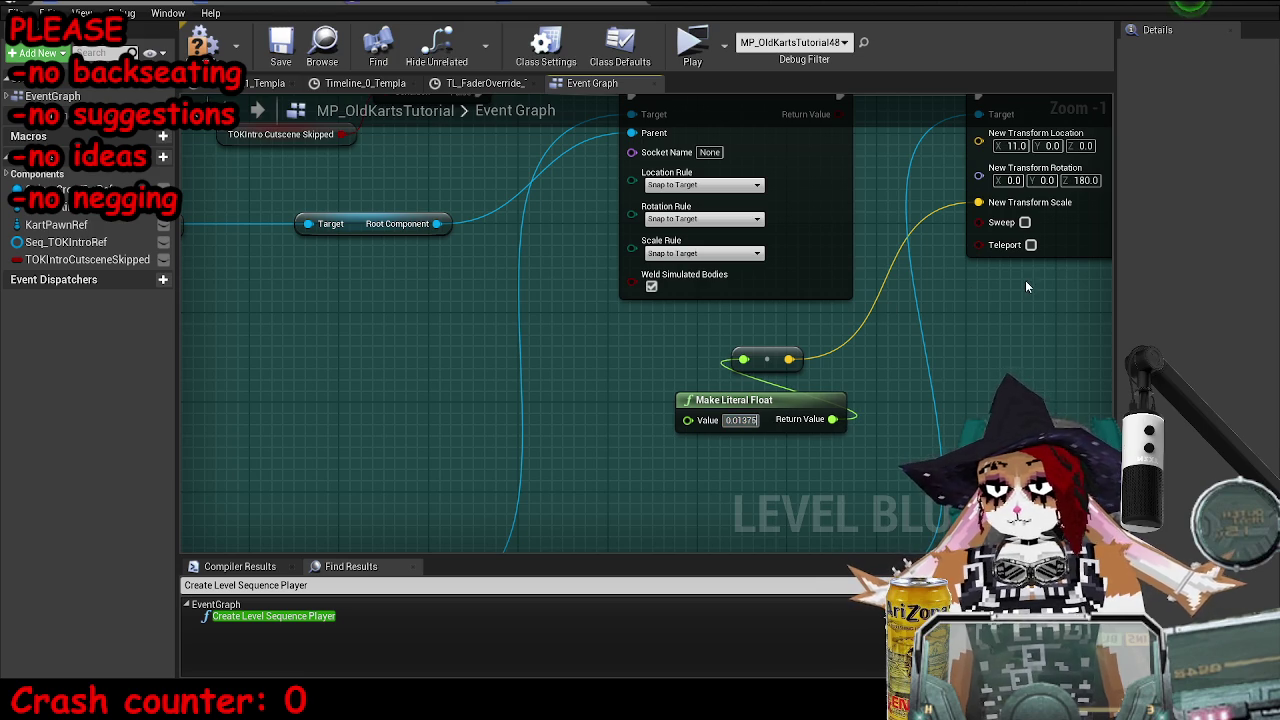
key(alt+Tab)
key(alt+p)
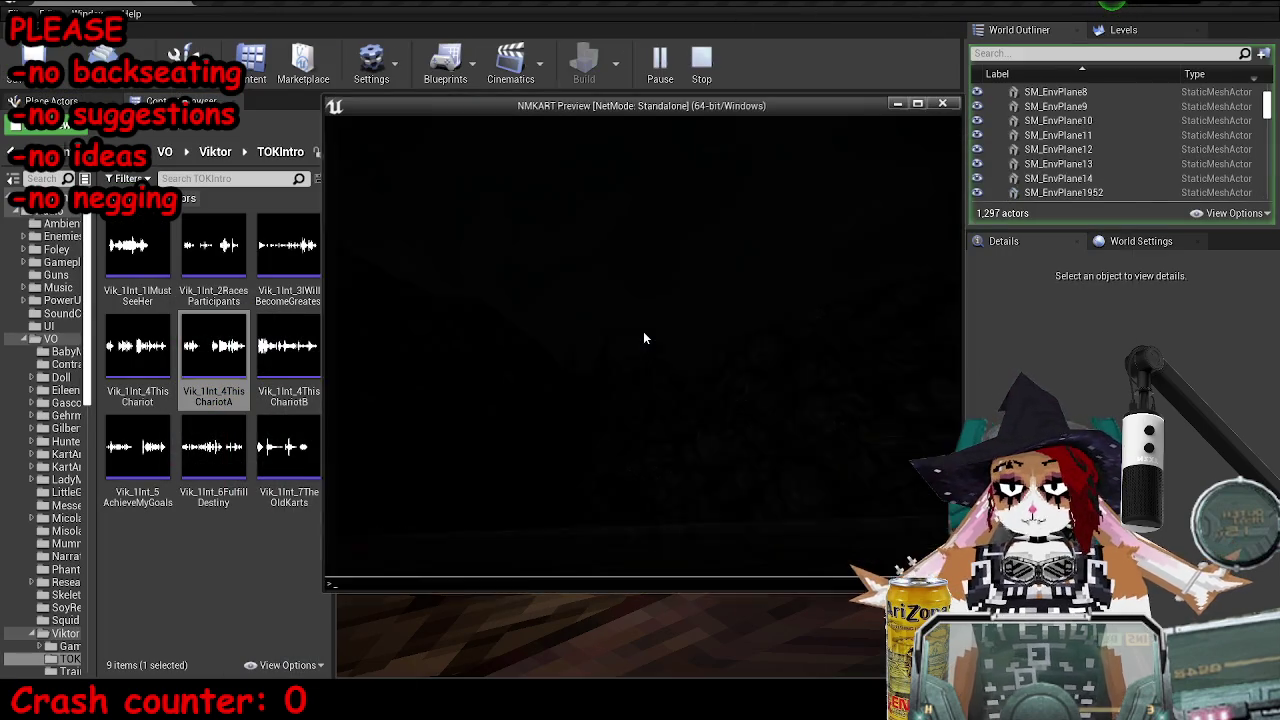
key(grave)
key(Up)
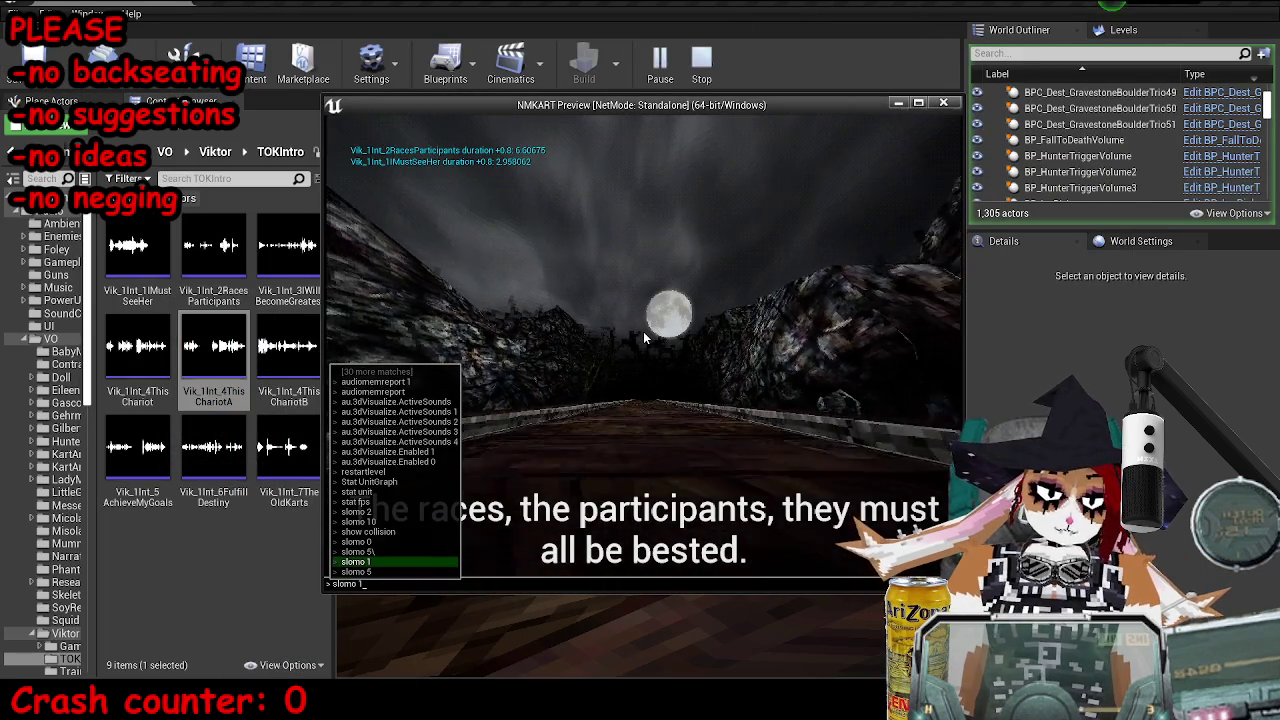
key(Return)
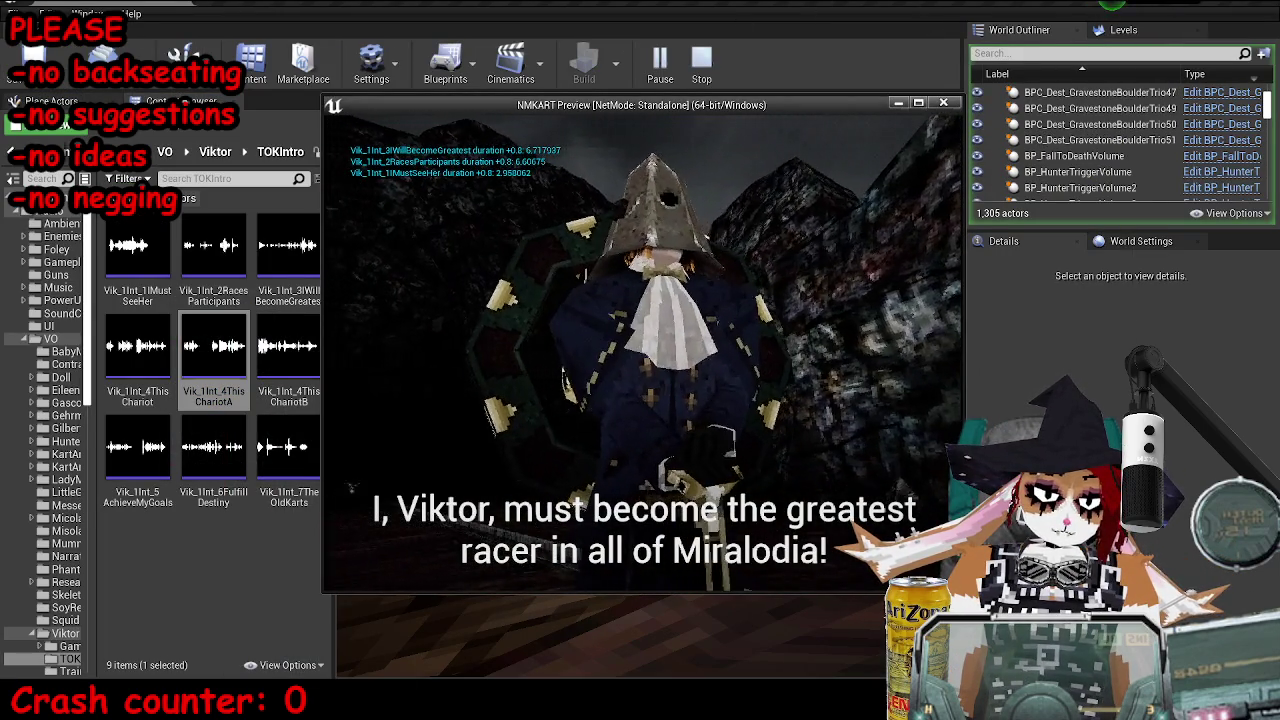
key(Escape)
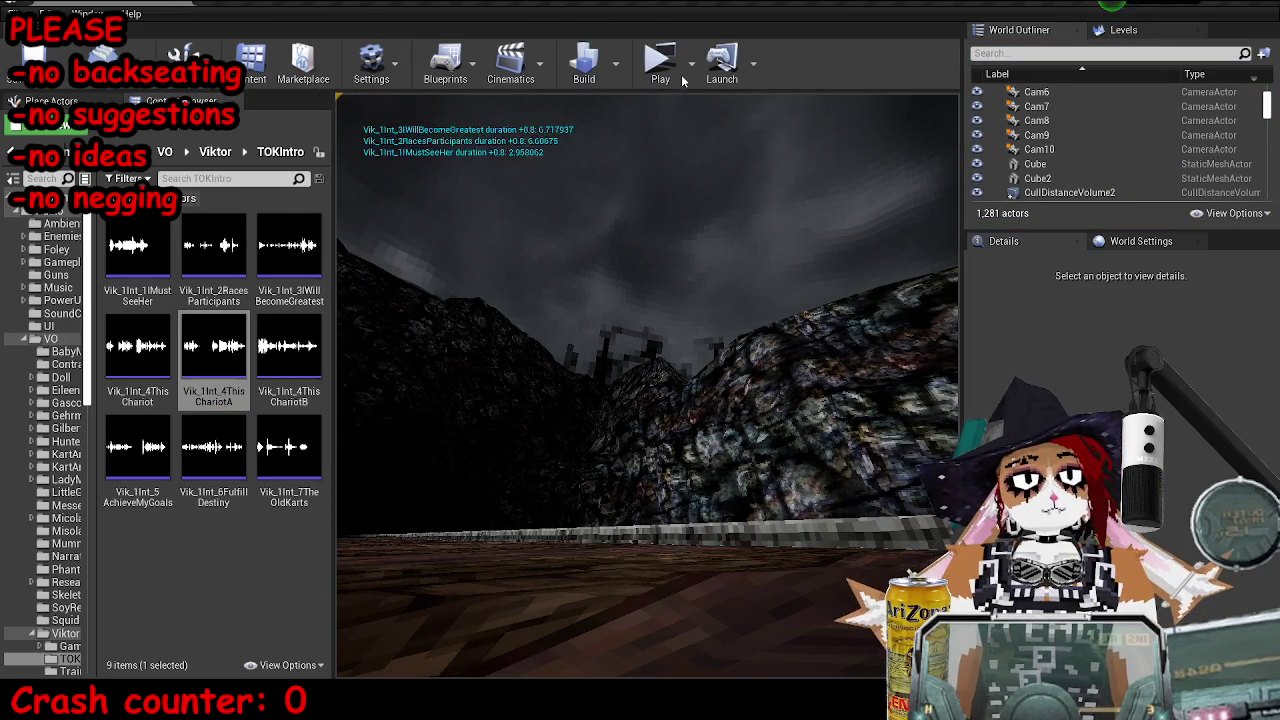
- Run the standalone intro preview once more, then bring the Level Blueprint editor forward
click(679, 72)
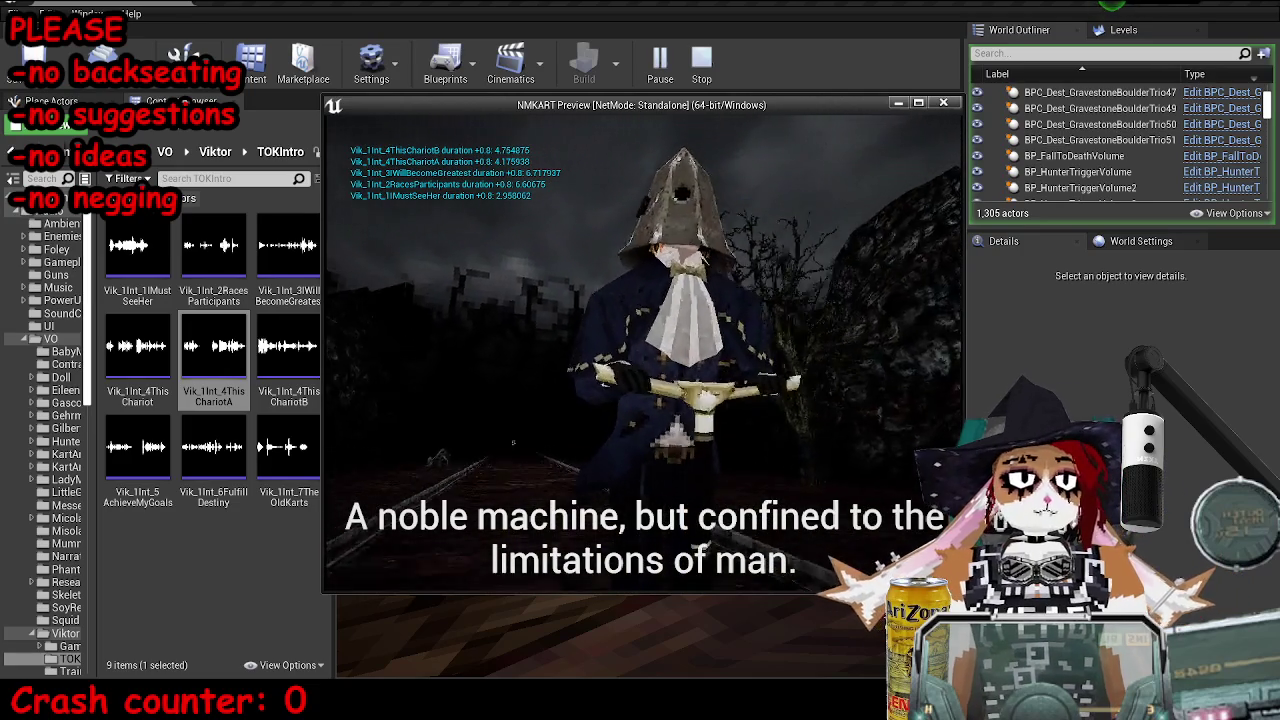
key(Escape)
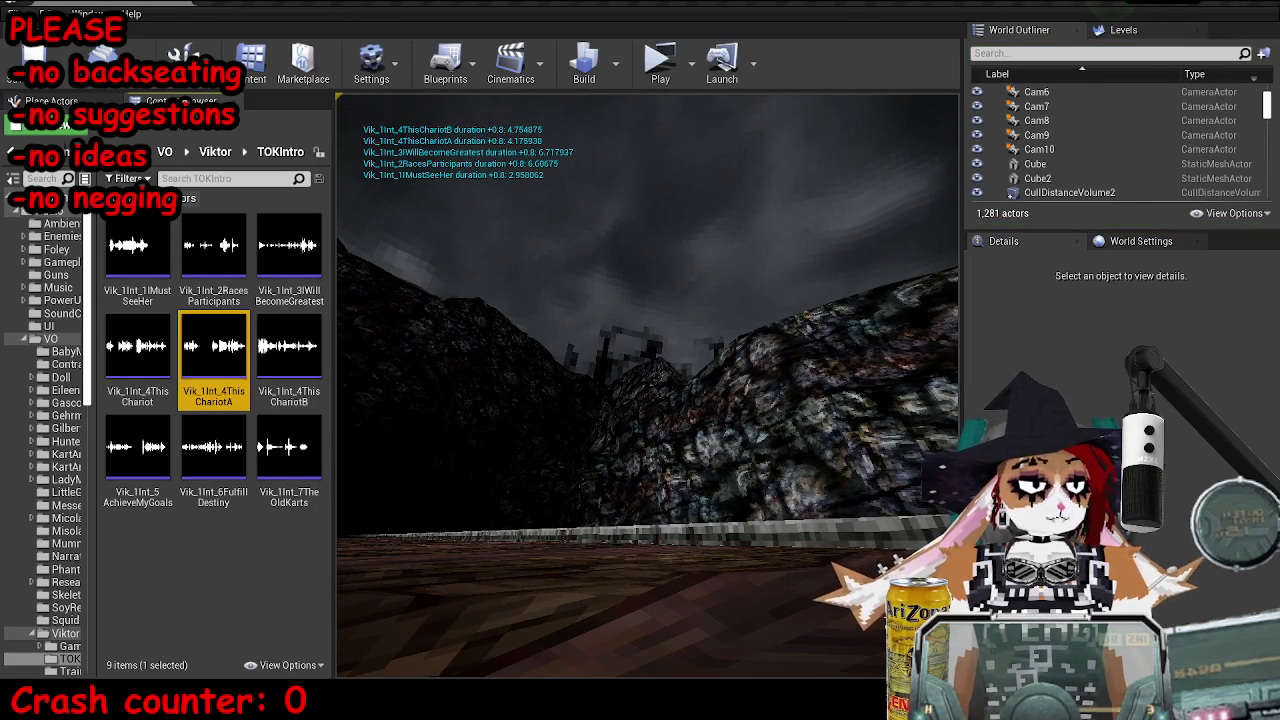
click(443, 630)
- Set the Delay after the chariot dialogue line to a 3.5 second duration
scroll(638, 398, down, 12)
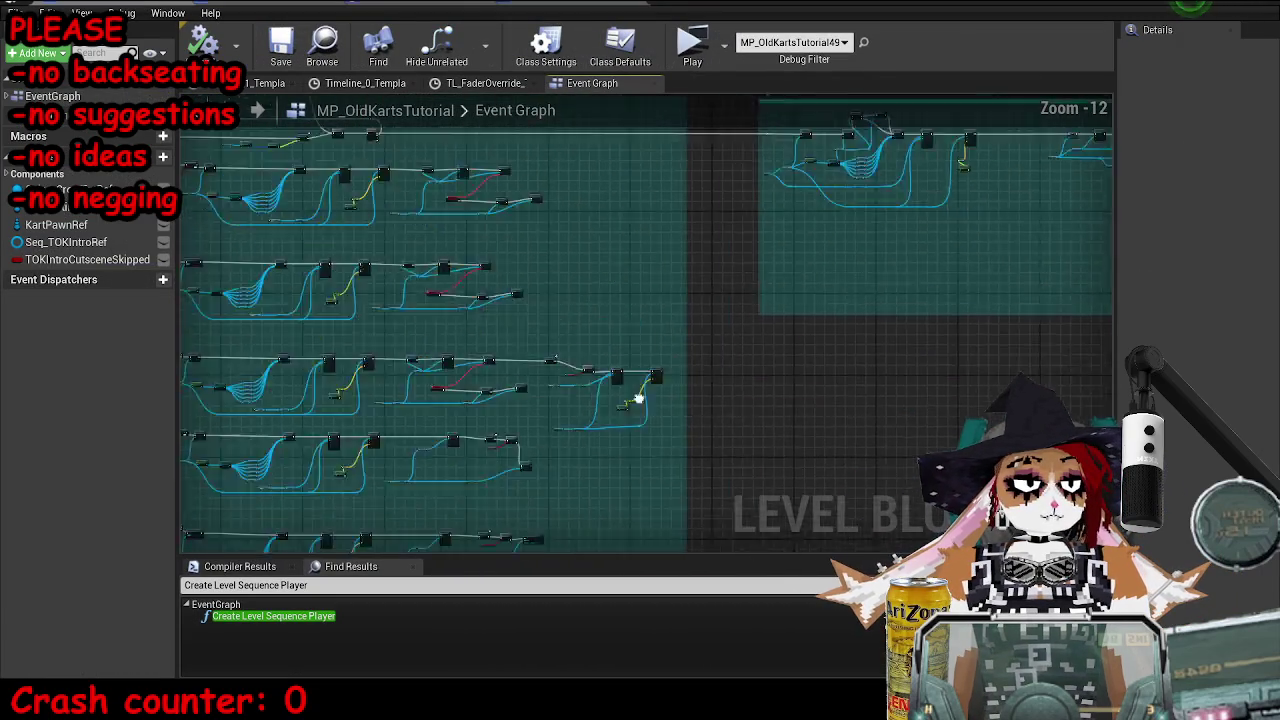
scroll(638, 398, up, 13)
click(615, 274)
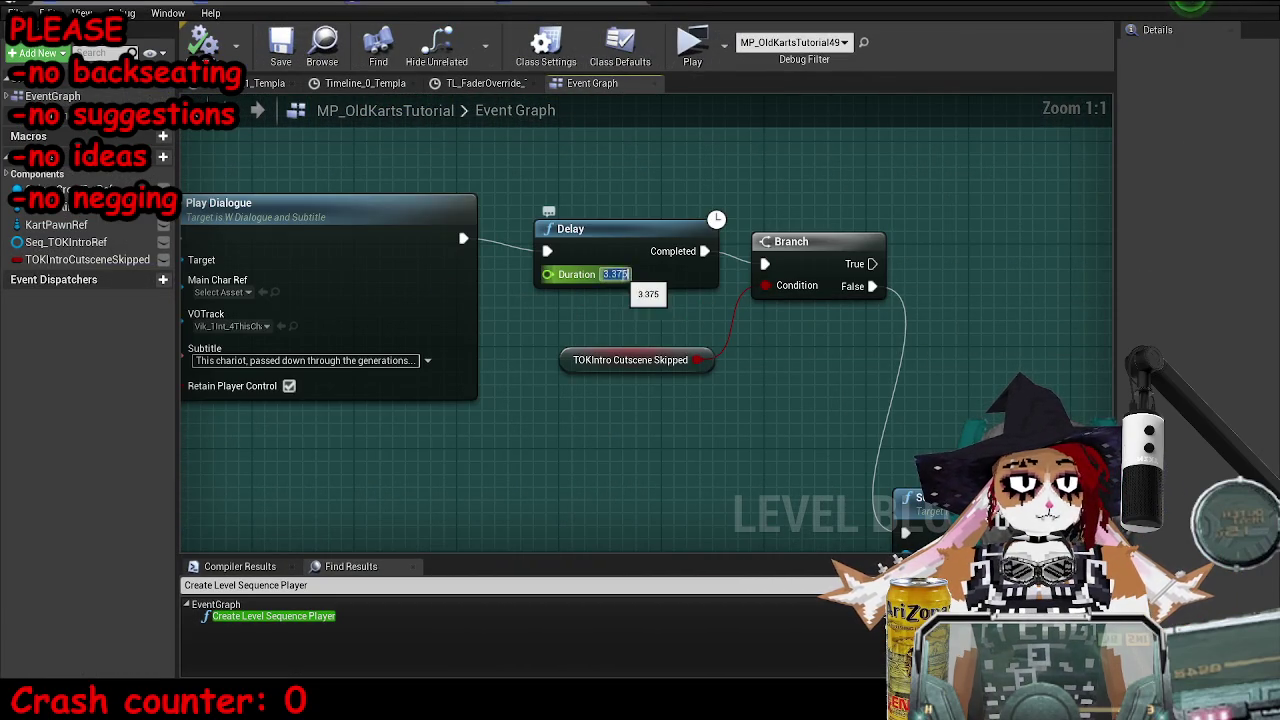
text(3.5)
key(Return)
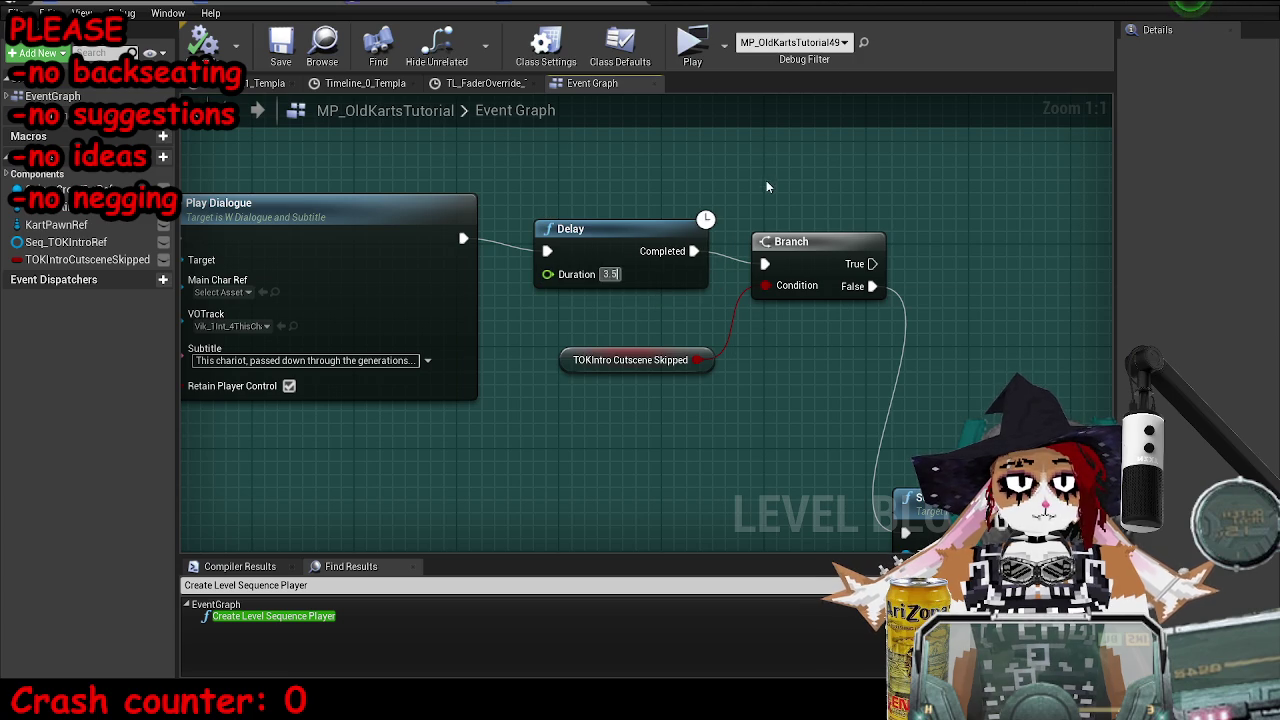
- Play the intro in a standalone preview through the chariot lines, then stop it
key(alt+Tab)
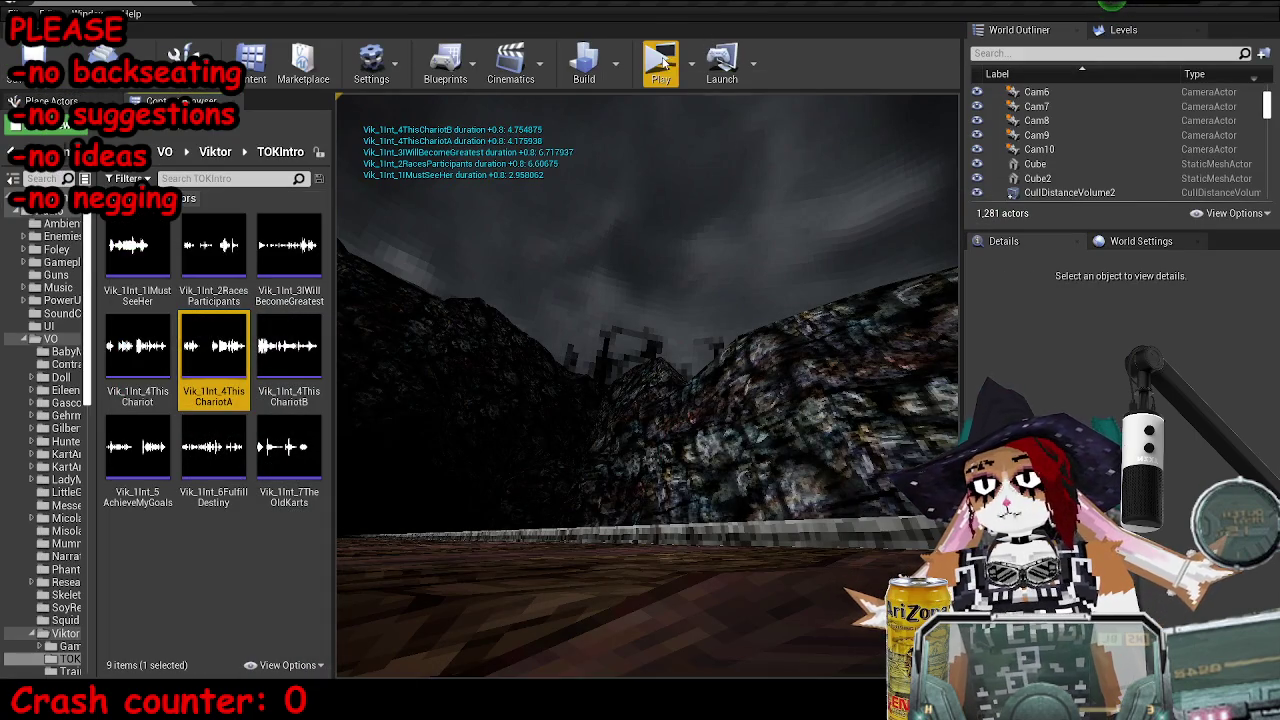
click(662, 62)
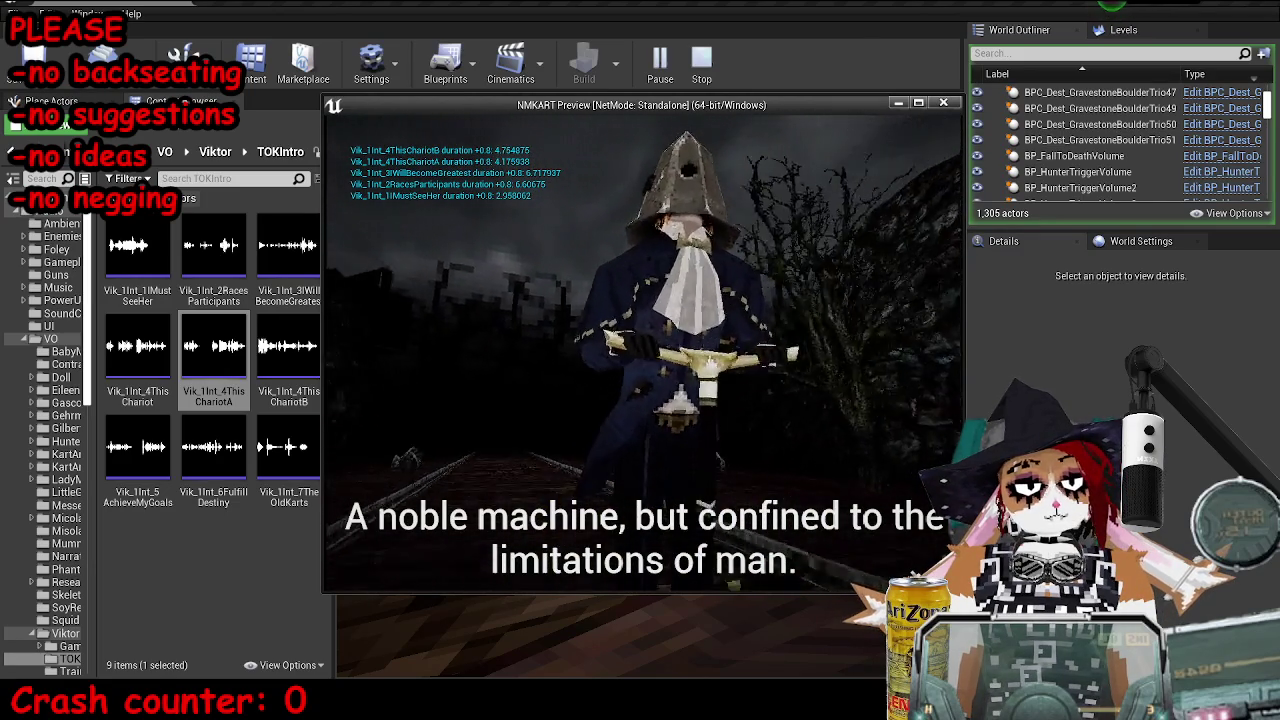
key(Escape)
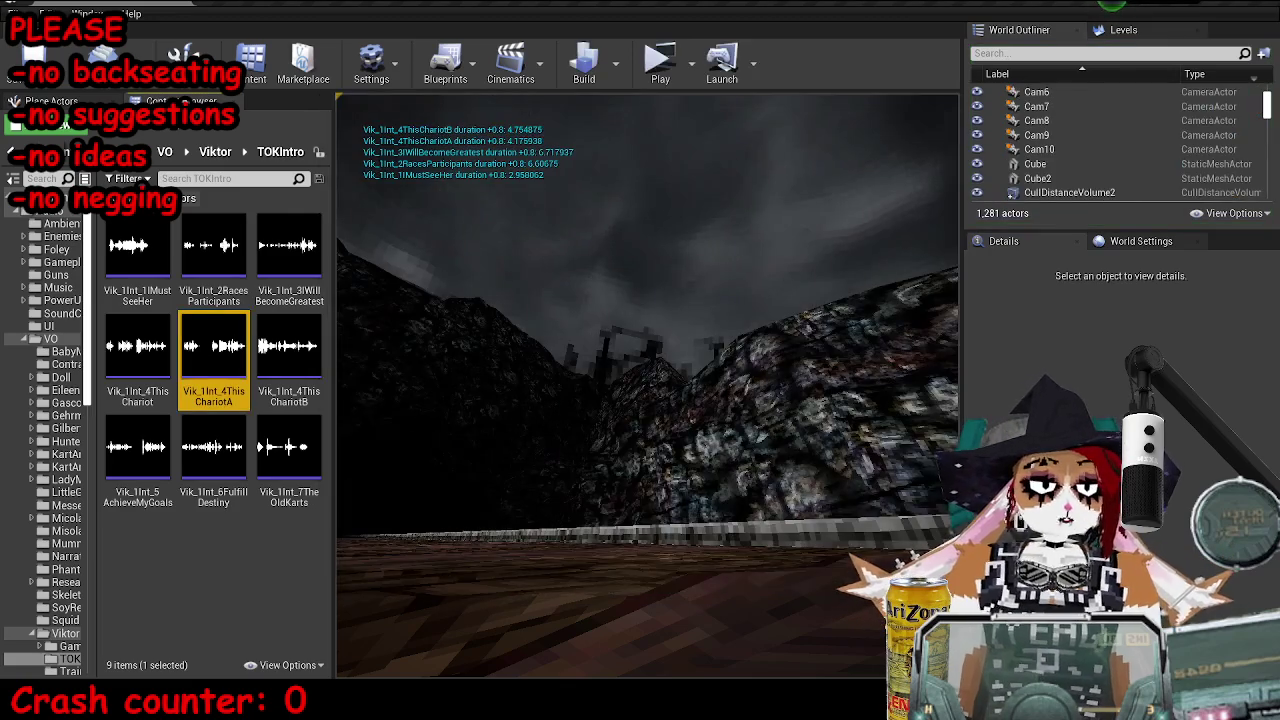
- Save the MP_OldKartsTutorial map from the Level Blueprint editor
key(alt+Tab)
scroll(308, 277, down, 2)
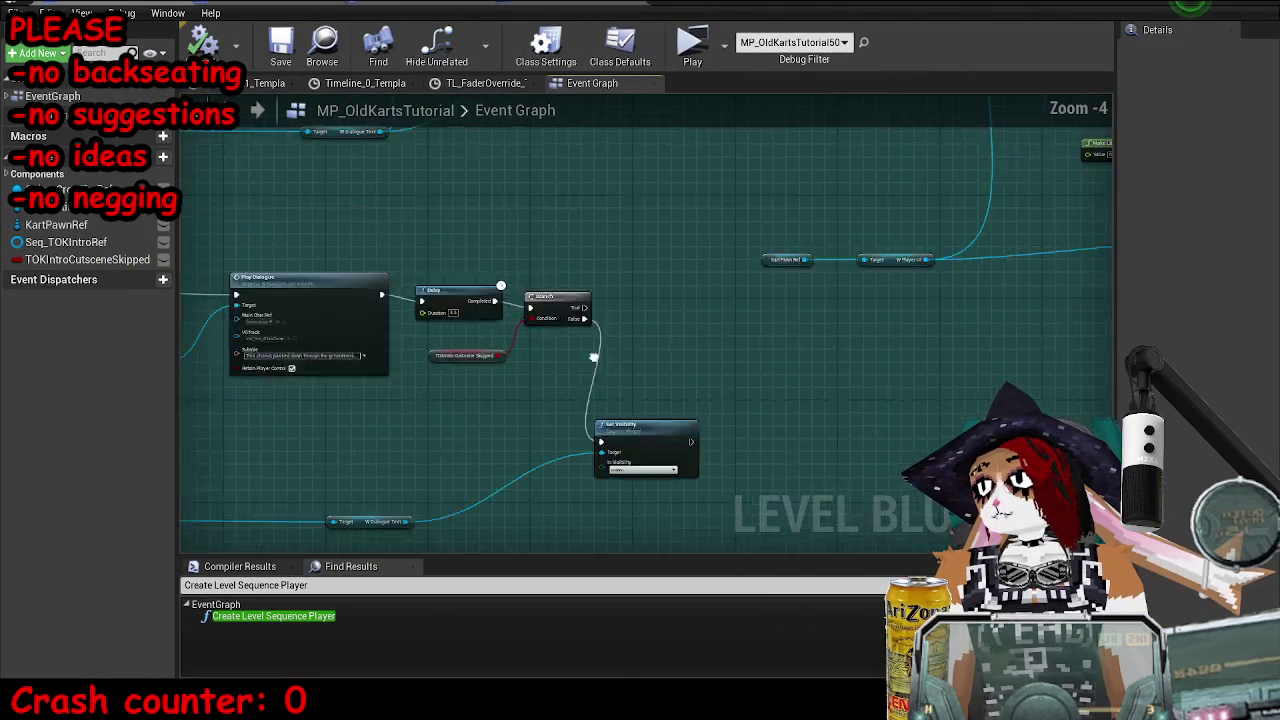
scroll(594, 357, down, 6)
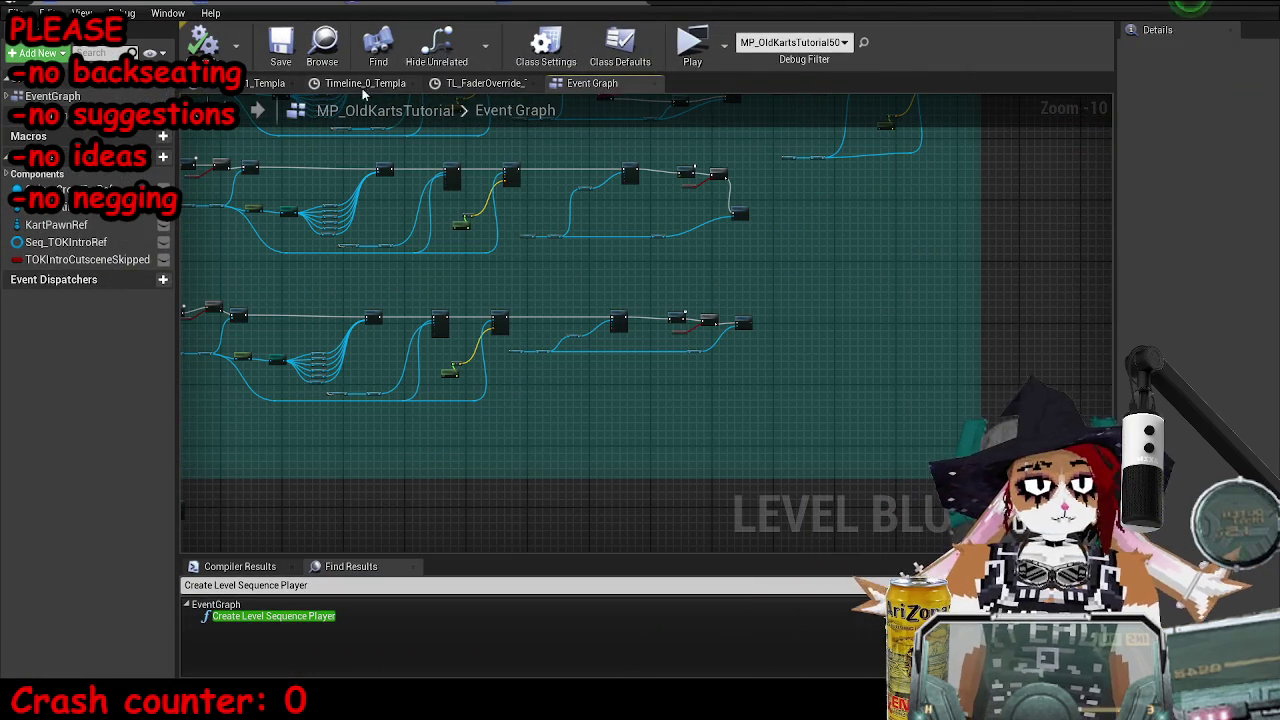
key(ctrl+s)
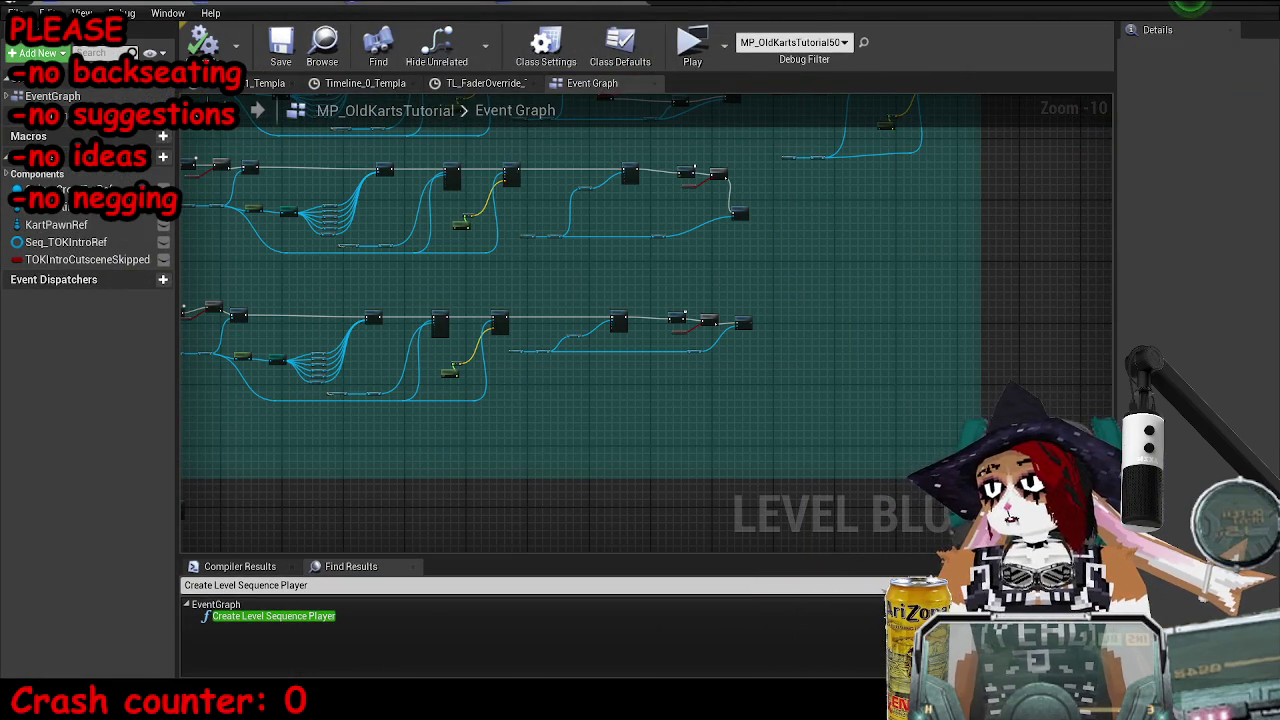
- Restore the Blueprint editor to a smaller window and pan the Event Graph across its node rows
click(1190, 6)
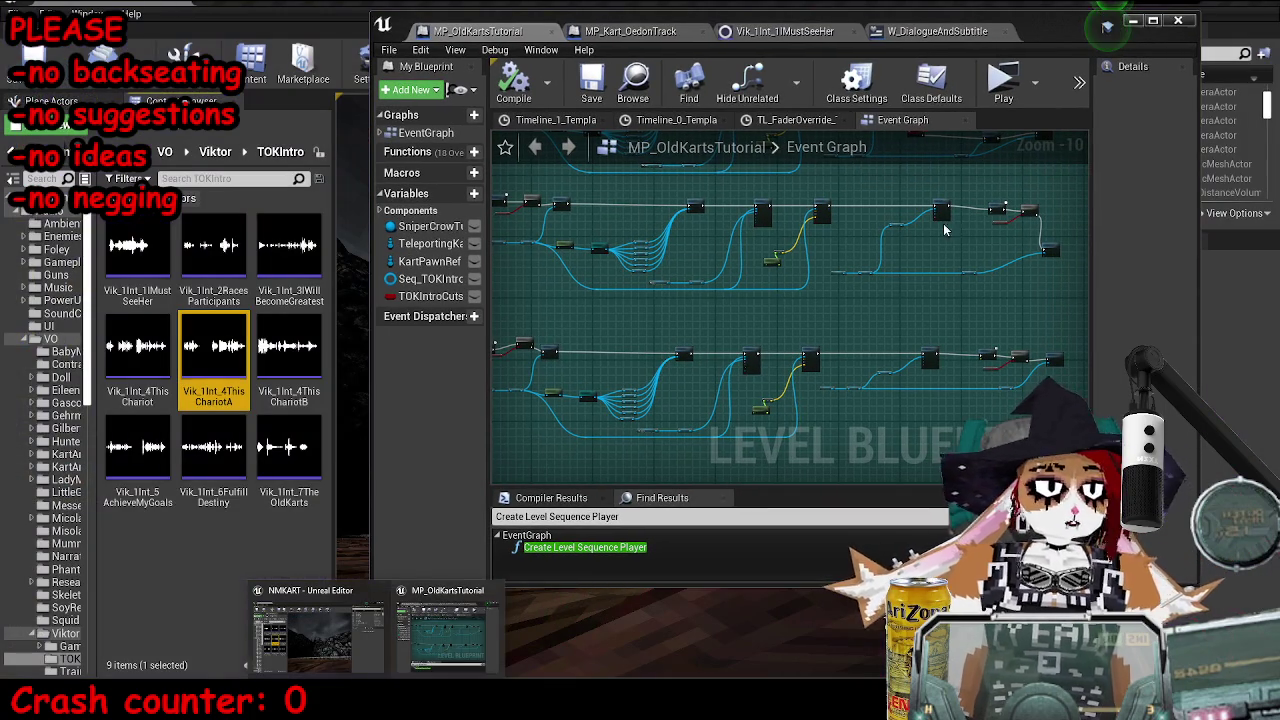
click(929, 250)
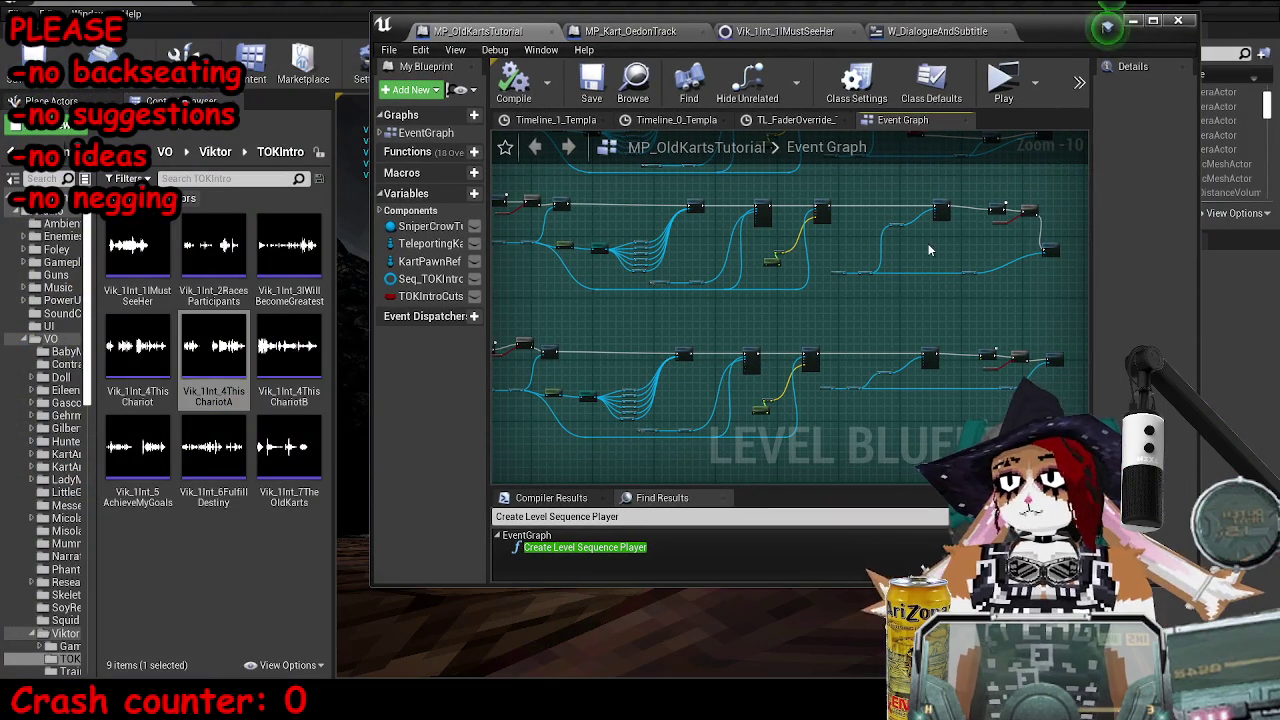
drag(929, 250, 849, 190)
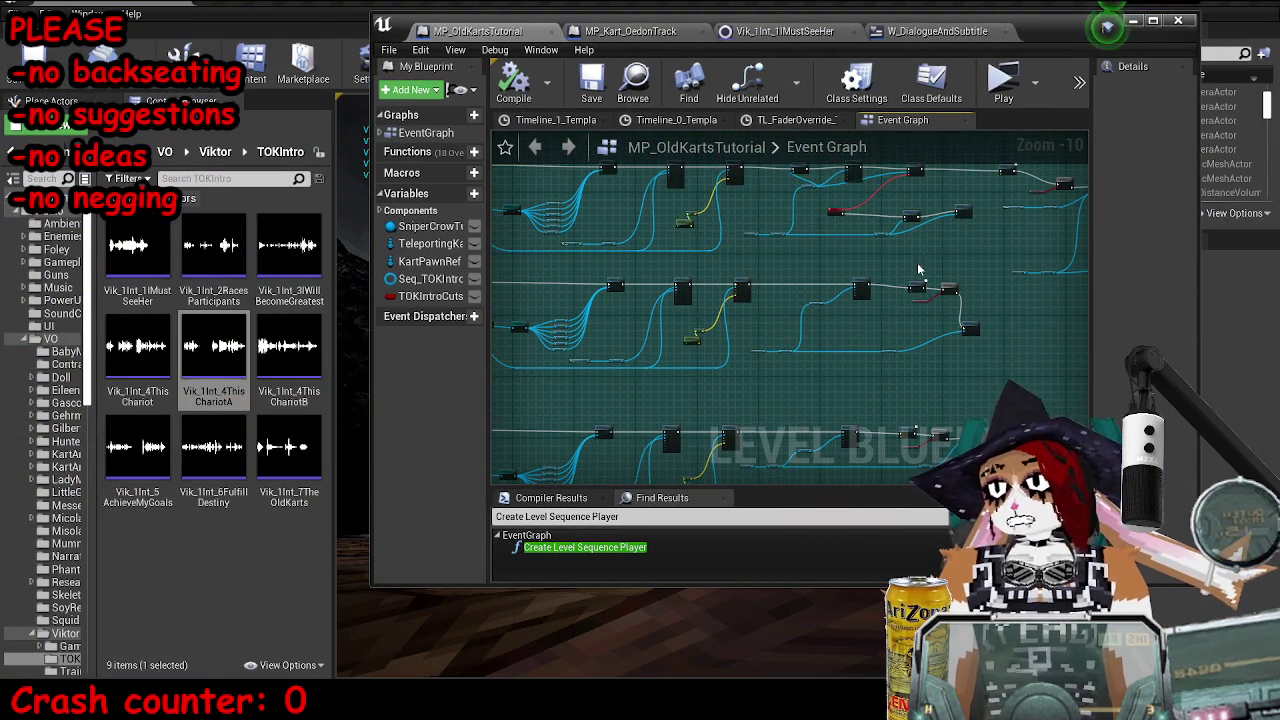
scroll(756, 303, down, 1)
scroll(756, 303, down, 1)
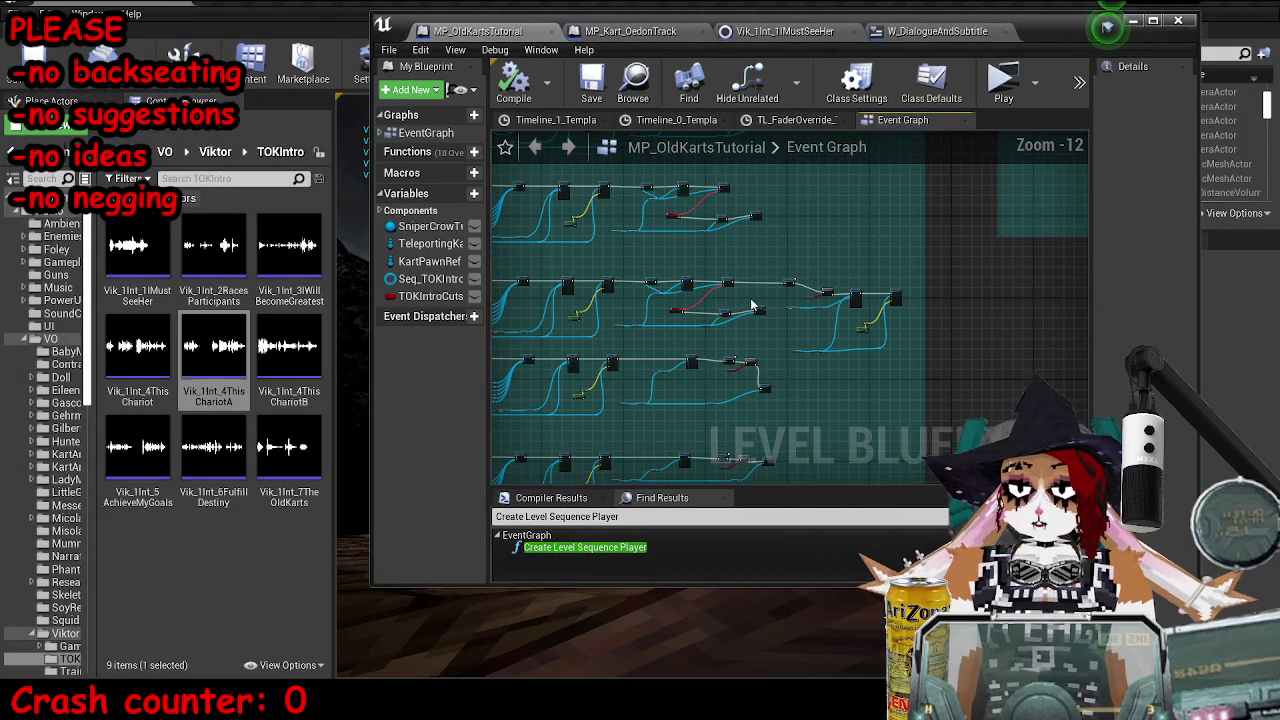
drag(766, 306, 907, 165)
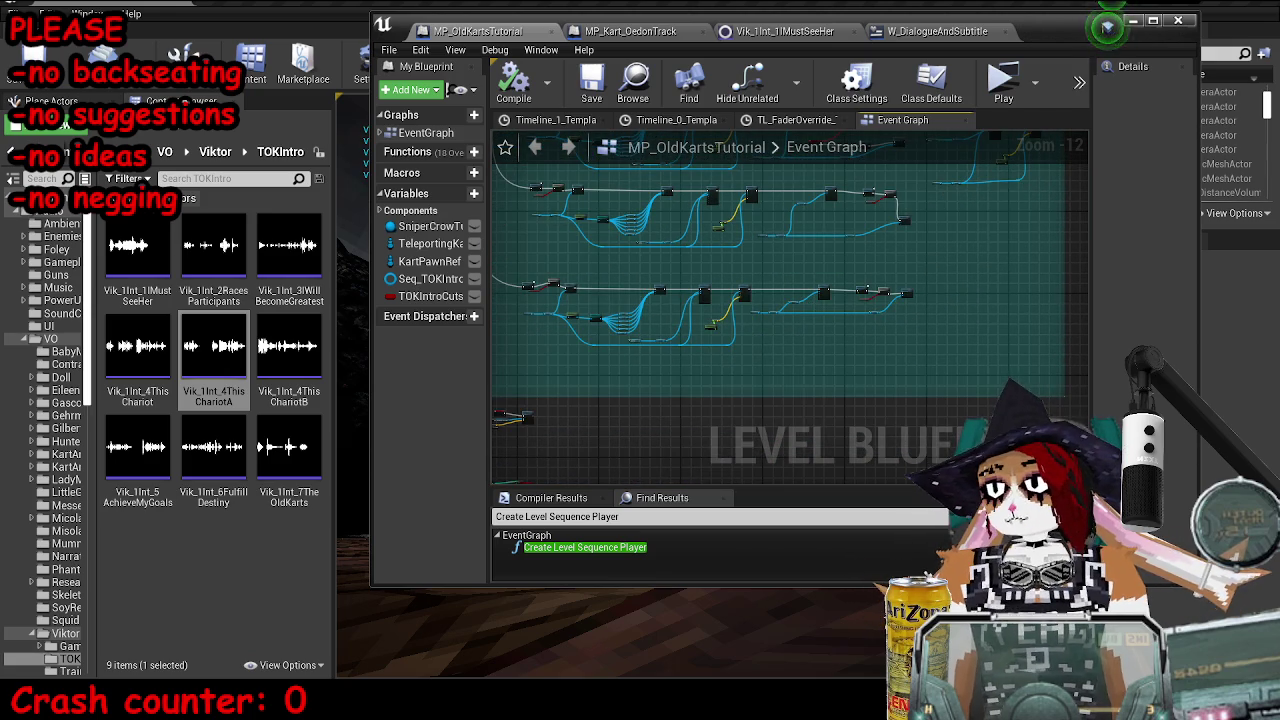